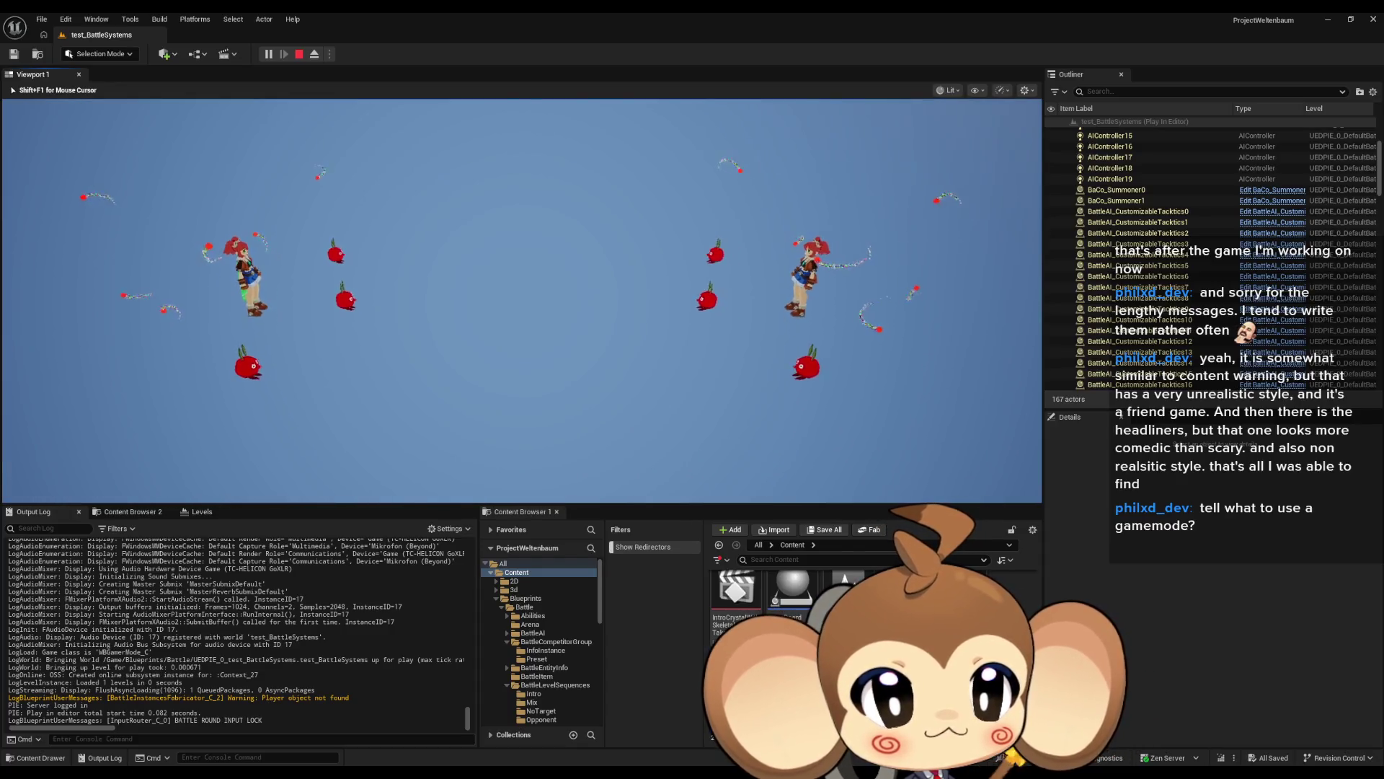
Step: Cycle the debug view back one column and stop the Play-in-Editor battle test
{"action": "key", "text": "Left"}
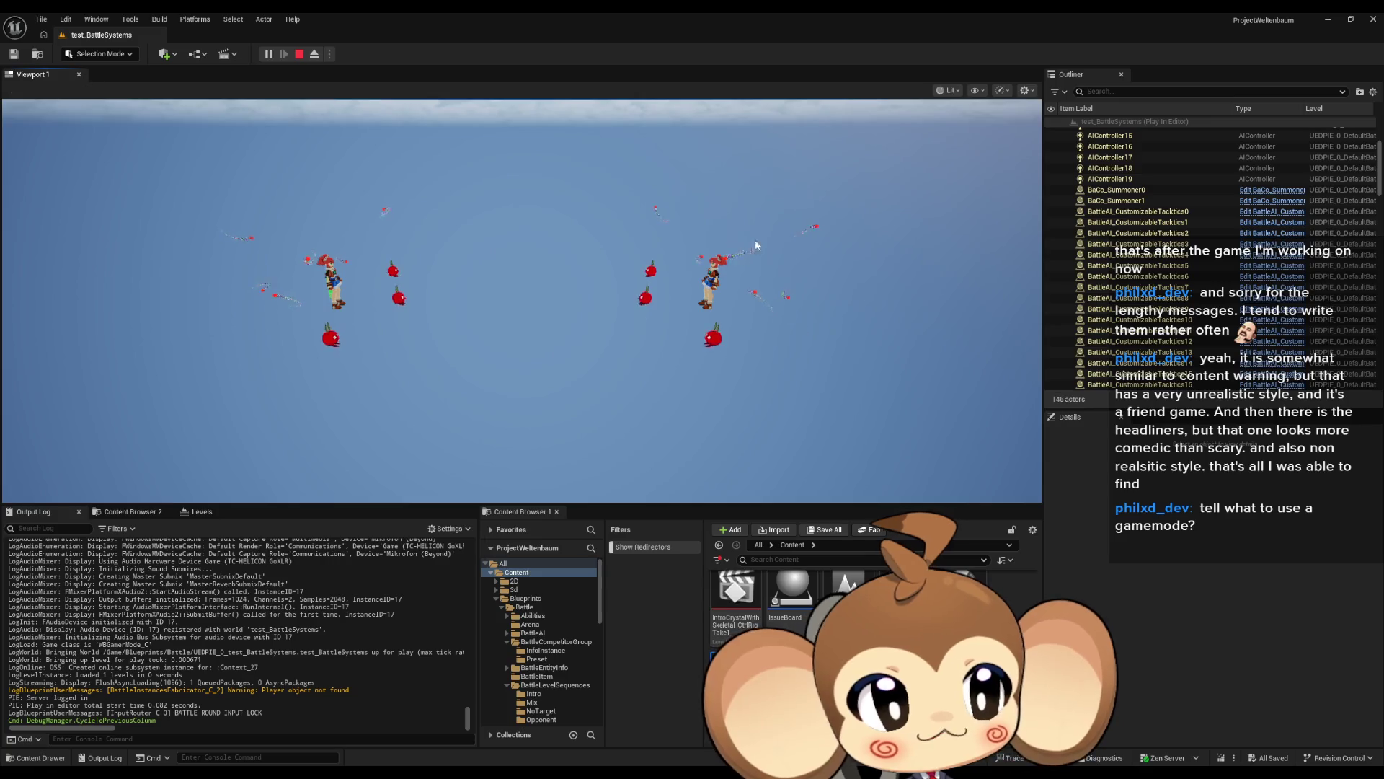
{"action": "left_click", "coordinate": [299, 54]}
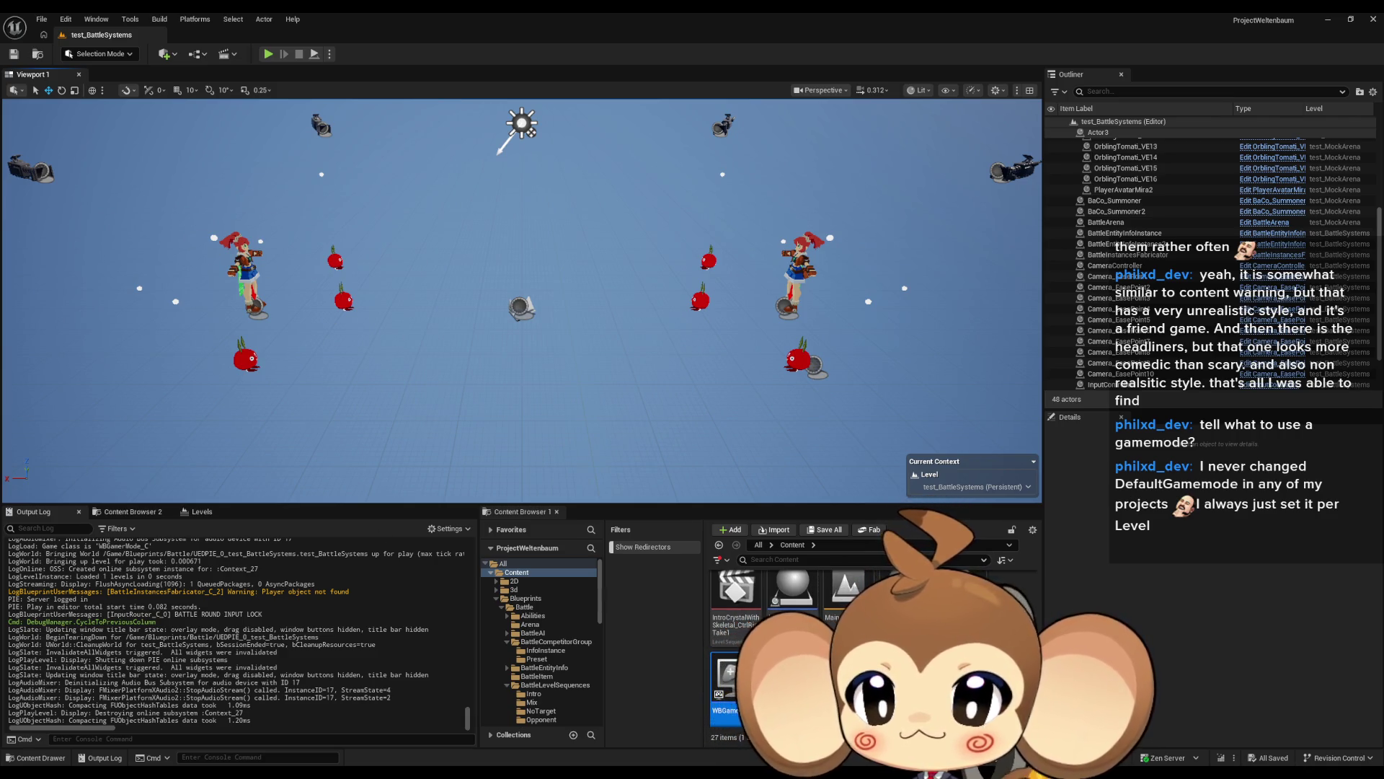
Step: Change Project Settings' Default GameMode from WBGamerMode to GameMode and move the window bottom-left
{"action": "mouse_move", "coordinate": [533, 775]}
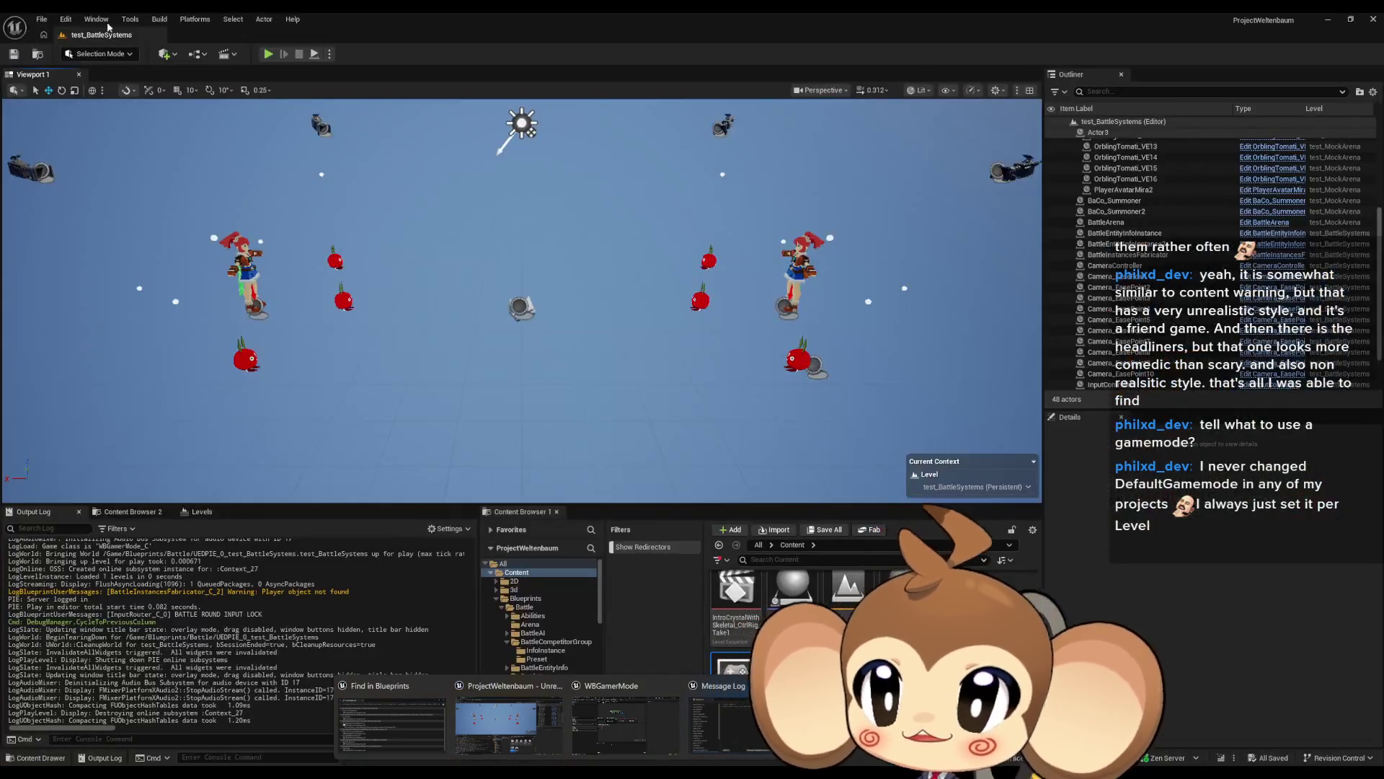
{"action": "left_click", "coordinate": [97, 18]}
{"action": "mouse_move", "coordinate": [70, 19]}
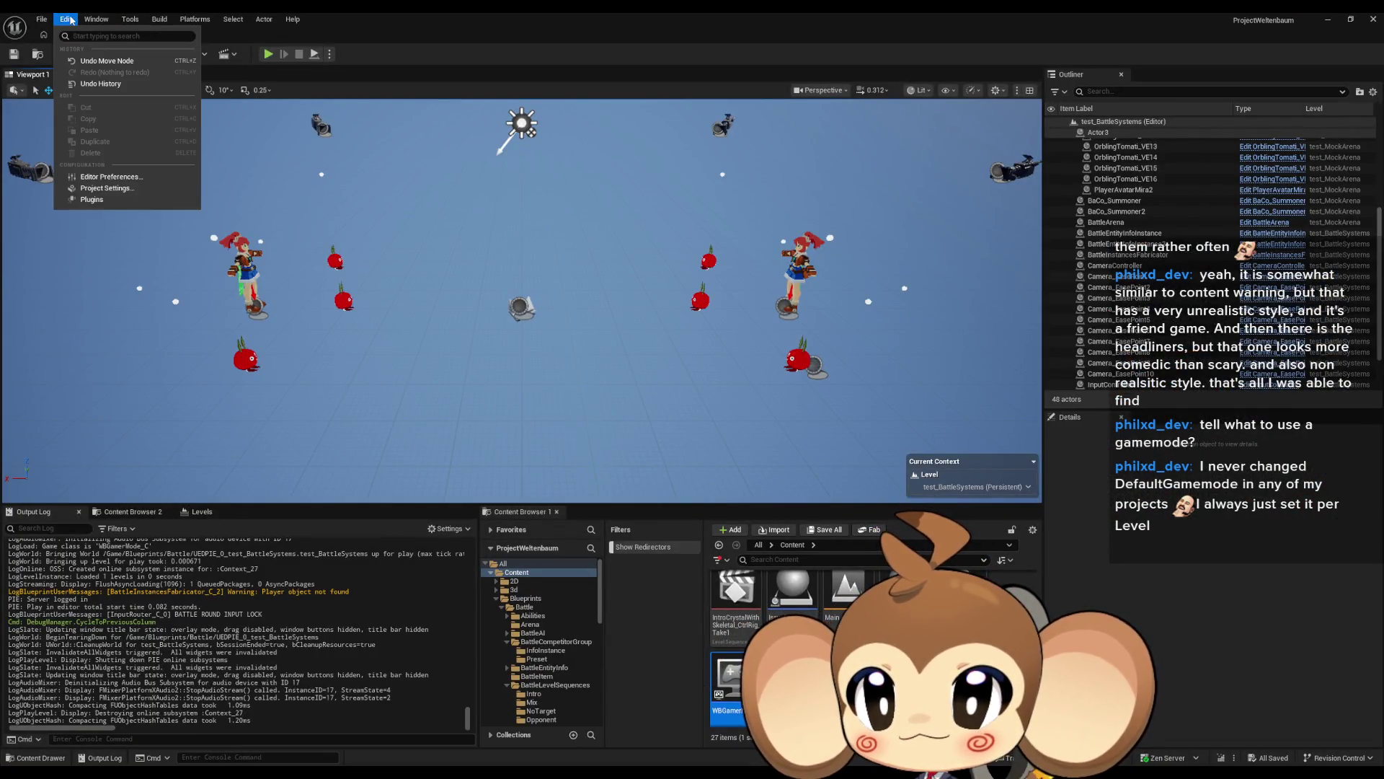
{"action": "left_click", "coordinate": [89, 186]}
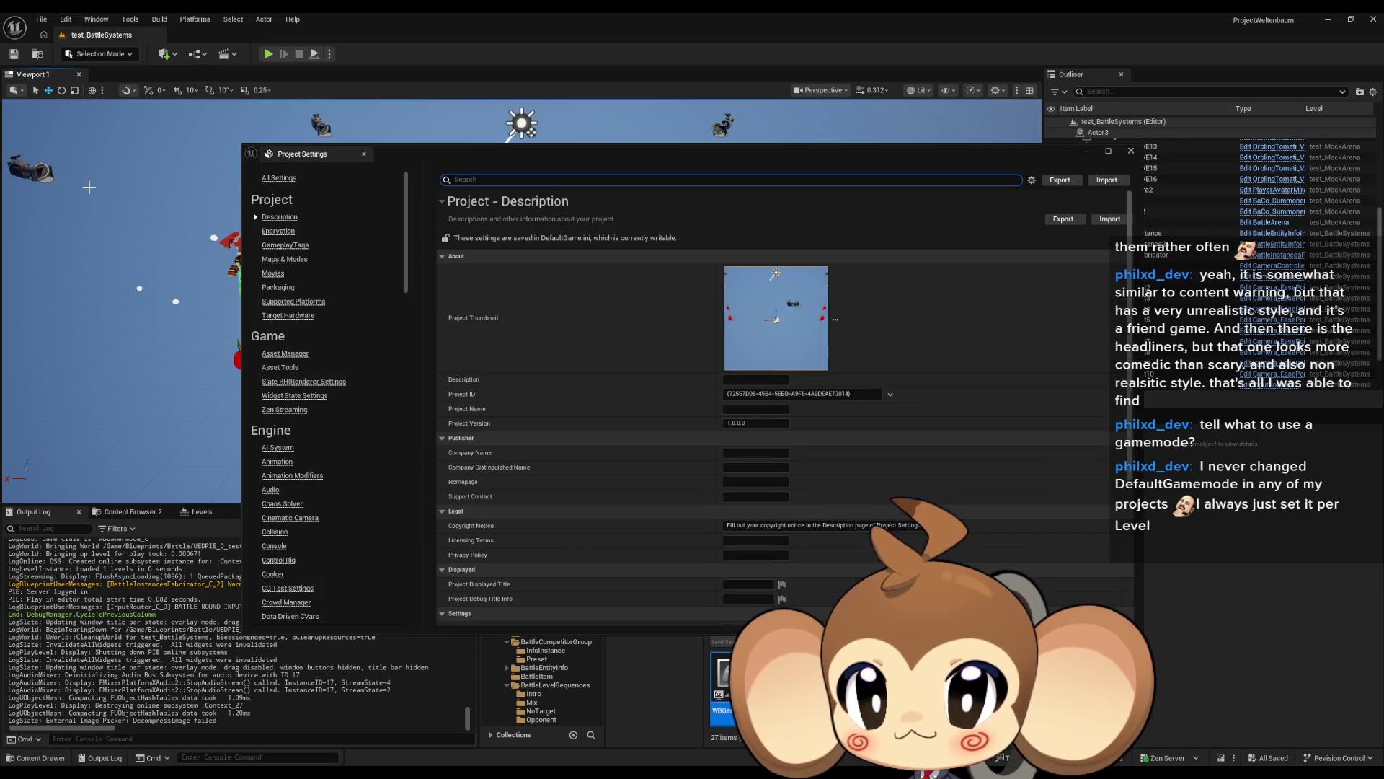
{"action": "type", "text": "game mode"}
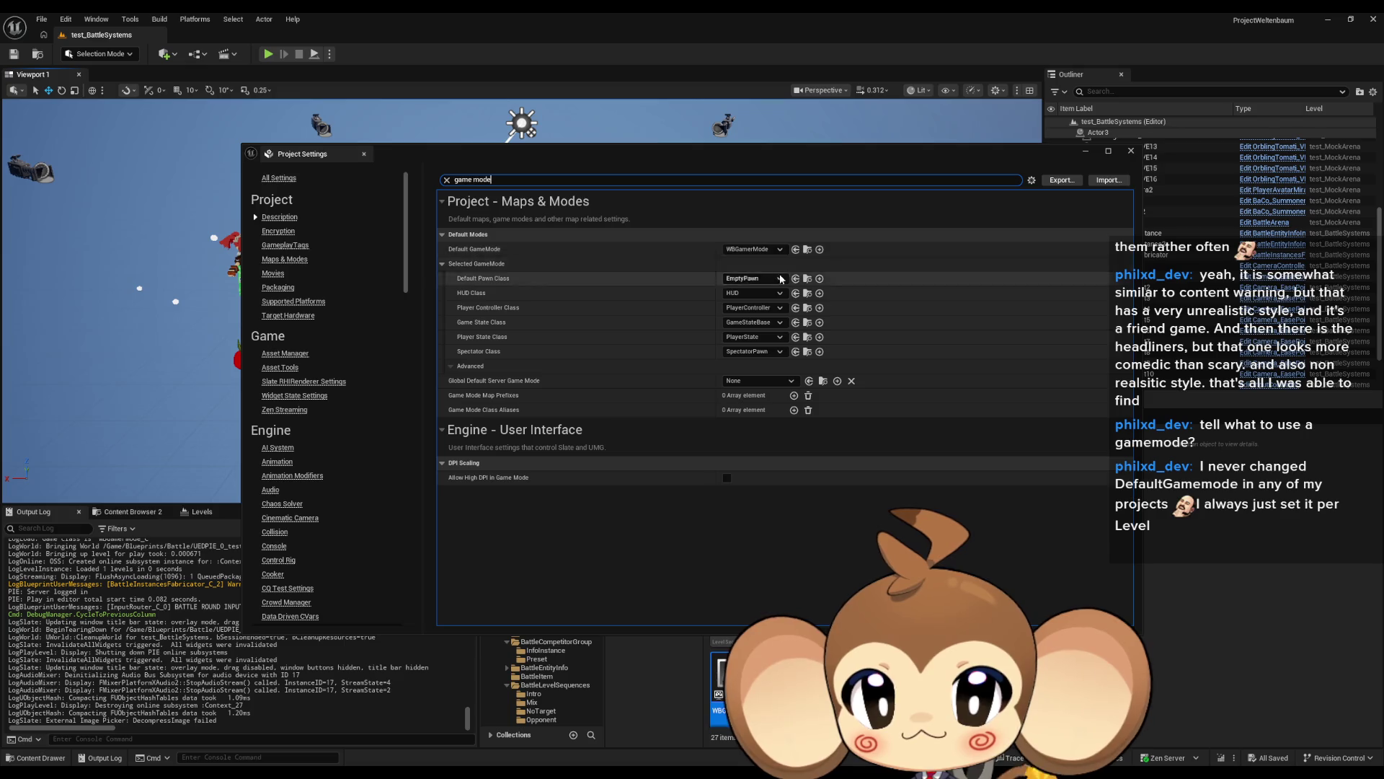
{"action": "left_click", "coordinate": [759, 249]}
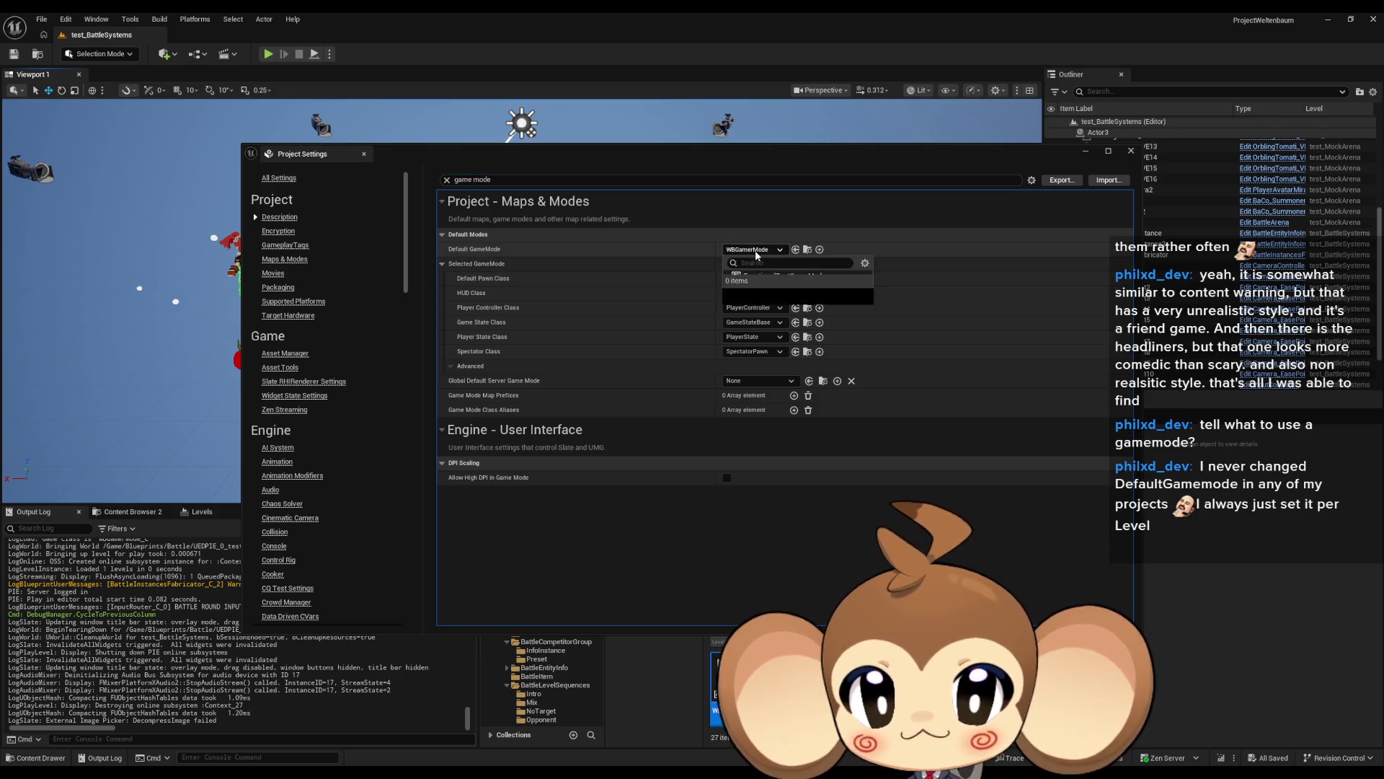
{"action": "type", "text": "game mode"}
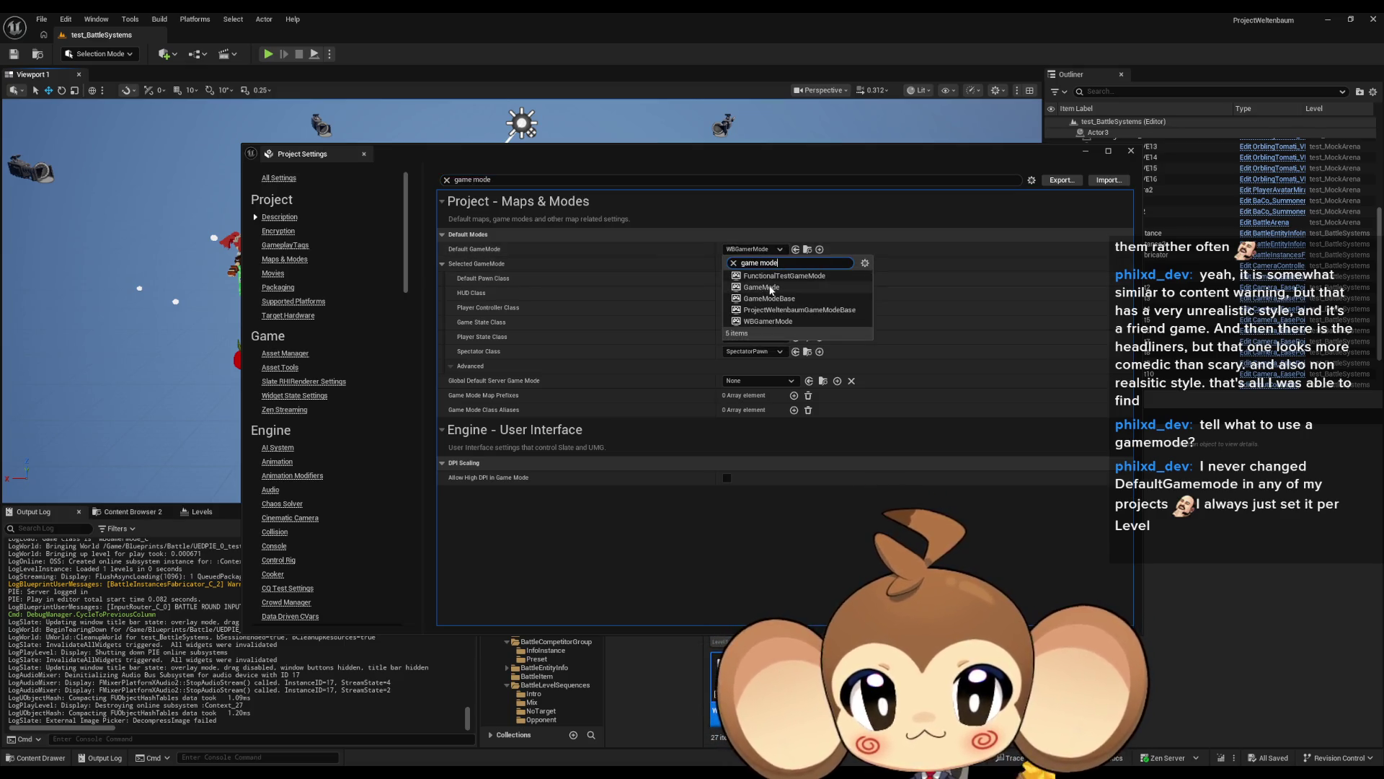
{"action": "left_click", "coordinate": [779, 292]}
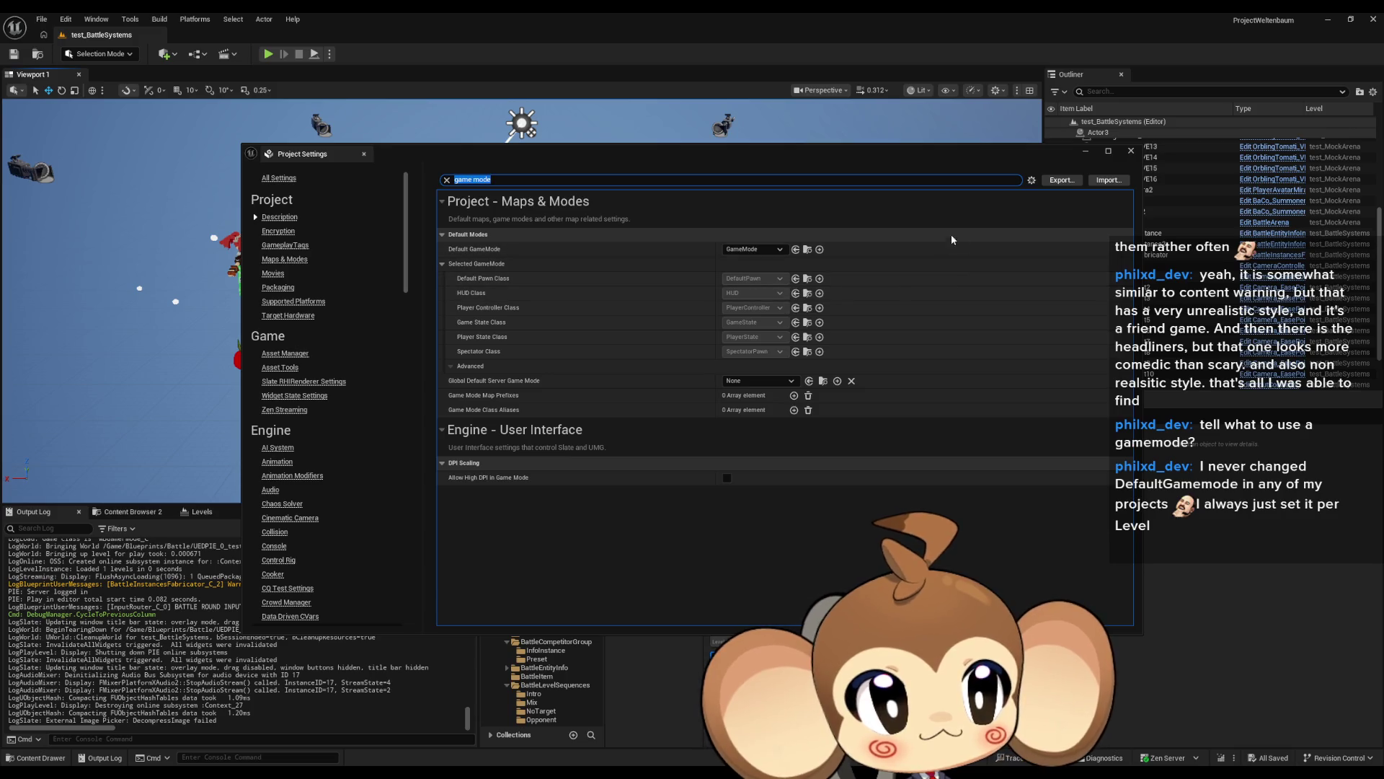
{"action": "left_click_drag", "start_coordinate": [303, 154], "coordinate": [182, 598]}
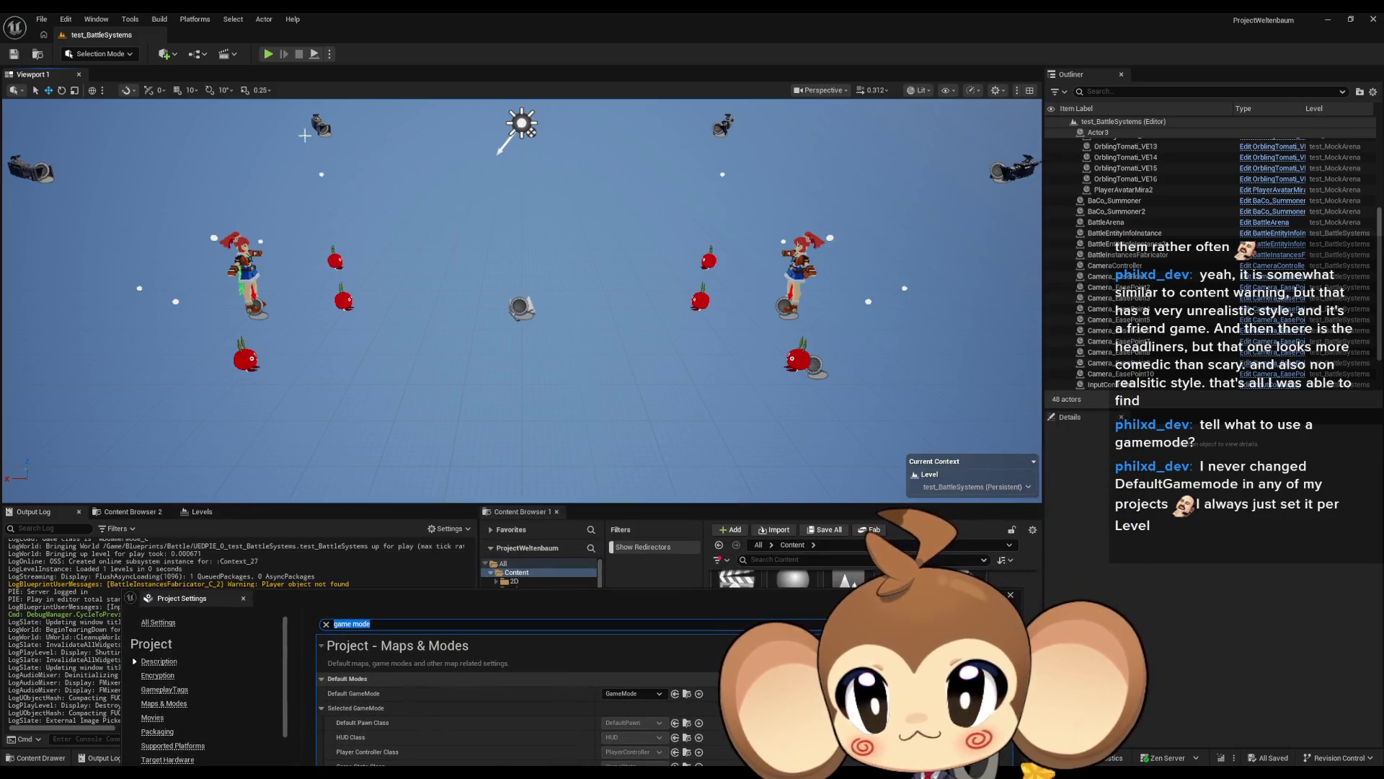
Step: Play the level under GameMode, eject and re-possess the player, then stop the session
{"action": "left_click", "coordinate": [265, 53]}
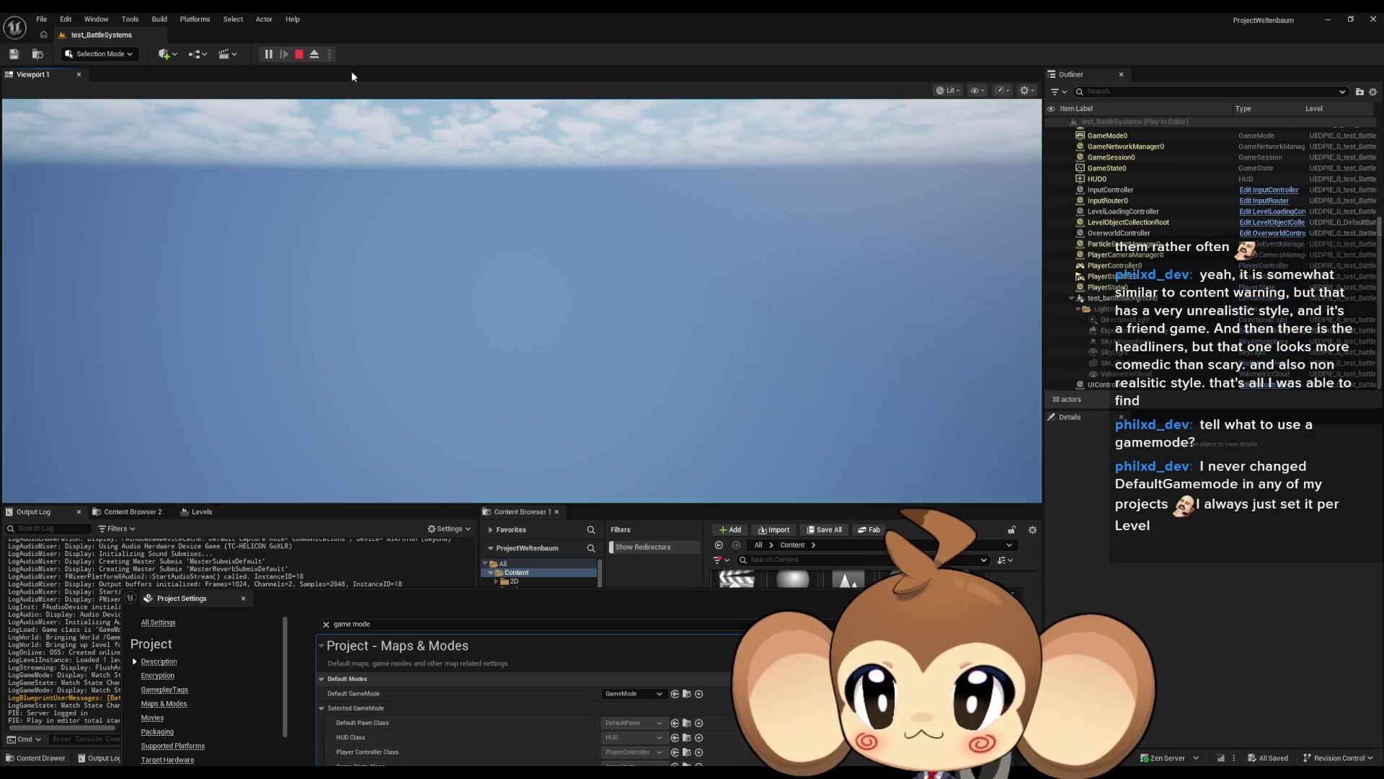
{"action": "left_click", "coordinate": [314, 55]}
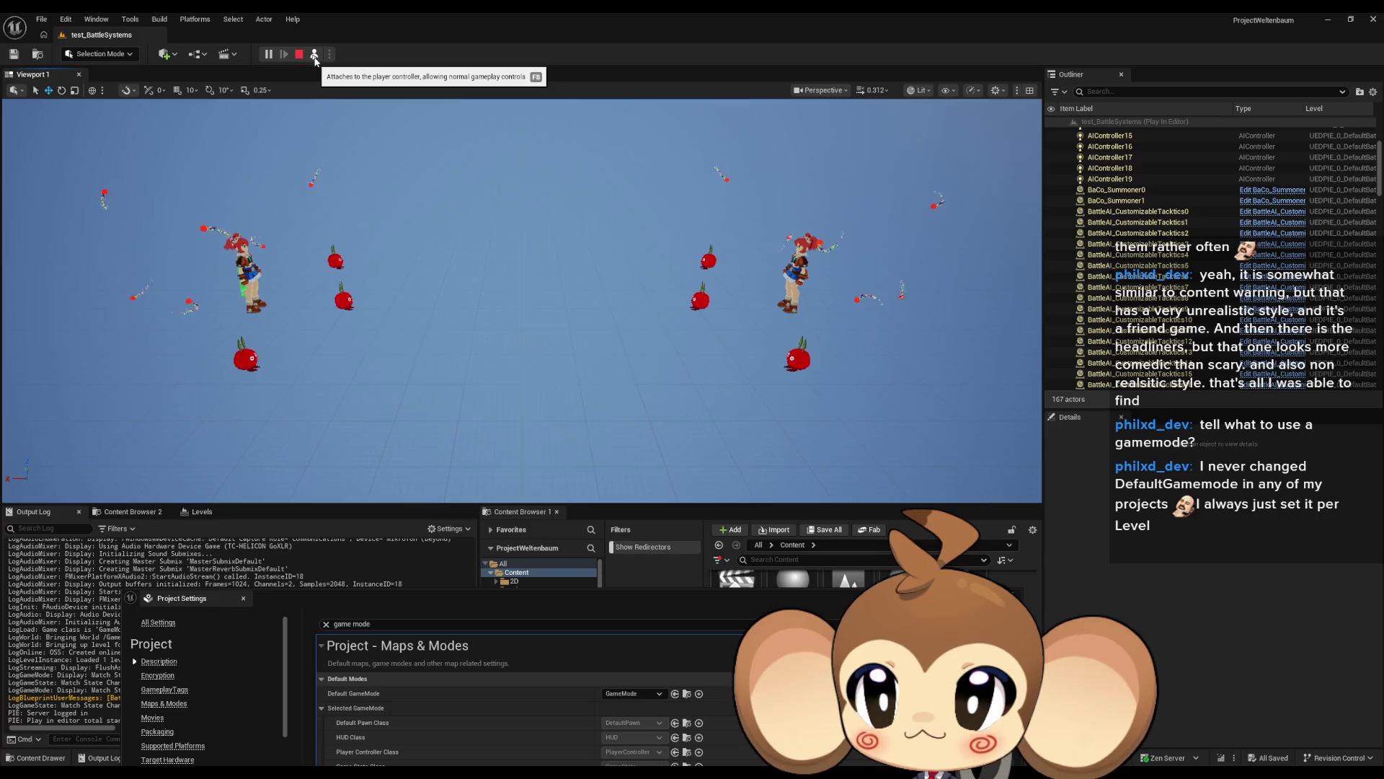
{"action": "left_click", "coordinate": [315, 56]}
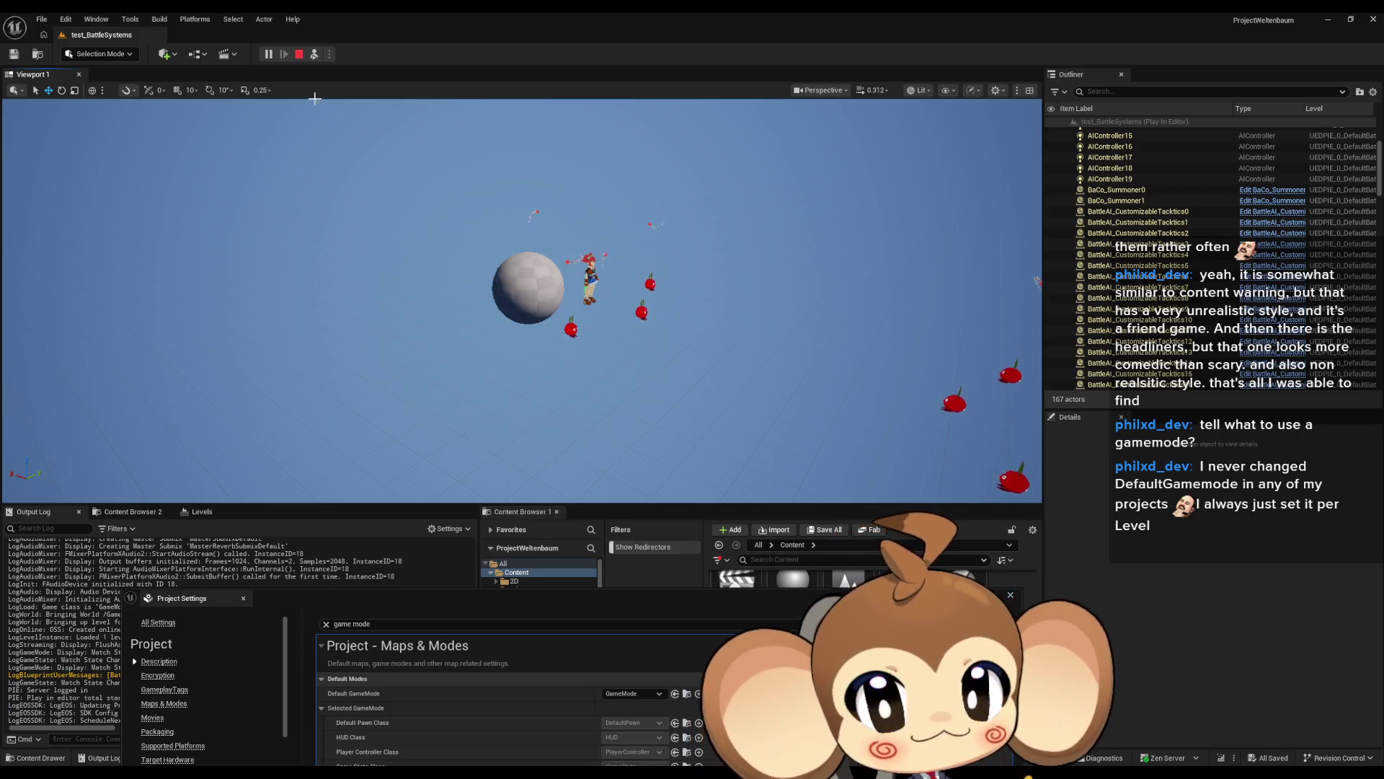
{"action": "left_click", "coordinate": [301, 58]}
Step: Restore WBGamerMode as Default GameMode, play the level, eject with F8, and close Project Settings
{"action": "left_click", "coordinate": [629, 694]}
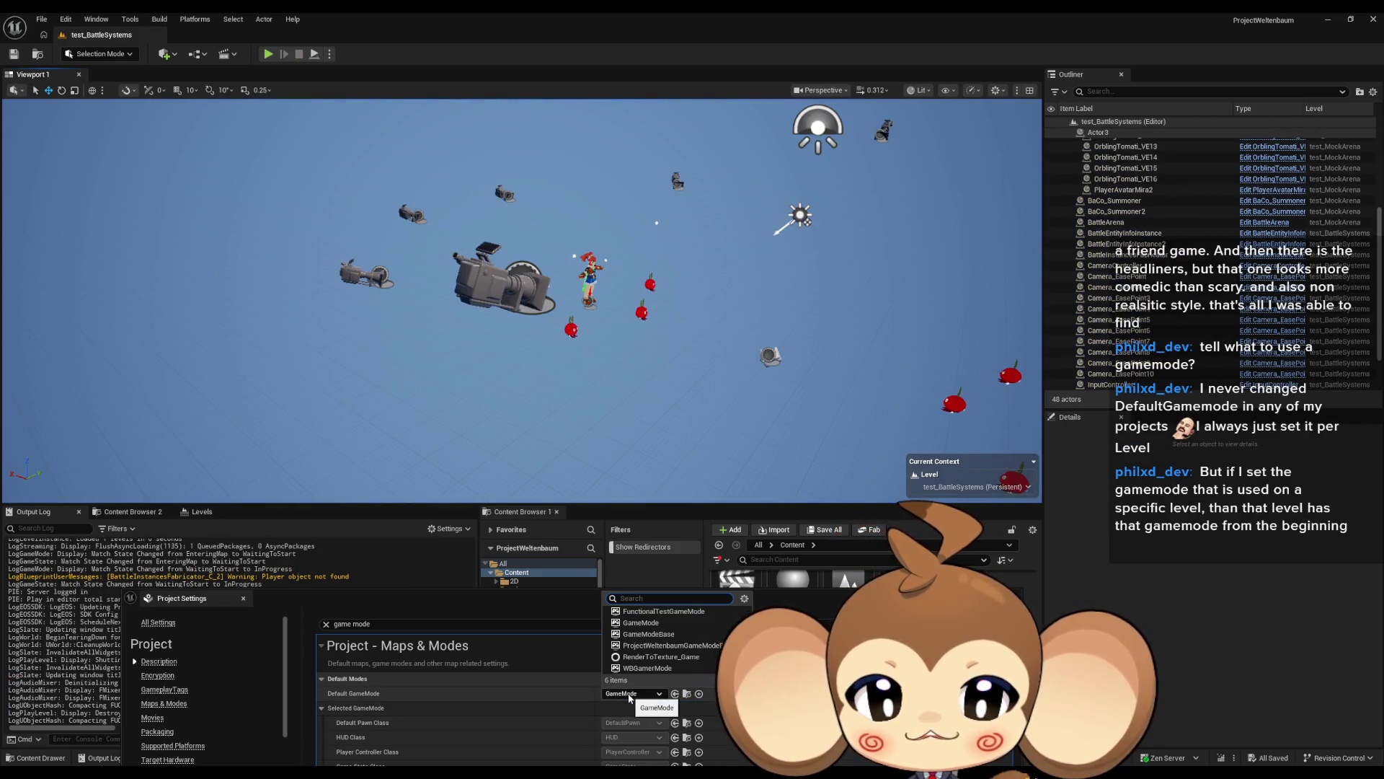
{"action": "left_click", "coordinate": [646, 668]}
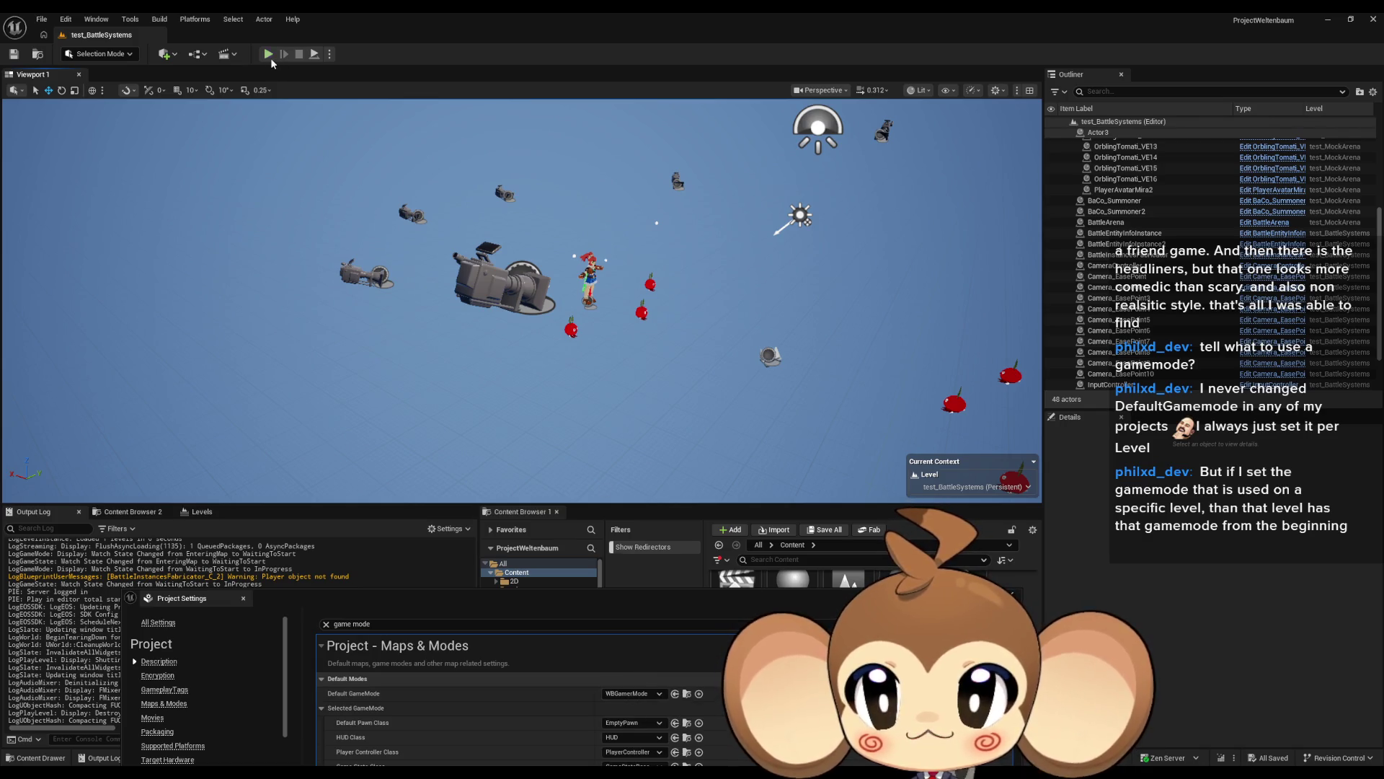
{"action": "left_click", "coordinate": [268, 54]}
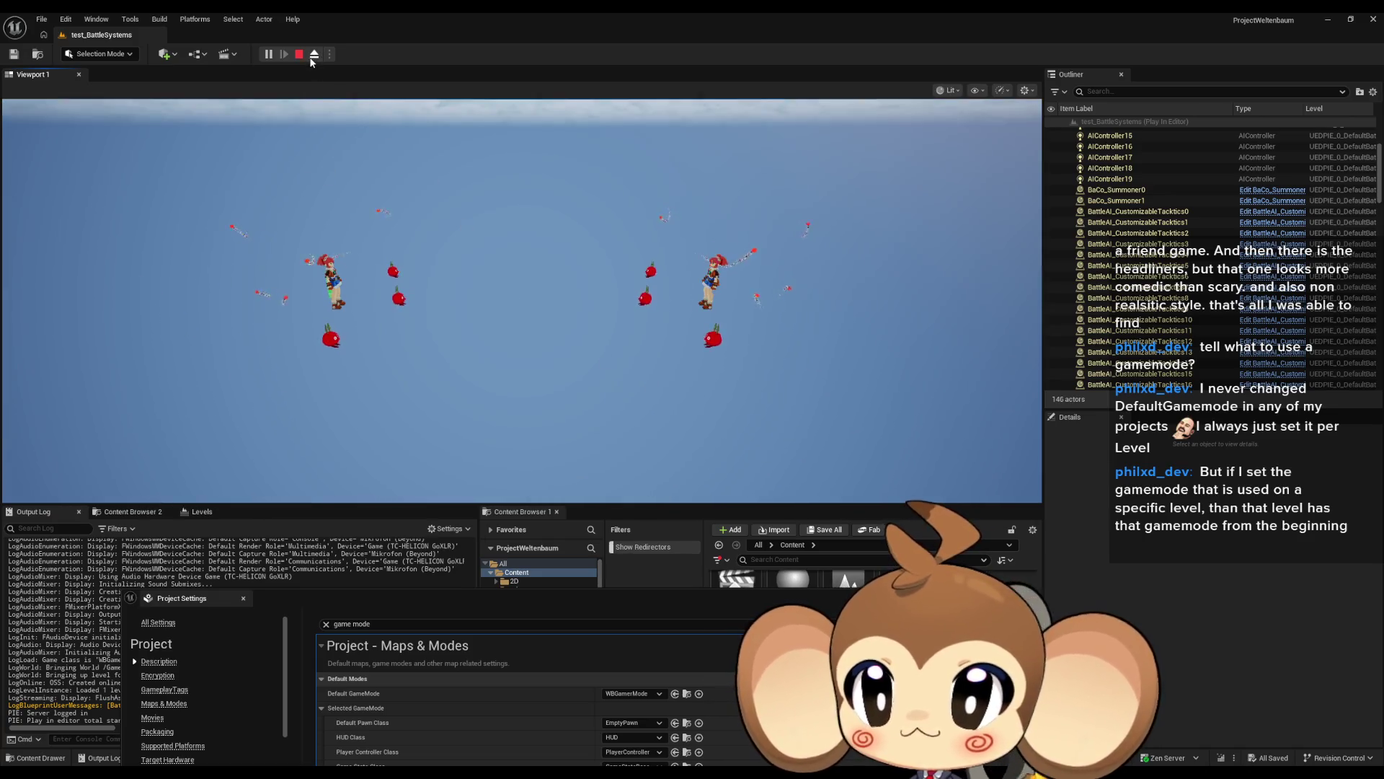
{"action": "key", "text": "F8"}
{"action": "scroll", "coordinate": [352, 111], "scroll_direction": "down", "scroll_amount": 5}
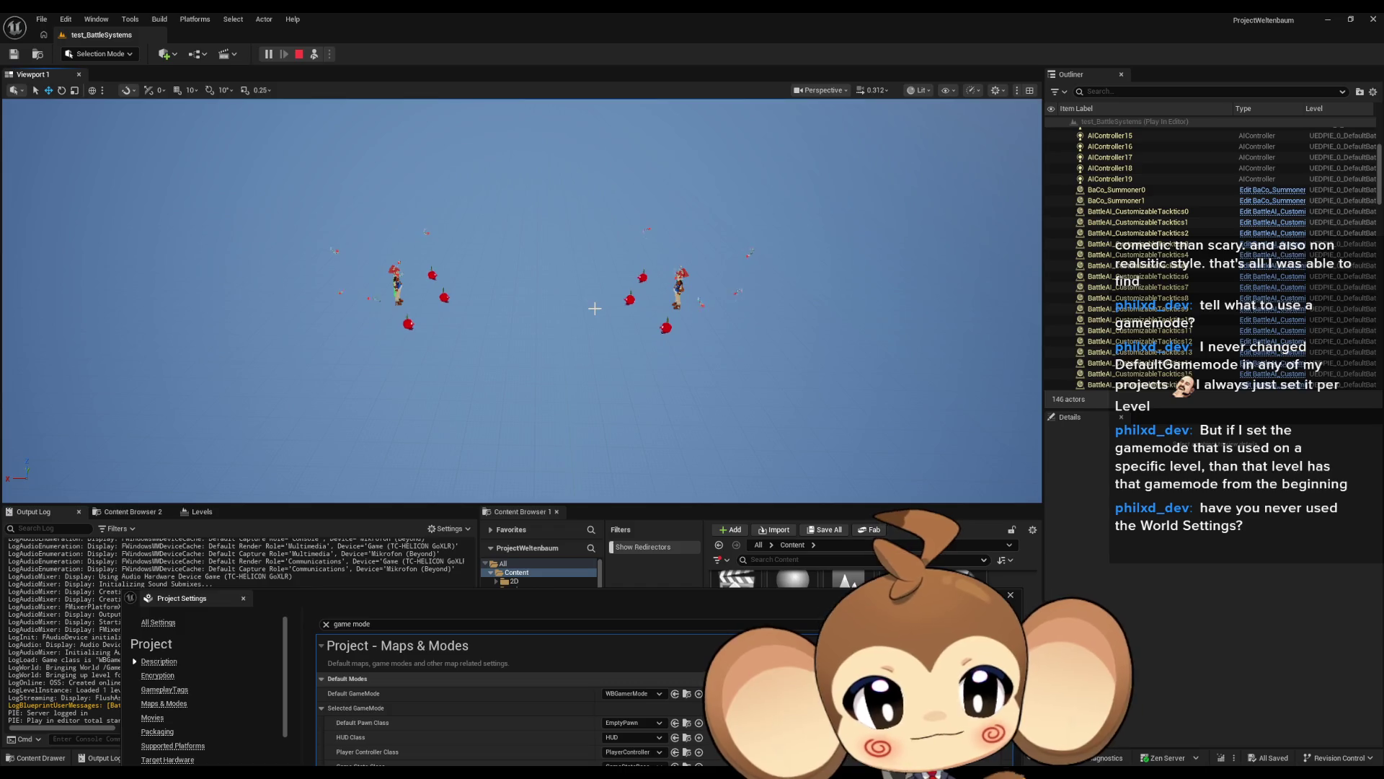
{"action": "left_click", "coordinate": [1100, 499]}
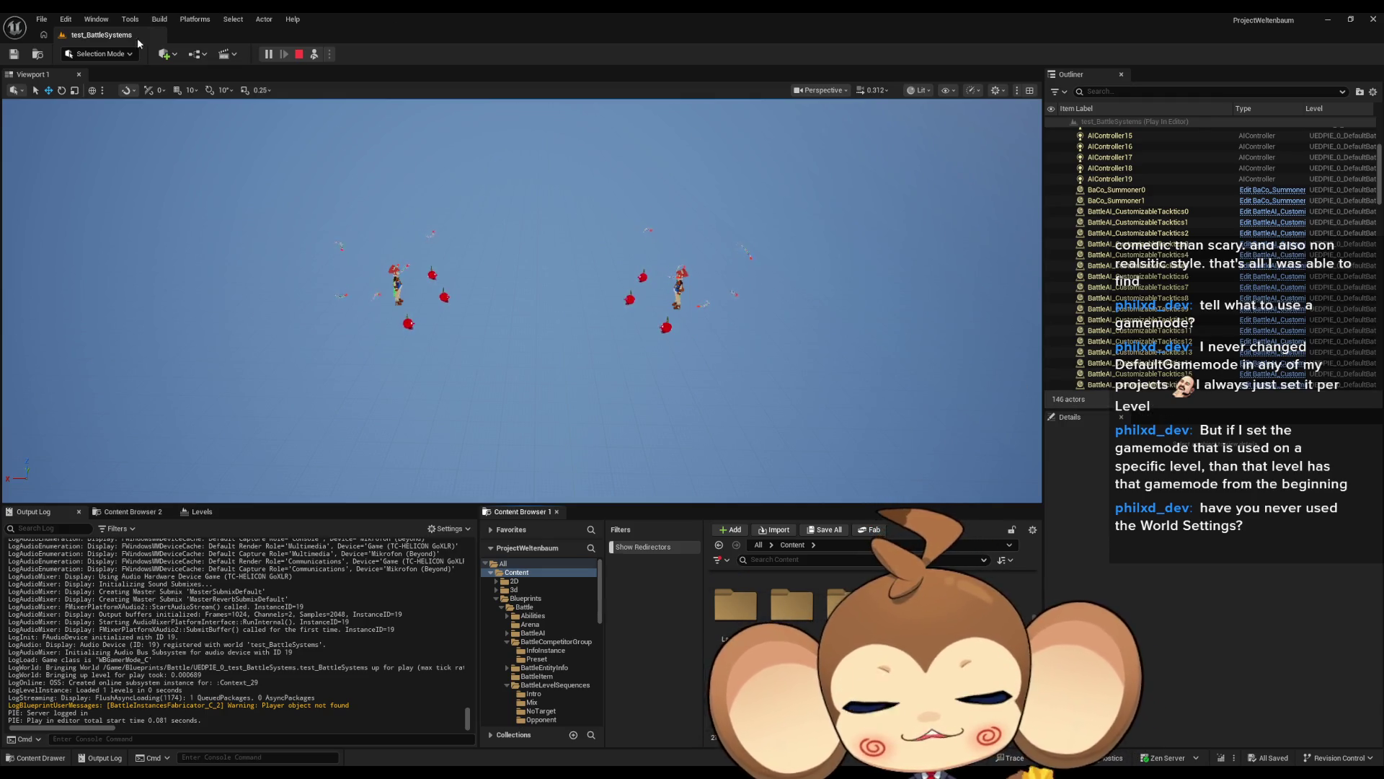
Step: Add the World Settings panel and dock it beside the Details panel
{"action": "left_click", "coordinate": [96, 19]}
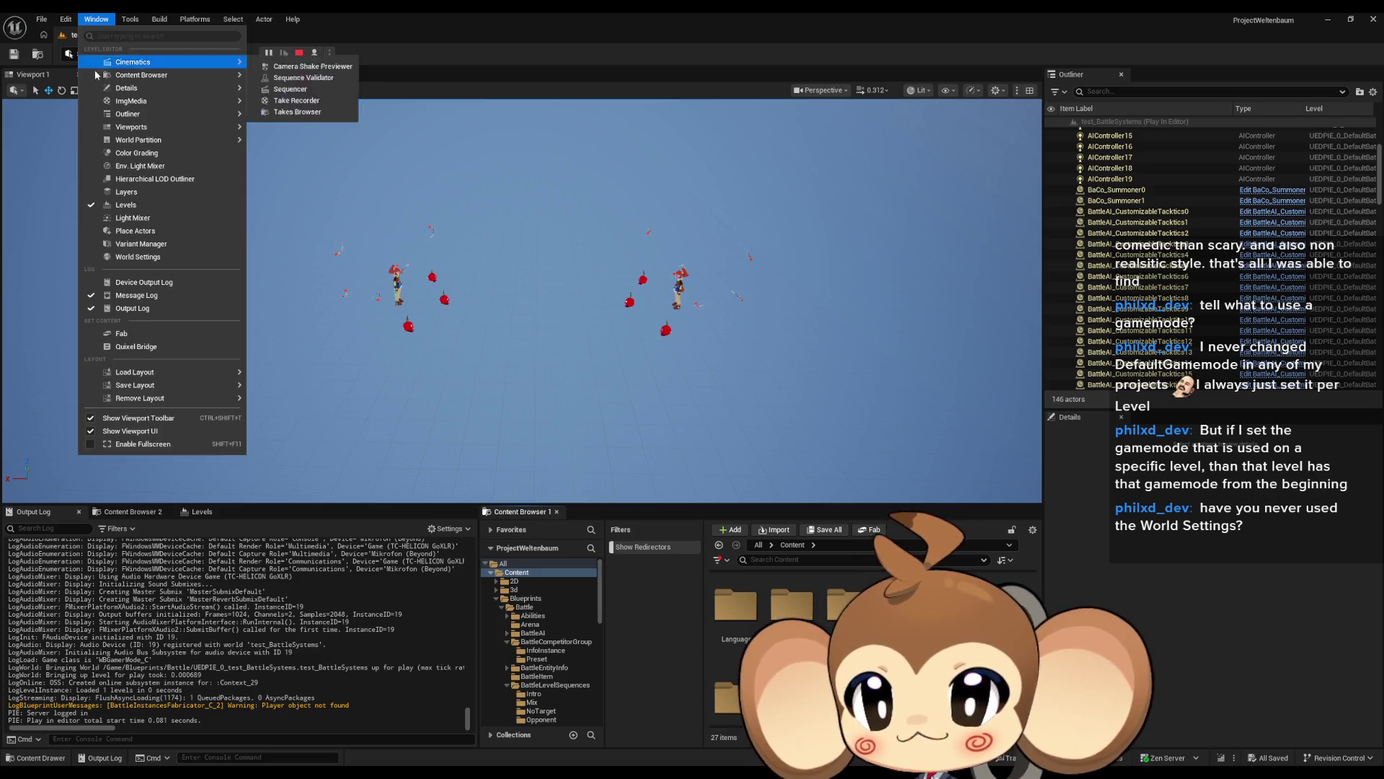
{"action": "left_click", "coordinate": [139, 257]}
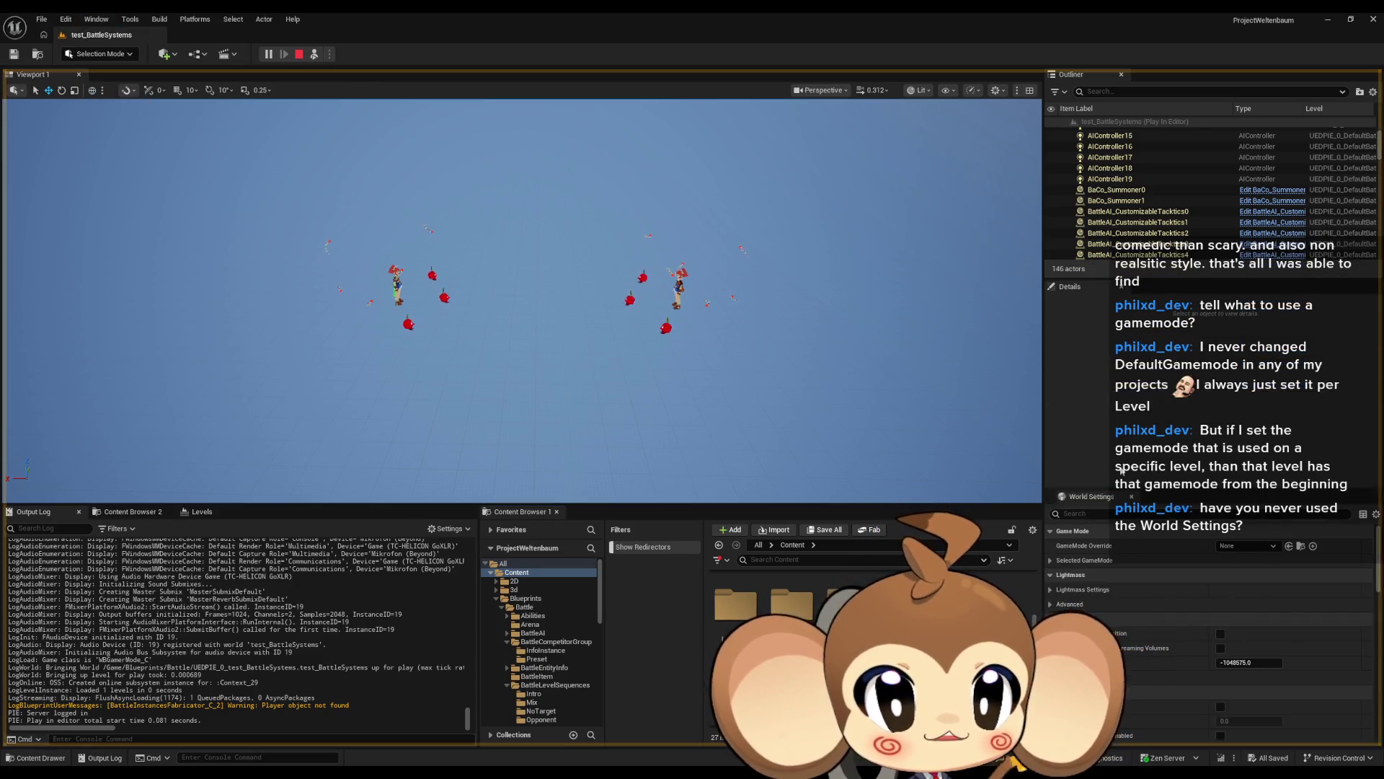
{"action": "left_click_drag", "start_coordinate": [1092, 496], "coordinate": [1153, 286]}
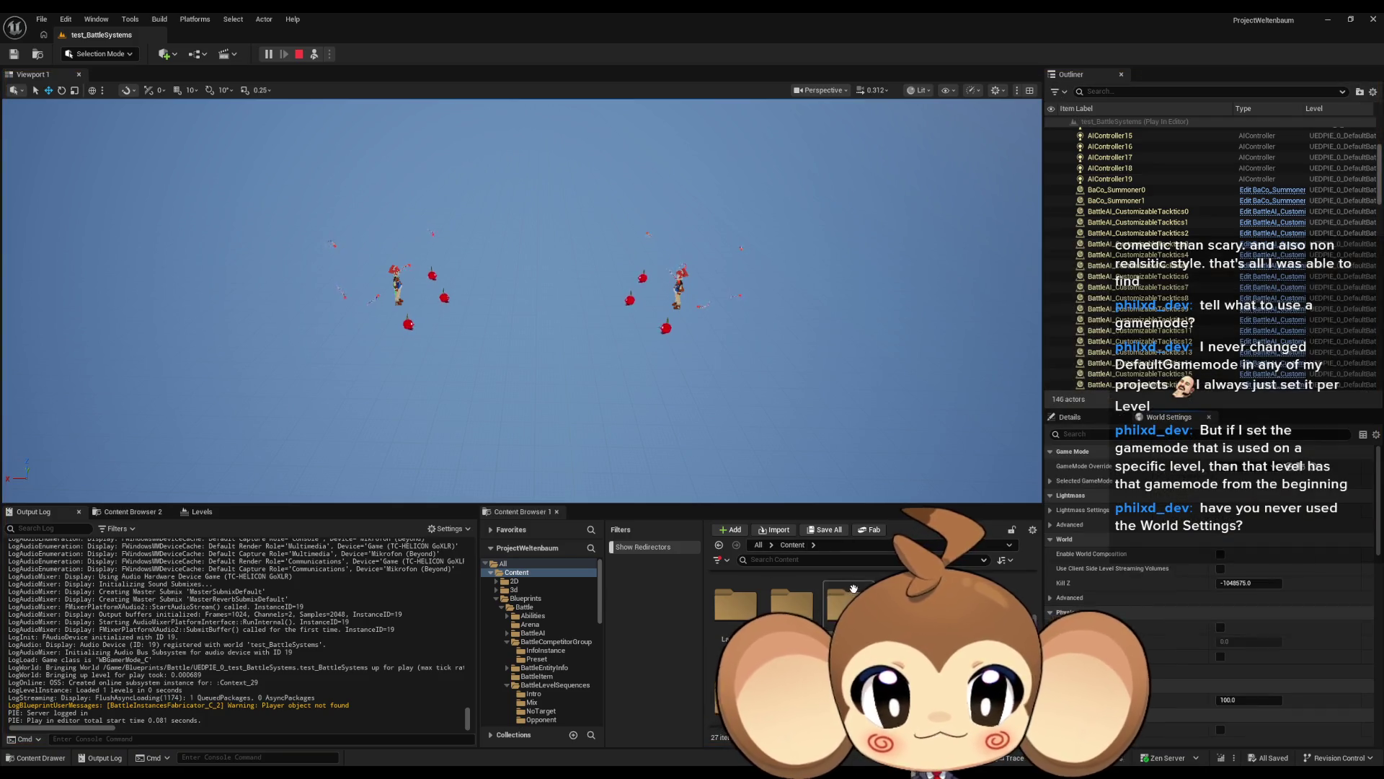
Step: Load the Main map, confirming the play session ends, then browse to Blueprints > Battle
{"action": "scroll", "coordinate": [853, 589], "scroll_direction": "down", "scroll_amount": 2}
{"action": "double_click", "coordinate": [847, 631]}
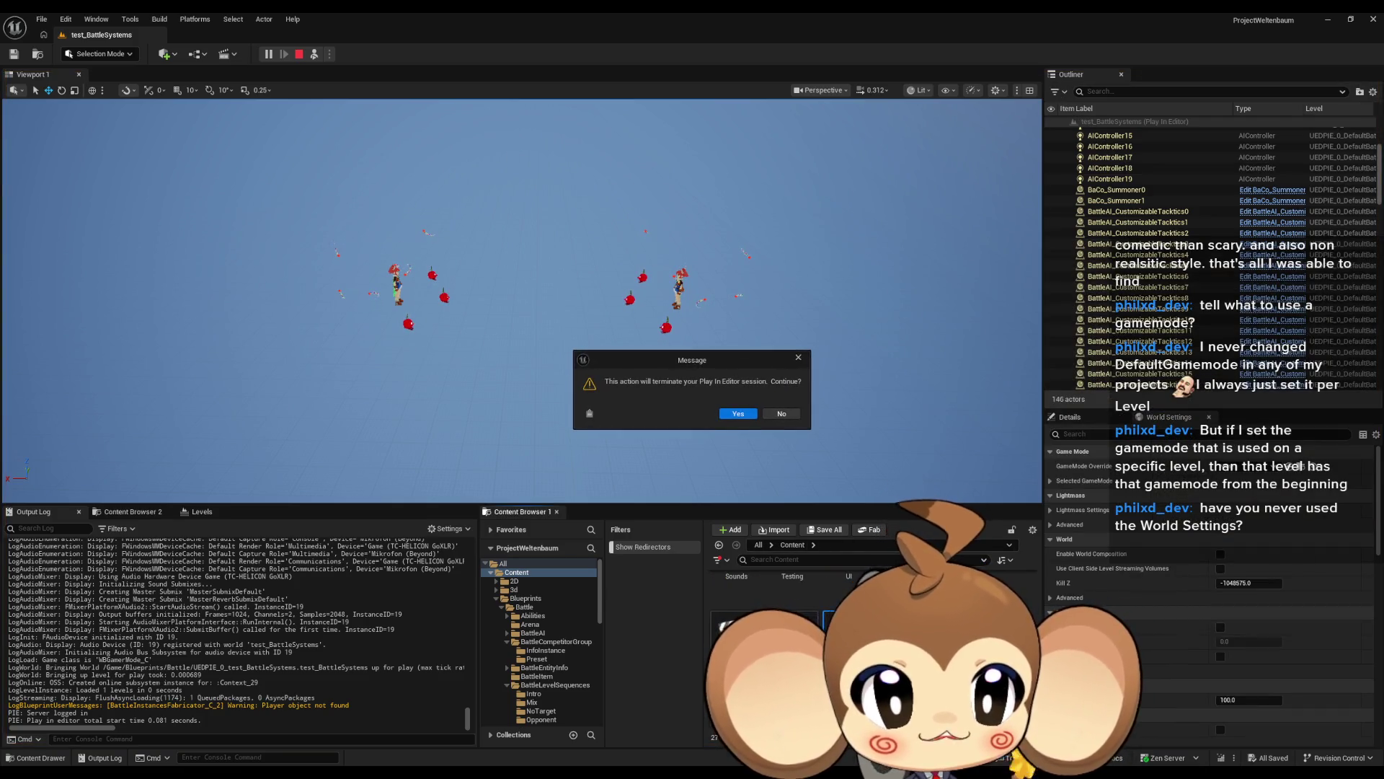
{"action": "key", "text": "Return"}
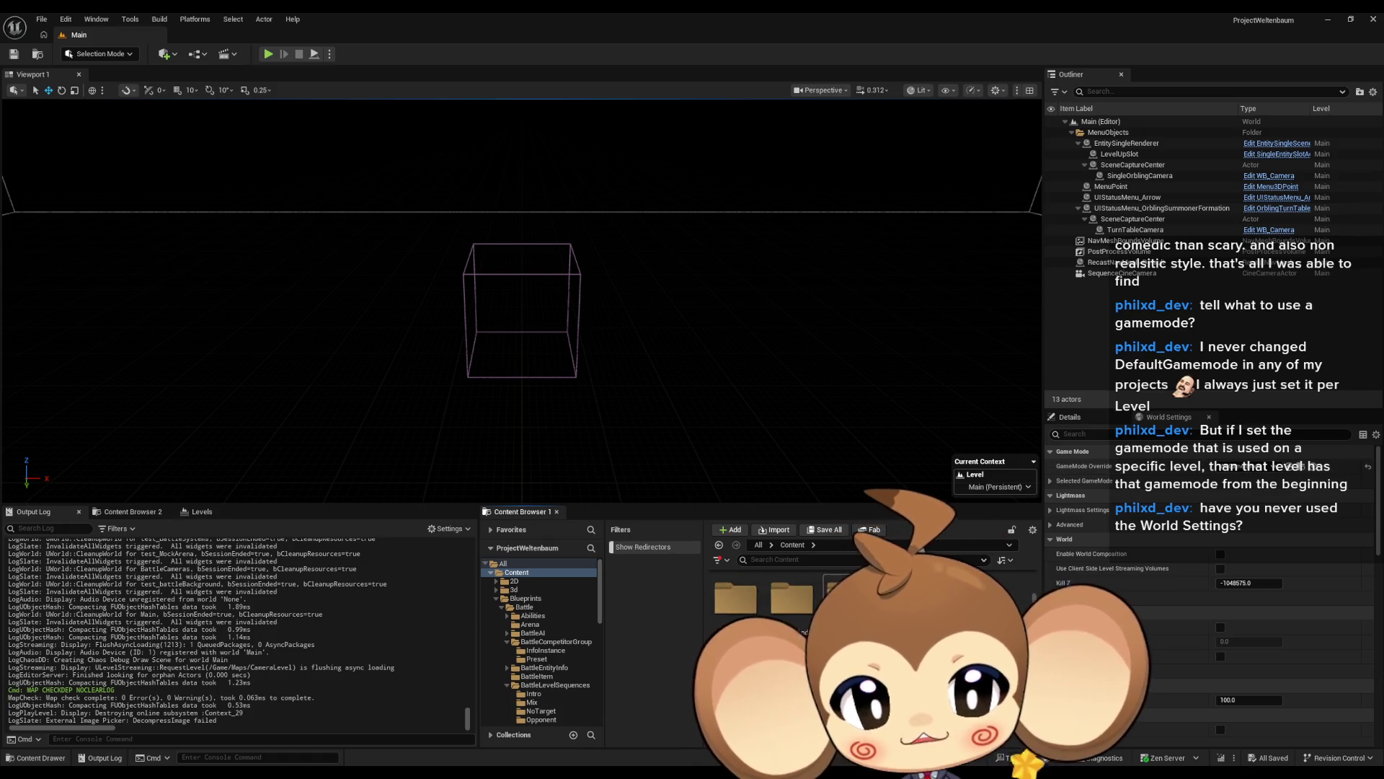
{"action": "double_click", "coordinate": [843, 597]}
{"action": "double_click", "coordinate": [723, 620]}
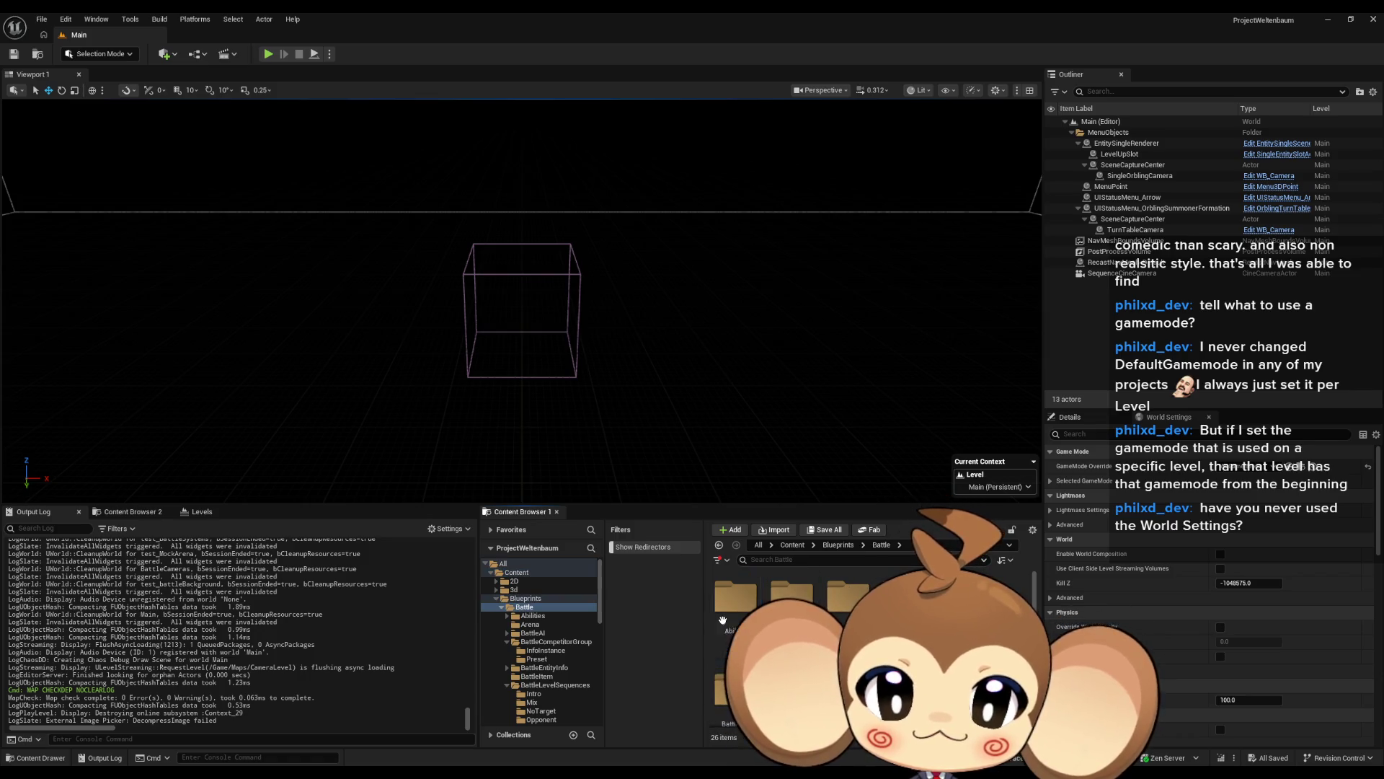
{"action": "scroll", "coordinate": [723, 620], "scroll_direction": "down", "scroll_amount": 3}
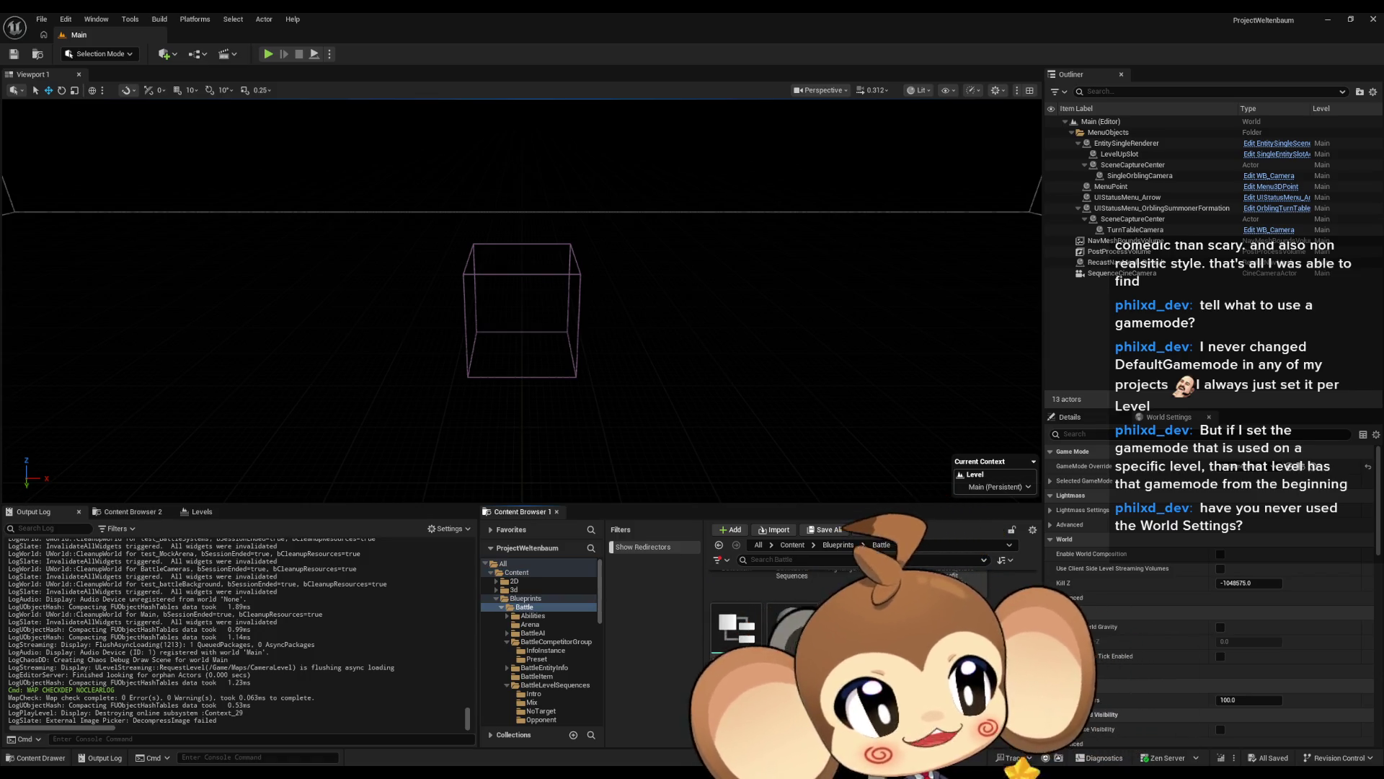
{"action": "left_click", "coordinate": [1070, 416]}
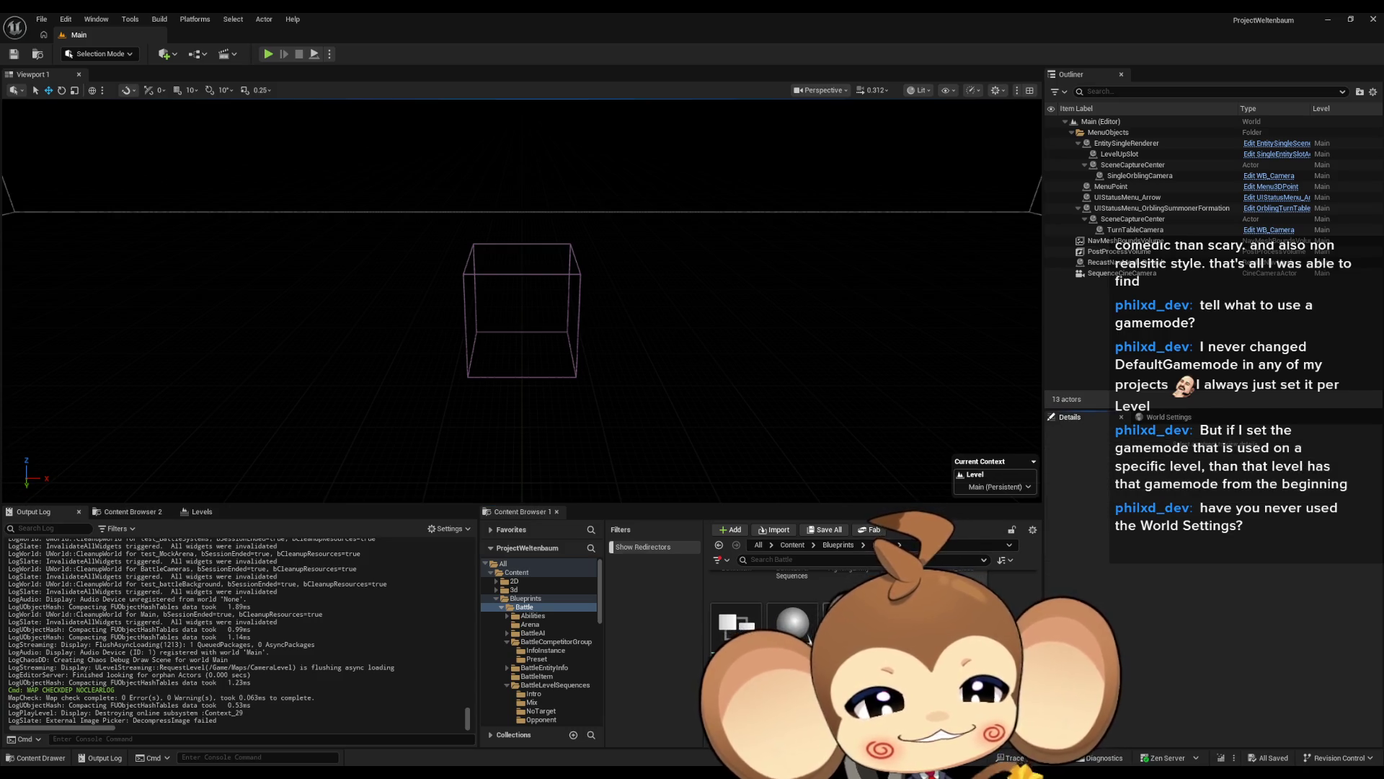
{"action": "scroll", "coordinate": [764, 613], "scroll_direction": "down", "scroll_amount": 1}
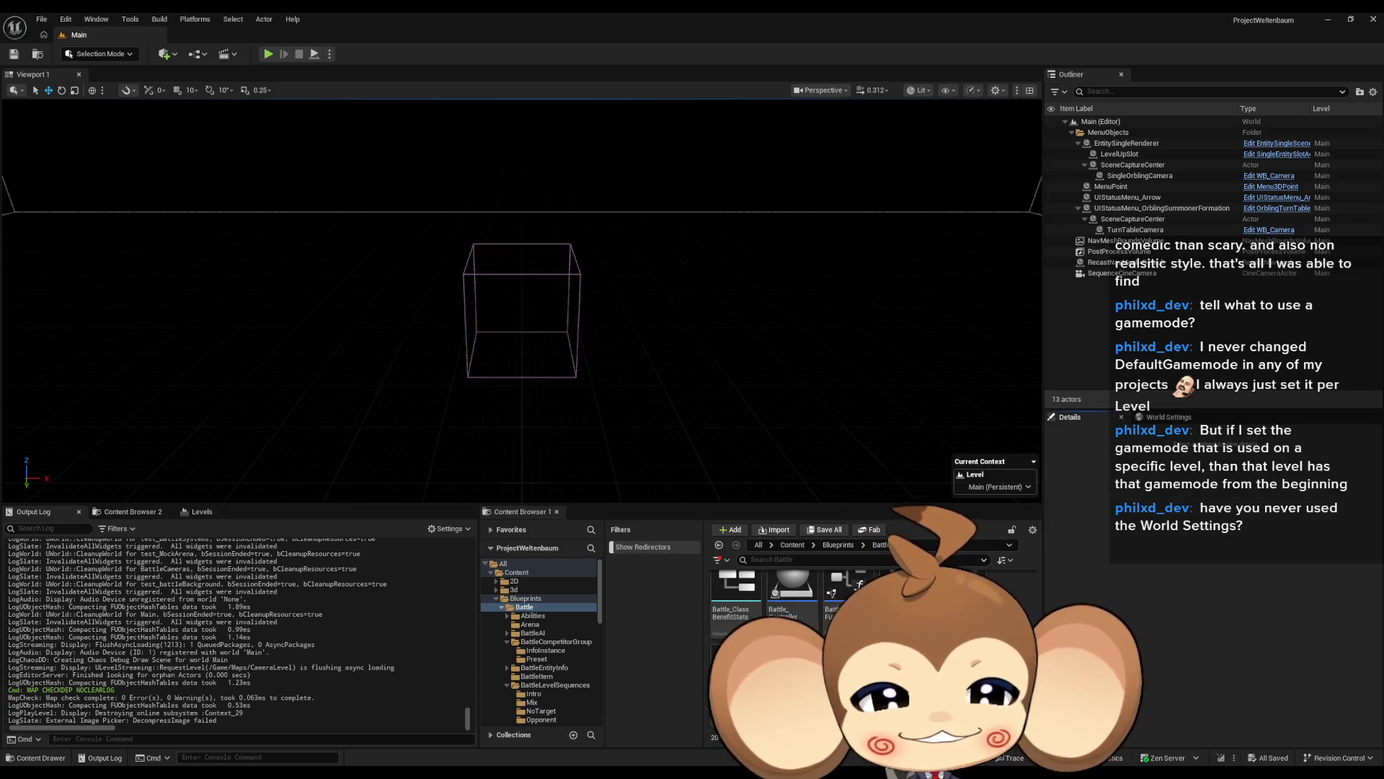
{"action": "scroll", "coordinate": [764, 613], "scroll_direction": "down", "scroll_amount": 1}
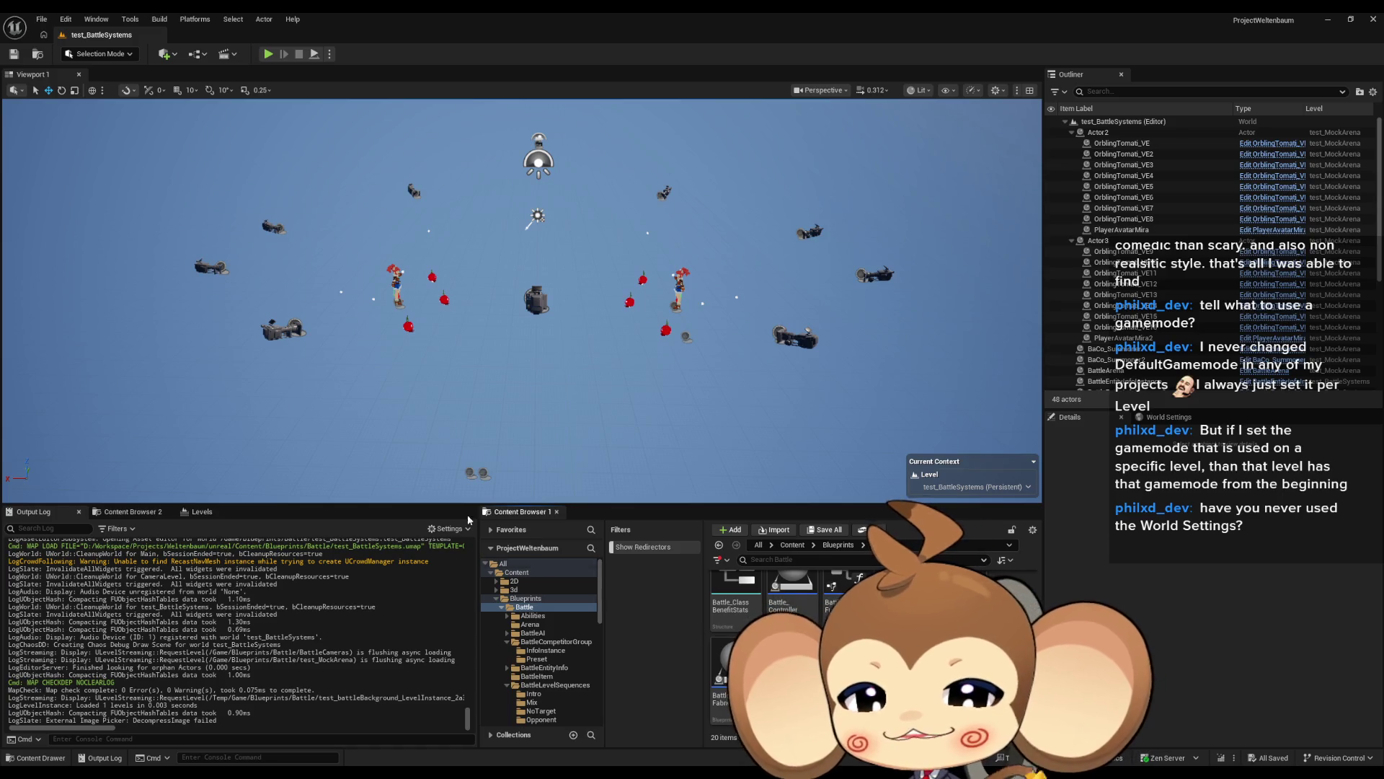
{"action": "left_click_drag", "start_coordinate": [598, 375], "coordinate": [525, 377]}
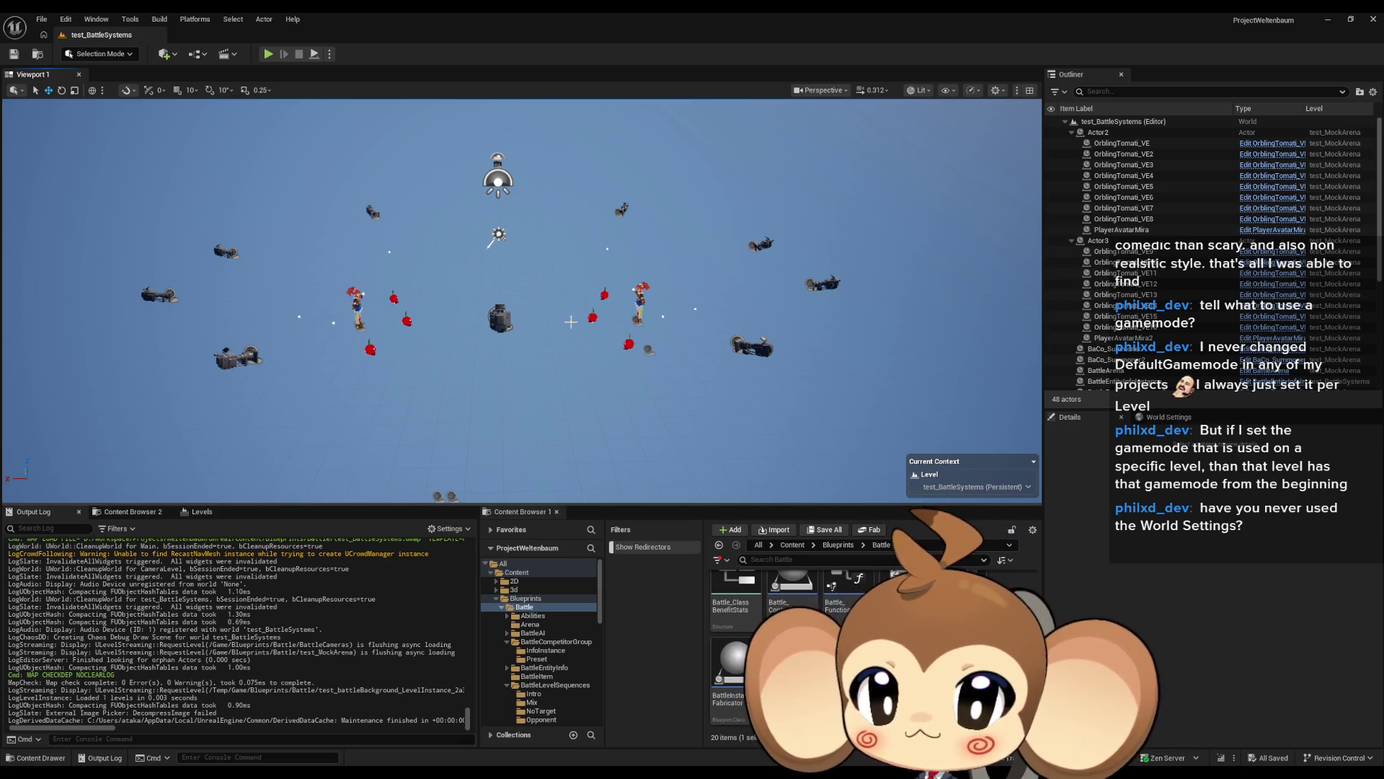
{"action": "mouse_move", "coordinate": [571, 322]}
{"action": "left_mouse_down"}
{"action": "mouse_move", "coordinate": [529, 289]}
{"action": "mouse_move", "coordinate": [530, 245]}
{"action": "mouse_move", "coordinate": [564, 318]}
{"action": "left_mouse_up"}
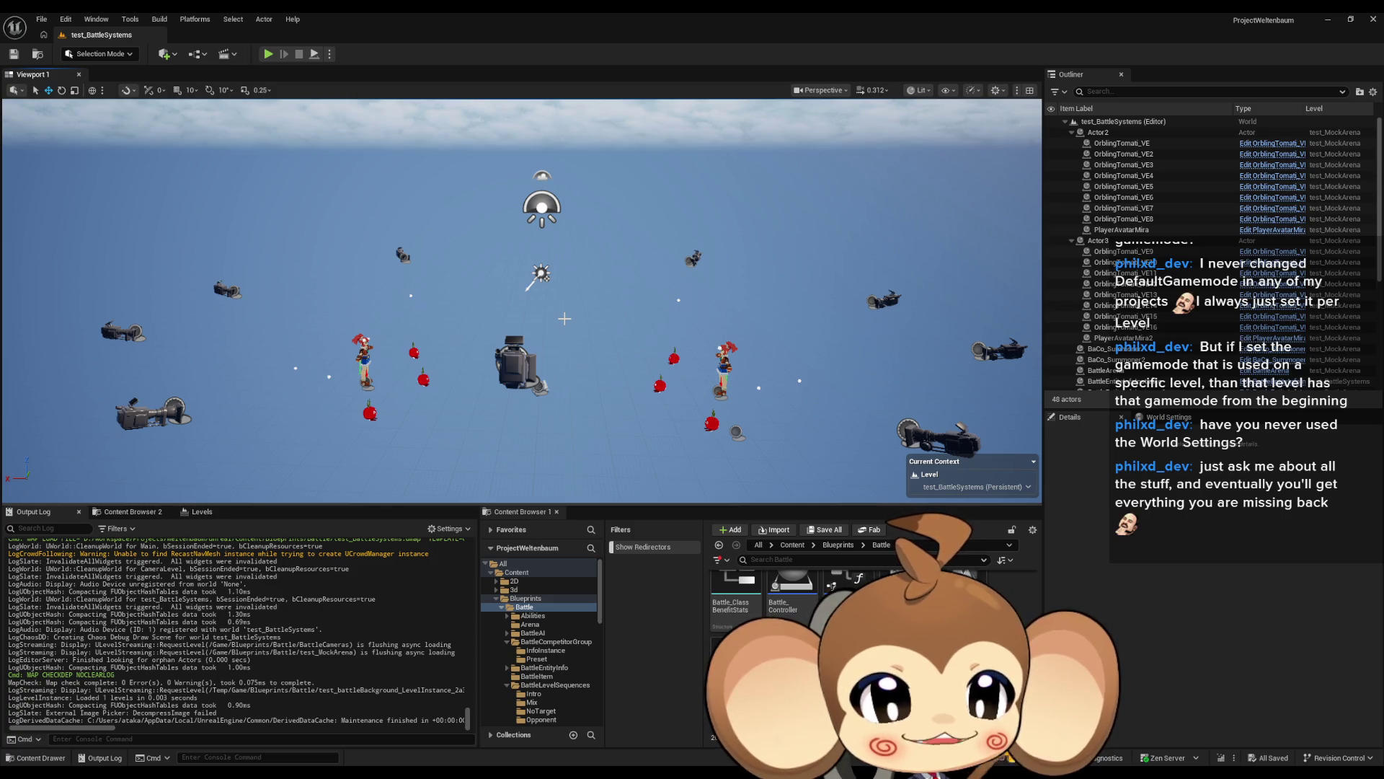
{"action": "mouse_move", "coordinate": [564, 318]}
{"action": "left_mouse_down"}
{"action": "mouse_move", "coordinate": [565, 302]}
{"action": "mouse_move", "coordinate": [630, 314]}
{"action": "mouse_move", "coordinate": [630, 329]}
{"action": "left_mouse_up"}
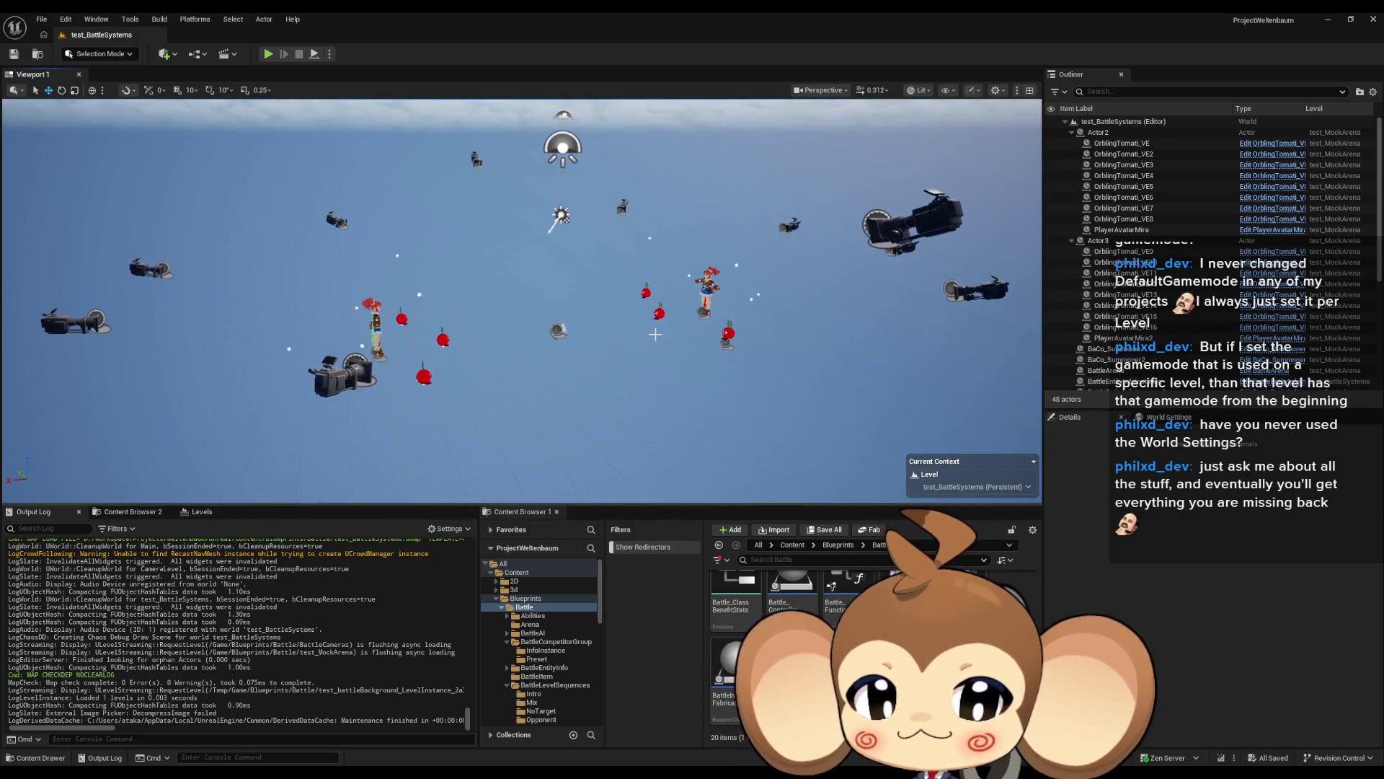
{"action": "mouse_move", "coordinate": [657, 747]}
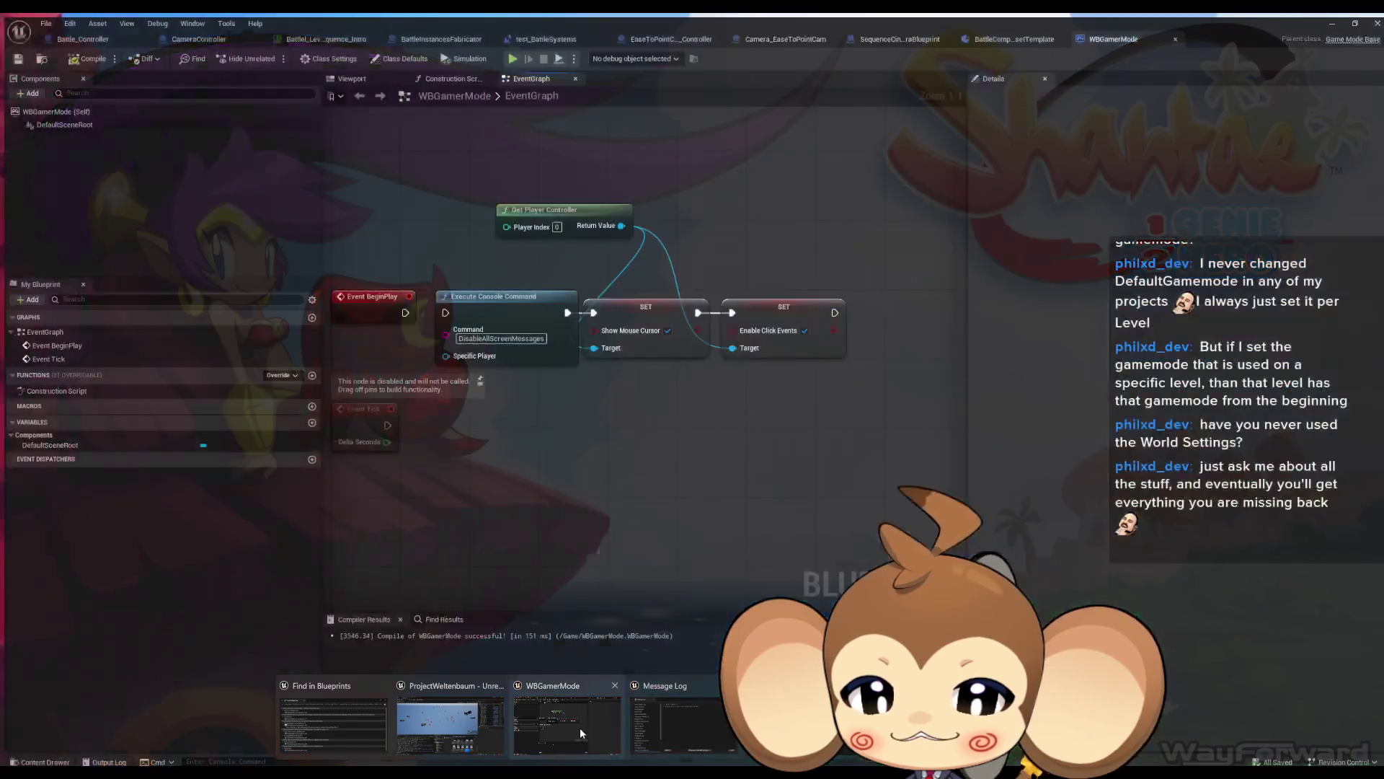
Step: In WBGamerMode, wire Event BeginPlay into Execute Console Command and save the Blueprint
{"action": "left_click", "coordinate": [579, 728]}
{"action": "left_click_drag", "start_coordinate": [611, 411], "coordinate": [618, 455]}
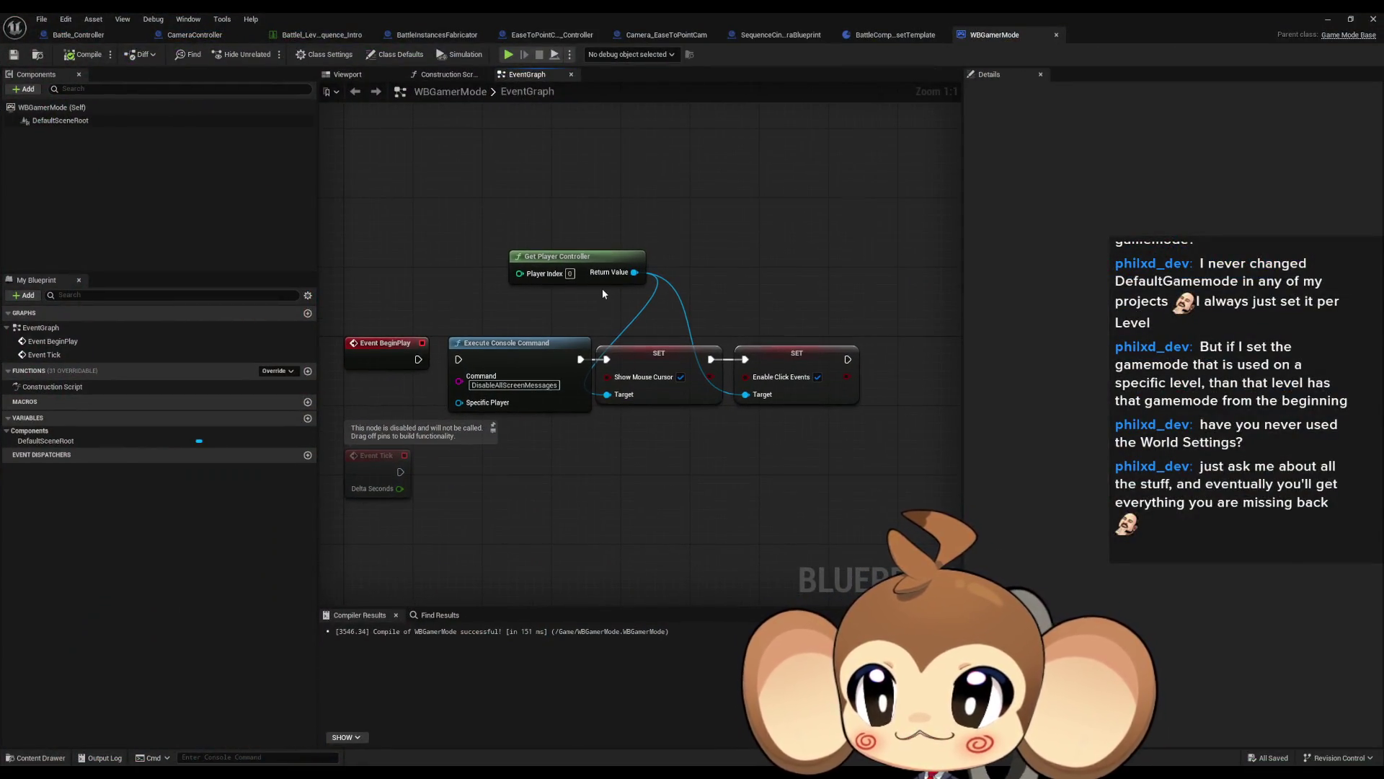
{"action": "left_click_drag", "start_coordinate": [437, 442], "coordinate": [500, 442]}
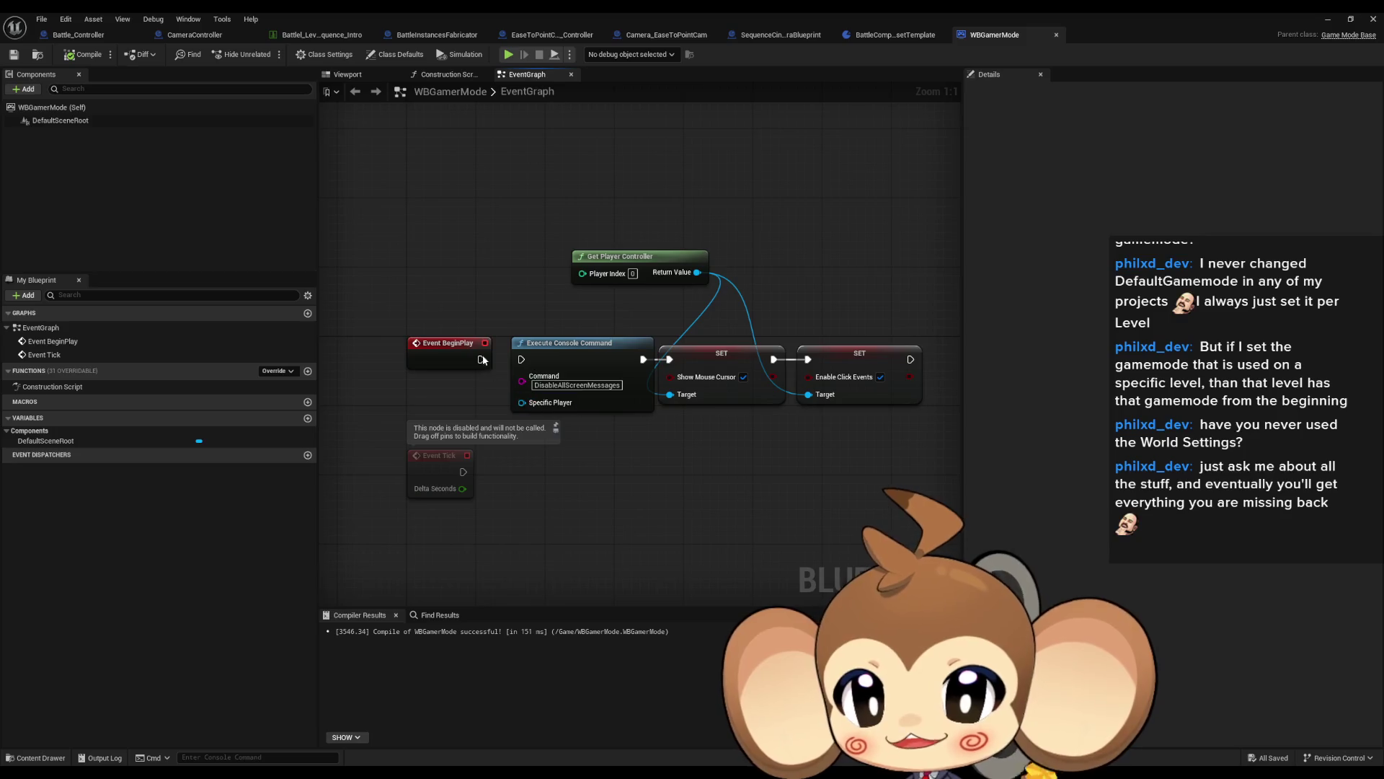
{"action": "left_click_drag", "start_coordinate": [481, 359], "coordinate": [522, 359]}
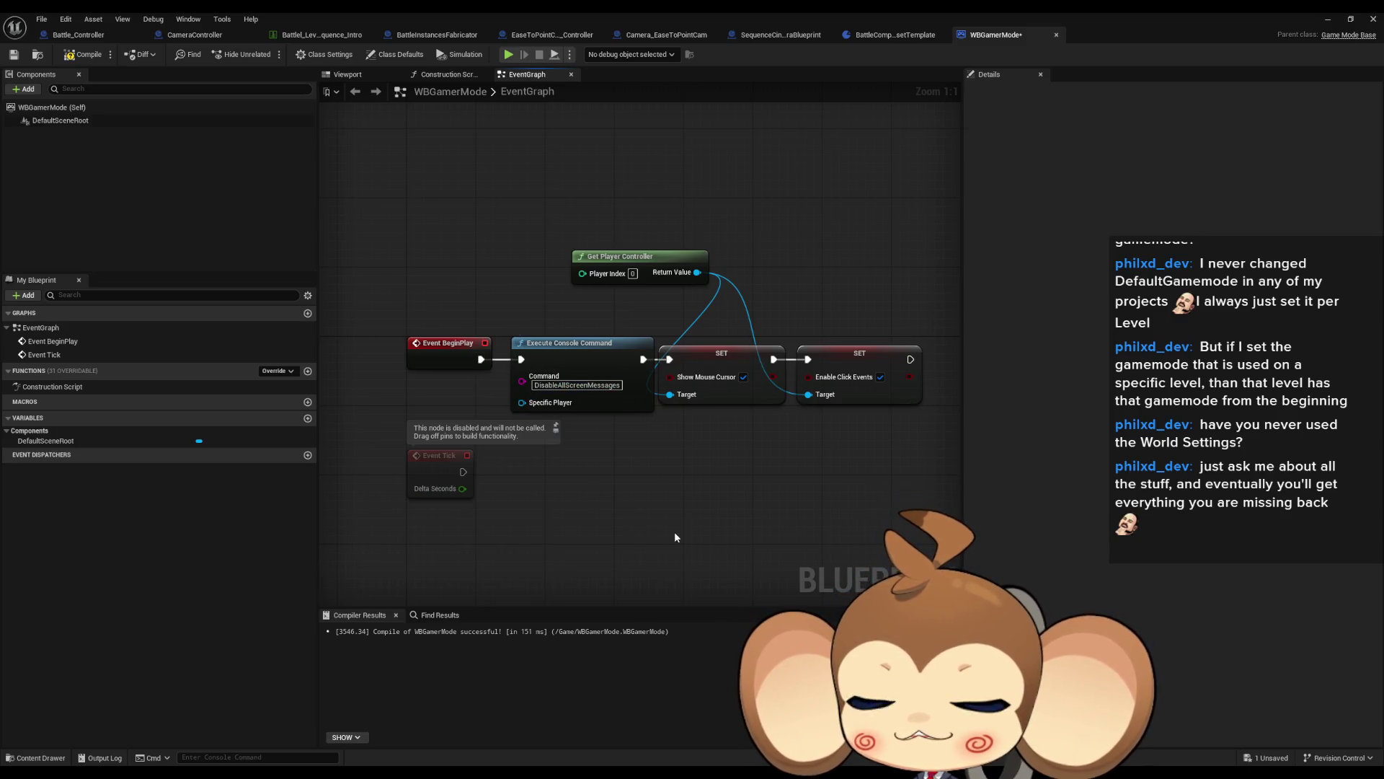
{"action": "key", "text": "ctrl+s"}
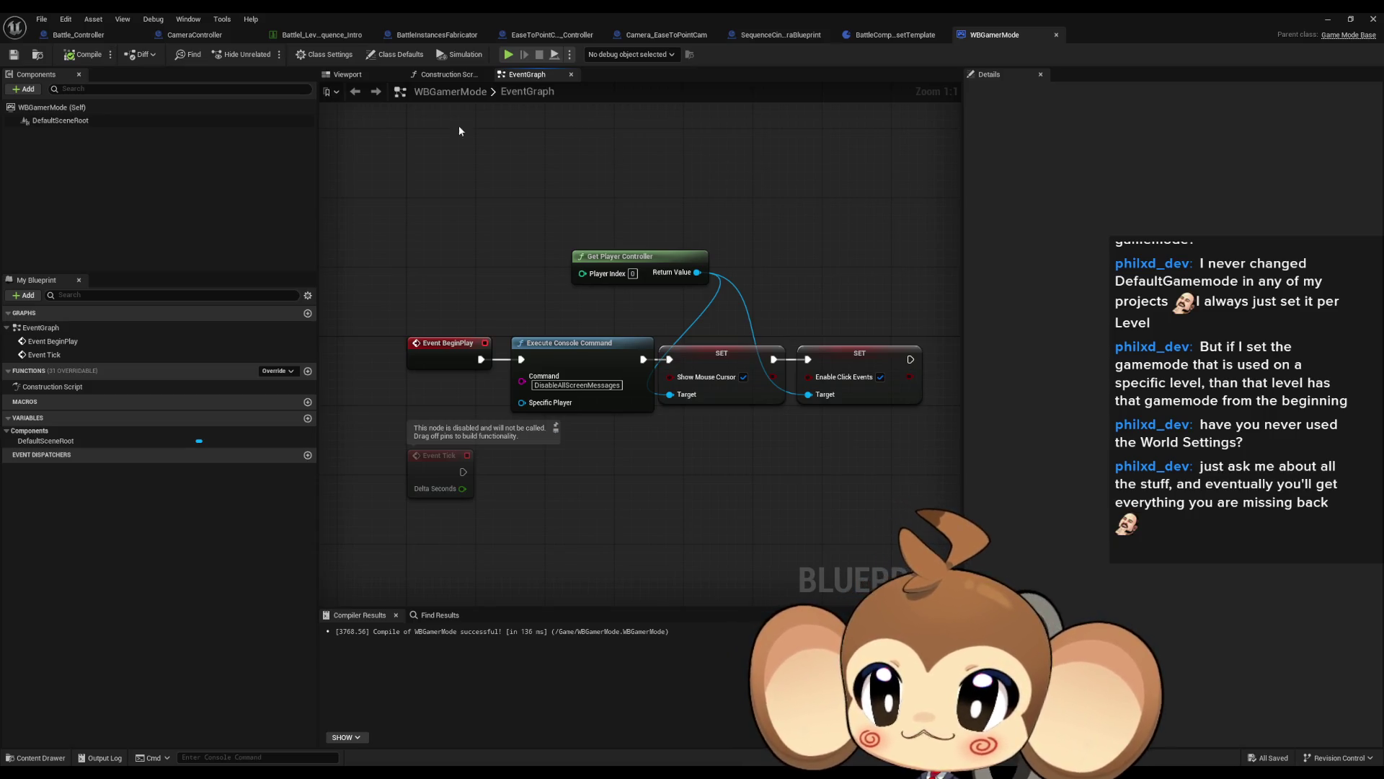
Step: Look through the Camera_EaseToPointCam event graph, then go to CameraController's PlaySequenceById graph
{"action": "left_click", "coordinate": [897, 34]}
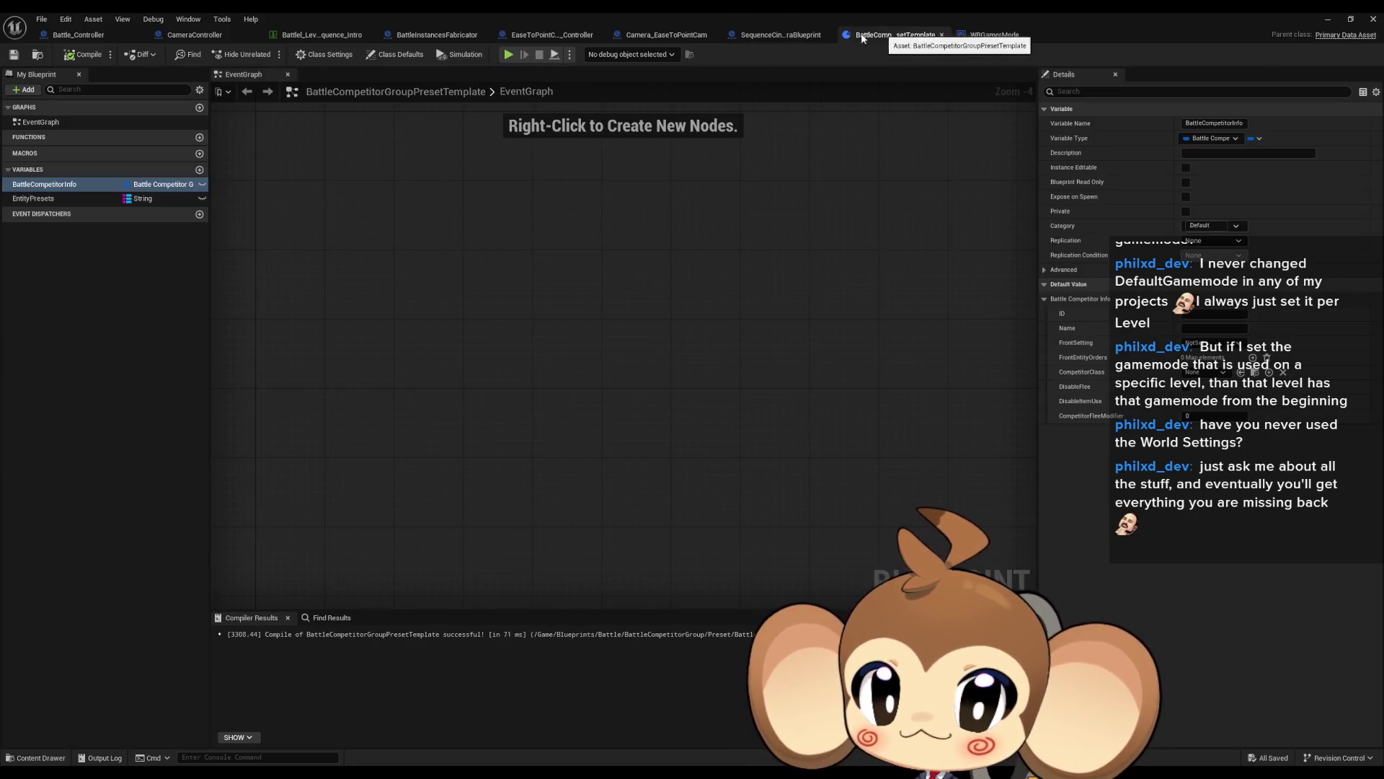
{"action": "left_click", "coordinate": [780, 34]}
{"action": "left_click", "coordinate": [676, 36]}
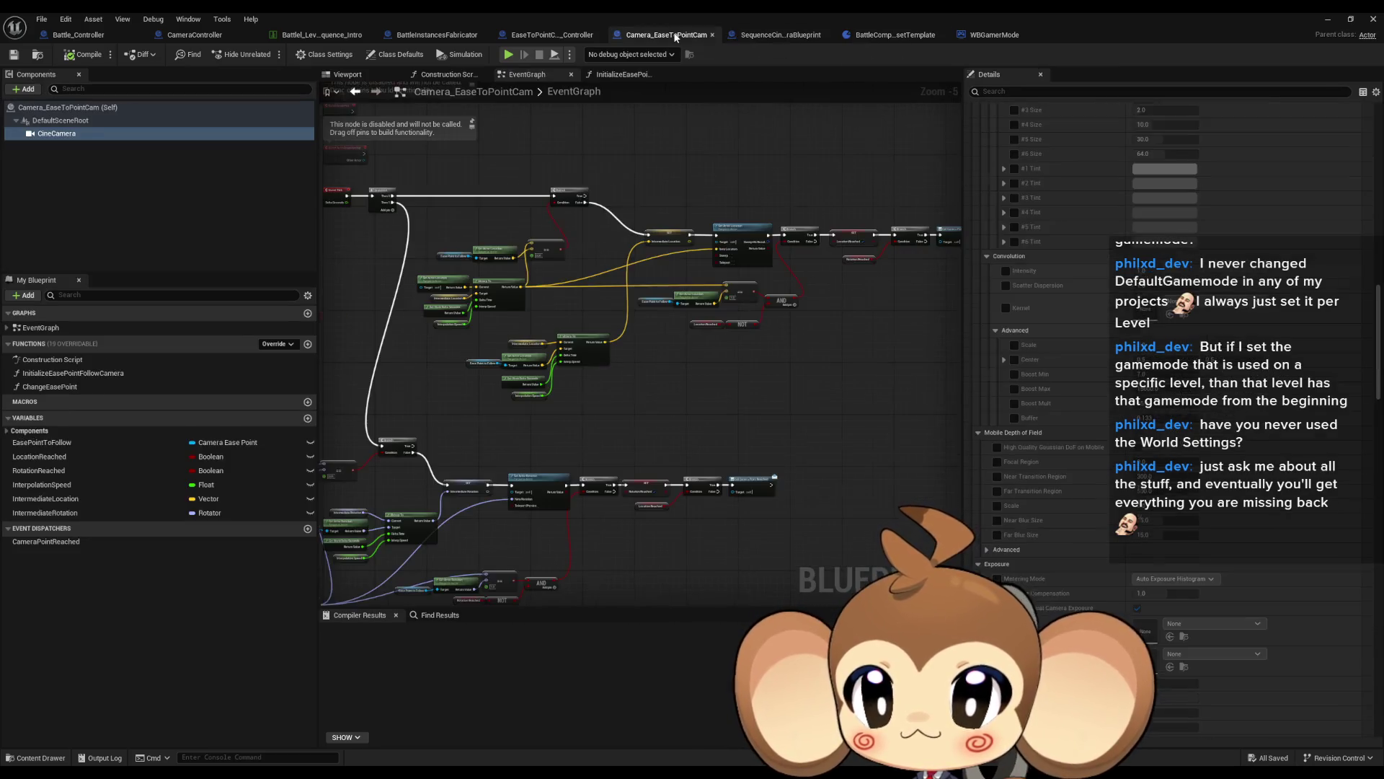
{"action": "mouse_move", "coordinate": [721, 324]}
{"action": "left_mouse_down"}
{"action": "mouse_move", "coordinate": [918, 223]}
{"action": "mouse_move", "coordinate": [862, 224]}
{"action": "left_mouse_up"}
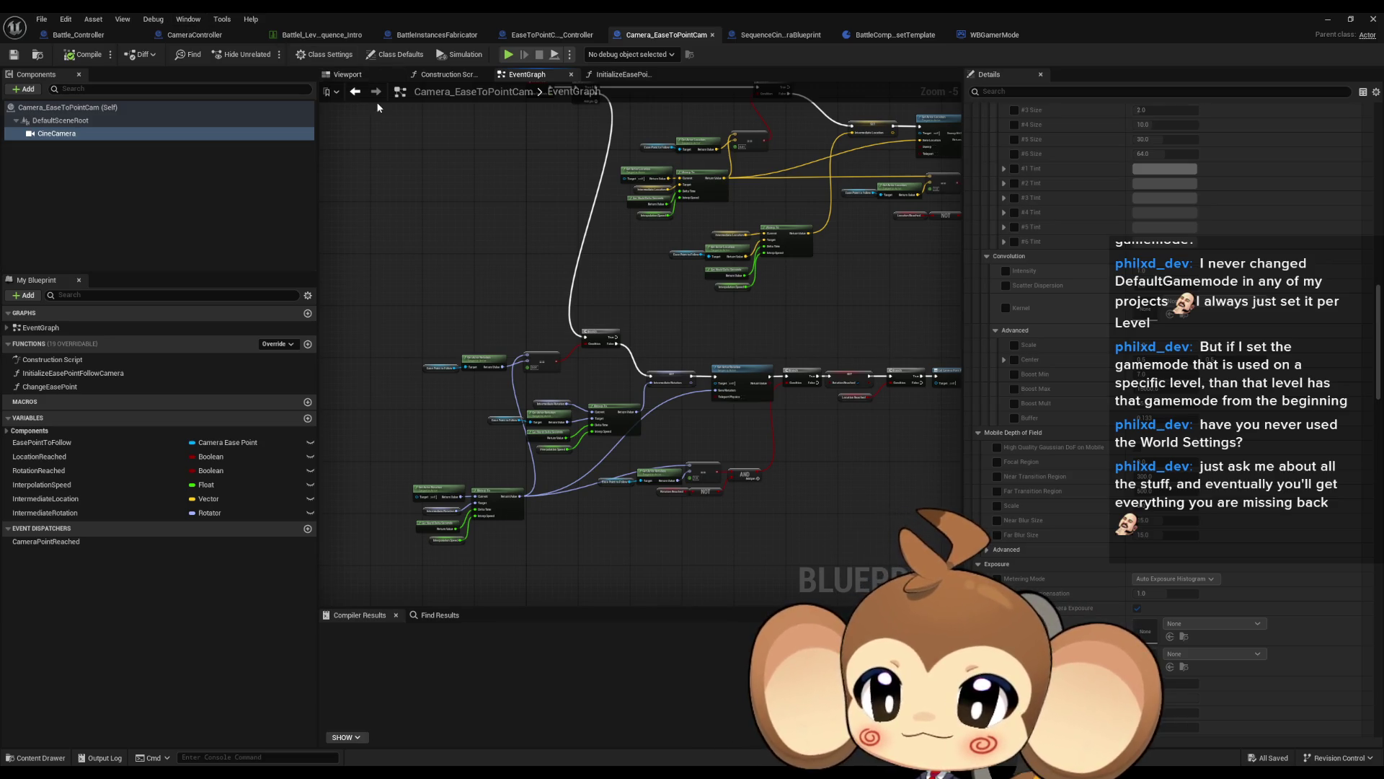
{"action": "left_click", "coordinate": [223, 38]}
Step: Zoom around the PlaySequenceById graph to inspect the Play and Create Event nodes
{"action": "scroll", "coordinate": [669, 371], "scroll_direction": "down", "scroll_amount": 2}
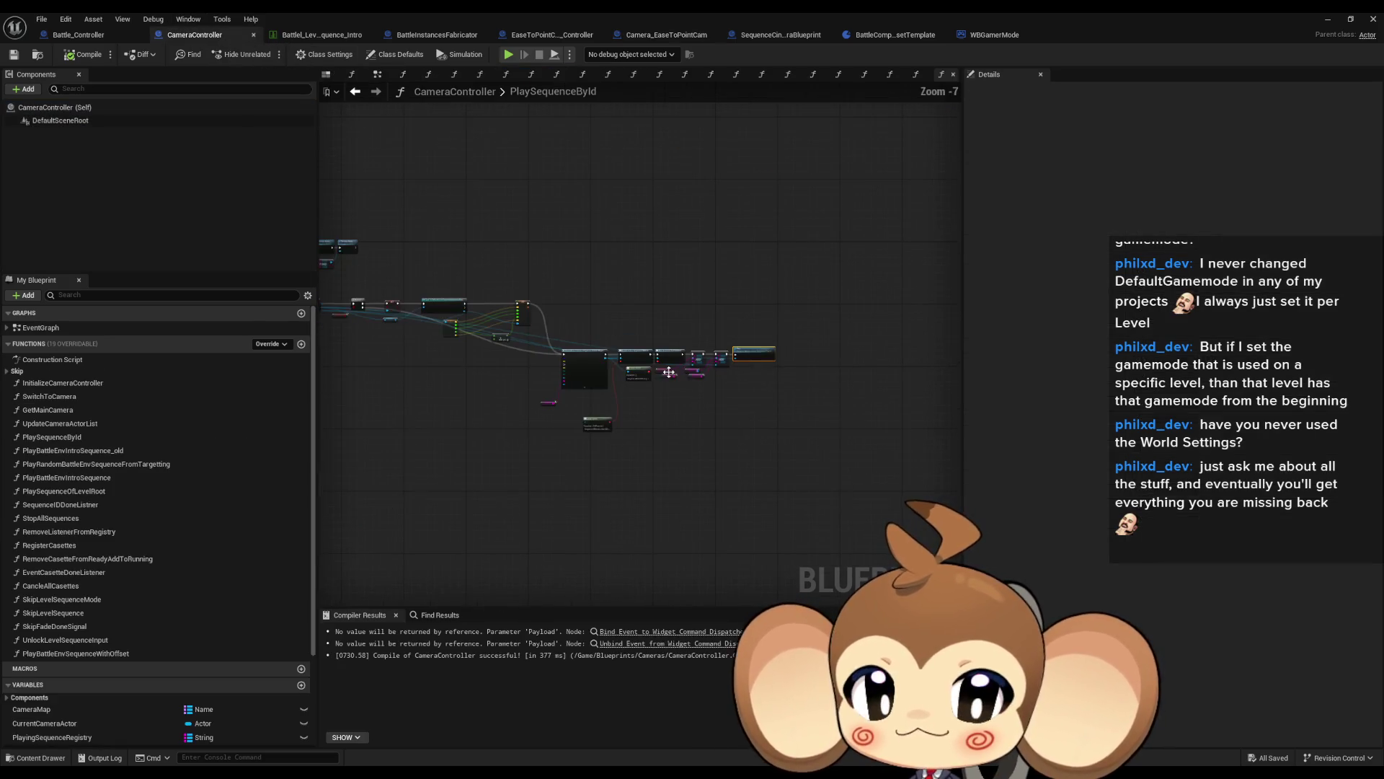
{"action": "scroll", "coordinate": [638, 379], "scroll_direction": "up", "scroll_amount": 4}
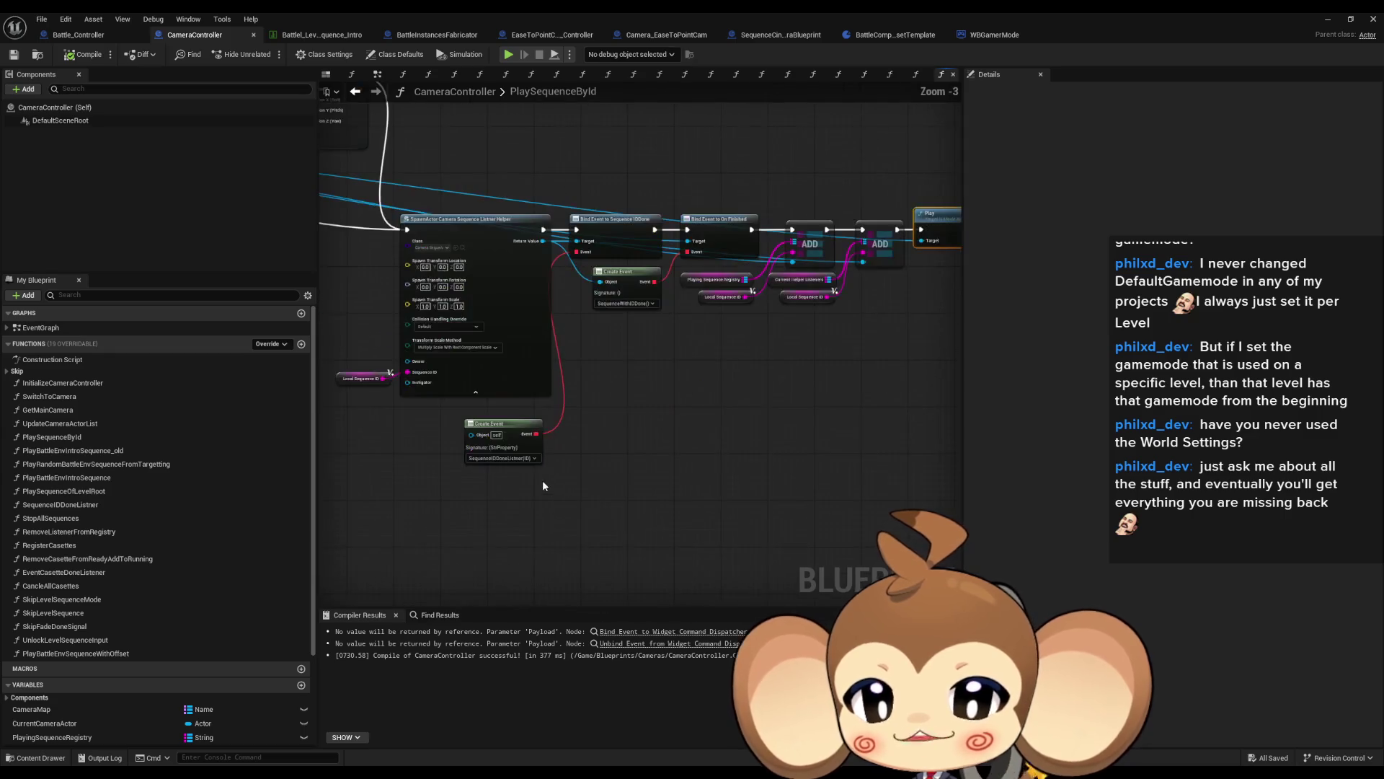
{"action": "scroll", "coordinate": [698, 495], "scroll_direction": "up", "scroll_amount": 2}
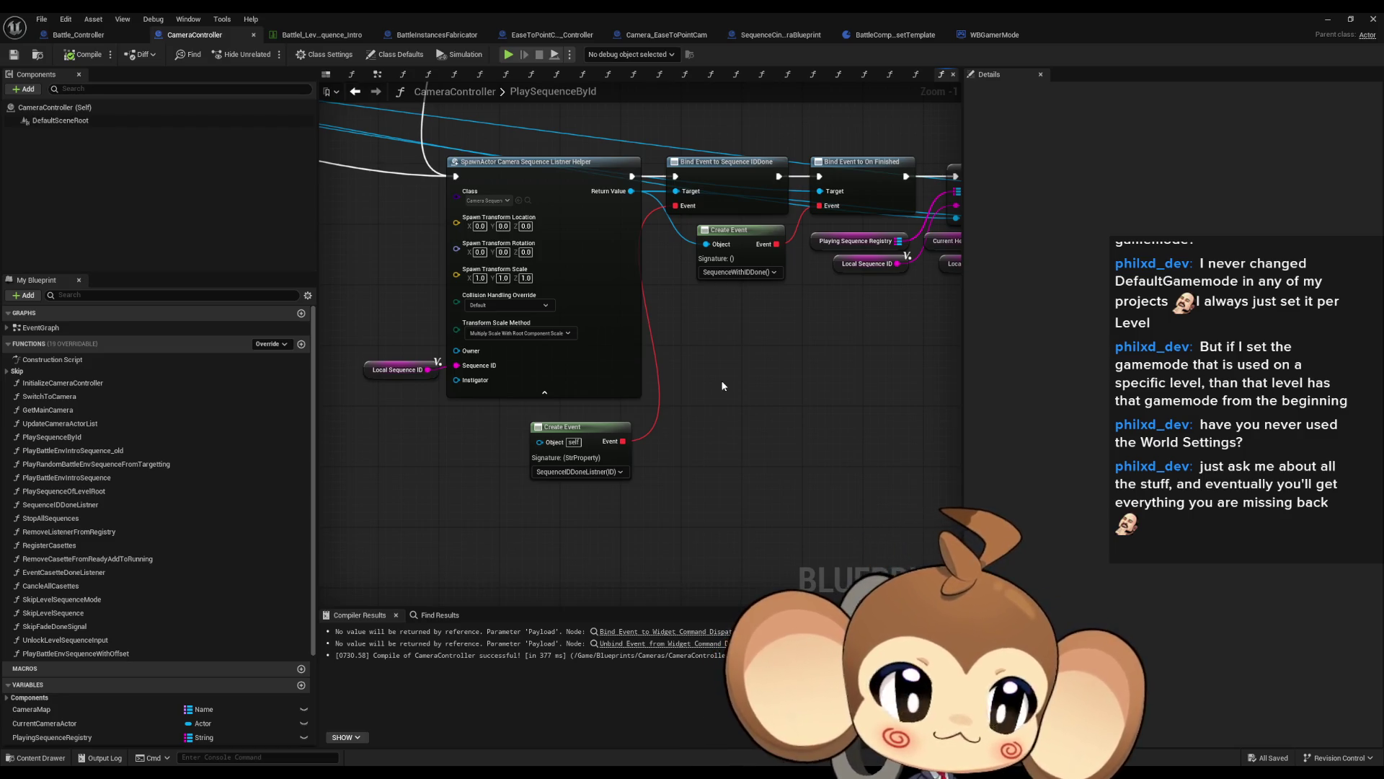
{"action": "scroll", "coordinate": [777, 340], "scroll_direction": "down", "scroll_amount": 3}
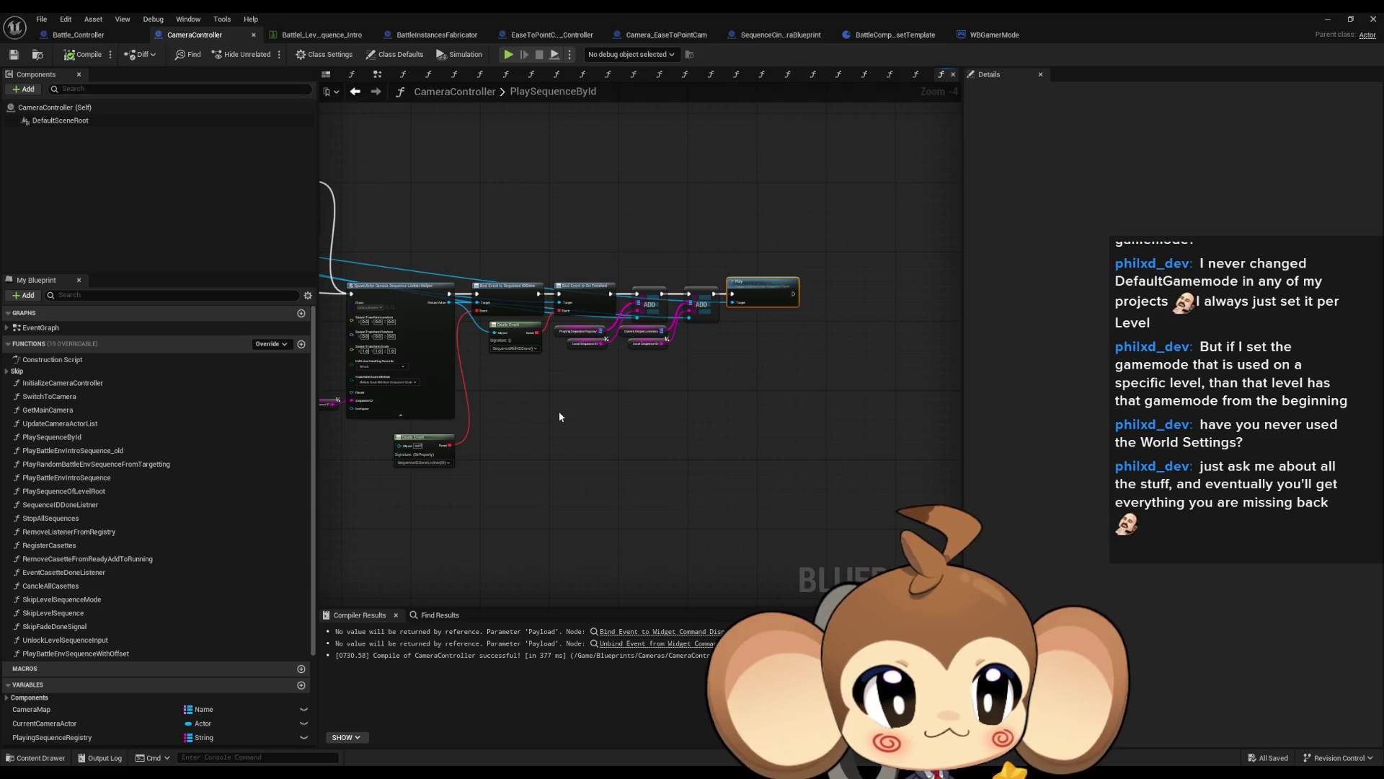
{"action": "scroll", "coordinate": [775, 317], "scroll_direction": "up", "scroll_amount": 3}
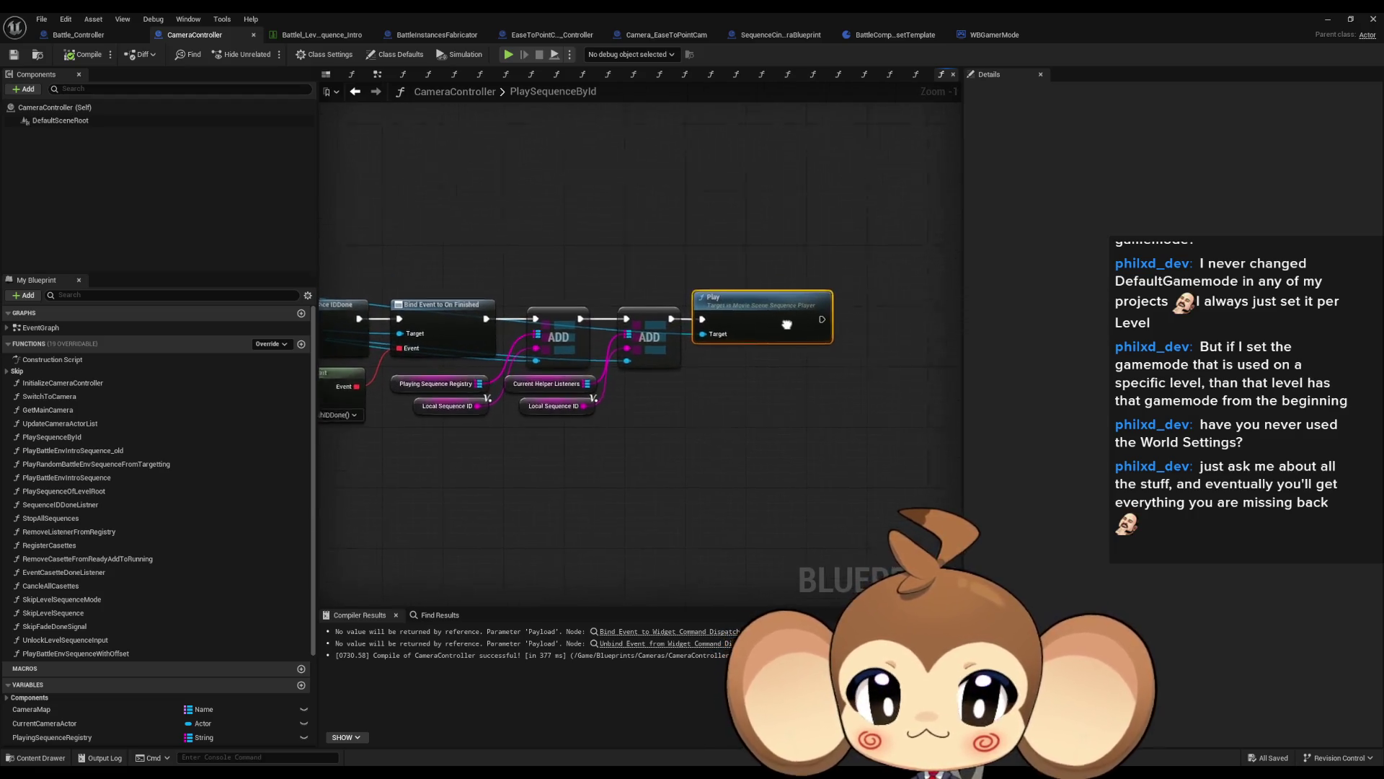
{"action": "left_click_drag", "start_coordinate": [787, 323], "coordinate": [885, 385]}
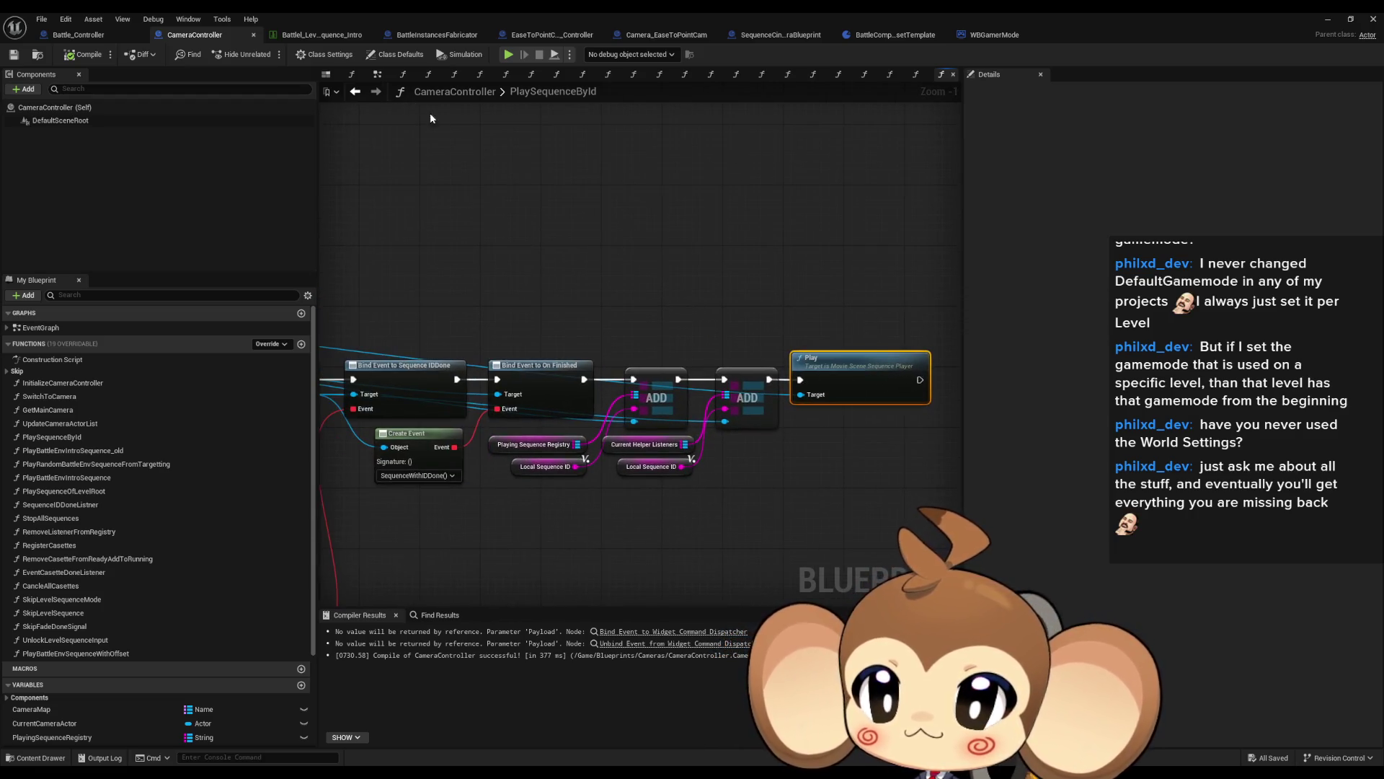
Step: Switch to the Battle_Controller Blueprint's InitializeBattleController graph
{"action": "left_click", "coordinate": [143, 31]}
{"action": "scroll", "coordinate": [827, 389], "scroll_direction": "down", "scroll_amount": 2}
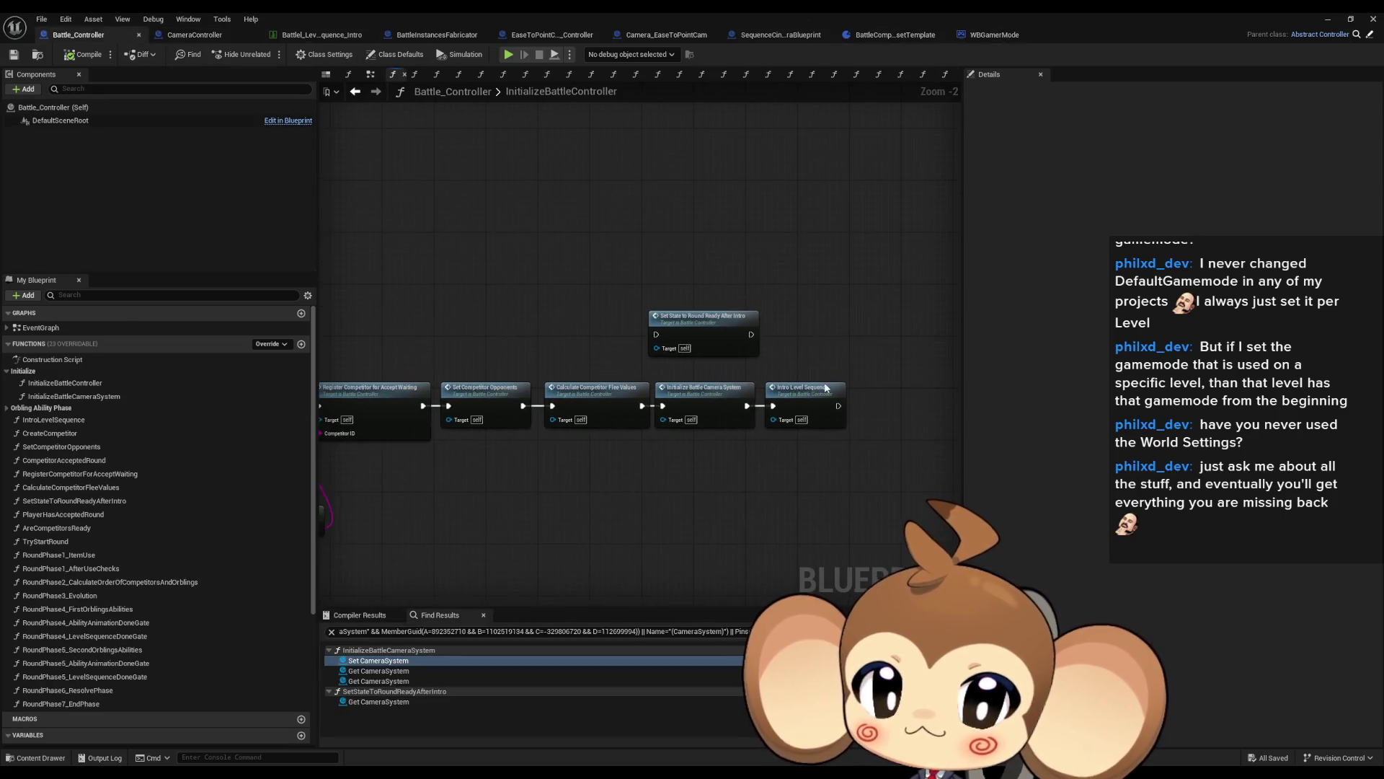
{"action": "scroll", "coordinate": [826, 389], "scroll_direction": "up", "scroll_amount": 2}
Step: Select the Set State to Round Ready After Intro node and play test_BattleSystems in-editor
{"action": "left_click", "coordinate": [547, 292]}
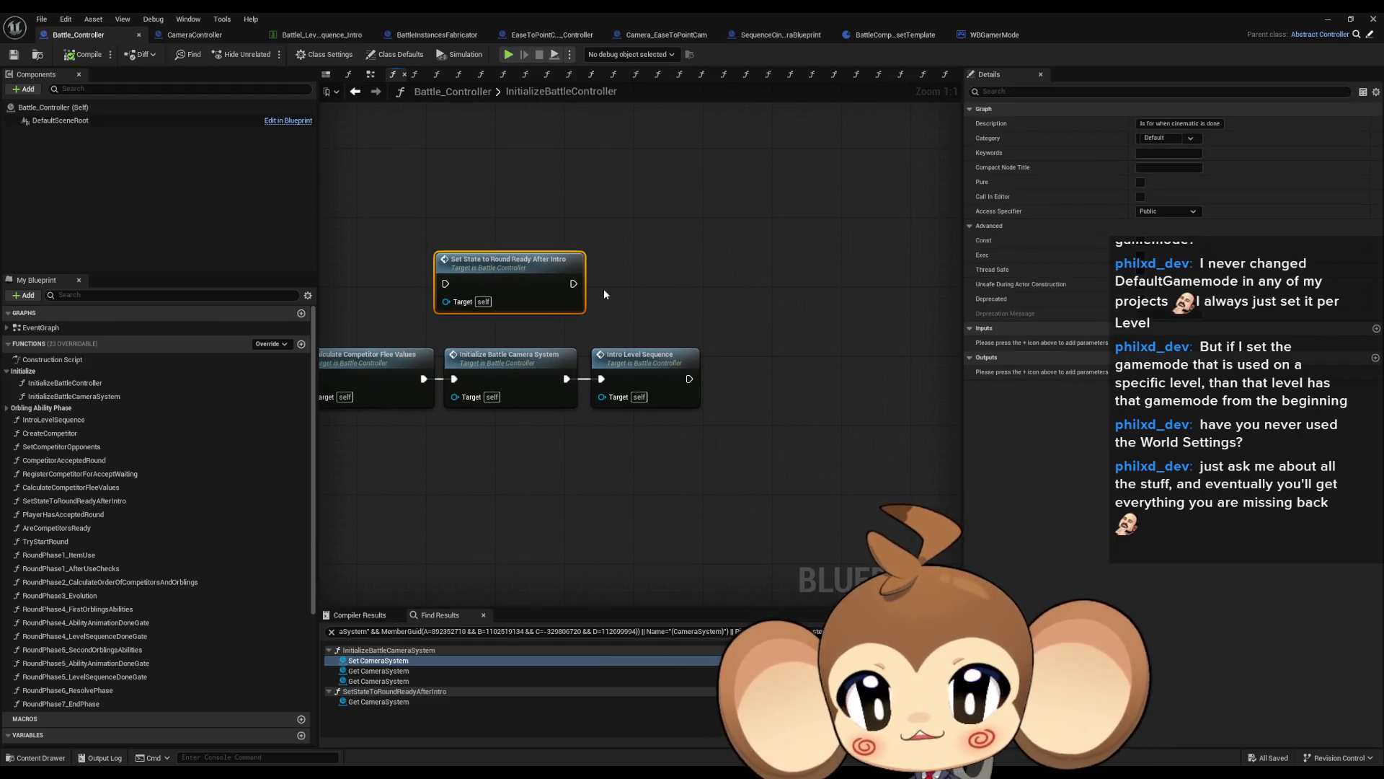
{"action": "left_click", "coordinate": [1328, 20]}
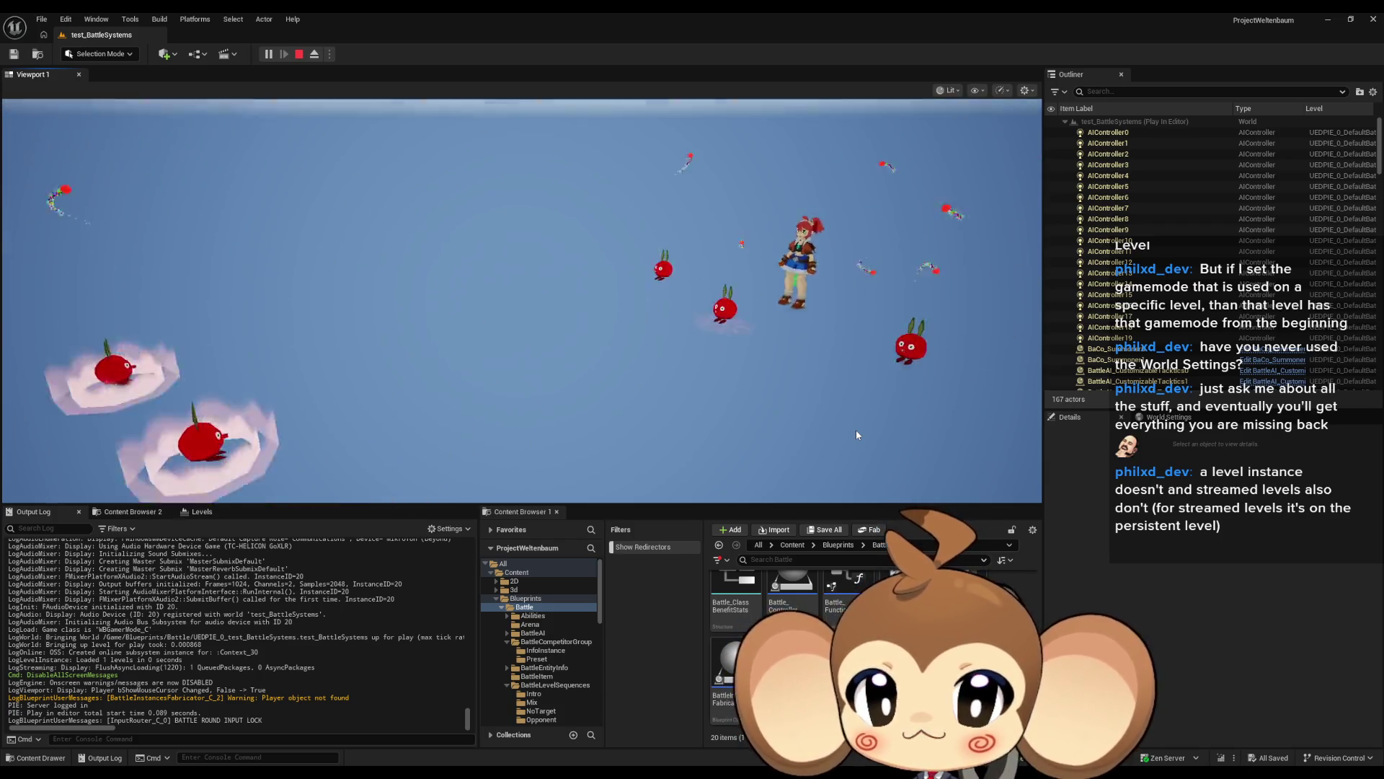
Step: Stop the play session and return to Battle_Controller's InitializeBattleController graph
{"action": "left_click", "coordinate": [300, 56]}
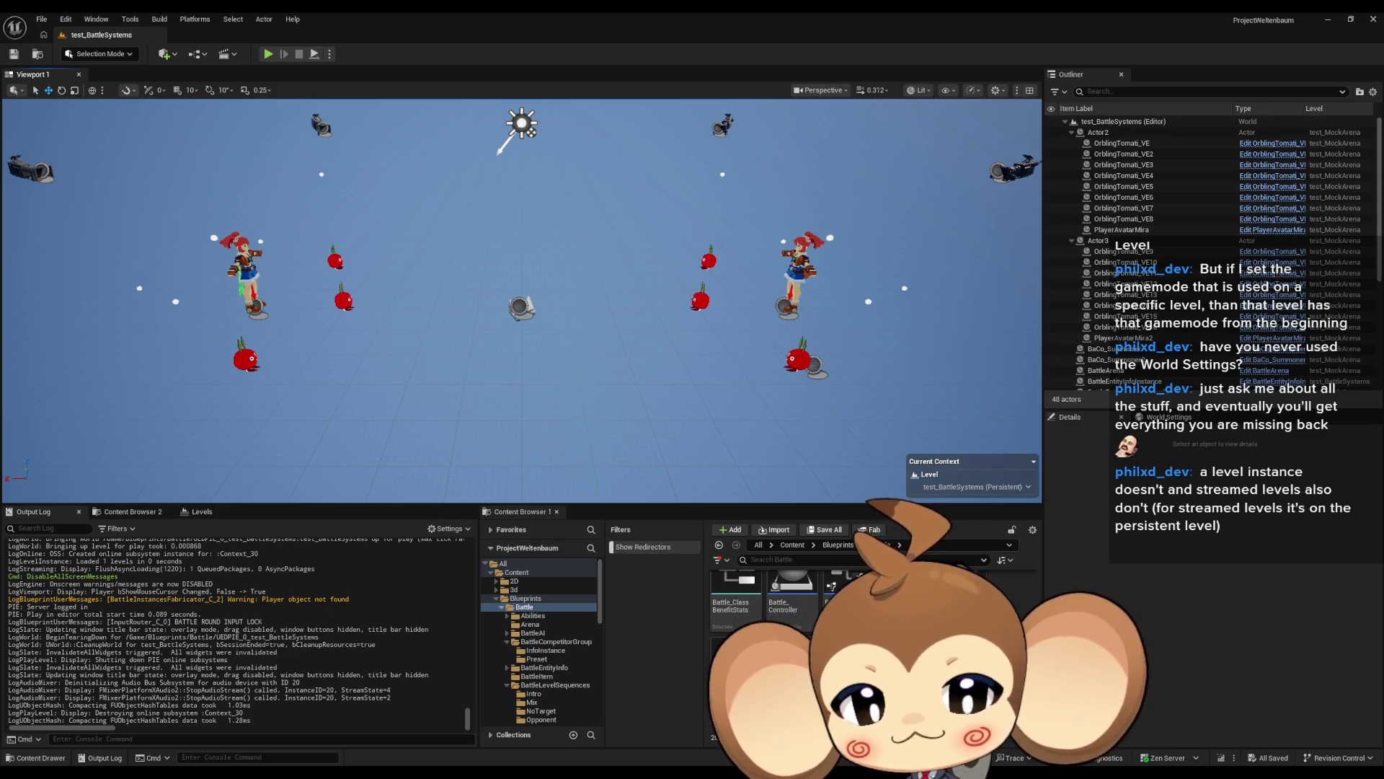
{"action": "scroll", "coordinate": [793, 612], "scroll_direction": "down", "scroll_amount": 1}
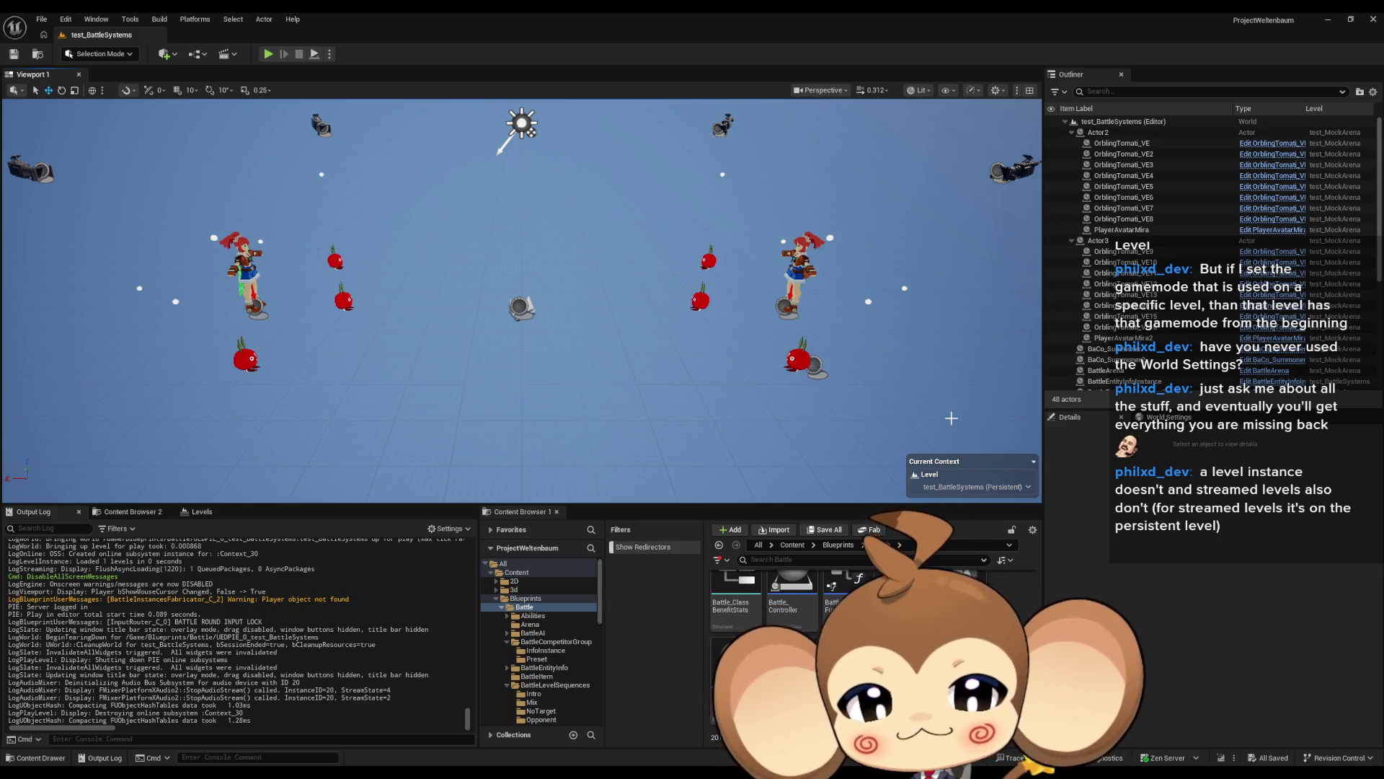
{"action": "scroll", "coordinate": [759, 570], "scroll_direction": "up", "scroll_amount": 3}
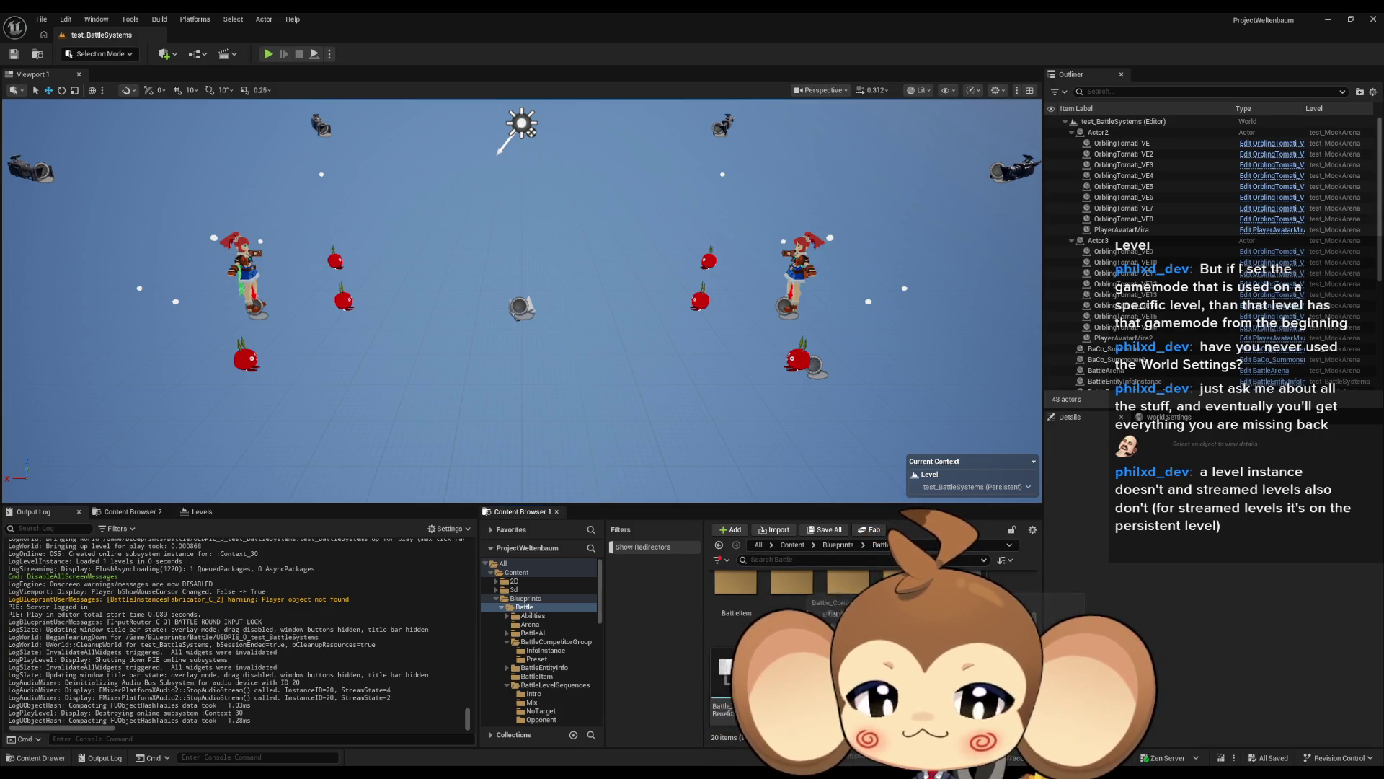
{"action": "key", "text": "alt+Tab"}
Step: Delete the Set State to Round Ready After Intro node from InitializeBattleController
{"action": "left_click", "coordinate": [625, 488]}
{"action": "left_click_drag", "start_coordinate": [625, 487], "coordinate": [707, 528]}
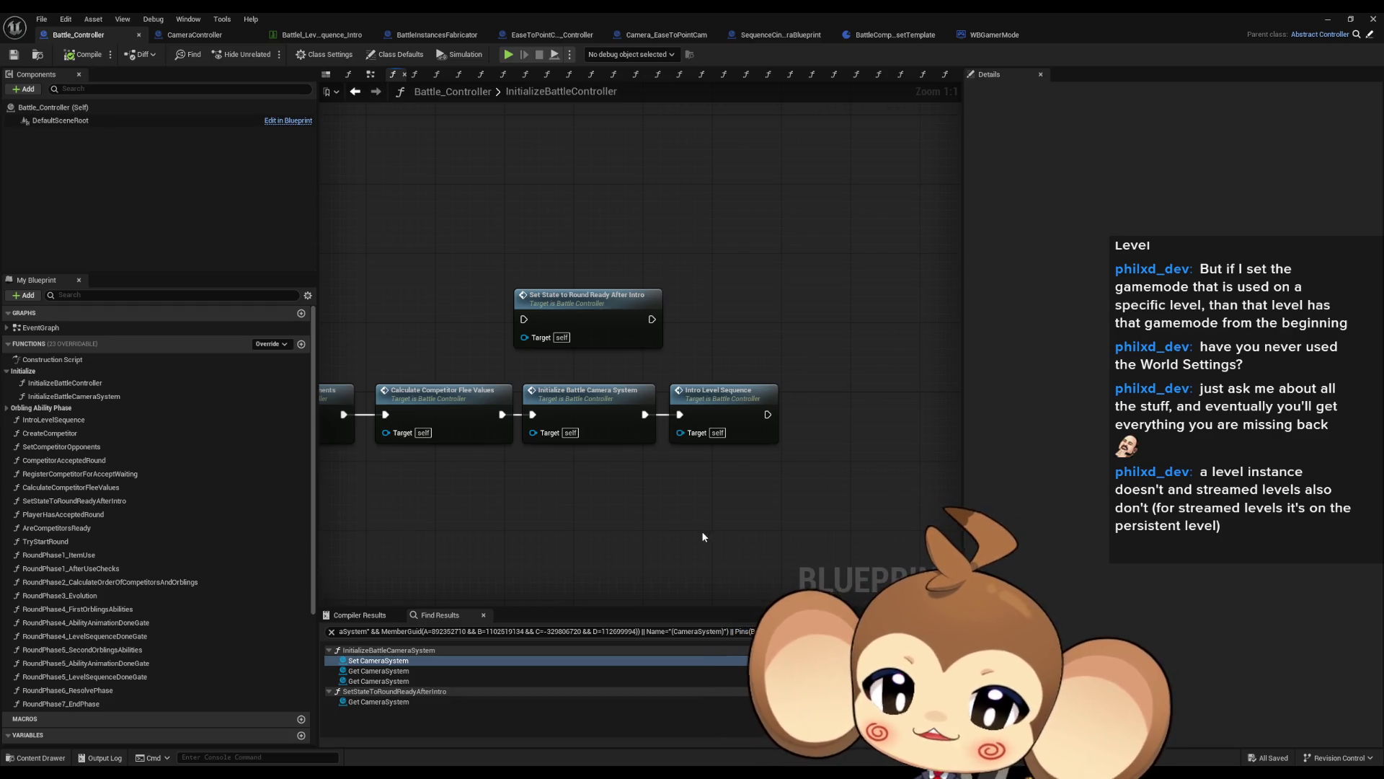
{"action": "left_click_drag", "start_coordinate": [700, 545], "coordinate": [720, 550]}
{"action": "left_click", "coordinate": [647, 327]}
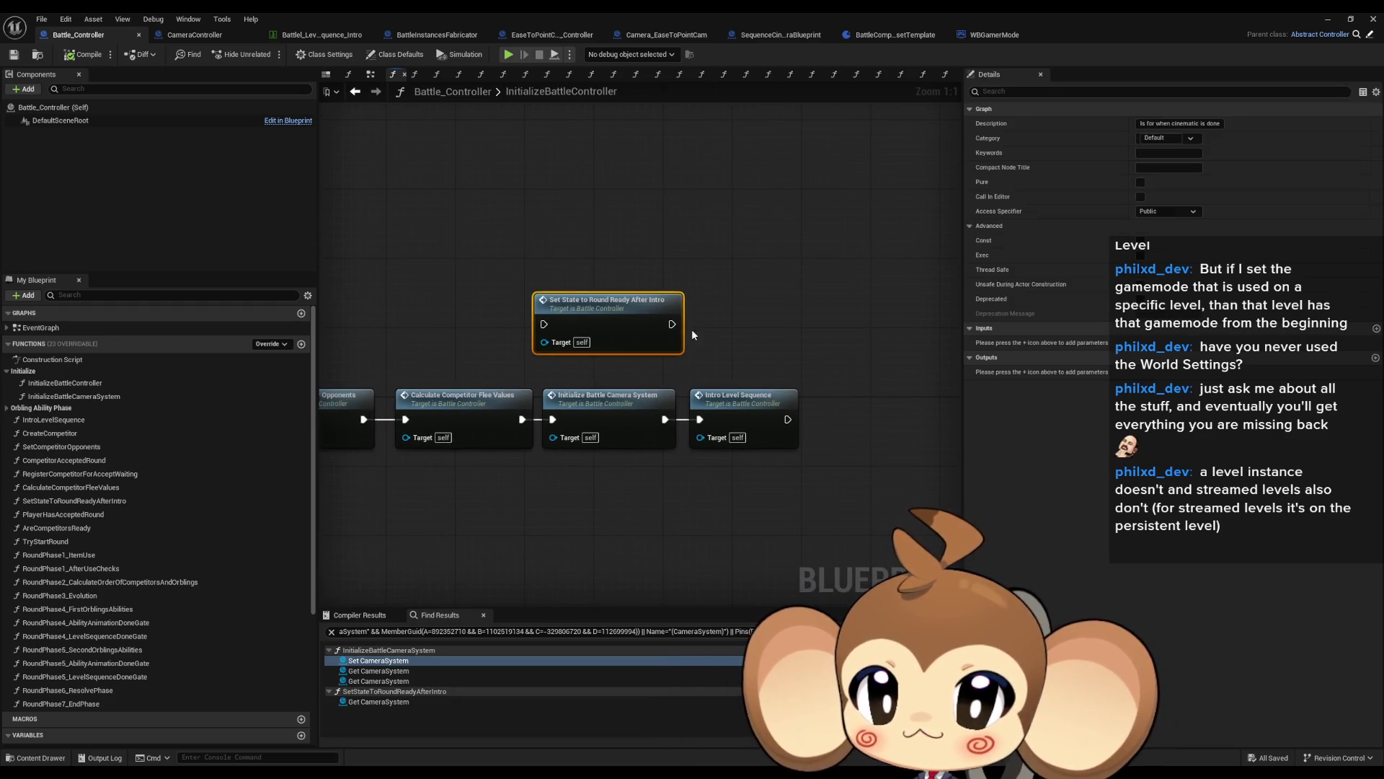
{"action": "key", "text": "Delete"}
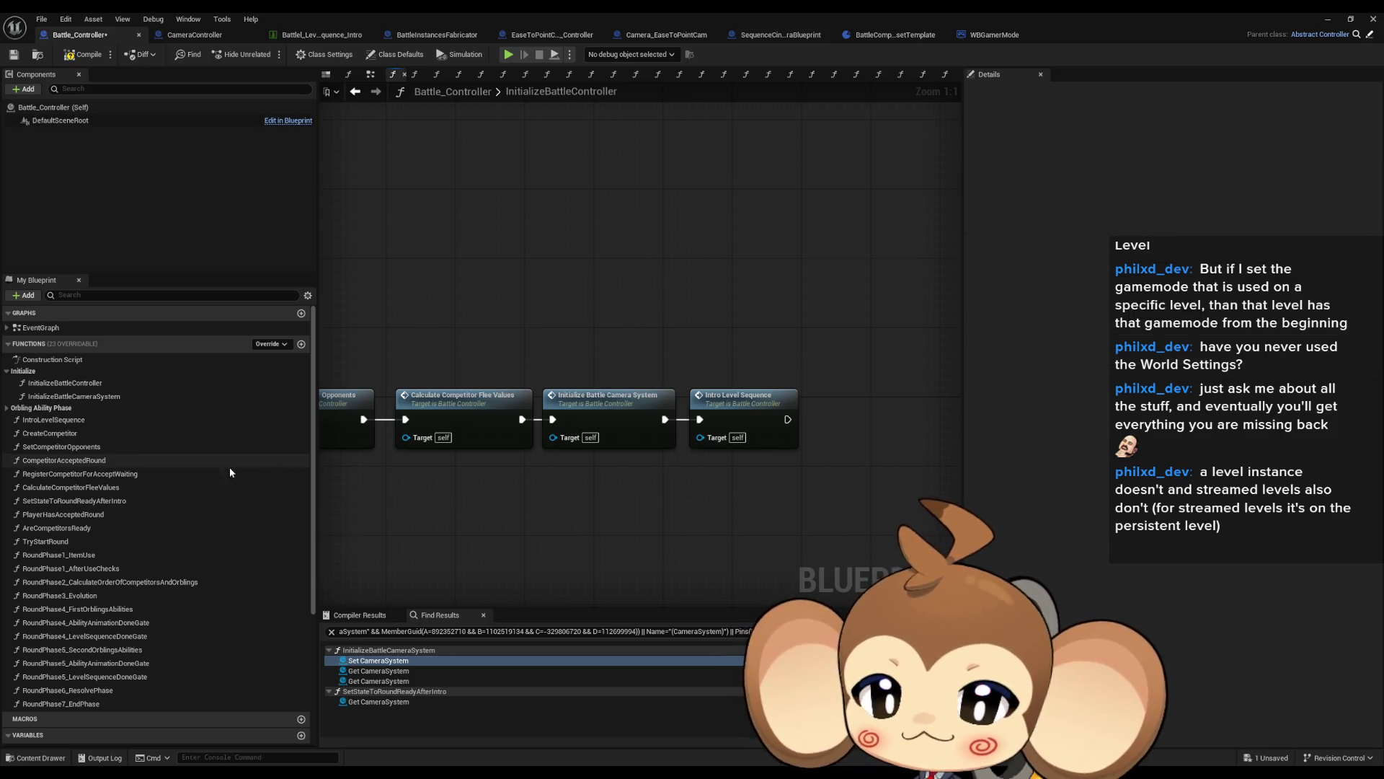
Step: Open and look over the RoundPhase2_CalculateOrderOfCompetitorsAndOrblings function graph
{"action": "double_click", "coordinate": [107, 581]}
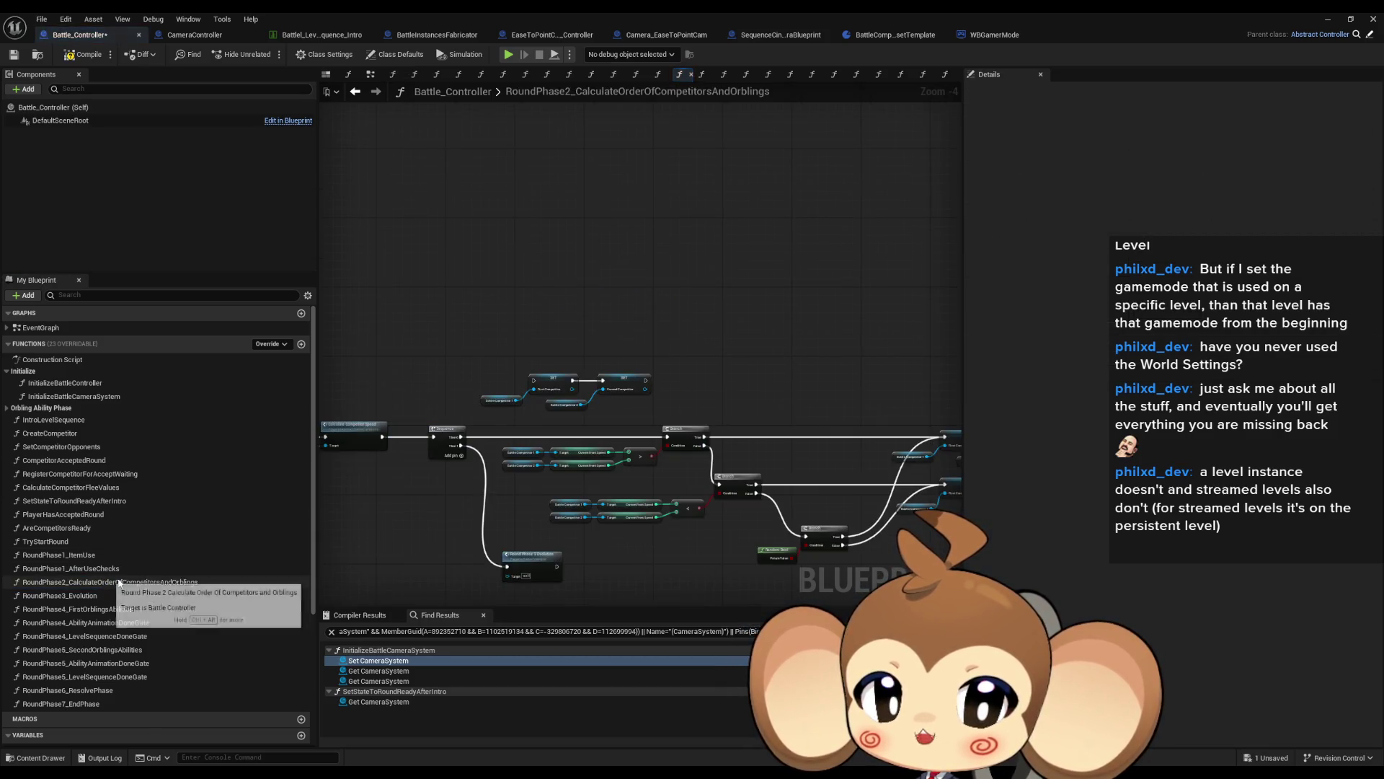
{"action": "scroll", "coordinate": [589, 418], "scroll_direction": "up", "scroll_amount": 4}
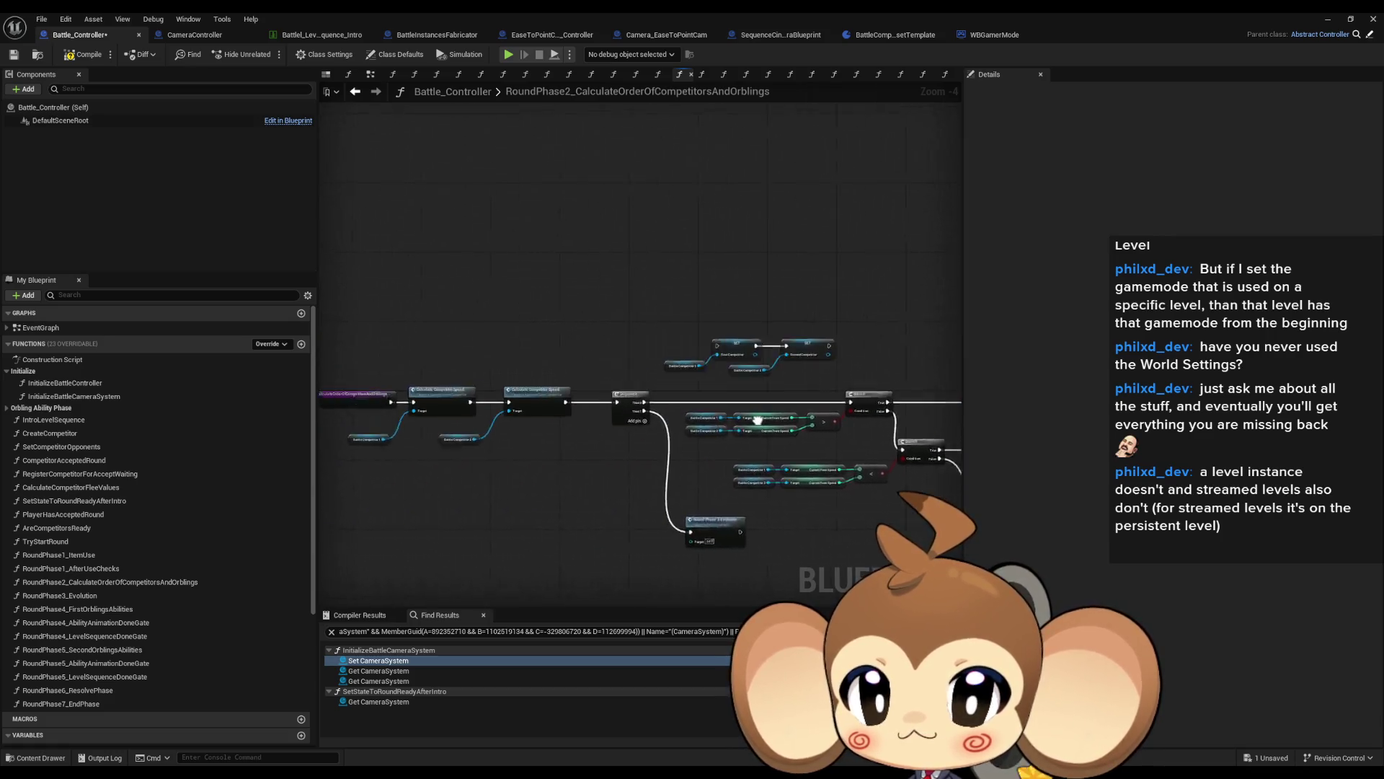
{"action": "scroll", "coordinate": [765, 459], "scroll_direction": "down", "scroll_amount": 4}
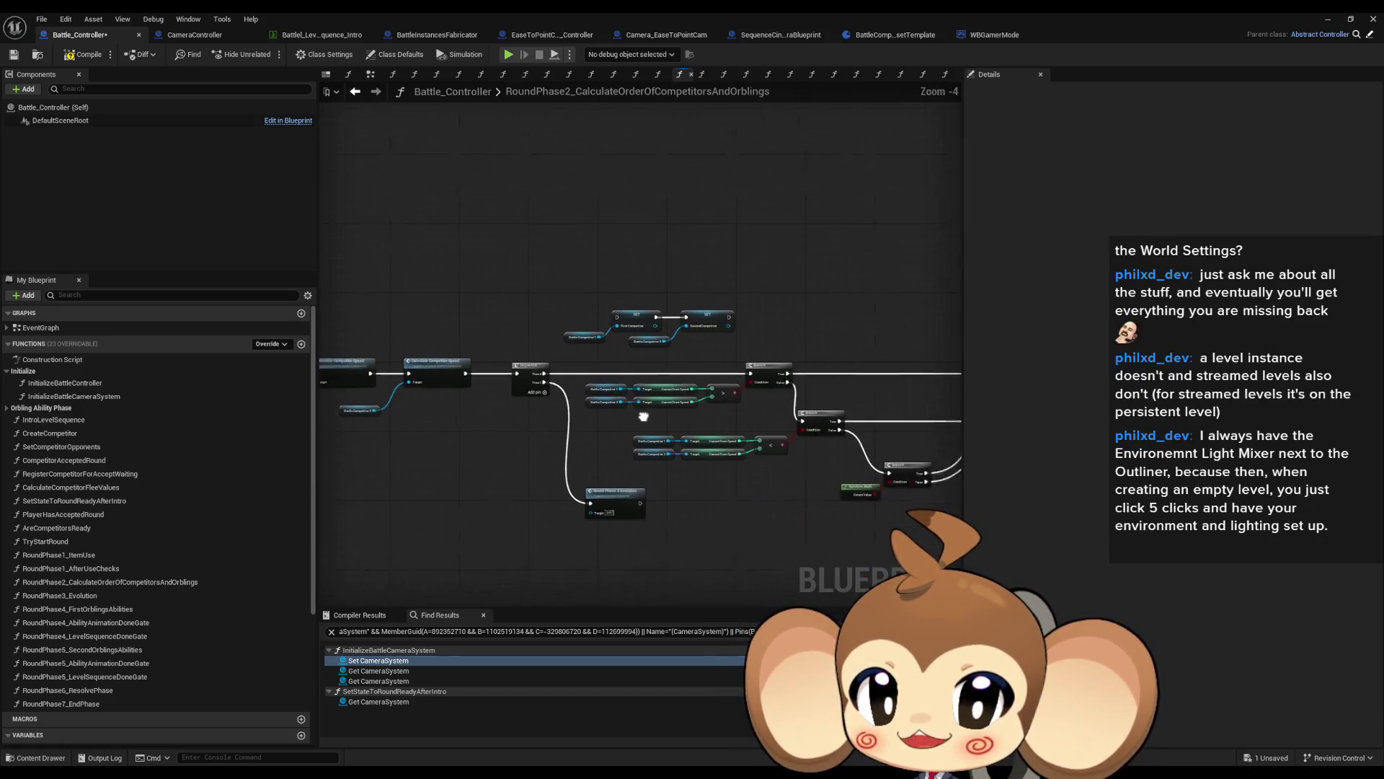
{"action": "scroll", "coordinate": [556, 473], "scroll_direction": "up", "scroll_amount": 4}
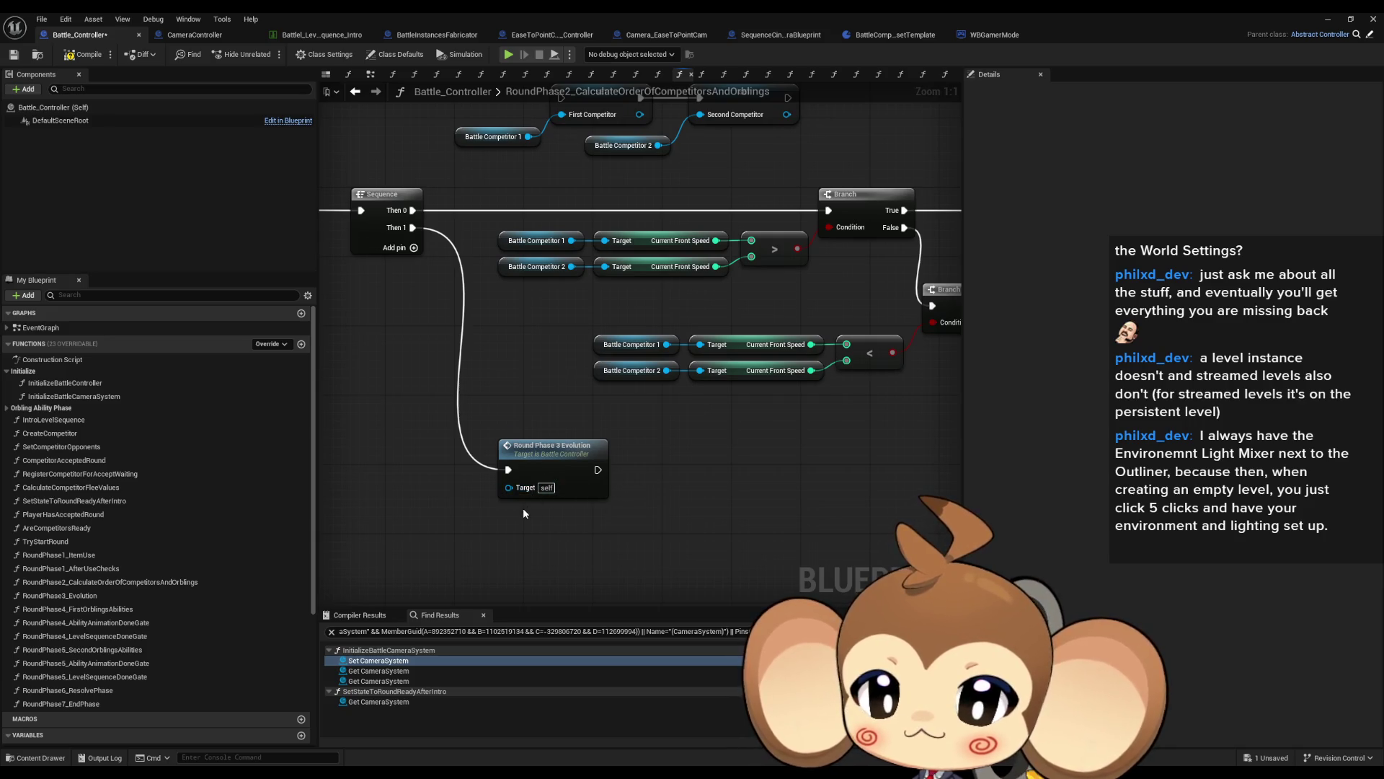
Step: Open RoundPhase4_FirstOrblingsAbilities and inspect its Choose Action and Start Abilities call
{"action": "double_click", "coordinate": [79, 608]}
{"action": "left_click_drag", "start_coordinate": [395, 188], "coordinate": [568, 213]}
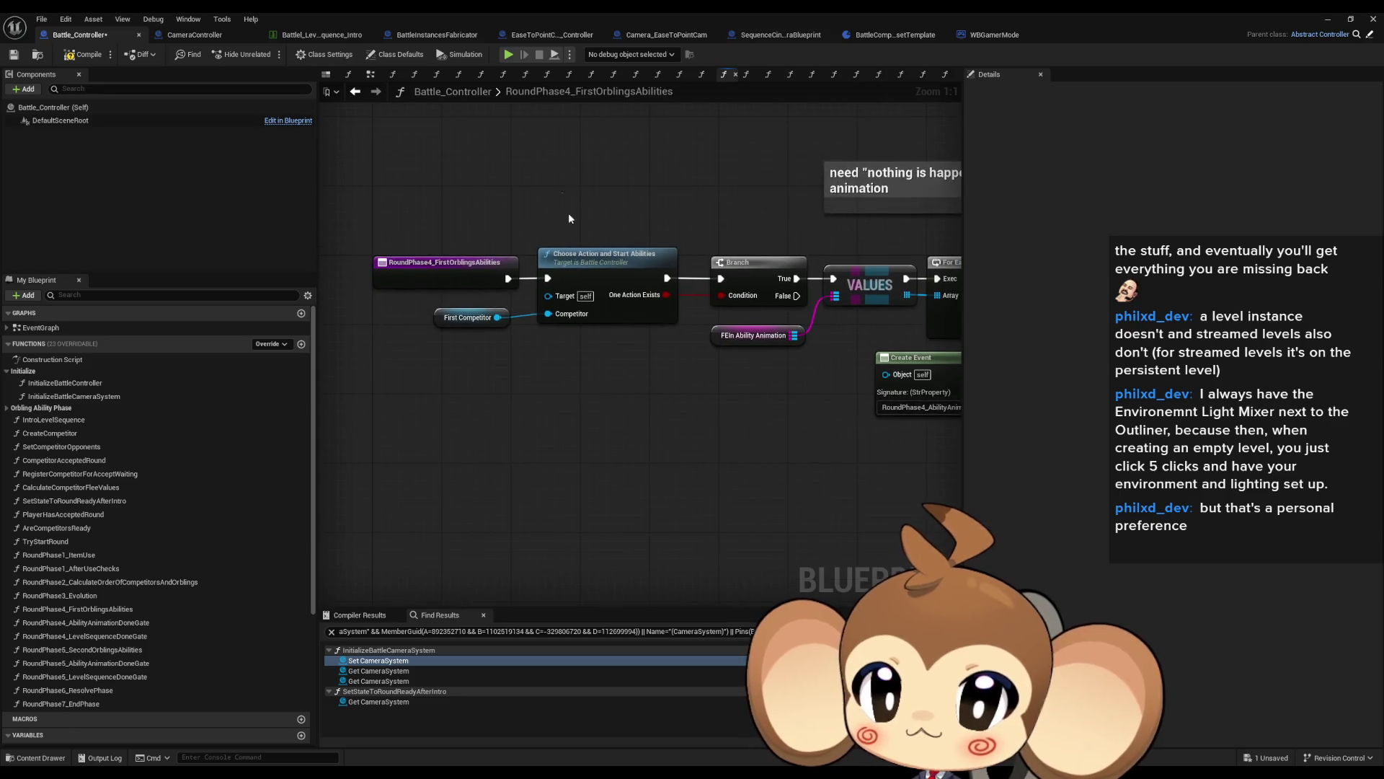
{"action": "left_click", "coordinate": [599, 288]}
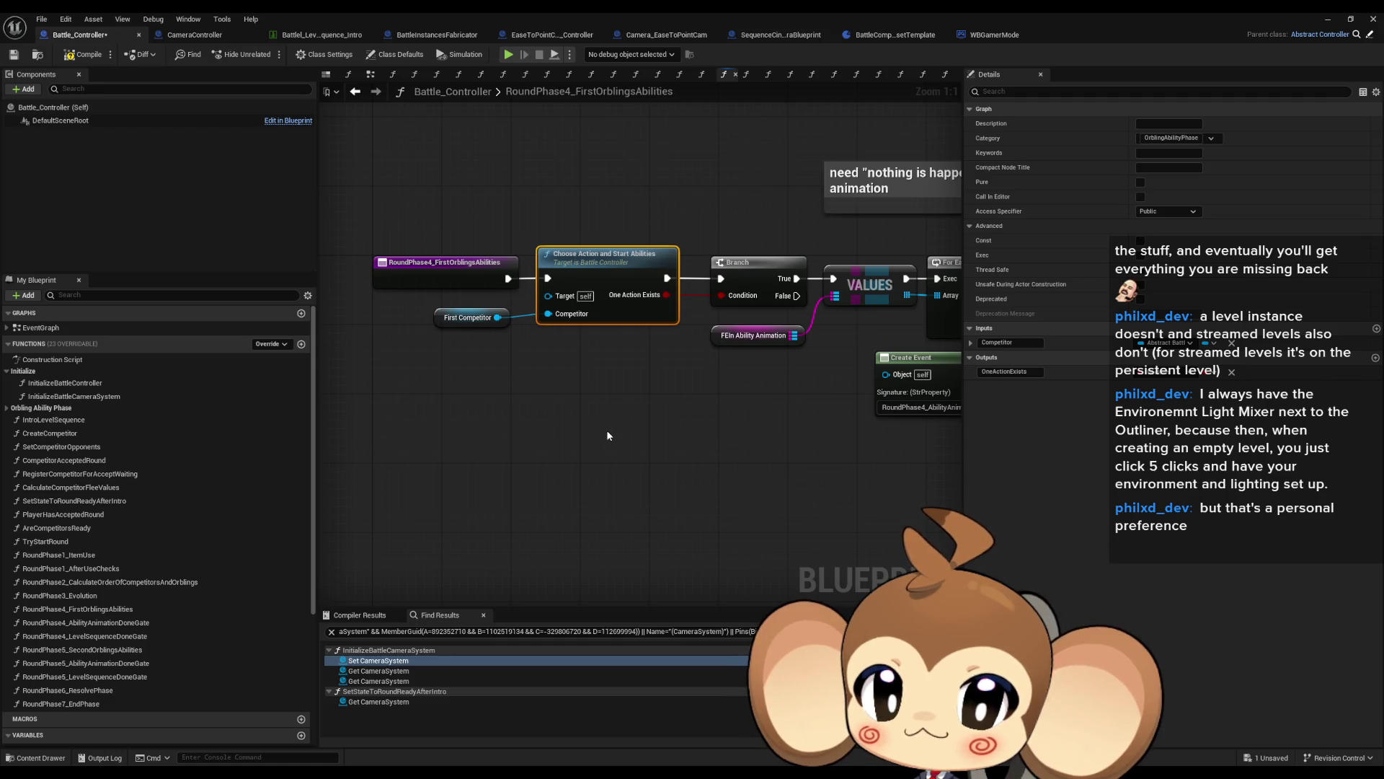
{"action": "left_click_drag", "start_coordinate": [607, 429], "coordinate": [143, 388]}
{"action": "left_click_drag", "start_coordinate": [491, 302], "coordinate": [893, 389]}
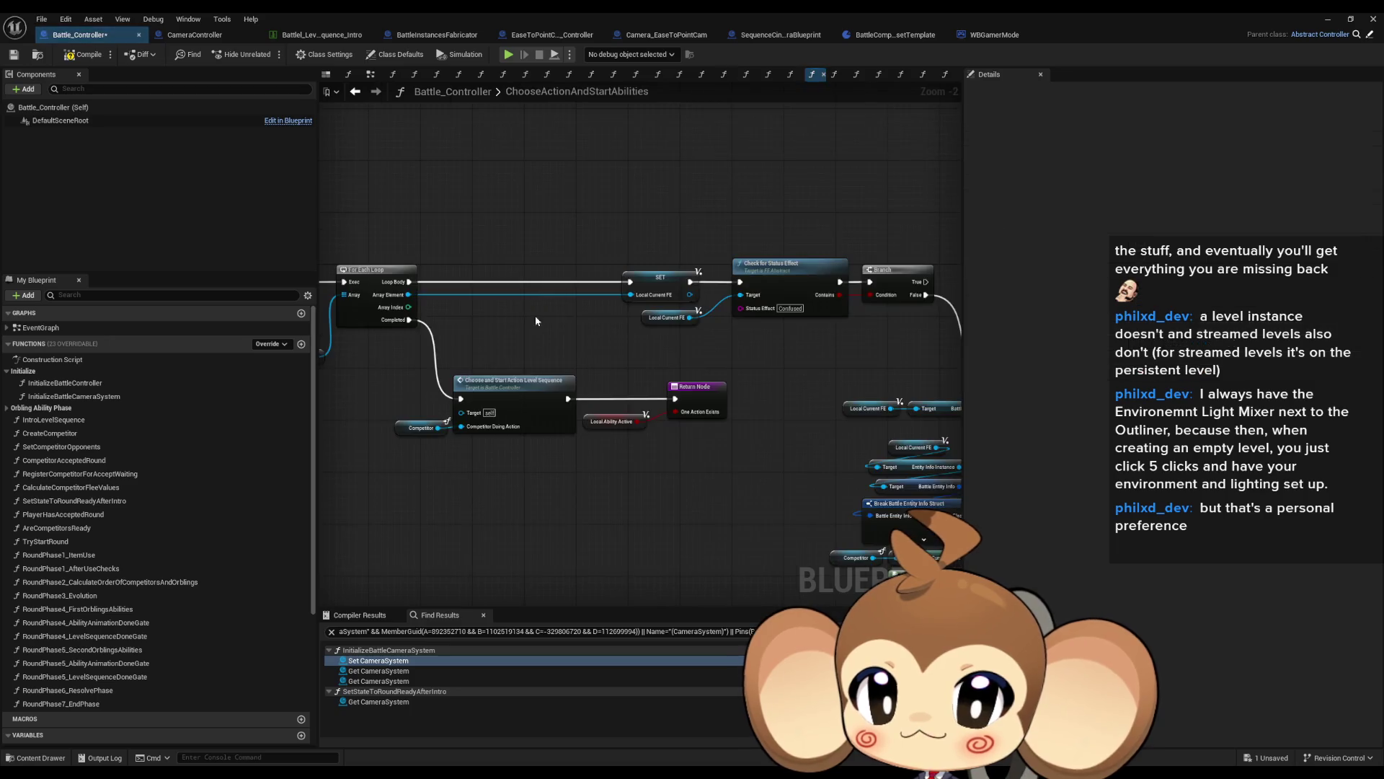
Step: Open the ChooseActionAndStartAbilities graph, survey its nodes and select the Choose and Start Action Level Sequence call
{"action": "double_click", "coordinate": [531, 299]}
{"action": "scroll", "coordinate": [561, 435], "scroll_direction": "down", "scroll_amount": 5}
{"action": "scroll", "coordinate": [698, 327], "scroll_direction": "up", "scroll_amount": 6}
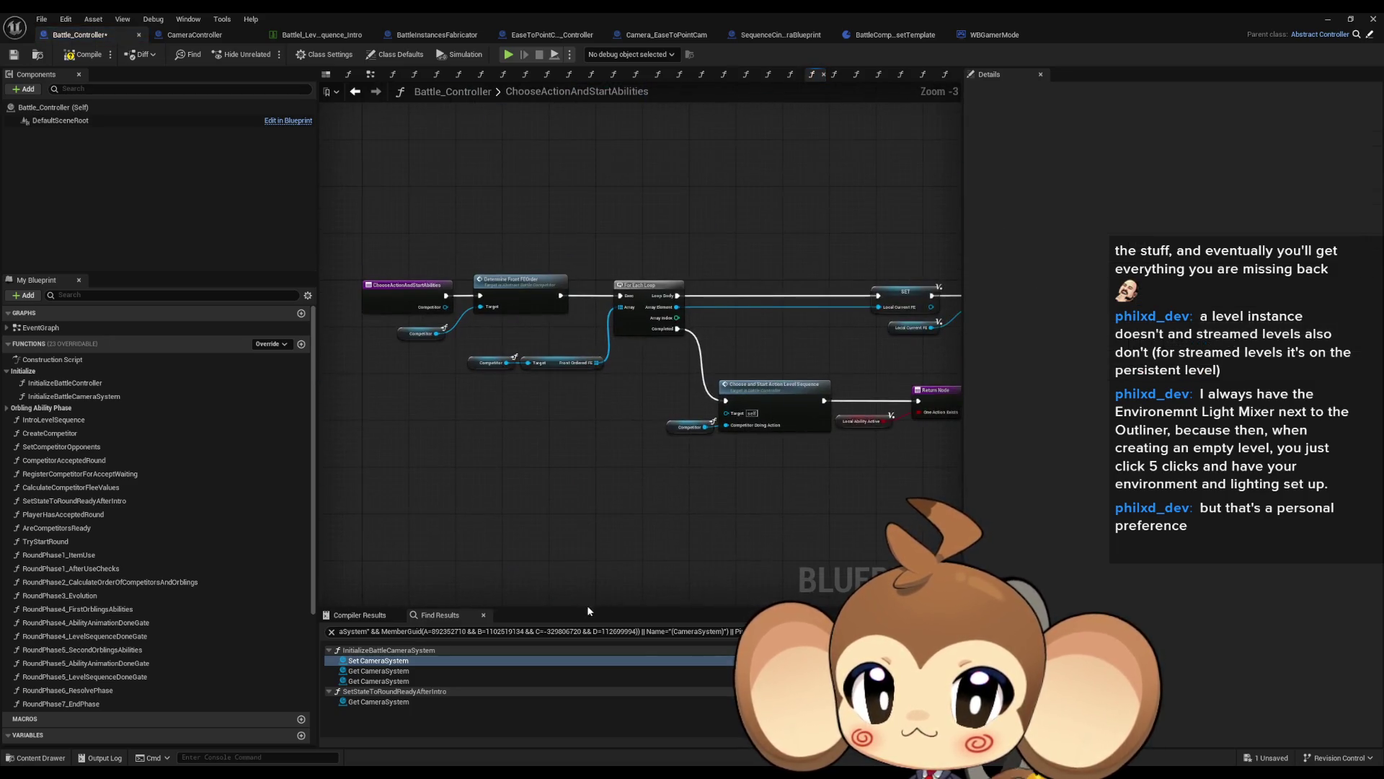
{"action": "scroll", "coordinate": [496, 353], "scroll_direction": "down", "scroll_amount": 2}
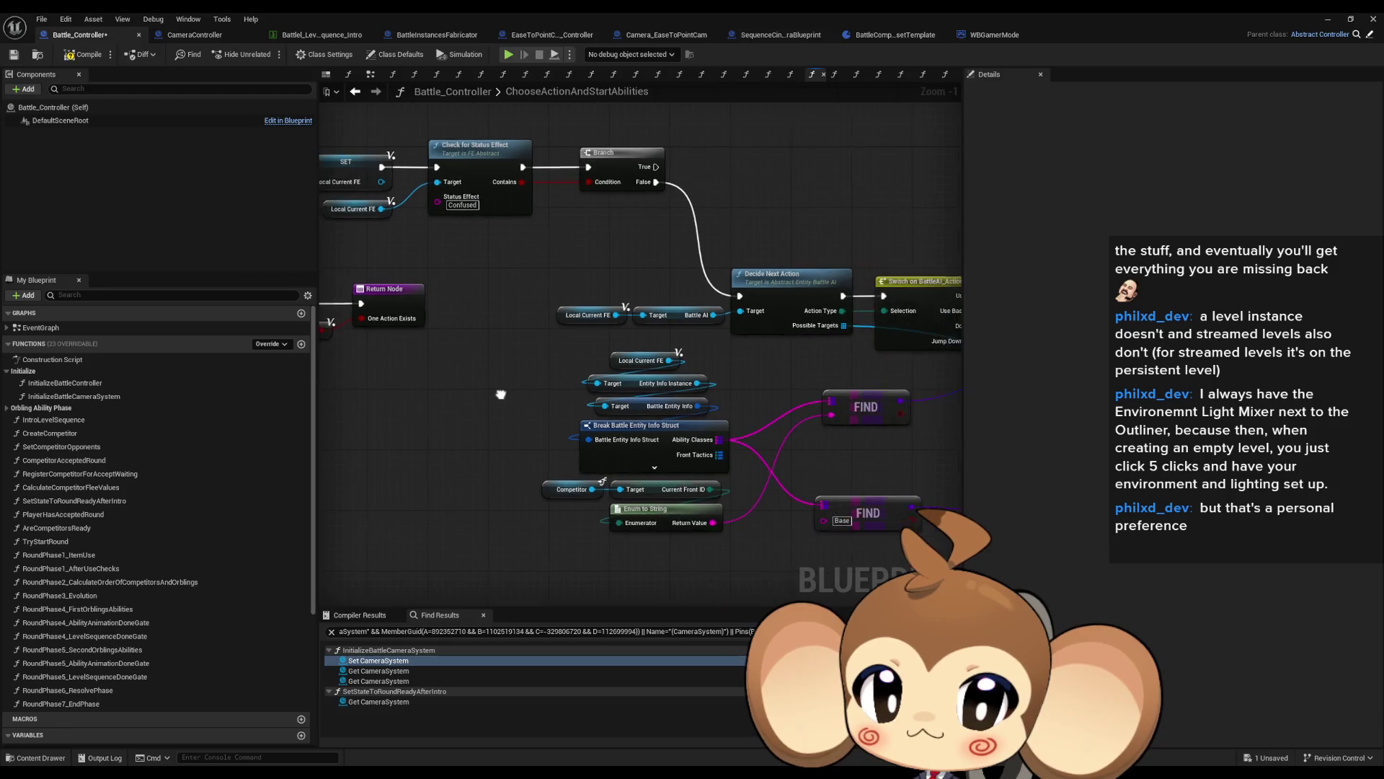
{"action": "left_click_drag", "start_coordinate": [542, 416], "coordinate": [1071, 419]}
{"action": "mouse_move", "coordinate": [937, 403]}
{"action": "left_mouse_down"}
{"action": "mouse_move", "coordinate": [216, 433]}
{"action": "mouse_move", "coordinate": [387, 432]}
{"action": "left_mouse_up"}
{"action": "left_click_drag", "start_coordinate": [325, 288], "coordinate": [820, 291]}
{"action": "scroll", "coordinate": [820, 291], "scroll_direction": "up", "scroll_amount": 3}
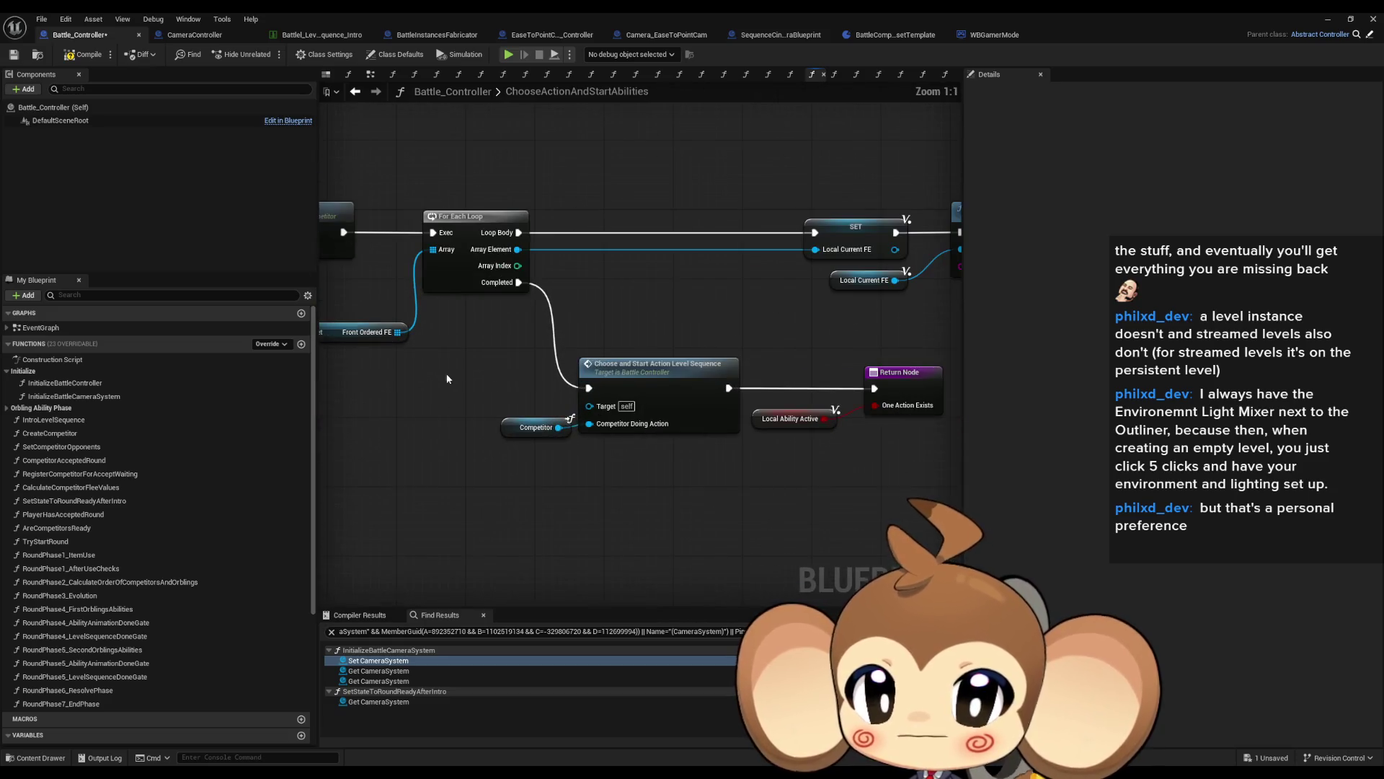
{"action": "left_click_drag", "start_coordinate": [495, 356], "coordinate": [729, 447]}
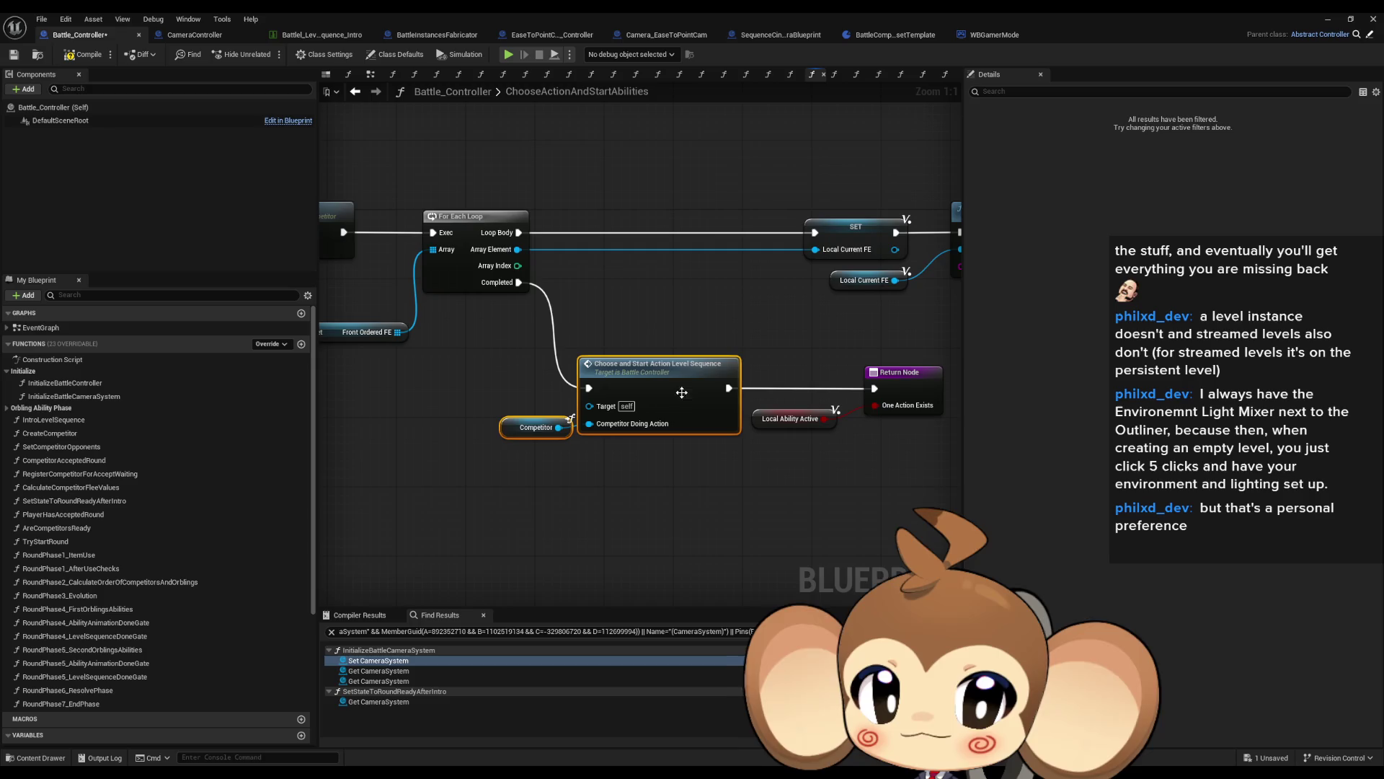
{"action": "left_click_drag", "start_coordinate": [647, 299], "coordinate": [707, 507]}
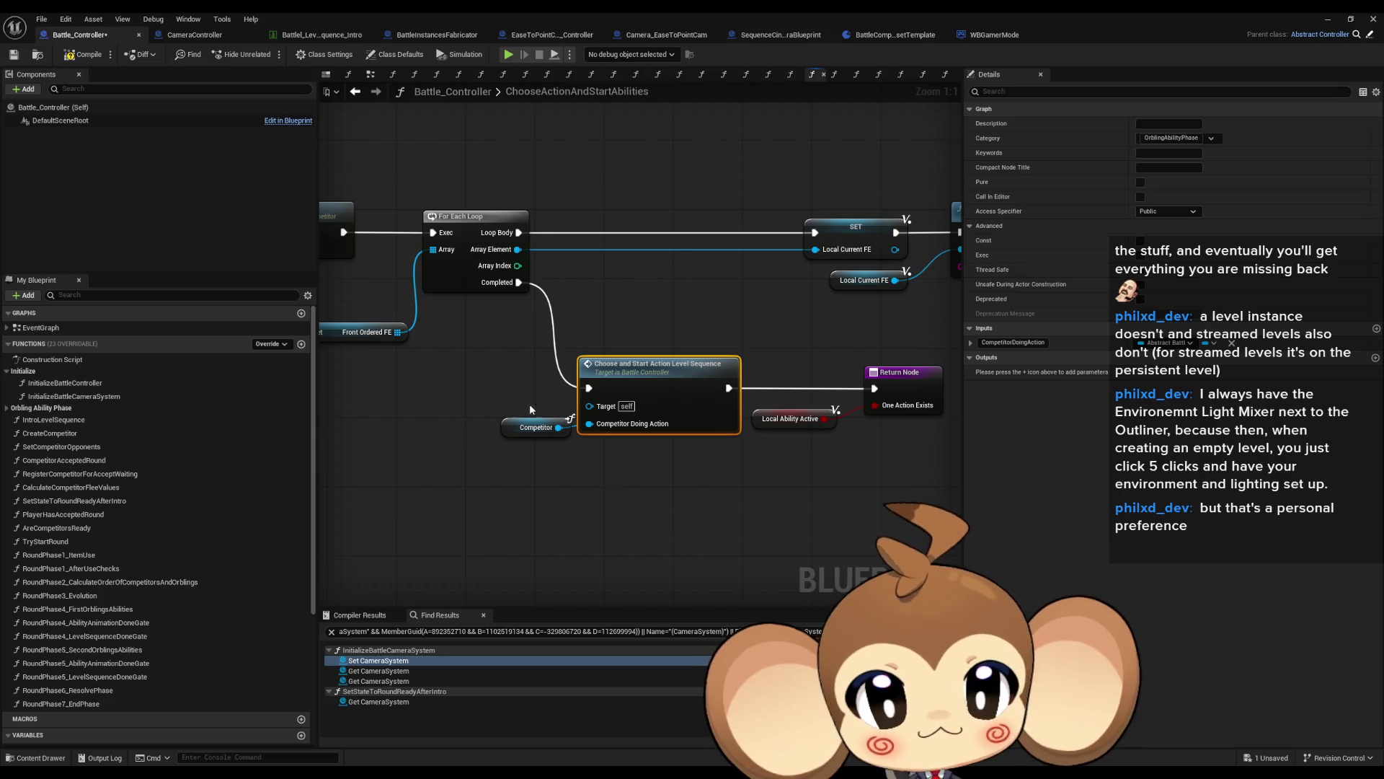
Step: Open ChooseAndStartActionLevelSequence to show its Play Random Battle Env Sequence from Targeting call
{"action": "left_click", "coordinate": [632, 472]}
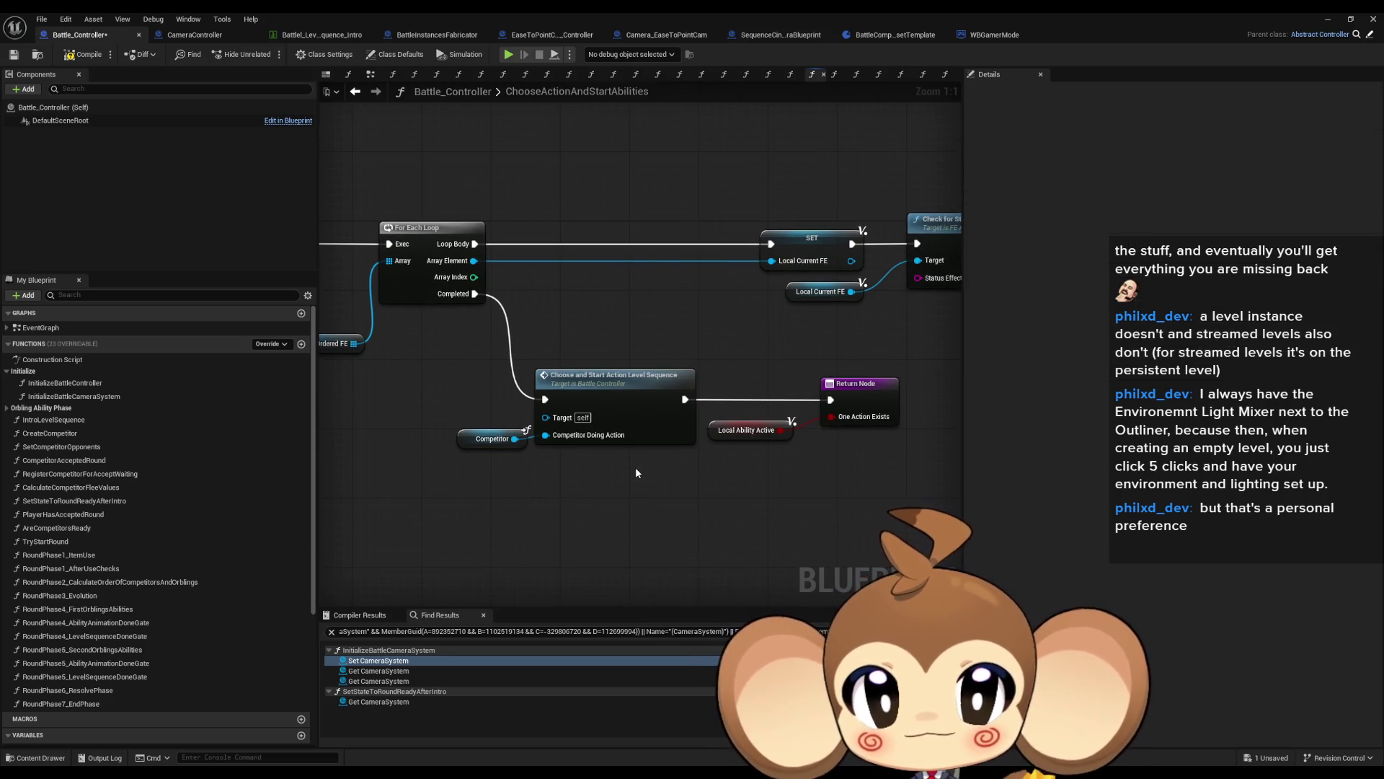
{"action": "left_click_drag", "start_coordinate": [636, 472], "coordinate": [583, 496]}
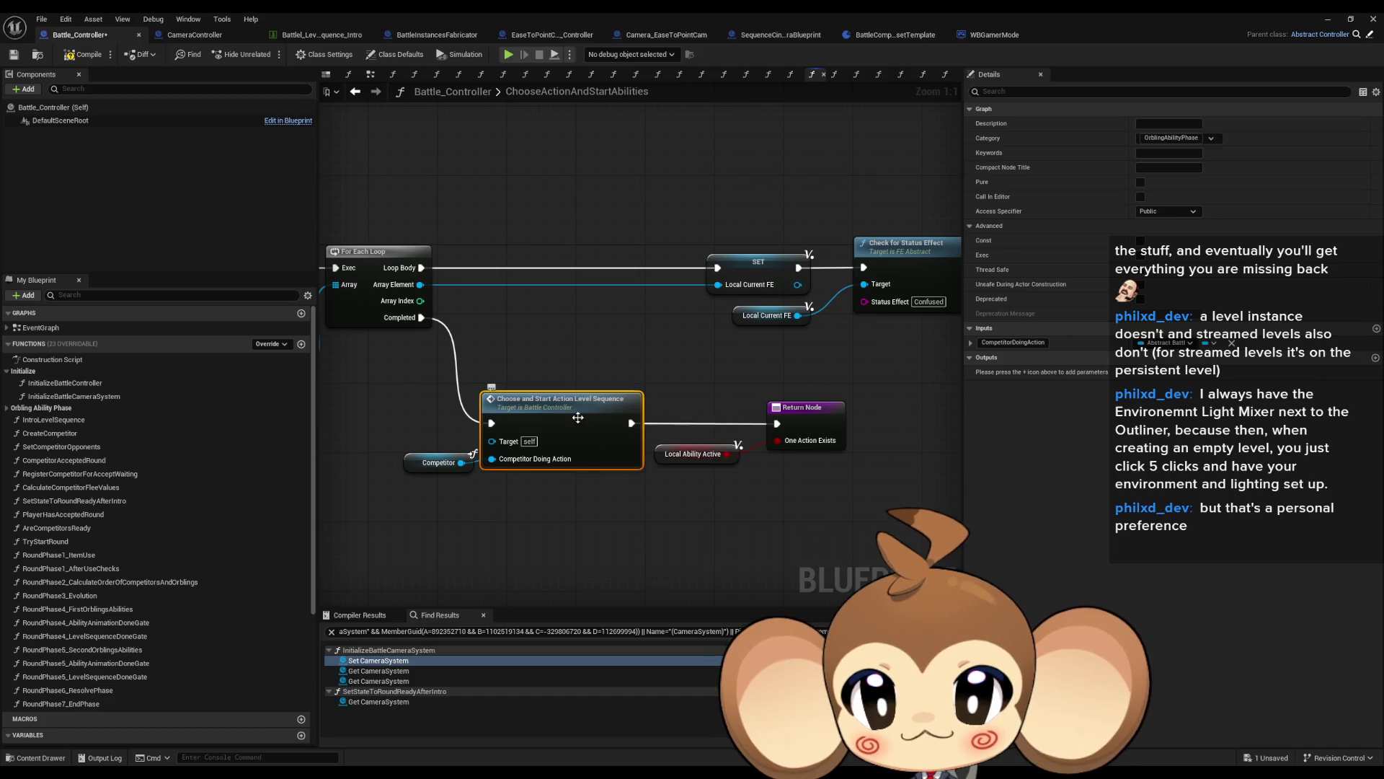
{"action": "double_click", "coordinate": [578, 418]}
{"action": "scroll", "coordinate": [692, 509], "scroll_direction": "down", "scroll_amount": 5}
{"action": "scroll", "coordinate": [674, 484], "scroll_direction": "up", "scroll_amount": 6}
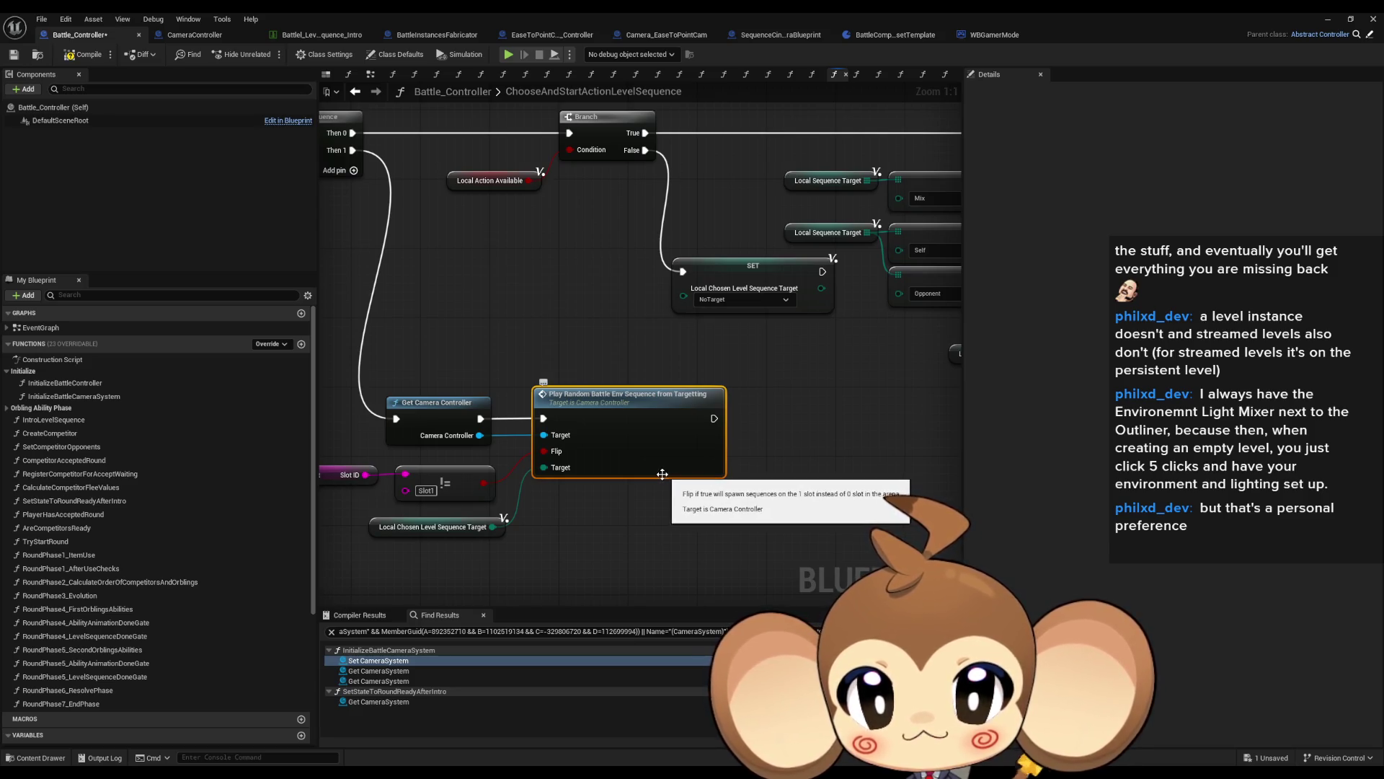
Step: Zoom out on the function, then bring up the EaseToPointCameraSystem_Controller's StartSwitchTimer graph
{"action": "scroll", "coordinate": [610, 501], "scroll_direction": "down", "scroll_amount": 5}
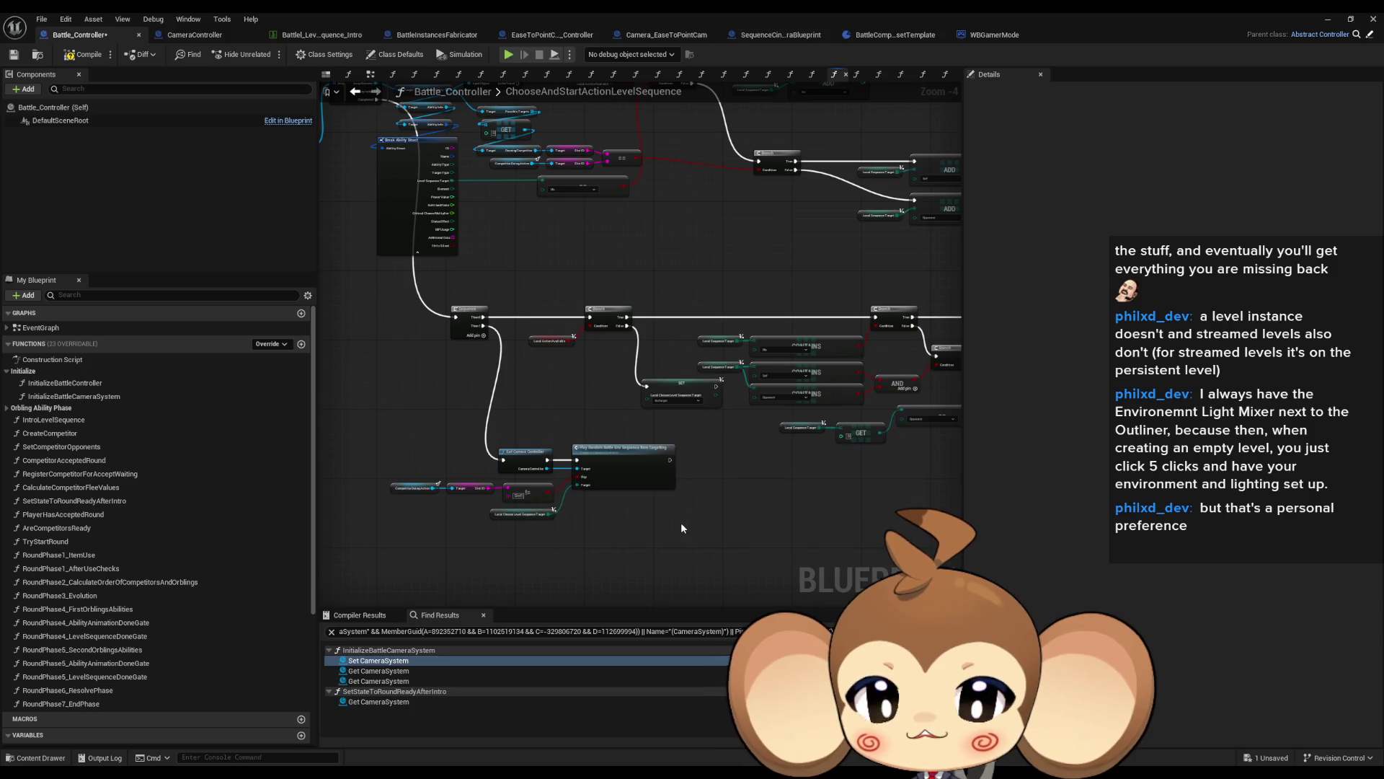
{"action": "left_click_drag", "start_coordinate": [681, 522], "coordinate": [747, 520]}
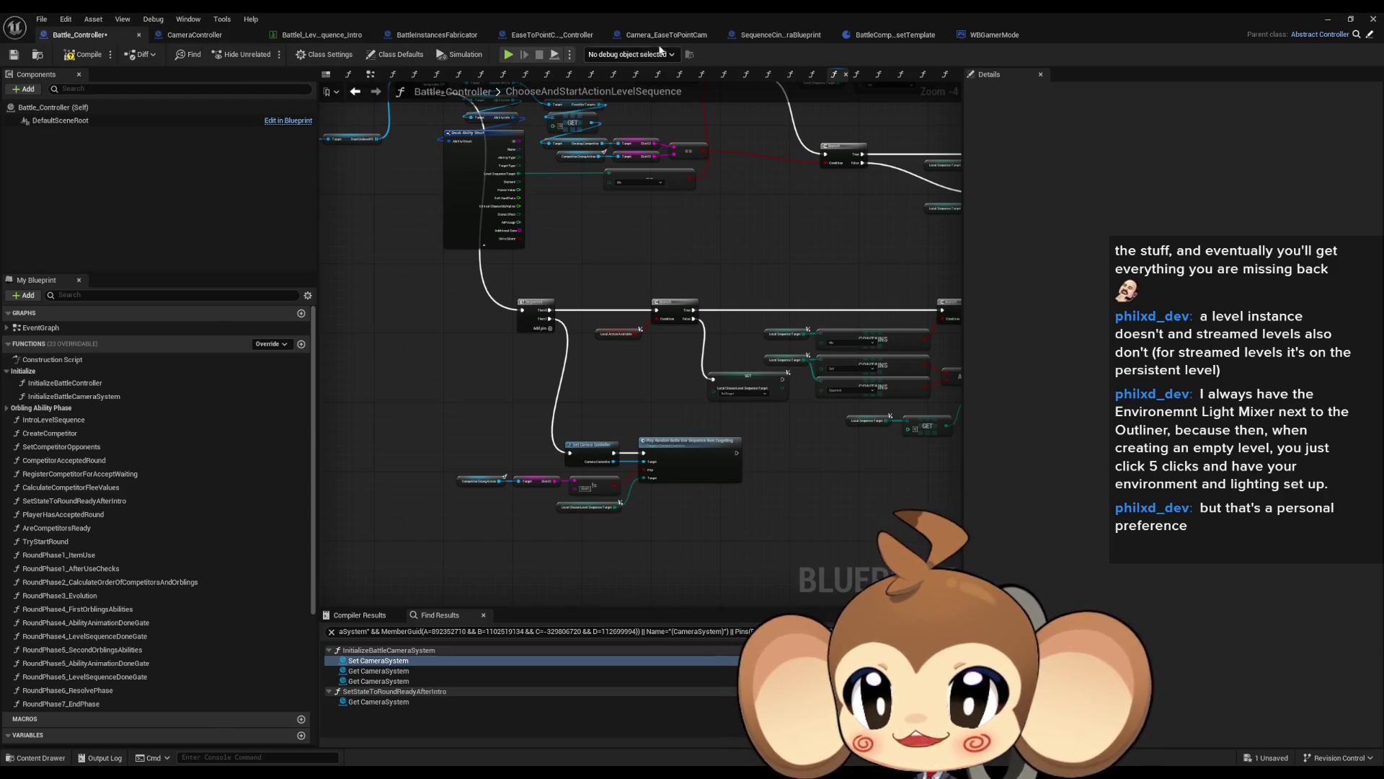
{"action": "left_click", "coordinate": [546, 36]}
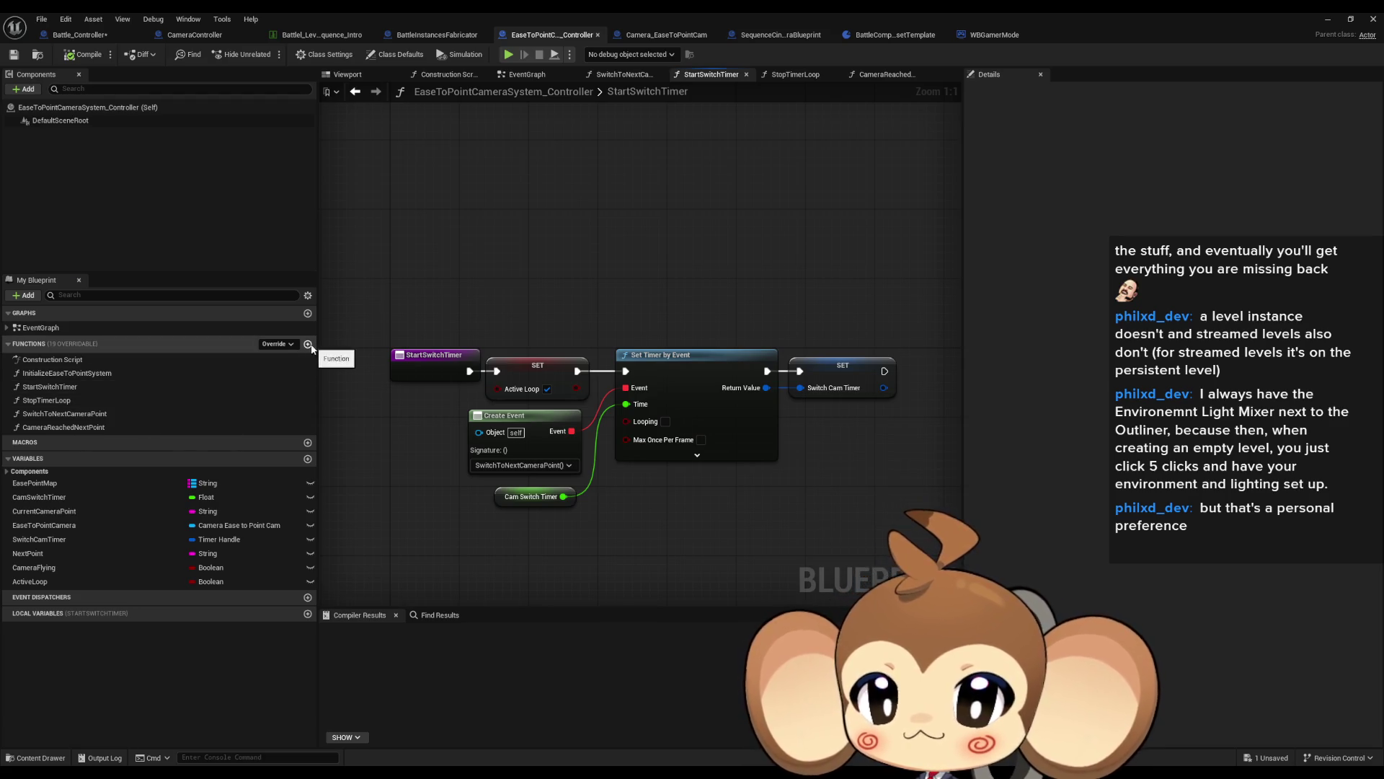
Step: Create the TeleportCameraToDestinationAndStopLoop function and add a Stop Timer Loop call beside its entry
{"action": "left_click", "coordinate": [308, 344]}
{"action": "type", "text": "T"}
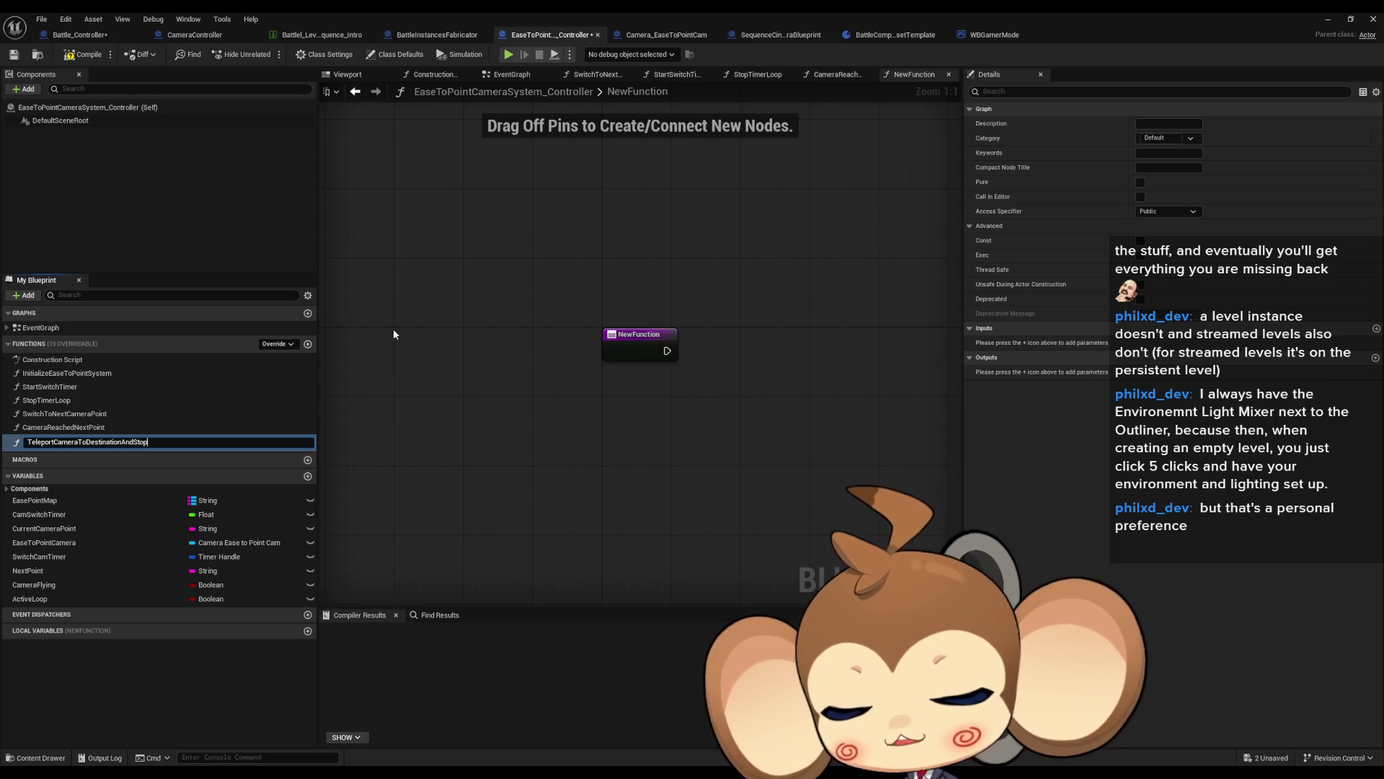
{"action": "type", "text": "p"}
{"action": "key", "text": "Return"}
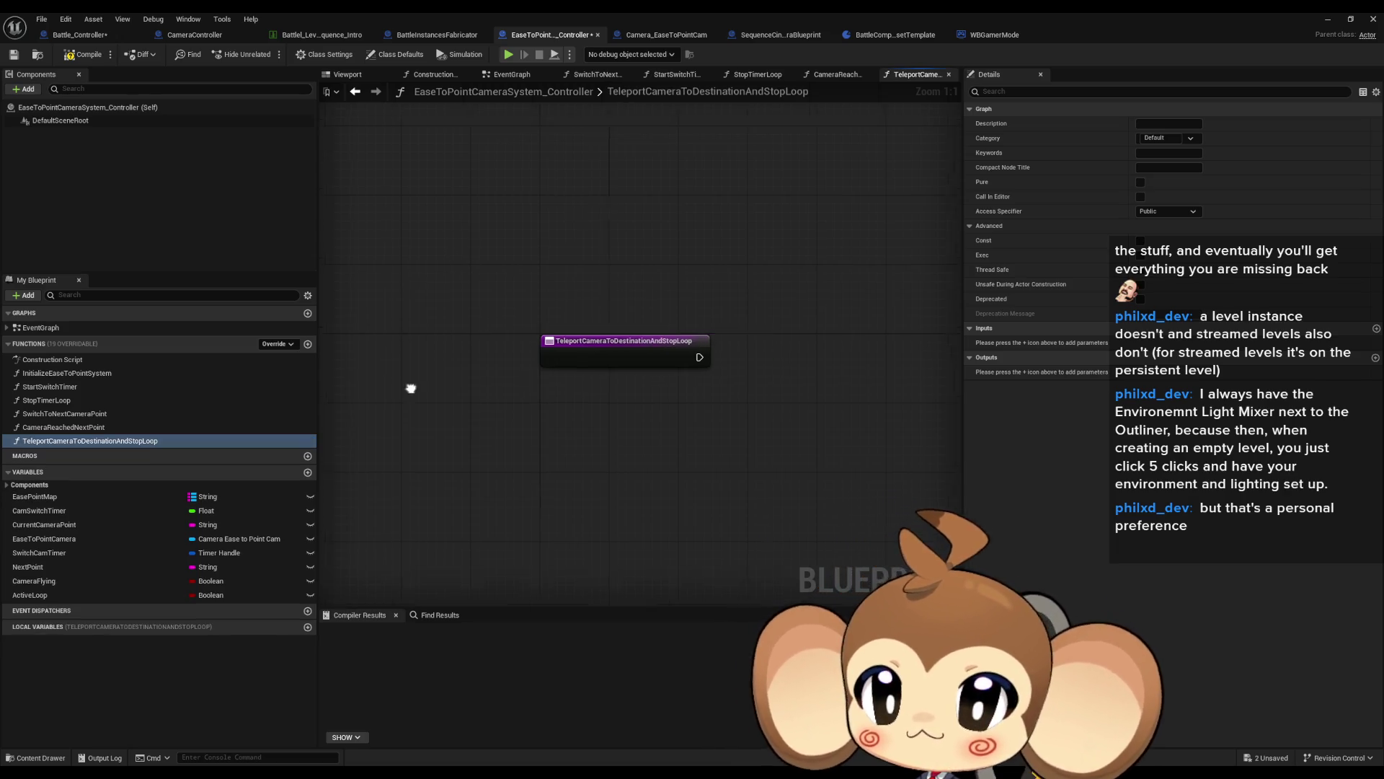
{"action": "mouse_move", "coordinate": [111, 401]}
{"action": "left_mouse_down"}
{"action": "mouse_move", "coordinate": [721, 317]}
{"action": "mouse_move", "coordinate": [712, 340]}
{"action": "mouse_move", "coordinate": [485, 335]}
{"action": "left_mouse_up"}
Step: After reviewing the controller's other graphs, add an Ease to Point Camera getter to the new function
{"action": "double_click", "coordinate": [58, 326]}
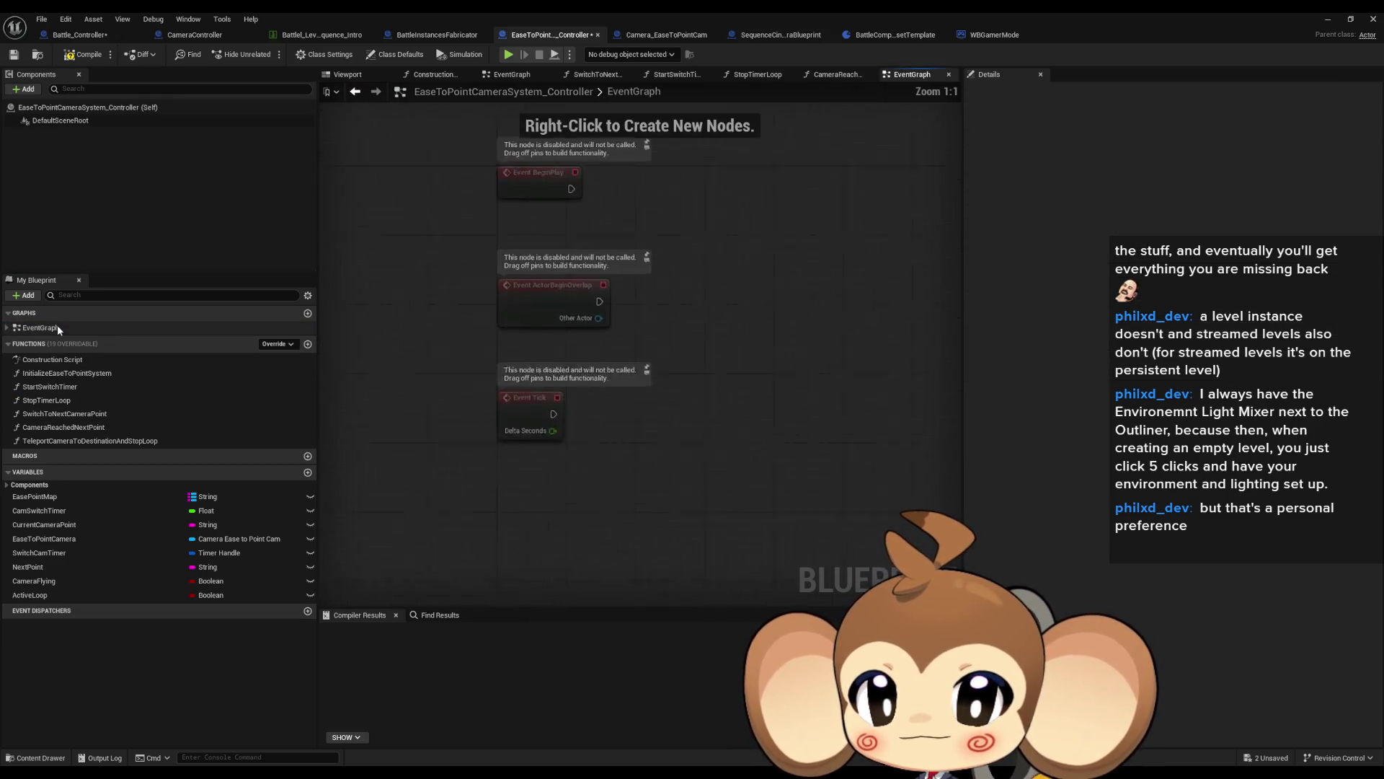
{"action": "double_click", "coordinate": [76, 387]}
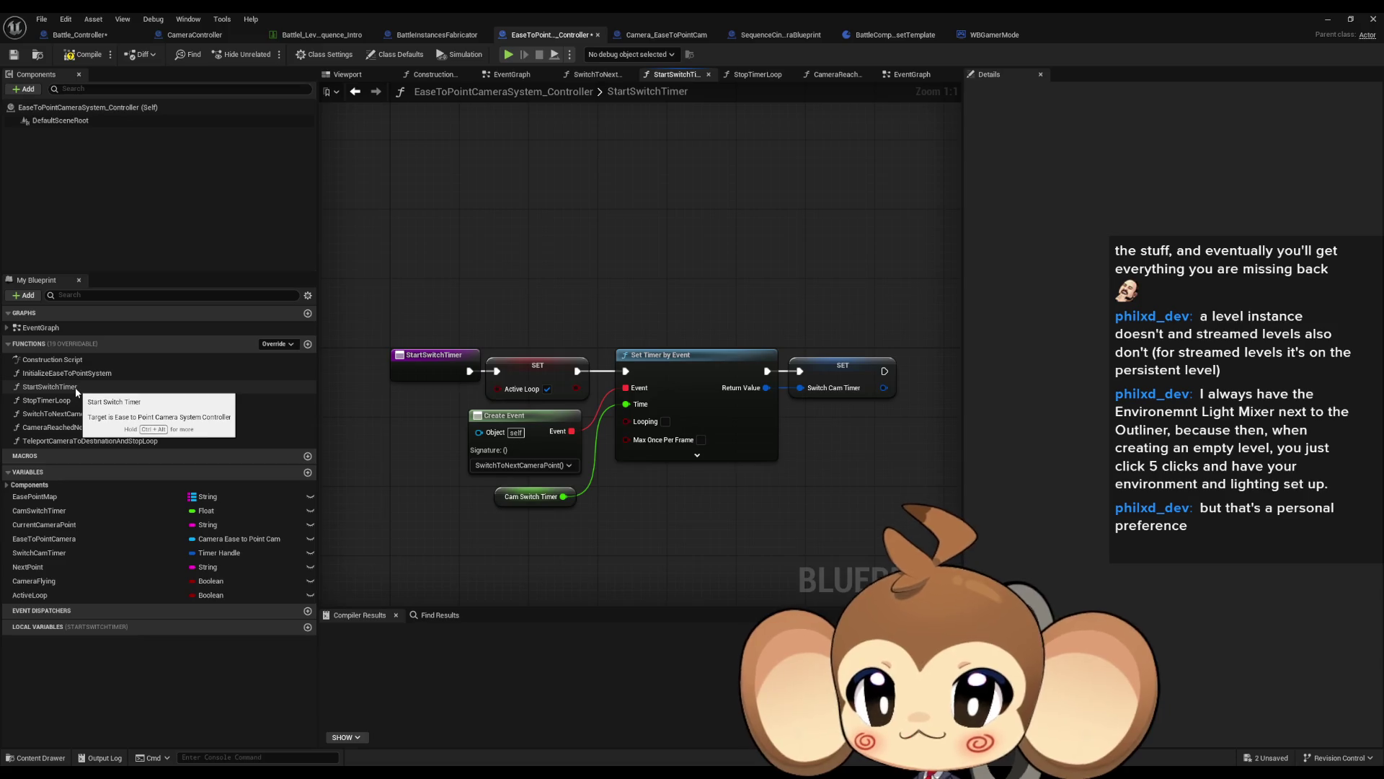
{"action": "double_click", "coordinate": [54, 401]}
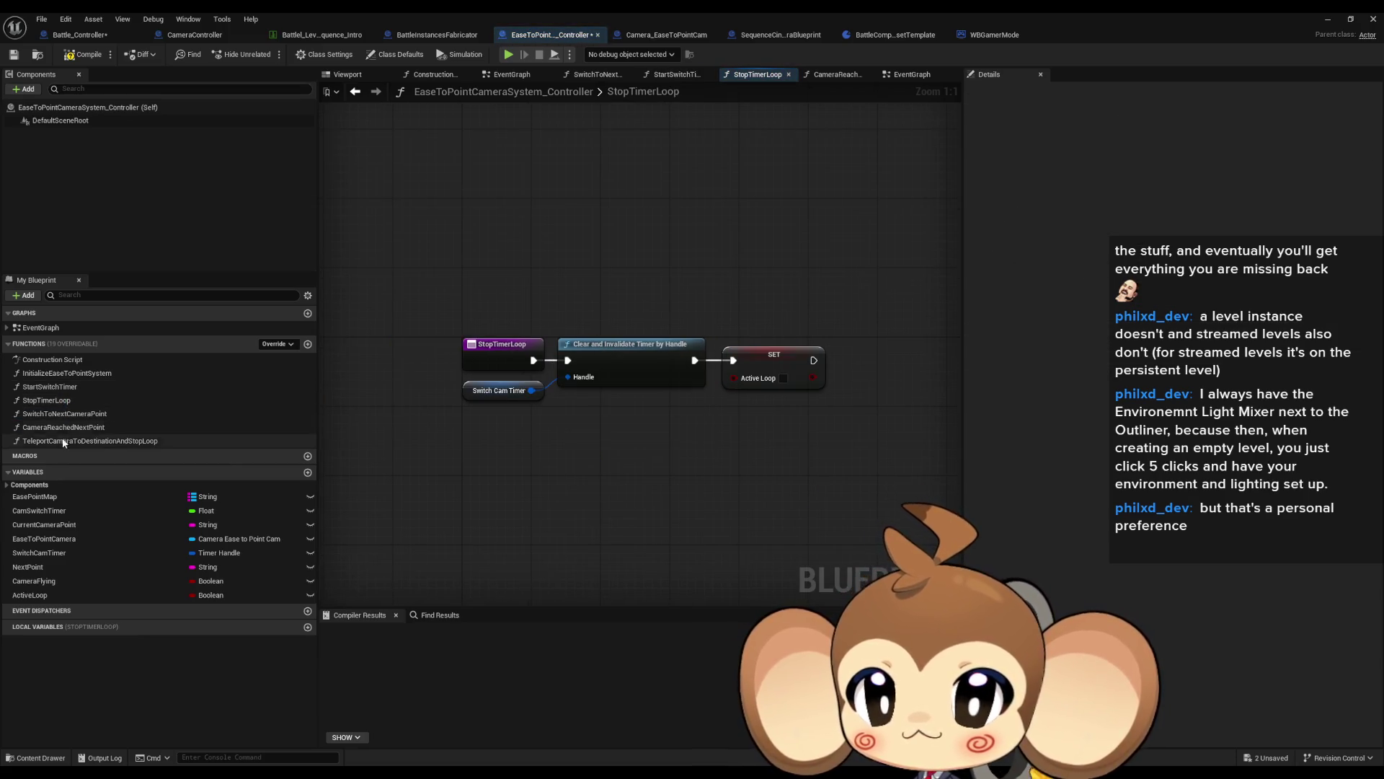
{"action": "double_click", "coordinate": [69, 440]}
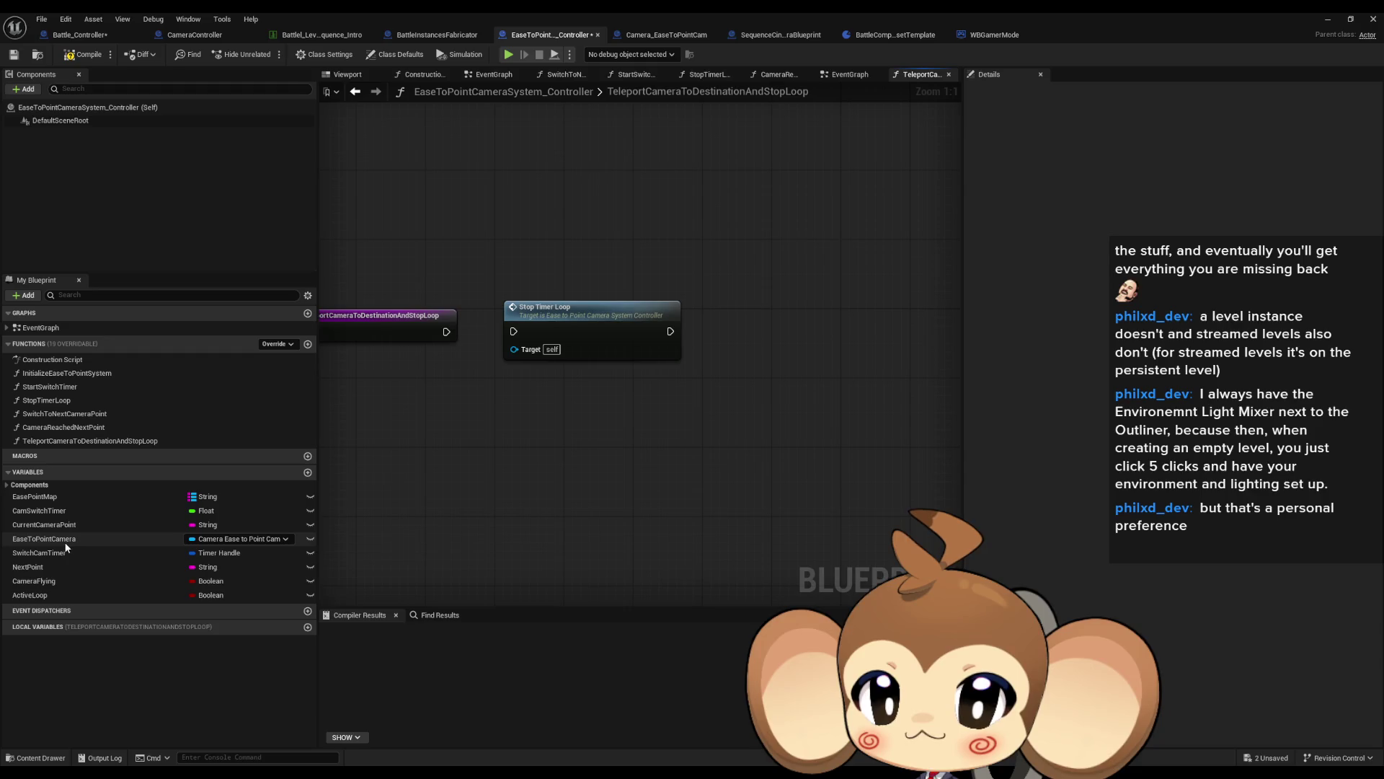
{"action": "mouse_move", "coordinate": [64, 538]}
{"action": "left_mouse_down"}
{"action": "mouse_move", "coordinate": [462, 464]}
{"action": "mouse_move", "coordinate": [537, 472]}
{"action": "left_mouse_up"}
{"action": "left_click", "coordinate": [570, 484]}
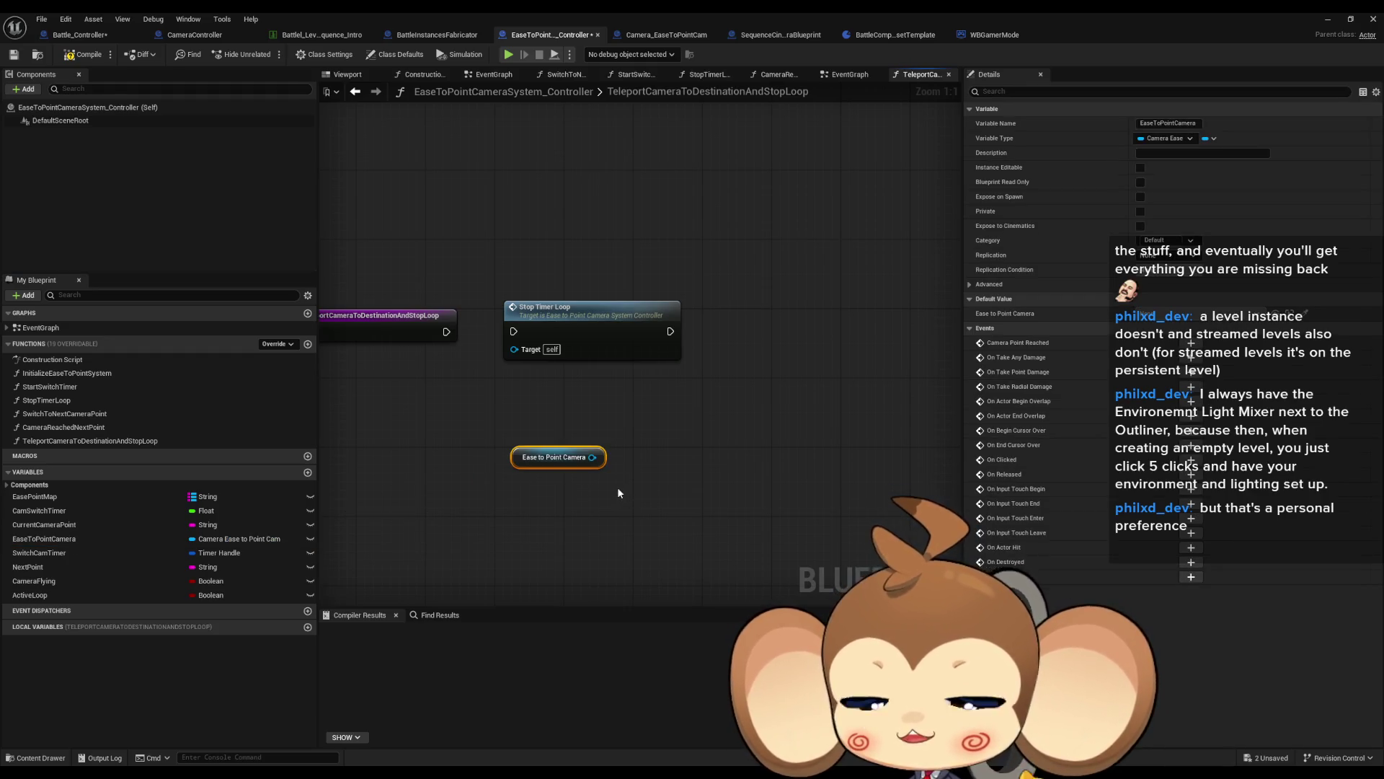
{"action": "double_click", "coordinate": [733, 16]}
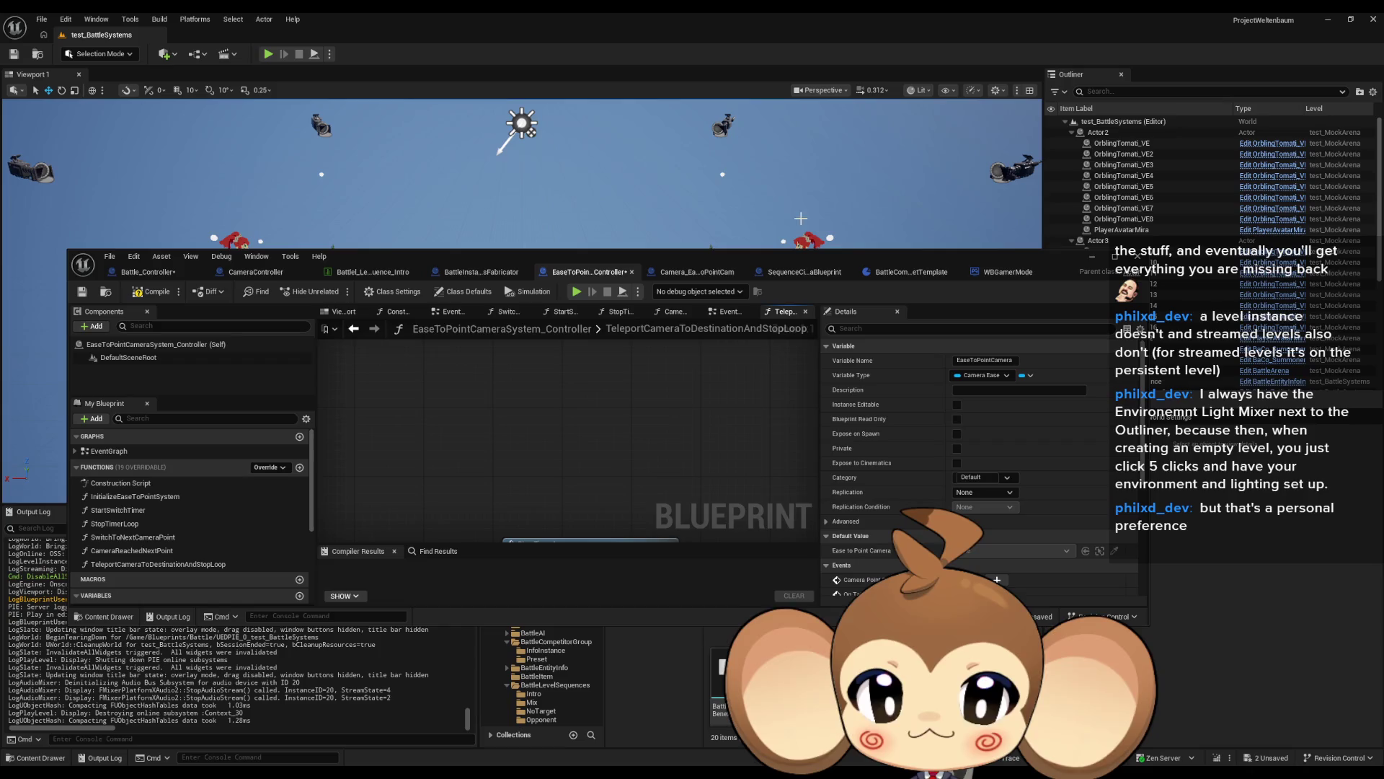
Step: Browse to Content > Blueprints > Cameras > FollowEasePointCamera and open the Camera_EaseToPointCam blueprint
{"action": "mouse_move", "coordinate": [804, 258]}
{"action": "left_mouse_down"}
{"action": "mouse_move", "coordinate": [643, 53]}
{"action": "mouse_move", "coordinate": [653, 69]}
{"action": "mouse_move", "coordinate": [824, 78]}
{"action": "left_mouse_up"}
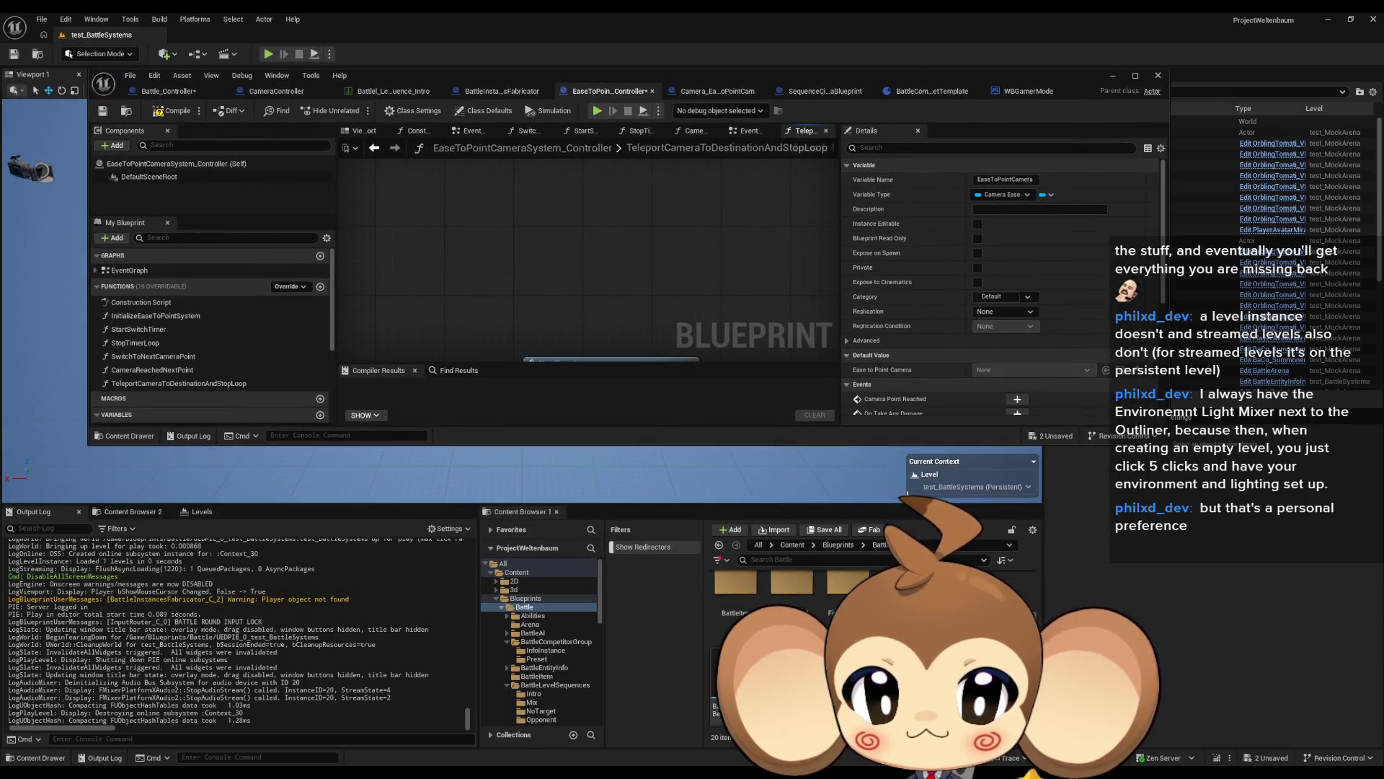
{"action": "left_click", "coordinate": [791, 545]}
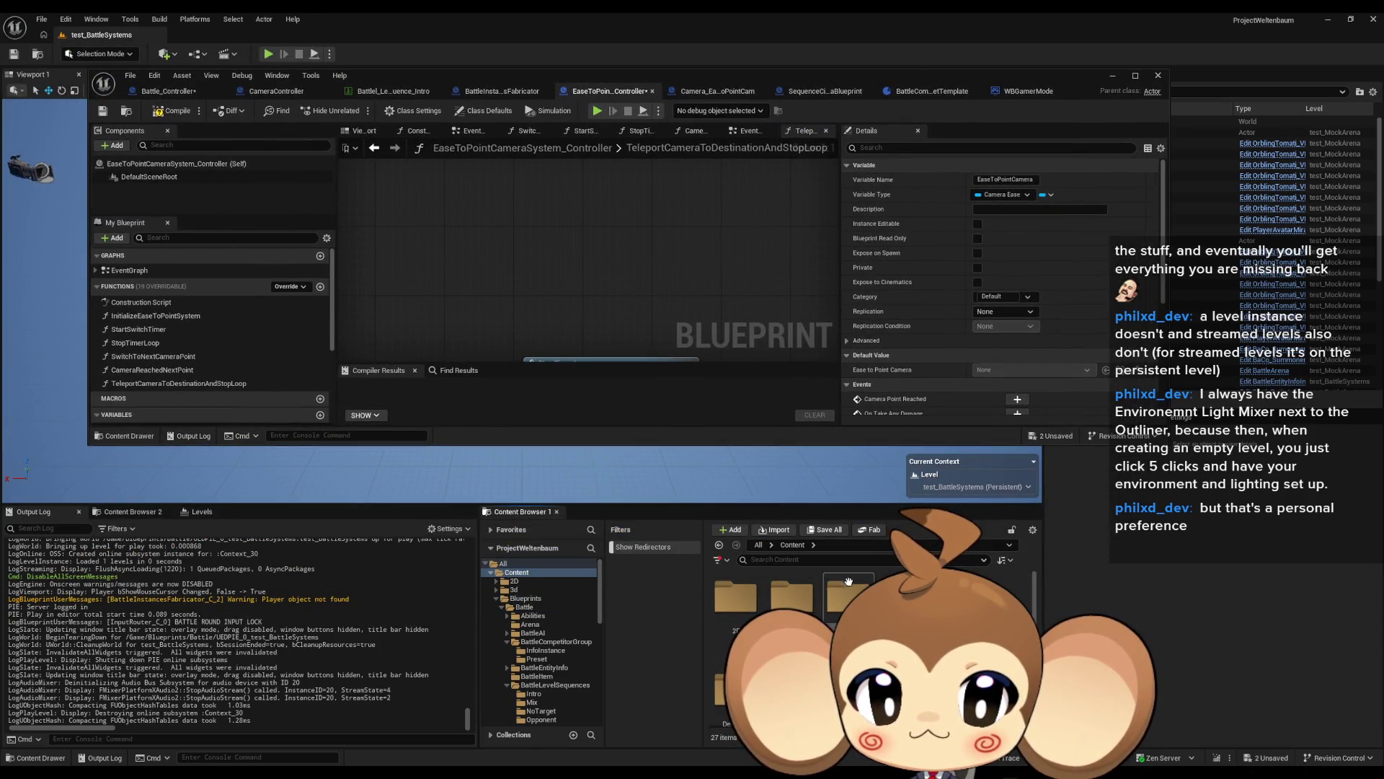
{"action": "double_click", "coordinate": [849, 603]}
{"action": "double_click", "coordinate": [849, 602]}
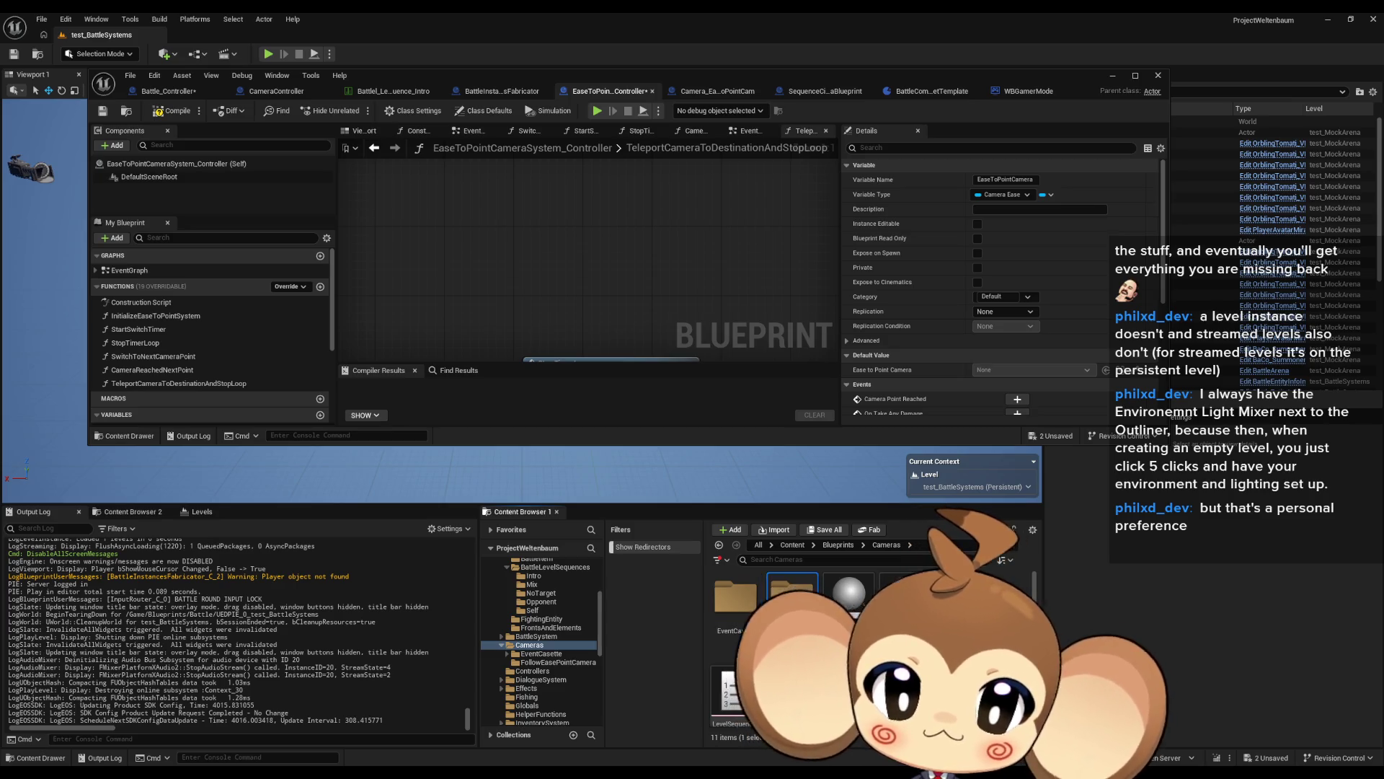
{"action": "left_click", "coordinate": [558, 661]}
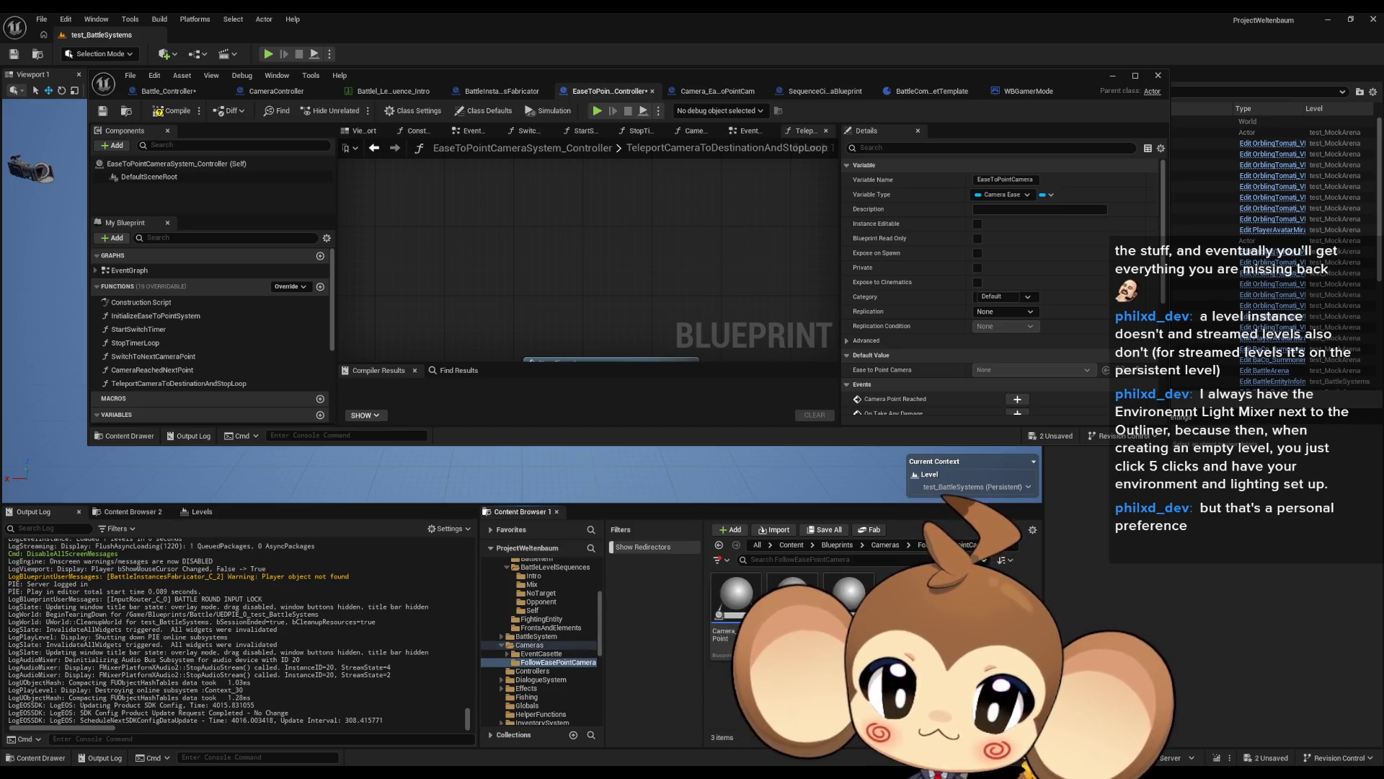
{"action": "double_click", "coordinate": [793, 595]}
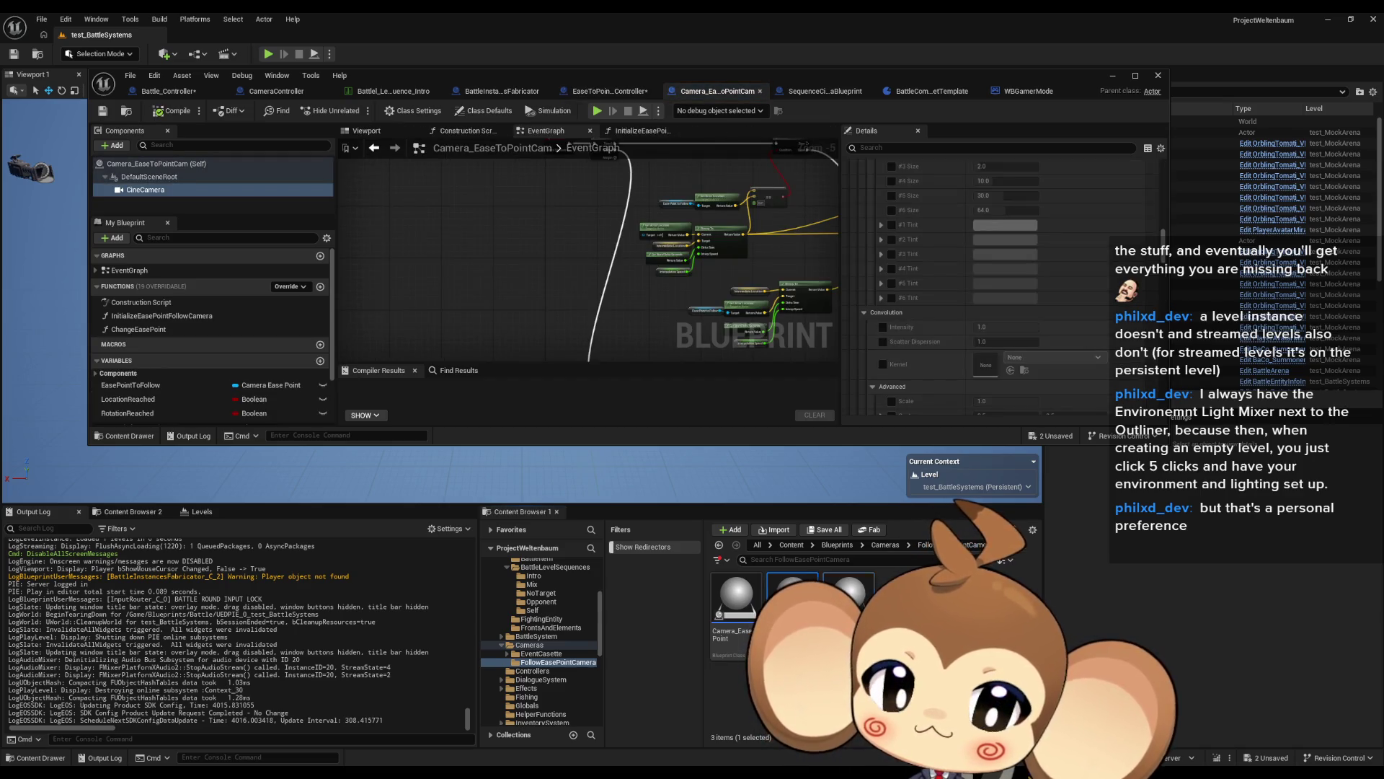
{"action": "double_click", "coordinate": [849, 595]}
{"action": "double_click", "coordinate": [669, 75]}
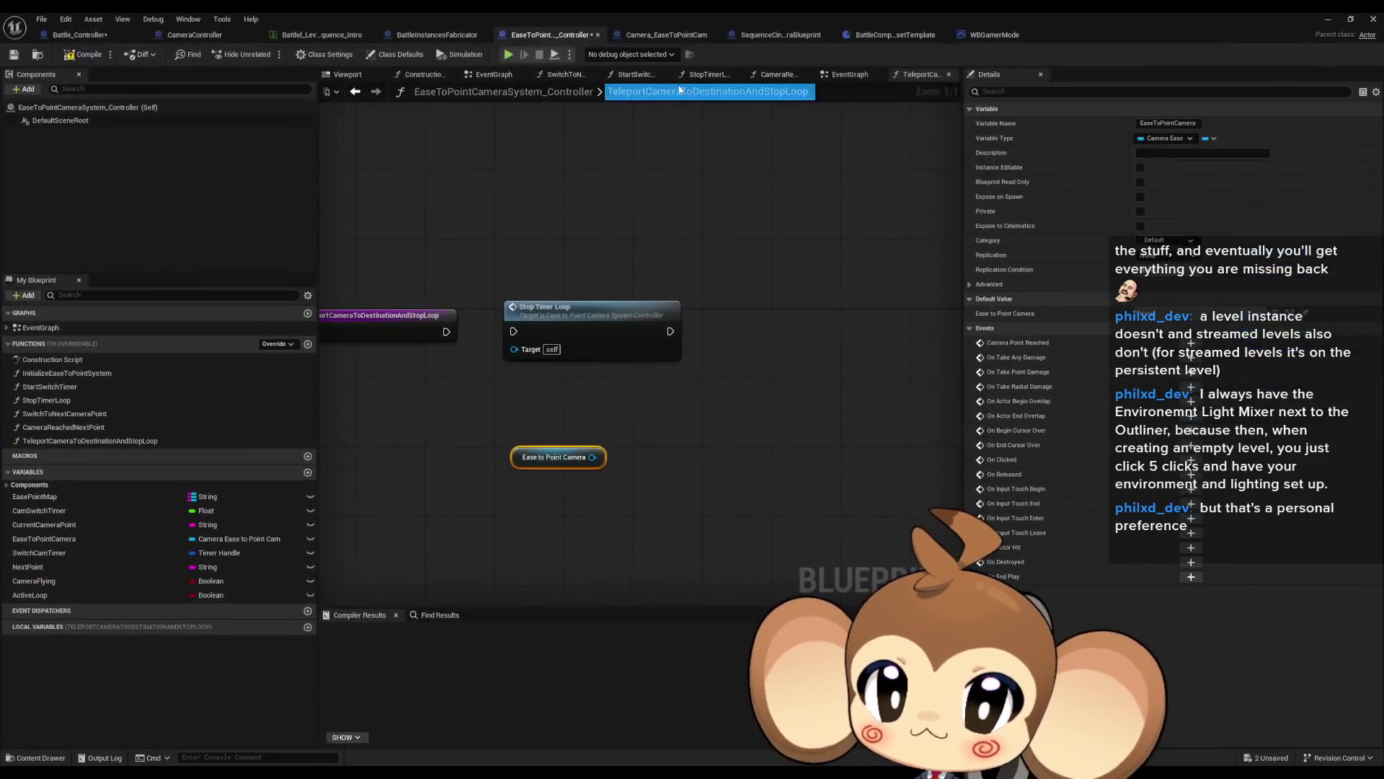
{"action": "left_click", "coordinate": [664, 36]}
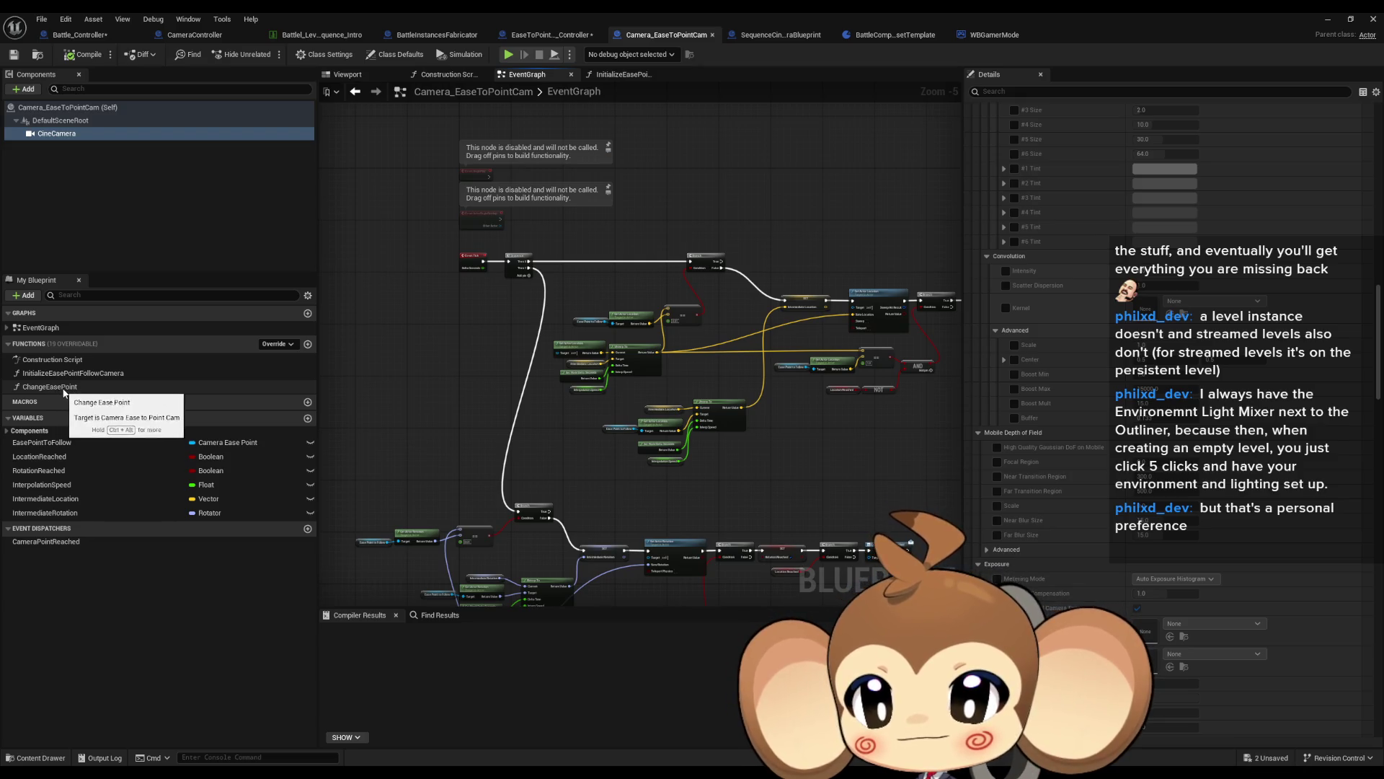
{"action": "left_click", "coordinate": [66, 327]}
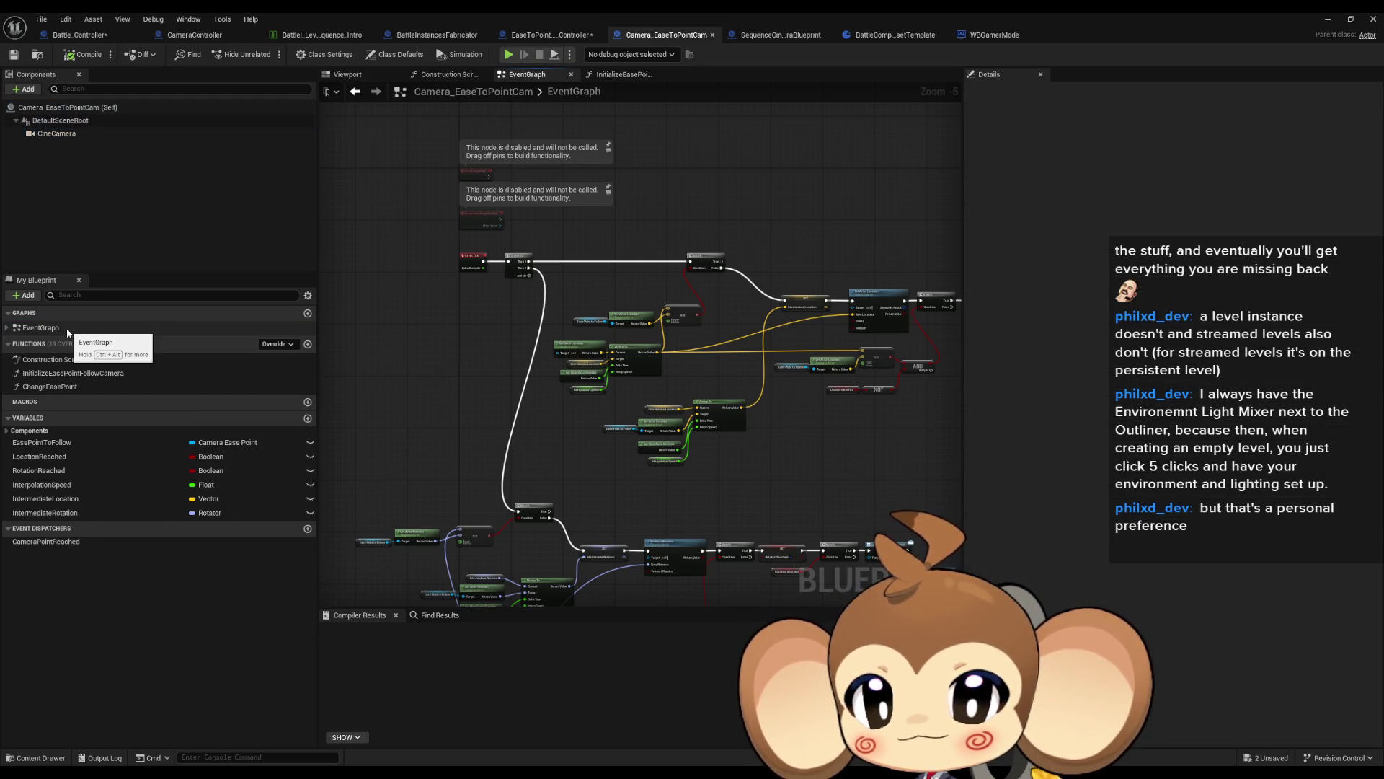
{"action": "left_click", "coordinate": [553, 34]}
{"action": "double_click", "coordinate": [568, 317]}
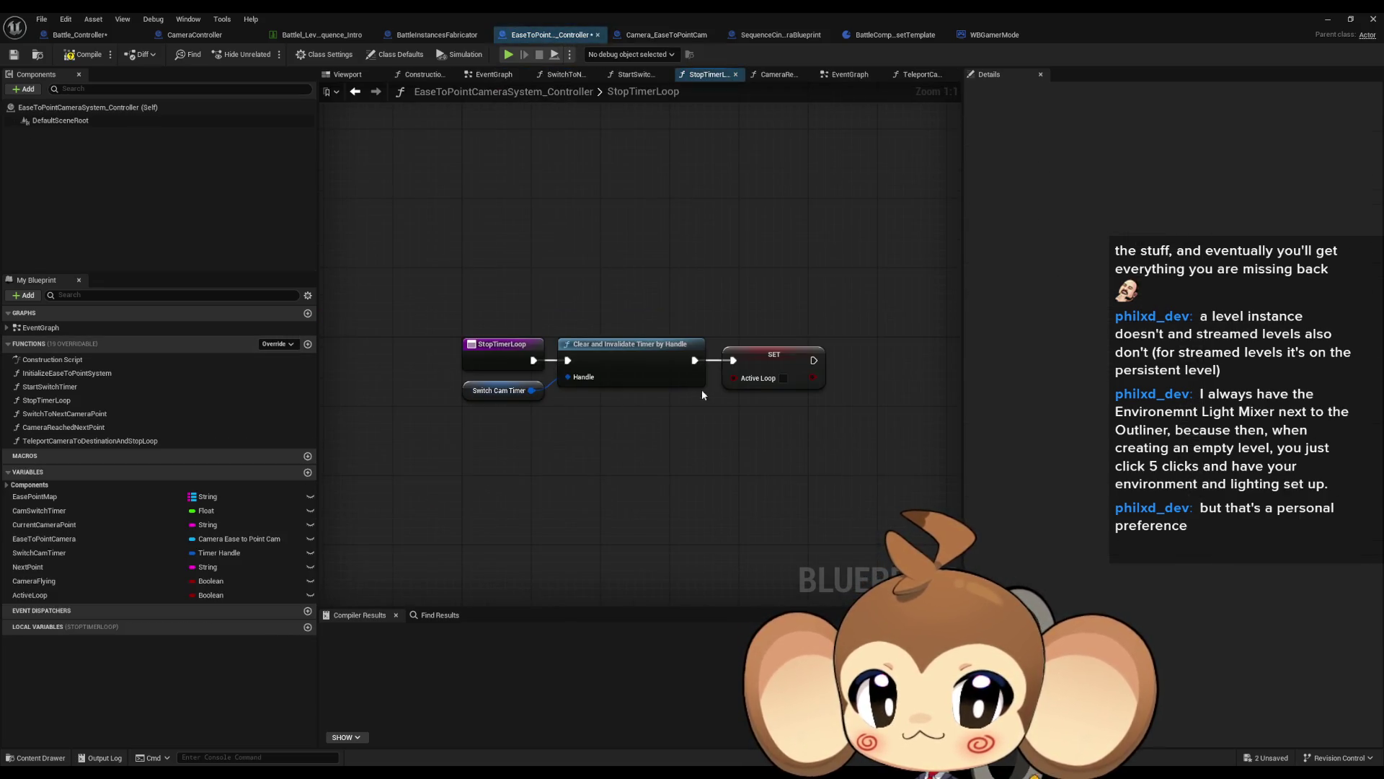
{"action": "left_click", "coordinate": [638, 357]}
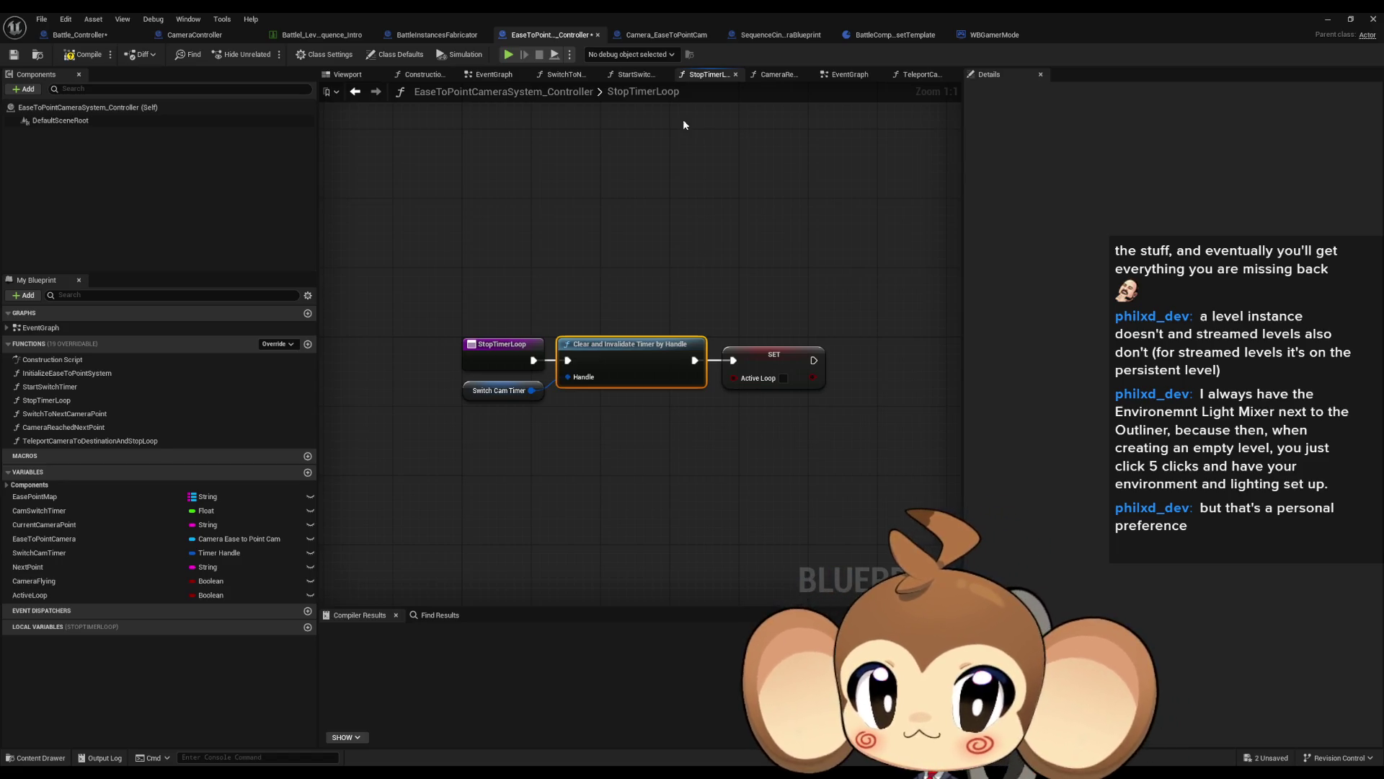
{"action": "left_click", "coordinate": [665, 36]}
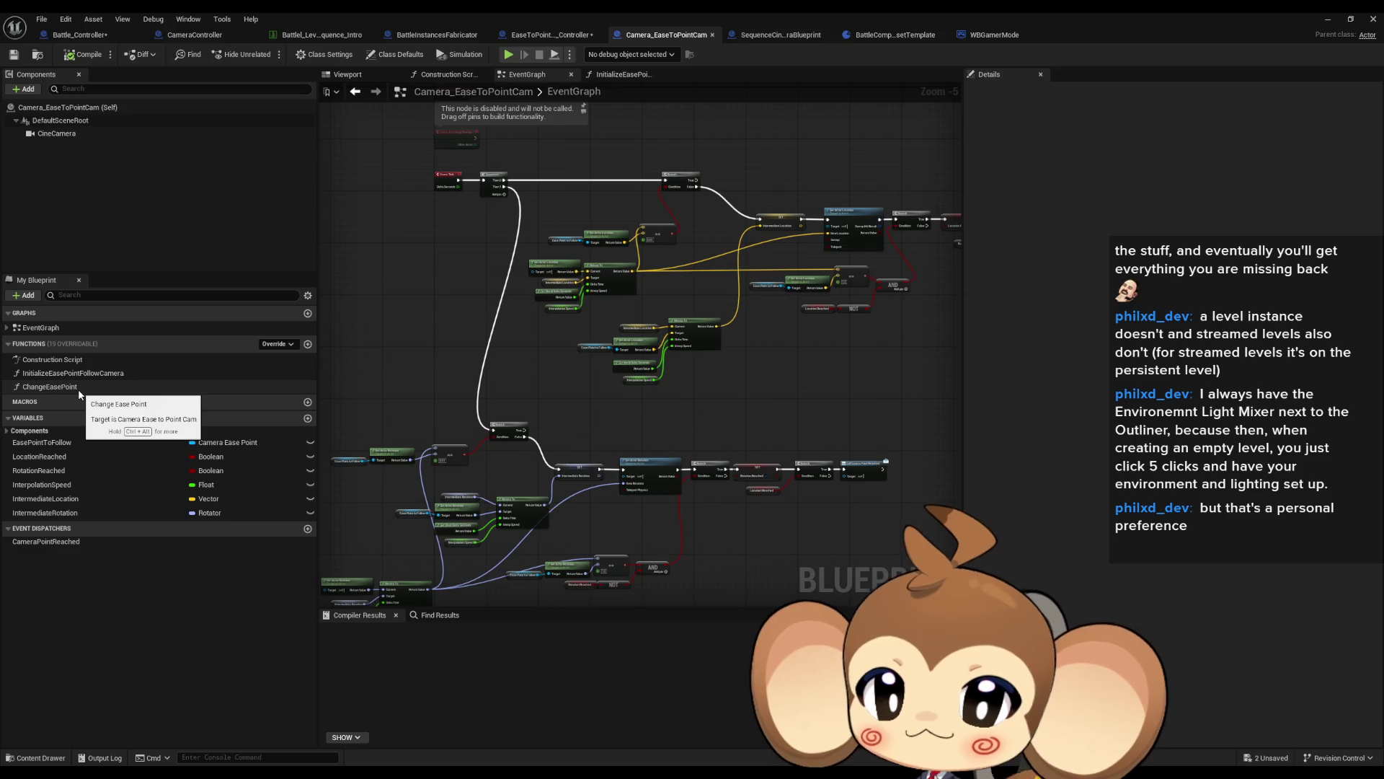
Step: Add a function named TeleportToDestinationAndStop to Camera_EaseToPointCam
{"action": "left_click", "coordinate": [308, 344]}
{"action": "type", "text": "Tele"}
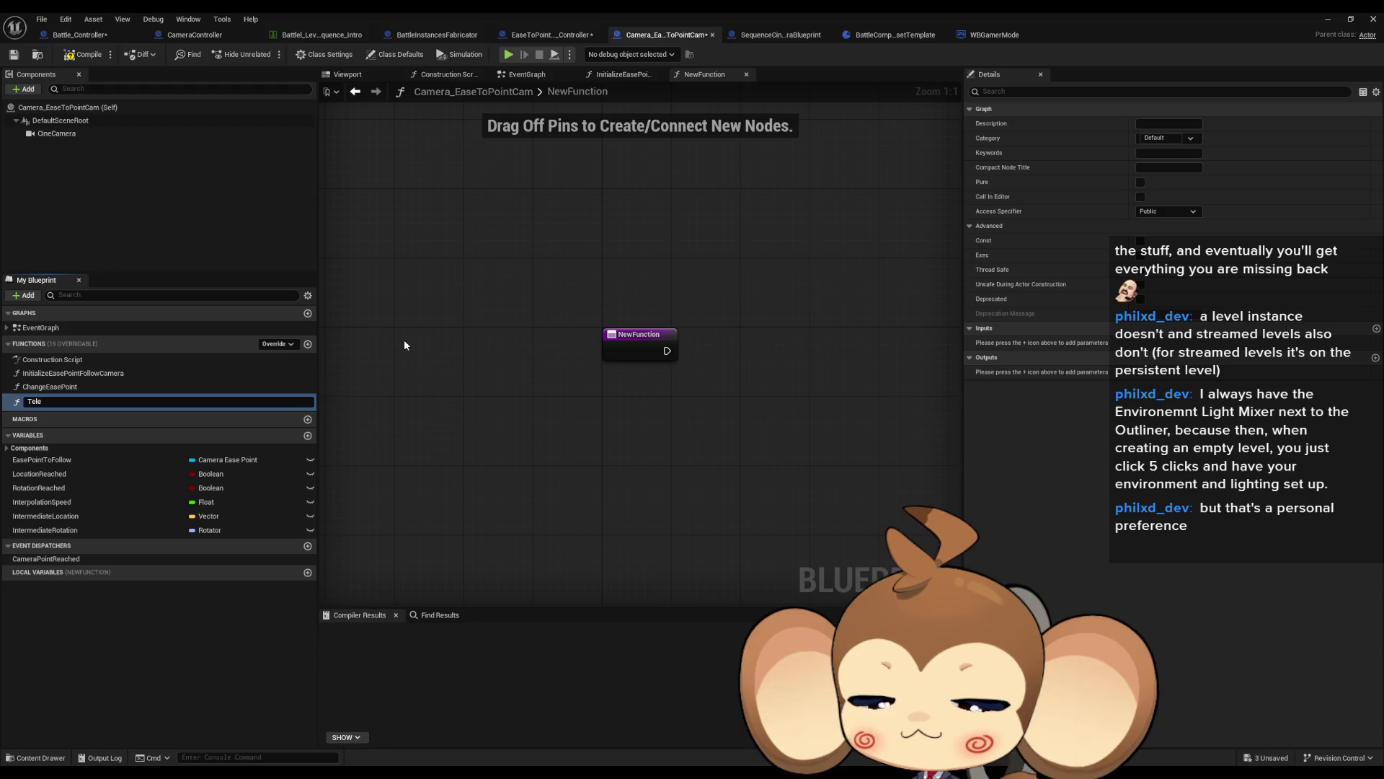
{"action": "type", "text": "portToDesAndStop"}
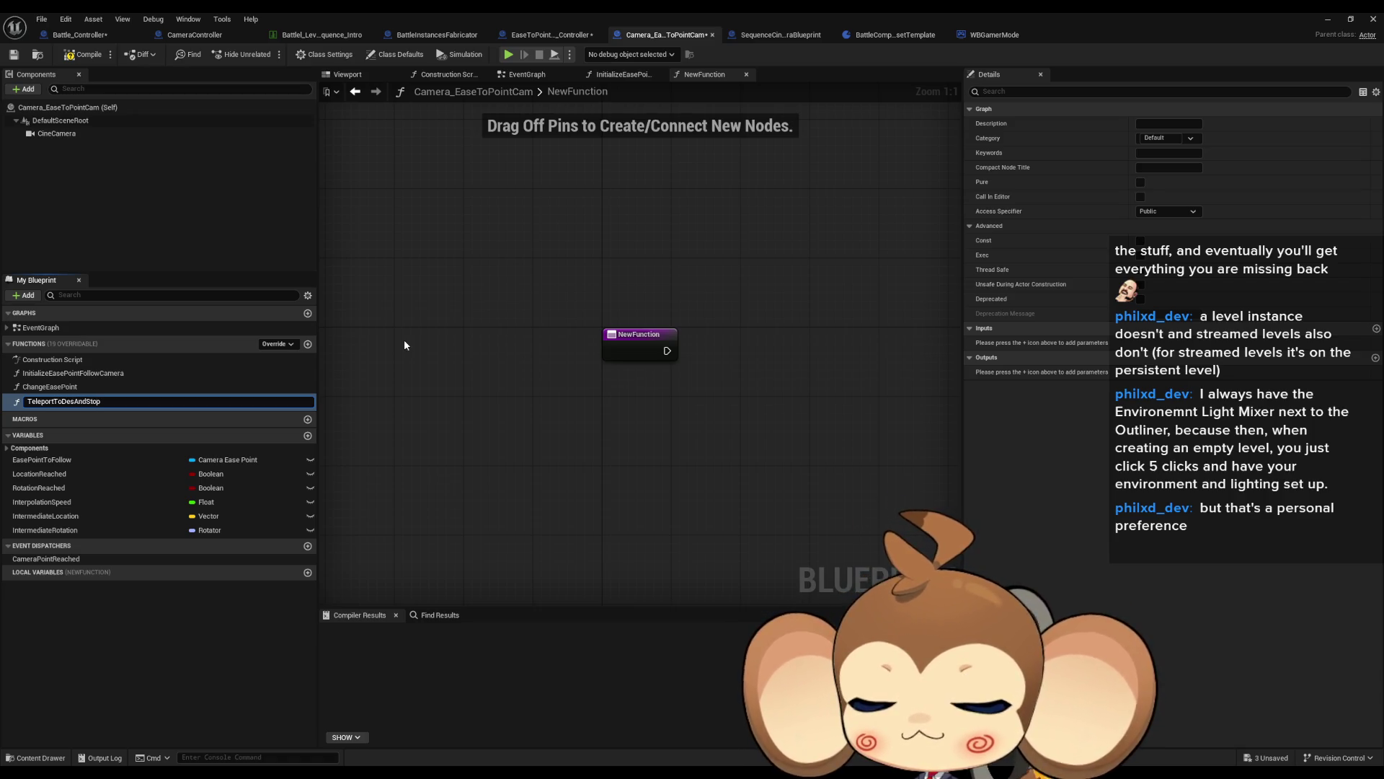
{"action": "type", "text": "ion"}
{"action": "key", "text": "Return"}
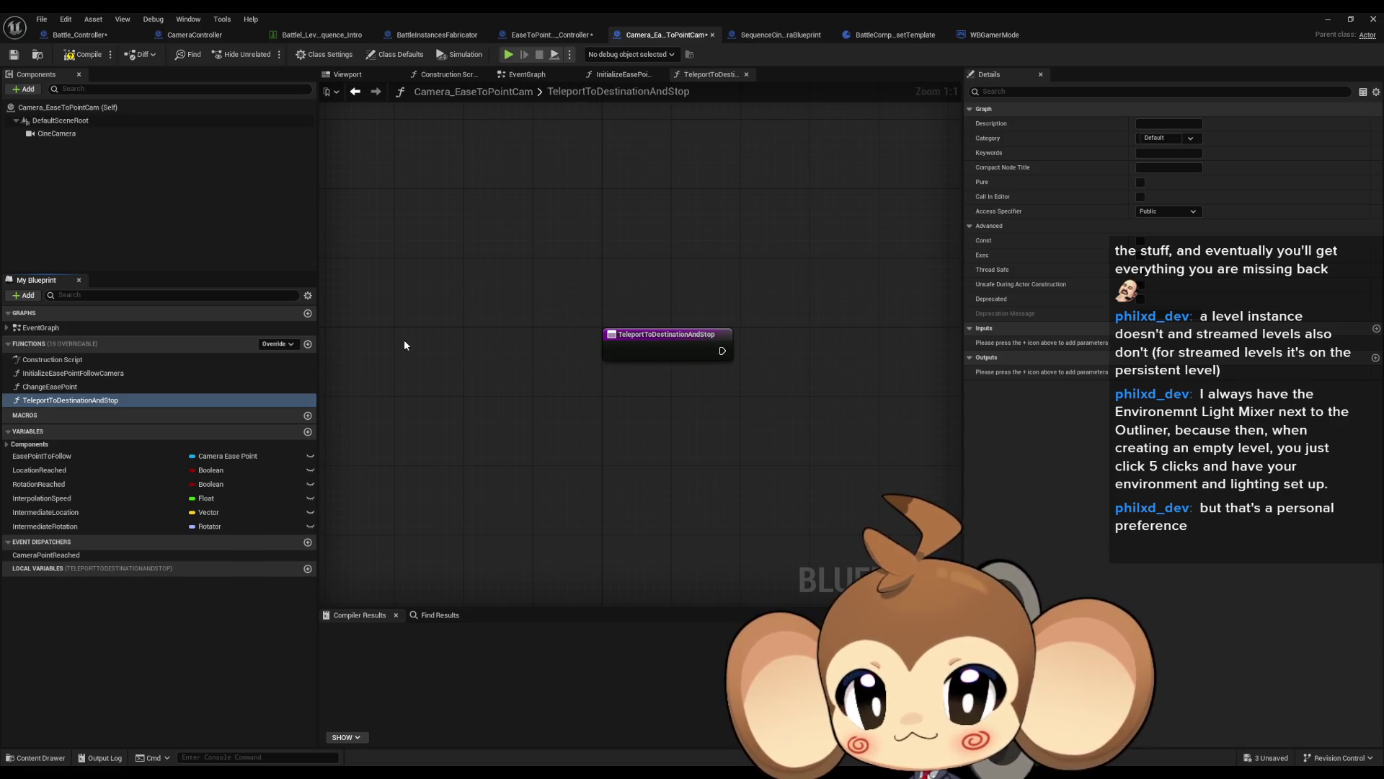
{"action": "double_click", "coordinate": [42, 327]}
{"action": "mouse_move", "coordinate": [778, 359]}
{"action": "left_mouse_down"}
{"action": "mouse_move", "coordinate": [502, 324]}
{"action": "mouse_move", "coordinate": [529, 281]}
{"action": "left_mouse_up"}
{"action": "mouse_move", "coordinate": [612, 293]}
{"action": "left_mouse_down"}
{"action": "mouse_move", "coordinate": [555, 222]}
{"action": "mouse_move", "coordinate": [611, 240]}
{"action": "left_mouse_up"}
{"action": "scroll", "coordinate": [612, 239], "scroll_direction": "down", "scroll_amount": 3}
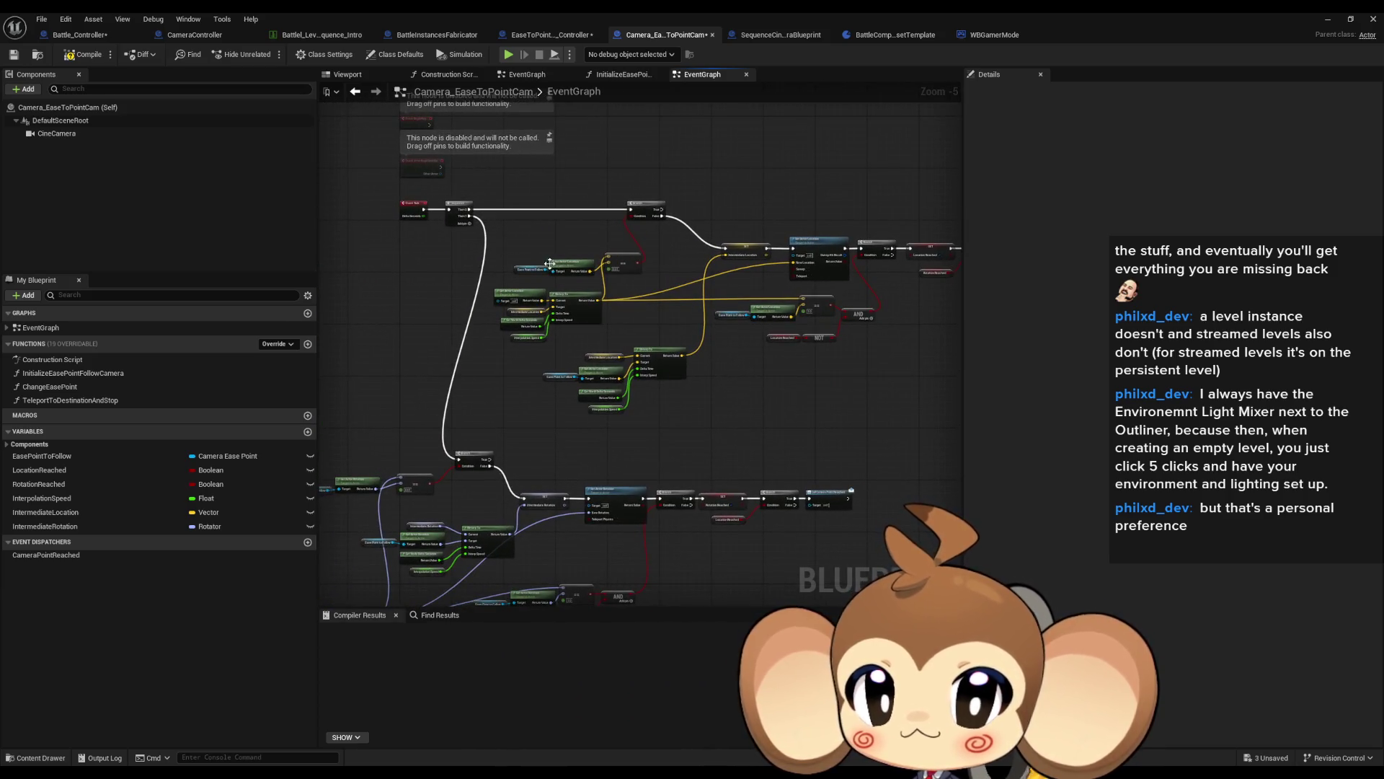
{"action": "scroll", "coordinate": [549, 263], "scroll_direction": "up", "scroll_amount": 2}
{"action": "mouse_move", "coordinate": [698, 342]}
{"action": "left_mouse_down"}
{"action": "mouse_move", "coordinate": [750, 302]}
{"action": "mouse_move", "coordinate": [697, 292]}
{"action": "mouse_move", "coordinate": [656, 229]}
{"action": "left_mouse_up"}
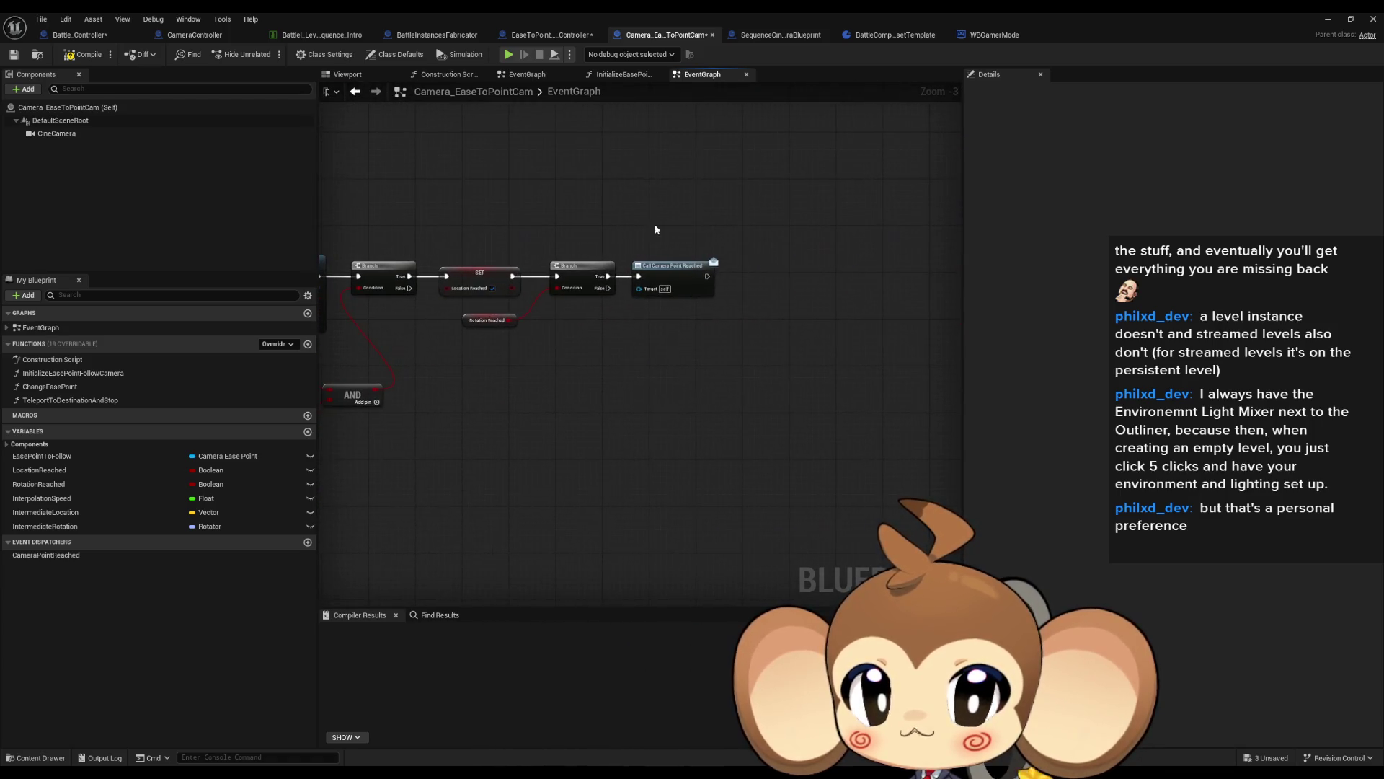
{"action": "left_click", "coordinate": [674, 281]}
{"action": "scroll", "coordinate": [709, 294], "scroll_direction": "up", "scroll_amount": 3}
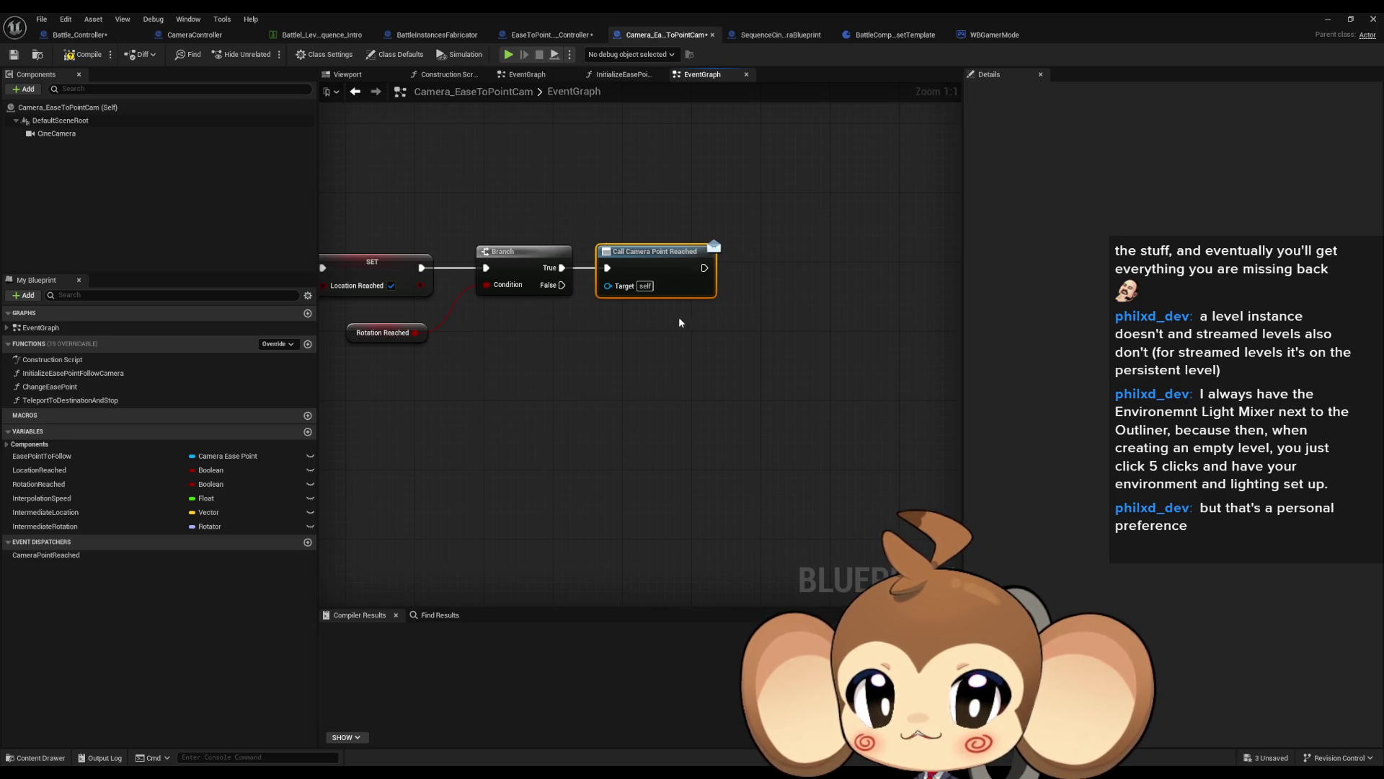
{"action": "scroll", "coordinate": [678, 322], "scroll_direction": "down", "scroll_amount": 3}
{"action": "mouse_move", "coordinate": [639, 346]}
{"action": "left_mouse_down"}
{"action": "mouse_move", "coordinate": [899, 266]}
{"action": "mouse_move", "coordinate": [881, 271]}
{"action": "left_mouse_up"}
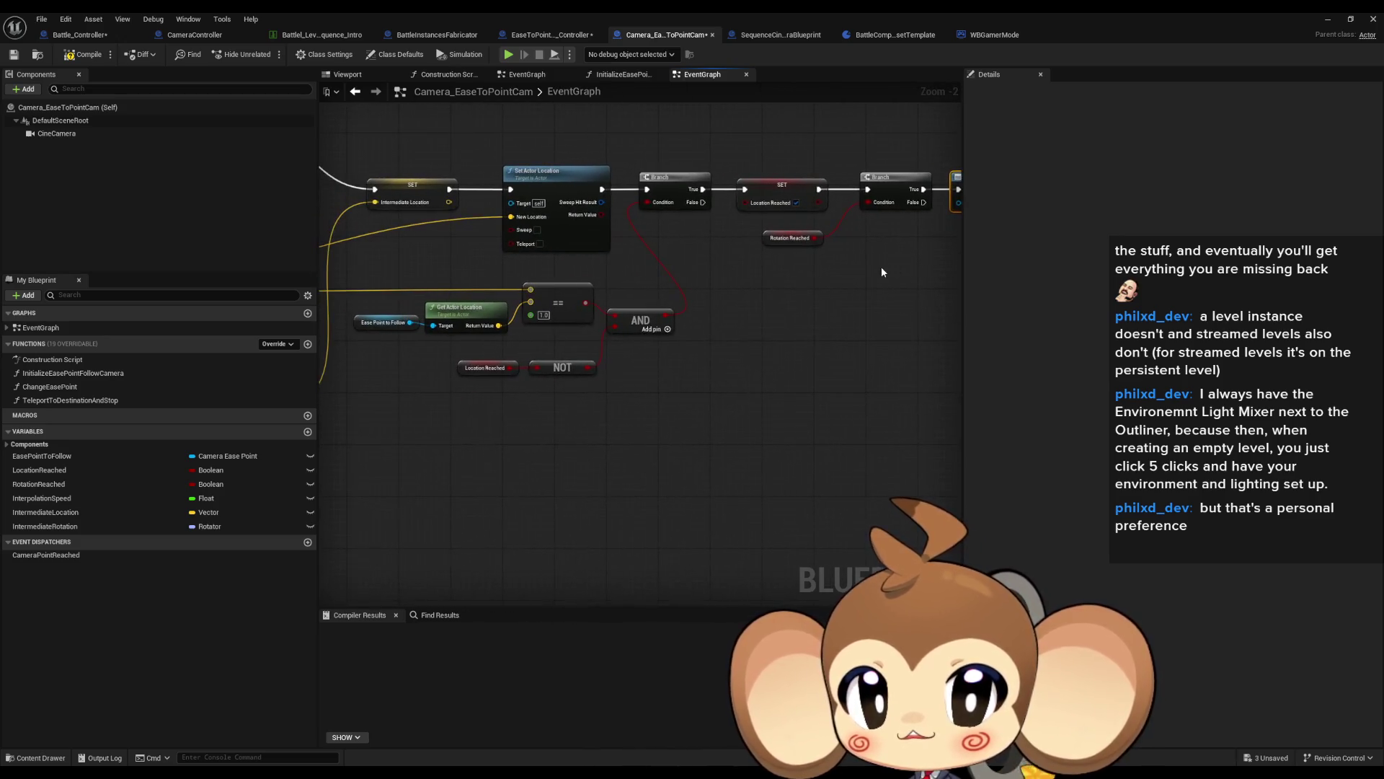
{"action": "left_click", "coordinate": [782, 186]}
{"action": "scroll", "coordinate": [672, 323], "scroll_direction": "down", "scroll_amount": 3}
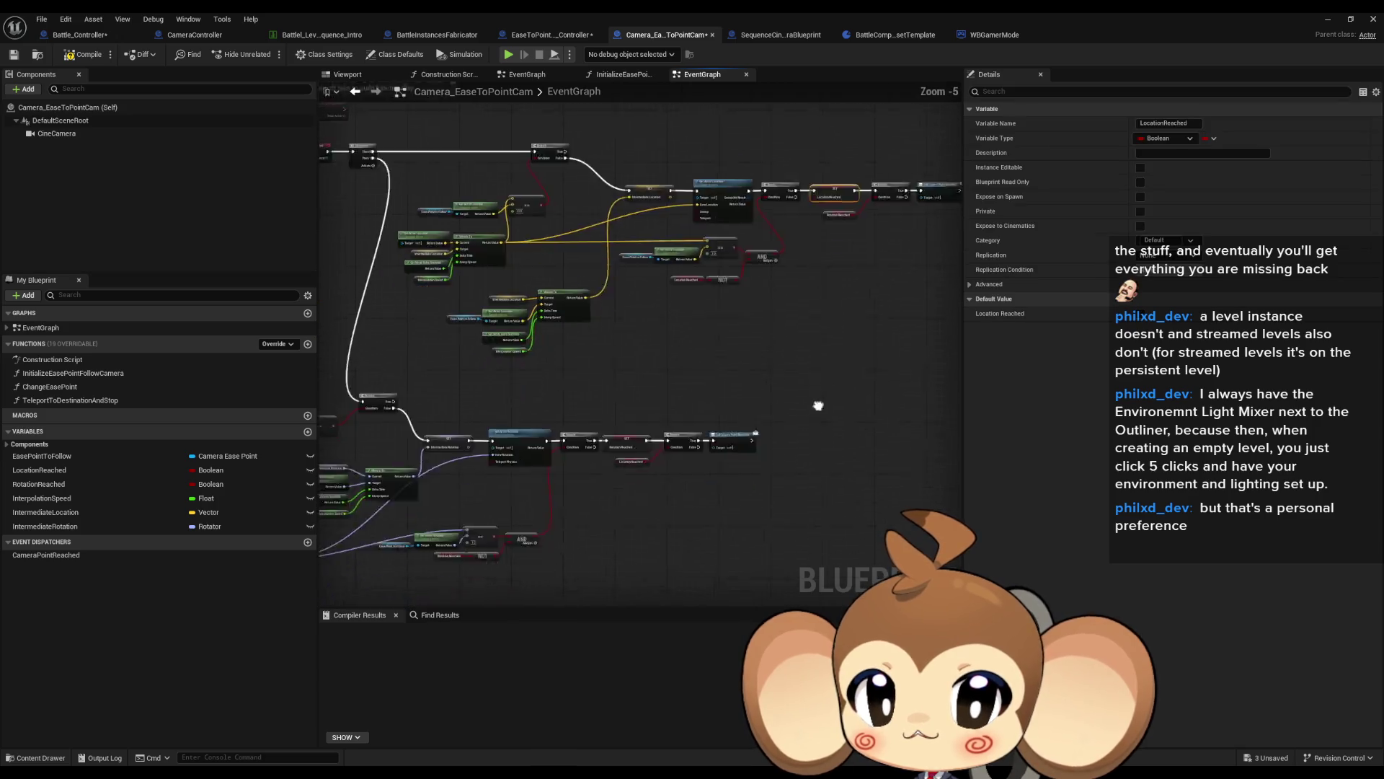
{"action": "left_click", "coordinate": [692, 354]}
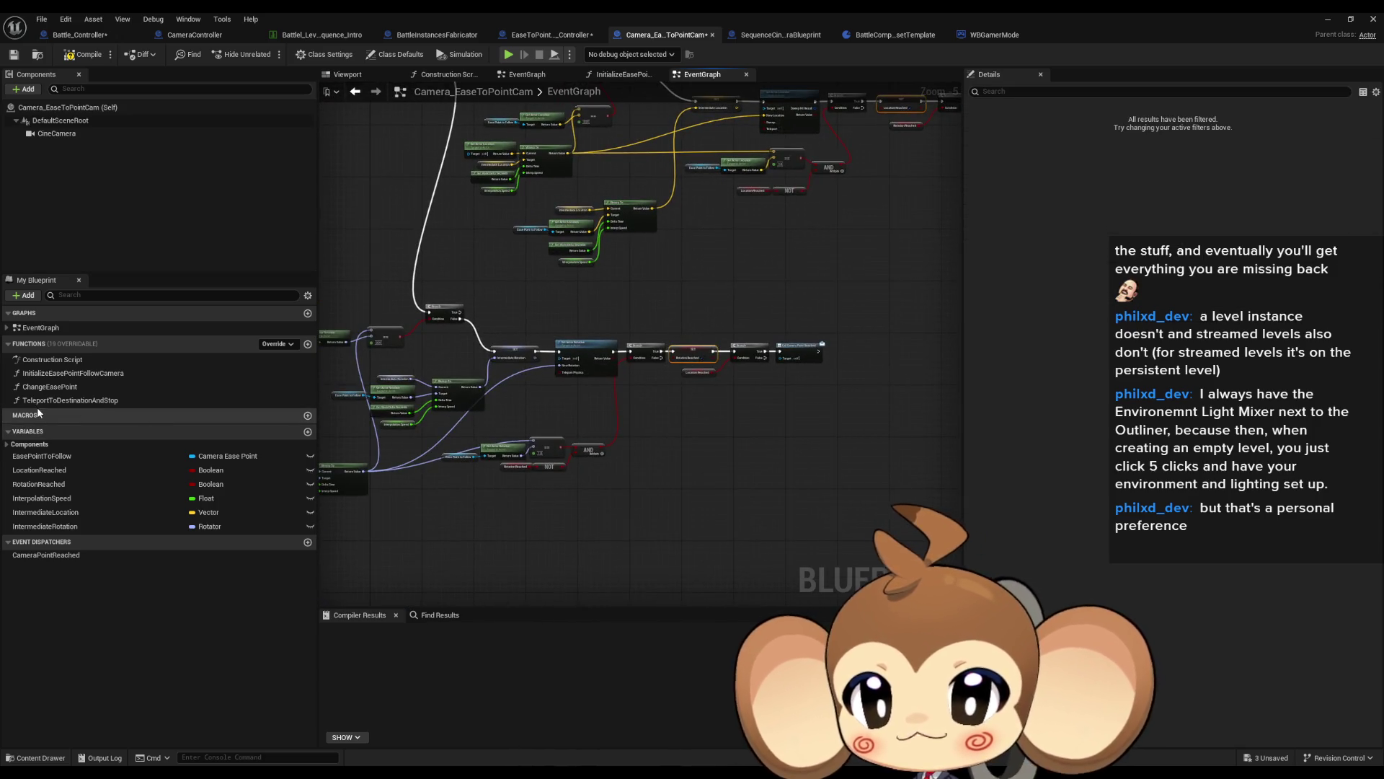
{"action": "double_click", "coordinate": [70, 400]}
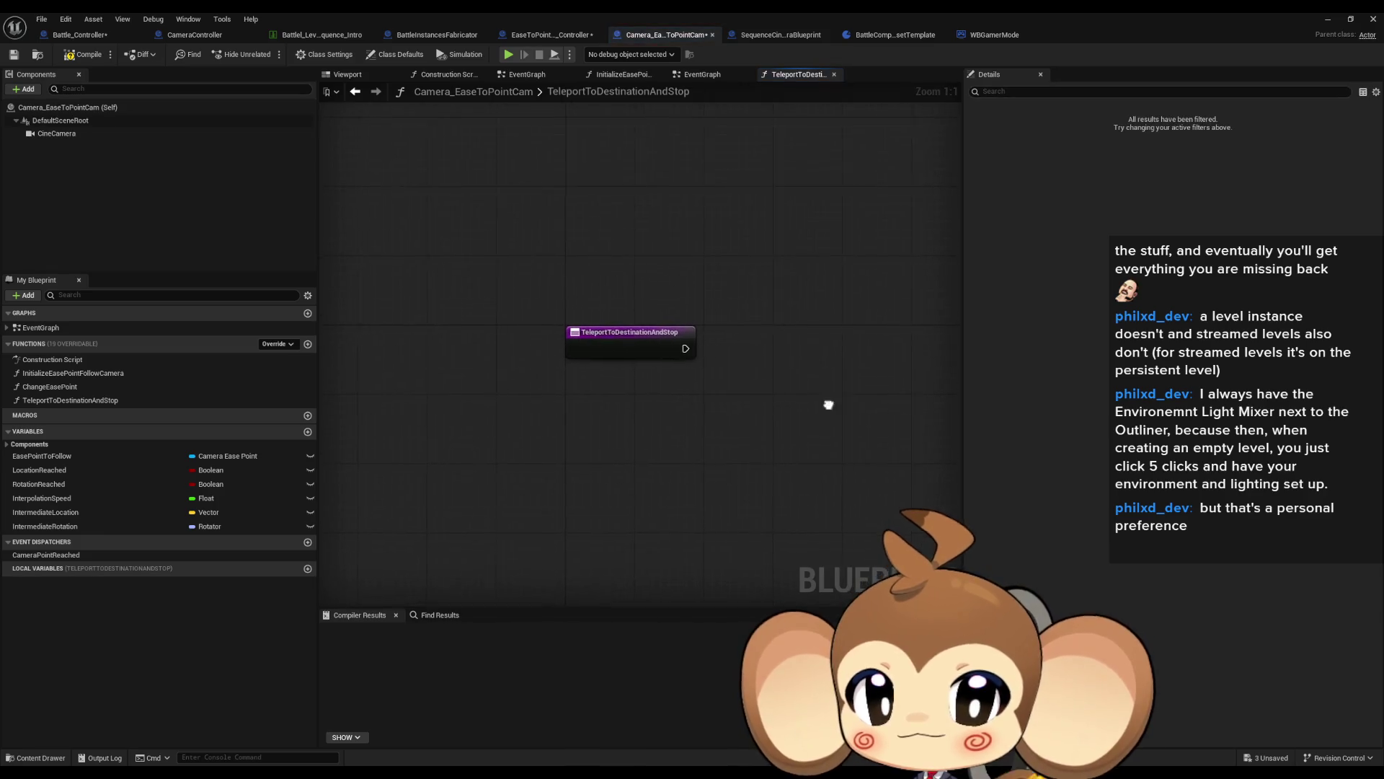
Step: Place the SET Location Reached and SET Rotation Reached nodes beside the function entry
{"action": "scroll", "coordinate": [672, 340], "scroll_direction": "down", "scroll_amount": 4}
{"action": "scroll", "coordinate": [669, 332], "scroll_direction": "up", "scroll_amount": 2}
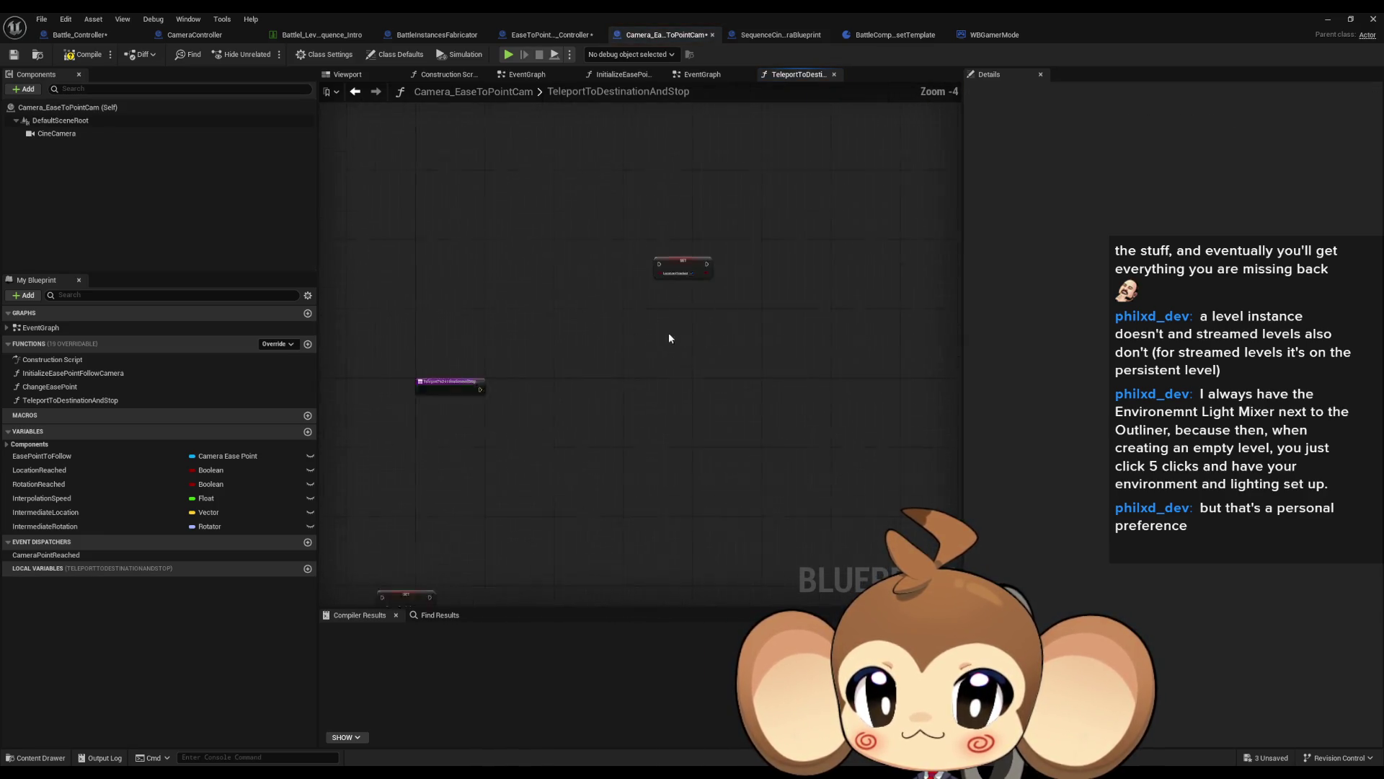
{"action": "mouse_move", "coordinate": [690, 248]}
{"action": "left_mouse_down"}
{"action": "mouse_move", "coordinate": [525, 401]}
{"action": "mouse_move", "coordinate": [484, 408]}
{"action": "left_mouse_up"}
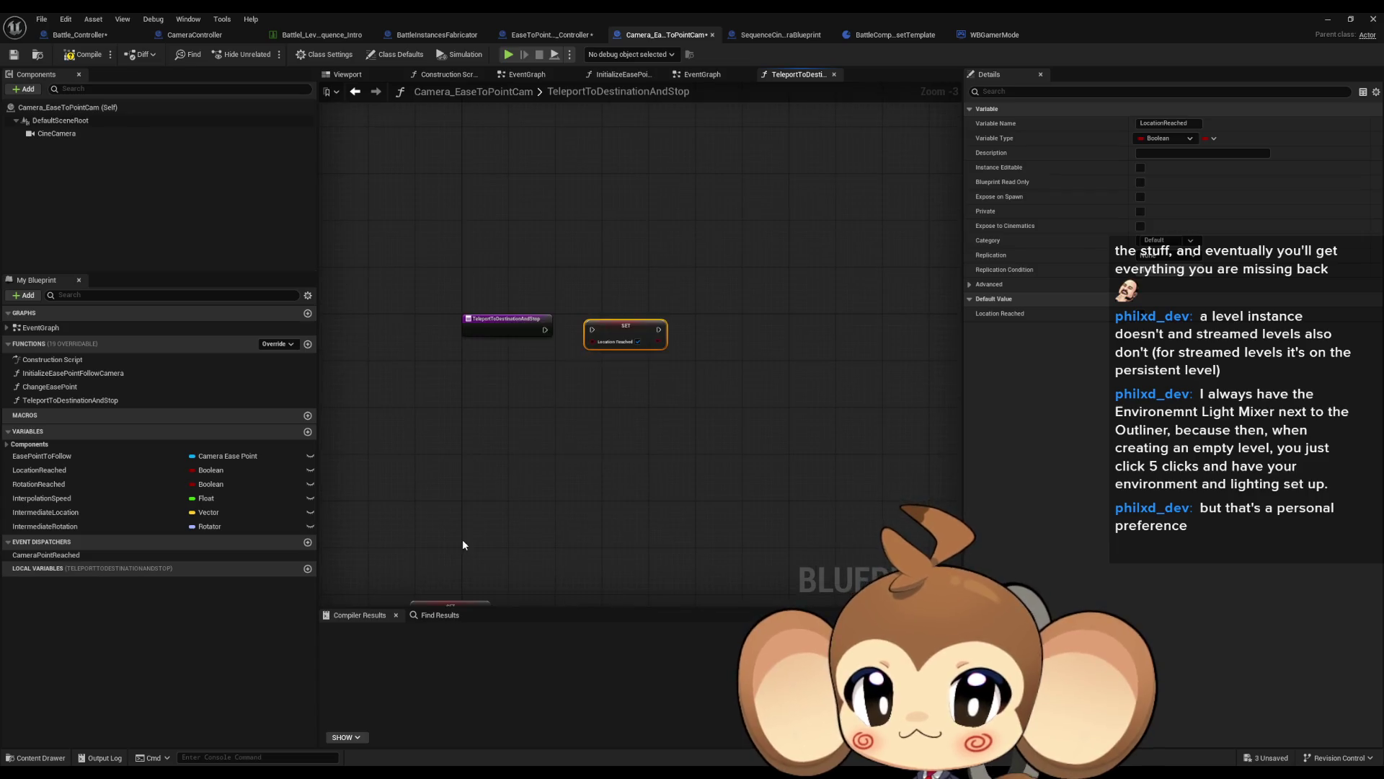
{"action": "left_click_drag", "start_coordinate": [456, 527], "coordinate": [730, 248]}
{"action": "scroll", "coordinate": [730, 248], "scroll_direction": "up", "scroll_amount": 3}
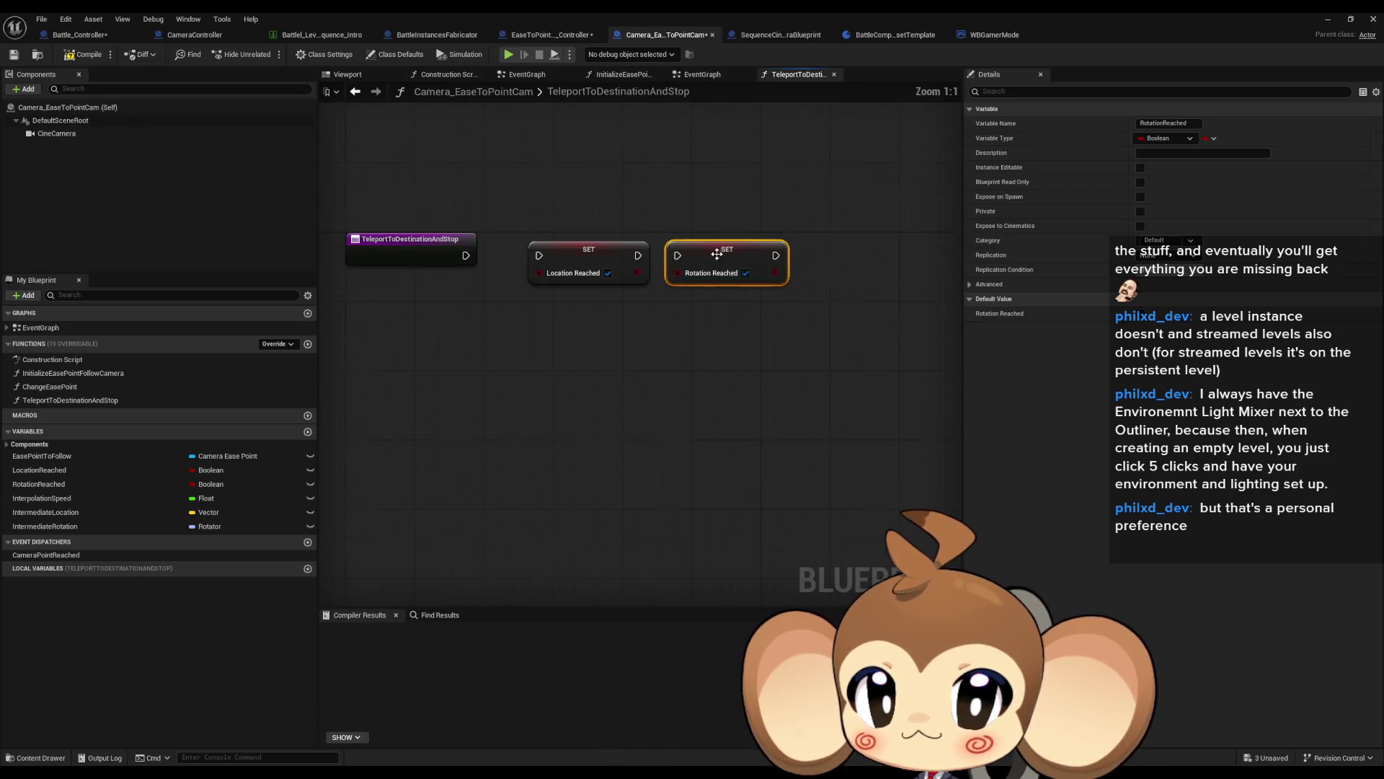
{"action": "left_click", "coordinate": [568, 405]}
Step: Review the event graph's Set Actor Location chain with VInterp To and Intermediate Location
{"action": "double_click", "coordinate": [54, 331]}
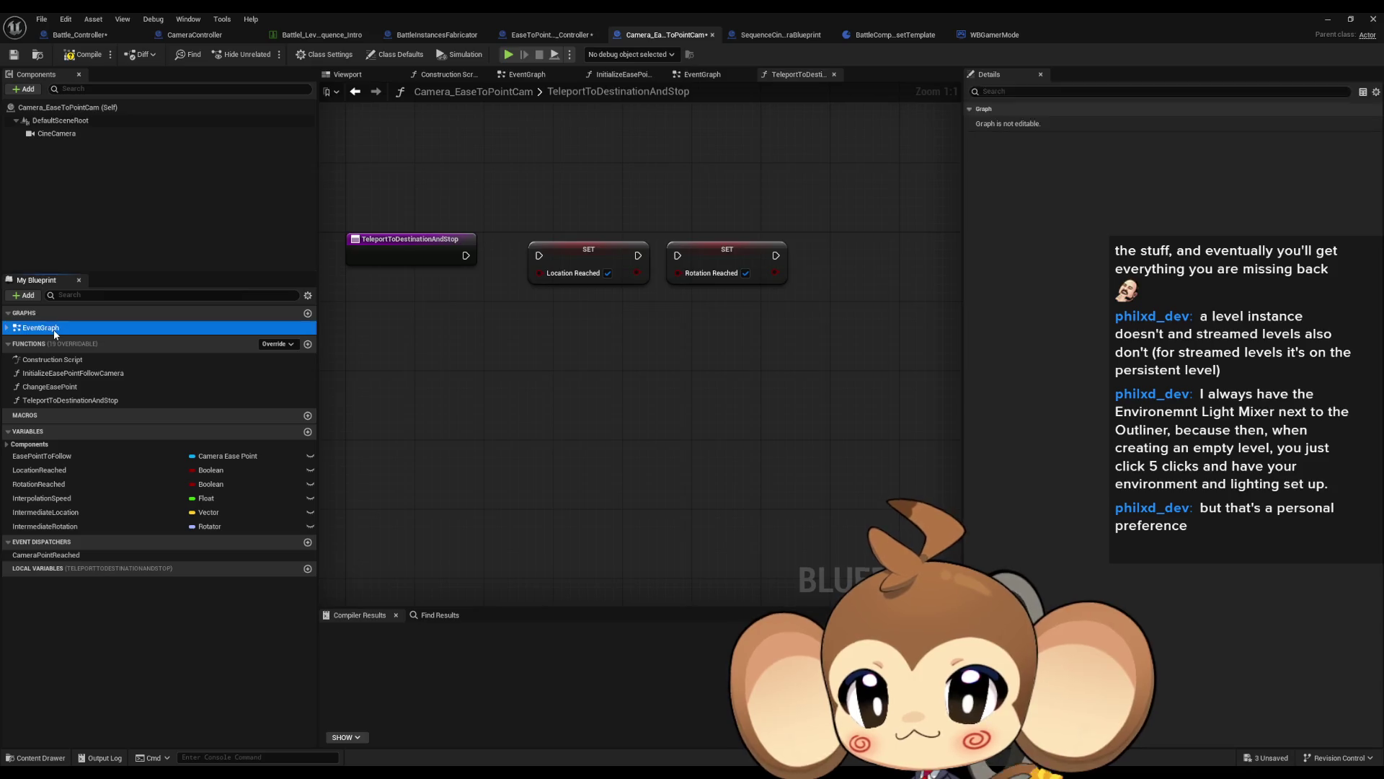
{"action": "scroll", "coordinate": [654, 275], "scroll_direction": "up", "scroll_amount": 4}
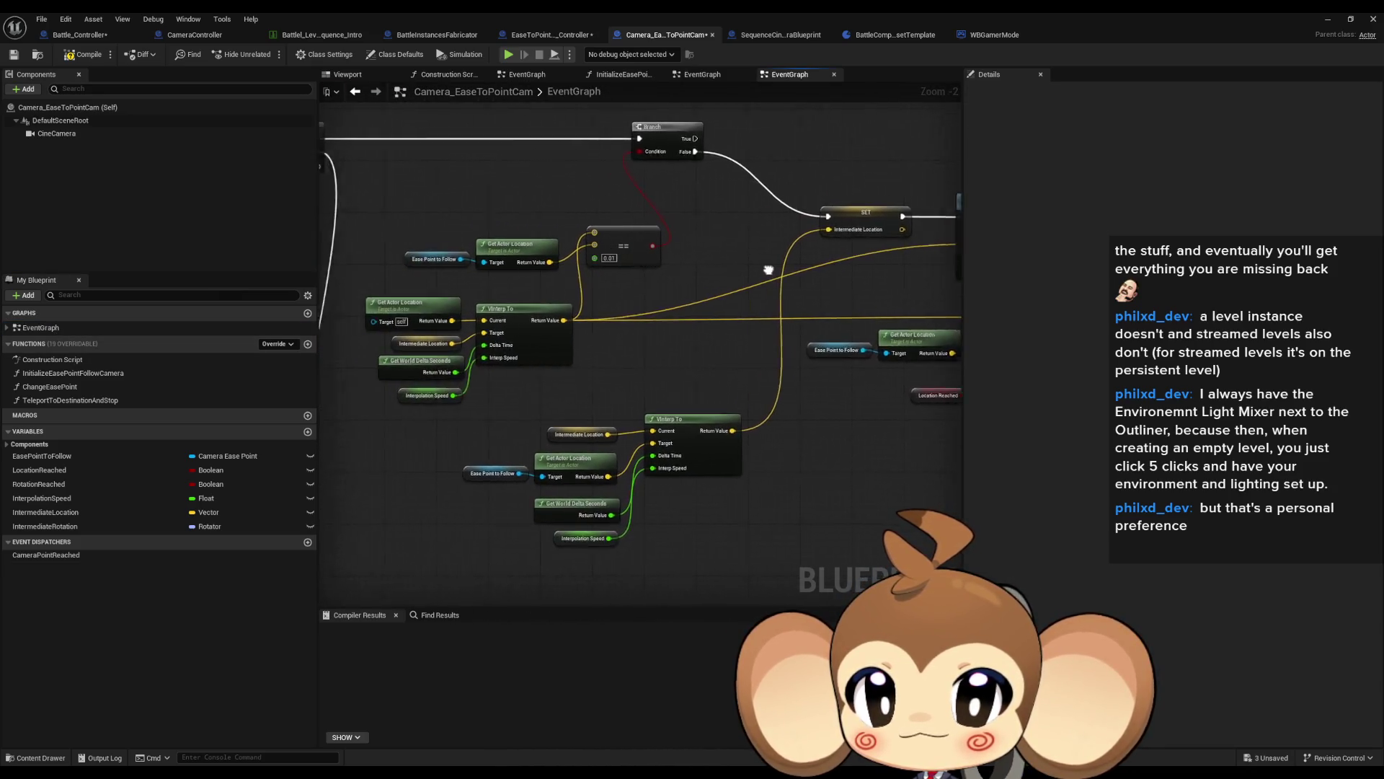
{"action": "left_click_drag", "start_coordinate": [812, 274], "coordinate": [697, 278]}
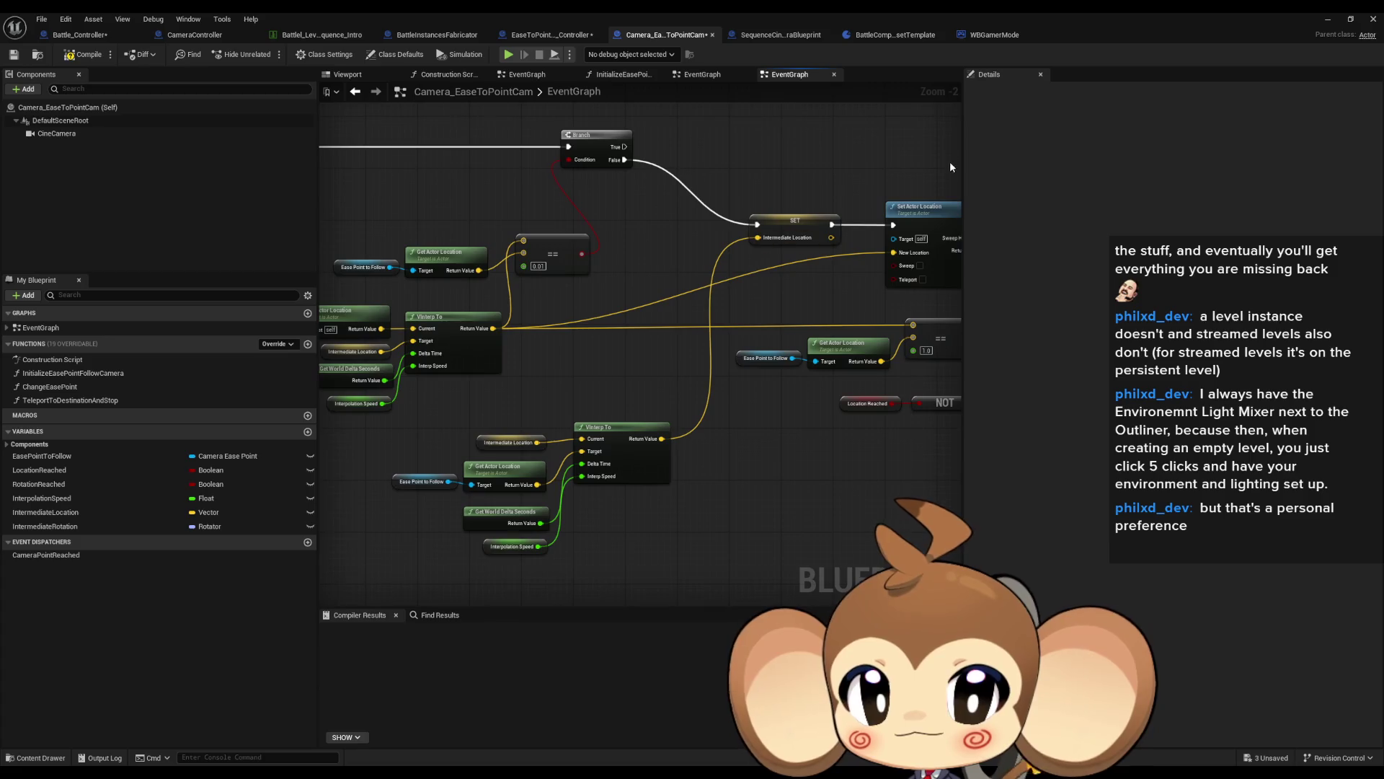
{"action": "left_click_drag", "start_coordinate": [910, 182], "coordinate": [923, 235]}
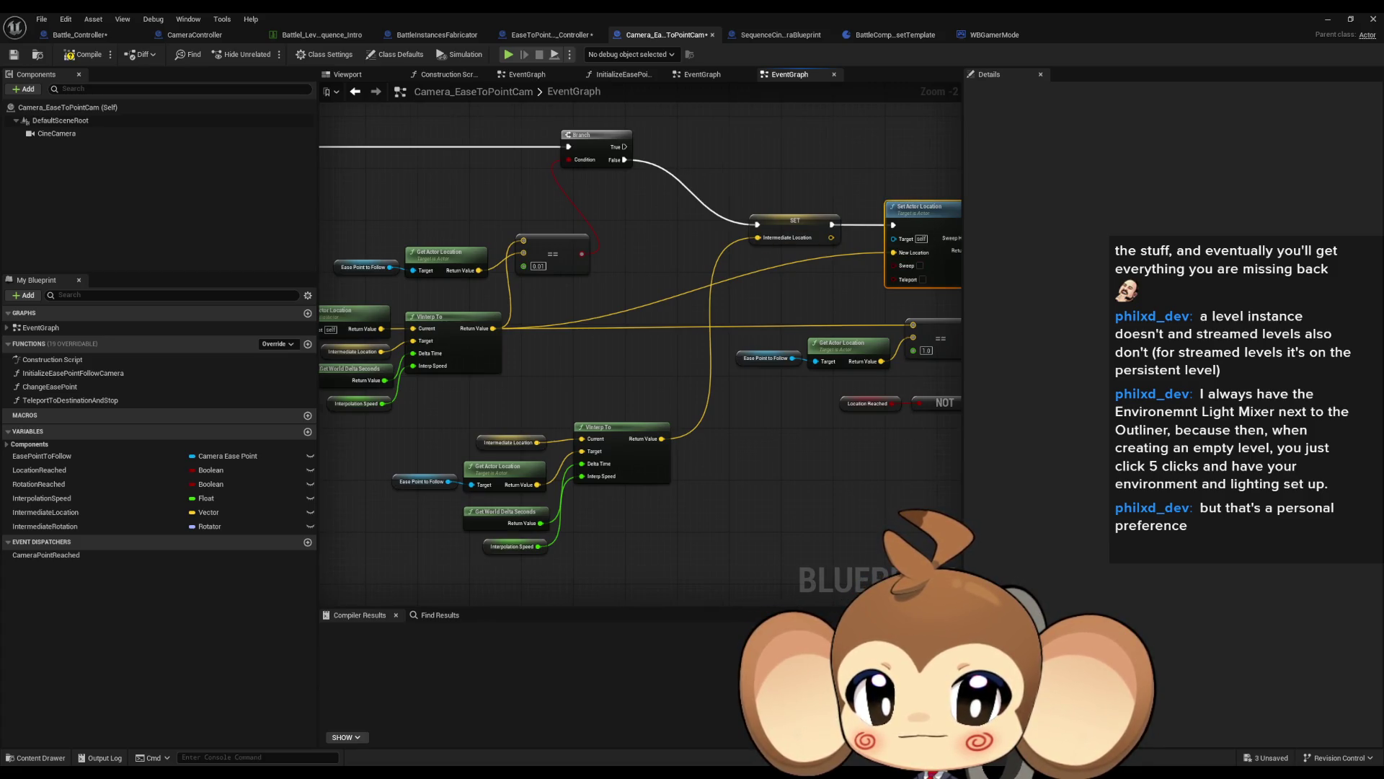
{"action": "left_click_drag", "start_coordinate": [814, 305], "coordinate": [767, 305]}
{"action": "mouse_move", "coordinate": [489, 349]}
{"action": "left_mouse_down"}
{"action": "mouse_move", "coordinate": [624, 340]}
{"action": "mouse_move", "coordinate": [567, 347]}
{"action": "mouse_move", "coordinate": [582, 357]}
{"action": "left_mouse_up"}
{"action": "left_click", "coordinate": [439, 341]}
Step: Inspect the Set Actor Rotation chain, then return to the TeleportToDestinationAndStop graph
{"action": "mouse_move", "coordinate": [725, 414]}
{"action": "left_mouse_down"}
{"action": "mouse_move", "coordinate": [829, 193]}
{"action": "mouse_move", "coordinate": [494, 308]}
{"action": "left_mouse_up"}
{"action": "mouse_move", "coordinate": [394, 322]}
{"action": "left_mouse_down"}
{"action": "mouse_move", "coordinate": [470, 384]}
{"action": "mouse_move", "coordinate": [459, 364]}
{"action": "mouse_move", "coordinate": [652, 464]}
{"action": "left_mouse_up"}
{"action": "left_click_drag", "start_coordinate": [728, 318], "coordinate": [452, 409]}
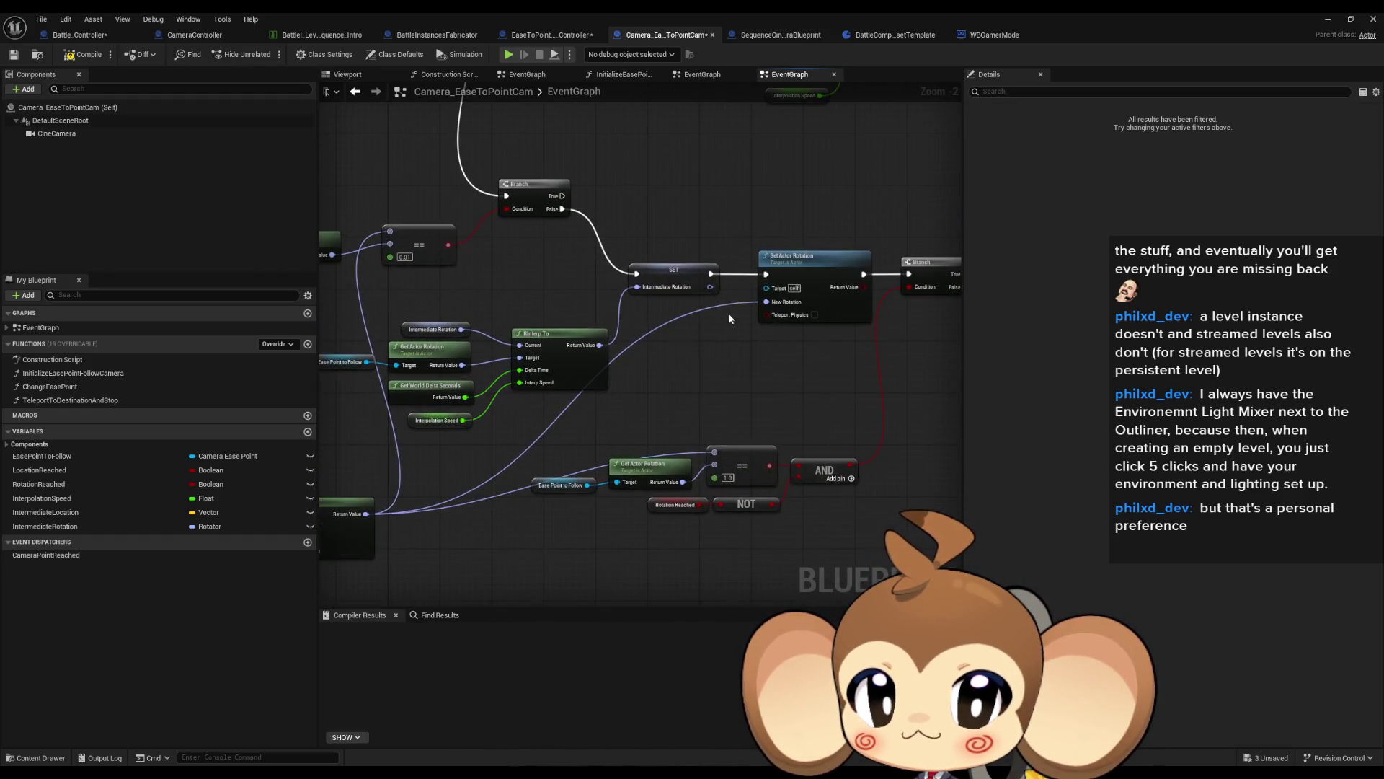
{"action": "scroll", "coordinate": [770, 240], "scroll_direction": "down", "scroll_amount": 3}
{"action": "left_click_drag", "start_coordinate": [801, 338], "coordinate": [563, 363]}
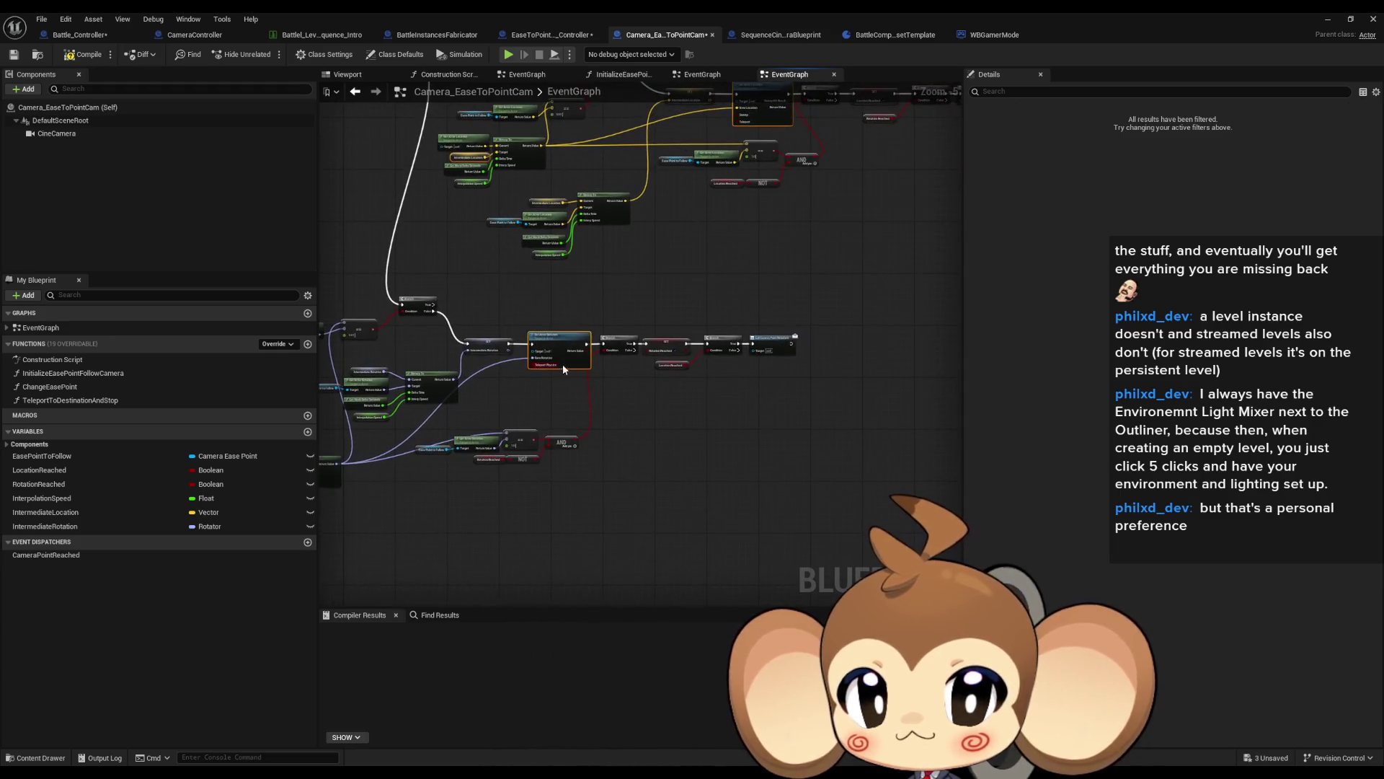
{"action": "scroll", "coordinate": [660, 366], "scroll_direction": "up", "scroll_amount": 2}
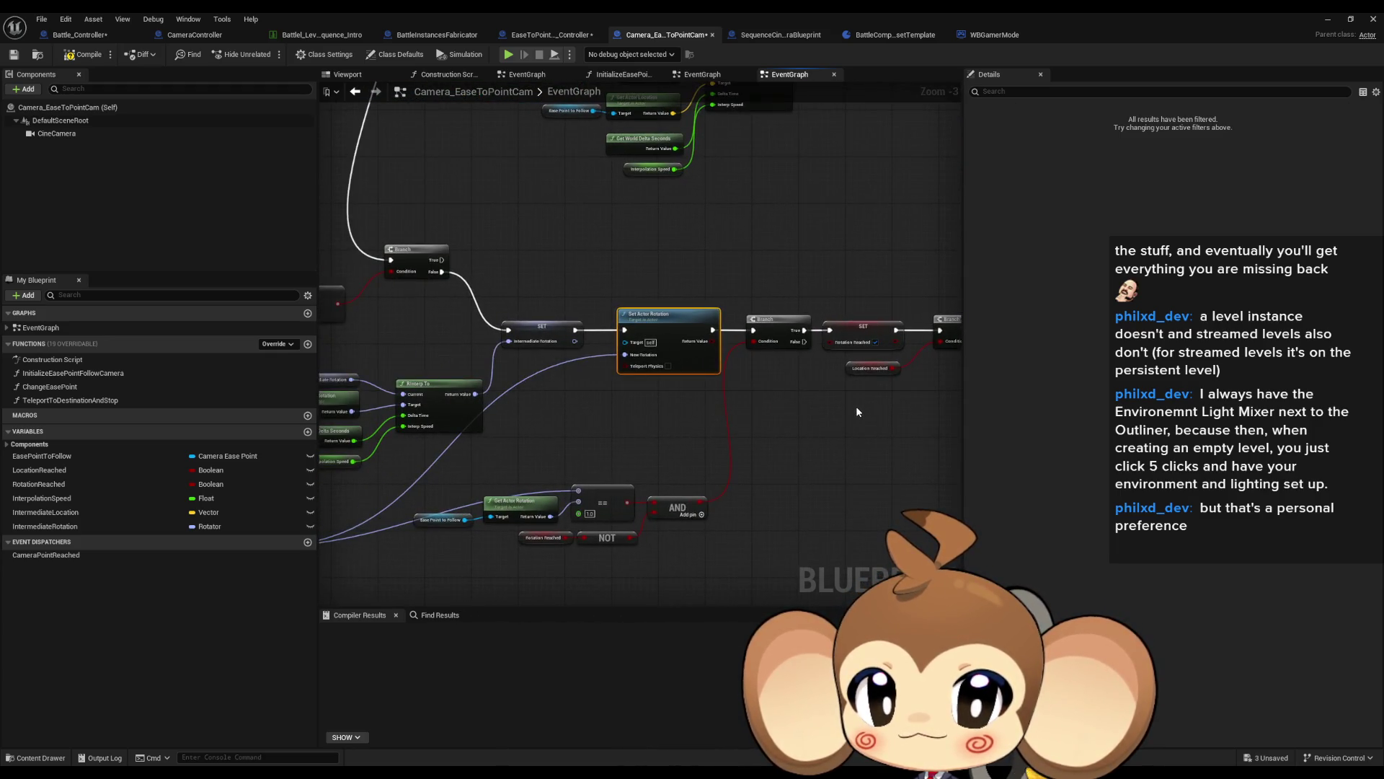
{"action": "double_click", "coordinate": [75, 400]}
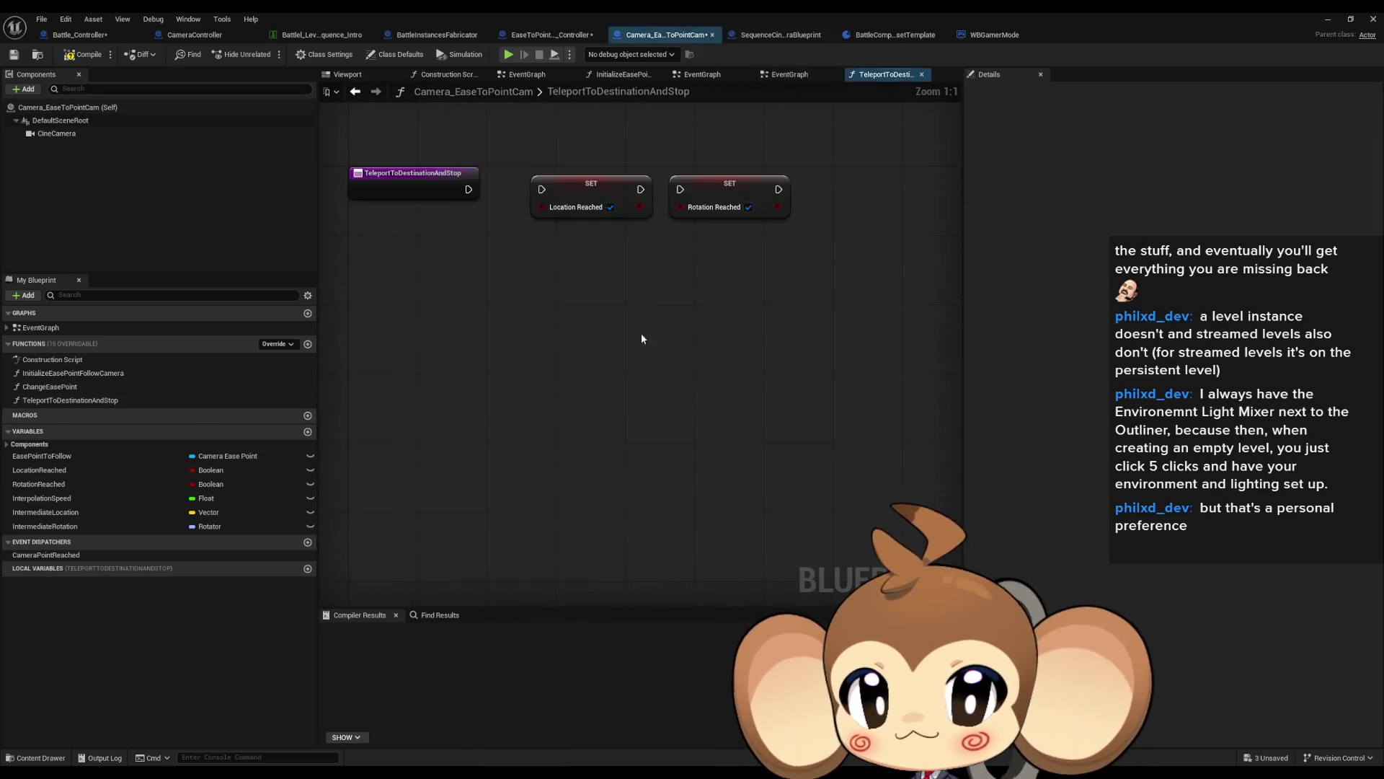
Step: Feed Intermediate Location and Intermediate Rotation into chained Set Actor Location and Set Actor Rotation nodes
{"action": "scroll", "coordinate": [676, 432], "scroll_direction": "down", "scroll_amount": 3}
{"action": "scroll", "coordinate": [776, 375], "scroll_direction": "up", "scroll_amount": 2}
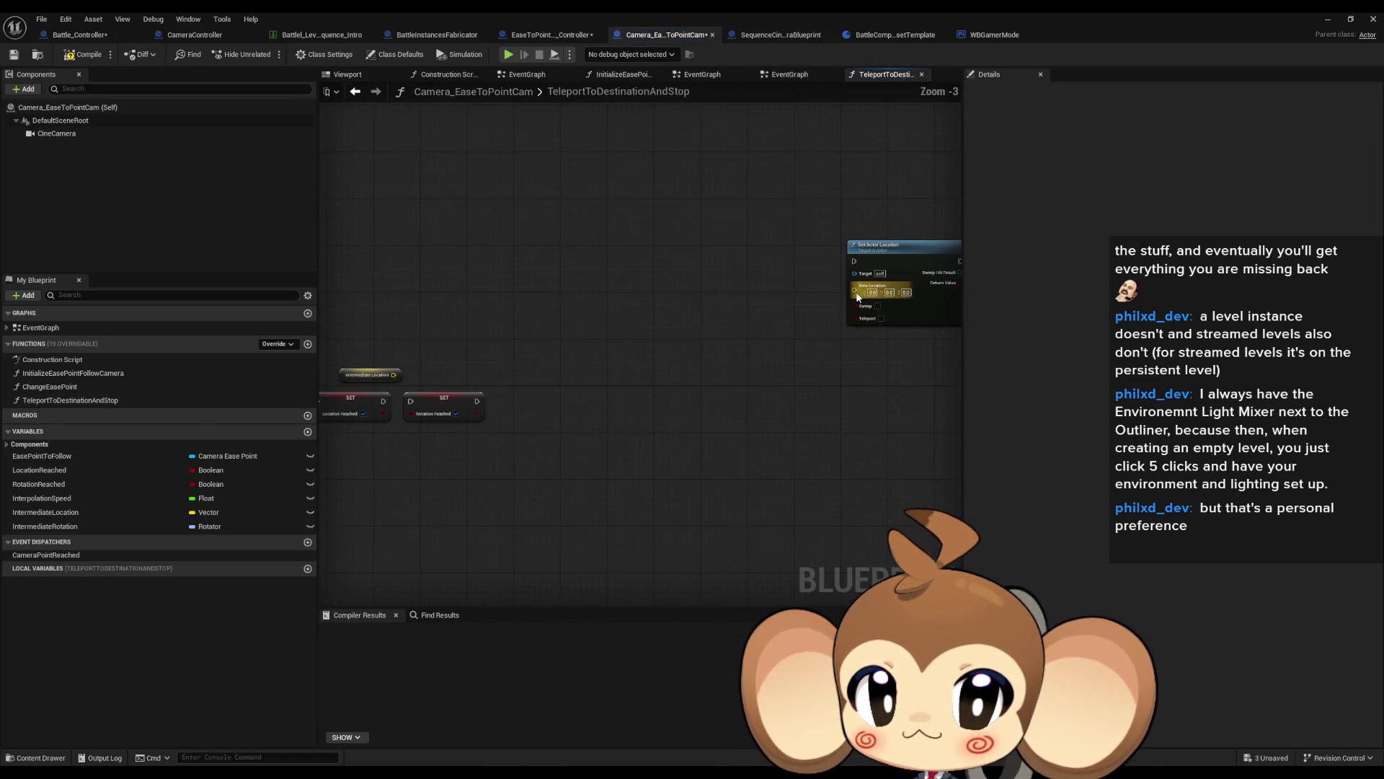
{"action": "mouse_move", "coordinate": [854, 291]}
{"action": "left_mouse_down"}
{"action": "mouse_move", "coordinate": [516, 369]}
{"action": "mouse_move", "coordinate": [371, 374]}
{"action": "mouse_move", "coordinate": [807, 293]}
{"action": "mouse_move", "coordinate": [885, 314]}
{"action": "mouse_move", "coordinate": [666, 356]}
{"action": "mouse_move", "coordinate": [557, 489]}
{"action": "left_mouse_up"}
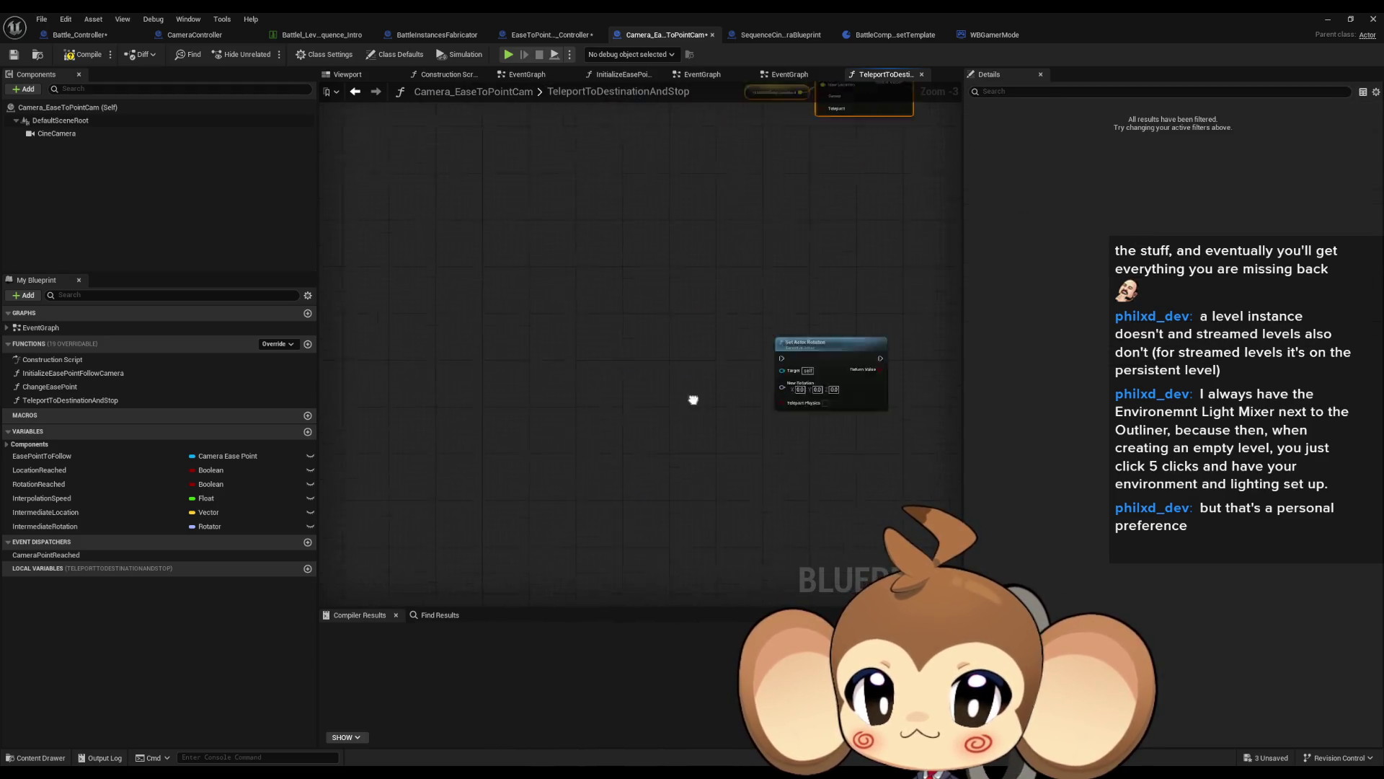
{"action": "left_click_drag", "start_coordinate": [375, 457], "coordinate": [827, 247]}
{"action": "scroll", "coordinate": [807, 262], "scroll_direction": "up", "scroll_amount": 3}
{"action": "scroll", "coordinate": [824, 248], "scroll_direction": "down", "scroll_amount": 4}
{"action": "left_click", "coordinate": [828, 261]}
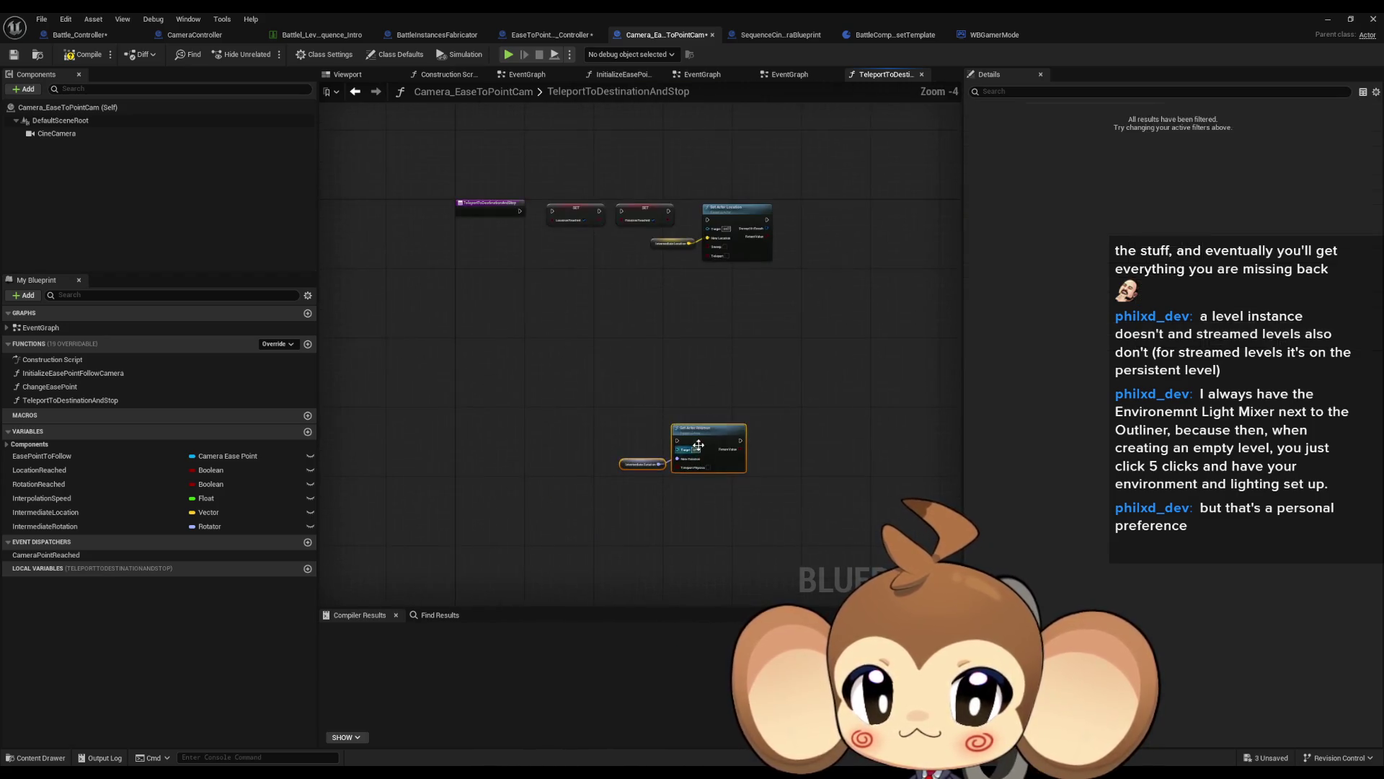
{"action": "scroll", "coordinate": [828, 261], "scroll_direction": "up", "scroll_amount": 4}
{"action": "mouse_move", "coordinate": [827, 269]}
{"action": "left_mouse_down"}
{"action": "mouse_move", "coordinate": [893, 186]}
{"action": "mouse_move", "coordinate": [725, 189]}
{"action": "left_mouse_up"}
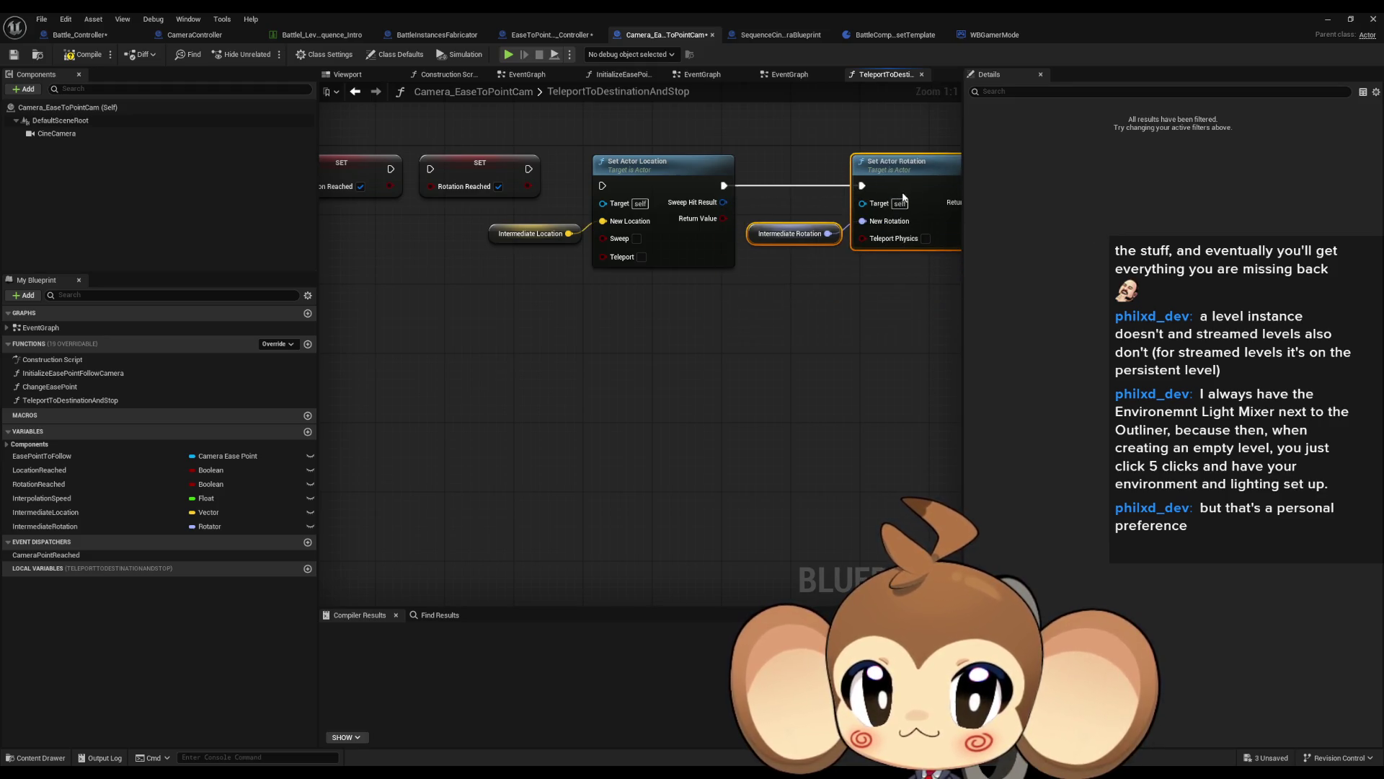
Step: Link SET Rotation Reached into Set Actor Location, tidy the node layout, and compile
{"action": "mouse_move", "coordinate": [602, 185]}
{"action": "left_mouse_down"}
{"action": "mouse_move", "coordinate": [811, 254]}
{"action": "mouse_move", "coordinate": [737, 239]}
{"action": "left_mouse_up"}
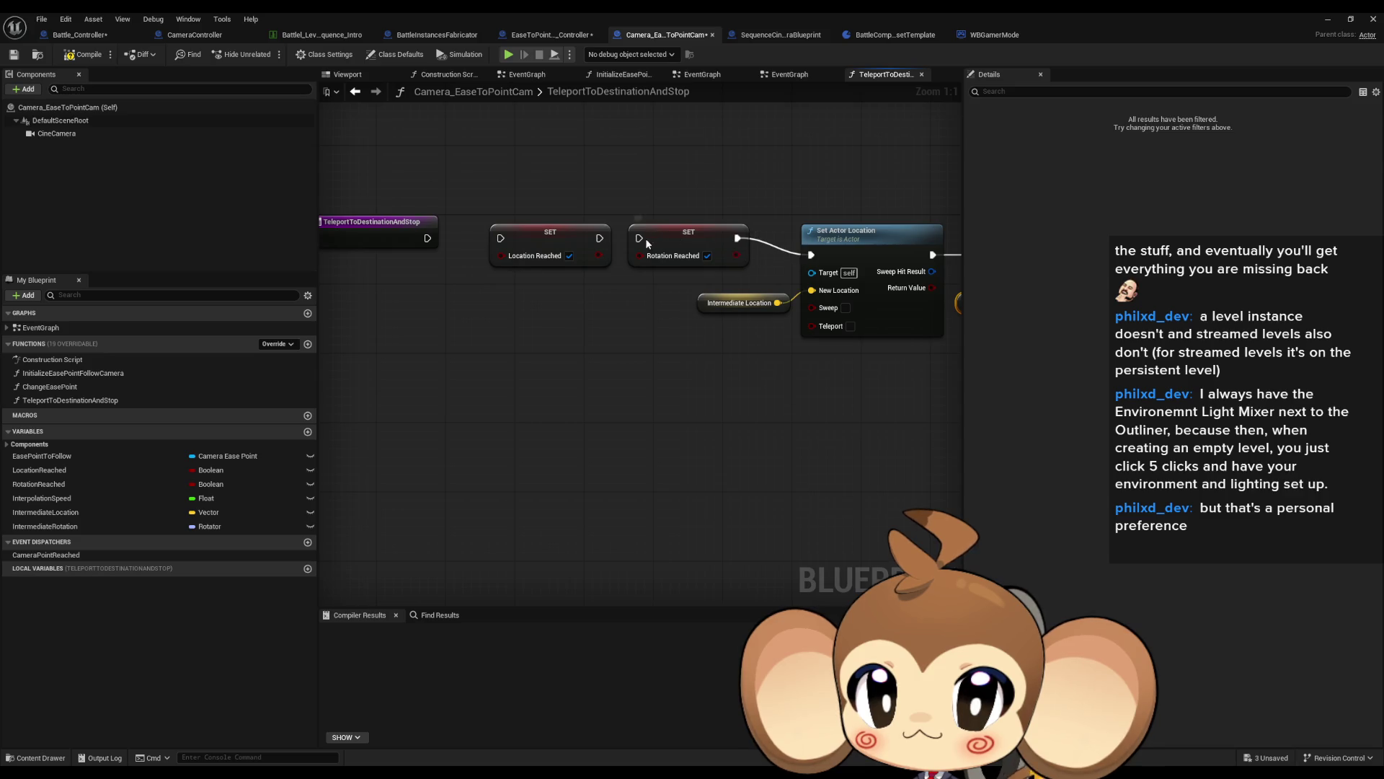
{"action": "mouse_move", "coordinate": [646, 238]}
{"action": "left_mouse_down"}
{"action": "mouse_move", "coordinate": [497, 236]}
{"action": "mouse_move", "coordinate": [590, 227]}
{"action": "left_mouse_up"}
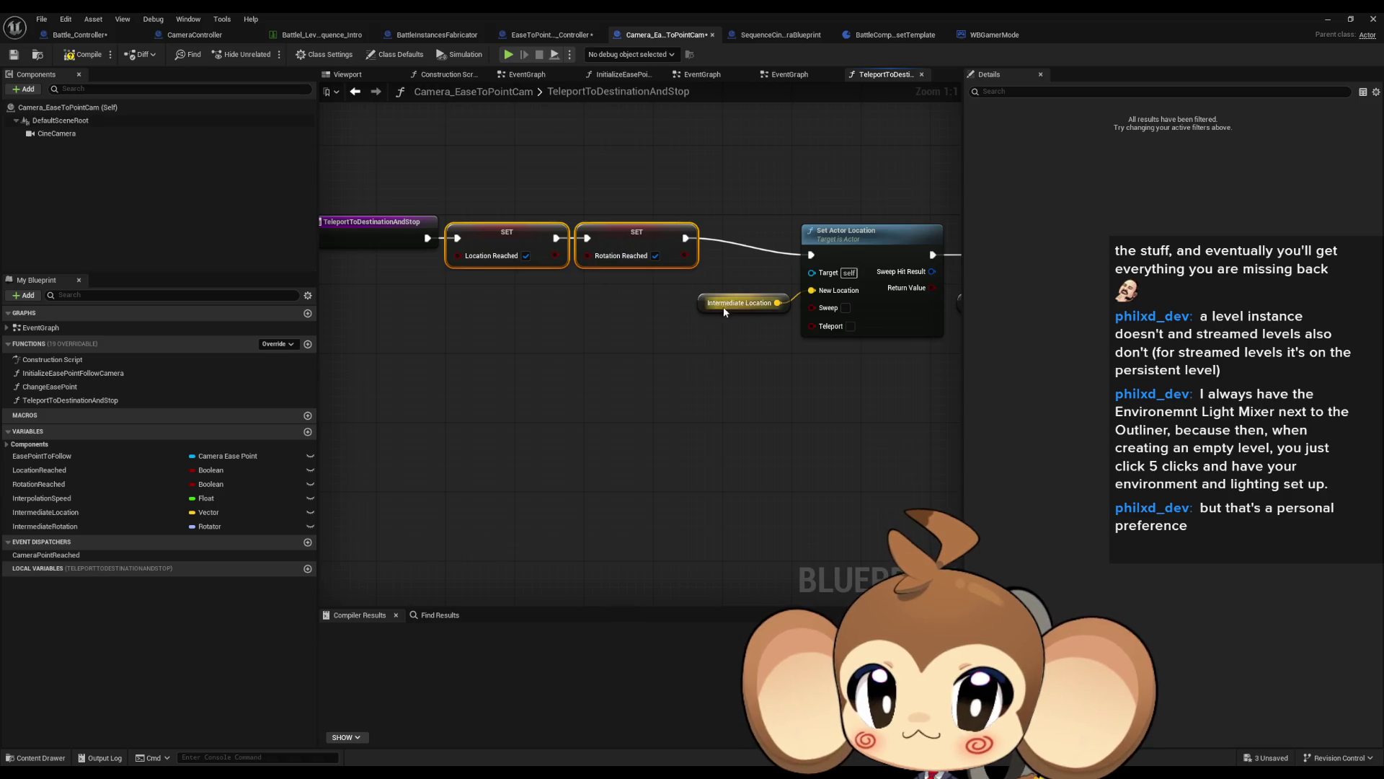
{"action": "left_click", "coordinate": [902, 274]}
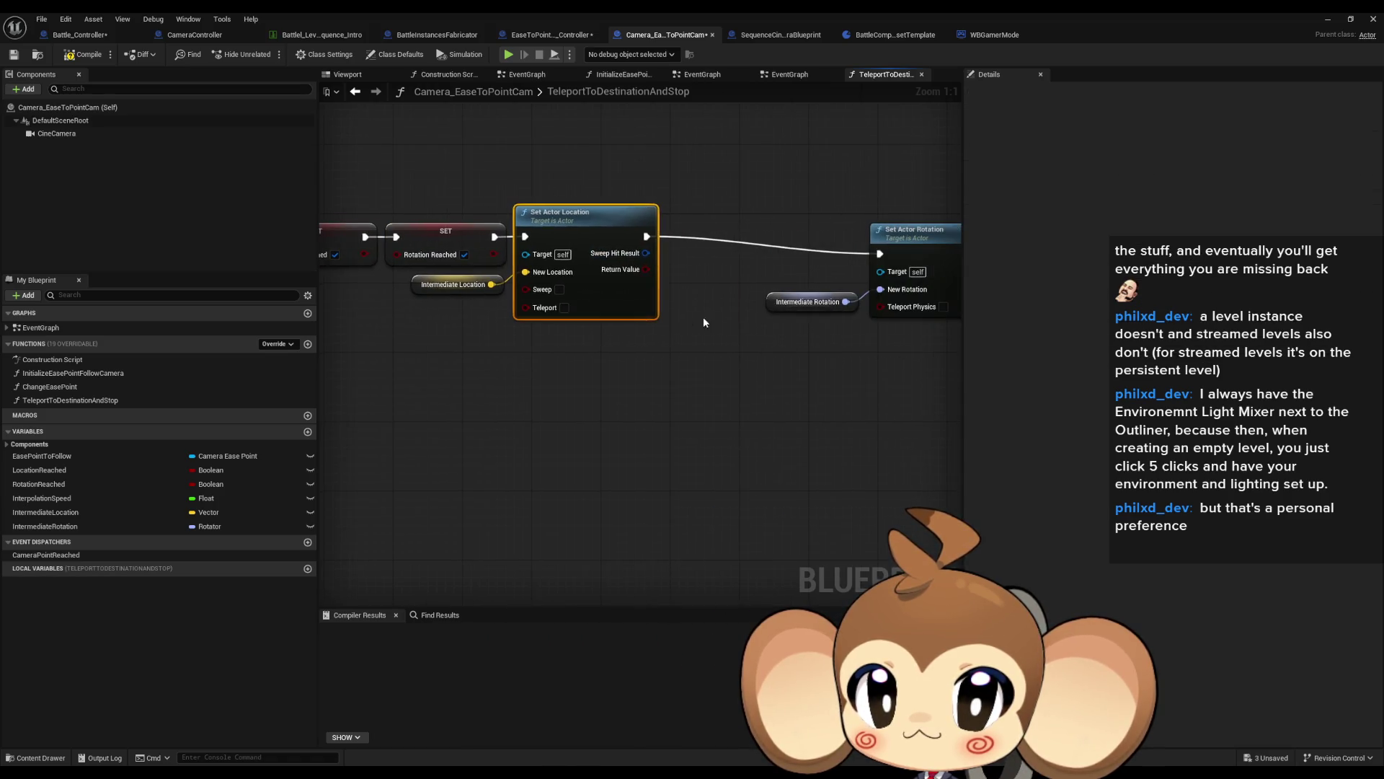
{"action": "mouse_move", "coordinate": [798, 307]}
{"action": "left_mouse_down"}
{"action": "mouse_move", "coordinate": [709, 308]}
{"action": "mouse_move", "coordinate": [639, 346]}
{"action": "mouse_move", "coordinate": [600, 341]}
{"action": "left_mouse_up"}
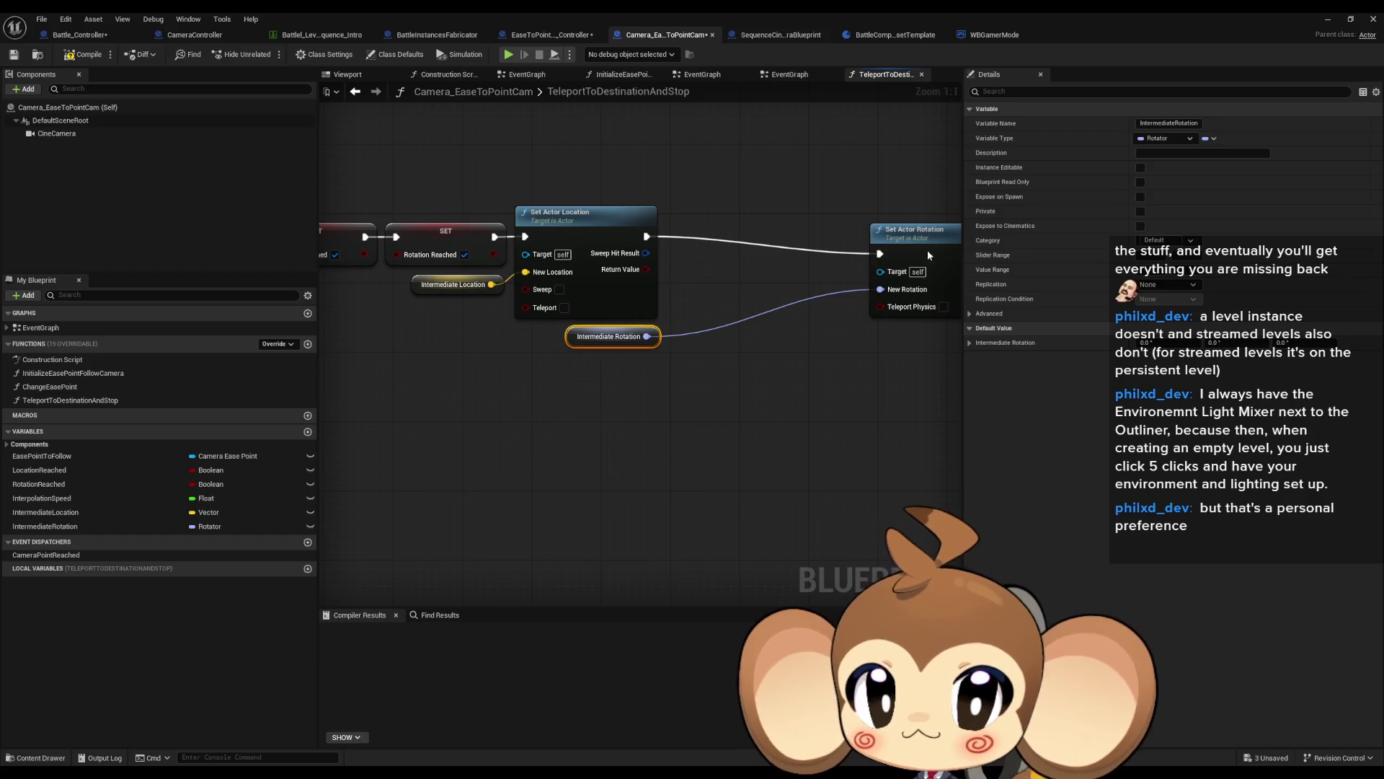
{"action": "mouse_move", "coordinate": [928, 255]}
{"action": "left_mouse_down"}
{"action": "mouse_move", "coordinate": [734, 227]}
{"action": "mouse_move", "coordinate": [729, 238]}
{"action": "left_mouse_up"}
{"action": "left_click", "coordinate": [724, 348]}
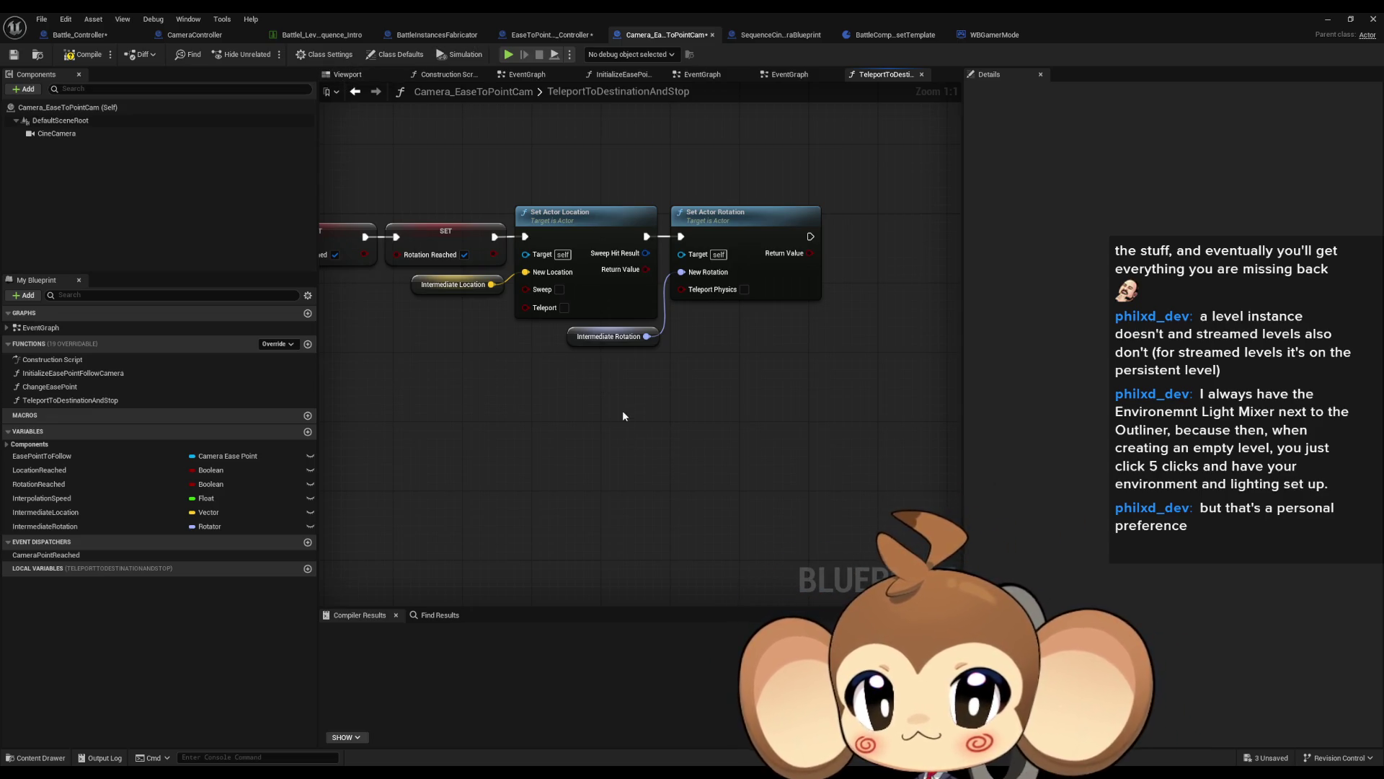
{"action": "mouse_move", "coordinate": [538, 416]}
{"action": "left_mouse_down"}
{"action": "mouse_move", "coordinate": [738, 426]}
{"action": "mouse_move", "coordinate": [765, 446]}
{"action": "left_mouse_up"}
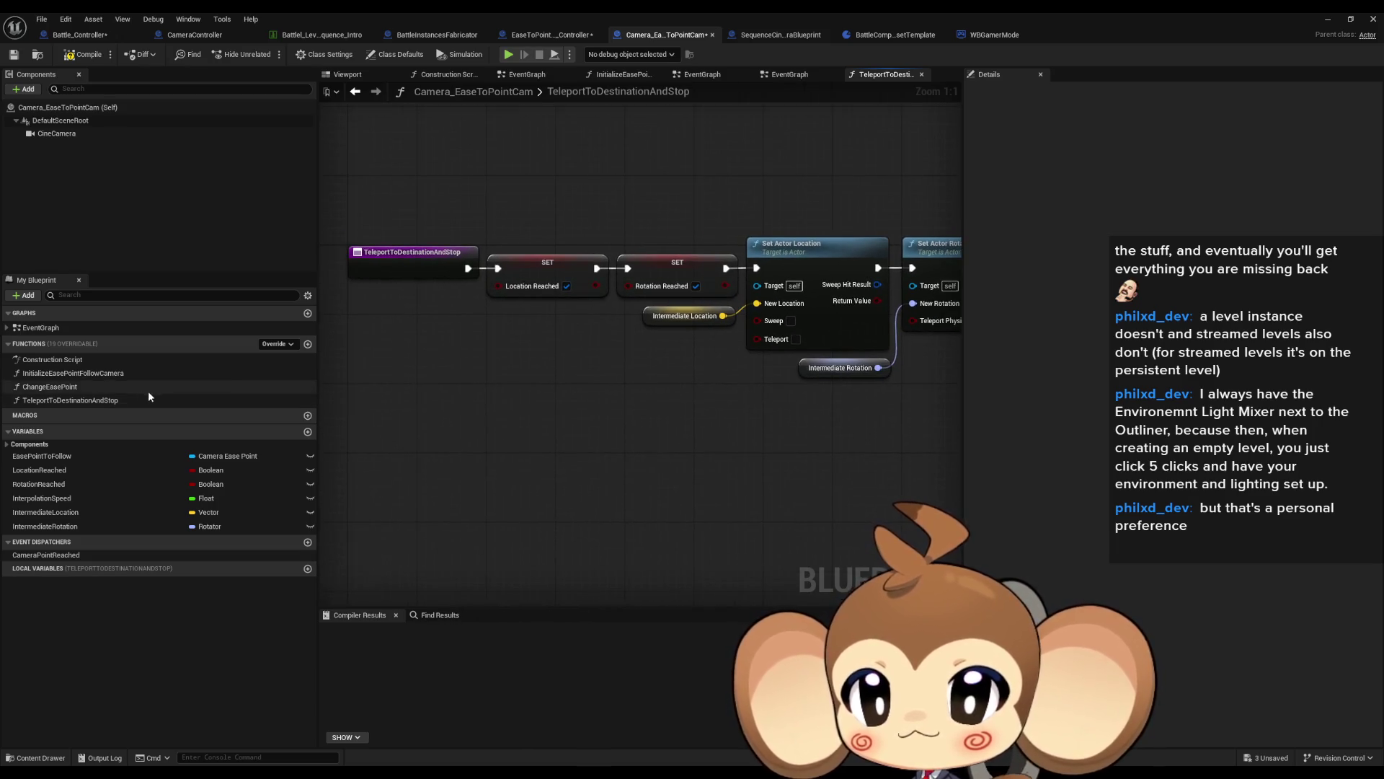
{"action": "left_click", "coordinate": [77, 59]}
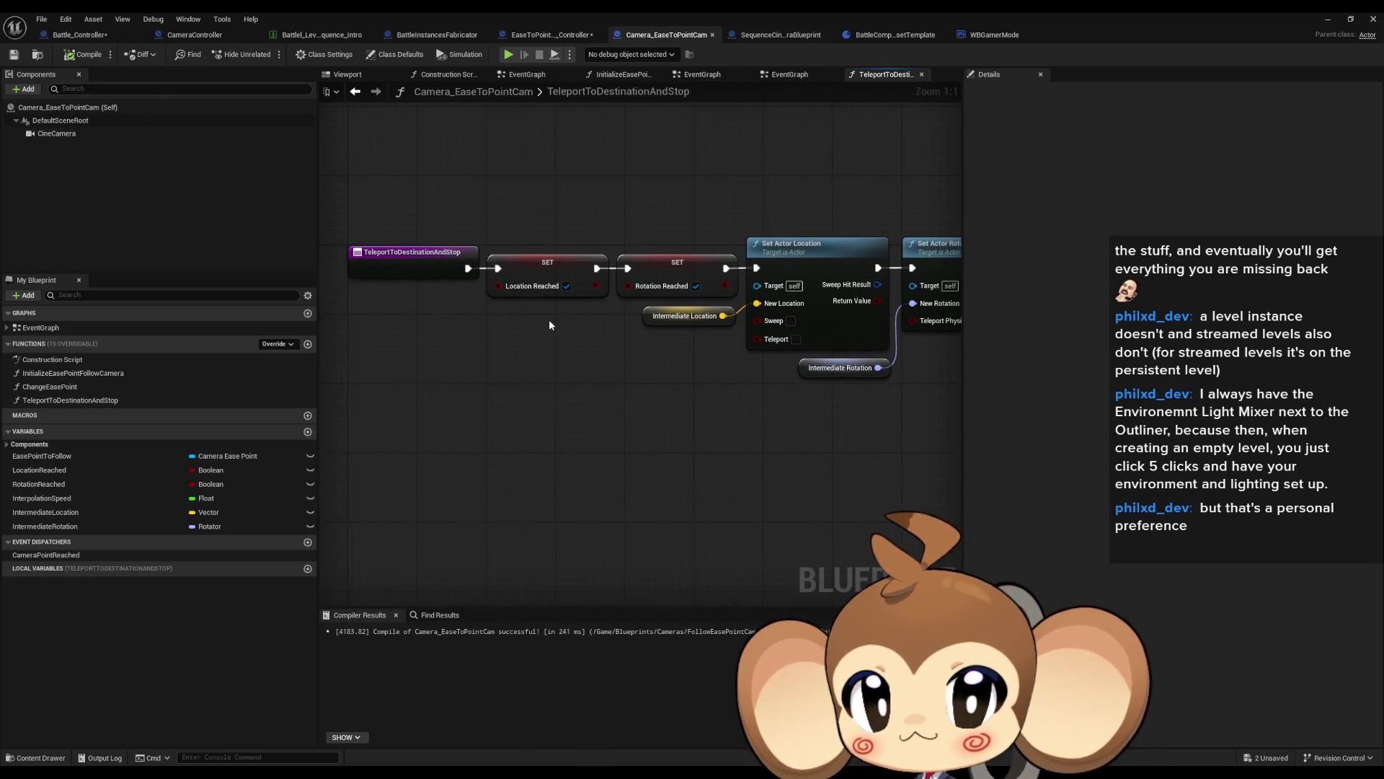
{"action": "left_click_drag", "start_coordinate": [573, 347], "coordinate": [590, 372]}
Step: Compile the controller and add a Teleport to Destination and Stop call from Ease to Point Camera
{"action": "left_click", "coordinate": [530, 36]}
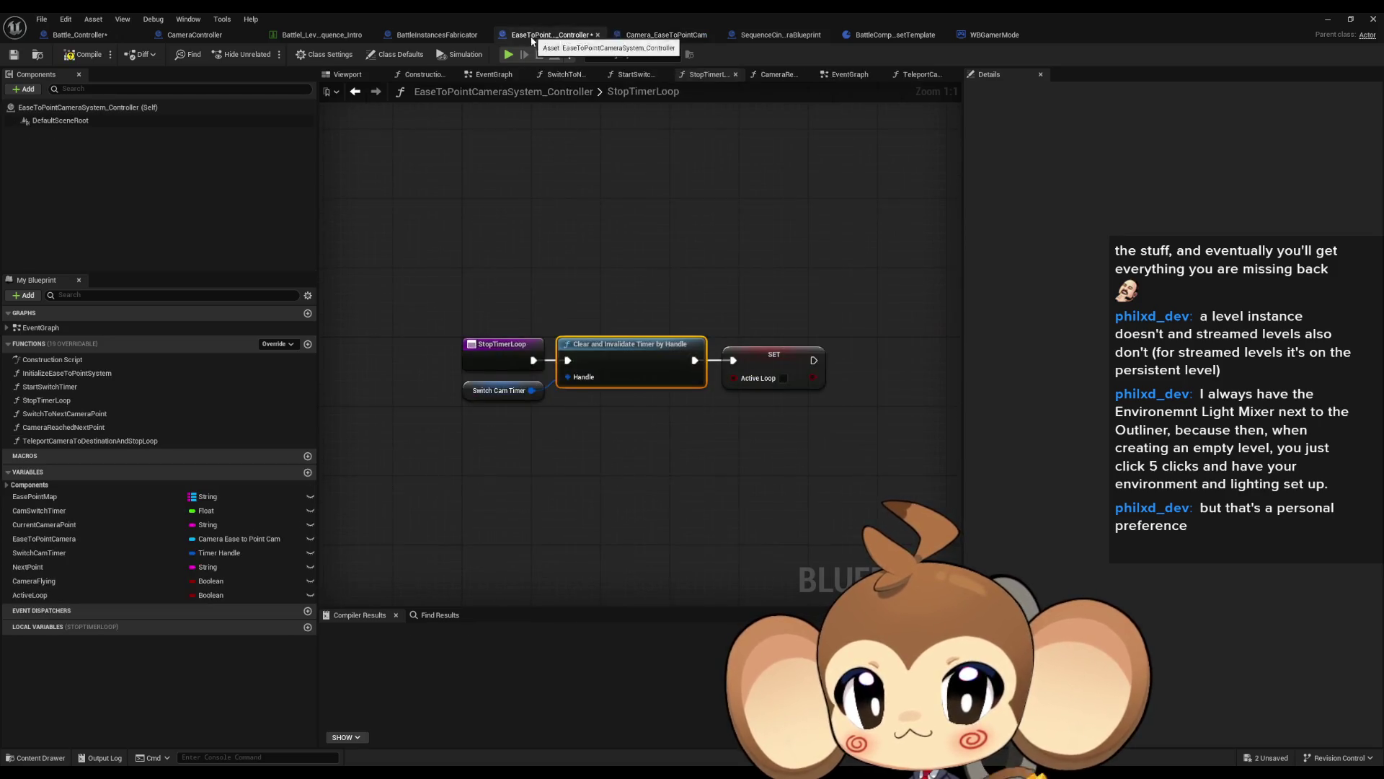
{"action": "left_click", "coordinate": [82, 58]}
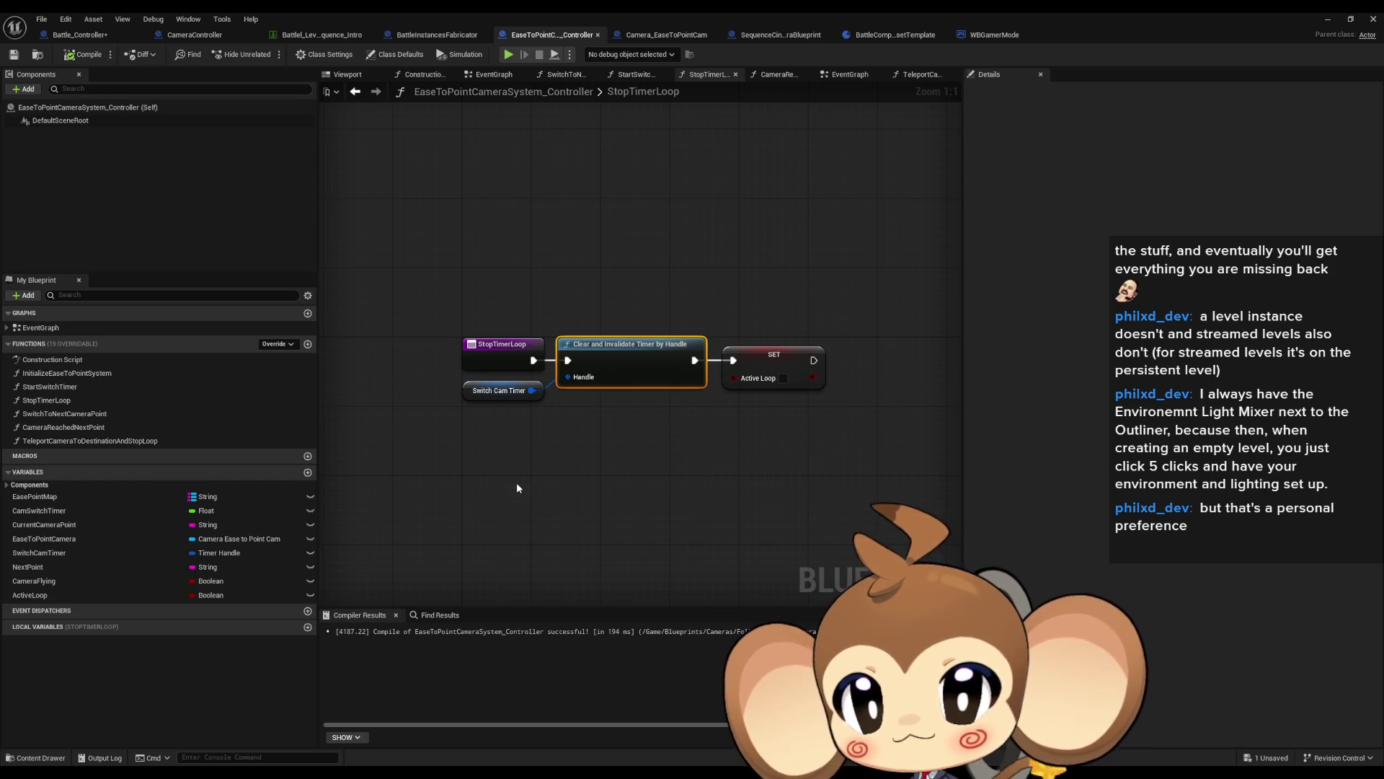
{"action": "double_click", "coordinate": [90, 442]}
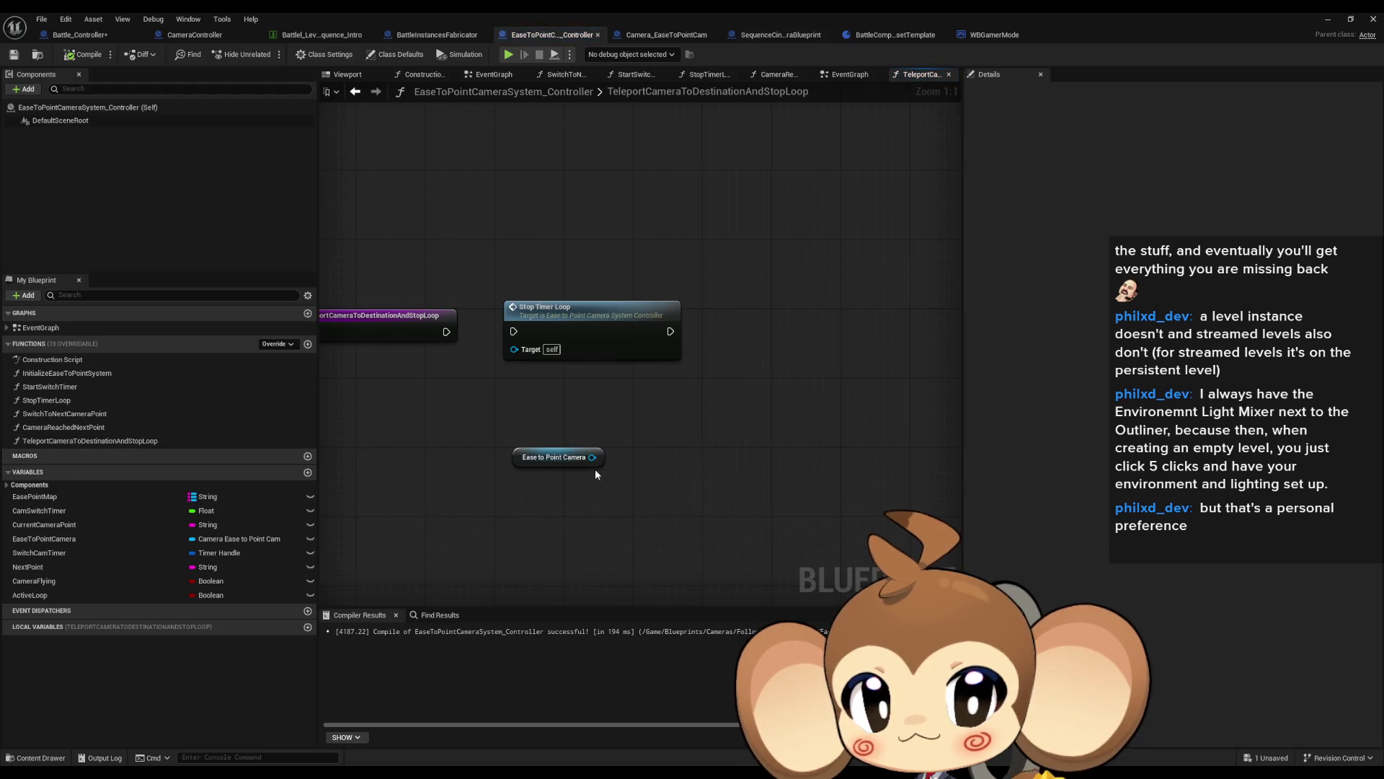
{"action": "left_click_drag", "start_coordinate": [589, 457], "coordinate": [637, 448]}
{"action": "type", "text": "tele"}
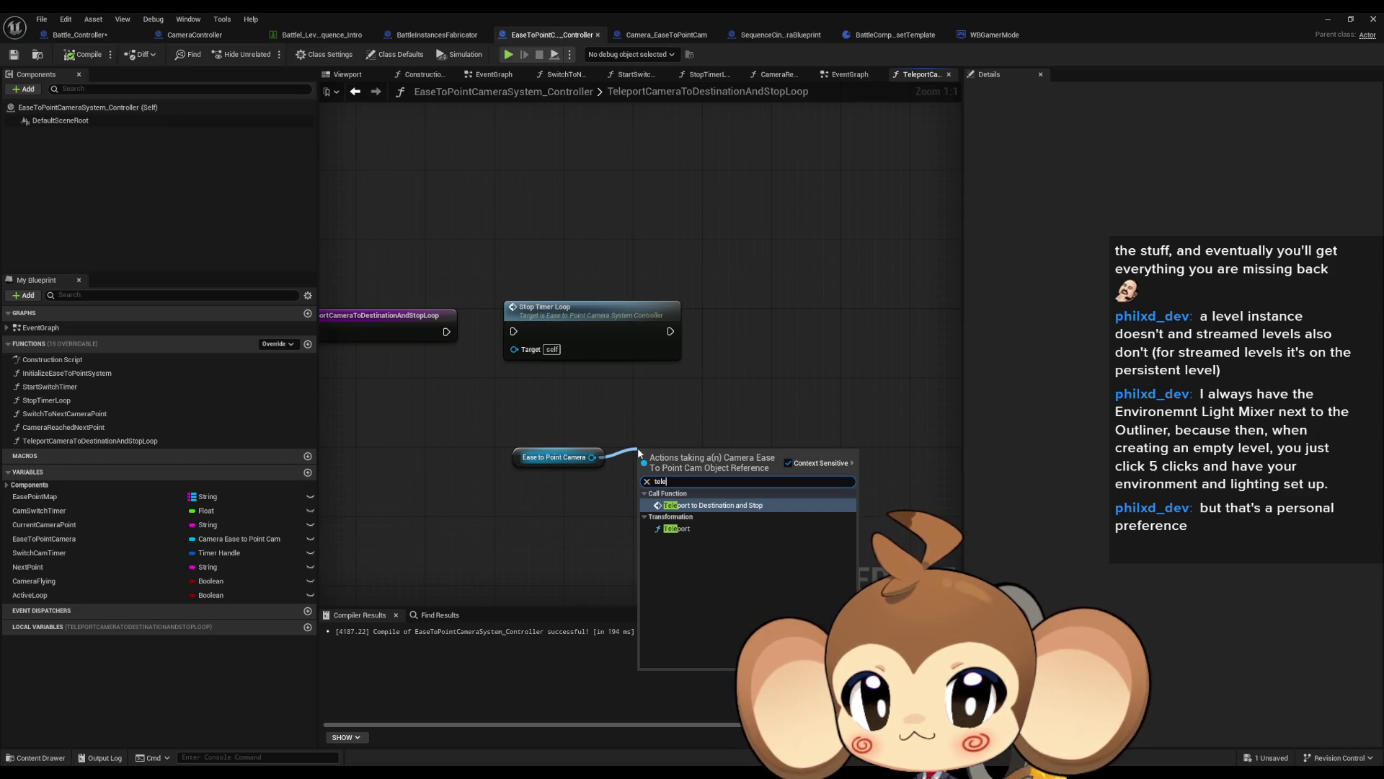
{"action": "key", "text": "Return"}
Step: Wire entry → Stop Timer Loop → Teleport to Destination and Stop, tidy, then open StartSwitchTimer
{"action": "mouse_move", "coordinate": [707, 468]}
{"action": "left_mouse_down"}
{"action": "mouse_move", "coordinate": [767, 327]}
{"action": "mouse_move", "coordinate": [671, 337]}
{"action": "left_mouse_up"}
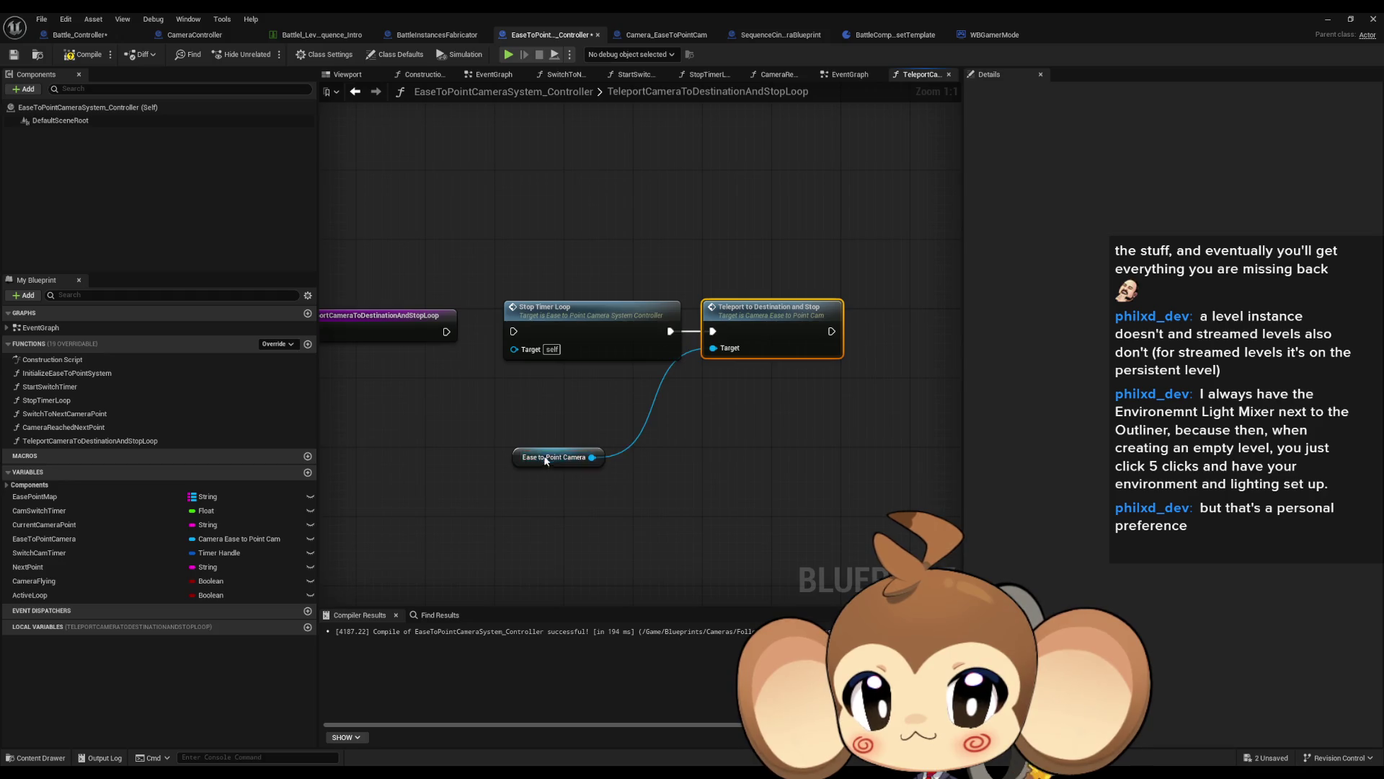
{"action": "left_click_drag", "start_coordinate": [546, 461], "coordinate": [623, 383]}
{"action": "left_click_drag", "start_coordinate": [513, 331], "coordinate": [449, 332]}
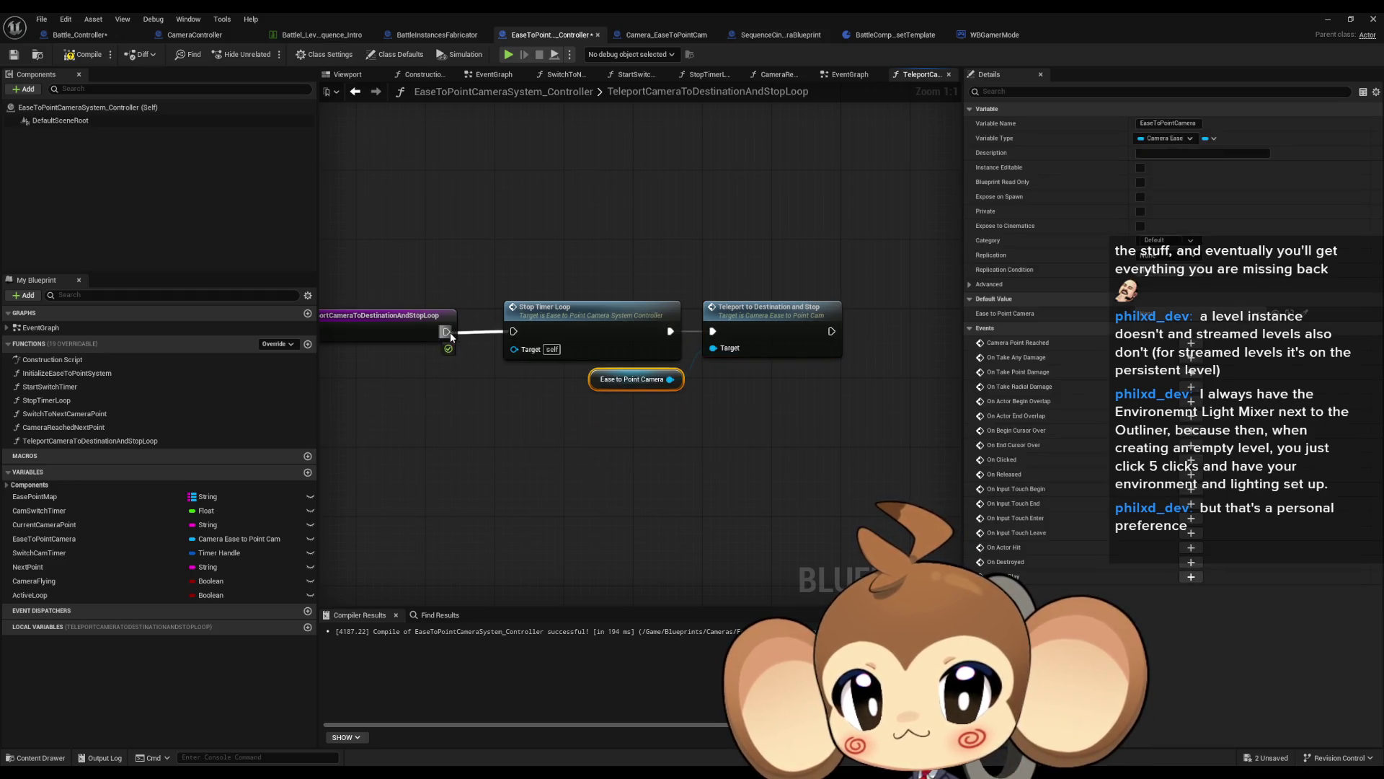
{"action": "left_click_drag", "start_coordinate": [575, 266], "coordinate": [771, 385]}
{"action": "left_click_drag", "start_coordinate": [581, 320], "coordinate": [550, 322]}
{"action": "left_click", "coordinate": [476, 507]}
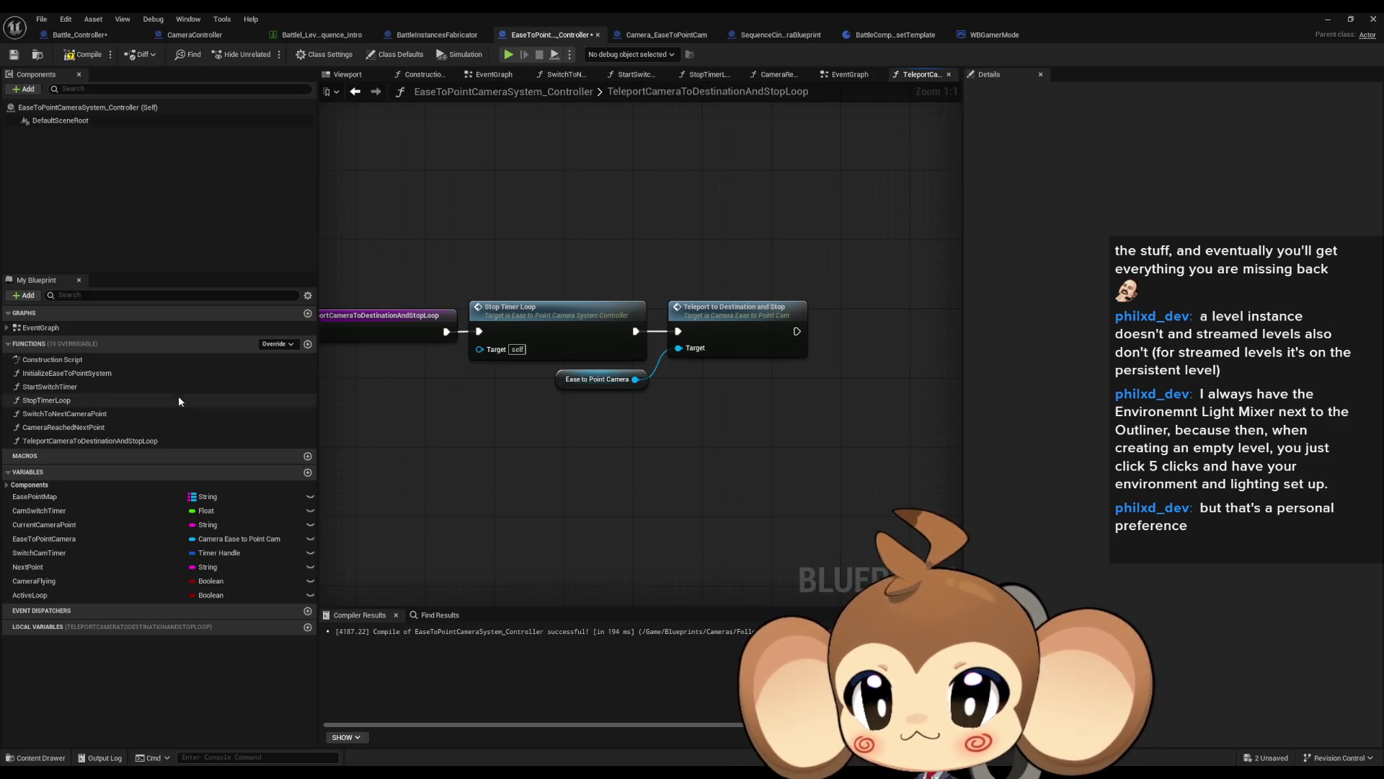
{"action": "left_click", "coordinate": [72, 387]}
{"action": "double_click", "coordinate": [90, 387]}
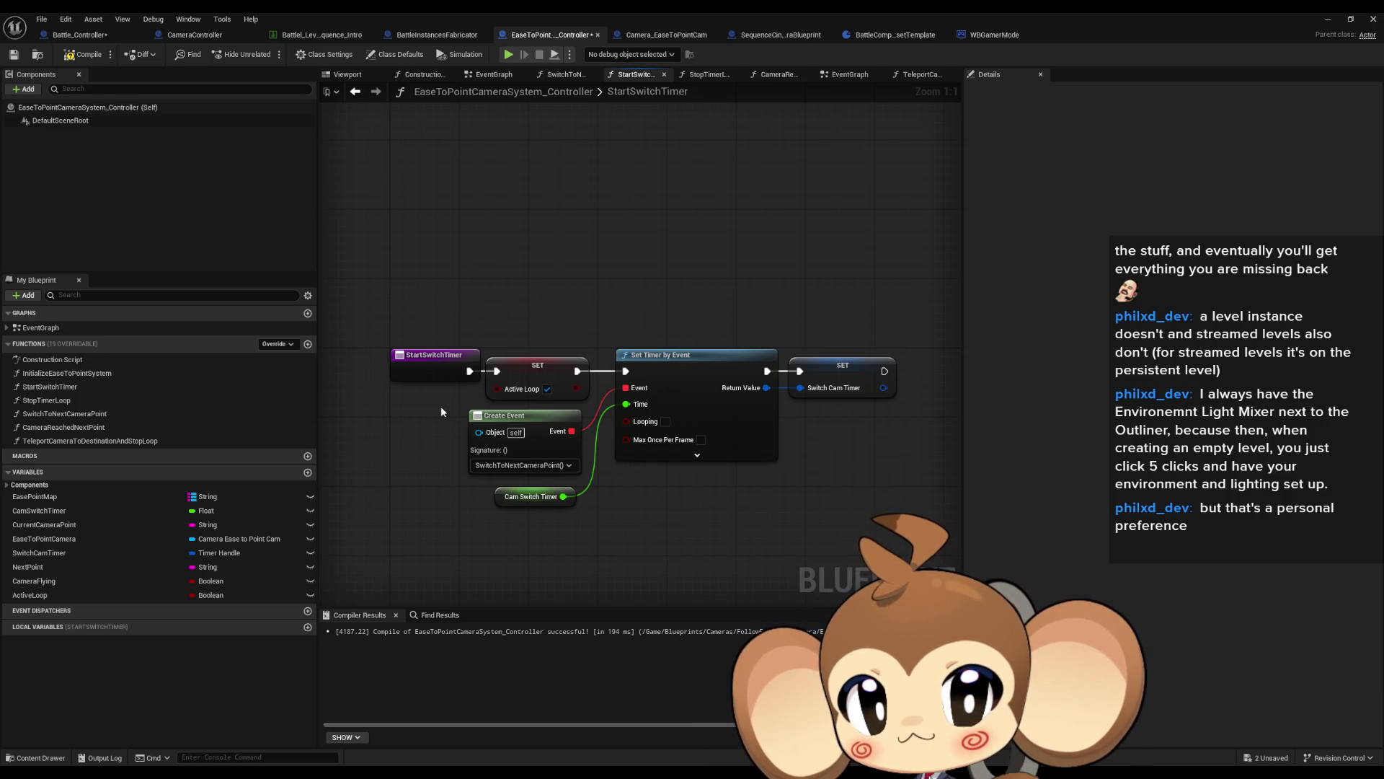
Step: Select the SET Camera Flying node in SwitchToNextCameraPoint, checking StopTimerLoop along the way
{"action": "left_click_drag", "start_coordinate": [435, 430], "coordinate": [494, 477]}
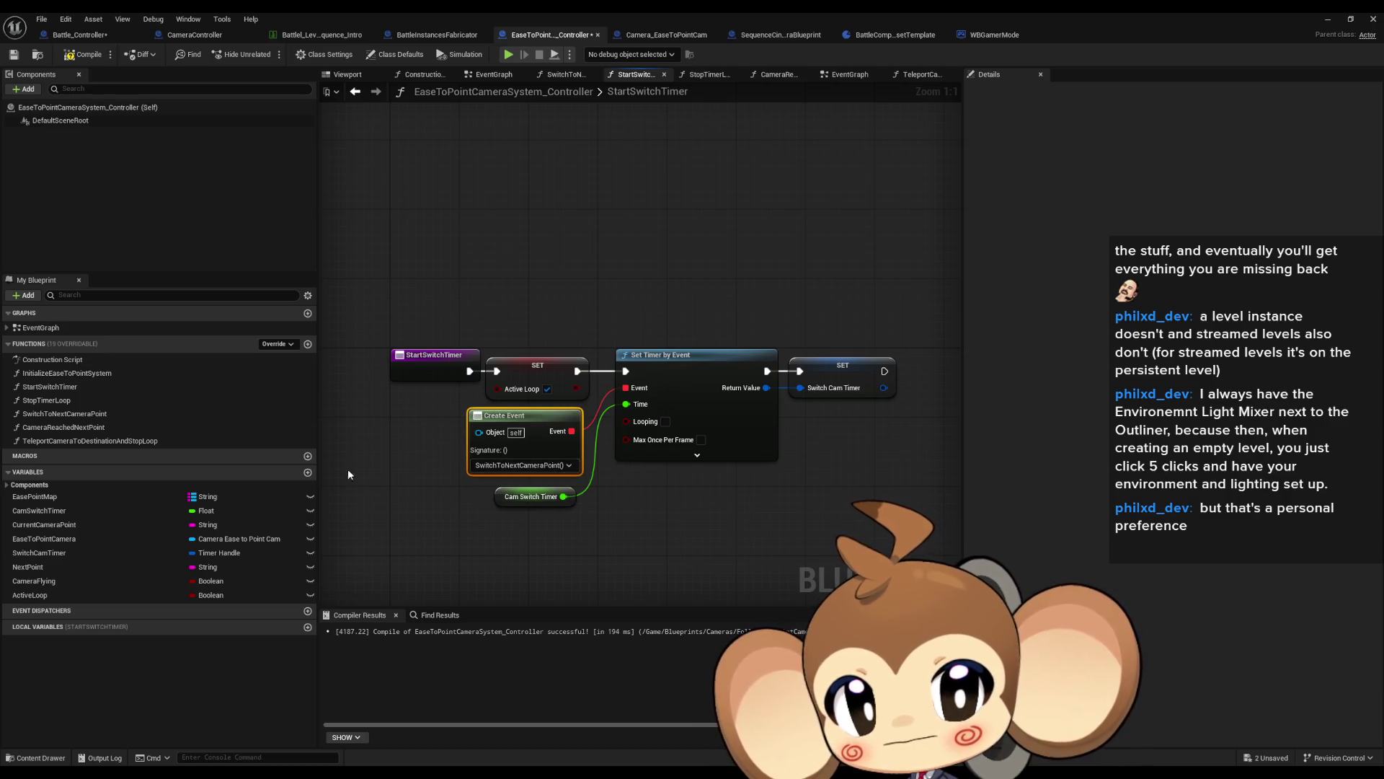
{"action": "double_click", "coordinate": [72, 413]}
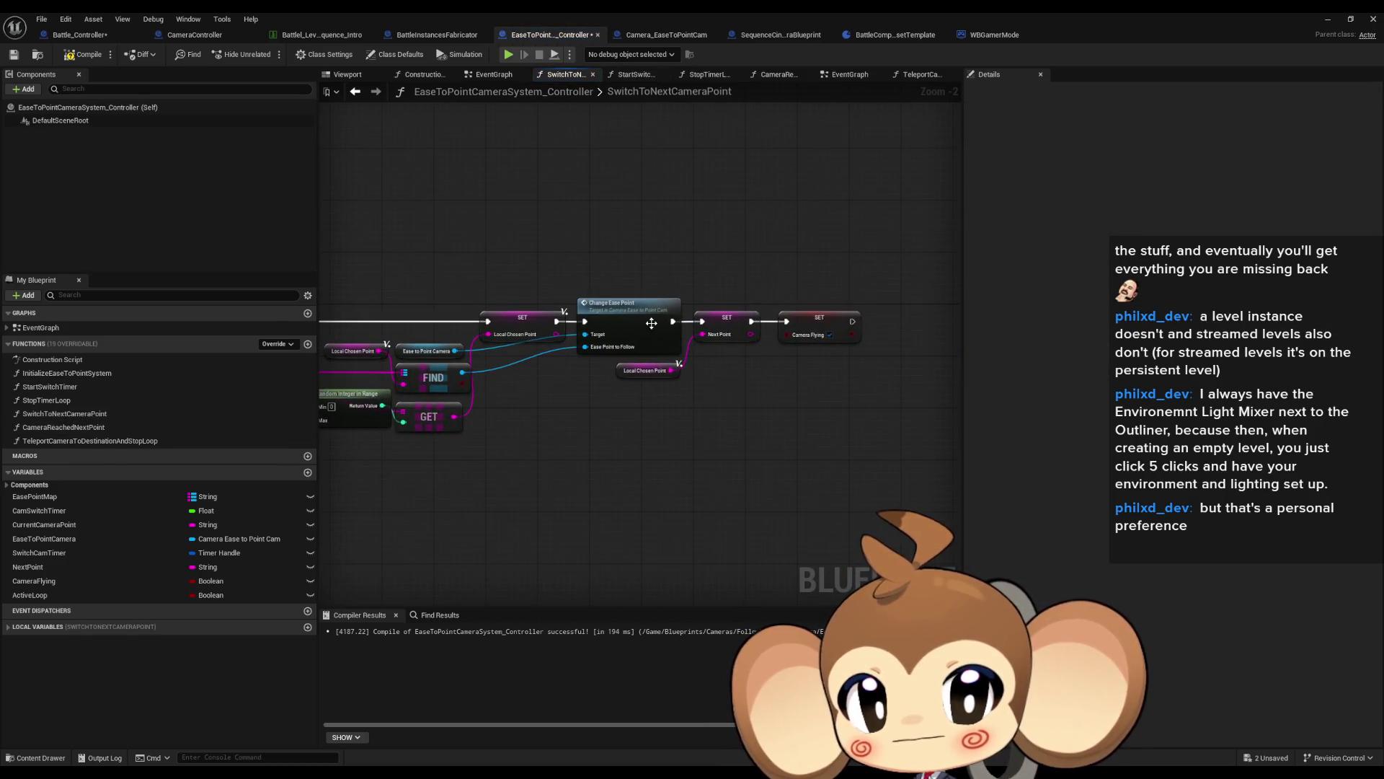
{"action": "scroll", "coordinate": [651, 323], "scroll_direction": "up", "scroll_amount": 1}
{"action": "left_click_drag", "start_coordinate": [855, 278], "coordinate": [901, 379]}
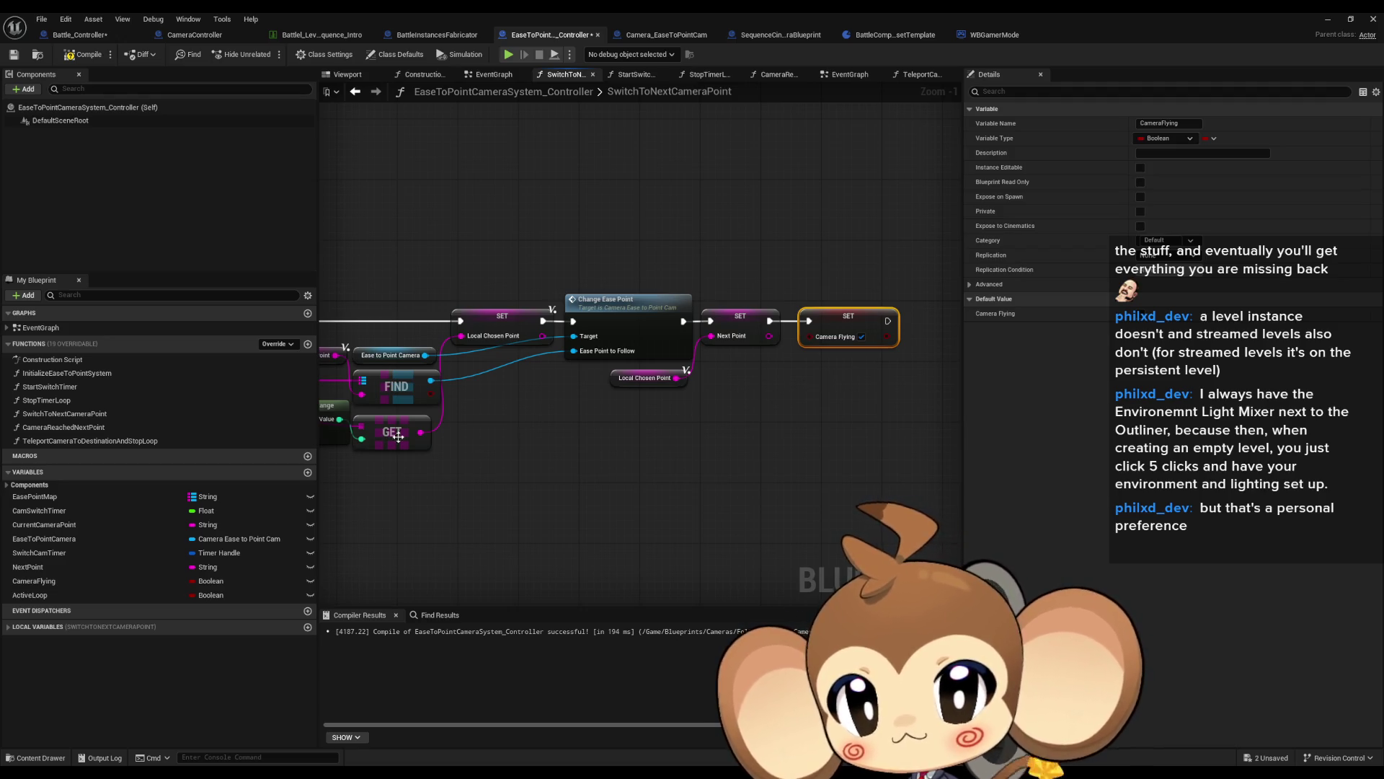
{"action": "double_click", "coordinate": [79, 402]}
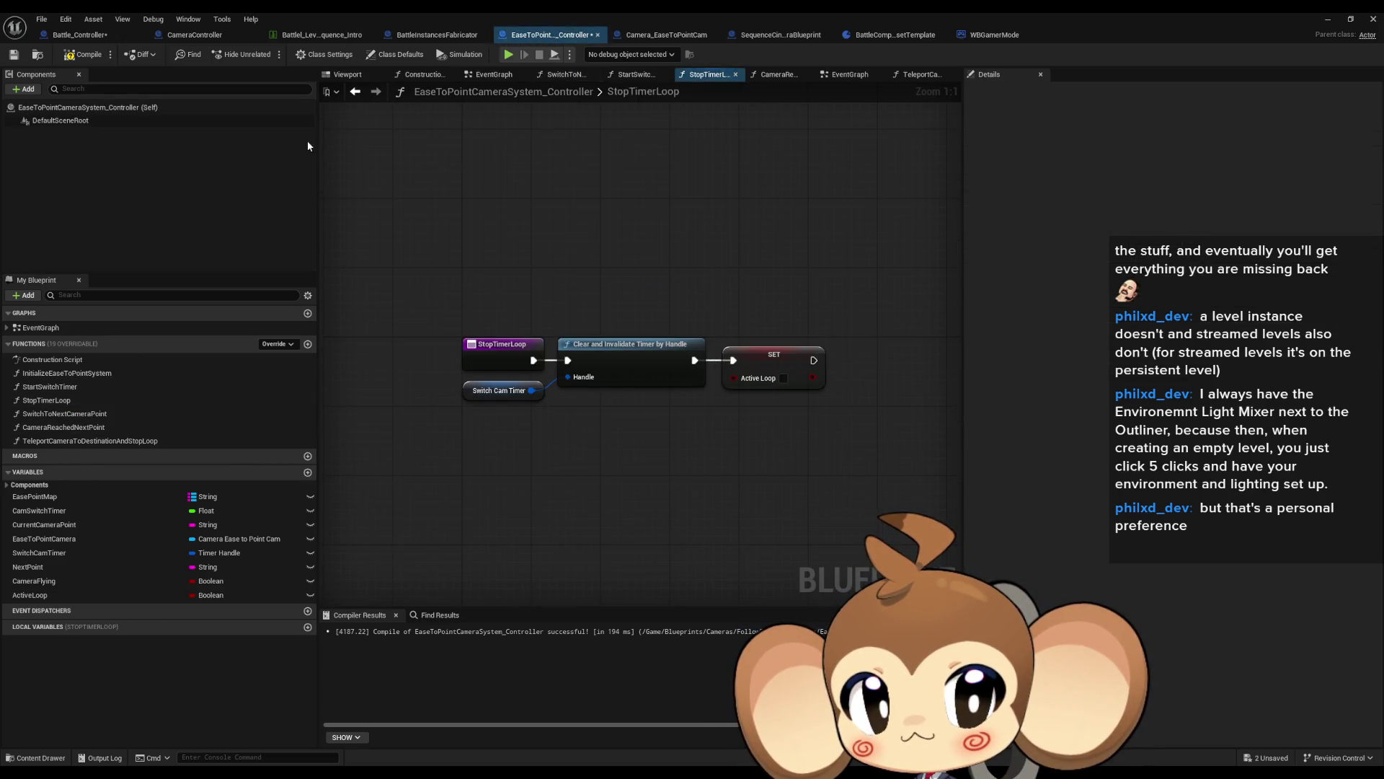
{"action": "left_click", "coordinate": [356, 93]}
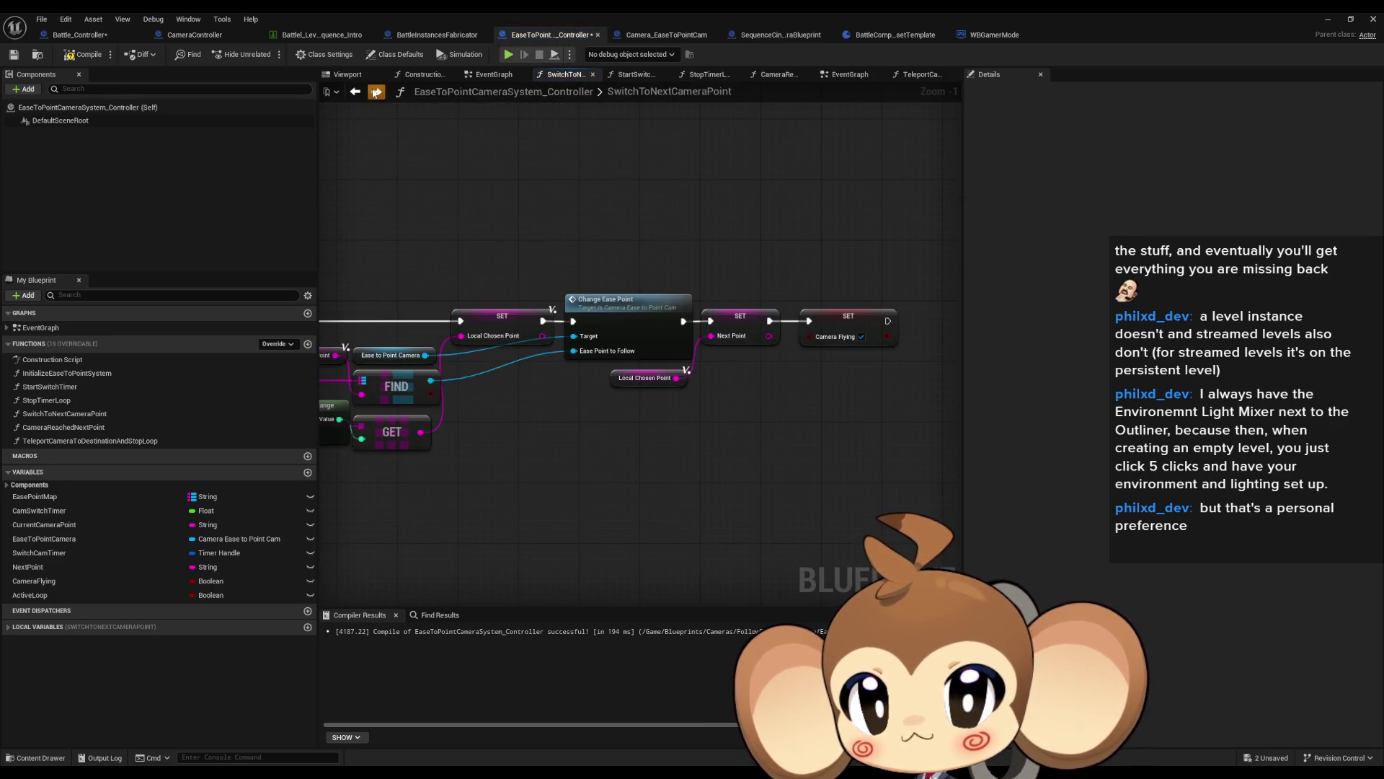
{"action": "left_click", "coordinate": [375, 91]}
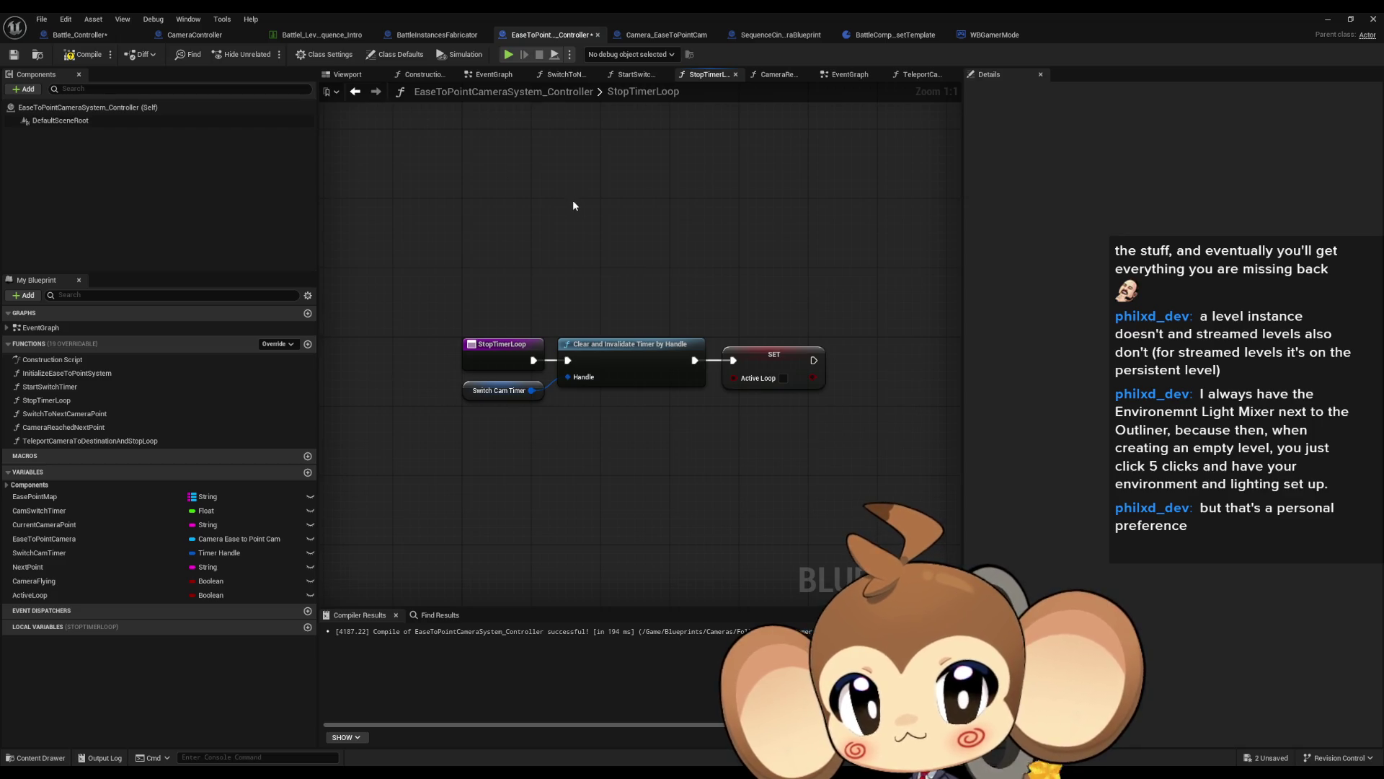
Step: Add SET Camera Flying after Teleport to Destination and Stop in TeleportCameraToDestinationAndStopLoop and wire it
{"action": "left_click", "coordinate": [113, 441]}
{"action": "double_click", "coordinate": [113, 442]}
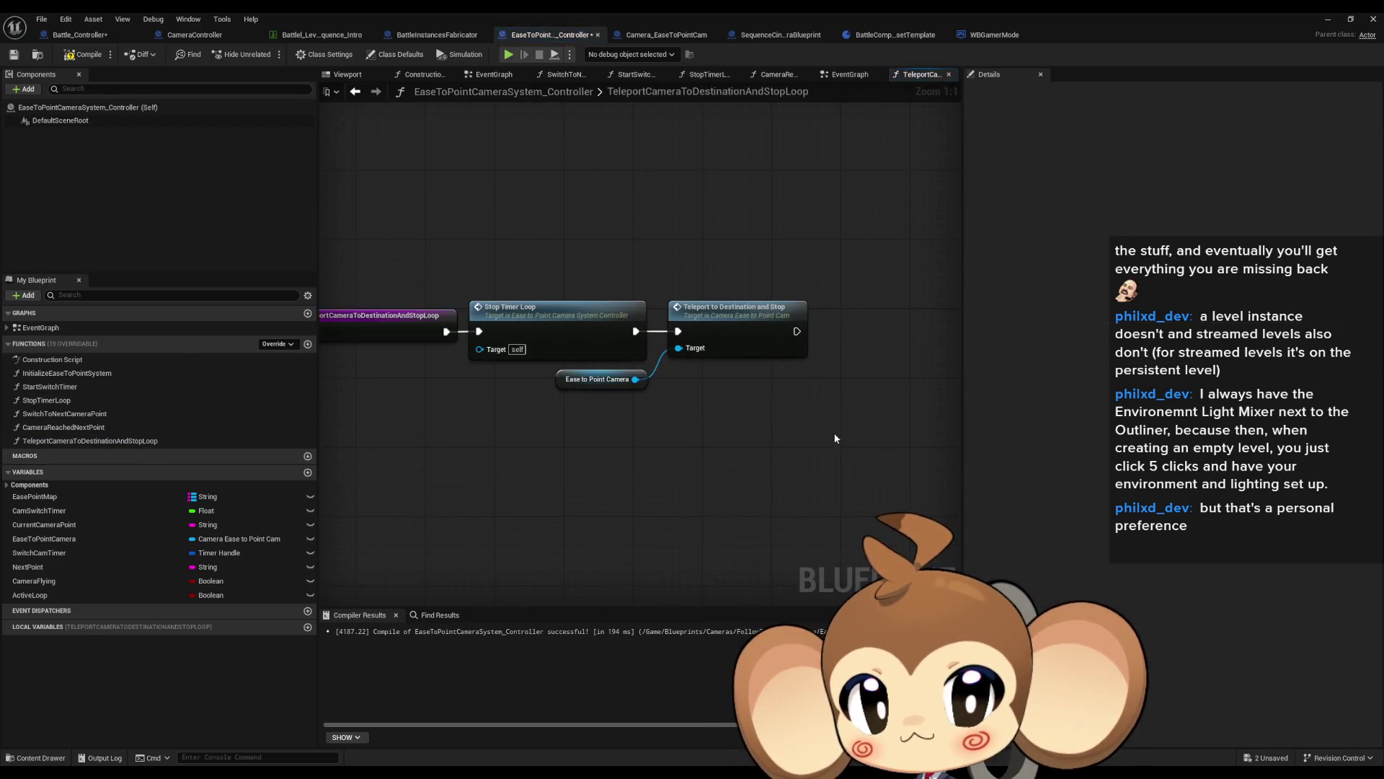
{"action": "left_click", "coordinate": [858, 330]}
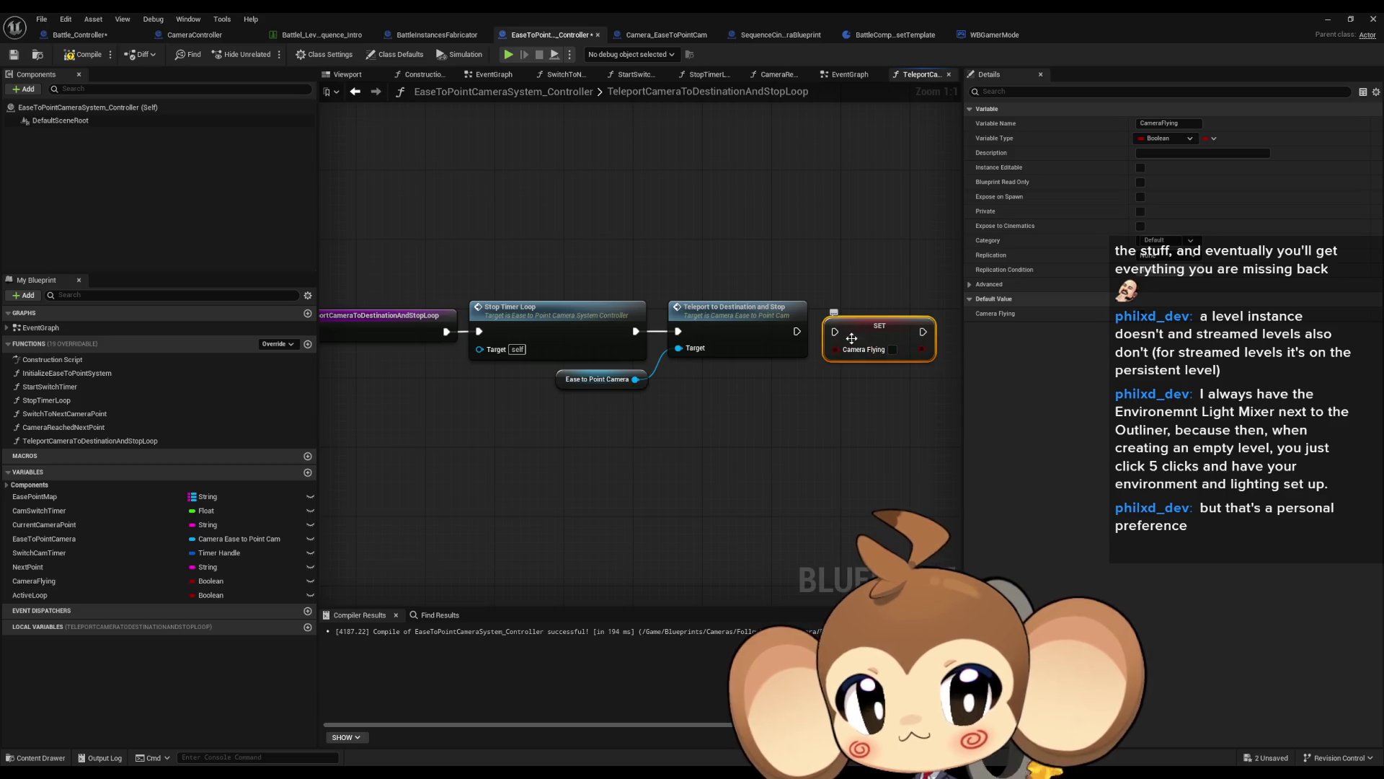
{"action": "left_click_drag", "start_coordinate": [834, 331], "coordinate": [797, 332]}
{"action": "left_click", "coordinate": [751, 413]}
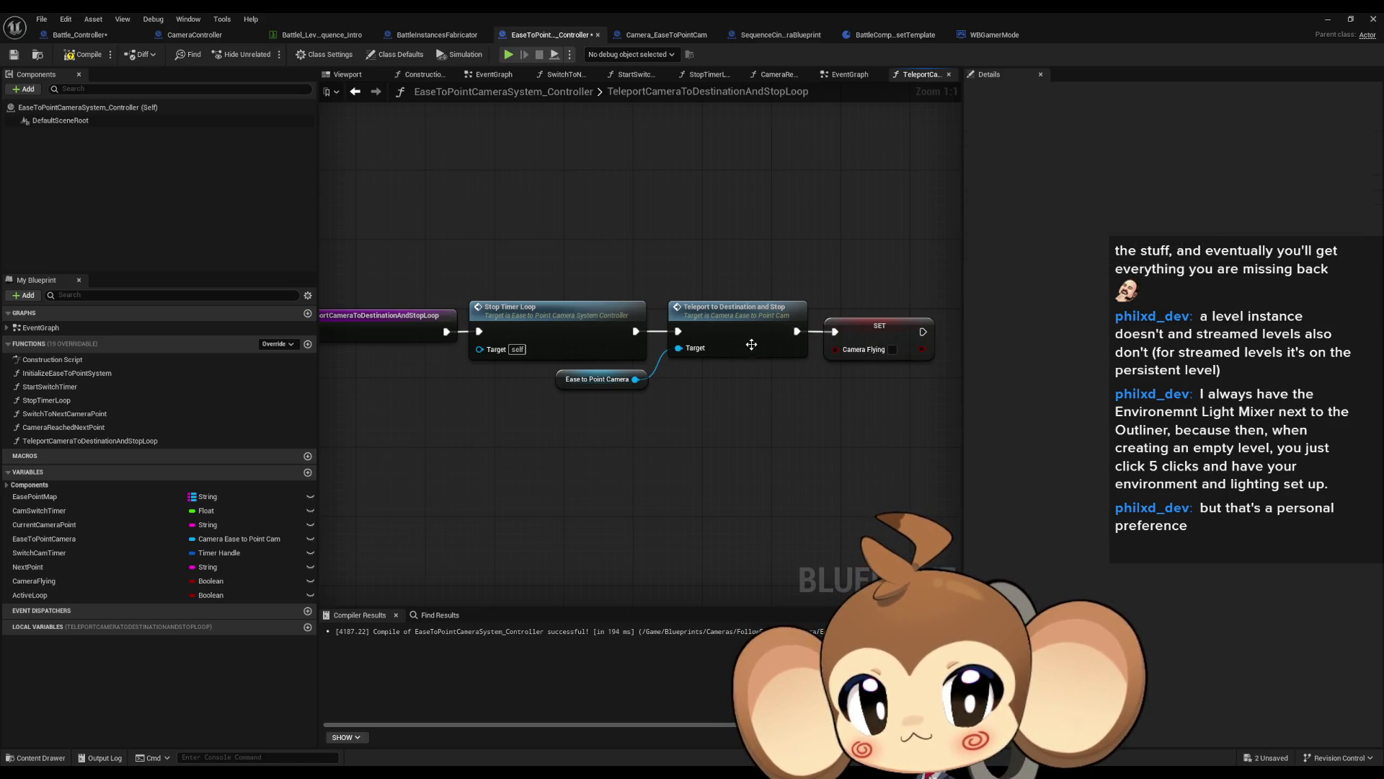
{"action": "left_click_drag", "start_coordinate": [818, 400], "coordinate": [849, 401]}
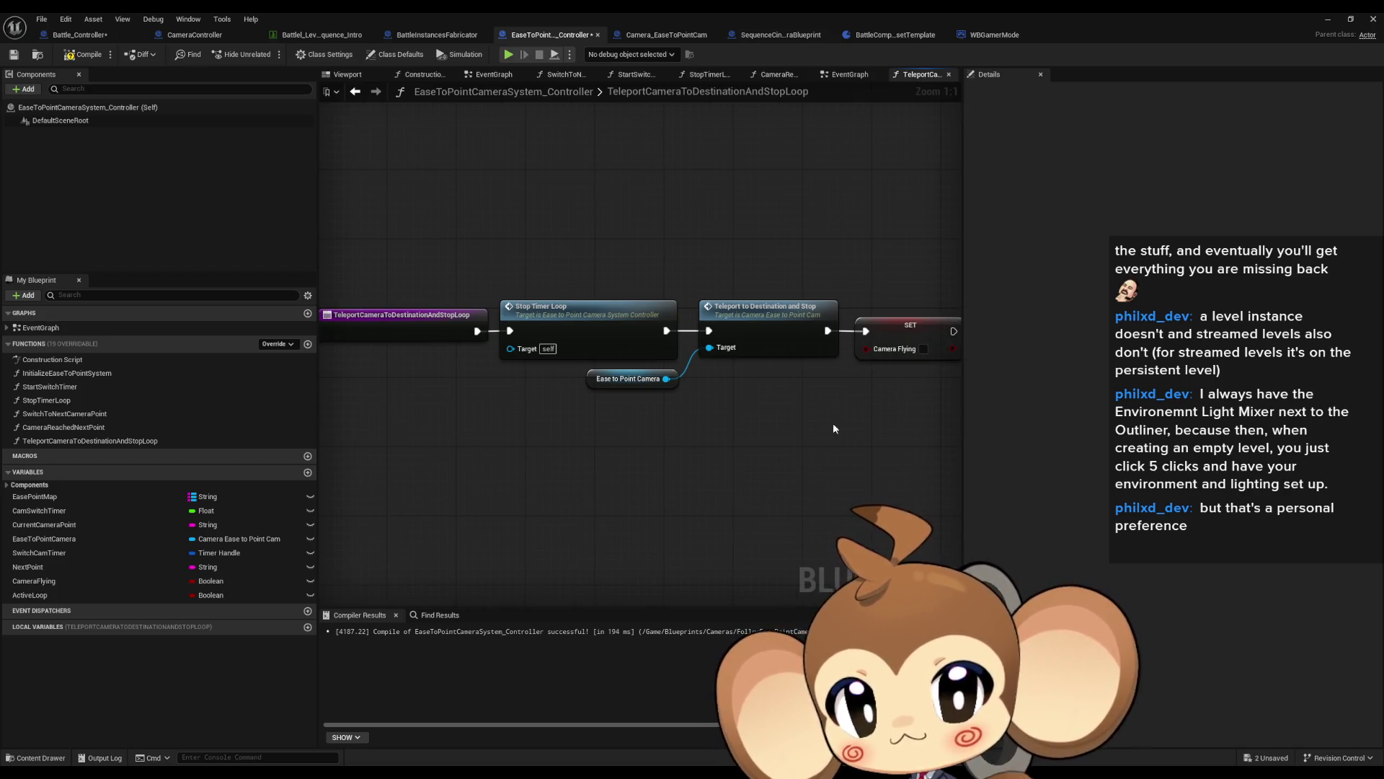
Step: Open ChangeEasePoint from its call in the SwitchToNextCameraPoint graph
{"action": "double_click", "coordinate": [64, 413]}
{"action": "mouse_move", "coordinate": [524, 342]}
{"action": "left_mouse_down"}
{"action": "mouse_move", "coordinate": [809, 357]}
{"action": "mouse_move", "coordinate": [319, 384]}
{"action": "left_mouse_up"}
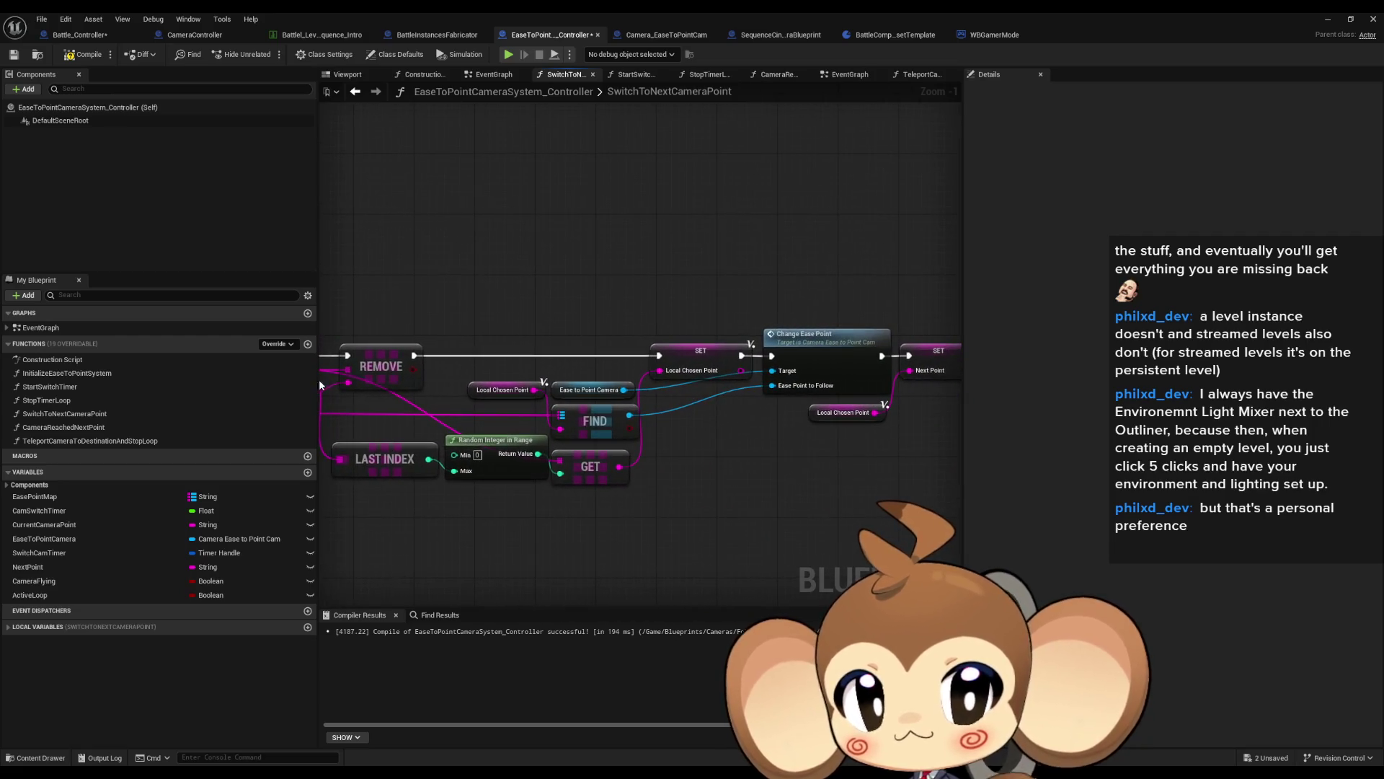
{"action": "left_click", "coordinate": [828, 381]}
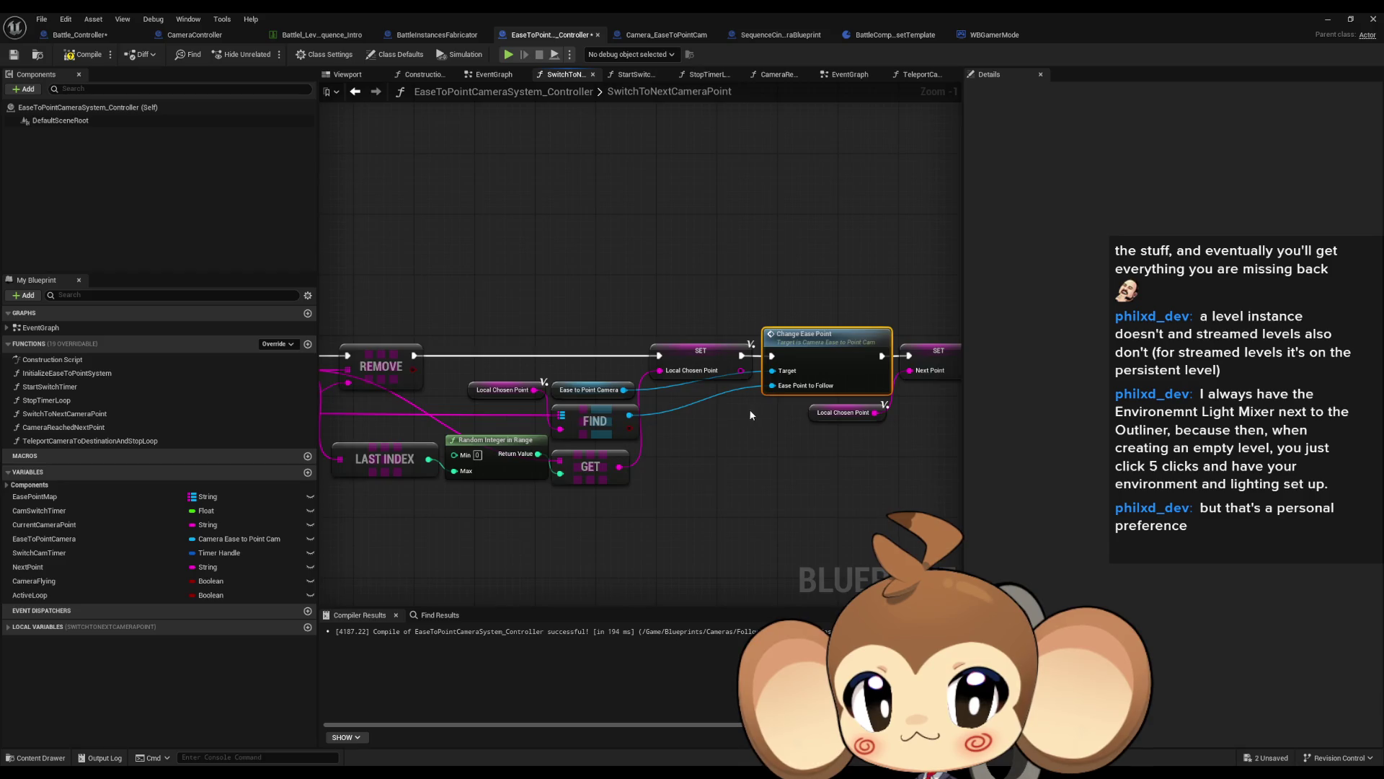
{"action": "double_click", "coordinate": [747, 356]}
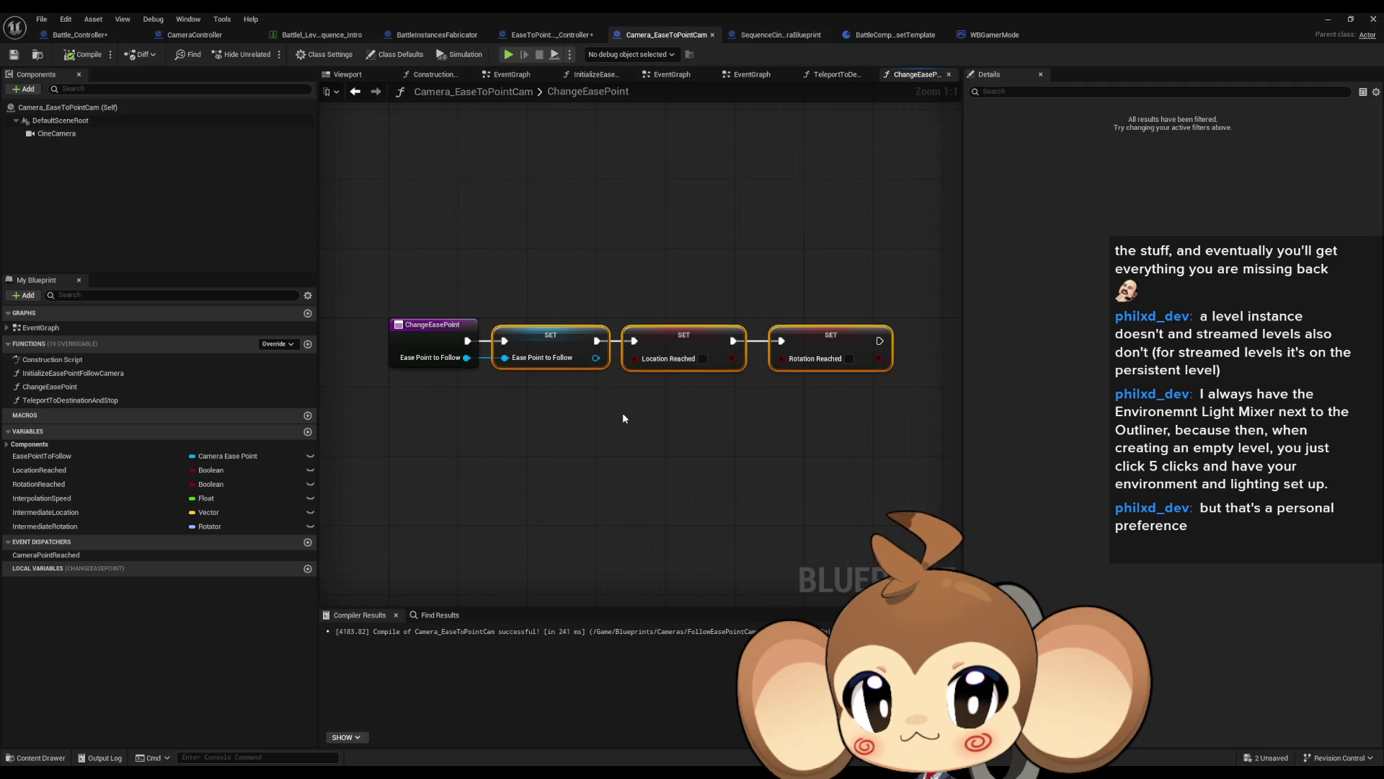
Step: Find references to Ease Point to Follow by class member and jump to its EventGraph getter
{"action": "left_click", "coordinate": [538, 335]}
{"action": "right_click", "coordinate": [537, 335]}
{"action": "mouse_move", "coordinate": [613, 439]}
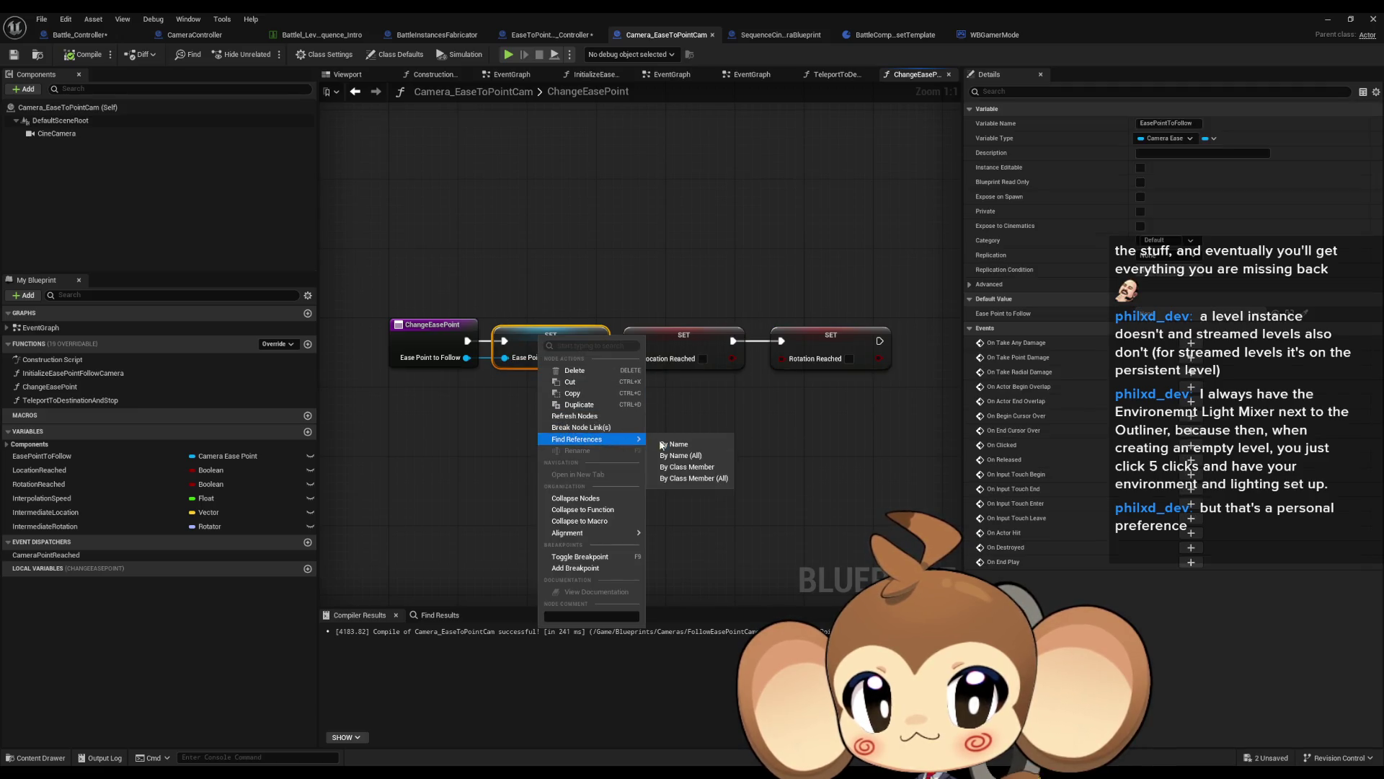
{"action": "left_click", "coordinate": [685, 467]}
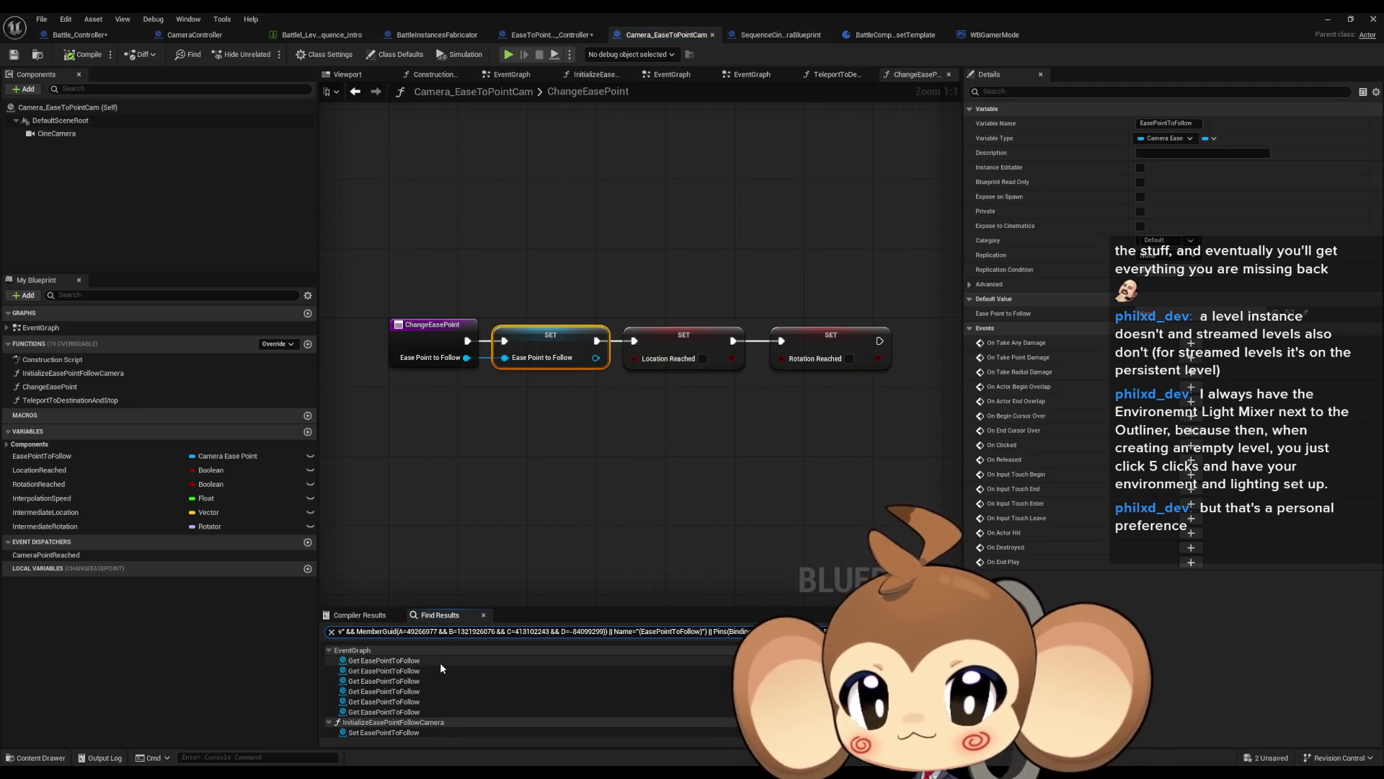
{"action": "left_click", "coordinate": [387, 663]}
Step: Select the Ease Point to Follow and Get Actor Rotation nodes, then open TeleportToDestinationAndStop
{"action": "scroll", "coordinate": [360, 721], "scroll_direction": "down", "scroll_amount": 1}
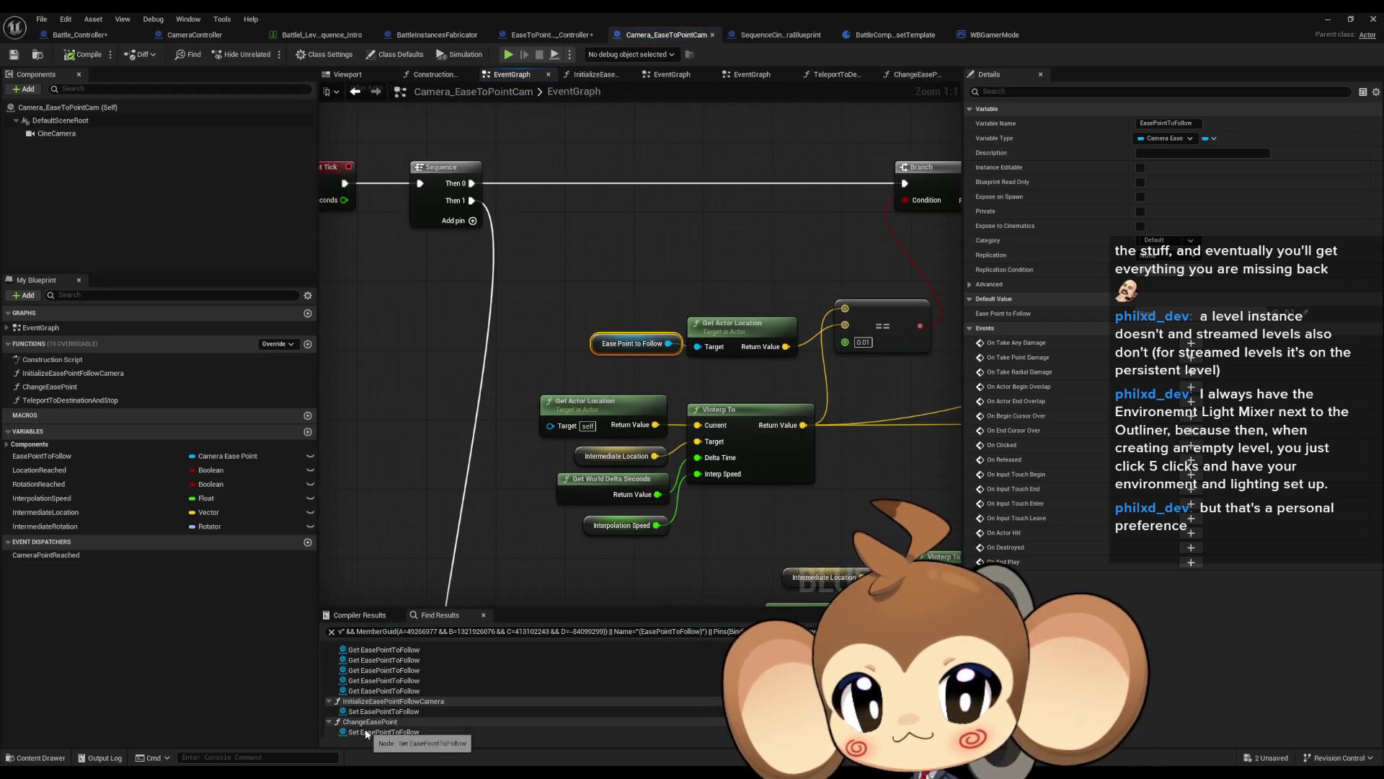
{"action": "scroll", "coordinate": [548, 457], "scroll_direction": "down", "scroll_amount": 4}
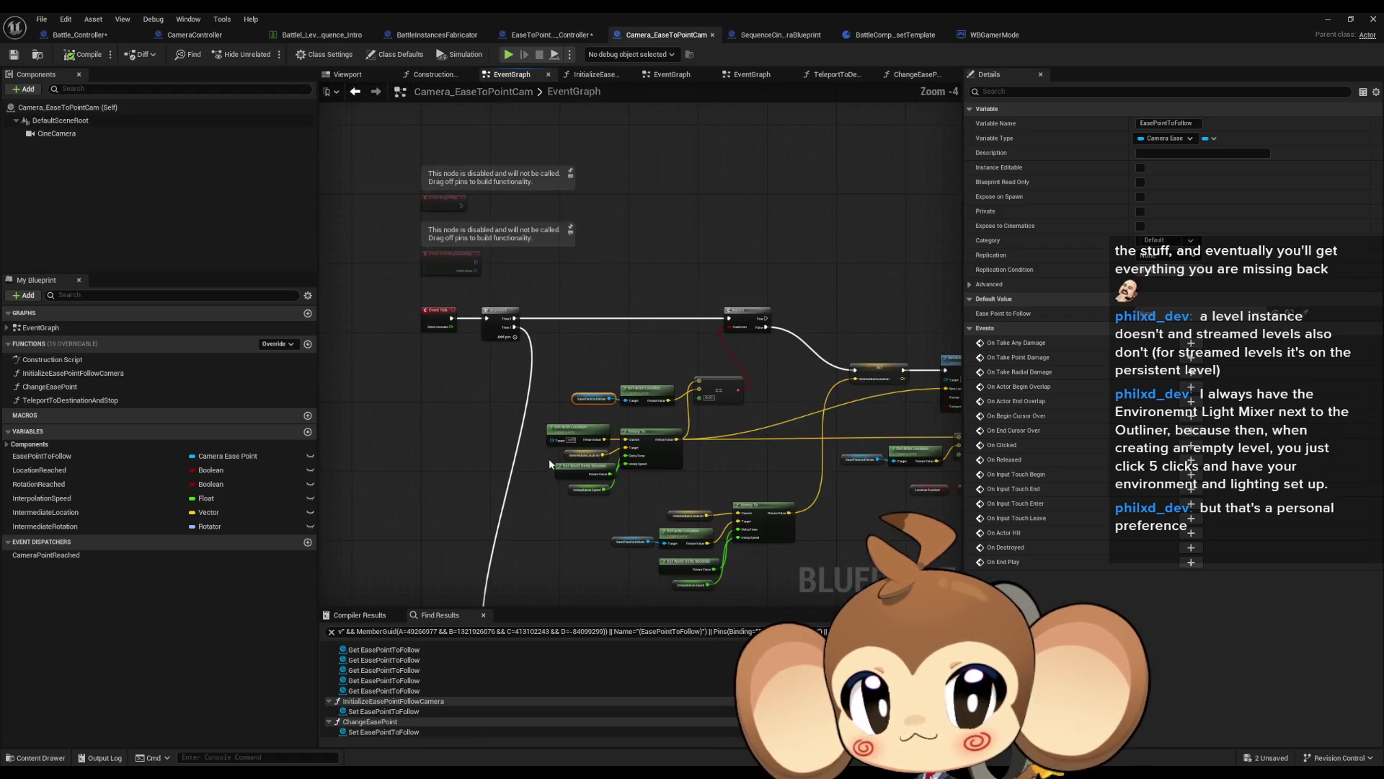
{"action": "scroll", "coordinate": [564, 434], "scroll_direction": "up", "scroll_amount": 1}
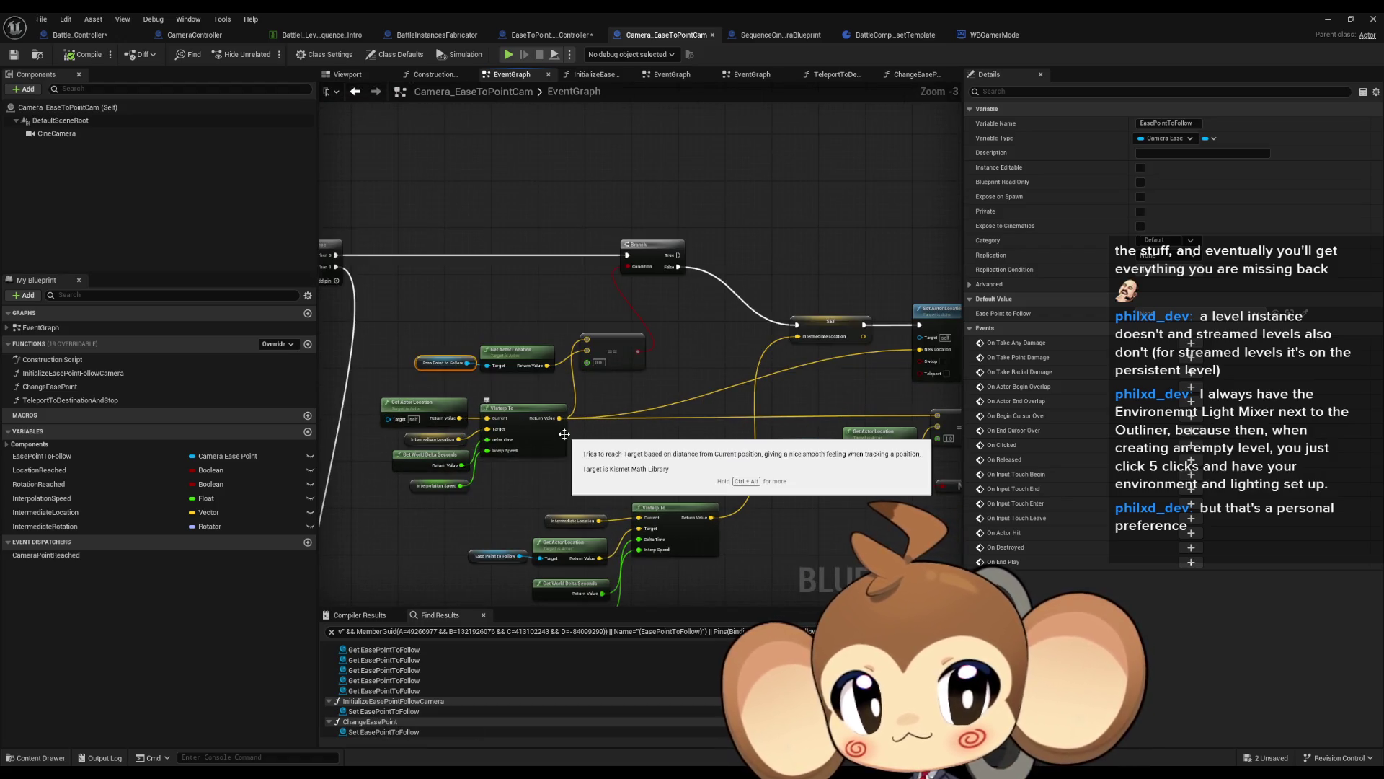
{"action": "left_click_drag", "start_coordinate": [693, 427], "coordinate": [651, 428]}
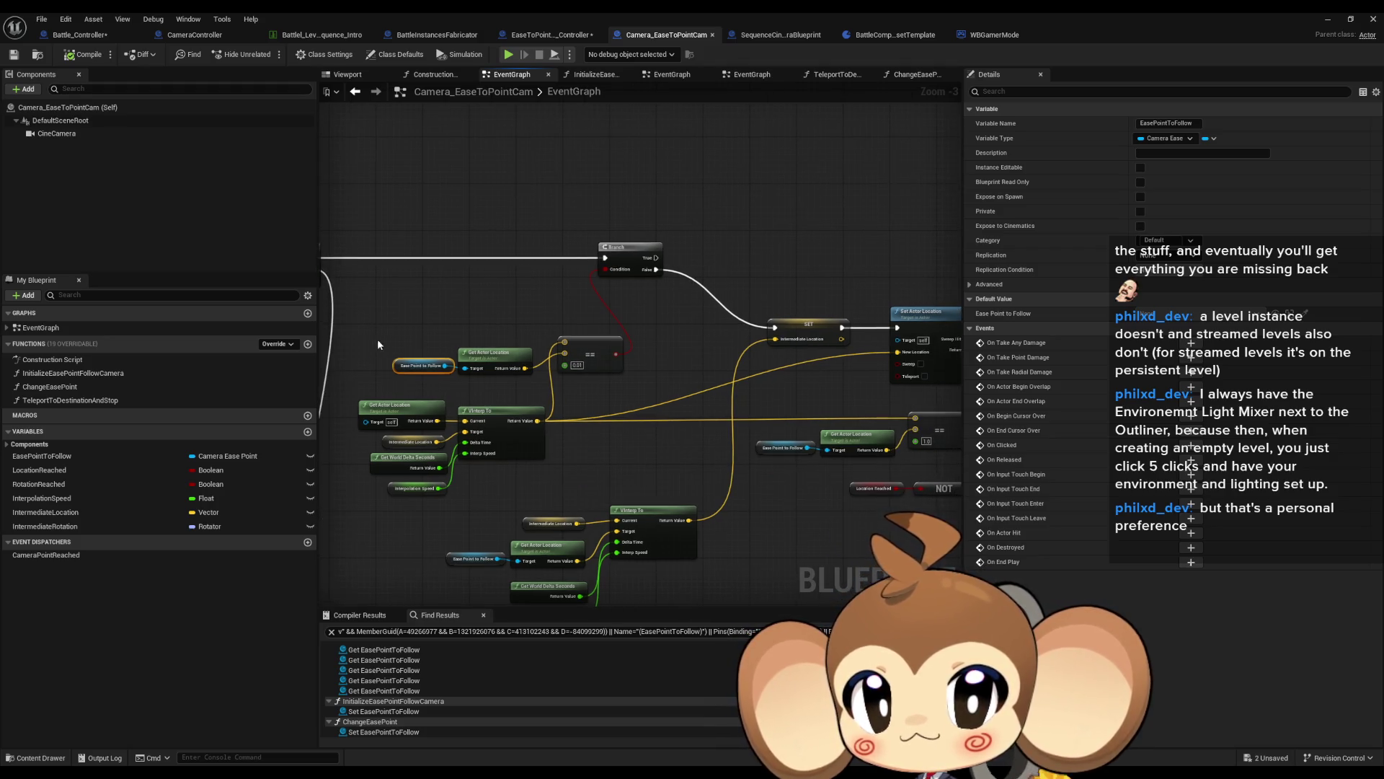
{"action": "left_click_drag", "start_coordinate": [480, 412], "coordinate": [458, 379]}
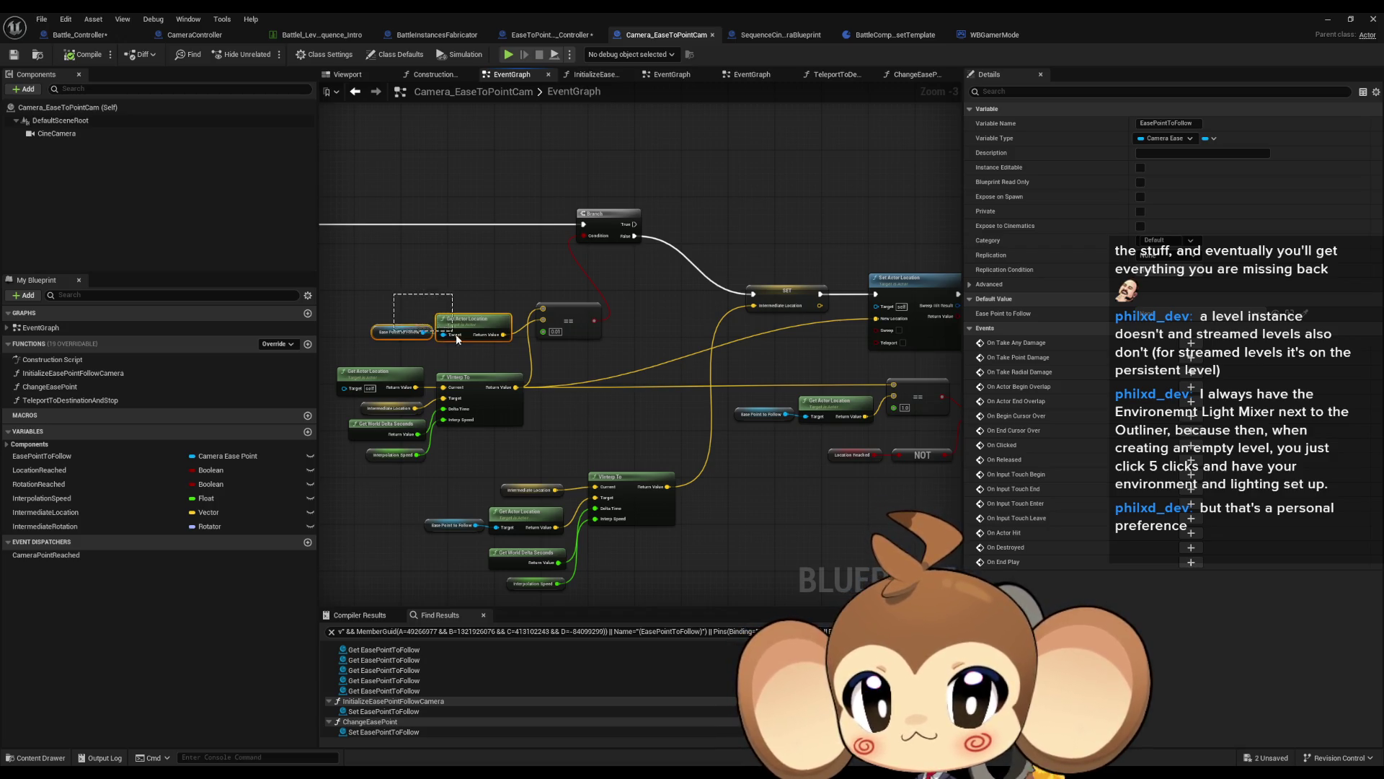
{"action": "mouse_move", "coordinate": [447, 577]}
{"action": "left_mouse_down"}
{"action": "mouse_move", "coordinate": [534, 403]}
{"action": "mouse_move", "coordinate": [625, 429]}
{"action": "mouse_move", "coordinate": [876, 247]}
{"action": "left_mouse_up"}
{"action": "left_click_drag", "start_coordinate": [569, 345], "coordinate": [637, 358]}
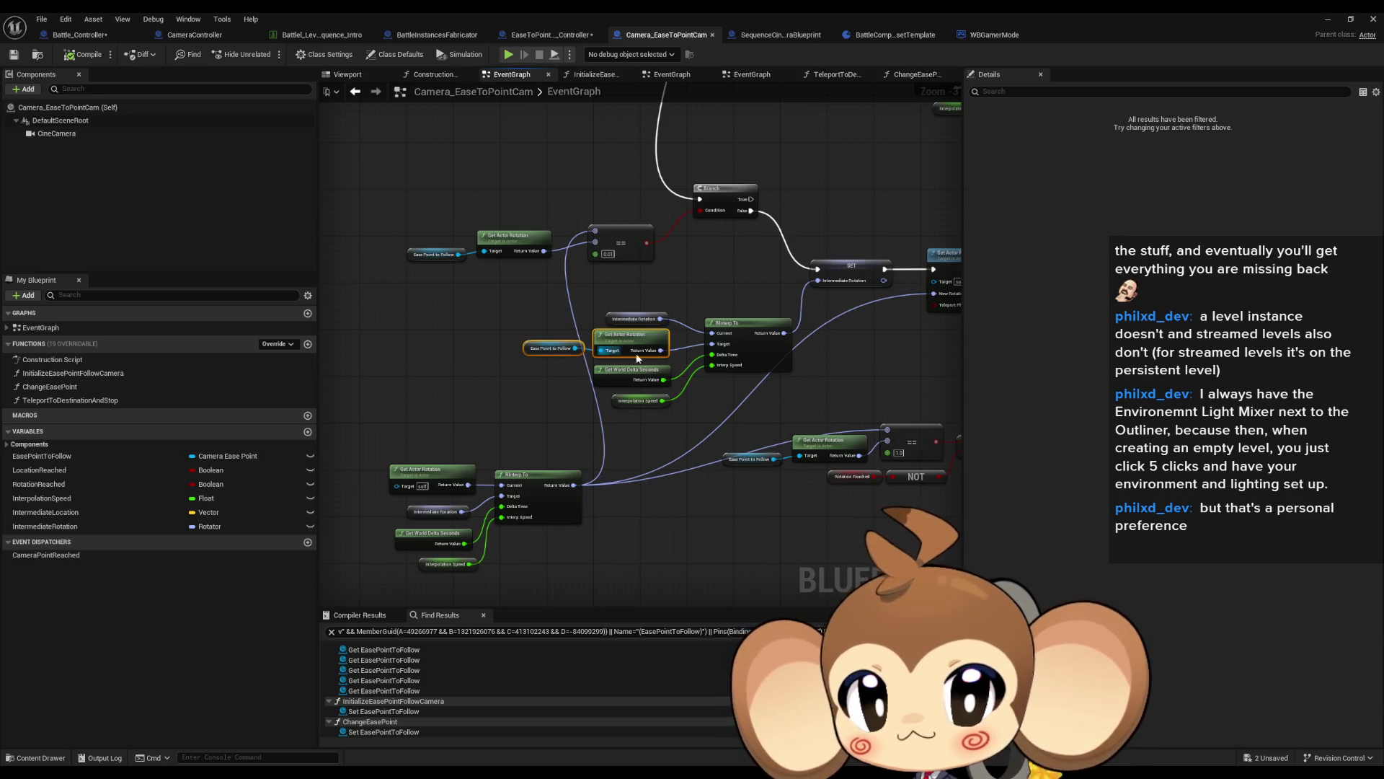
{"action": "left_click_drag", "start_coordinate": [776, 376], "coordinate": [757, 396]}
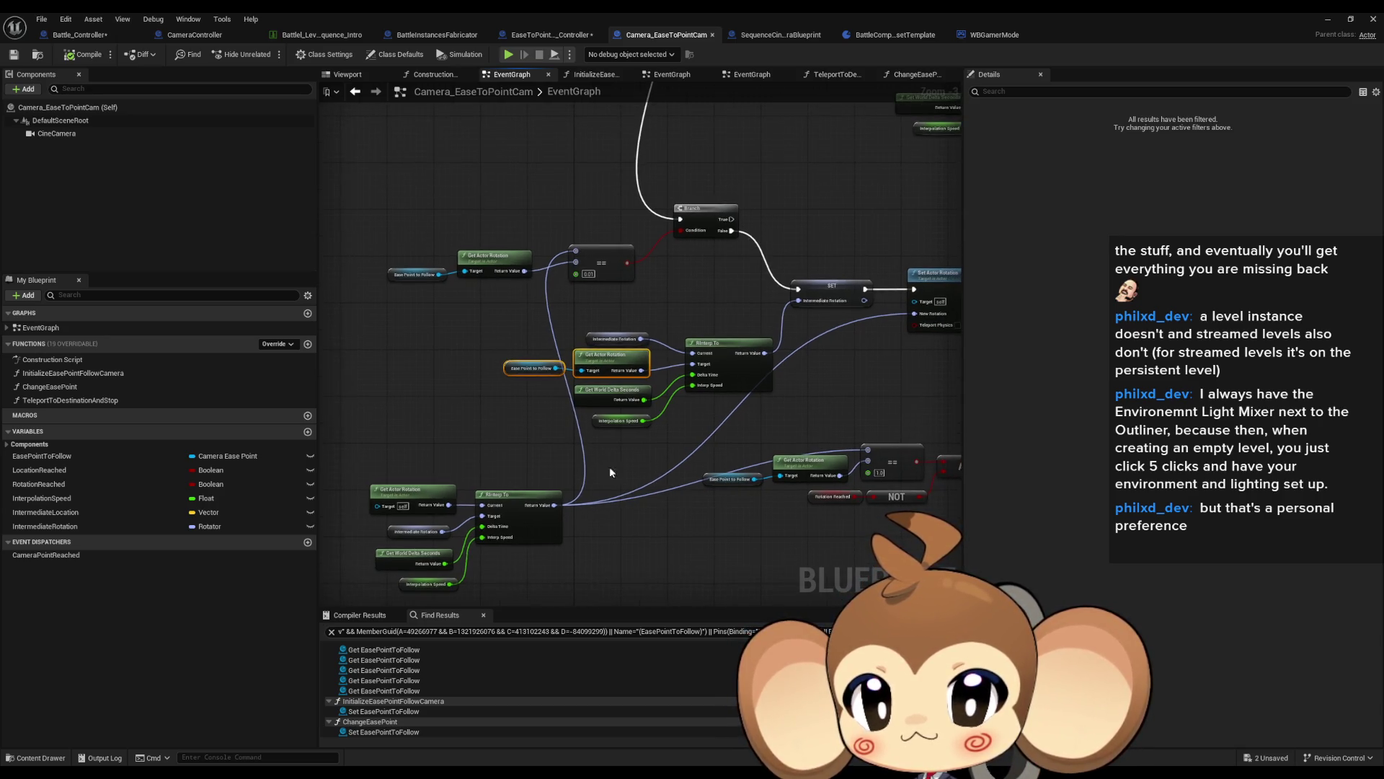
{"action": "double_click", "coordinate": [61, 401]}
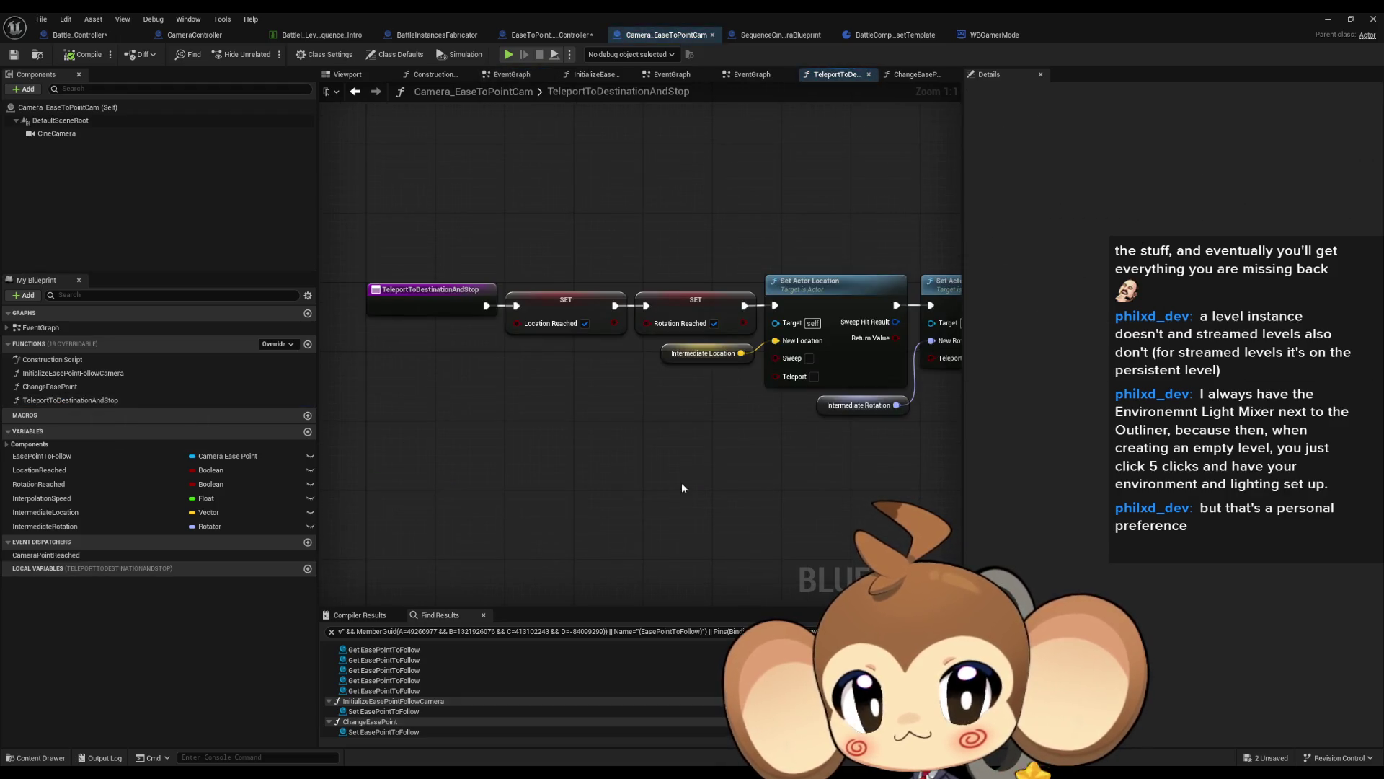
Step: Paste the Ease Point to Follow location and rotation getter pairs below the node chain
{"action": "scroll", "coordinate": [797, 230], "scroll_direction": "down", "scroll_amount": 5}
{"action": "mouse_move", "coordinate": [798, 231]}
{"action": "left_mouse_down"}
{"action": "mouse_move", "coordinate": [664, 244]}
{"action": "mouse_move", "coordinate": [599, 382]}
{"action": "mouse_move", "coordinate": [667, 427]}
{"action": "left_mouse_up"}
{"action": "key", "text": "ctrl+v"}
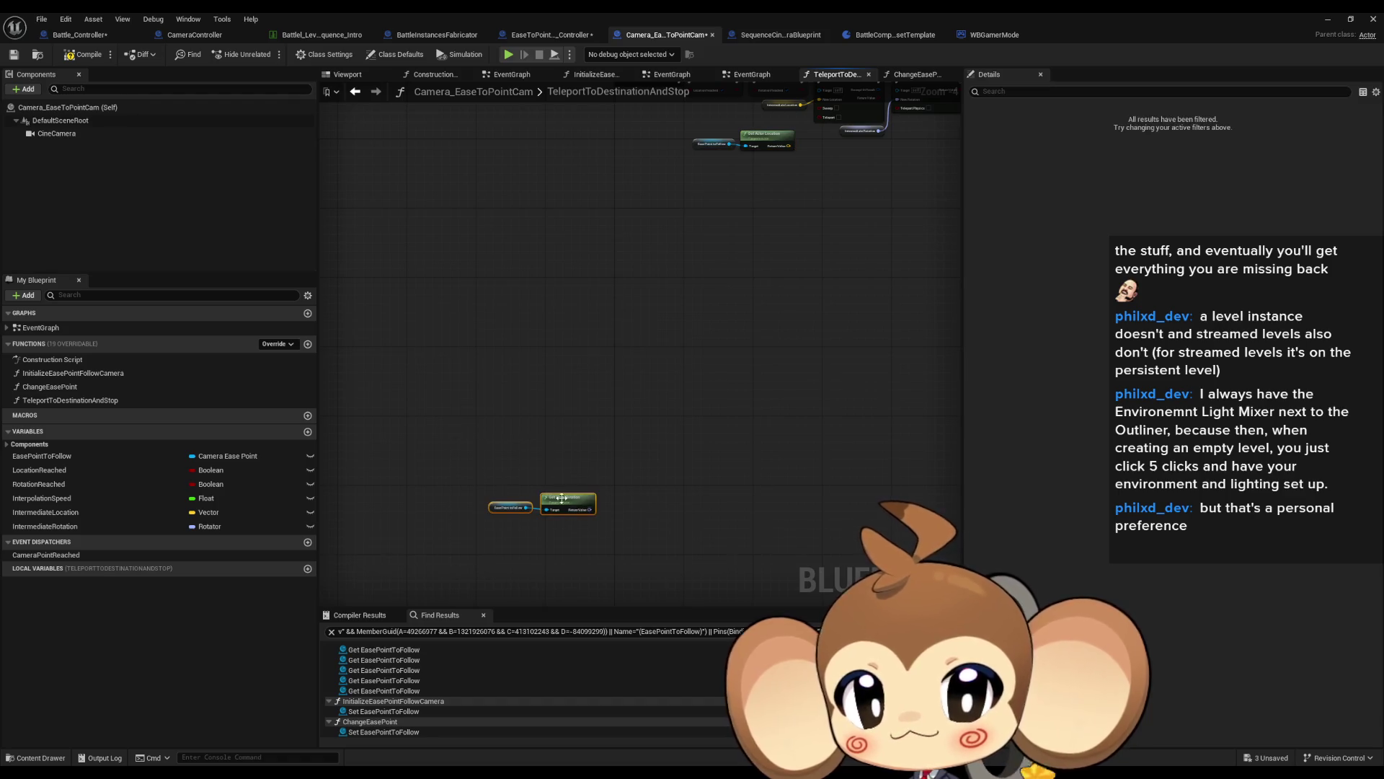
{"action": "left_click_drag", "start_coordinate": [548, 503], "coordinate": [634, 425]}
Step: Replace Intermediate Location/Rotation with Get Actor Location/Rotation wired into New Location and New Rotation
{"action": "scroll", "coordinate": [691, 422], "scroll_direction": "up", "scroll_amount": 3}
{"action": "scroll", "coordinate": [691, 420], "scroll_direction": "up", "scroll_amount": 2}
{"action": "left_click", "coordinate": [760, 397]}
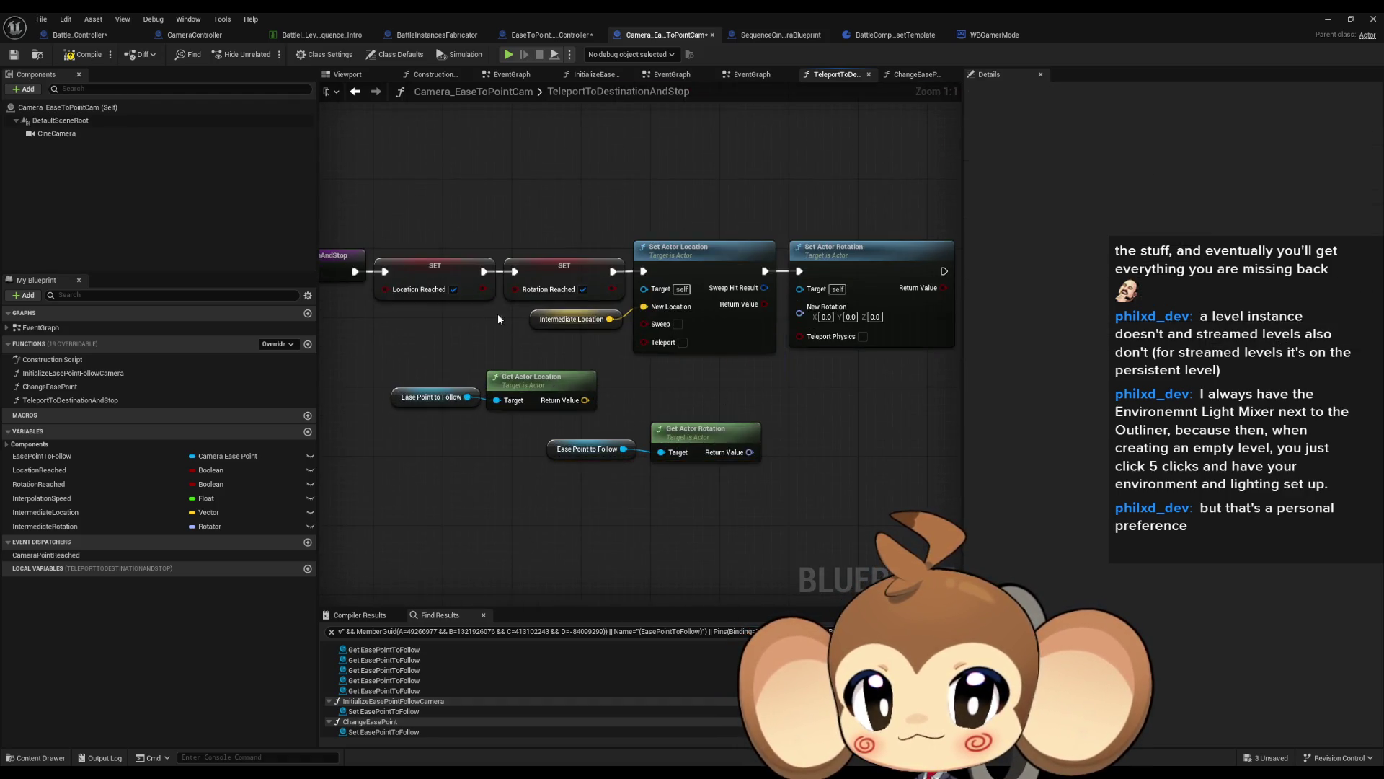
{"action": "left_click", "coordinate": [616, 320], "text": "ctrl"}
{"action": "key", "text": "Delete"}
{"action": "left_click_drag", "start_coordinate": [584, 400], "coordinate": [644, 313]}
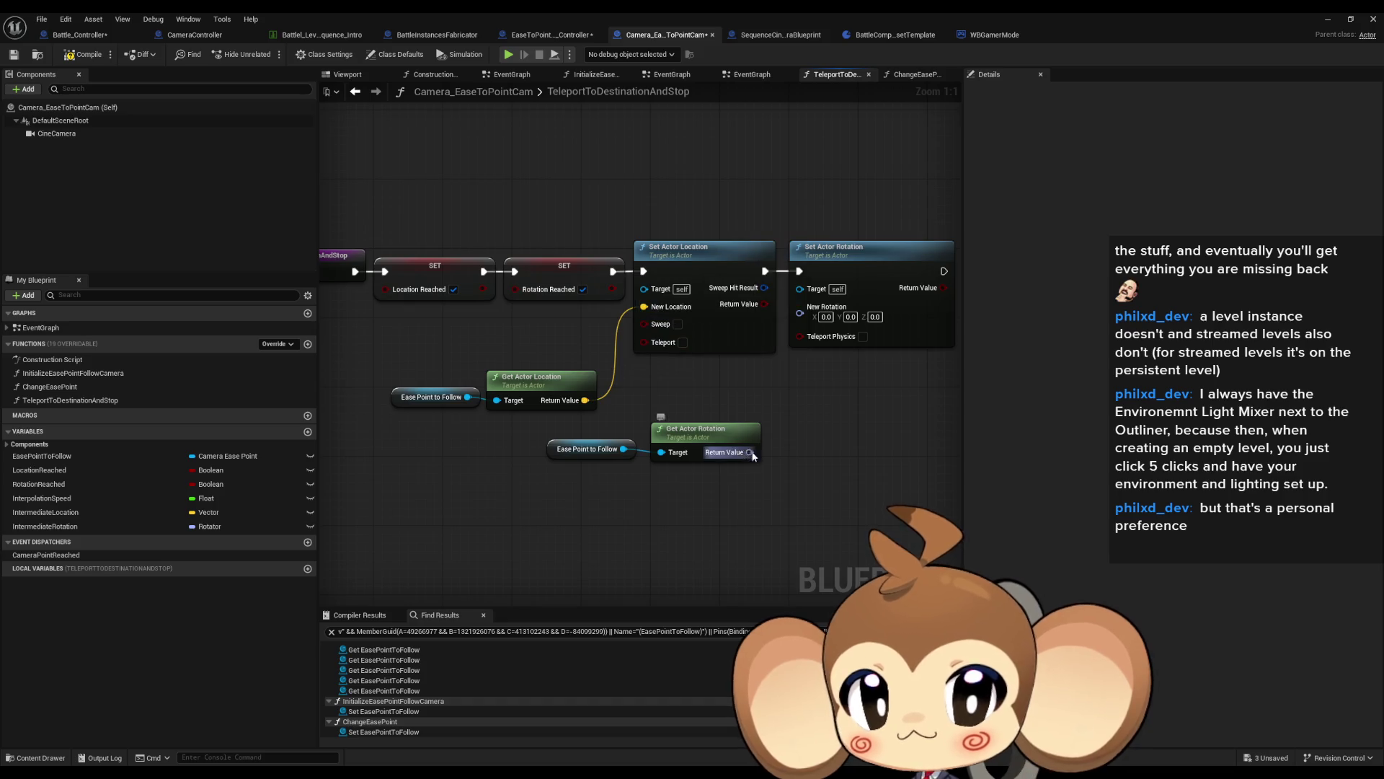
{"action": "left_click_drag", "start_coordinate": [750, 452], "coordinate": [800, 313]}
Step: Tidy the getter nodes beside the chain and save the camera ease blueprint
{"action": "mouse_move", "coordinate": [477, 367]}
{"action": "left_mouse_down"}
{"action": "mouse_move", "coordinate": [504, 411]}
{"action": "mouse_move", "coordinate": [581, 329]}
{"action": "left_mouse_up"}
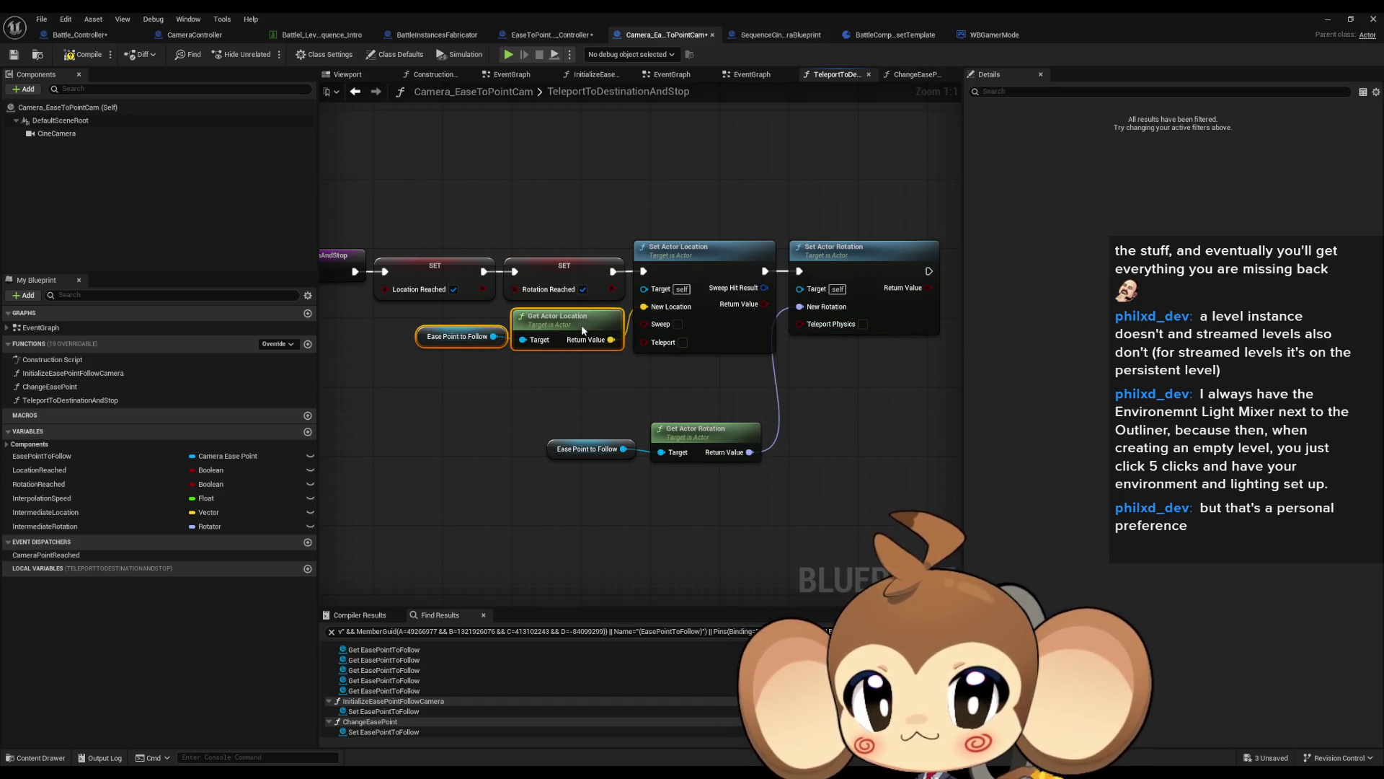
{"action": "mouse_move", "coordinate": [555, 414]}
{"action": "left_mouse_down"}
{"action": "mouse_move", "coordinate": [721, 465]}
{"action": "mouse_move", "coordinate": [731, 373]}
{"action": "left_mouse_up"}
{"action": "left_click", "coordinate": [679, 415]}
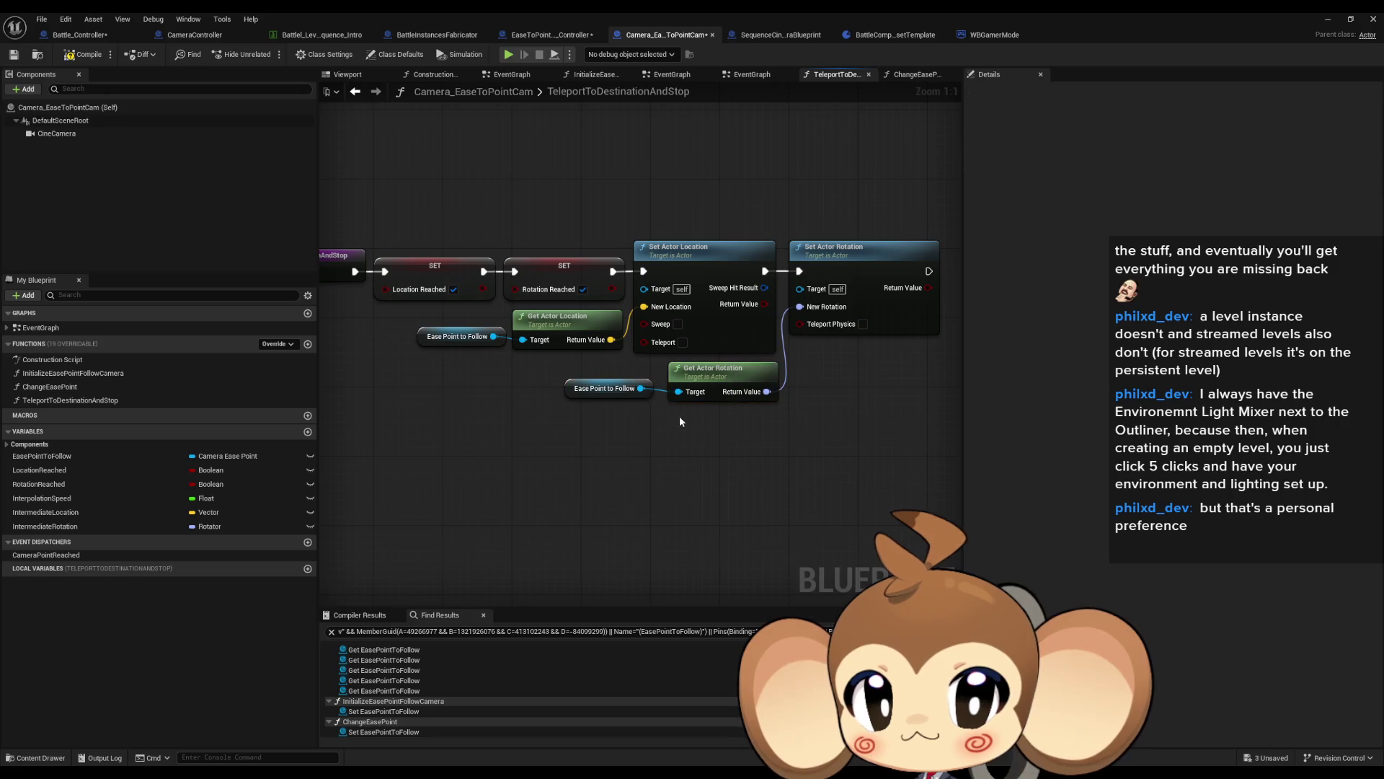
{"action": "left_click_drag", "start_coordinate": [579, 390], "coordinate": [579, 398]}
{"action": "left_click", "coordinate": [620, 470]}
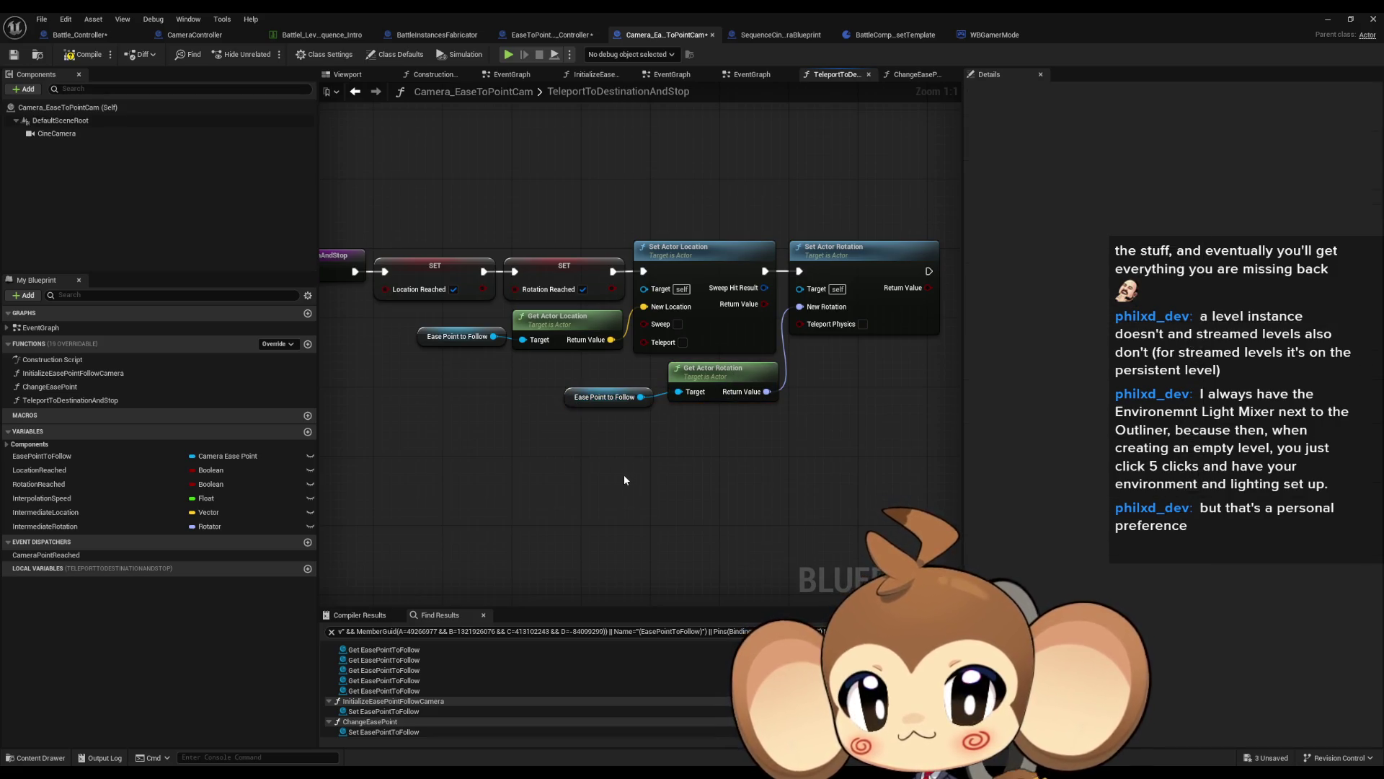
{"action": "left_click_drag", "start_coordinate": [613, 483], "coordinate": [684, 490]}
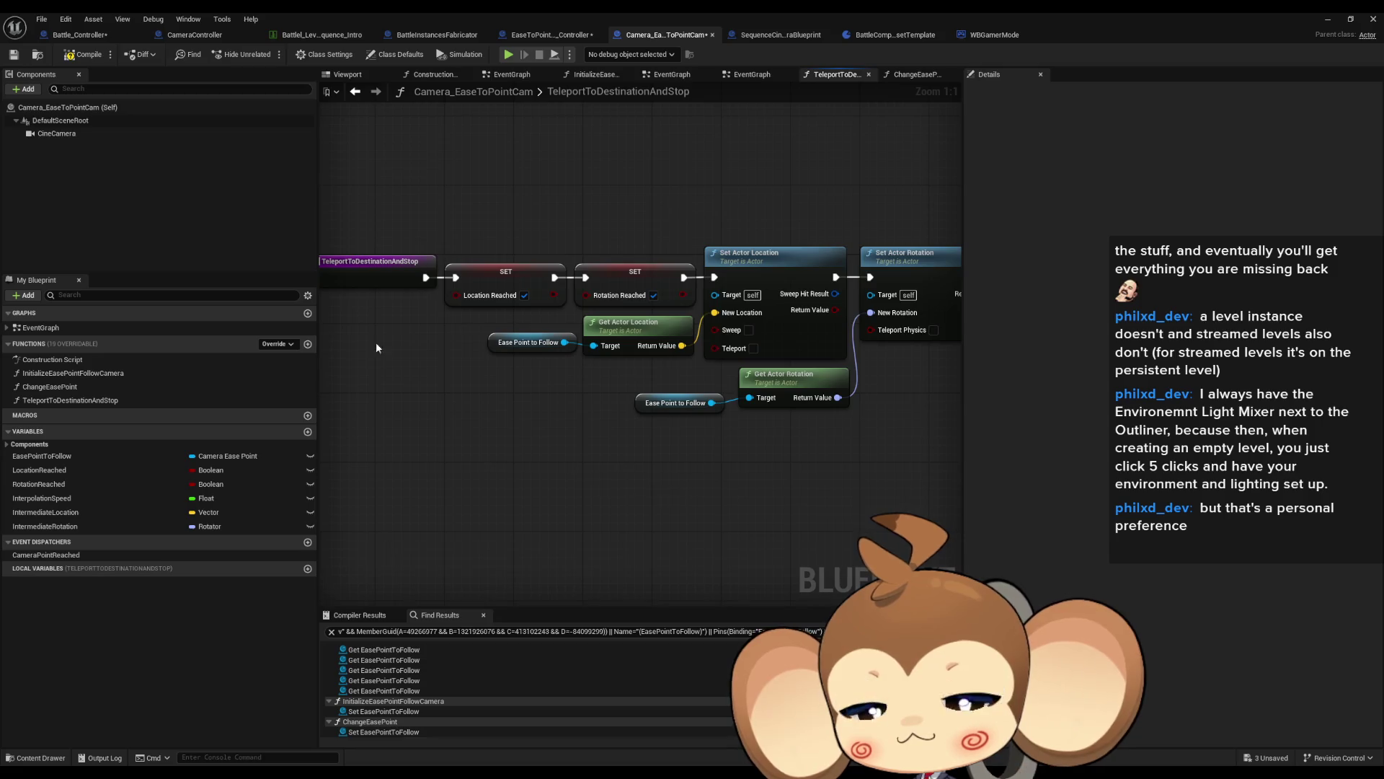
{"action": "left_click", "coordinate": [84, 54]}
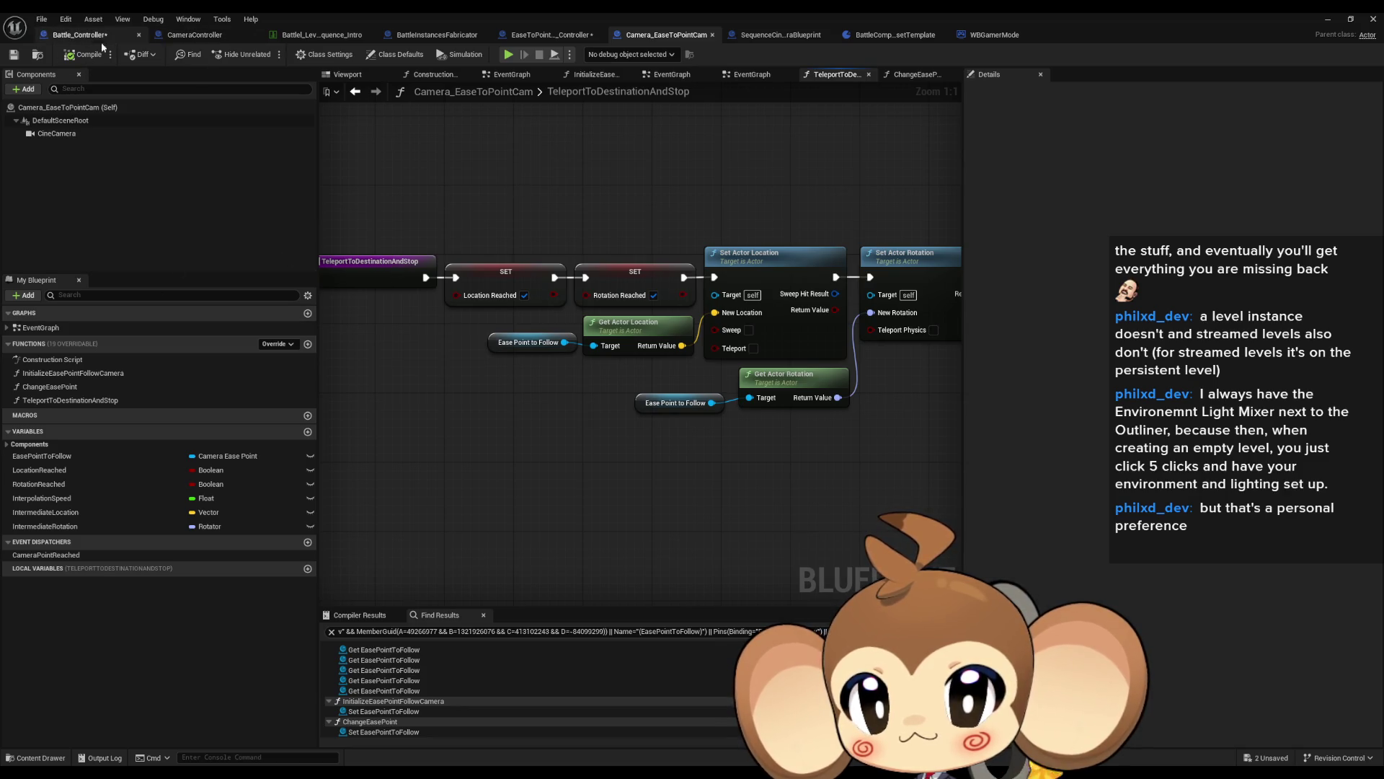
Step: Switch to the Battle_Controller blueprint and pan around its sequence graph and For Each Loop
{"action": "left_click", "coordinate": [79, 35]}
{"action": "scroll", "coordinate": [469, 270], "scroll_direction": "down", "scroll_amount": 3}
{"action": "scroll", "coordinate": [446, 299], "scroll_direction": "up", "scroll_amount": 3}
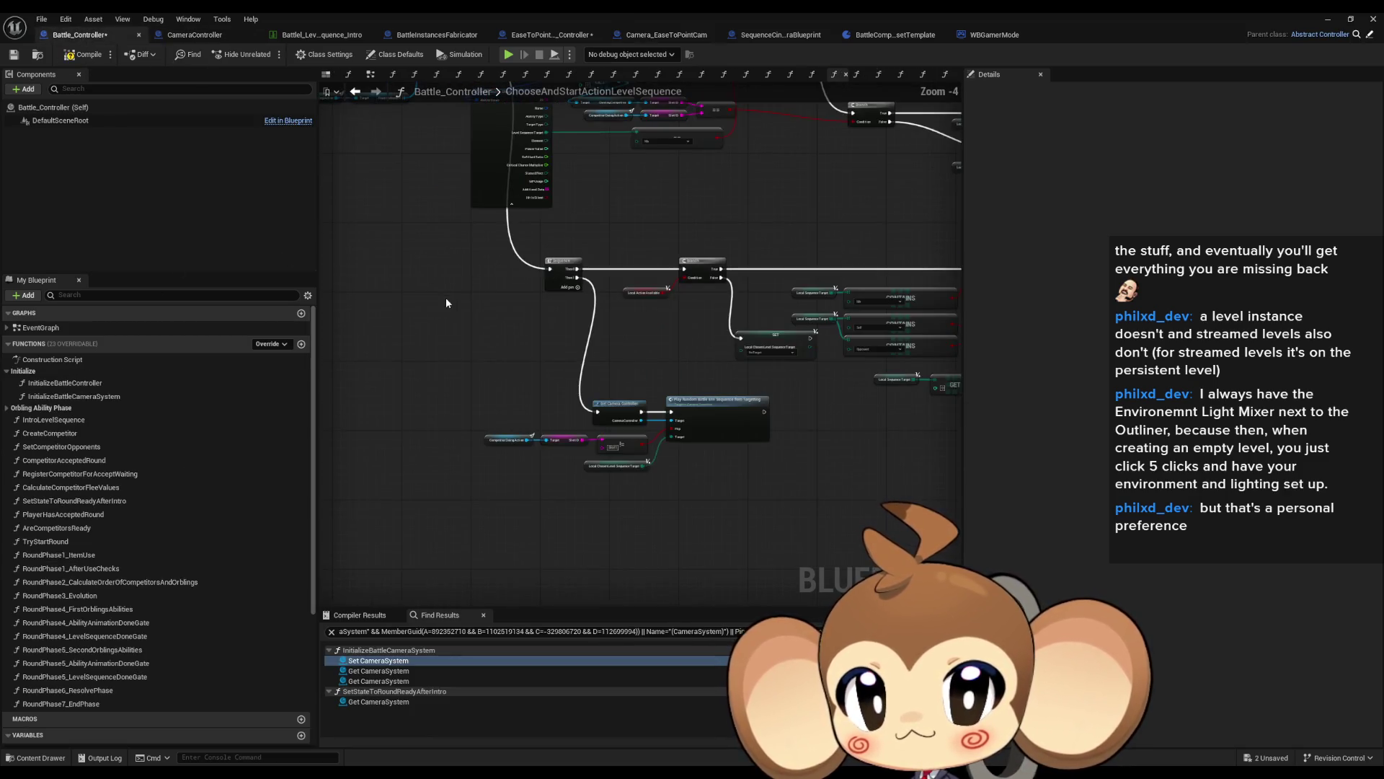
{"action": "scroll", "coordinate": [475, 311], "scroll_direction": "up", "scroll_amount": 3}
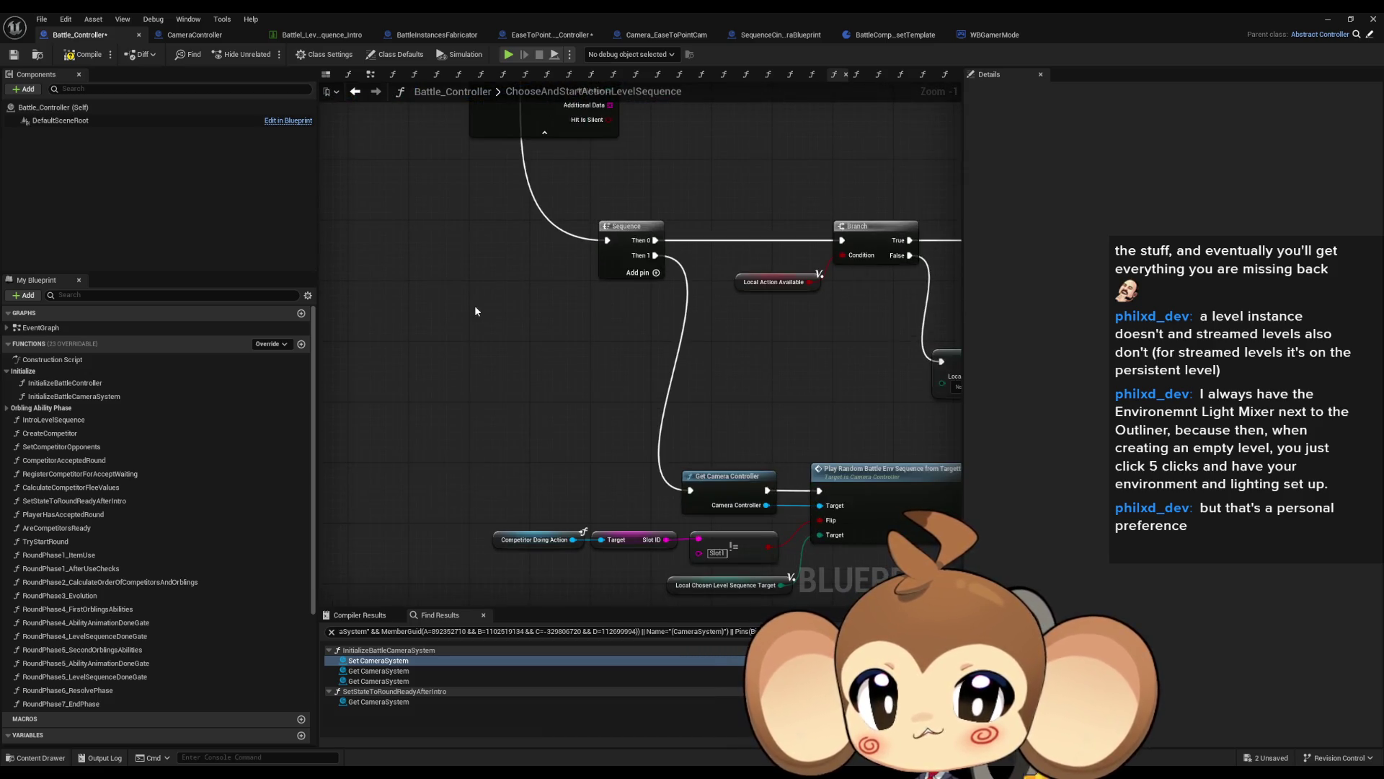
{"action": "mouse_move", "coordinate": [475, 310]}
{"action": "left_mouse_down"}
{"action": "mouse_move", "coordinate": [353, 303]}
{"action": "mouse_move", "coordinate": [566, 300]}
{"action": "left_mouse_up"}
{"action": "scroll", "coordinate": [352, 297], "scroll_direction": "down", "scroll_amount": 4}
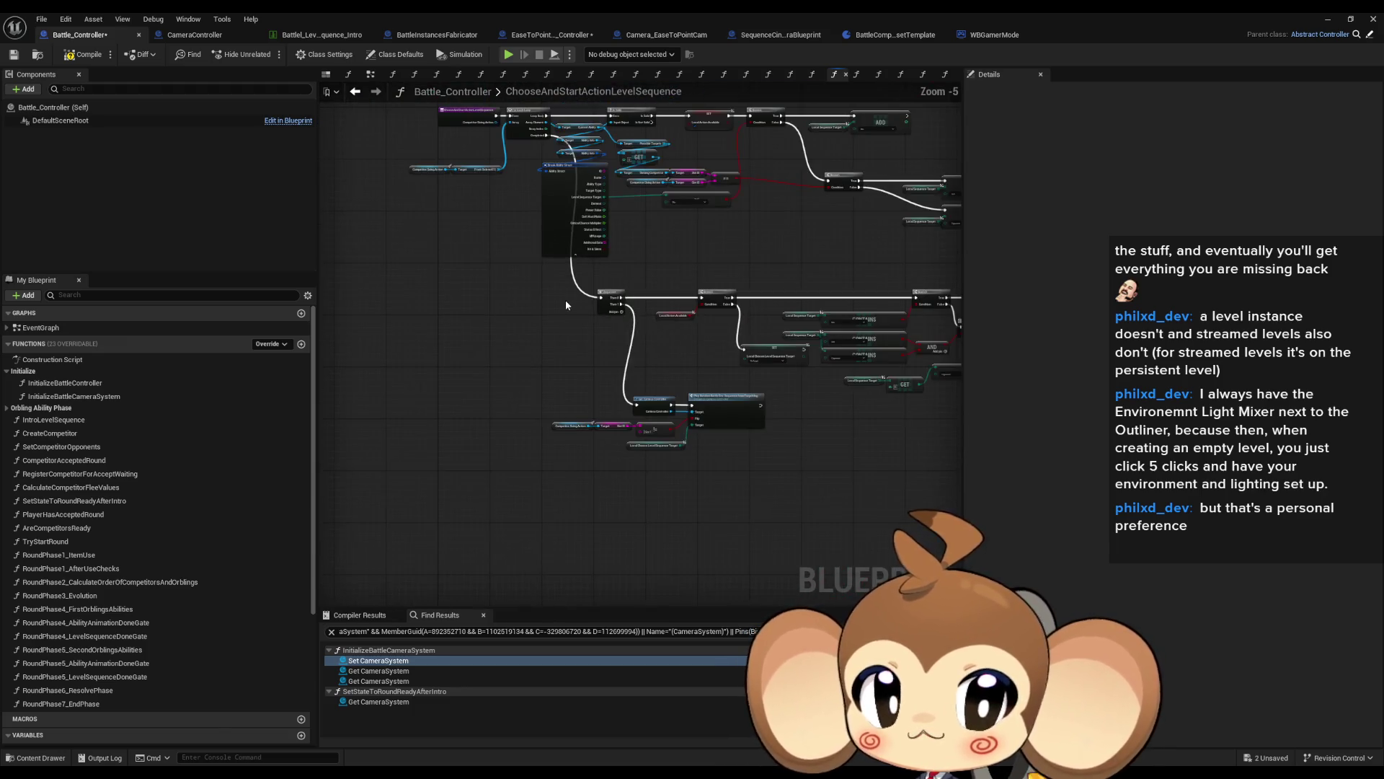
{"action": "scroll", "coordinate": [695, 366], "scroll_direction": "up", "scroll_amount": 5}
{"action": "scroll", "coordinate": [677, 371], "scroll_direction": "down", "scroll_amount": 4}
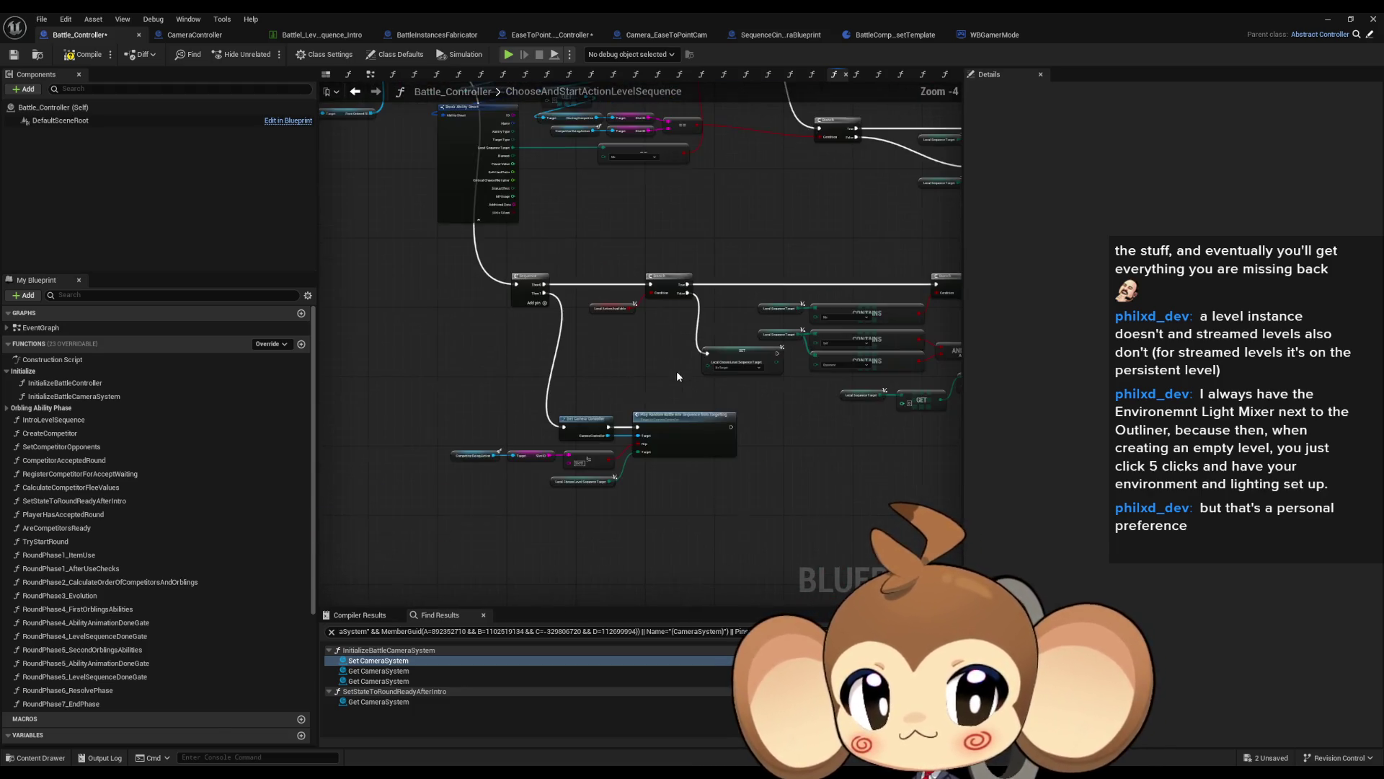
{"action": "left_click_drag", "start_coordinate": [676, 371], "coordinate": [707, 401]}
{"action": "scroll", "coordinate": [518, 348], "scroll_direction": "up", "scroll_amount": 4}
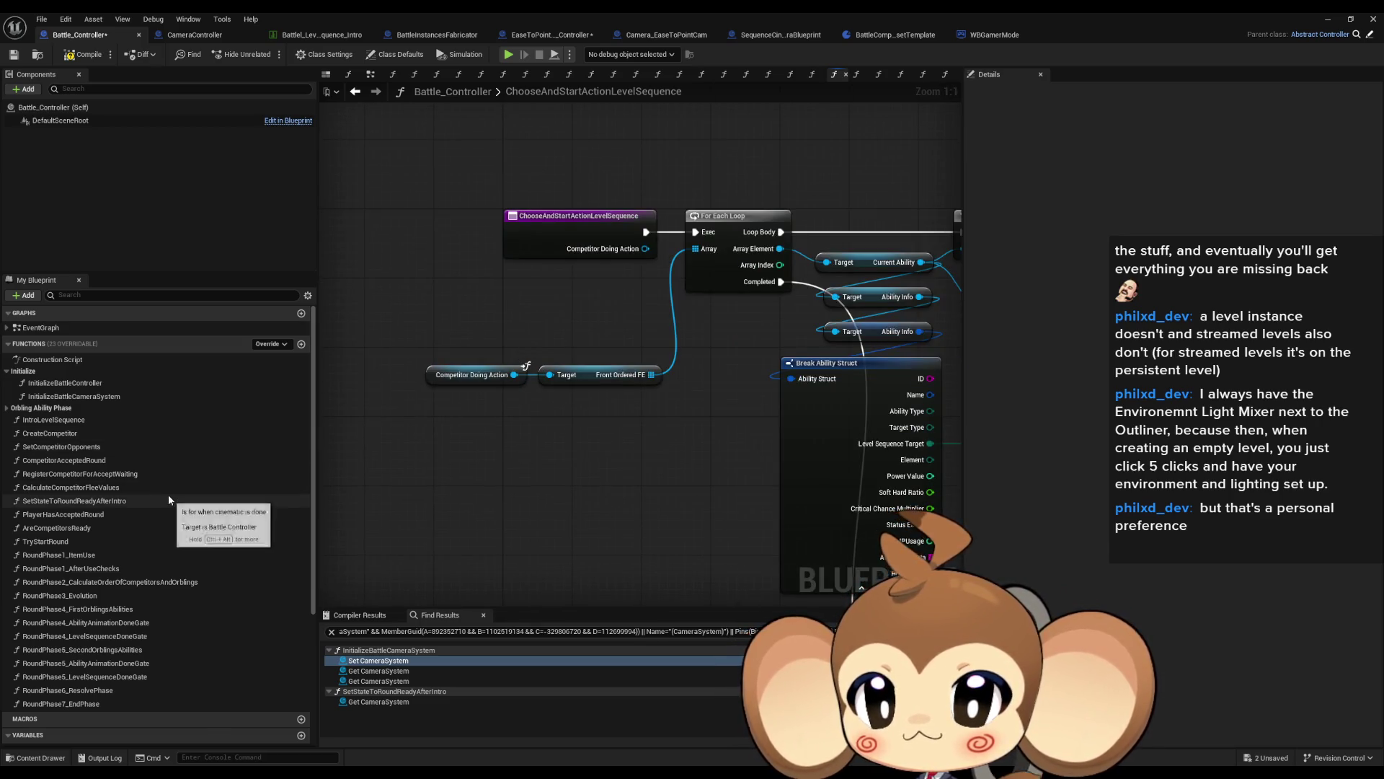
Step: Look through the RoundPhase4_FirstOrblingsAbilities and ChooseActionAndStartAbilities function graphs
{"action": "double_click", "coordinate": [105, 609]}
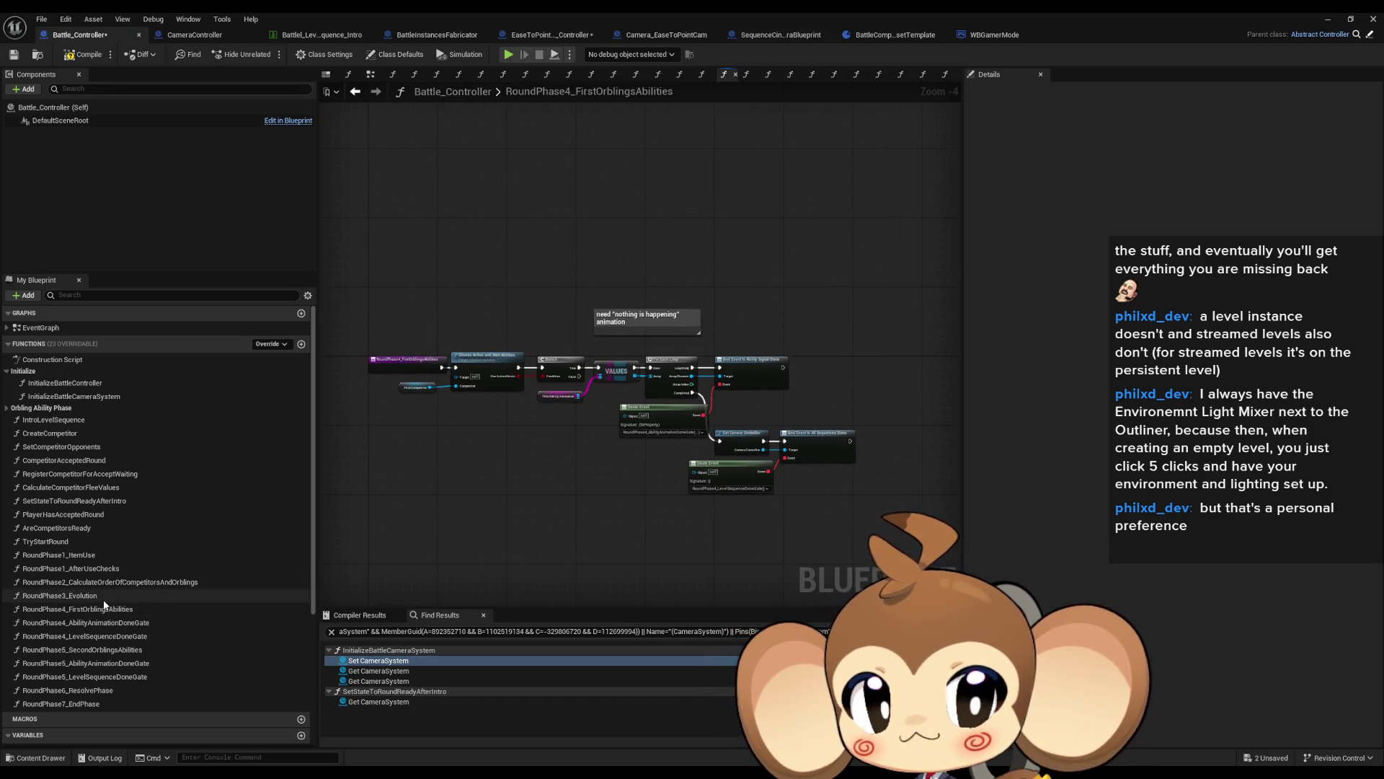
{"action": "scroll", "coordinate": [411, 360], "scroll_direction": "up", "scroll_amount": 5}
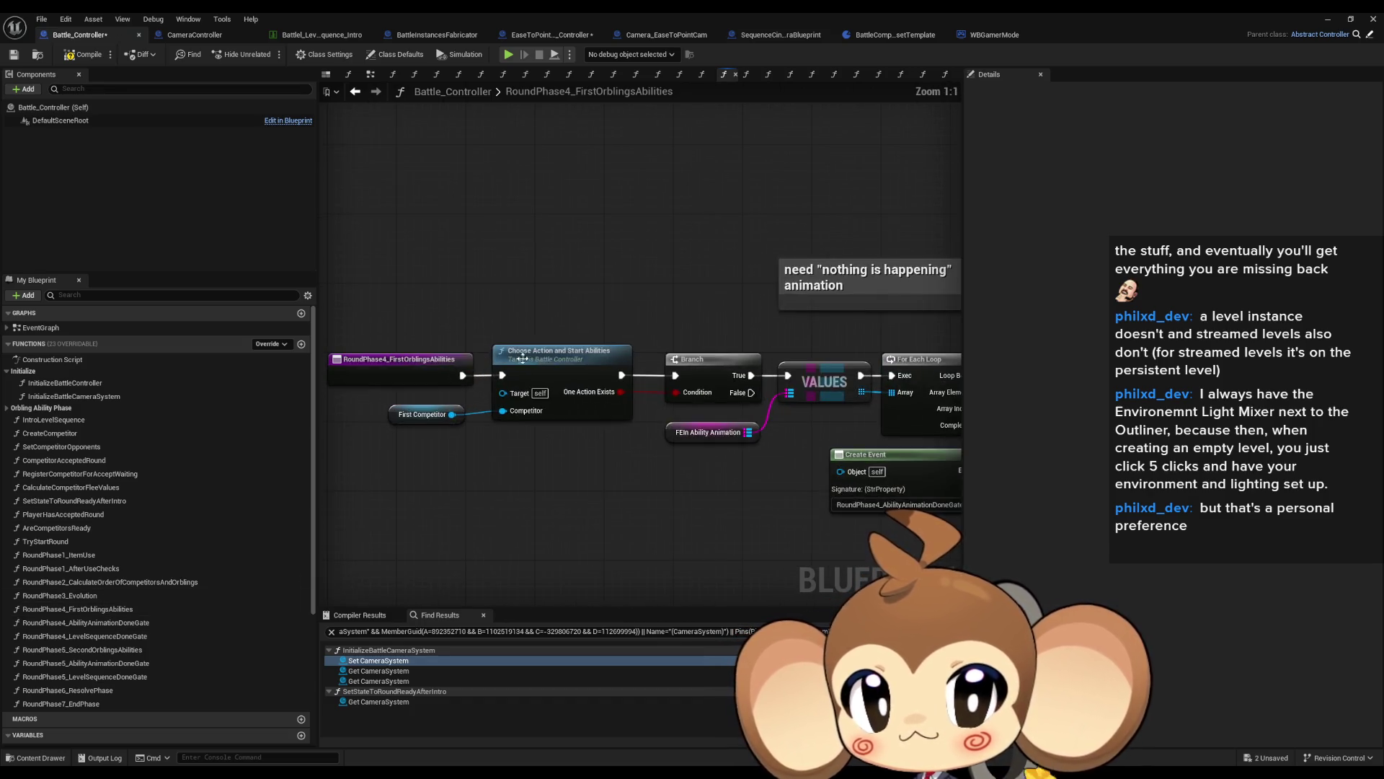
{"action": "double_click", "coordinate": [558, 379]}
{"action": "scroll", "coordinate": [556, 384], "scroll_direction": "down", "scroll_amount": 3}
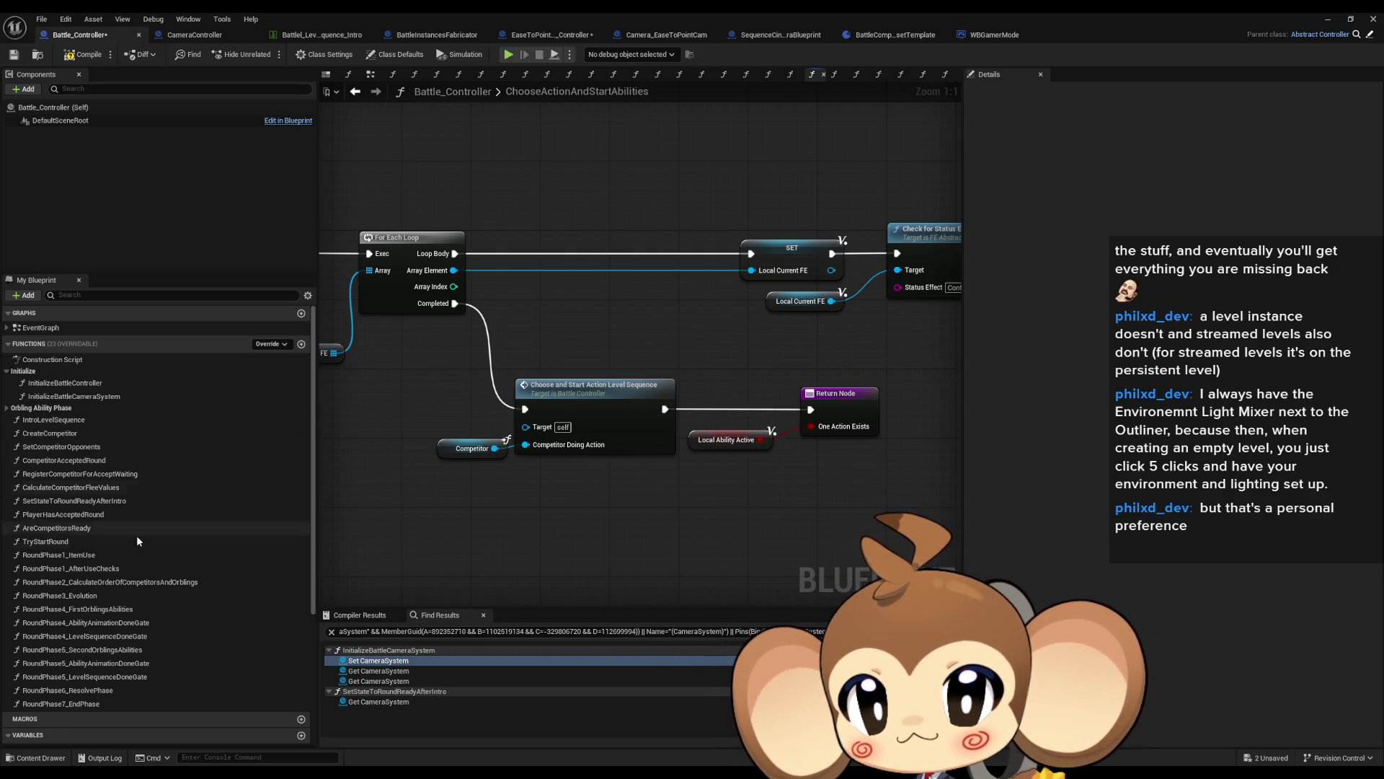
Step: Open RoundPhase2_CalculateOrderOfCompetitorsAndOrblings, then the RoundPhase1_ItemUse function graph
{"action": "left_click", "coordinate": [114, 587]}
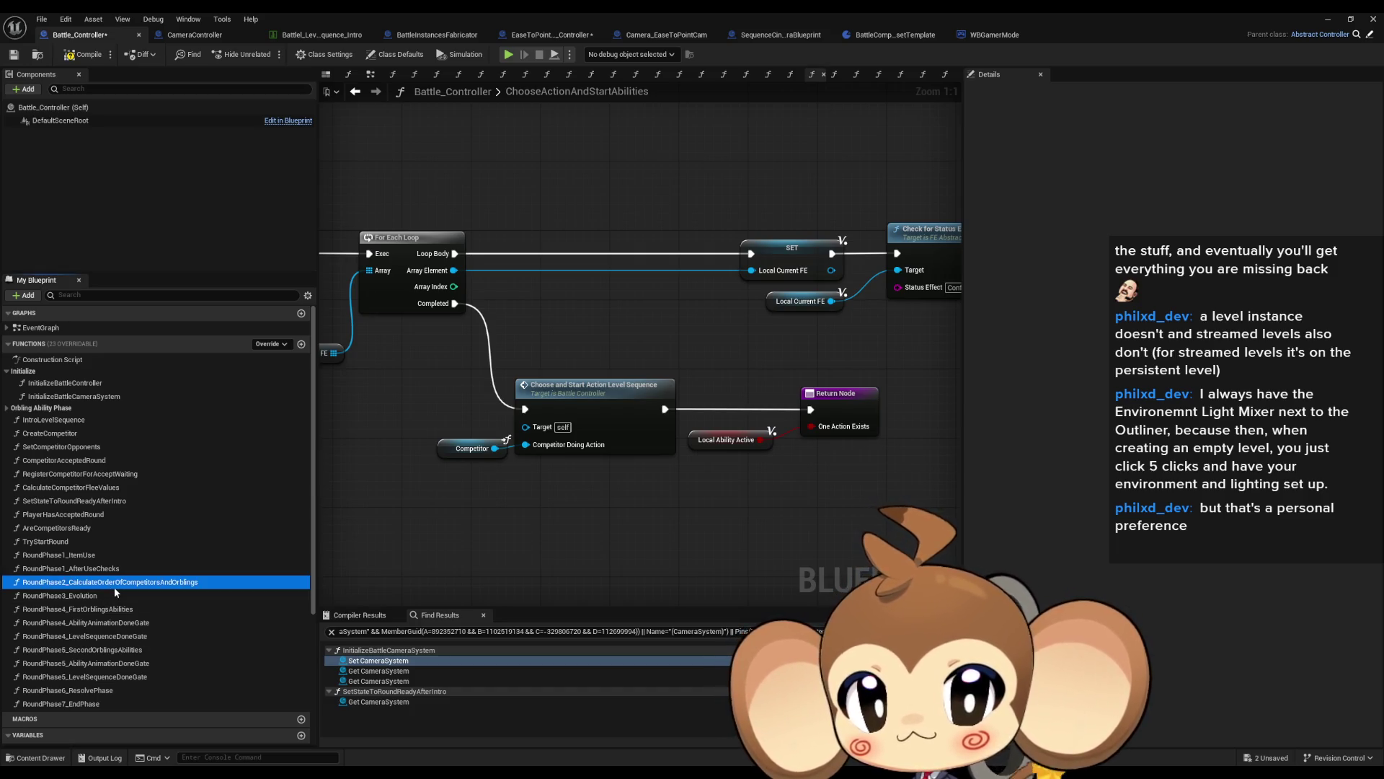
{"action": "double_click", "coordinate": [114, 587]}
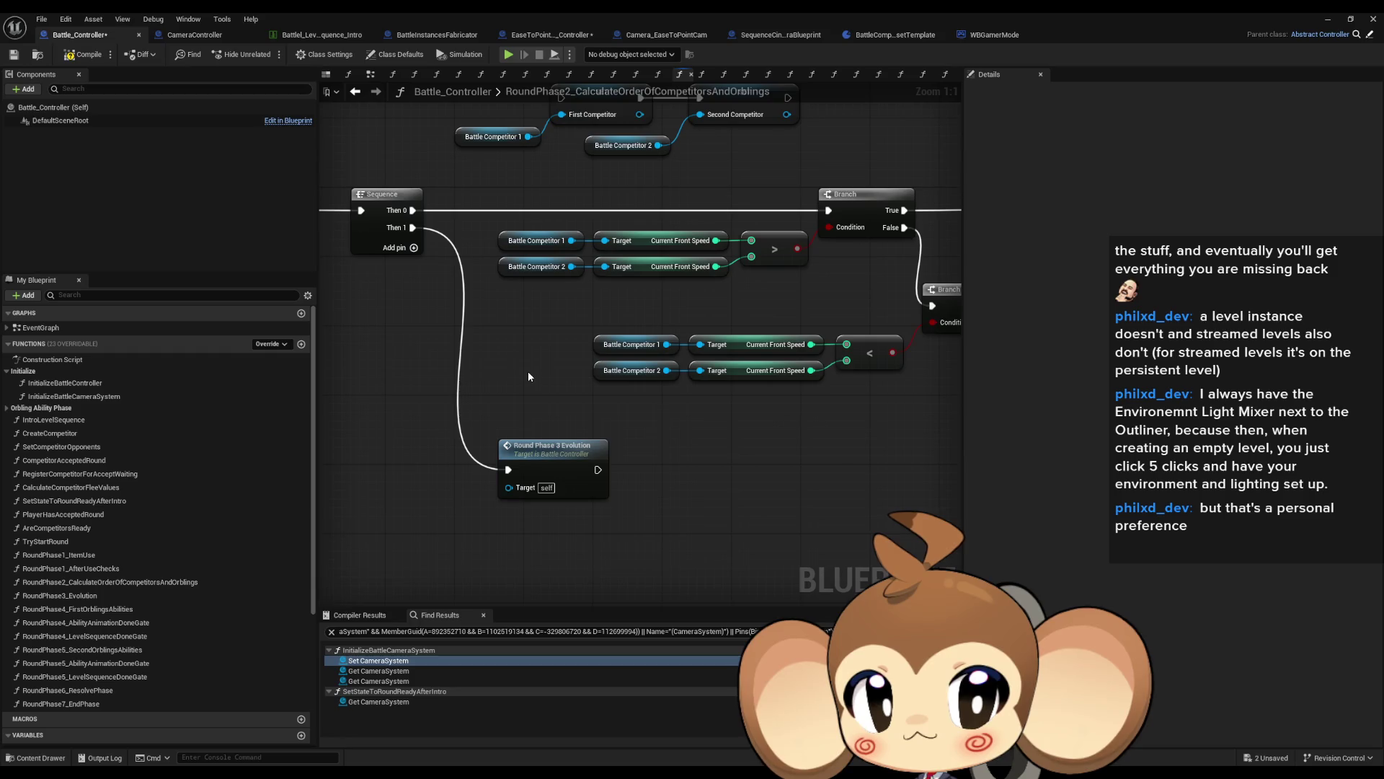
{"action": "scroll", "coordinate": [527, 375], "scroll_direction": "down", "scroll_amount": 3}
{"action": "scroll", "coordinate": [504, 360], "scroll_direction": "up", "scroll_amount": 2}
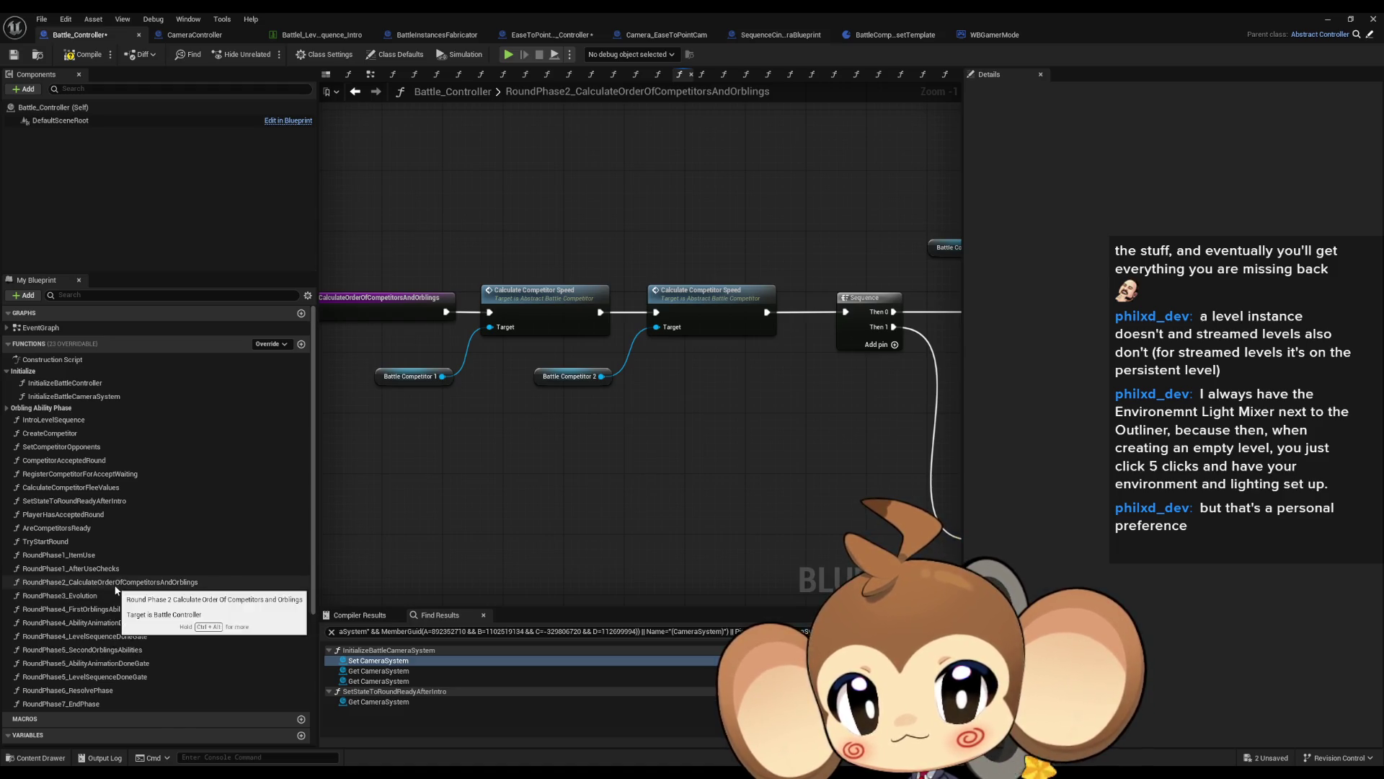
{"action": "double_click", "coordinate": [106, 556]}
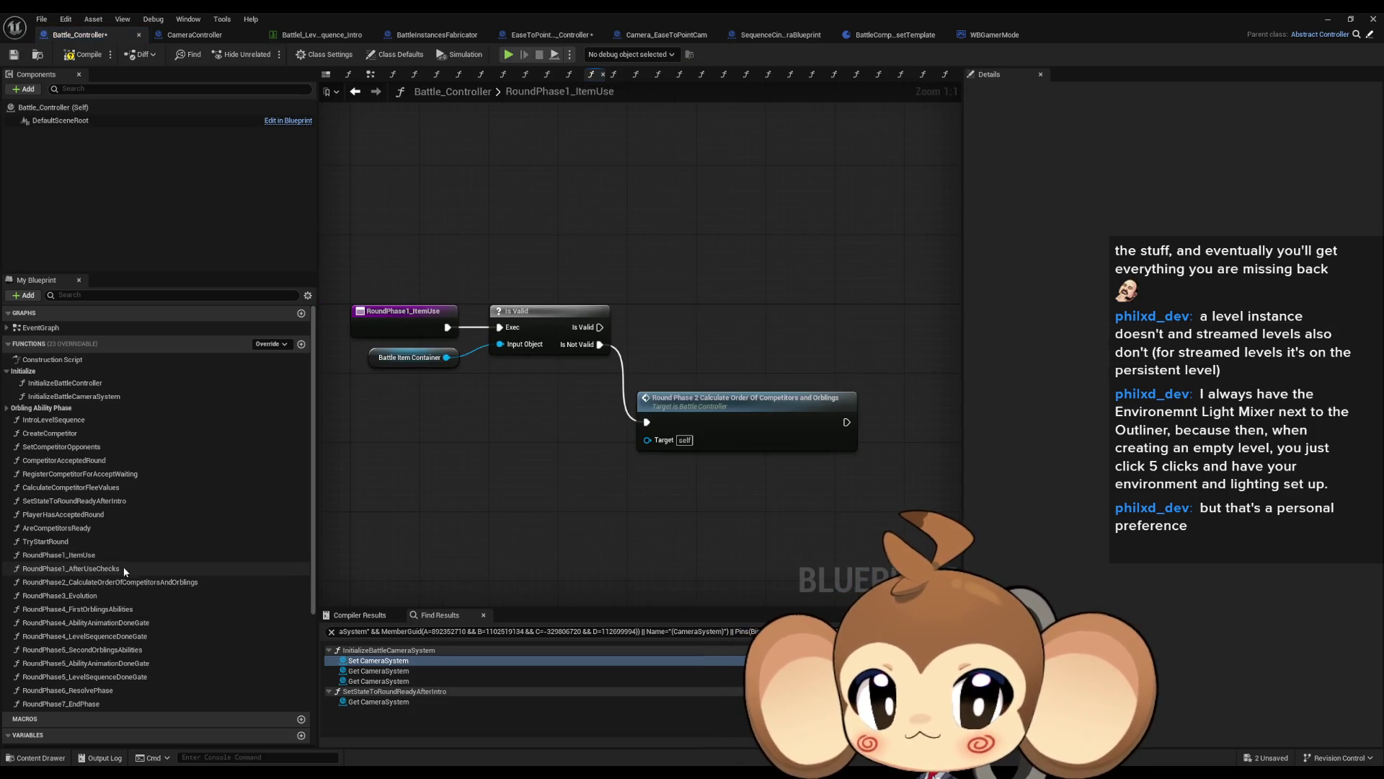
Step: Find references to RoundPhase1_ItemUse and go to its call in TryStartRound's round start logic
{"action": "right_click", "coordinate": [395, 315]}
{"action": "mouse_move", "coordinate": [433, 429]}
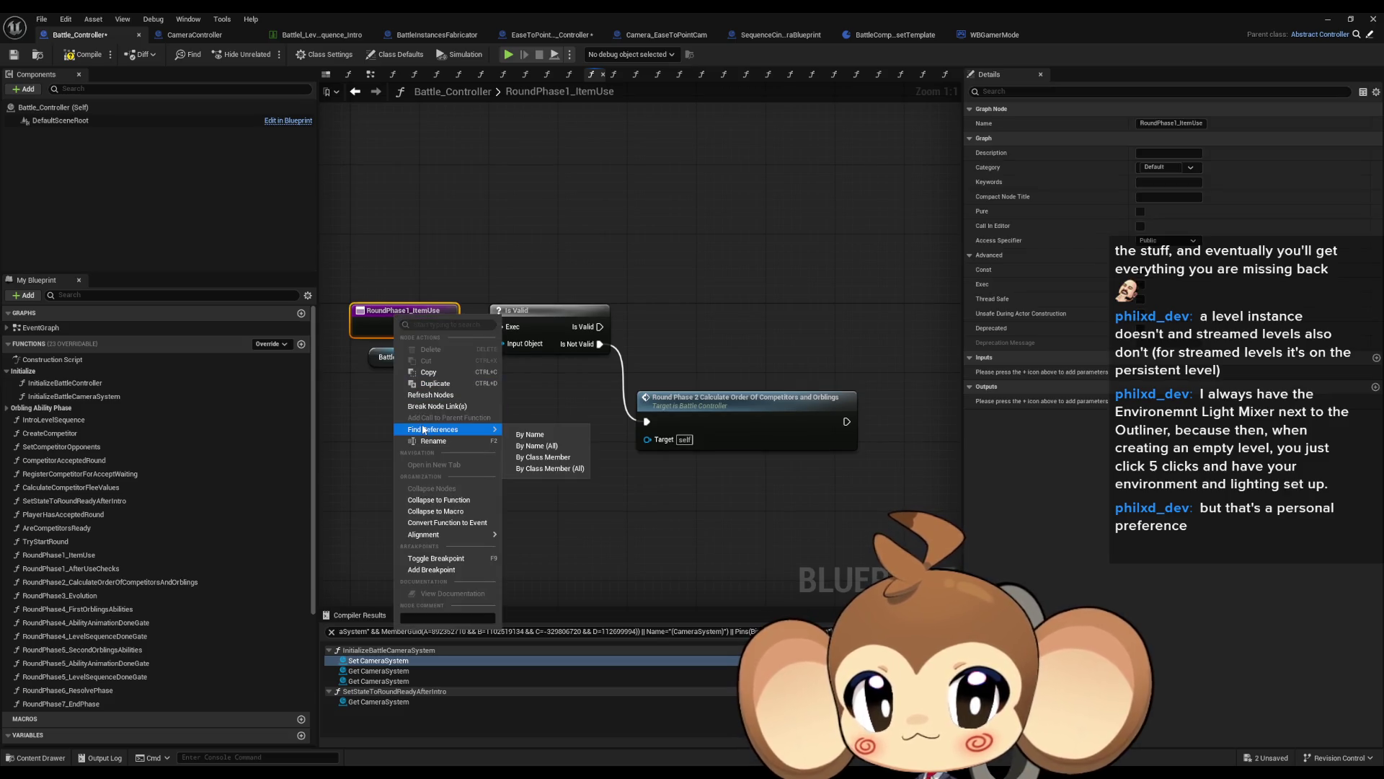
{"action": "left_click", "coordinate": [555, 451]}
{"action": "left_click", "coordinate": [389, 661]}
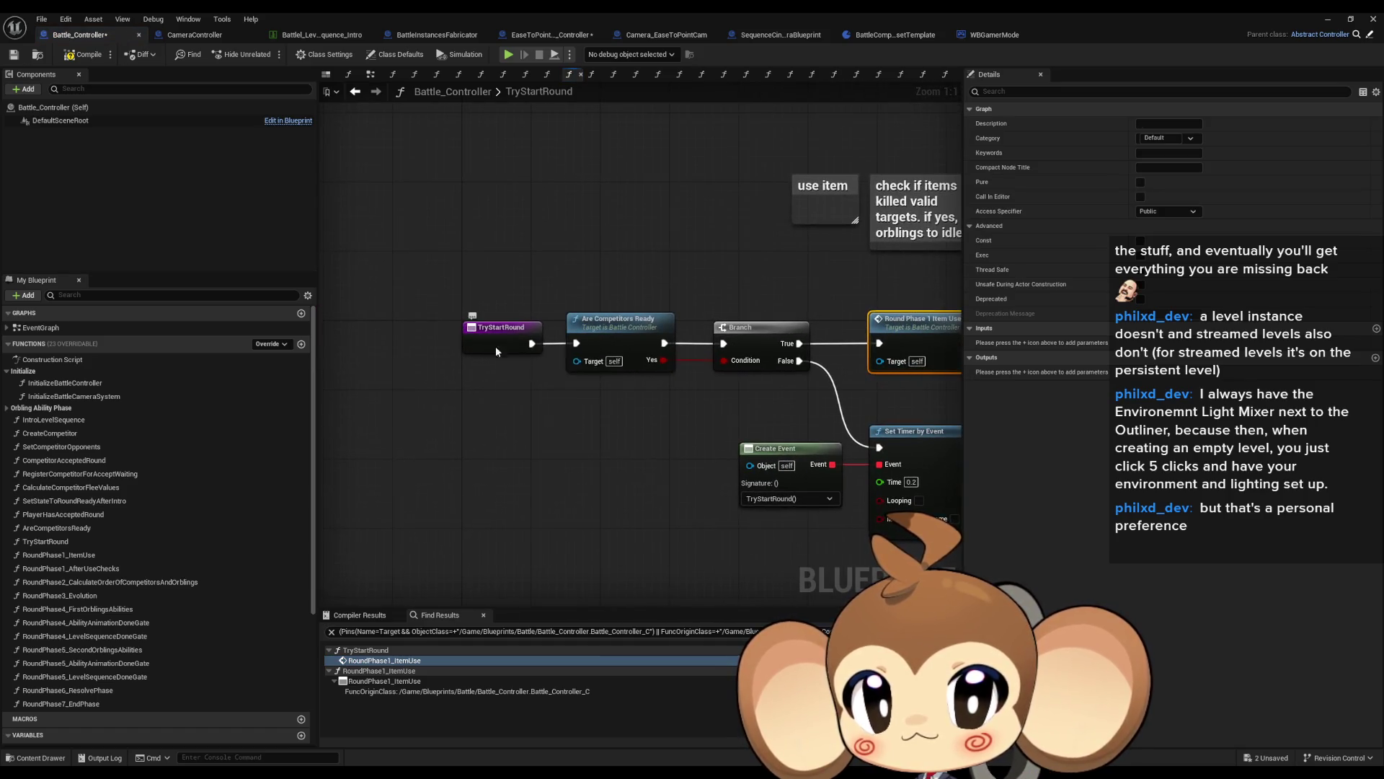
{"action": "scroll", "coordinate": [496, 351], "scroll_direction": "down", "scroll_amount": 3}
{"action": "left_click_drag", "start_coordinate": [471, 189], "coordinate": [749, 349]}
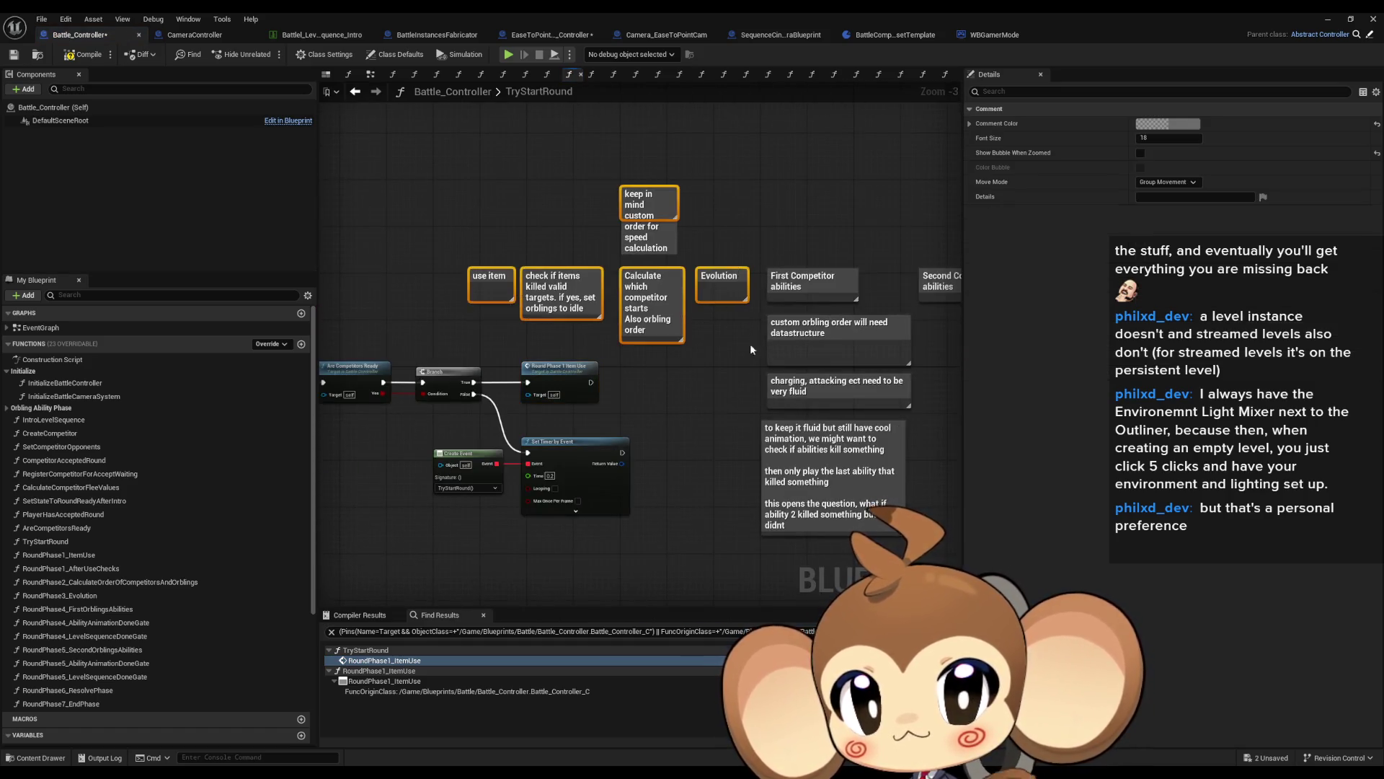
{"action": "scroll", "coordinate": [647, 331], "scroll_direction": "down", "scroll_amount": 4}
{"action": "scroll", "coordinate": [634, 356], "scroll_direction": "up", "scroll_amount": 5}
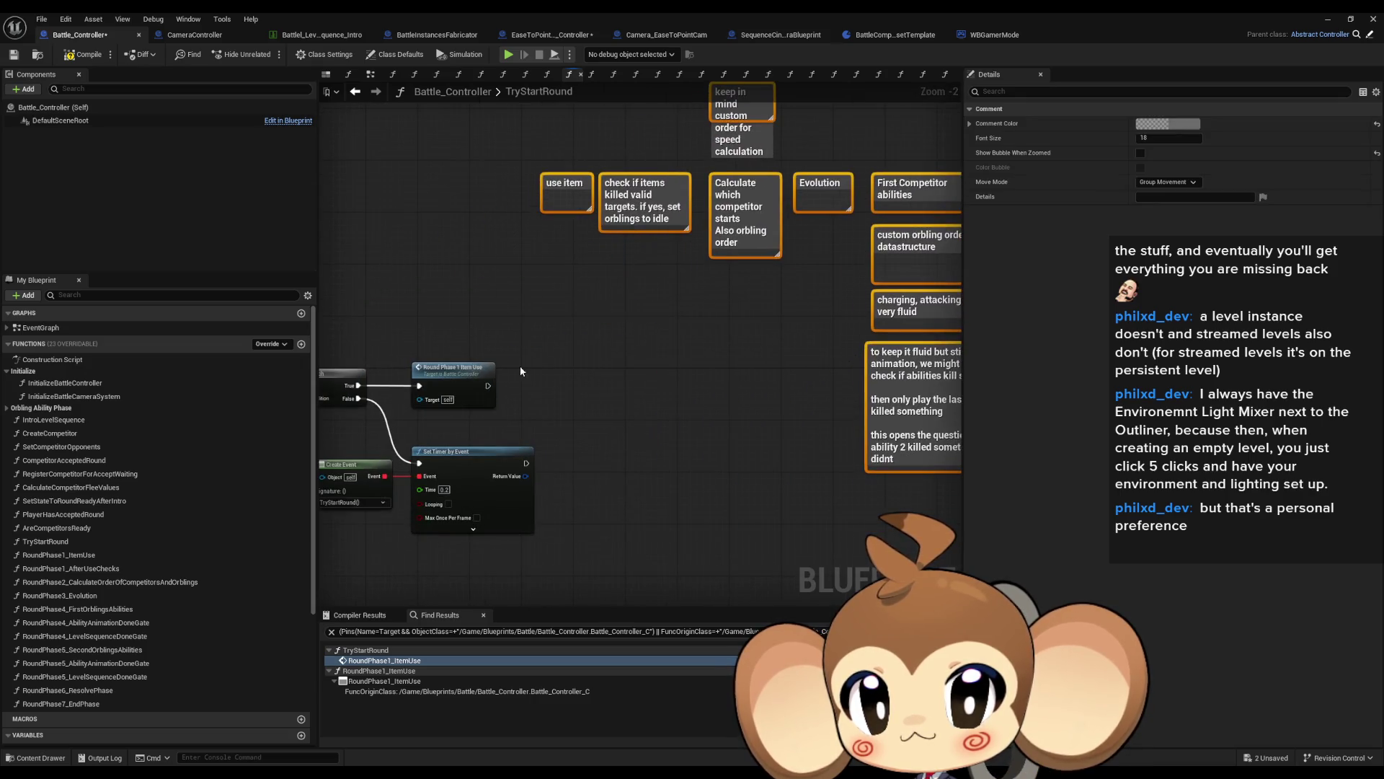
{"action": "left_click_drag", "start_coordinate": [520, 372], "coordinate": [697, 371]}
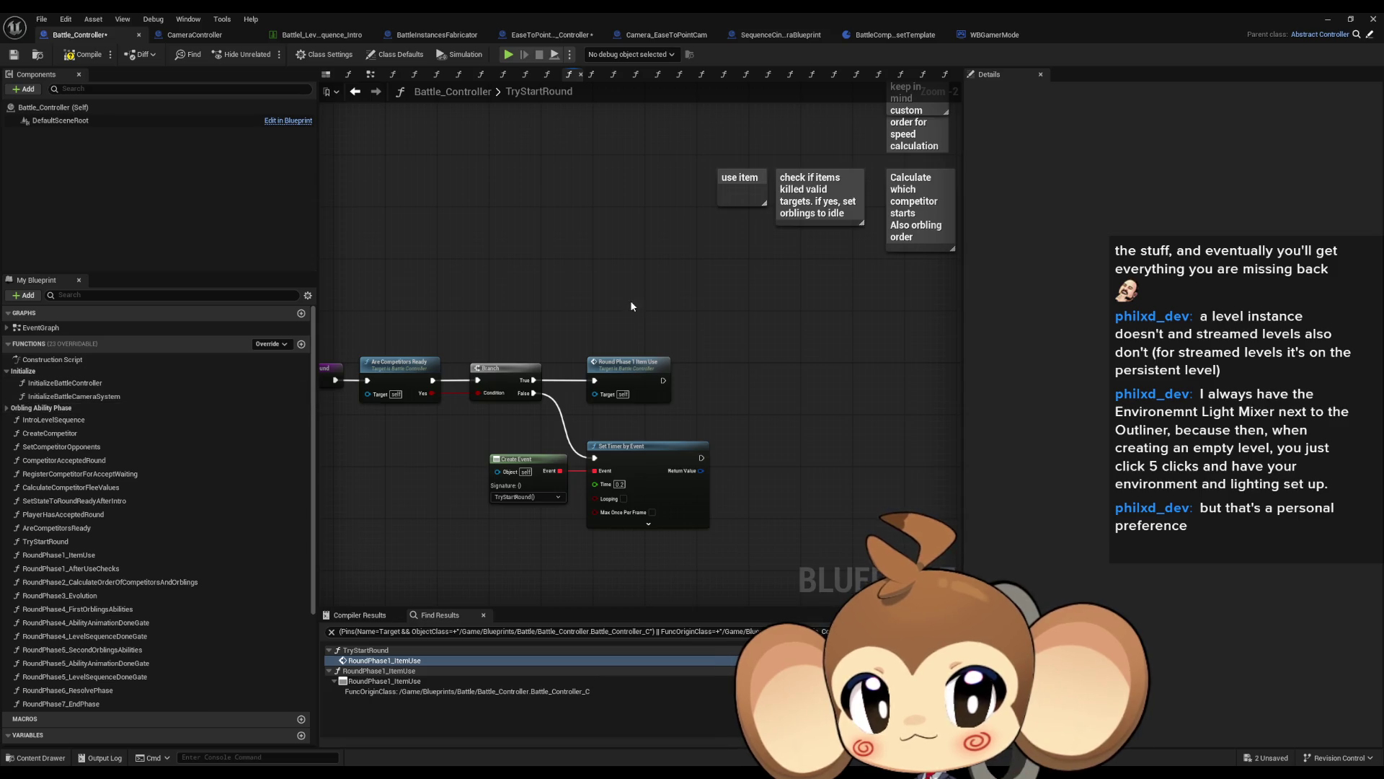
{"action": "scroll", "coordinate": [145, 577], "scroll_direction": "down", "scroll_amount": 5}
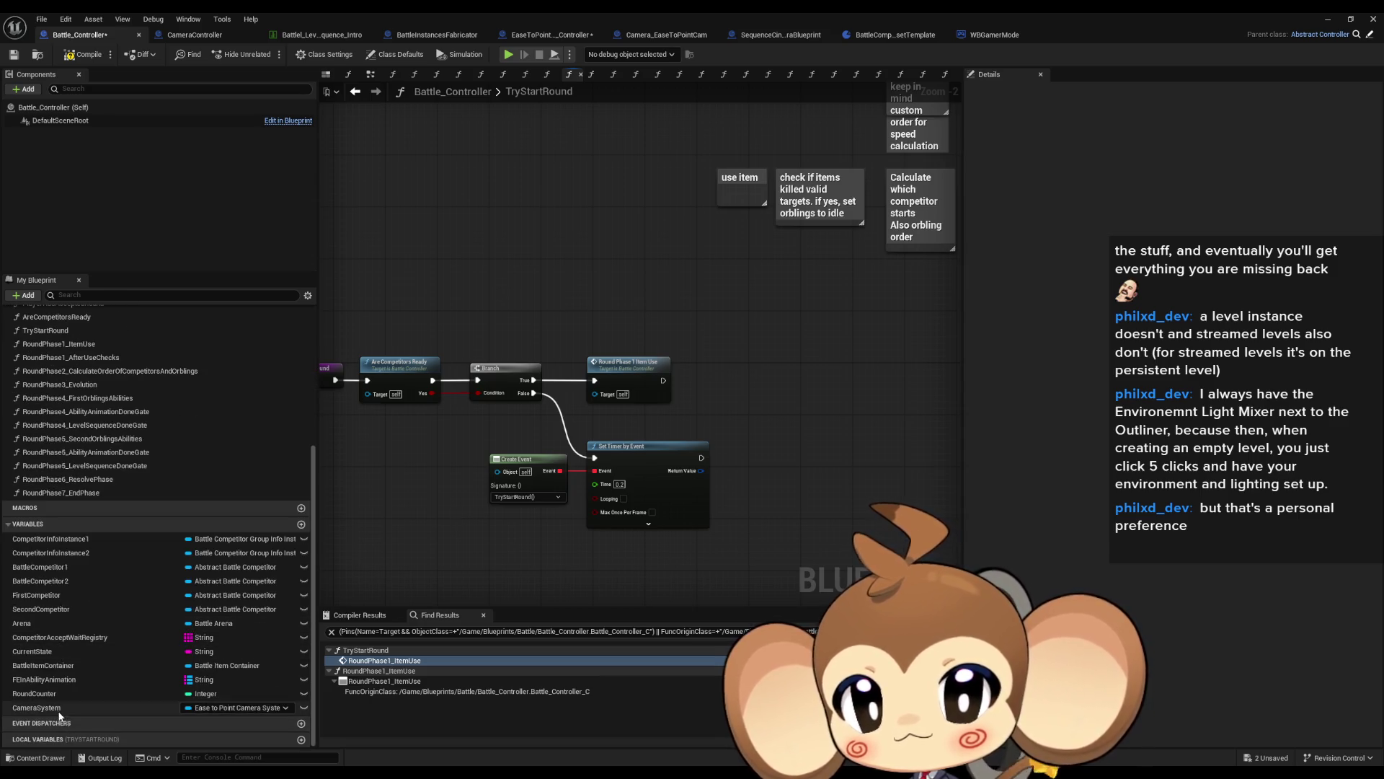
Step: Add a Camera System Teleport Camera to Destination and Stop Loop call before Round Phase 1 Item Use
{"action": "mouse_move", "coordinate": [36, 707]}
{"action": "left_mouse_down"}
{"action": "mouse_move", "coordinate": [442, 250]}
{"action": "mouse_move", "coordinate": [516, 268]}
{"action": "left_mouse_up"}
{"action": "left_click", "coordinate": [489, 275]}
{"action": "type", "text": "telep"}
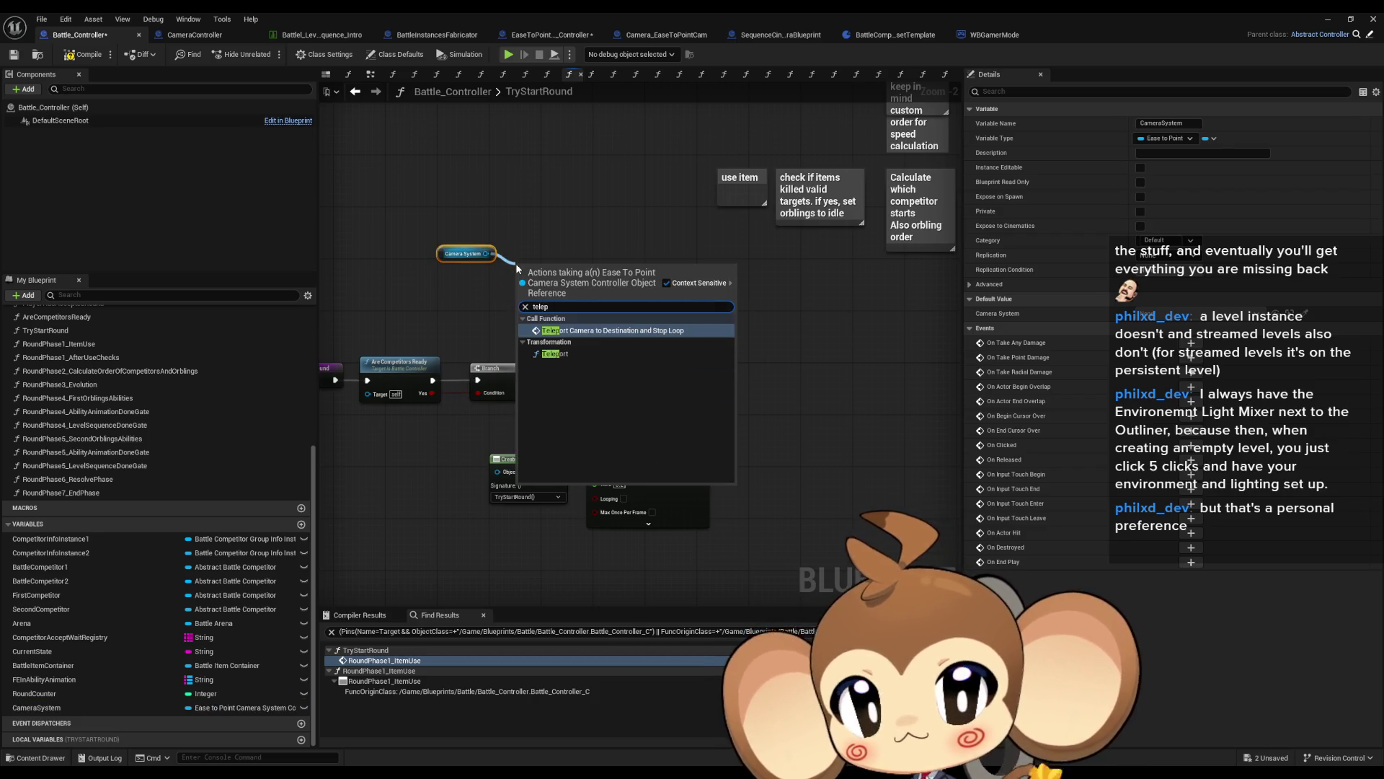
{"action": "key", "text": "Return"}
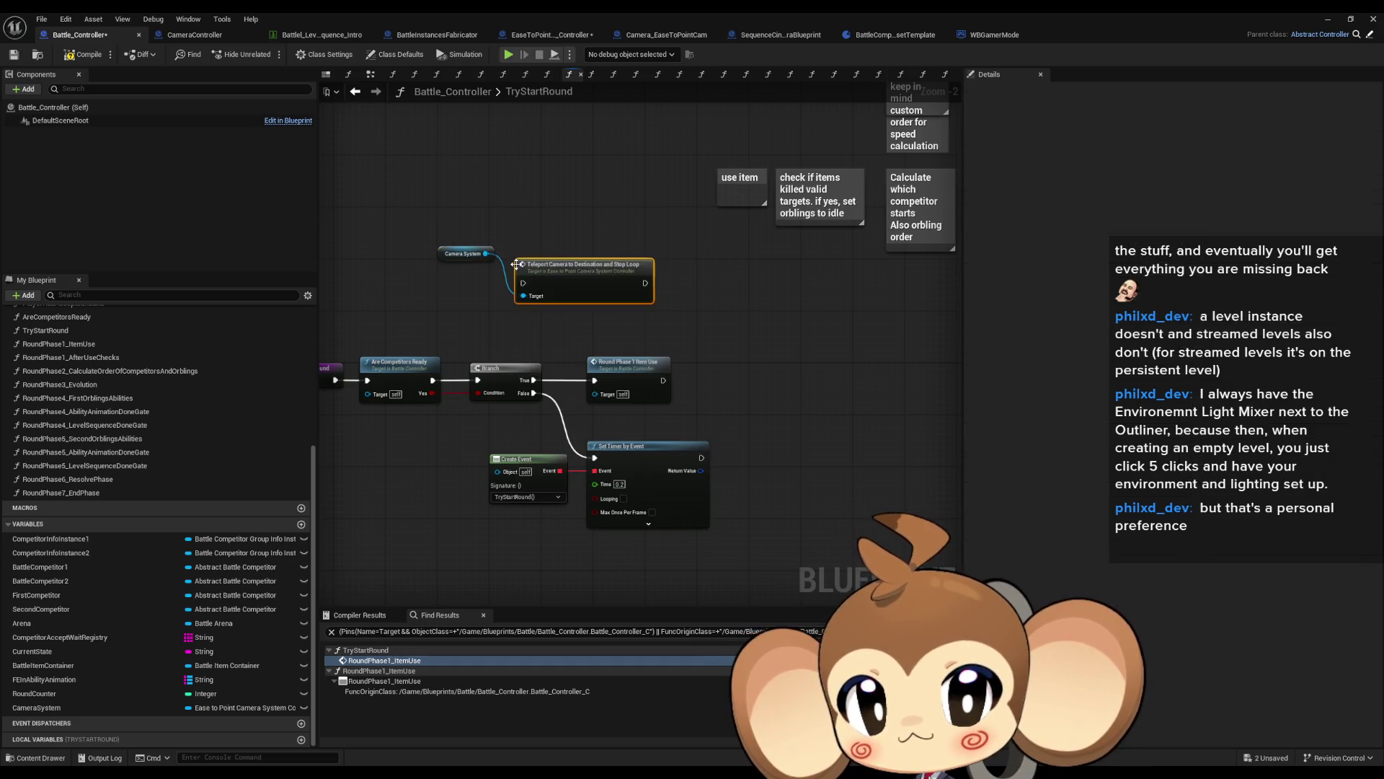
{"action": "scroll", "coordinate": [523, 294], "scroll_direction": "up", "scroll_amount": 2}
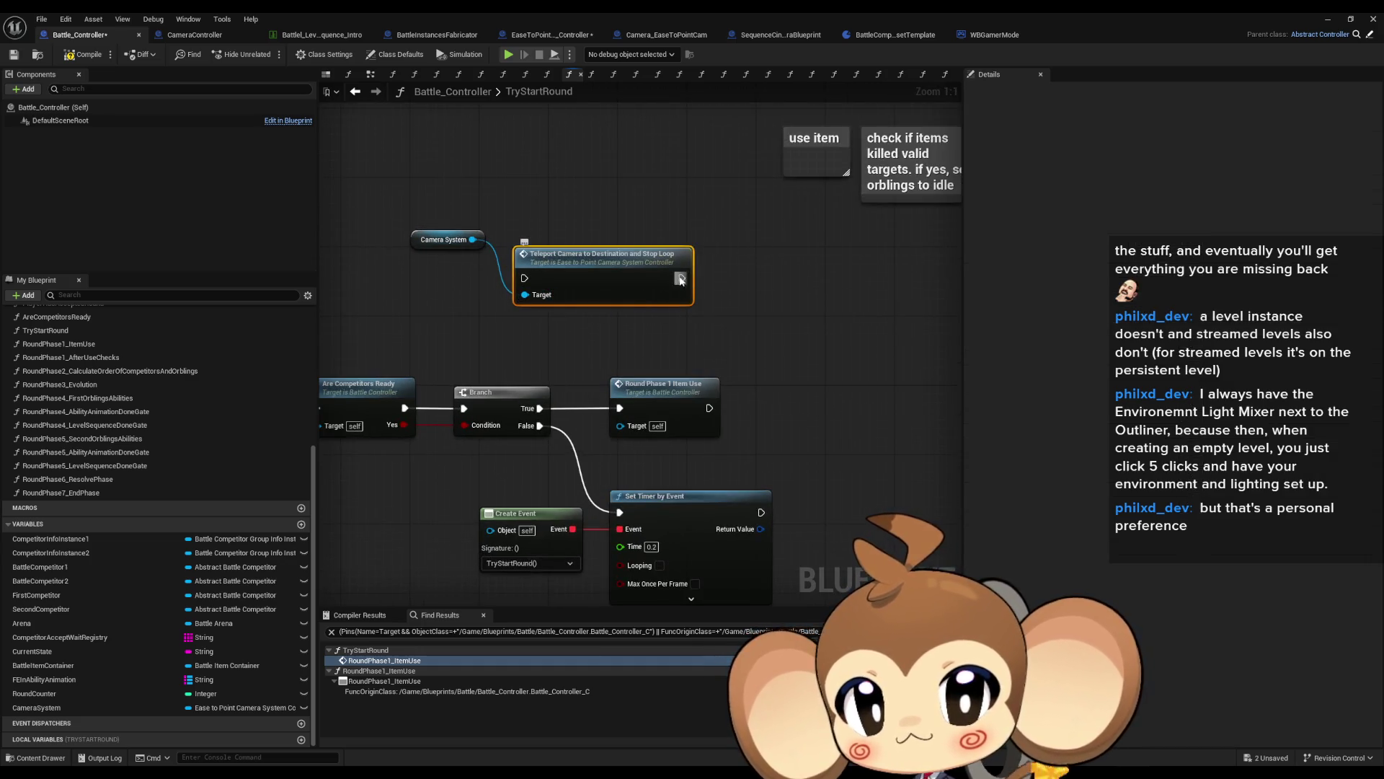
{"action": "mouse_move", "coordinate": [628, 410]}
{"action": "left_mouse_down"}
{"action": "mouse_move", "coordinate": [524, 279]}
{"action": "mouse_move", "coordinate": [759, 278]}
{"action": "left_mouse_up"}
Step: Line up the teleport, item use and Camera System nodes, then minimize the Blueprint editor
{"action": "mouse_move", "coordinate": [641, 251]}
{"action": "left_mouse_down"}
{"action": "mouse_move", "coordinate": [685, 406]}
{"action": "mouse_move", "coordinate": [699, 399]}
{"action": "left_mouse_up"}
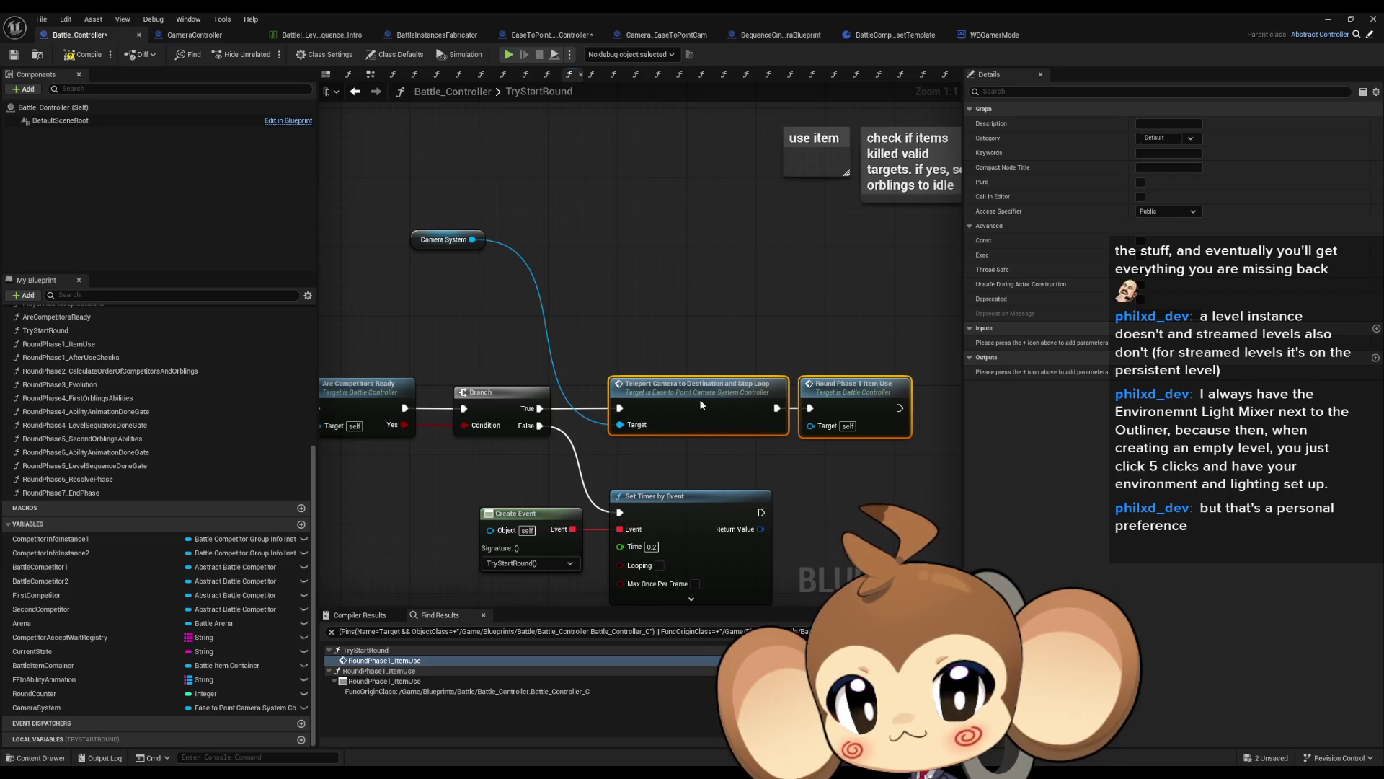
{"action": "left_click", "coordinate": [533, 267]}
{"action": "left_click_drag", "start_coordinate": [423, 241], "coordinate": [554, 310]}
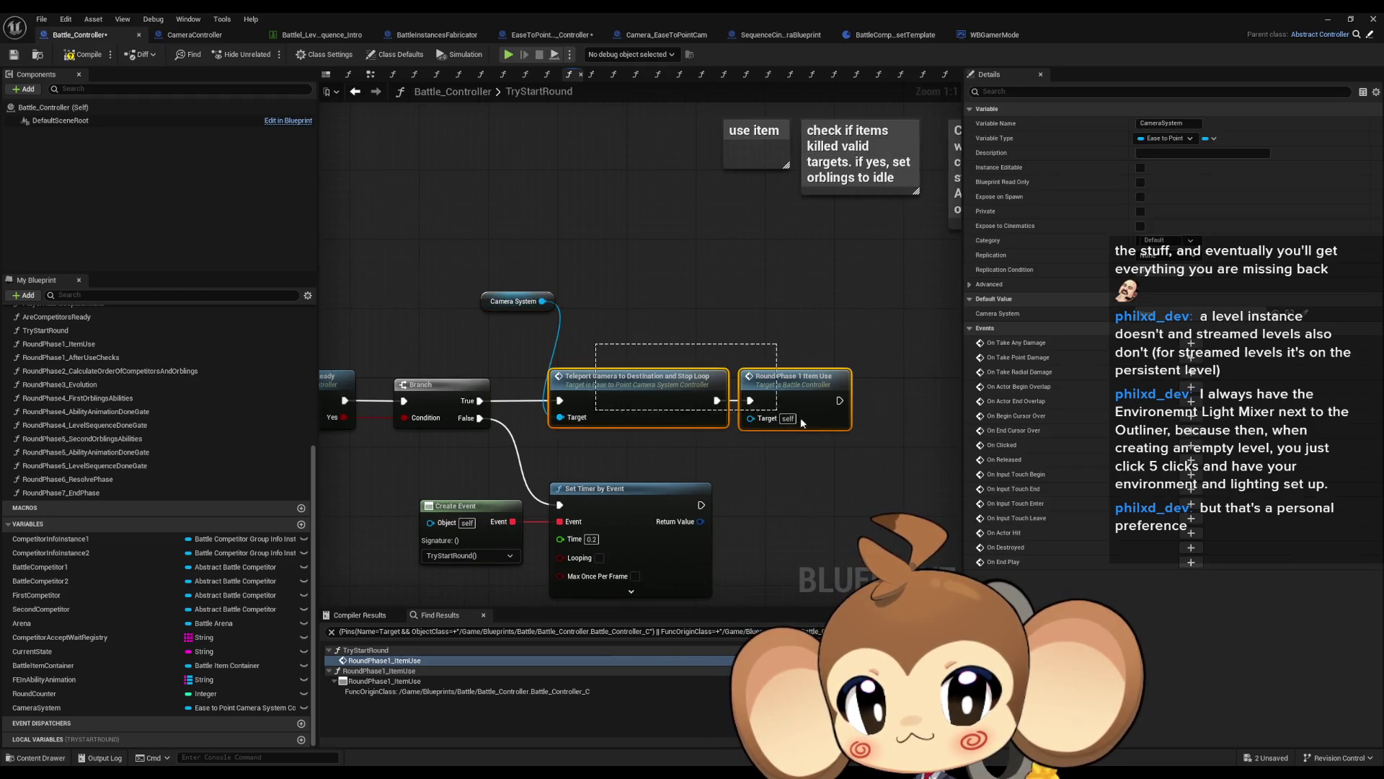
{"action": "left_click_drag", "start_coordinate": [647, 400], "coordinate": [707, 400]}
{"action": "left_click", "coordinate": [607, 335]}
{"action": "left_click_drag", "start_coordinate": [513, 300], "coordinate": [557, 430]}
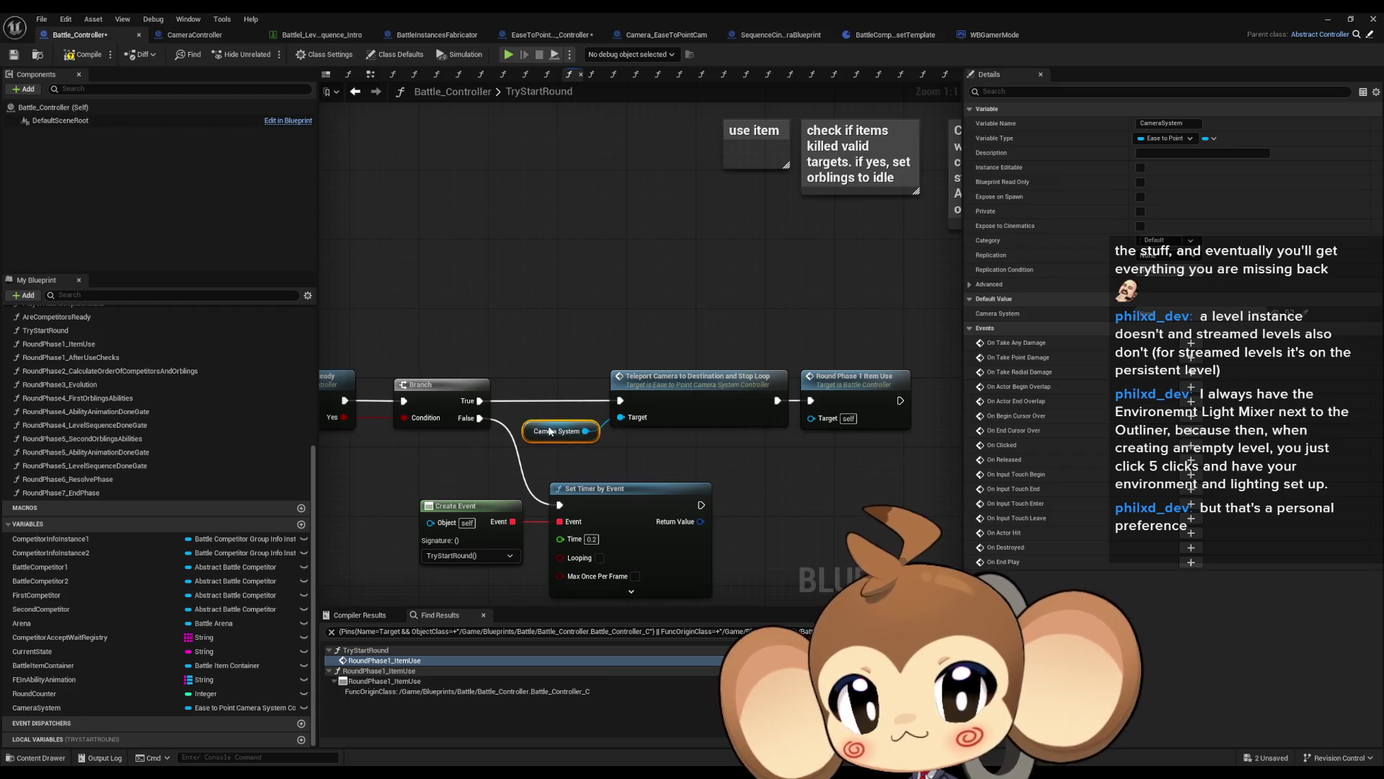
{"action": "left_click", "coordinate": [551, 279]}
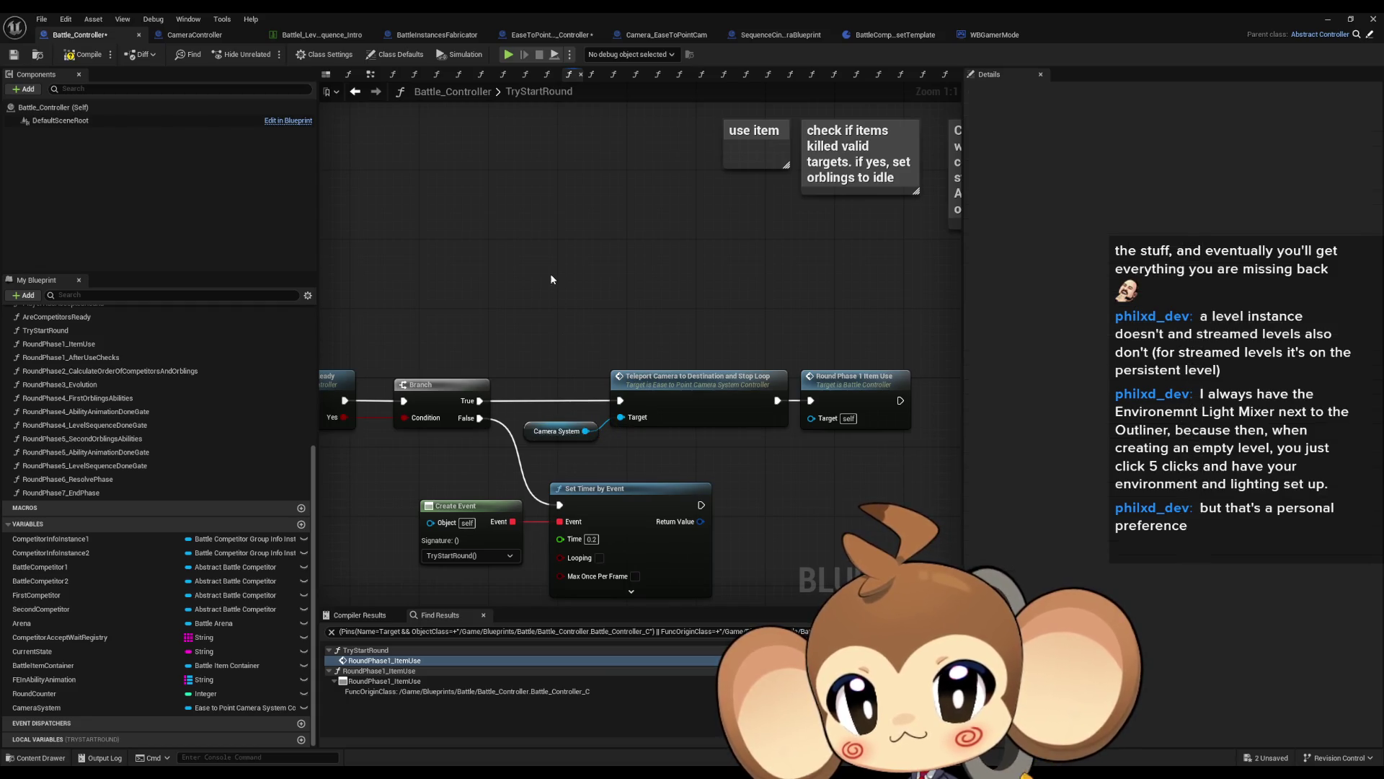
{"action": "left_click", "coordinate": [1326, 18]}
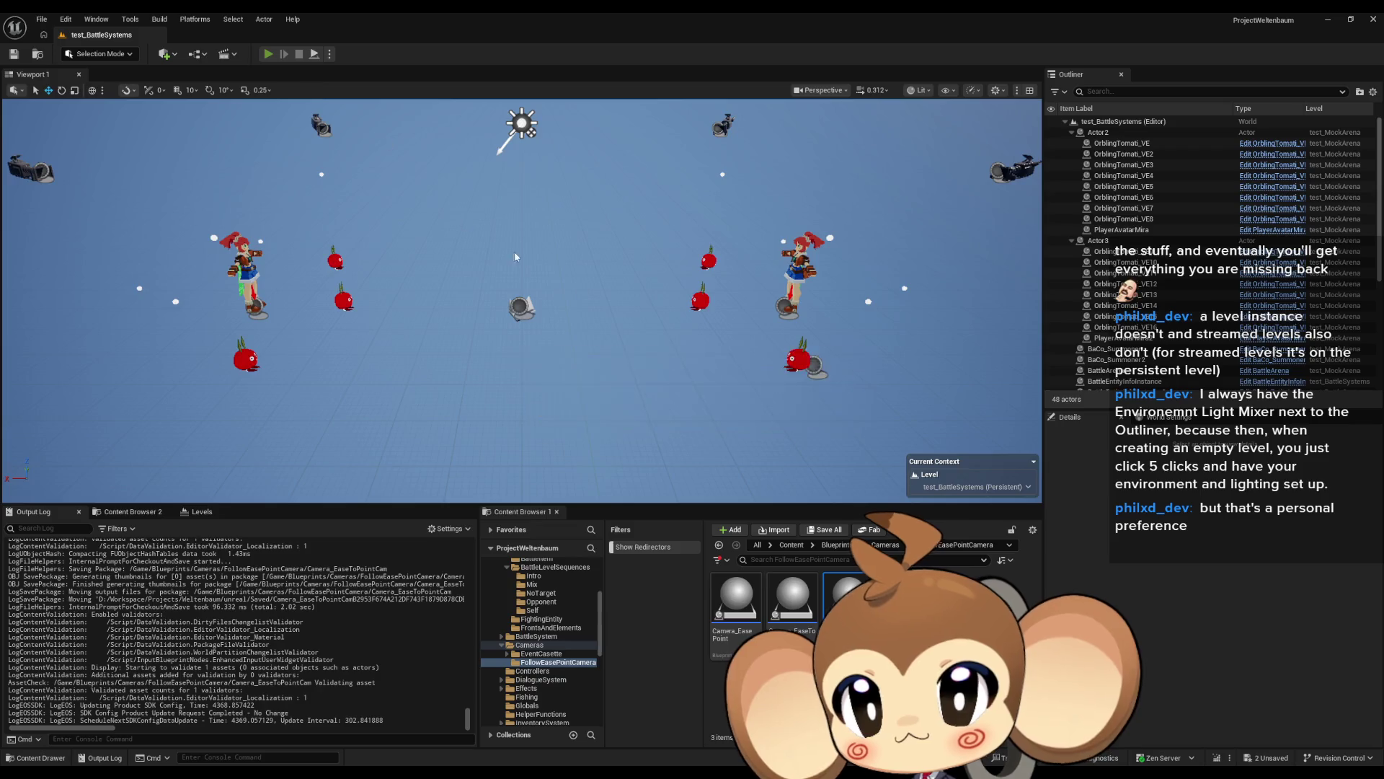
Step: Run the battle level in play-in-editor three times, then return to the Battle_Controller window
{"action": "key", "text": "alt+p"}
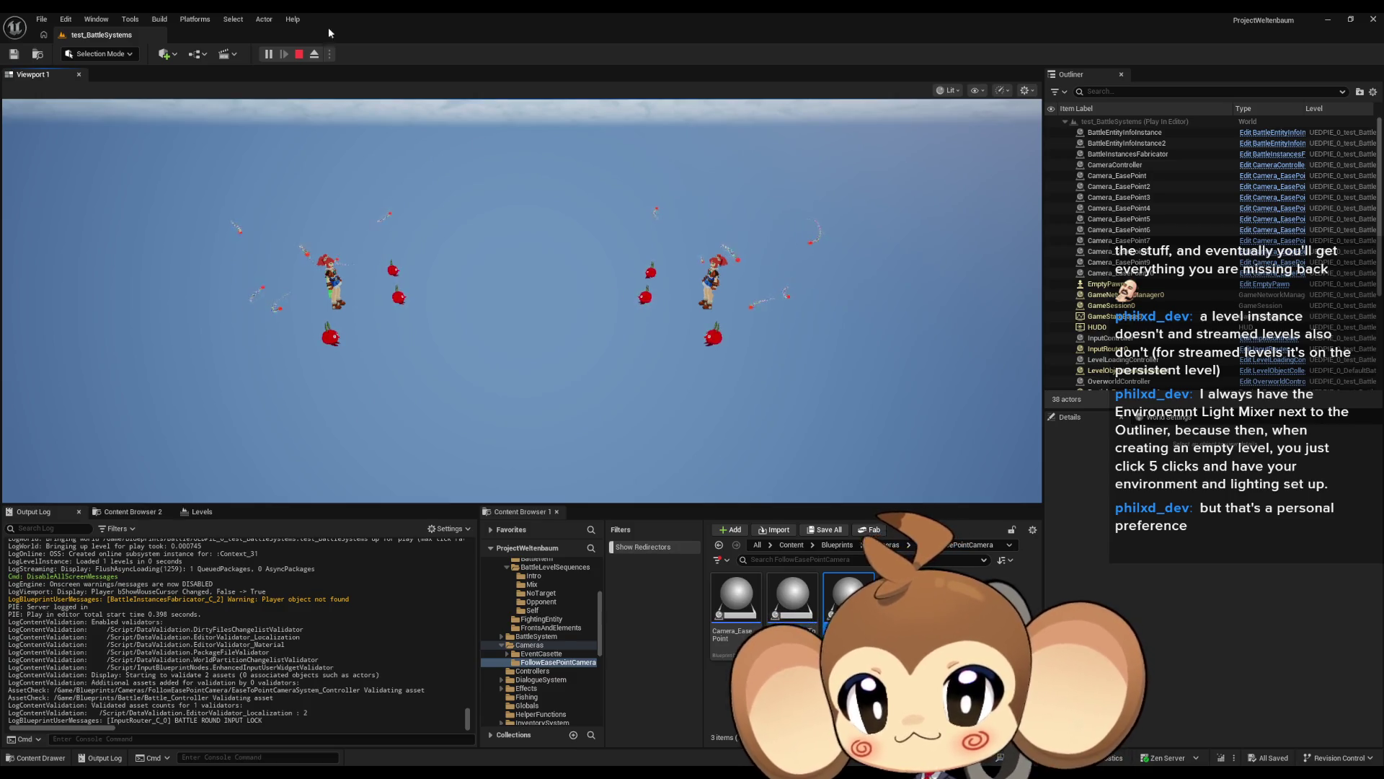
{"action": "left_click", "coordinate": [299, 54]}
{"action": "left_click", "coordinate": [268, 54]}
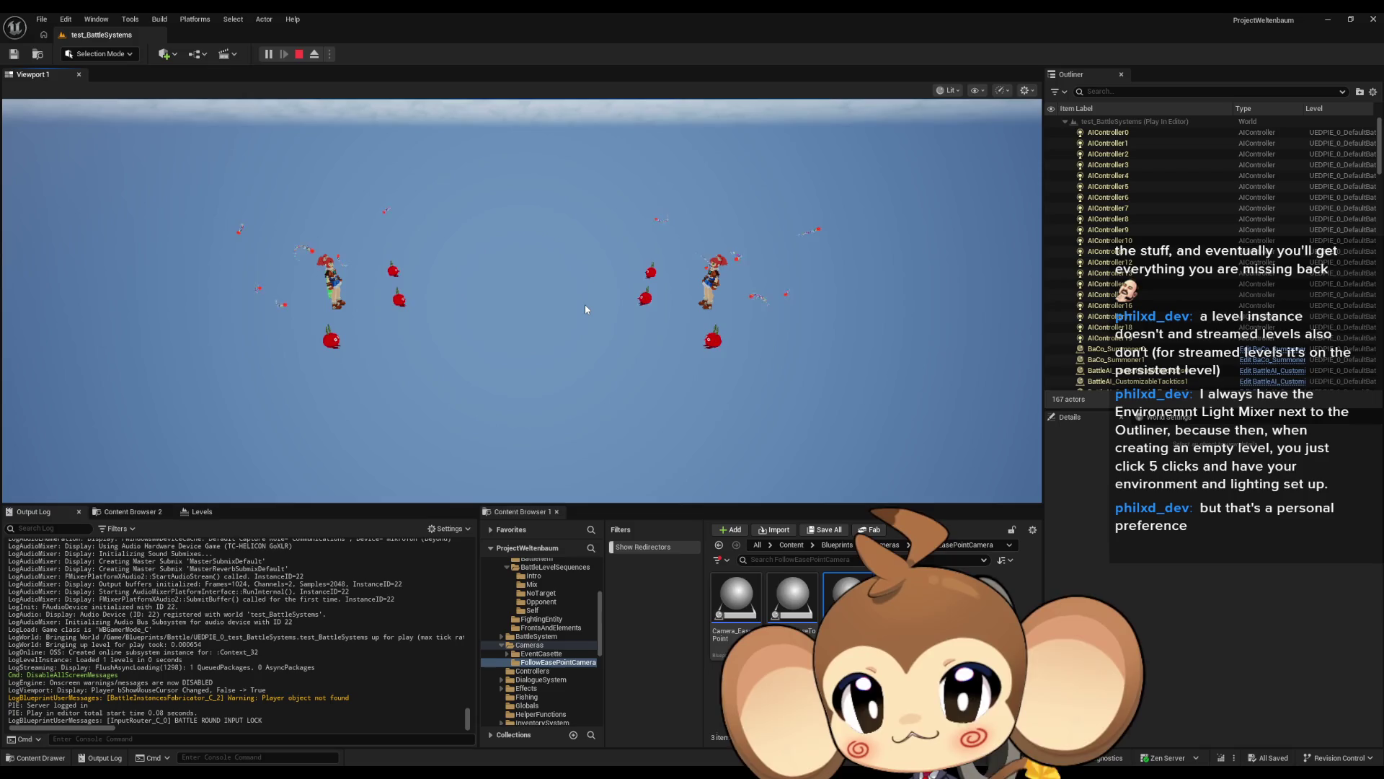
{"action": "left_click", "coordinate": [300, 54]}
{"action": "left_click", "coordinate": [269, 55]}
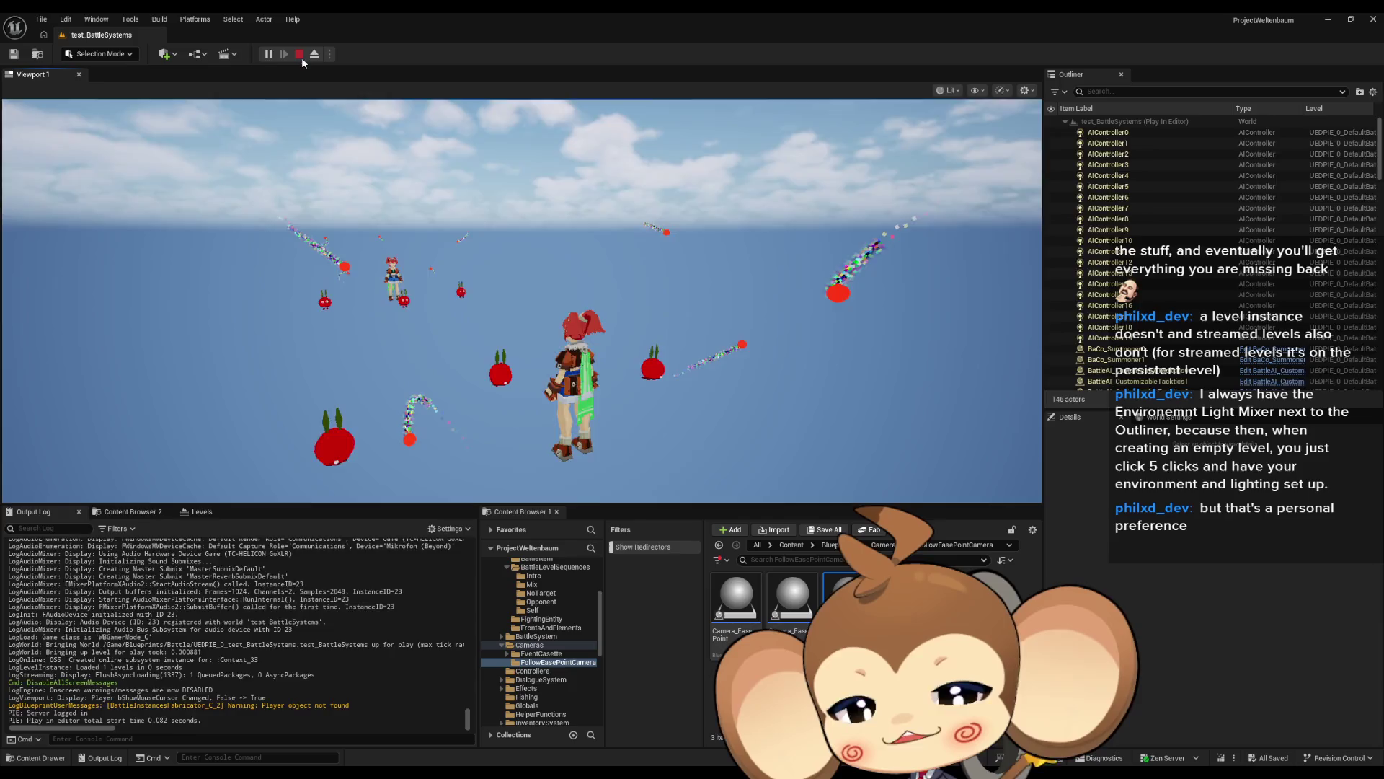
{"action": "left_click", "coordinate": [301, 57]}
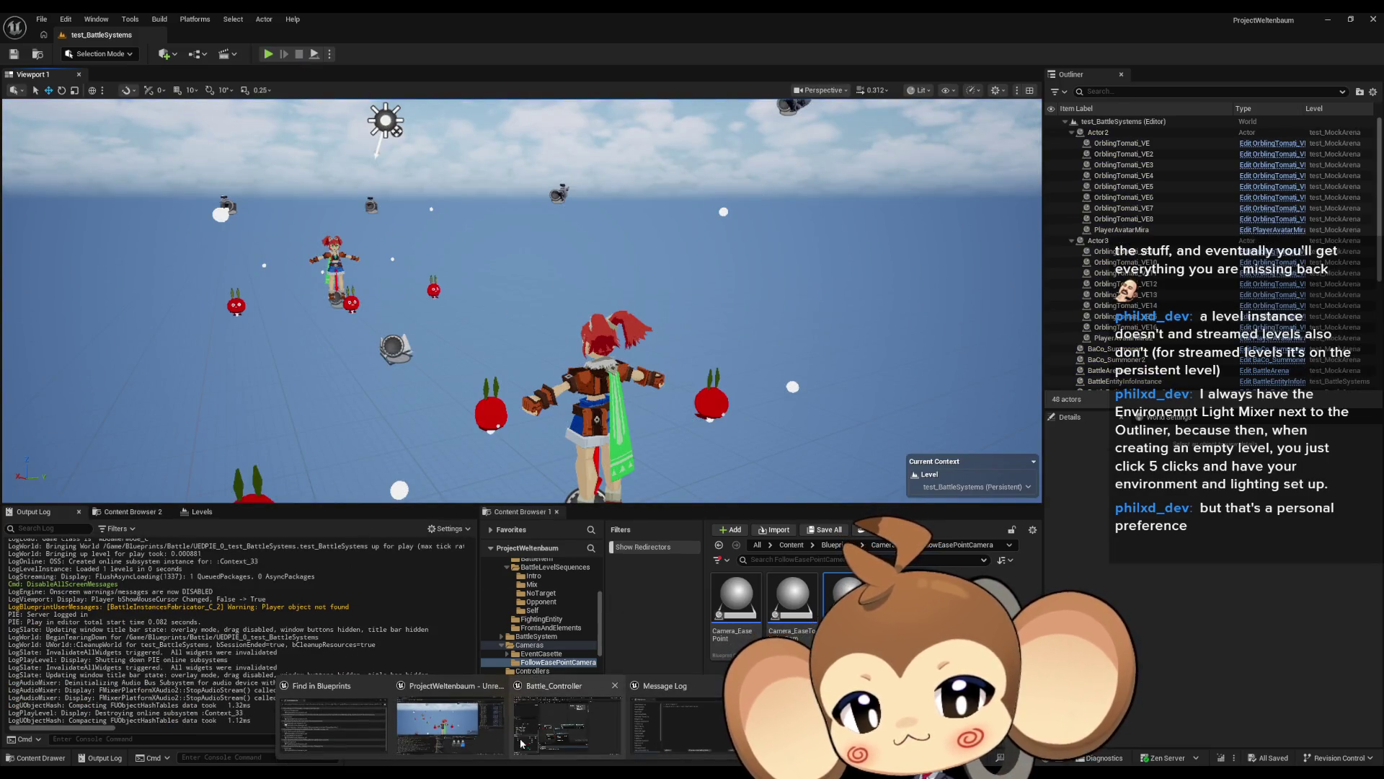
{"action": "left_click", "coordinate": [543, 721]}
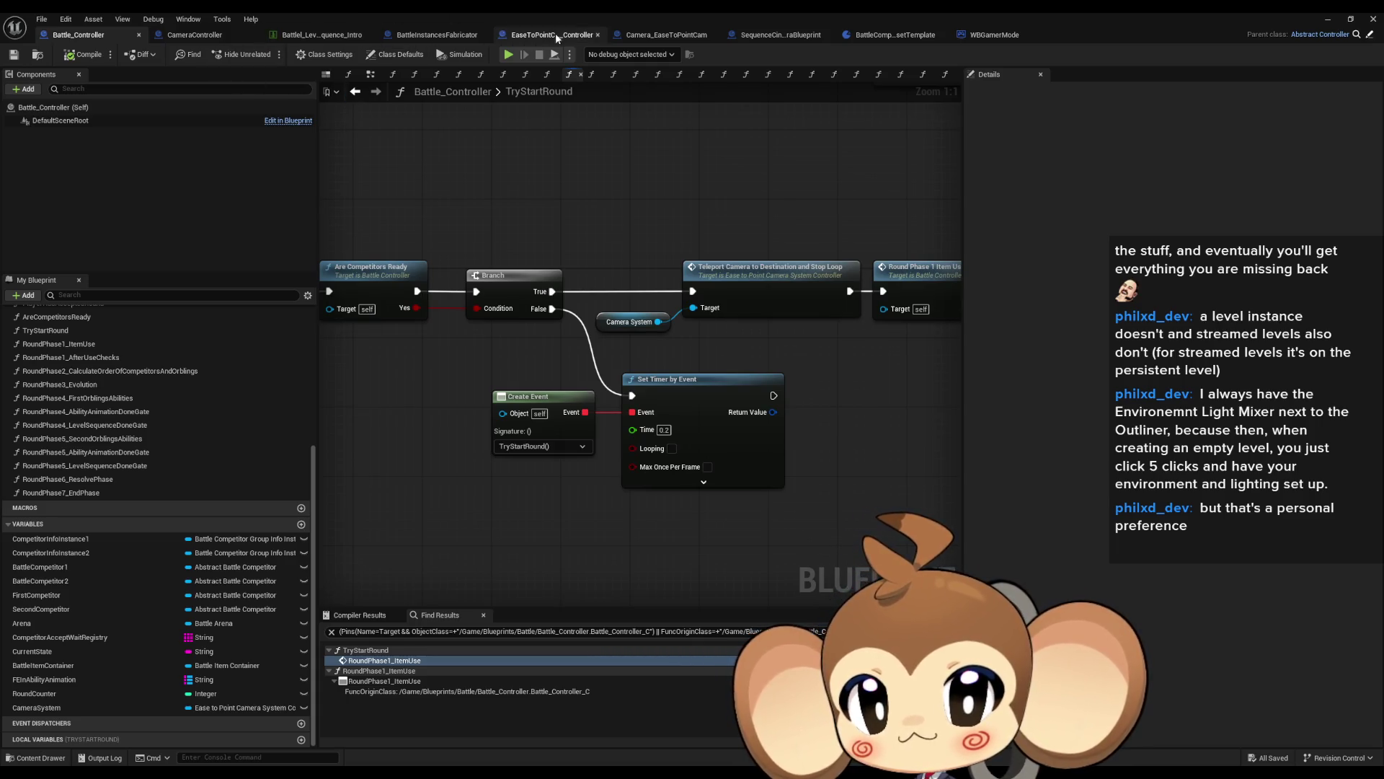
Step: Glance at the camera teleport function, then open the controller's StartSwitchTimer function graph
{"action": "left_click", "coordinate": [656, 34]}
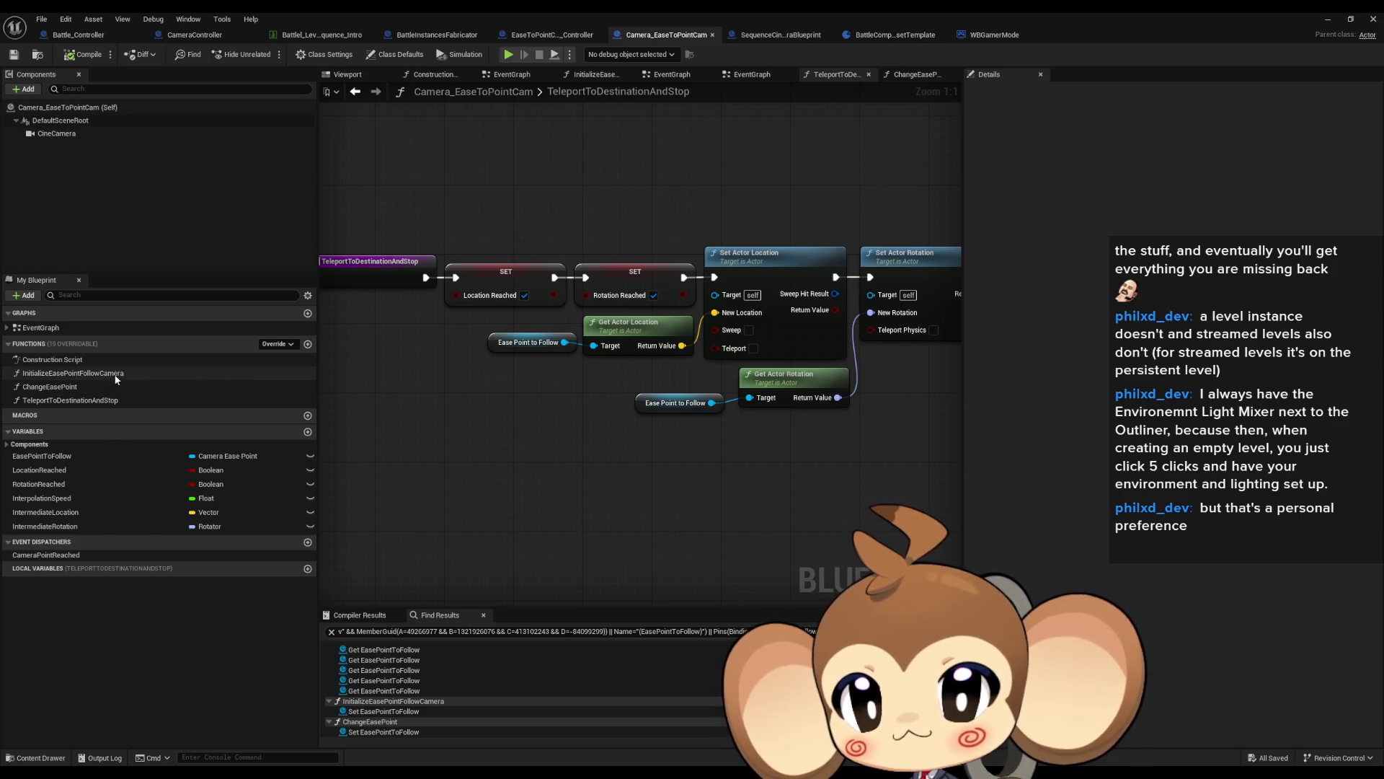
{"action": "left_click", "coordinate": [579, 36]}
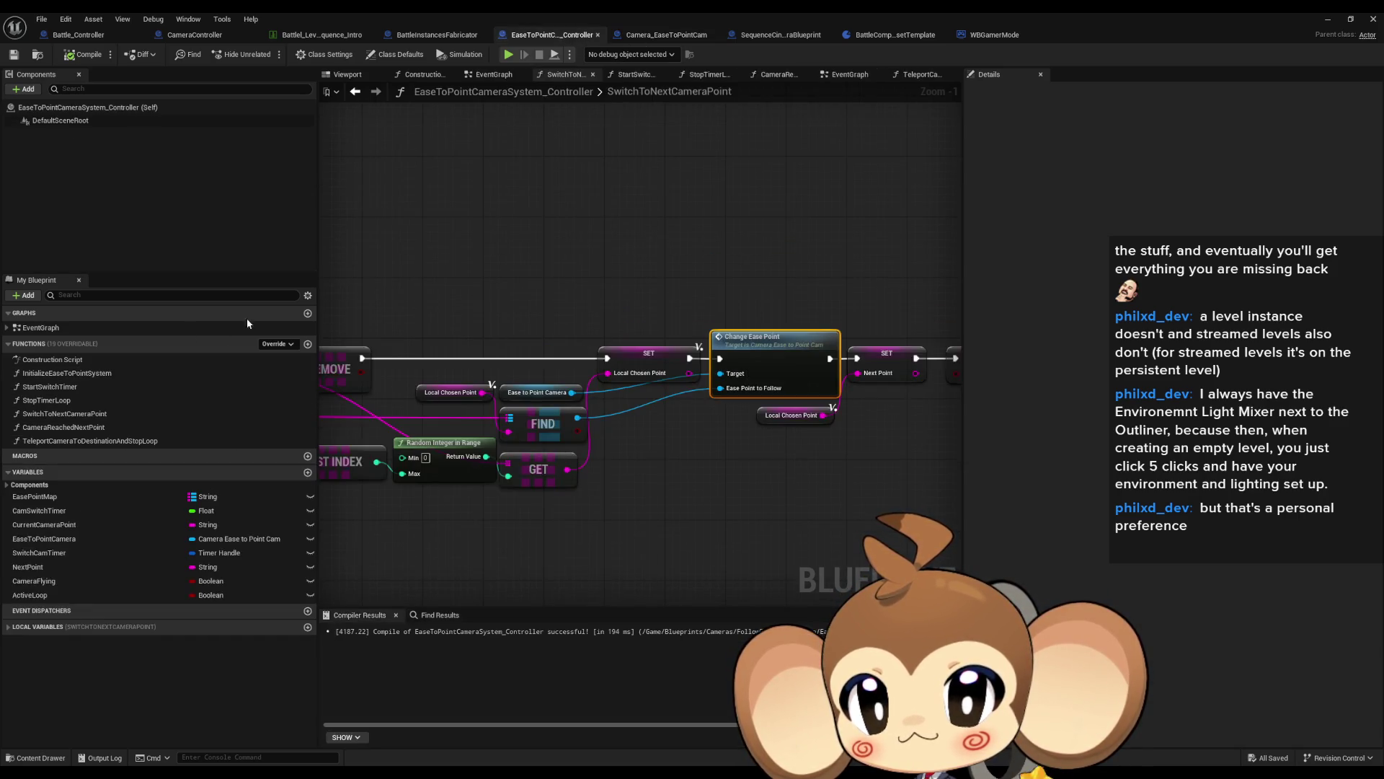
{"action": "double_click", "coordinate": [76, 387]}
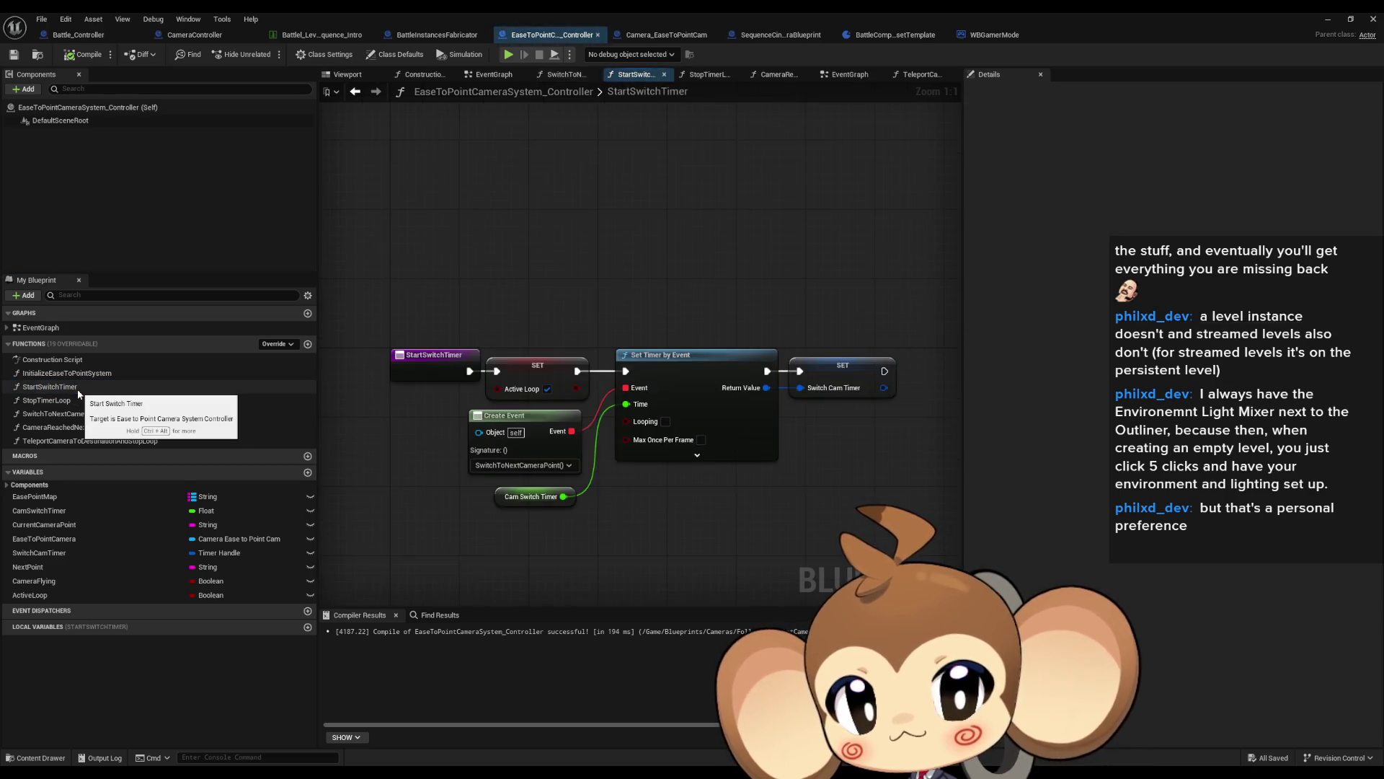
{"action": "right_click", "coordinate": [78, 393]}
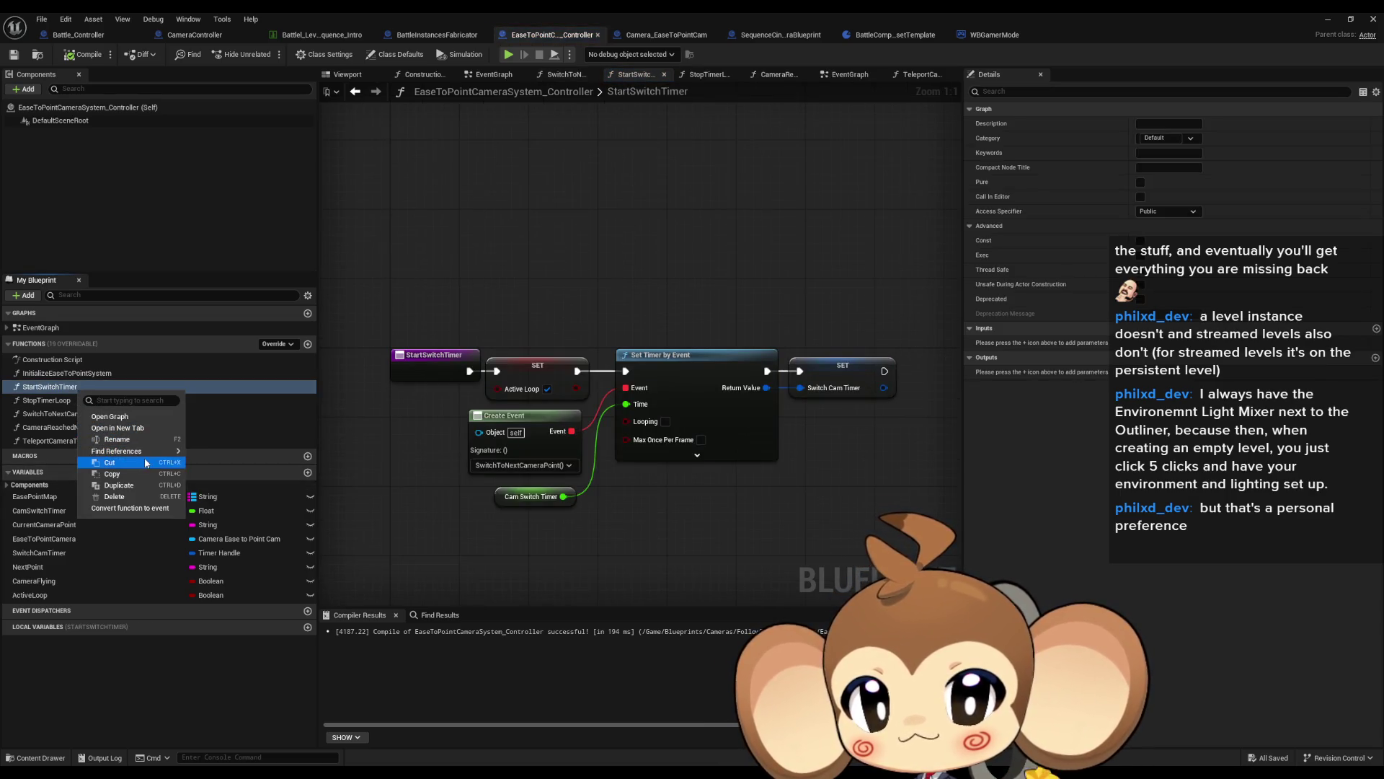
{"action": "left_click", "coordinate": [221, 488]}
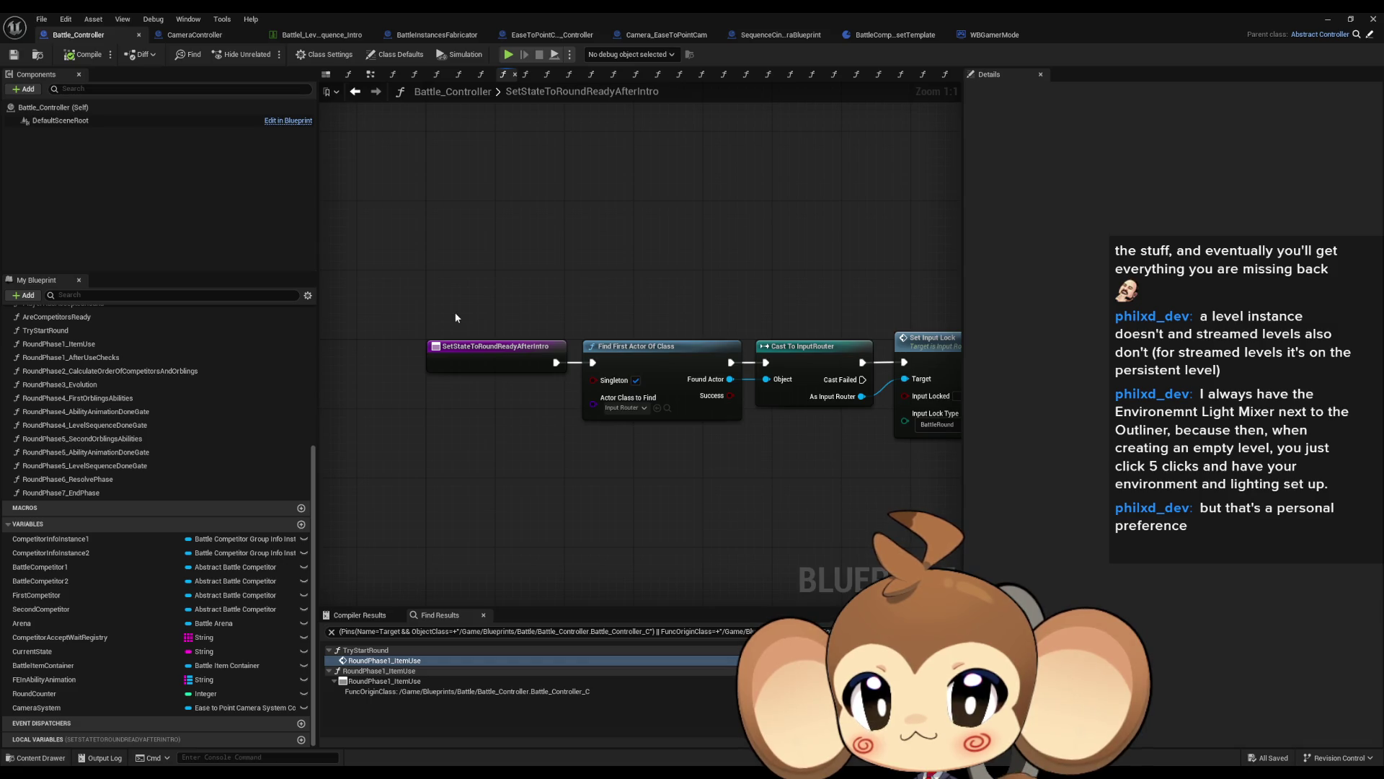
{"action": "left_click_drag", "start_coordinate": [456, 313], "coordinate": [88, 313]}
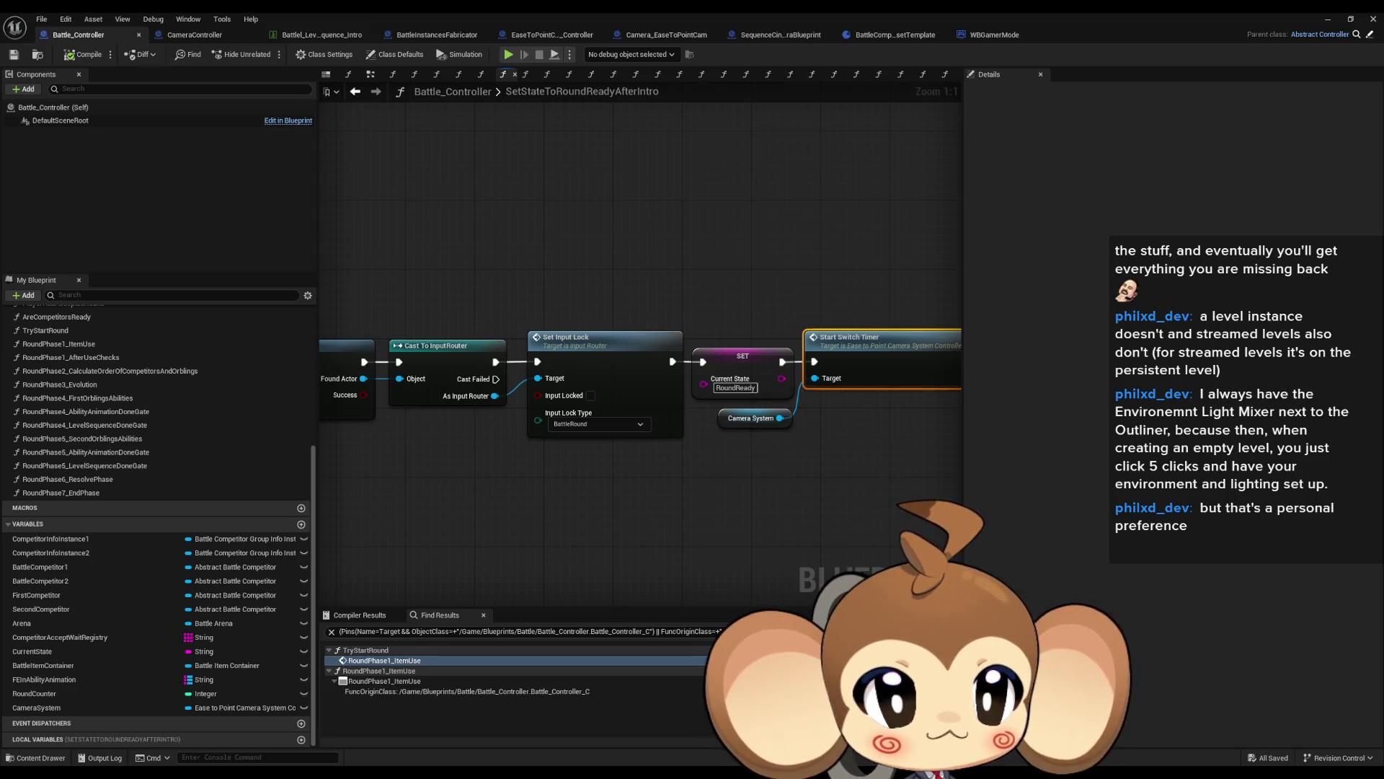
Step: Add a breakpoint to the Start Switch Timer node after CameraReachedNextPoint
{"action": "left_click", "coordinate": [551, 35]}
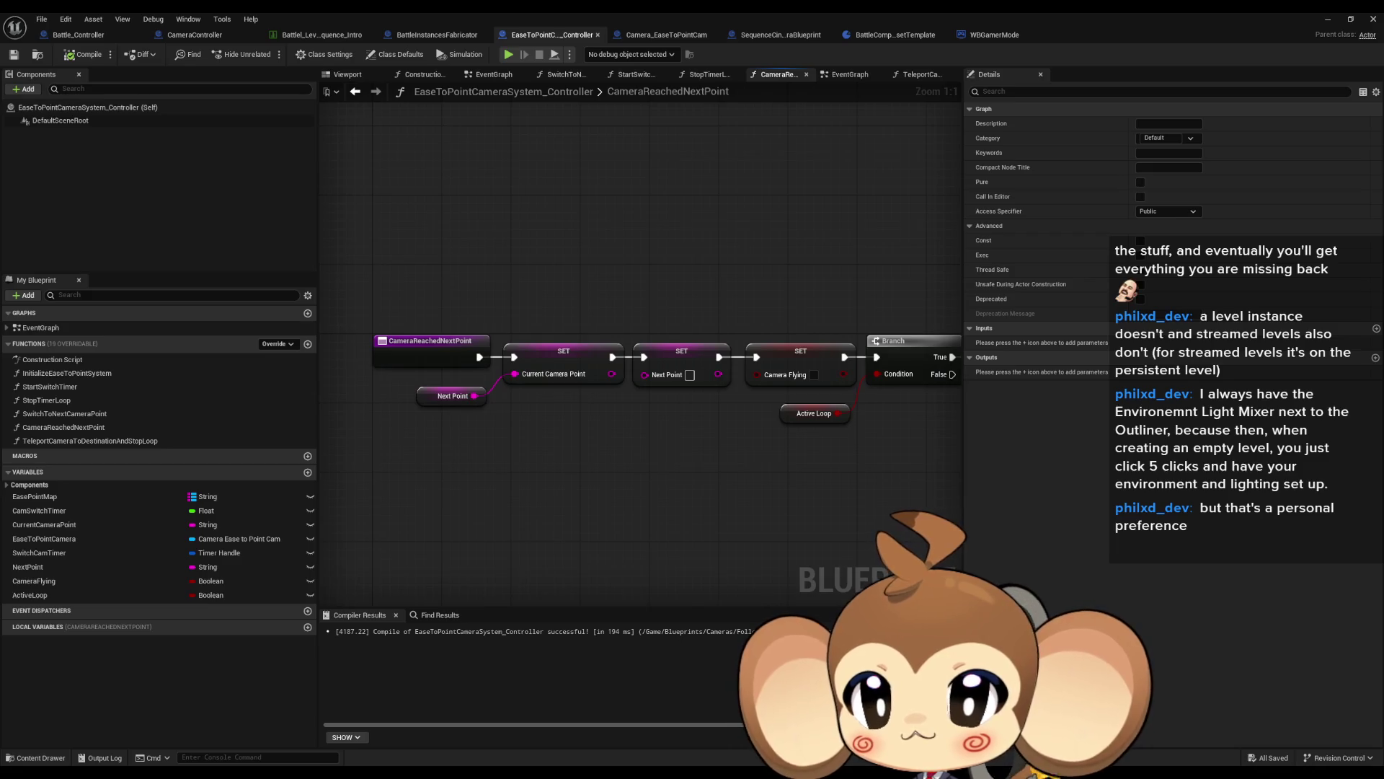
{"action": "left_click", "coordinate": [415, 350]}
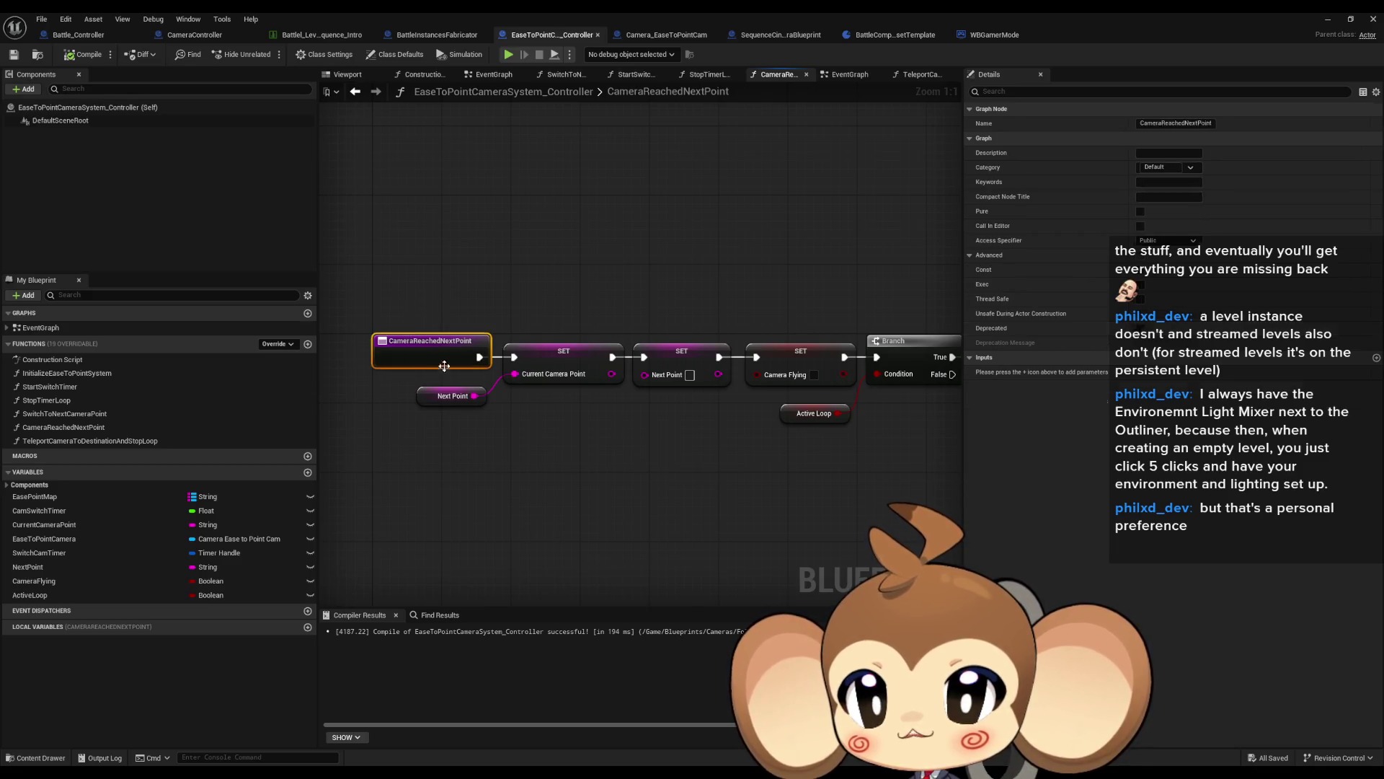
{"action": "mouse_move", "coordinate": [658, 382]}
{"action": "left_mouse_down"}
{"action": "mouse_move", "coordinate": [678, 380]}
{"action": "mouse_move", "coordinate": [597, 375]}
{"action": "left_mouse_up"}
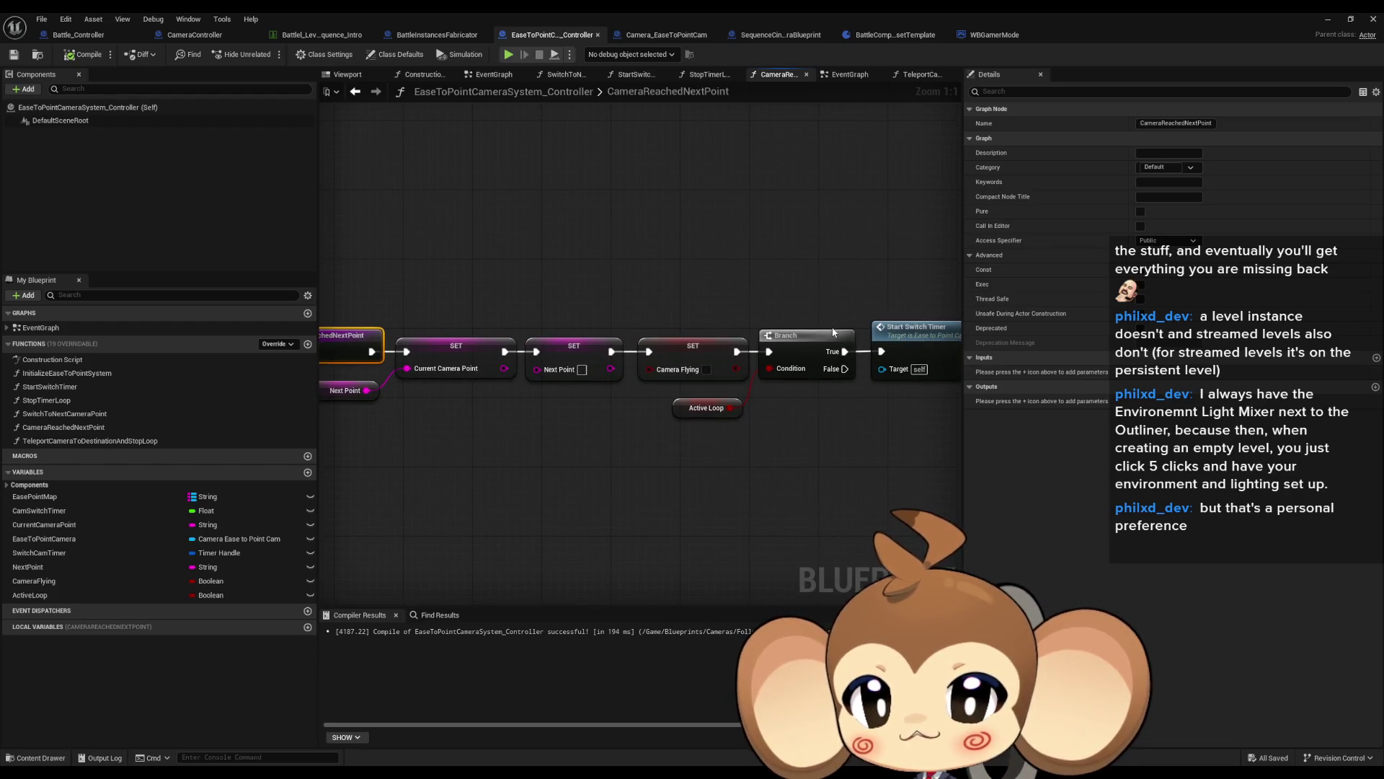
{"action": "mouse_move", "coordinate": [833, 332]}
{"action": "left_mouse_down"}
{"action": "mouse_move", "coordinate": [788, 319]}
{"action": "mouse_move", "coordinate": [751, 334]}
{"action": "mouse_move", "coordinate": [767, 319]}
{"action": "mouse_move", "coordinate": [749, 385]}
{"action": "left_mouse_up"}
{"action": "right_click", "coordinate": [737, 384]}
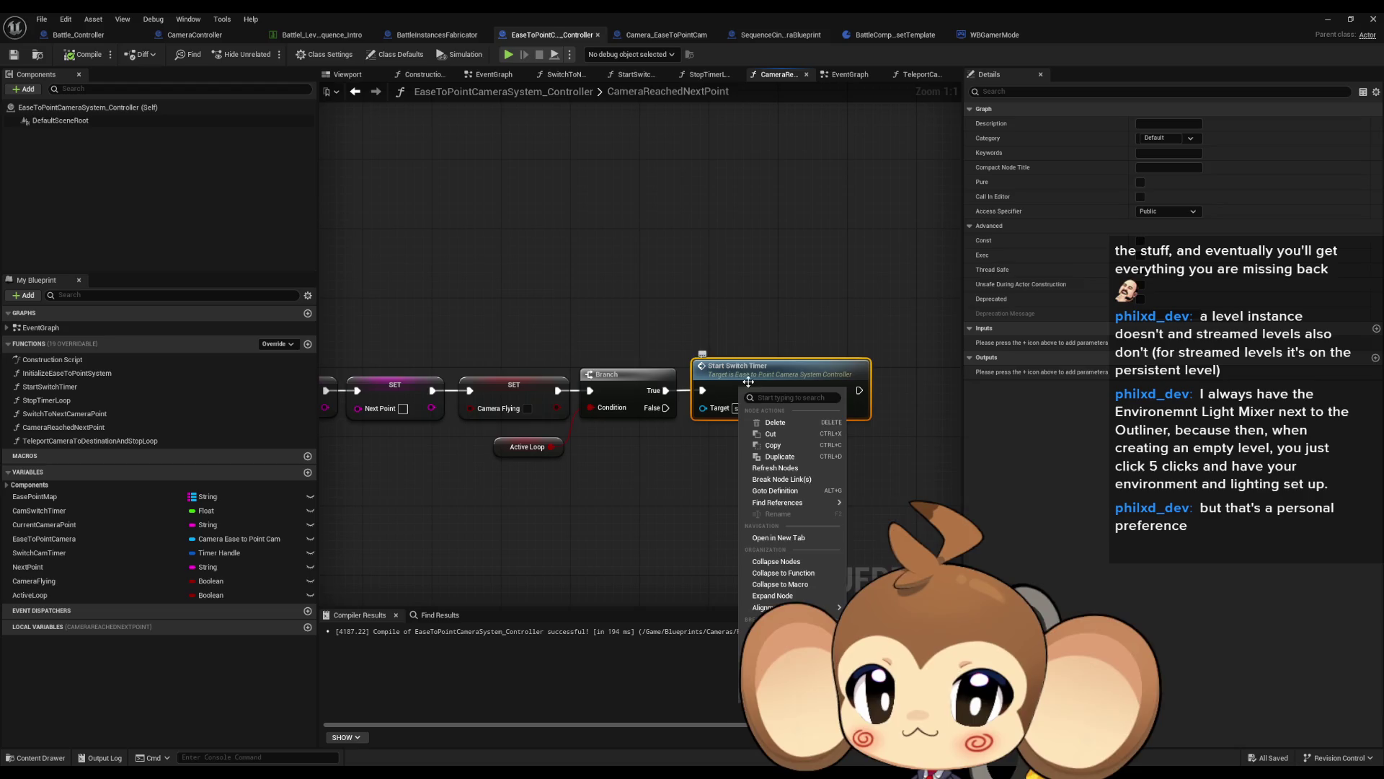
{"action": "left_click", "coordinate": [778, 503]}
Step: View the controller's EventGraph and InitializeEaseToPointSystem graphs, then switch to Camera_EaseToPointCam
{"action": "double_click", "coordinate": [70, 326]}
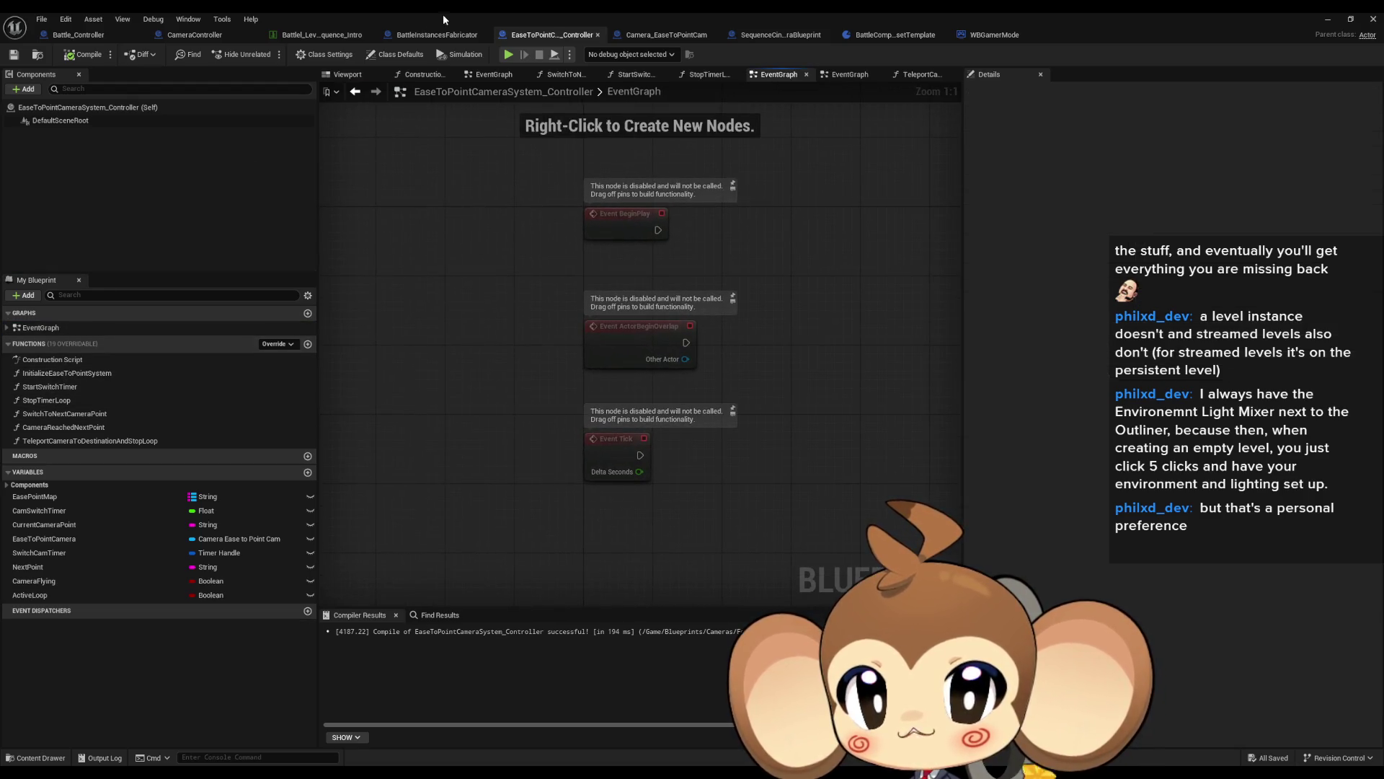
{"action": "double_click", "coordinate": [75, 374]}
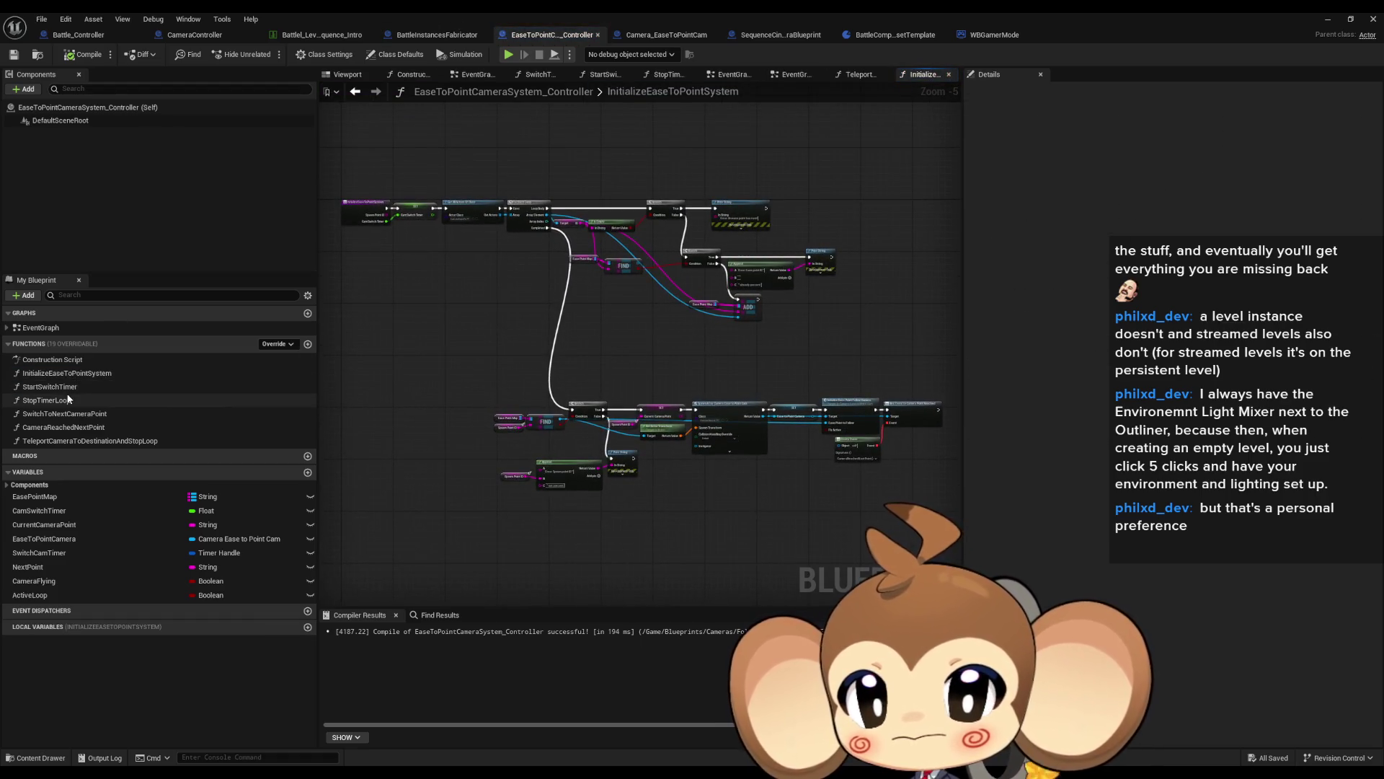
{"action": "left_click", "coordinate": [658, 34]}
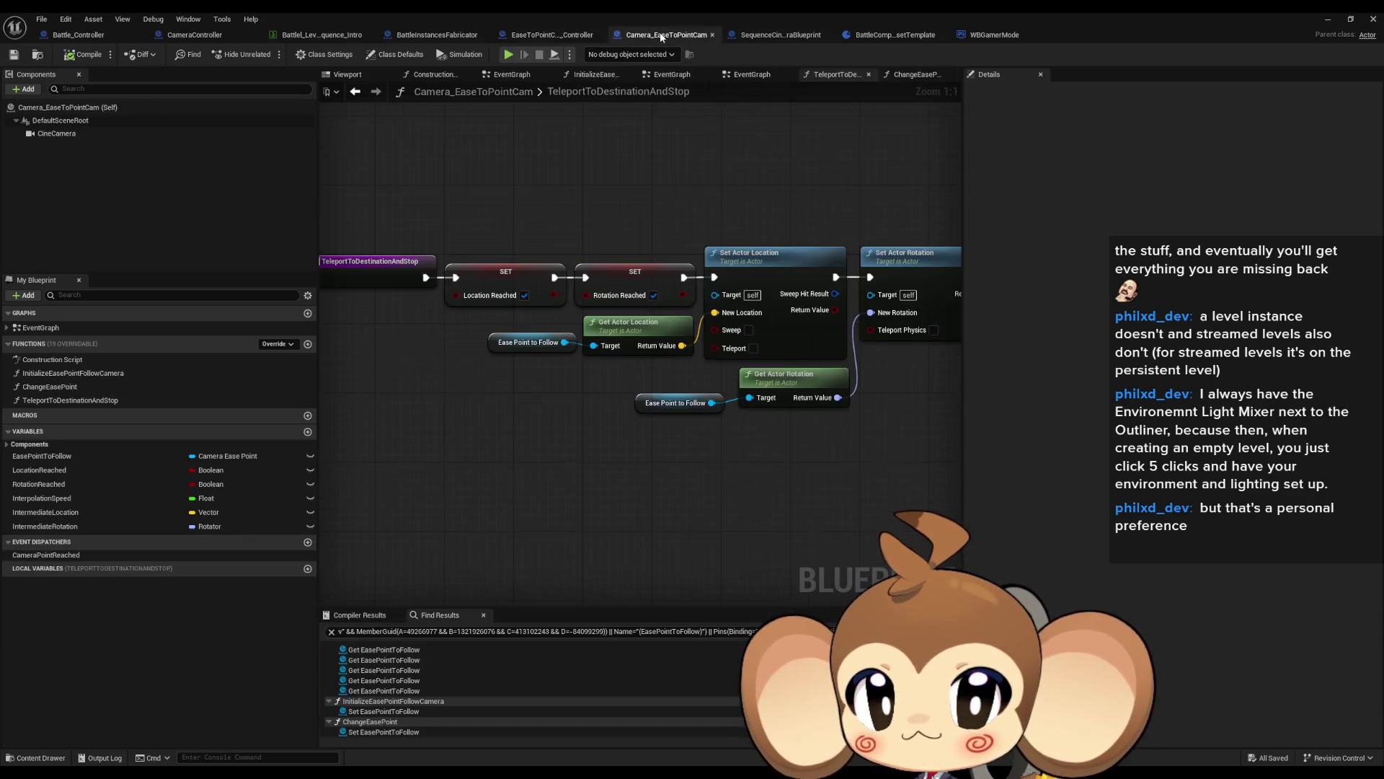
Step: Play the level from the camera EventGraph, debugging the spawned Camera_EaseToPointCam0 beside the game view
{"action": "double_click", "coordinate": [48, 326]}
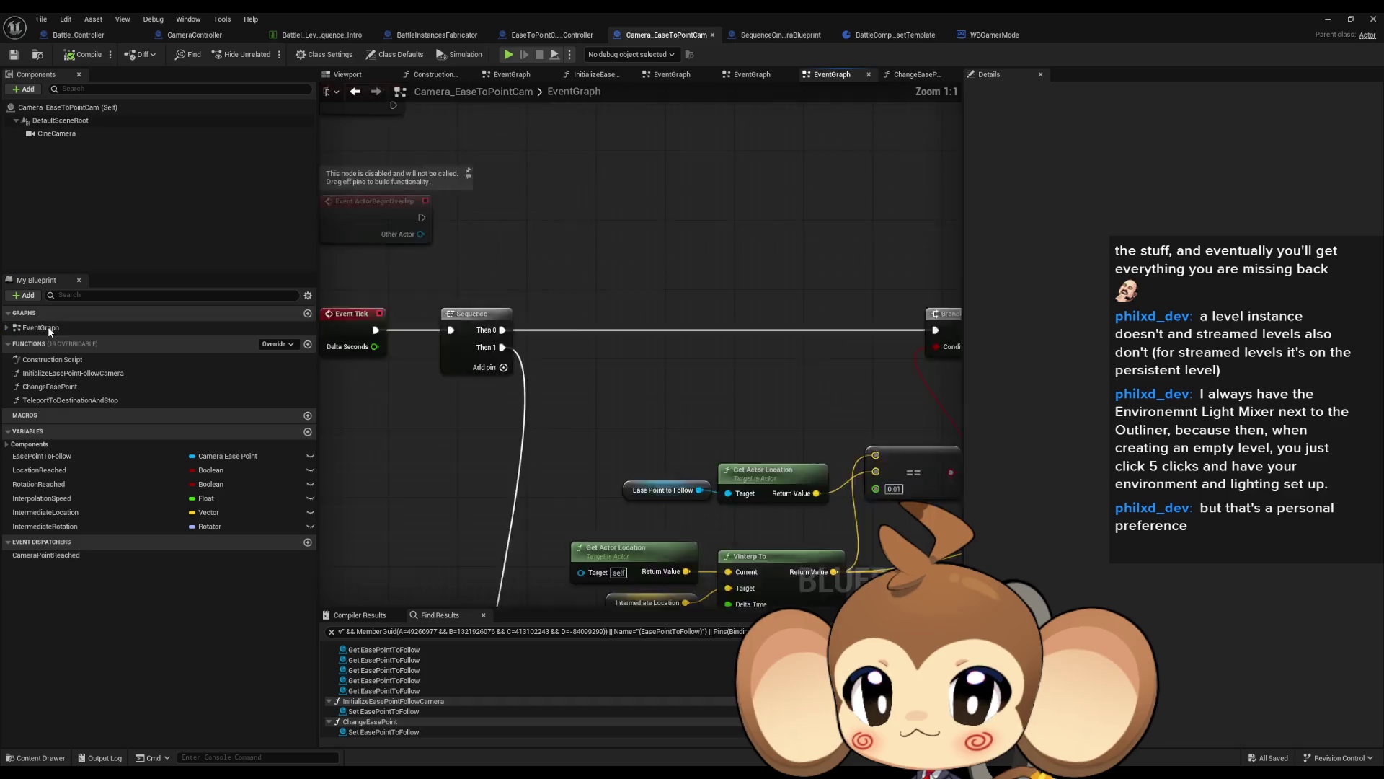
{"action": "left_click", "coordinate": [508, 55]}
{"action": "left_click", "coordinate": [633, 54]}
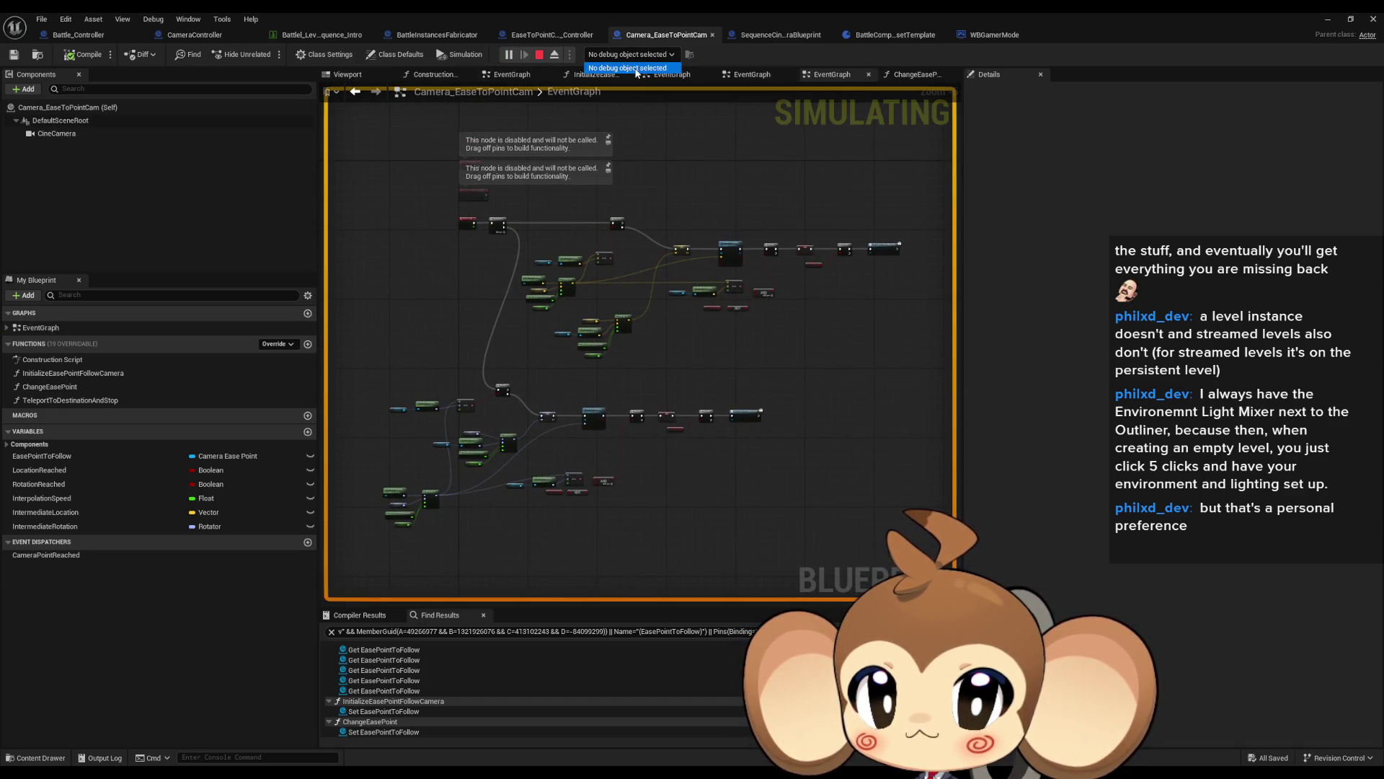
{"action": "left_click", "coordinate": [637, 69]}
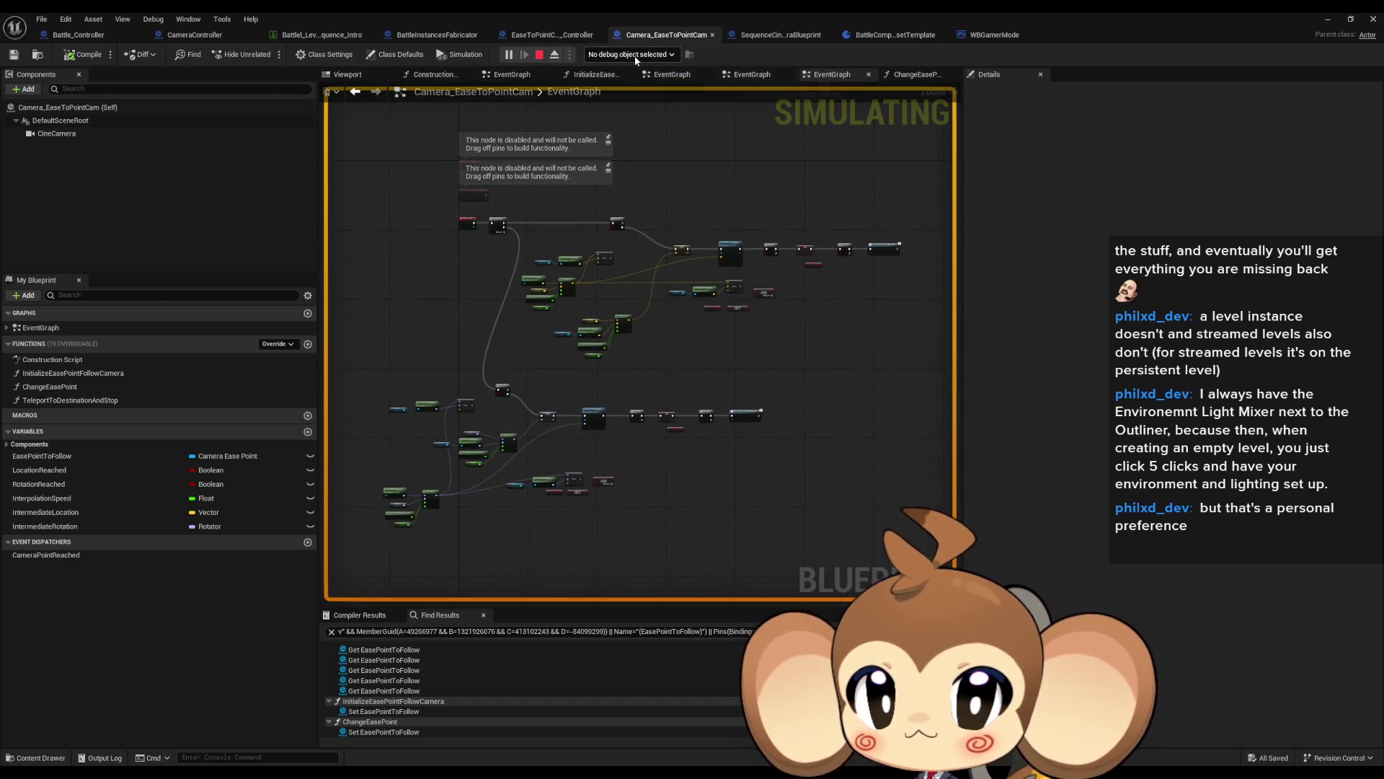
{"action": "double_click", "coordinate": [673, 11]}
{"action": "left_click", "coordinate": [719, 110]}
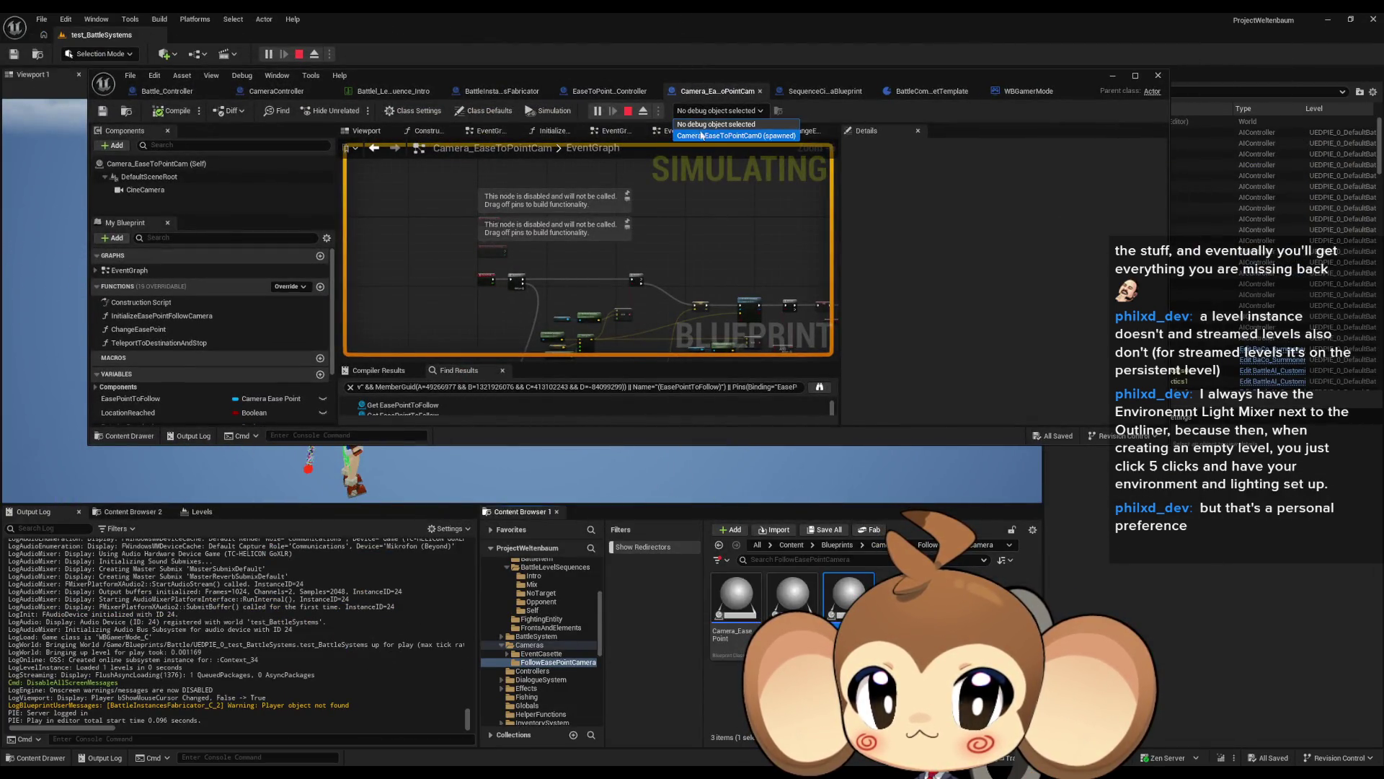
{"action": "left_click", "coordinate": [701, 134]}
{"action": "mouse_move", "coordinate": [667, 82]}
{"action": "left_mouse_down"}
{"action": "mouse_move", "coordinate": [670, 513]}
{"action": "mouse_move", "coordinate": [672, 389]}
{"action": "left_mouse_up"}
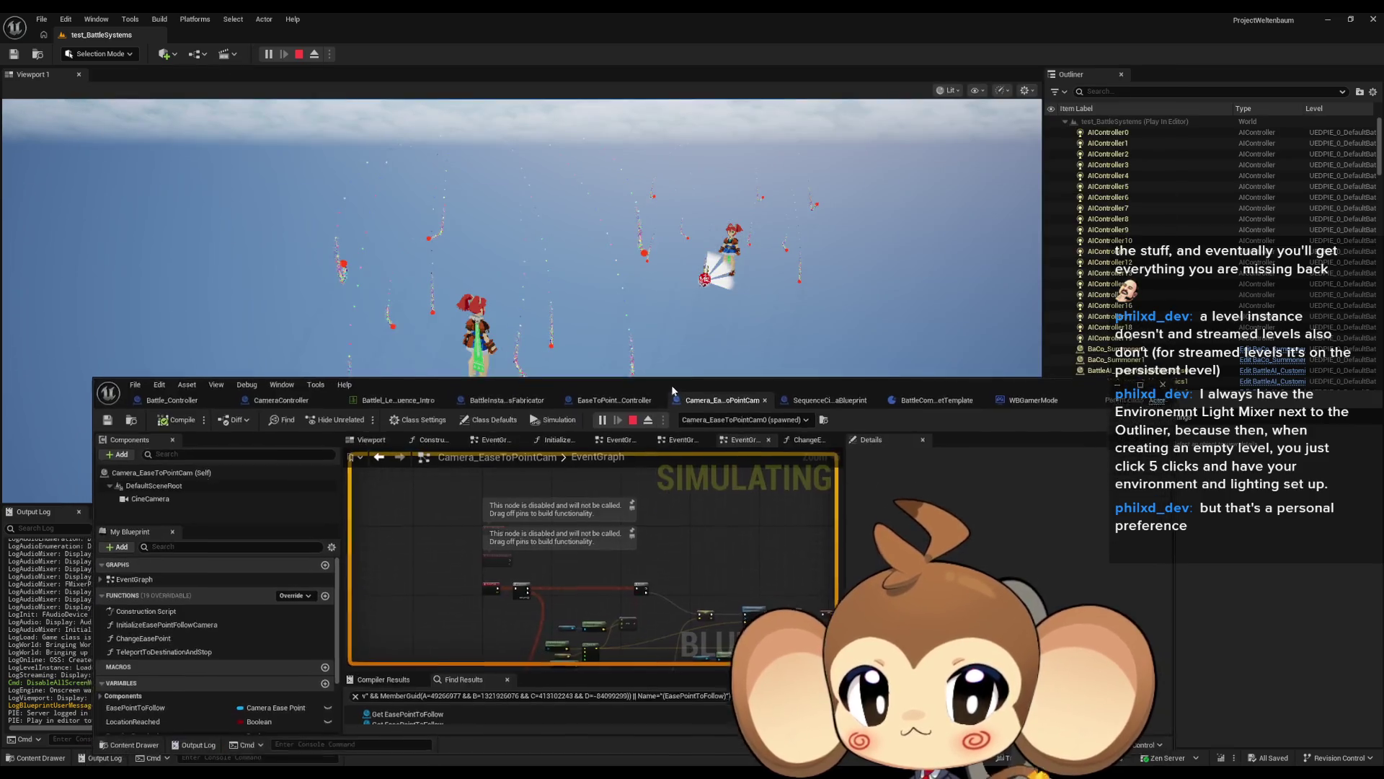
{"action": "scroll", "coordinate": [641, 532], "scroll_direction": "down", "scroll_amount": 1}
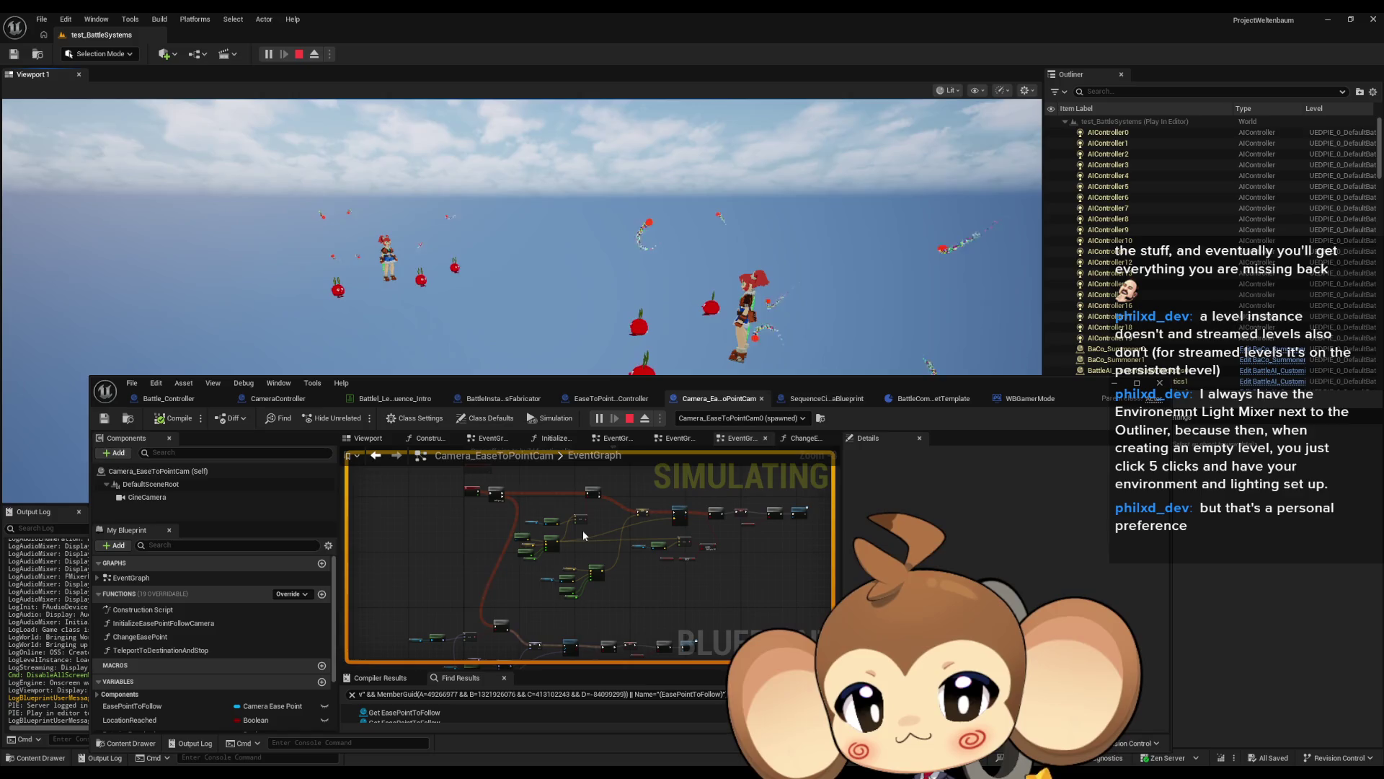
Step: Stop play, maximize the editor, and inspect the Intermediate Location easing chain
{"action": "left_click", "coordinate": [630, 418]}
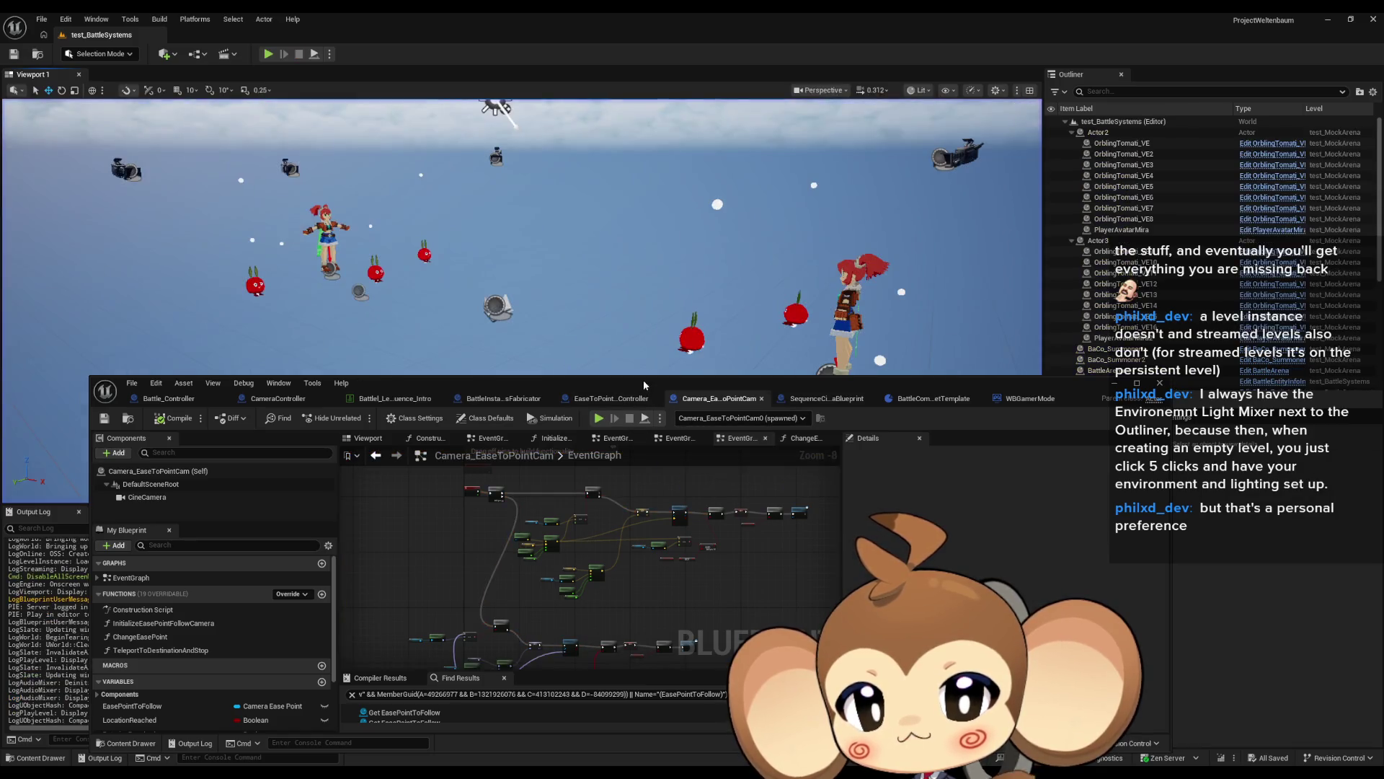
{"action": "double_click", "coordinate": [638, 382]}
{"action": "scroll", "coordinate": [558, 423], "scroll_direction": "up", "scroll_amount": 7}
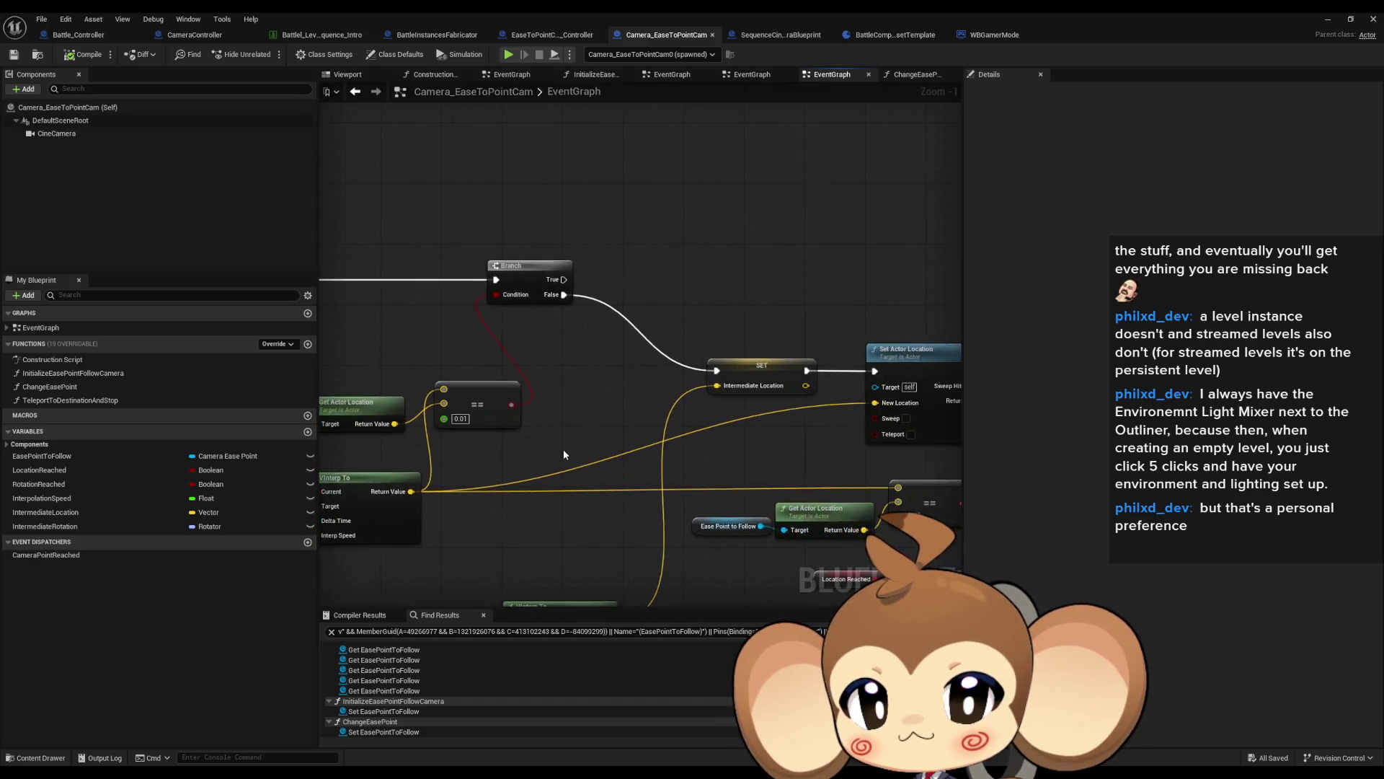
{"action": "scroll", "coordinate": [465, 501], "scroll_direction": "up", "scroll_amount": 1}
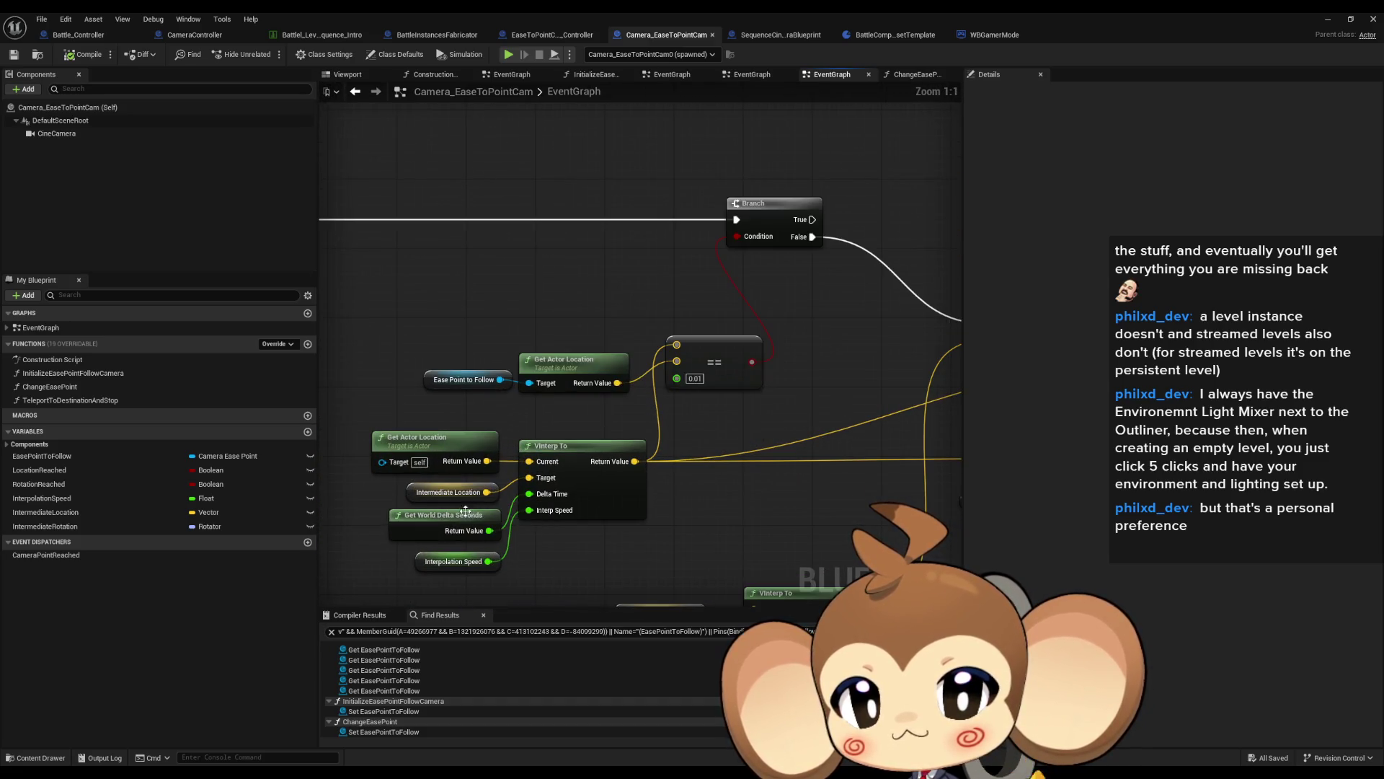
{"action": "scroll", "coordinate": [668, 523], "scroll_direction": "down", "scroll_amount": 2}
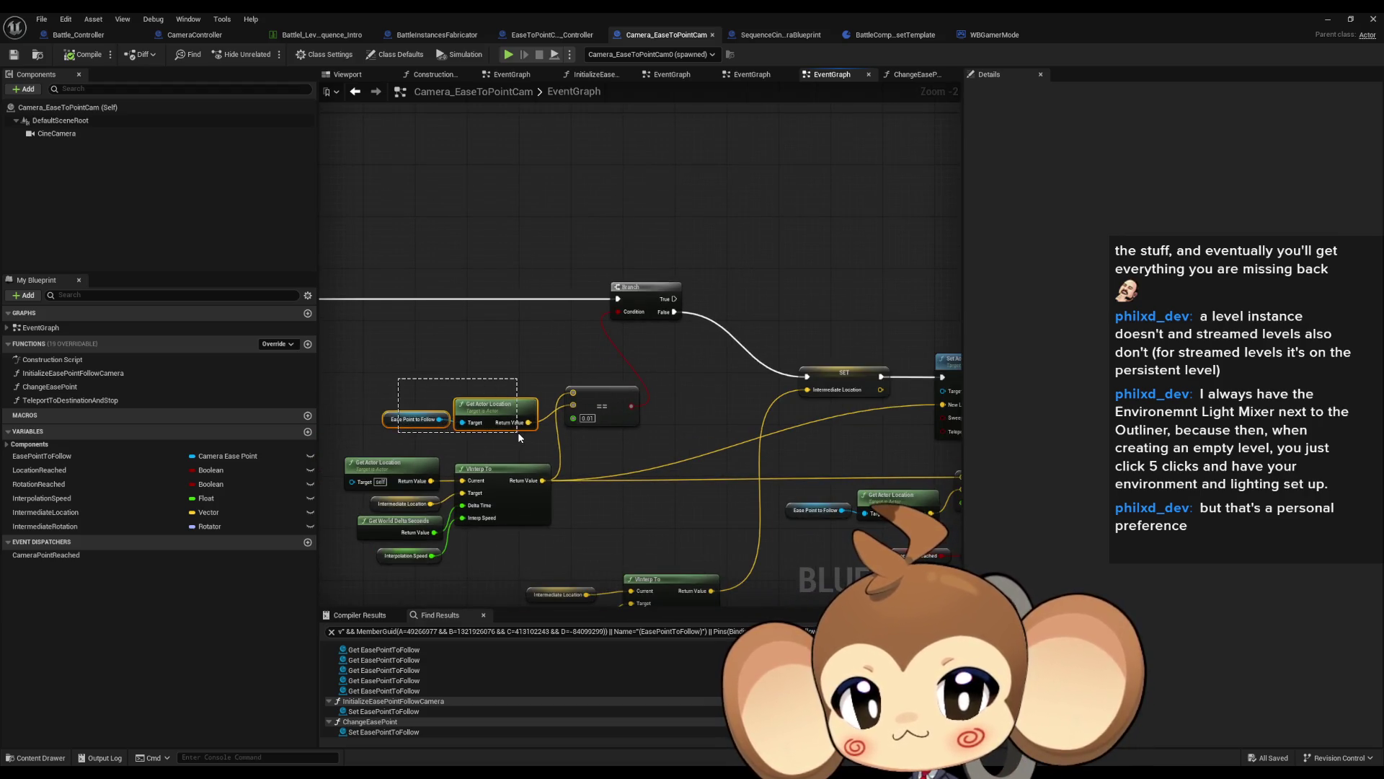
{"action": "left_click_drag", "start_coordinate": [517, 435], "coordinate": [597, 436]}
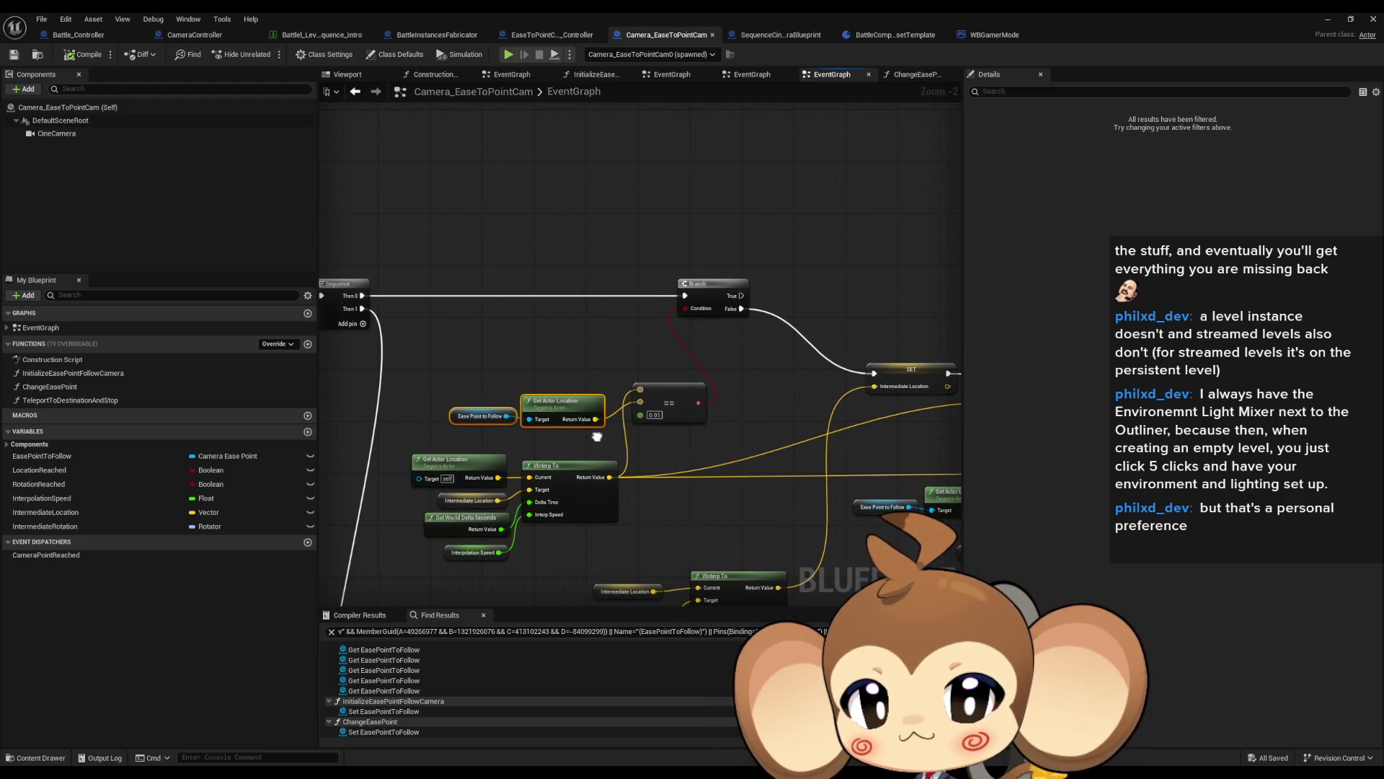
{"action": "left_click", "coordinate": [465, 501]}
Step: Follow the Intermediate Rotation easing chain, then open TeleportToDestinationAndStop
{"action": "left_click_drag", "start_coordinate": [649, 498], "coordinate": [620, 383]}
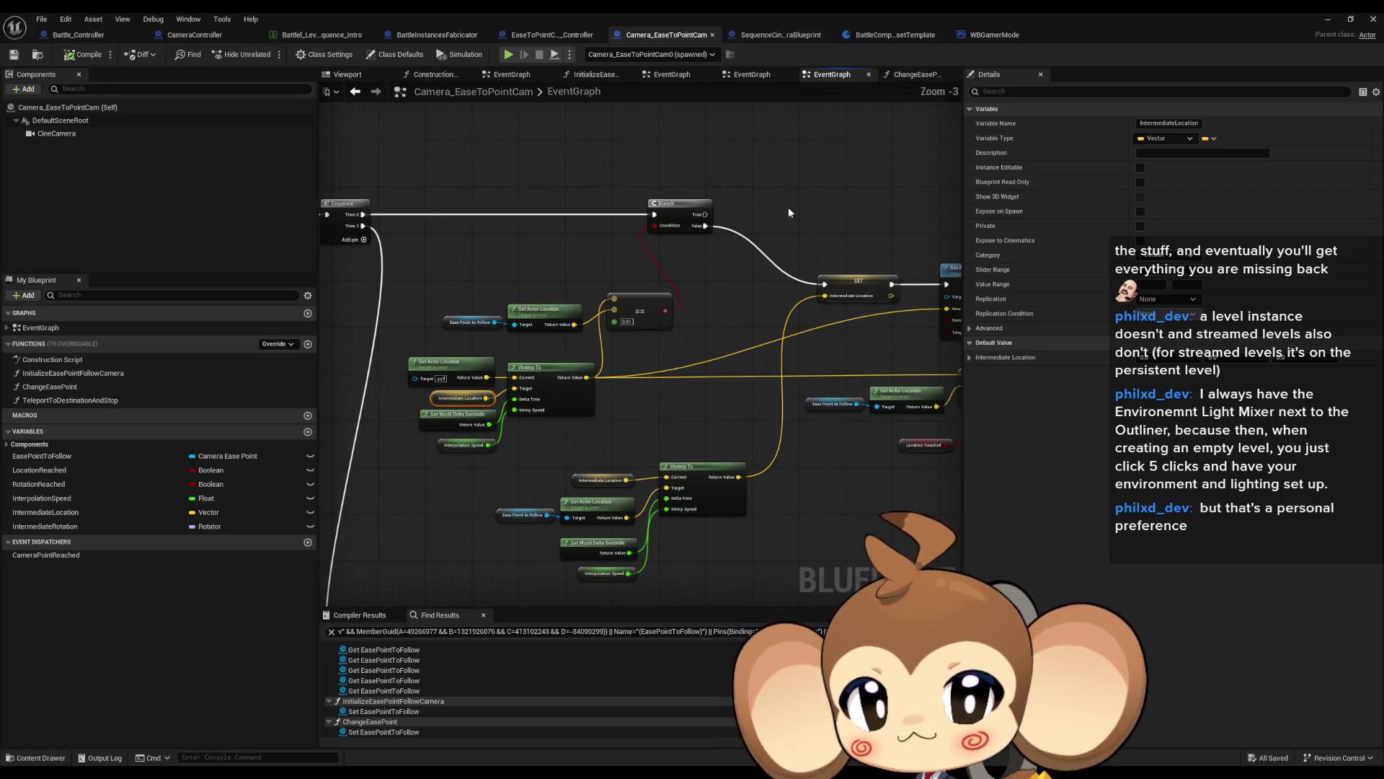
{"action": "scroll", "coordinate": [648, 513], "scroll_direction": "down", "scroll_amount": 3}
{"action": "scroll", "coordinate": [735, 391], "scroll_direction": "up", "scroll_amount": 2}
{"action": "left_click_drag", "start_coordinate": [734, 392], "coordinate": [715, 390]}
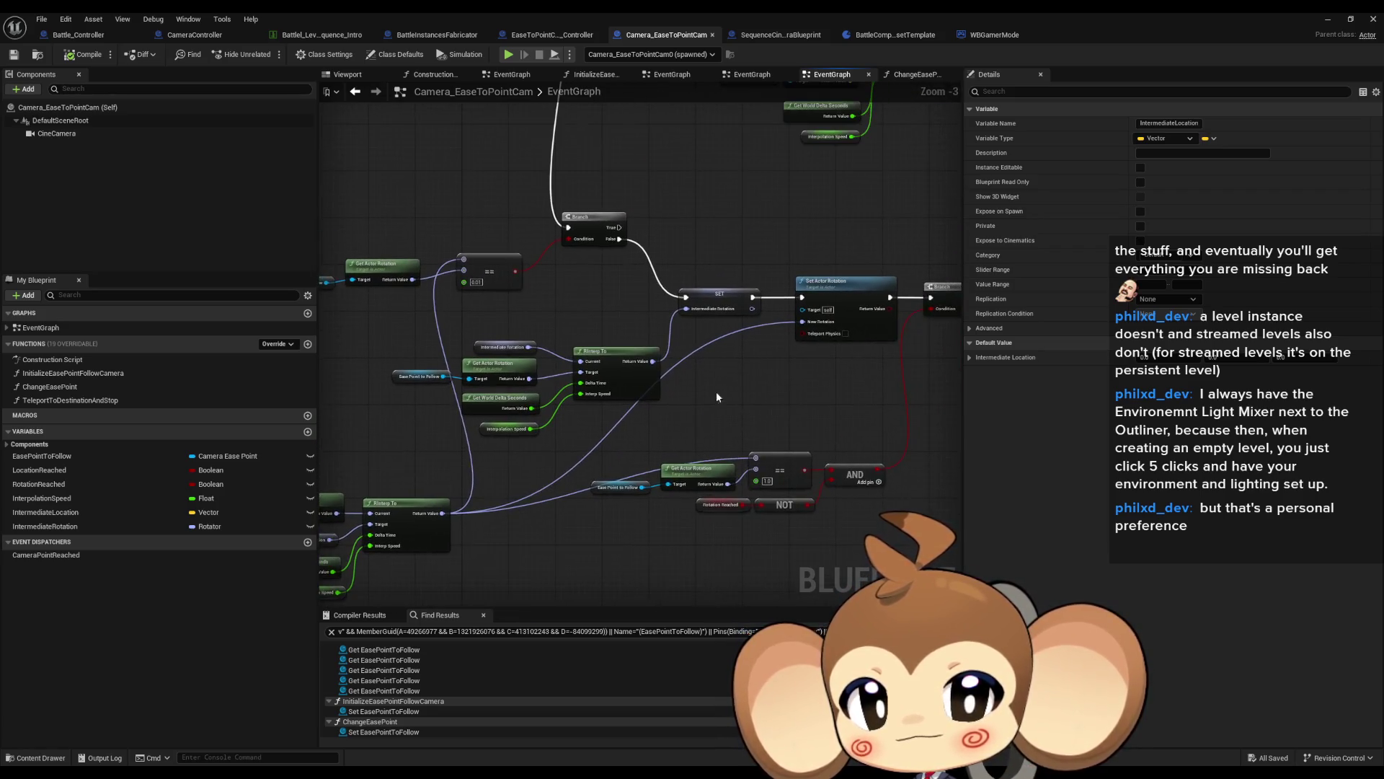
{"action": "left_click", "coordinate": [777, 224]}
{"action": "left_click_drag", "start_coordinate": [777, 224], "coordinate": [690, 507]}
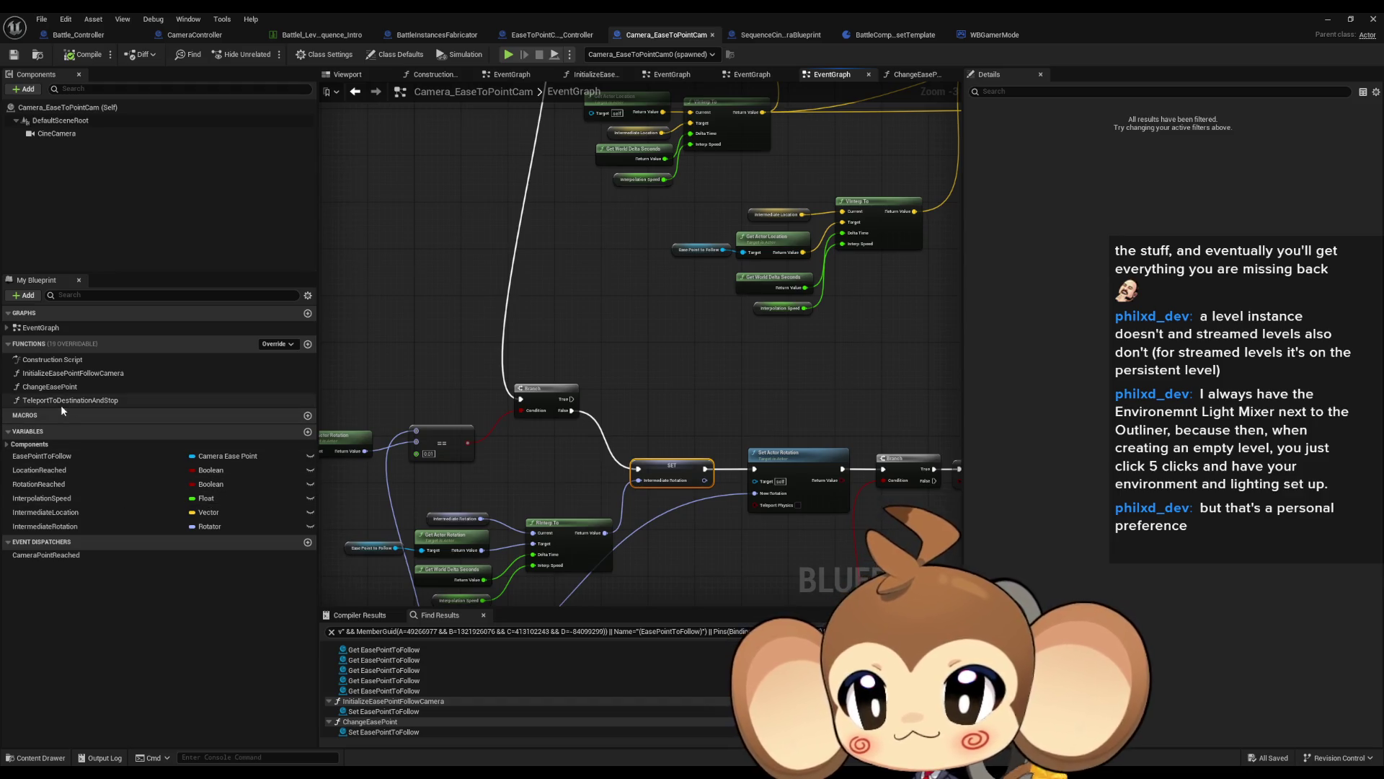
{"action": "double_click", "coordinate": [122, 402]}
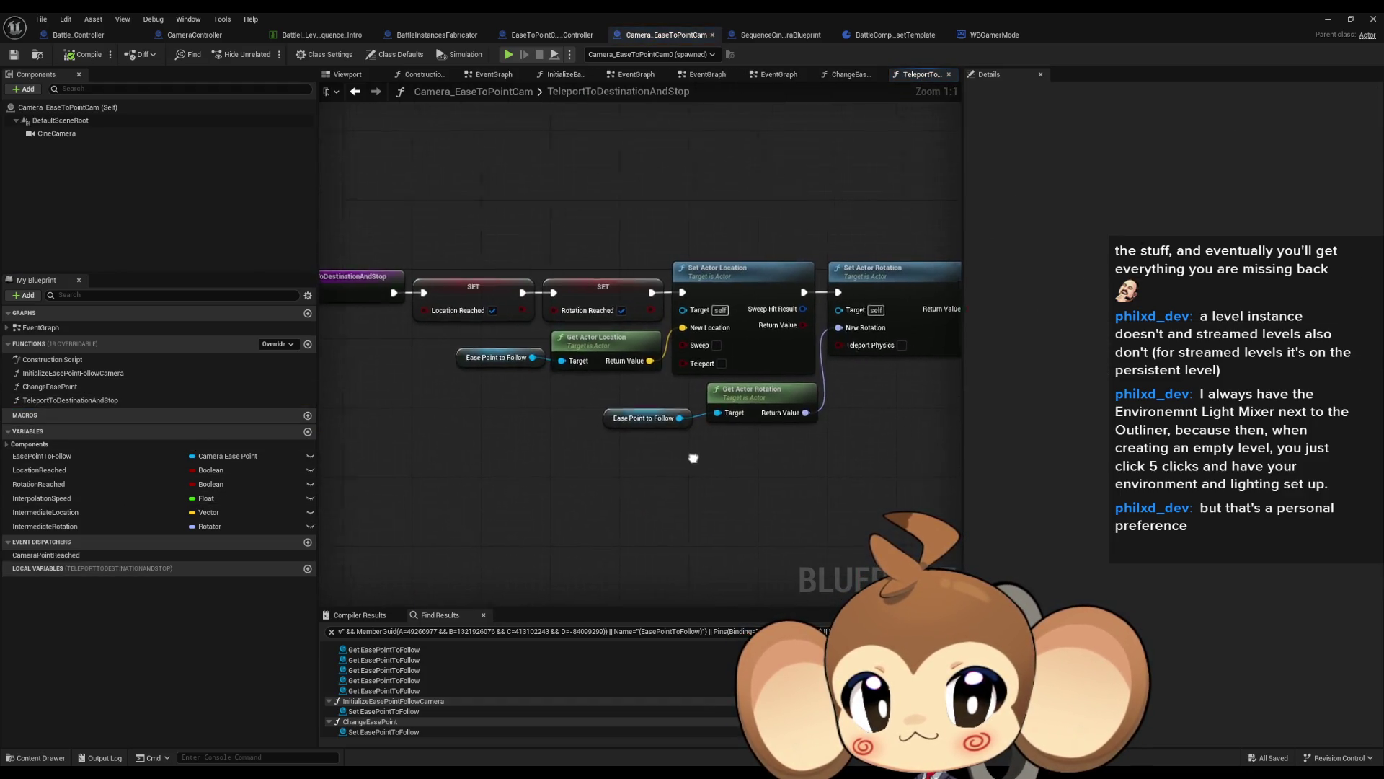
Step: Chain SET Intermediate Location after Set Actor Location in TeleportToDestinationAndStop
{"action": "scroll", "coordinate": [807, 499], "scroll_direction": "down", "scroll_amount": 4}
{"action": "scroll", "coordinate": [806, 501], "scroll_direction": "down", "scroll_amount": 1}
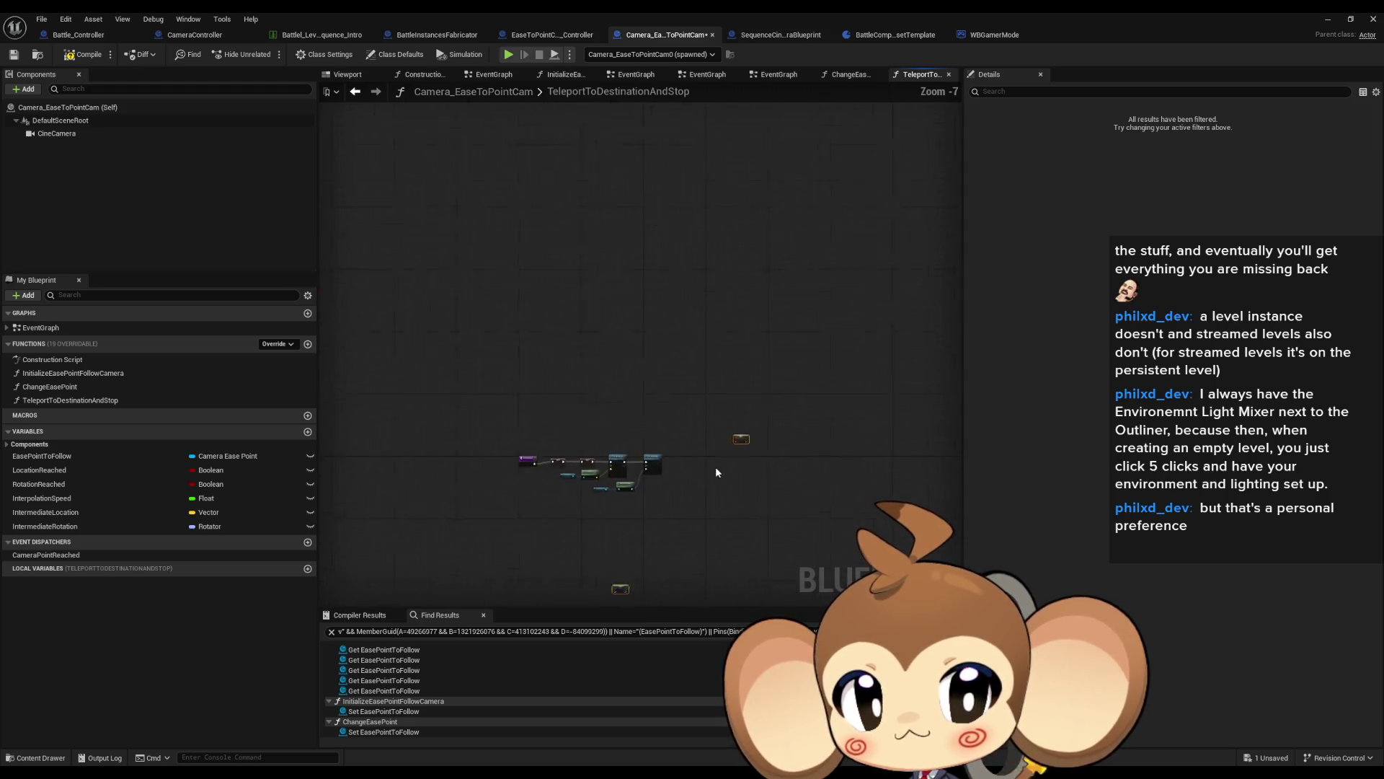
{"action": "left_click_drag", "start_coordinate": [656, 545], "coordinate": [718, 411]}
{"action": "left_click", "coordinate": [644, 535]}
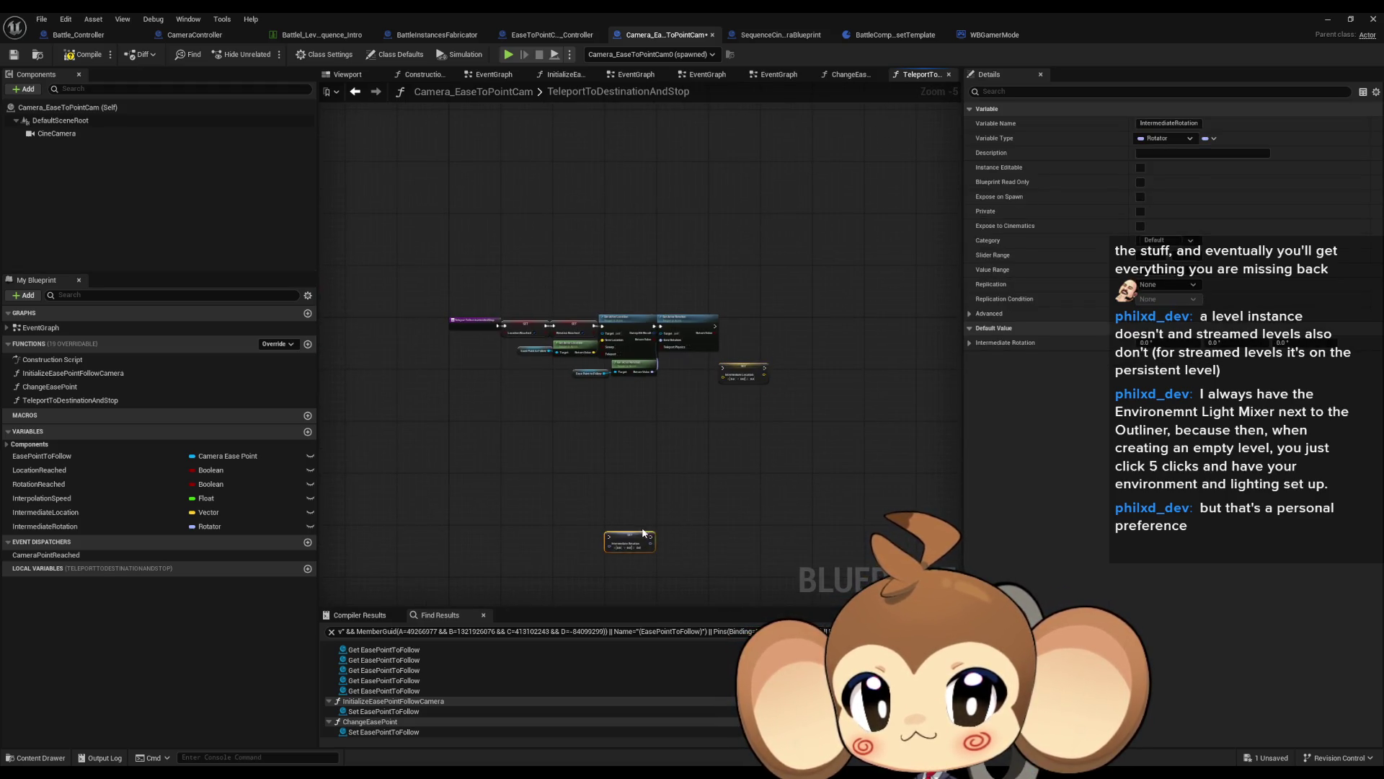
{"action": "scroll", "coordinate": [651, 389], "scroll_direction": "up", "scroll_amount": 5}
{"action": "left_click_drag", "start_coordinate": [834, 379], "coordinate": [481, 312]}
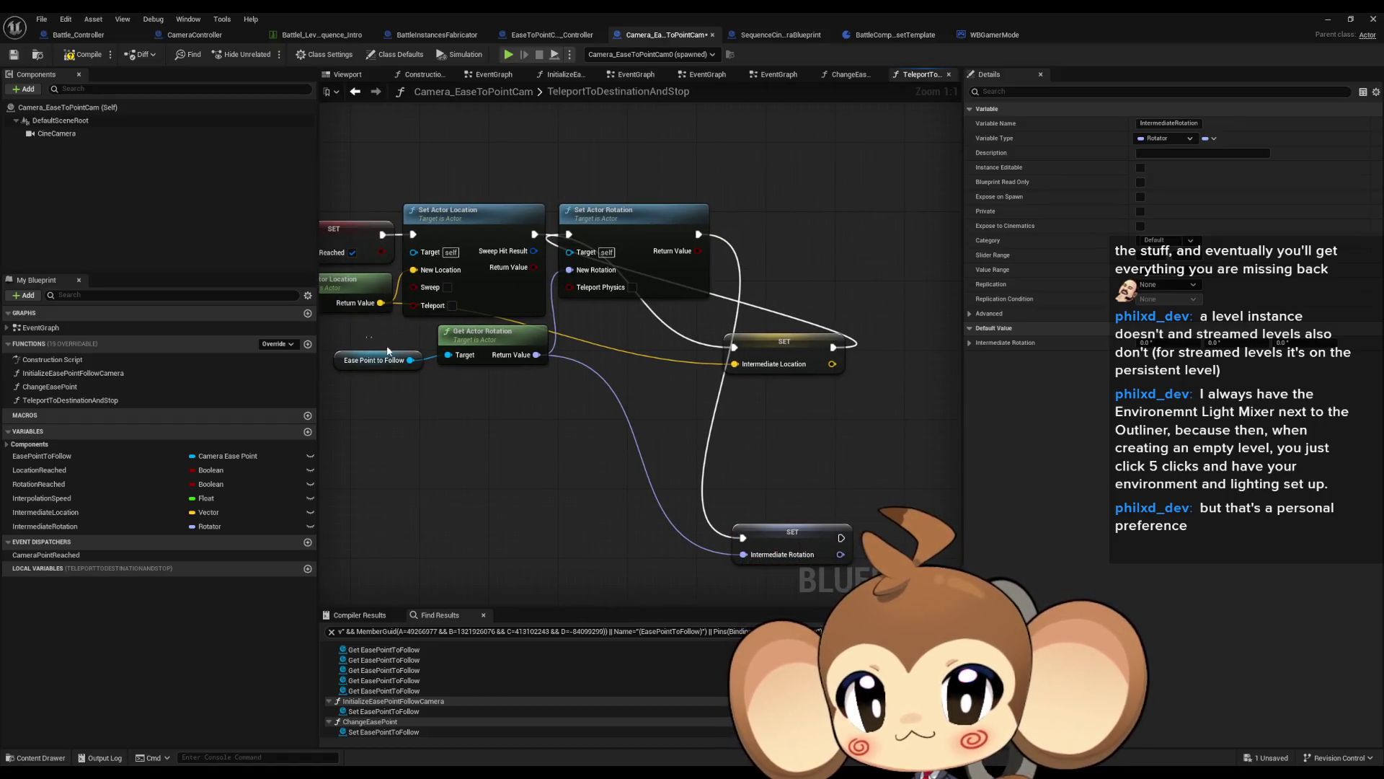
Step: Chain SET Intermediate Rotation after Set Actor Rotation, then minimize the Blueprint editor
{"action": "left_click_drag", "start_coordinate": [328, 378], "coordinate": [552, 323]}
{"action": "mouse_move", "coordinate": [620, 221]}
{"action": "left_mouse_down"}
{"action": "mouse_move", "coordinate": [817, 318]}
{"action": "mouse_move", "coordinate": [877, 325]}
{"action": "left_mouse_up"}
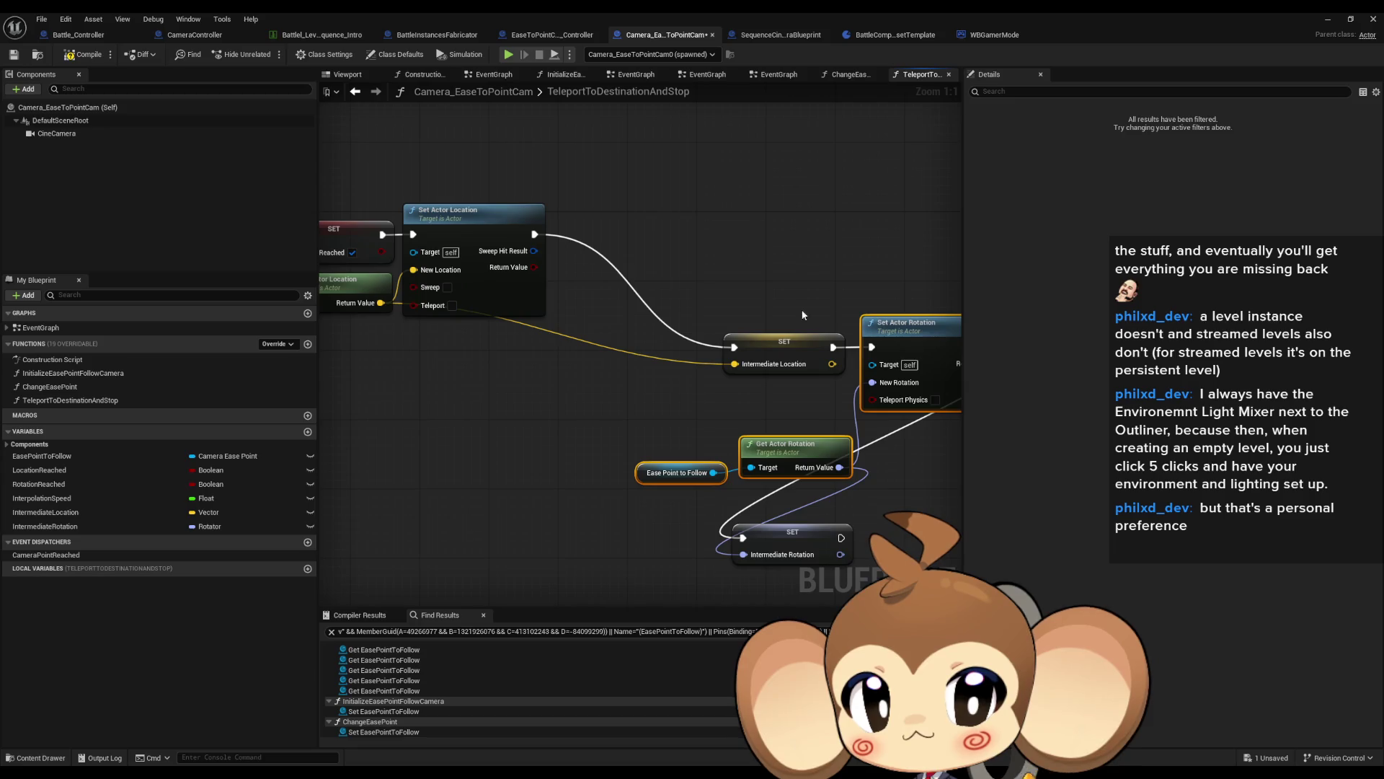
{"action": "key", "text": "q"}
{"action": "key", "text": "ctrl+z"}
{"action": "mouse_move", "coordinate": [663, 541]}
{"action": "left_mouse_down"}
{"action": "mouse_move", "coordinate": [897, 344]}
{"action": "mouse_move", "coordinate": [896, 226]}
{"action": "left_mouse_up"}
{"action": "left_click", "coordinate": [864, 421]}
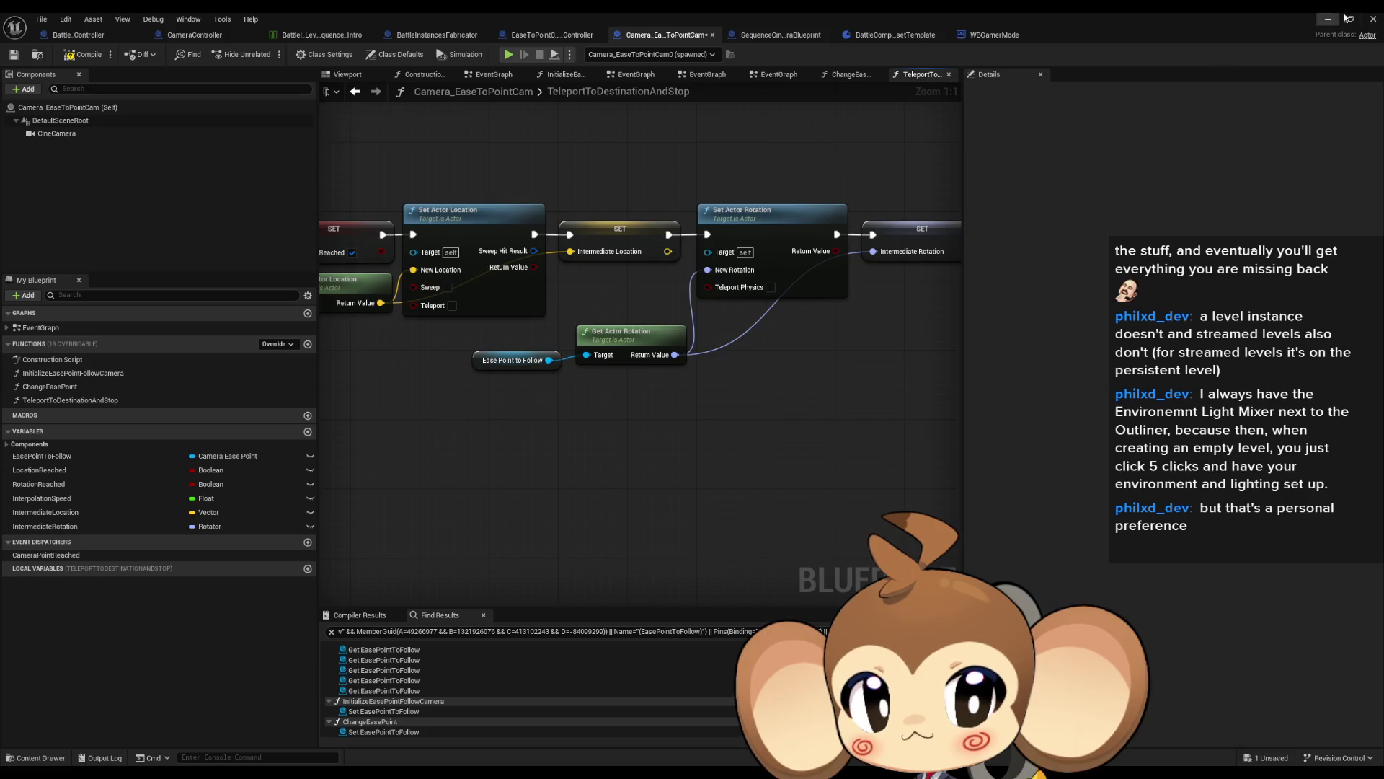
{"action": "left_click", "coordinate": [1329, 19]}
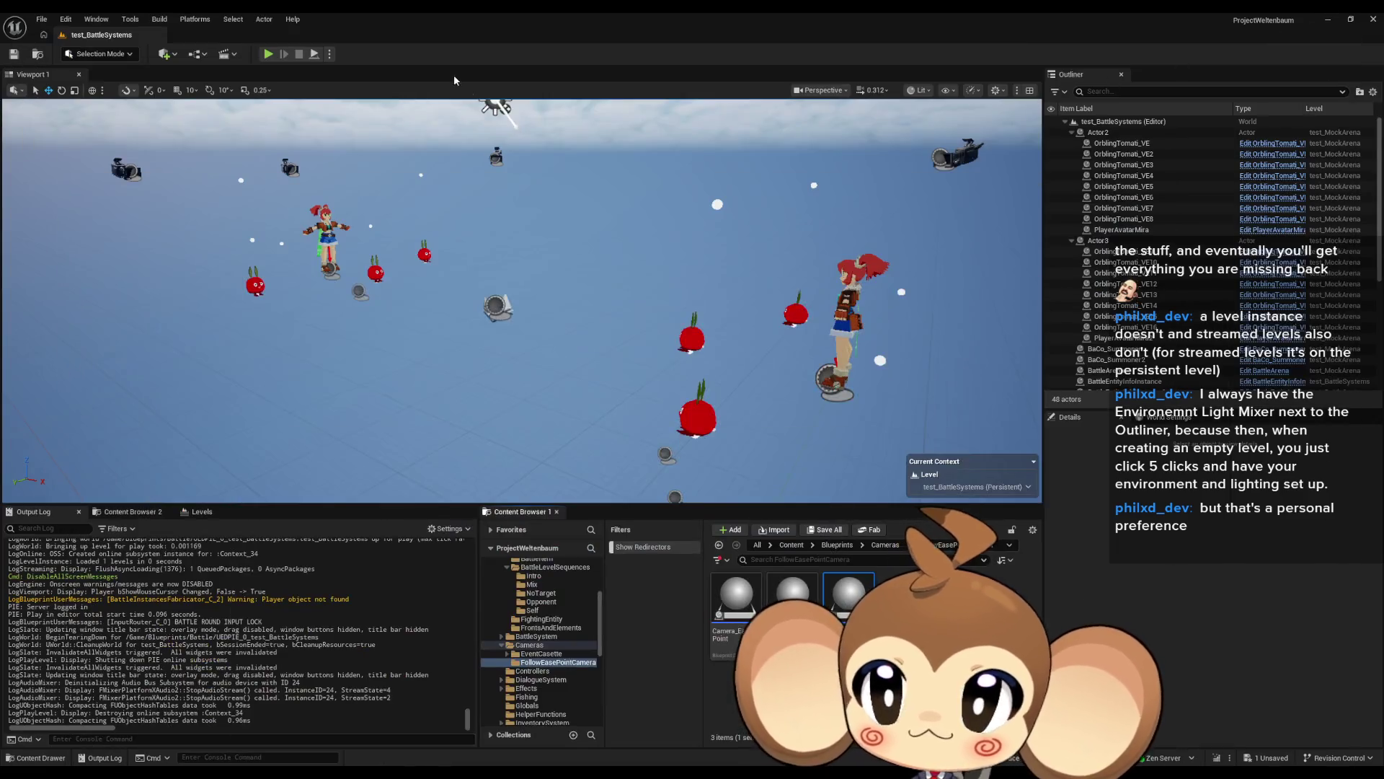
Step: Launch play-in-editor, reopen Camera_EaseToPointCam's EventGraph and move its window down to reveal the game
{"action": "left_click", "coordinate": [268, 55]}
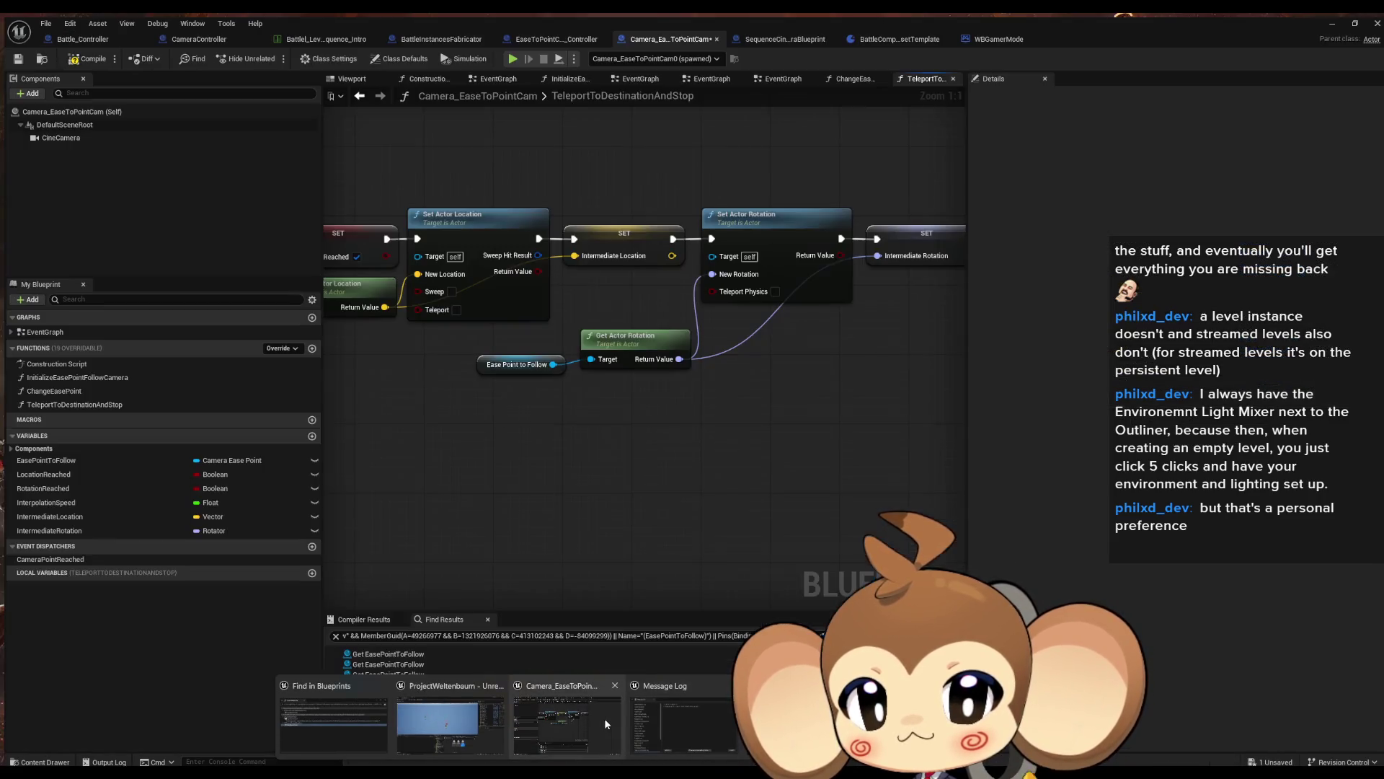
{"action": "left_click", "coordinate": [604, 718]}
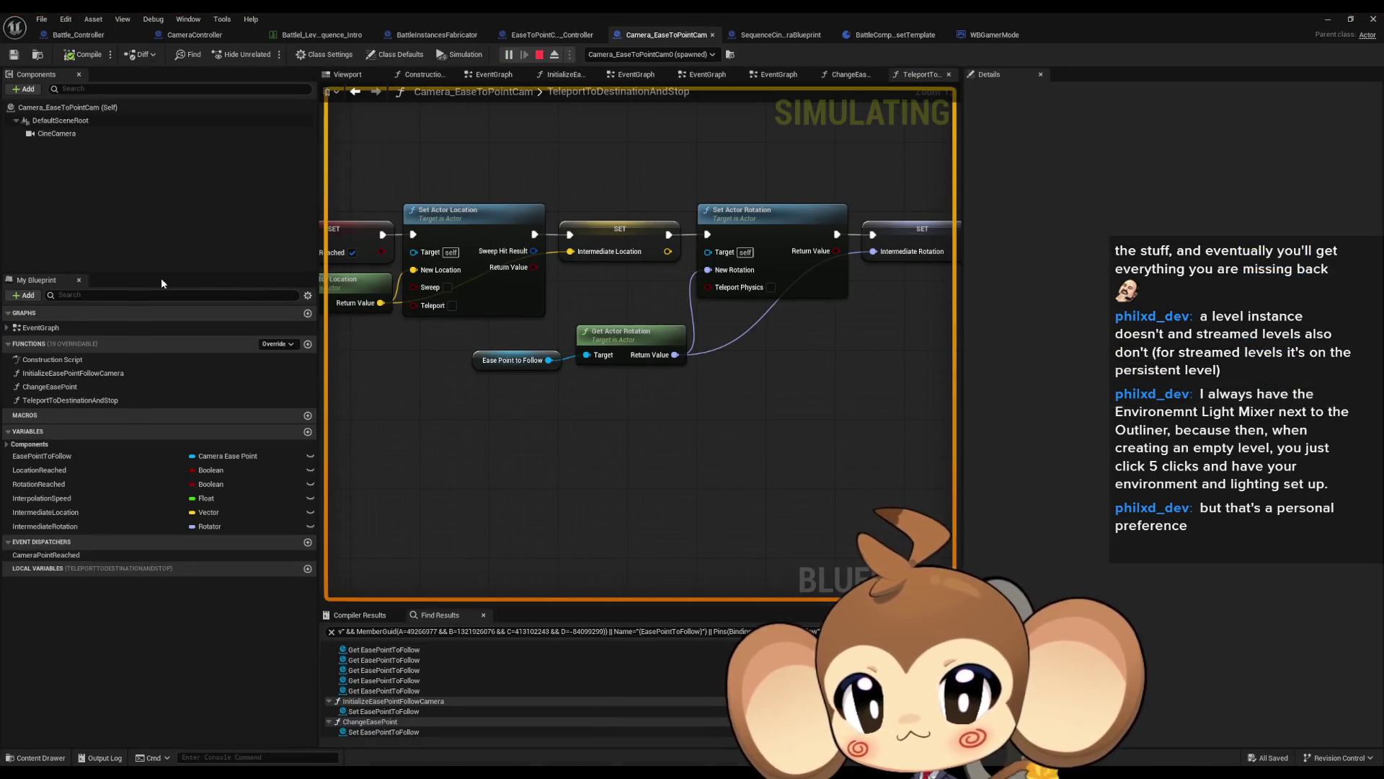
{"action": "double_click", "coordinate": [50, 328]}
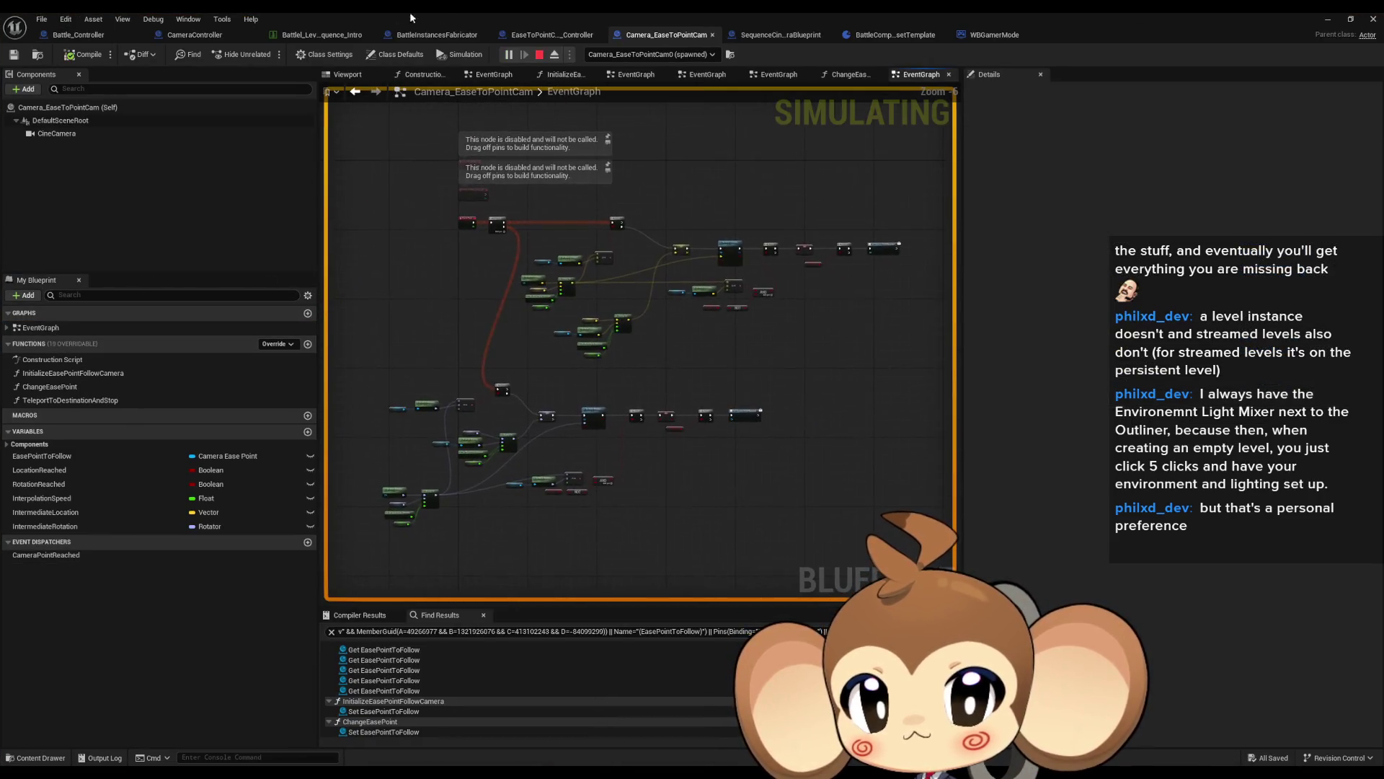
{"action": "mouse_move", "coordinate": [444, 12]}
{"action": "left_mouse_down"}
{"action": "mouse_move", "coordinate": [552, 379]}
{"action": "mouse_move", "coordinate": [462, 465]}
{"action": "mouse_move", "coordinate": [413, 443]}
{"action": "mouse_move", "coordinate": [587, 418]}
{"action": "left_mouse_up"}
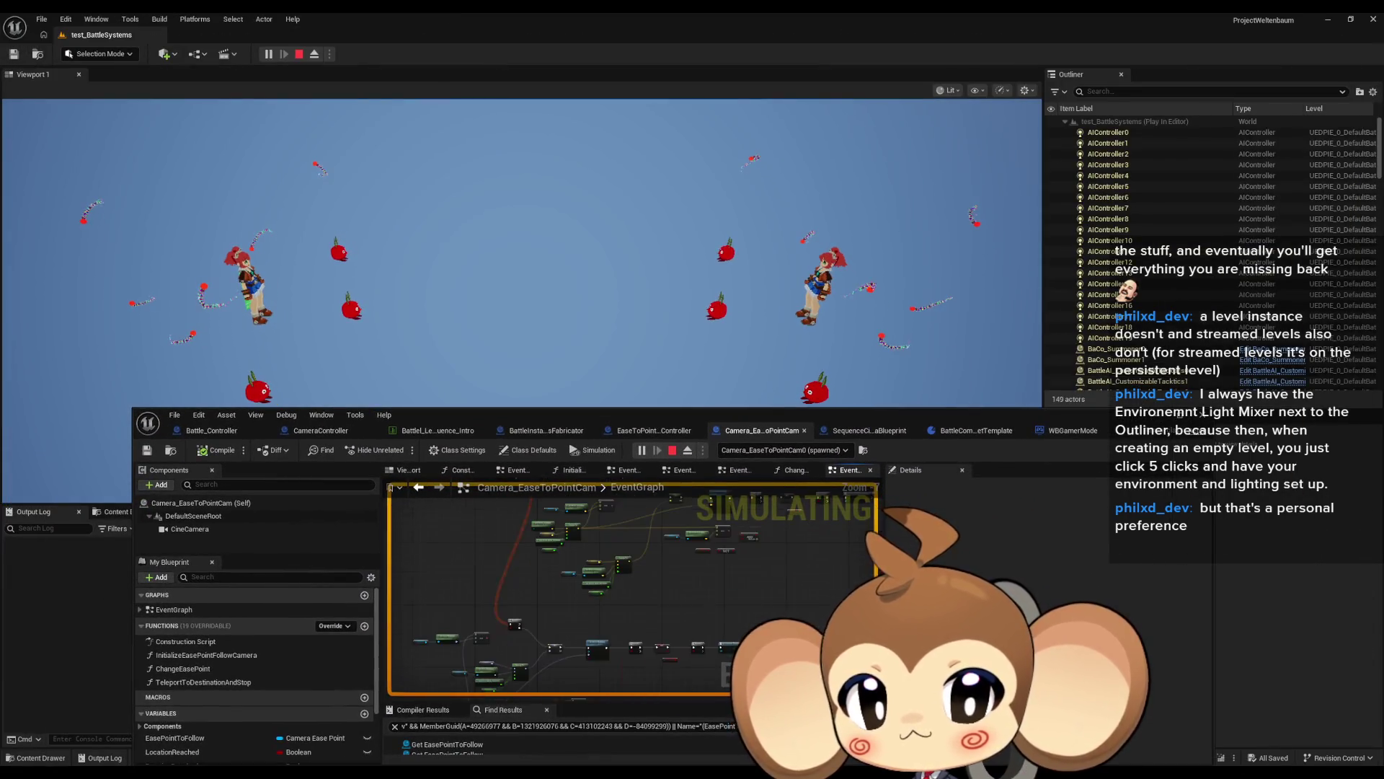
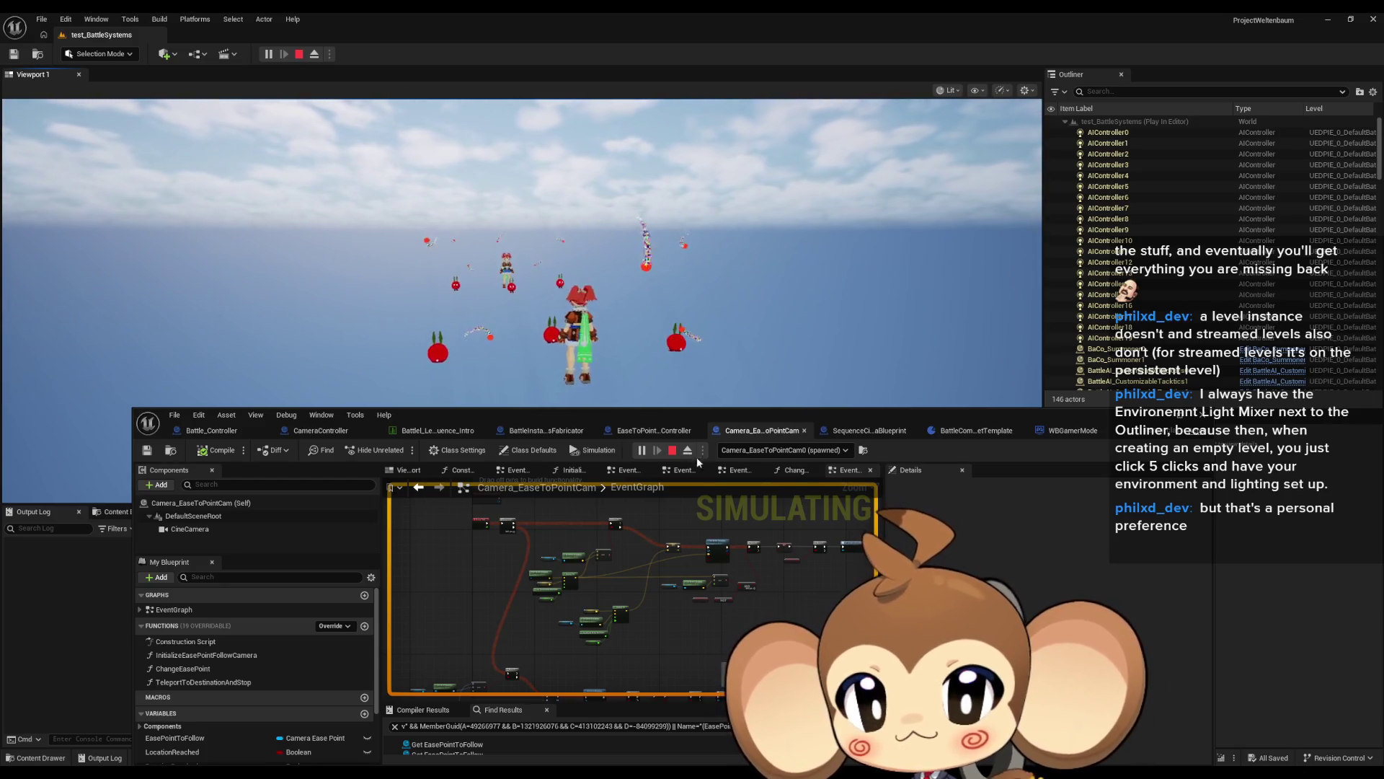
Step: Stop the play session and maximize the EaseToPointCameraSystem_Controller blueprint editor
{"action": "left_click", "coordinate": [672, 450]}
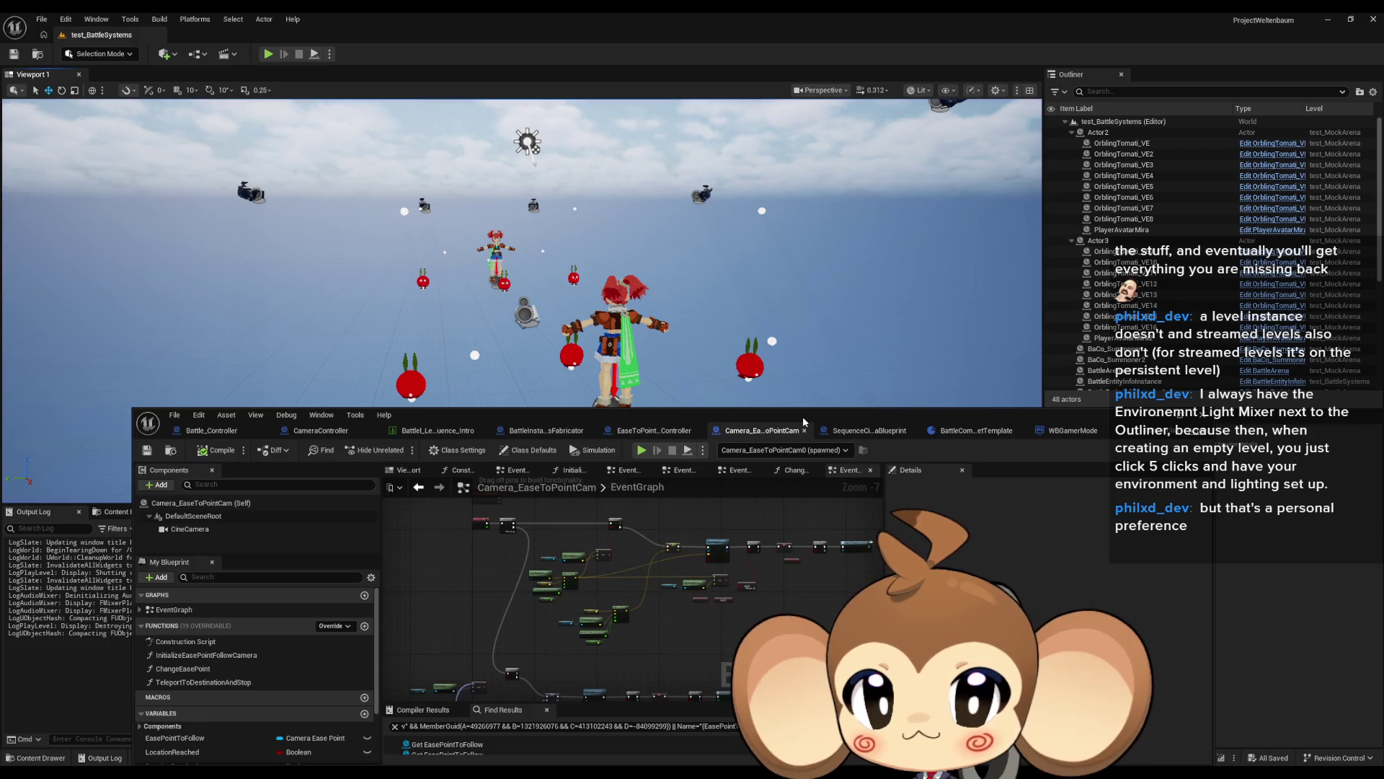
{"action": "left_click_drag", "start_coordinate": [802, 416], "coordinate": [769, 413]}
{"action": "left_click", "coordinate": [599, 420]}
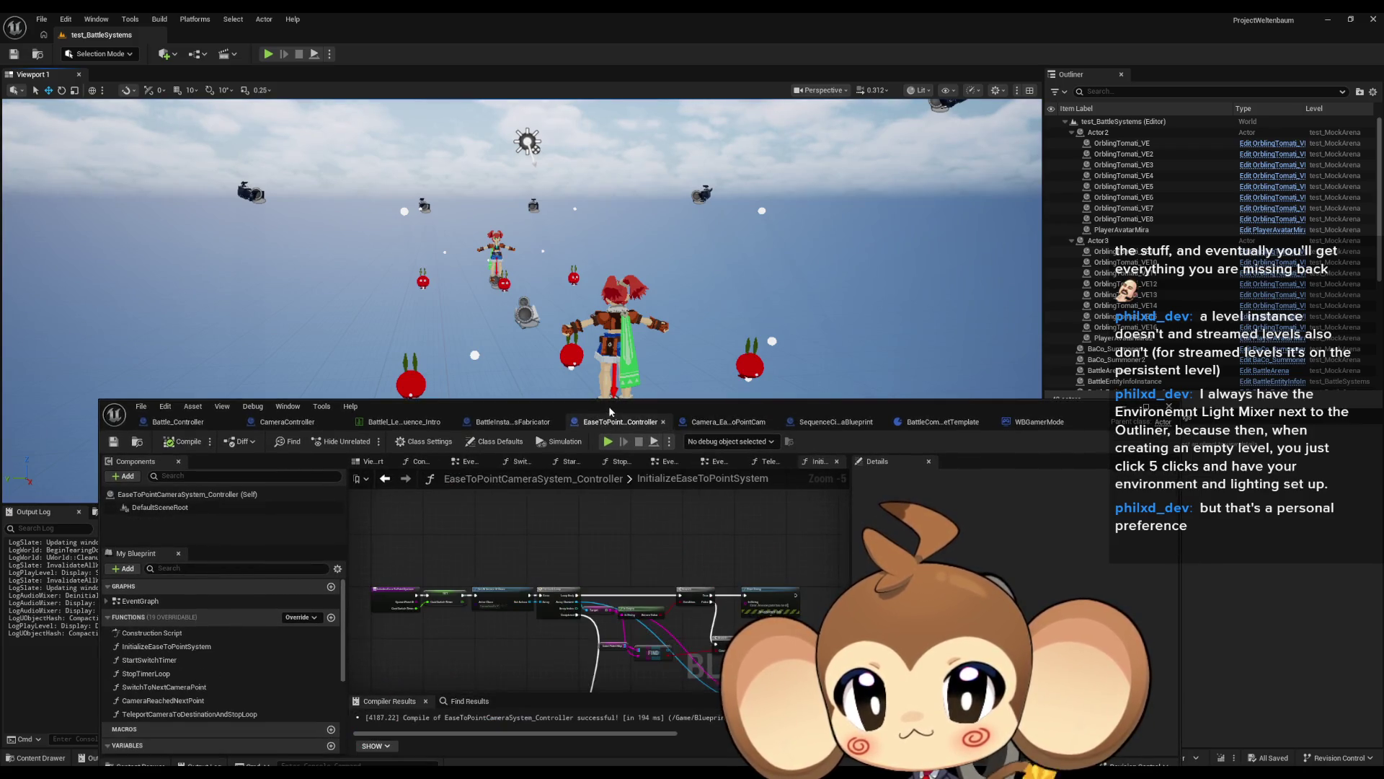
{"action": "double_click", "coordinate": [612, 413]}
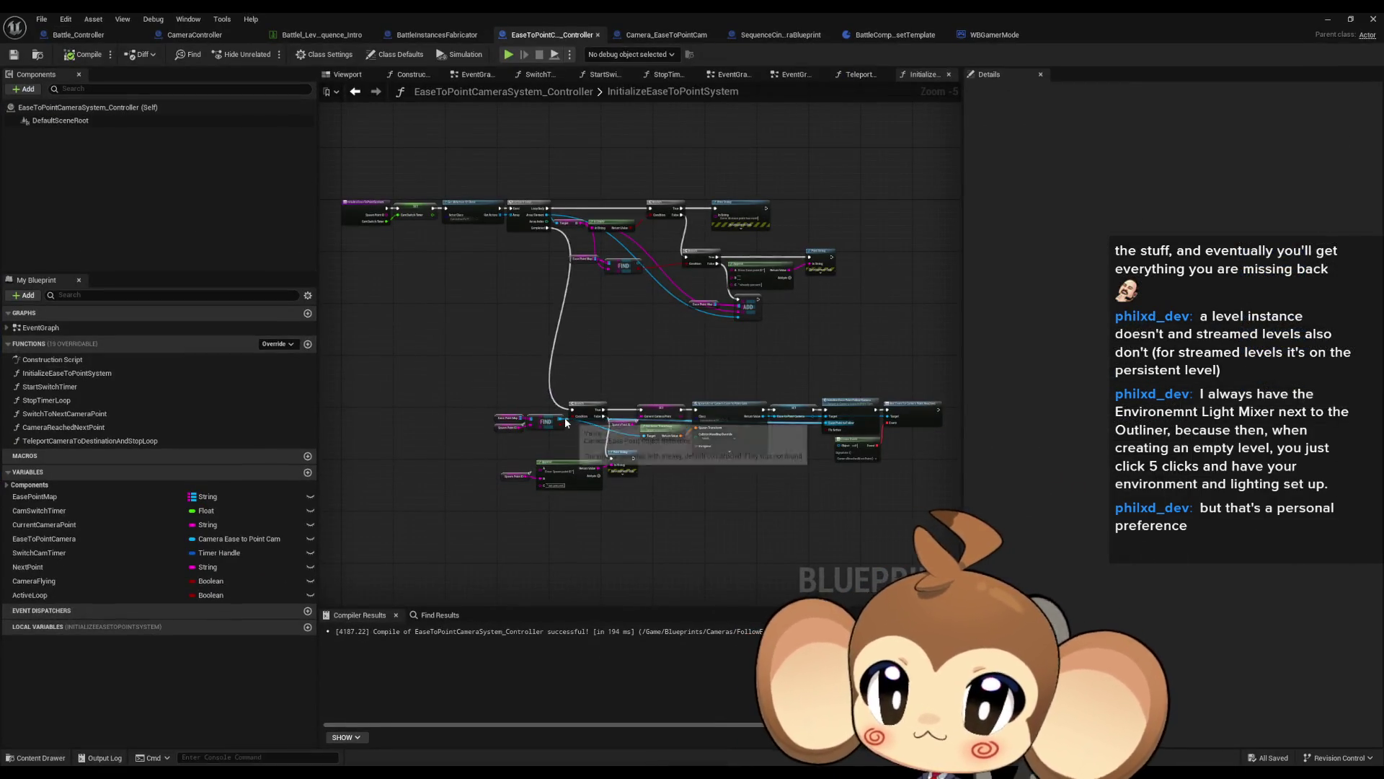
{"action": "left_click_drag", "start_coordinate": [547, 438], "coordinate": [569, 461]}
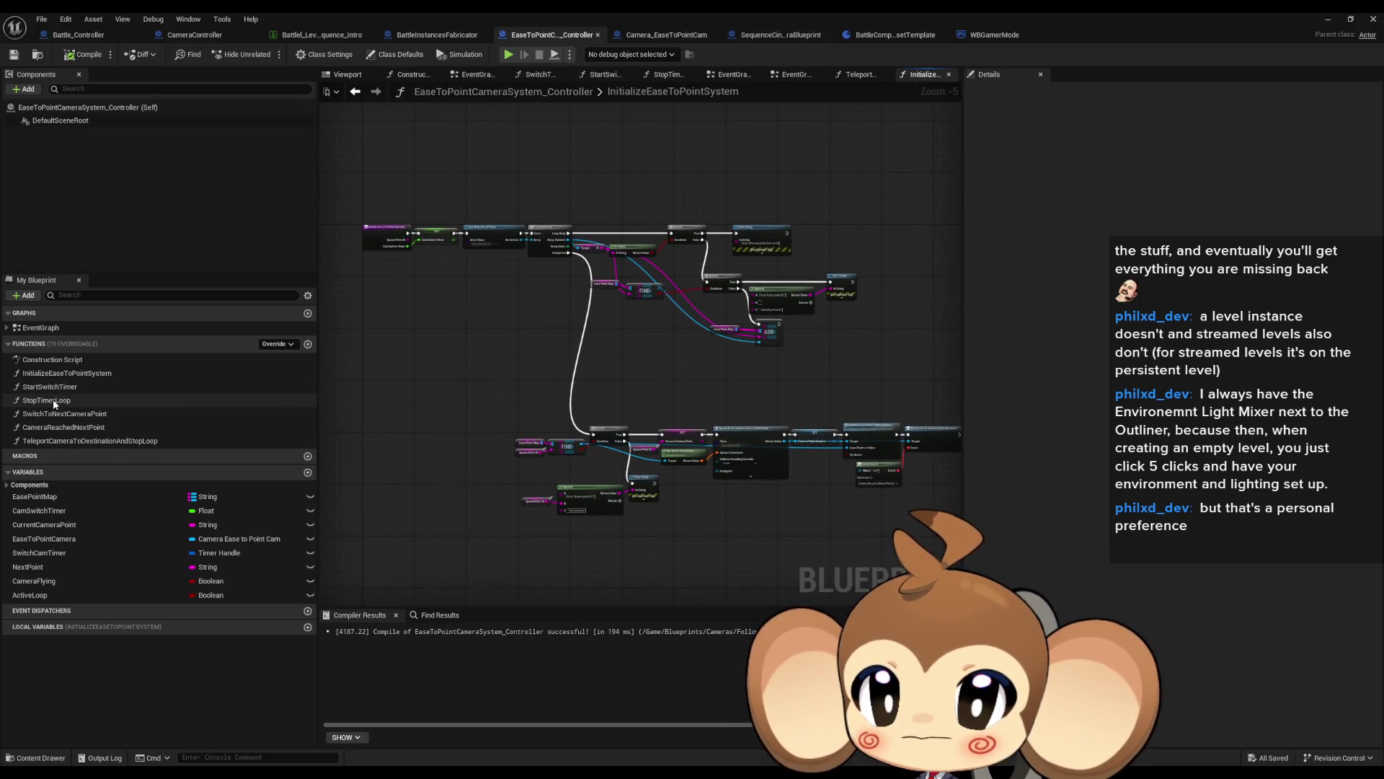
Step: Inspect the TeleportCameraToDestinationAndStopLoop, StopTimerLoop and SwitchToNextCameraPoint function graphs
{"action": "double_click", "coordinate": [53, 441]}
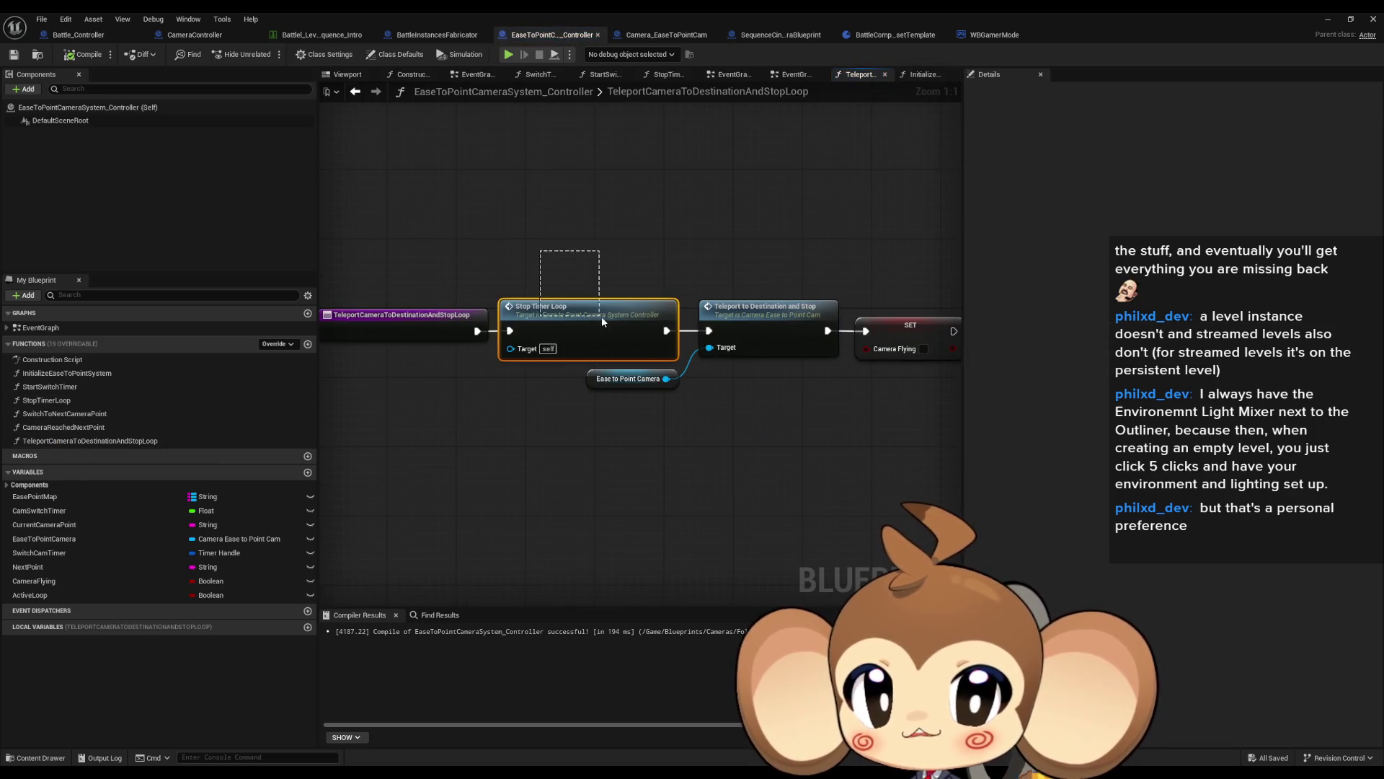
{"action": "double_click", "coordinate": [602, 321]}
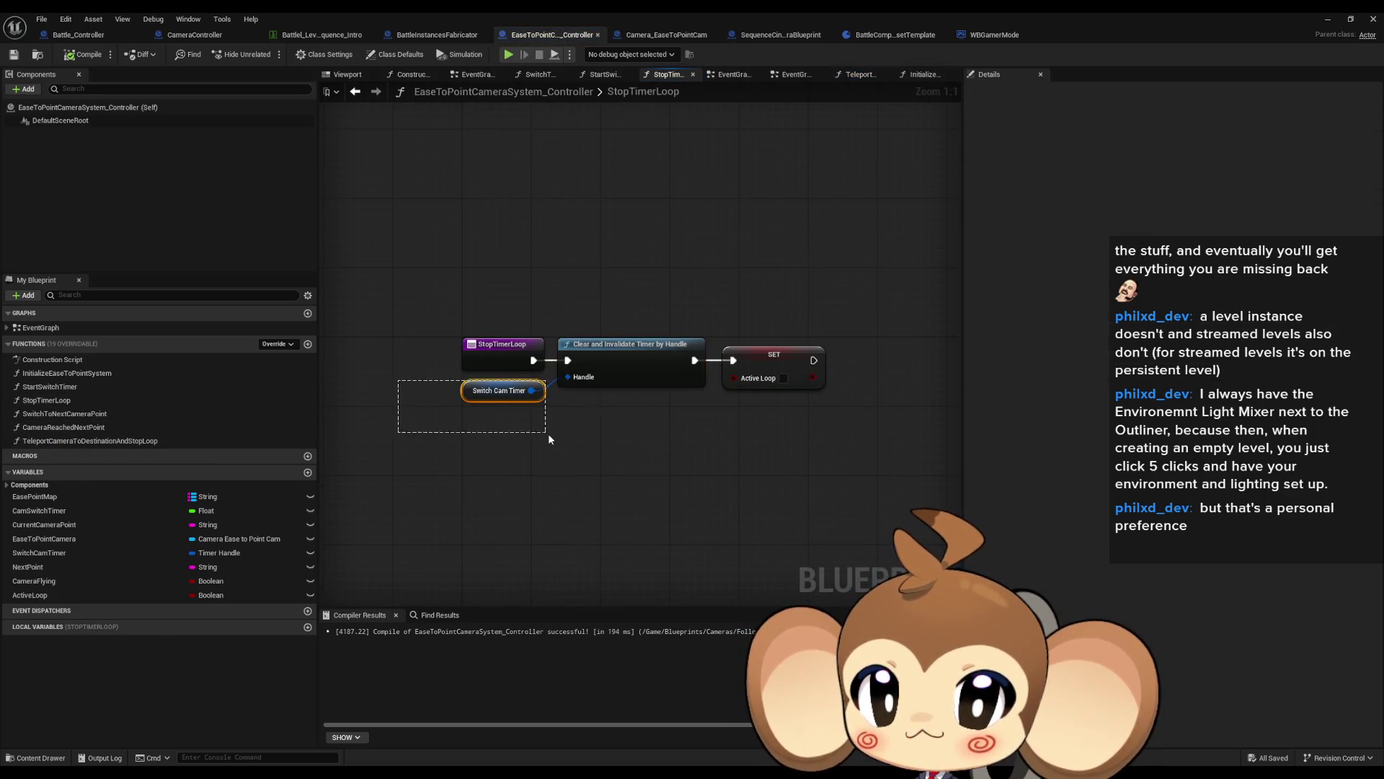
{"action": "left_click_drag", "start_coordinate": [548, 434], "coordinate": [548, 434]}
{"action": "left_click", "coordinate": [627, 358]}
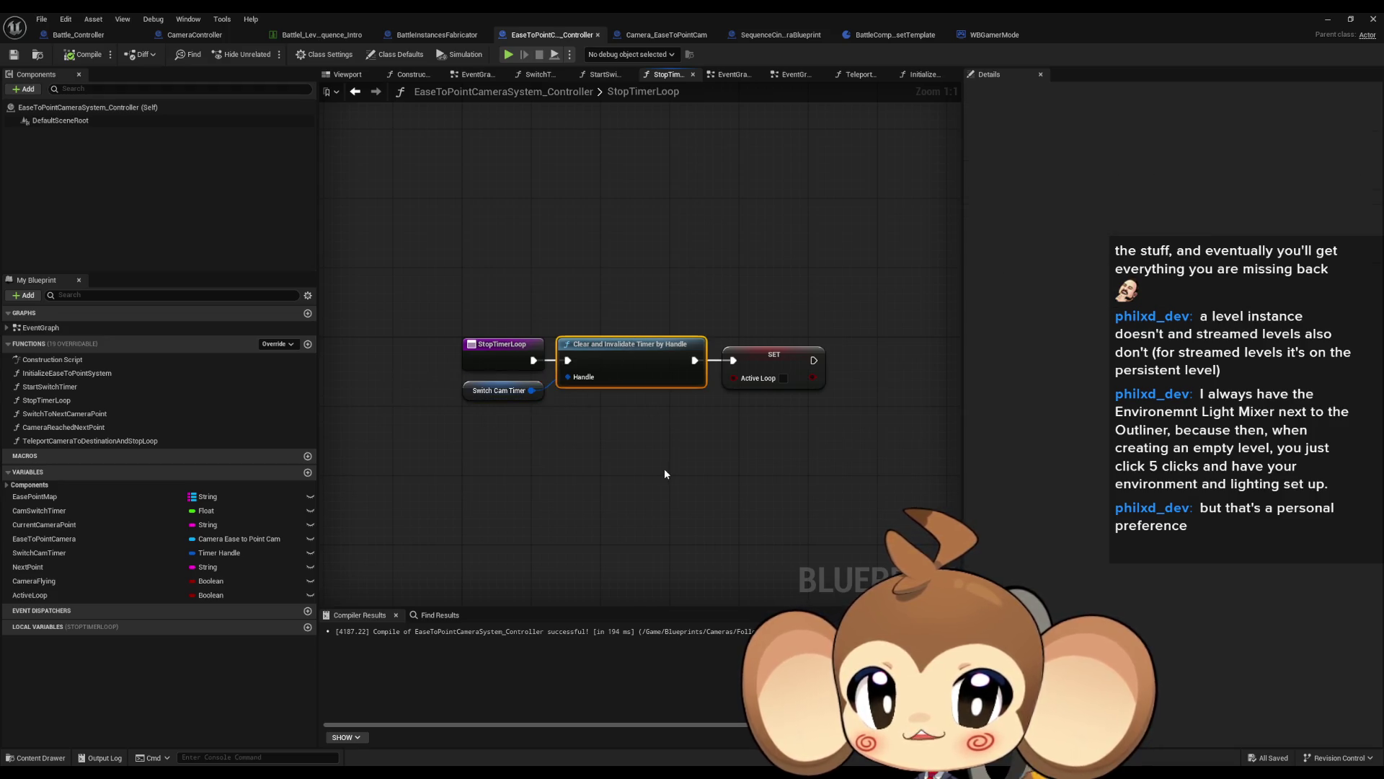
{"action": "double_click", "coordinate": [59, 415]}
{"action": "scroll", "coordinate": [802, 420], "scroll_direction": "down", "scroll_amount": 3}
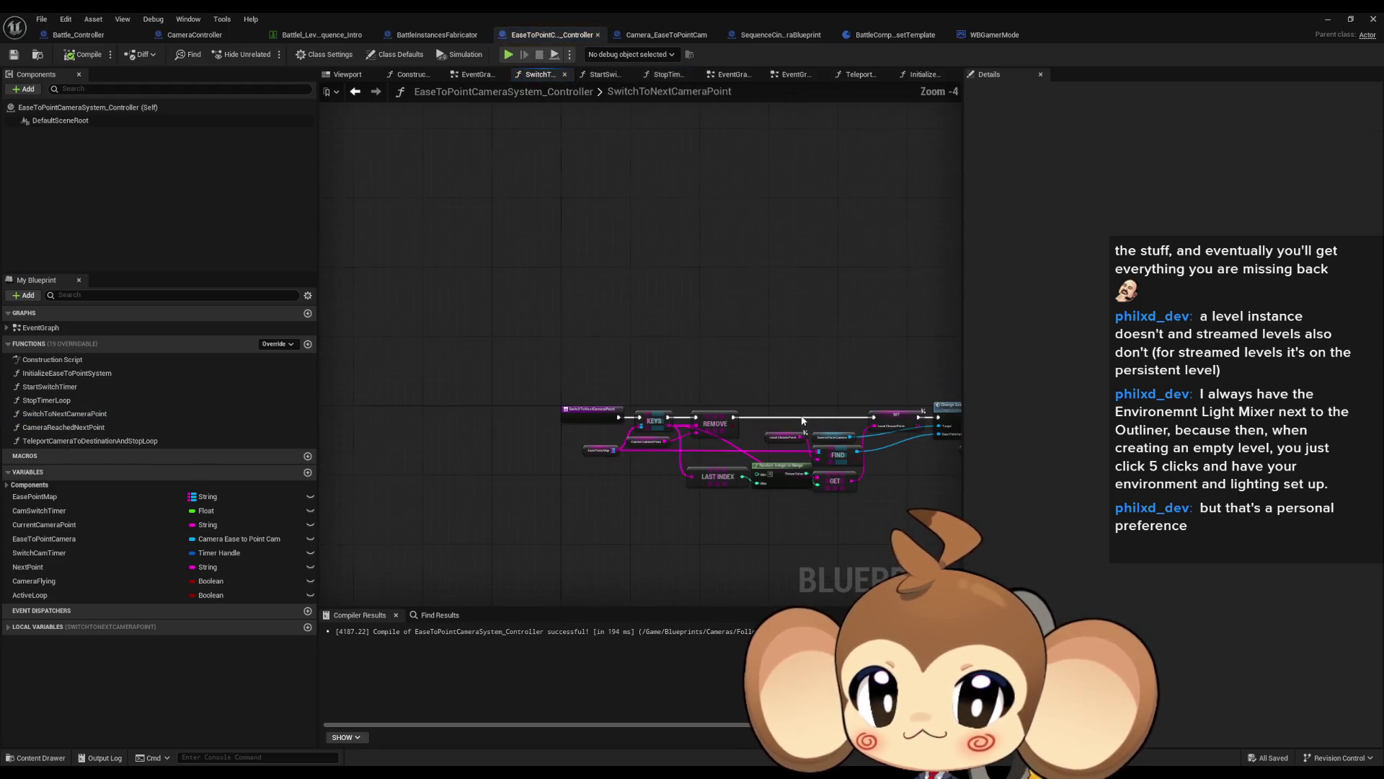
{"action": "scroll", "coordinate": [705, 443], "scroll_direction": "up", "scroll_amount": 5}
{"action": "mouse_move", "coordinate": [706, 443]}
{"action": "left_mouse_down"}
{"action": "mouse_move", "coordinate": [519, 404]}
{"action": "mouse_move", "coordinate": [437, 369]}
{"action": "mouse_move", "coordinate": [192, 410]}
{"action": "left_mouse_up"}
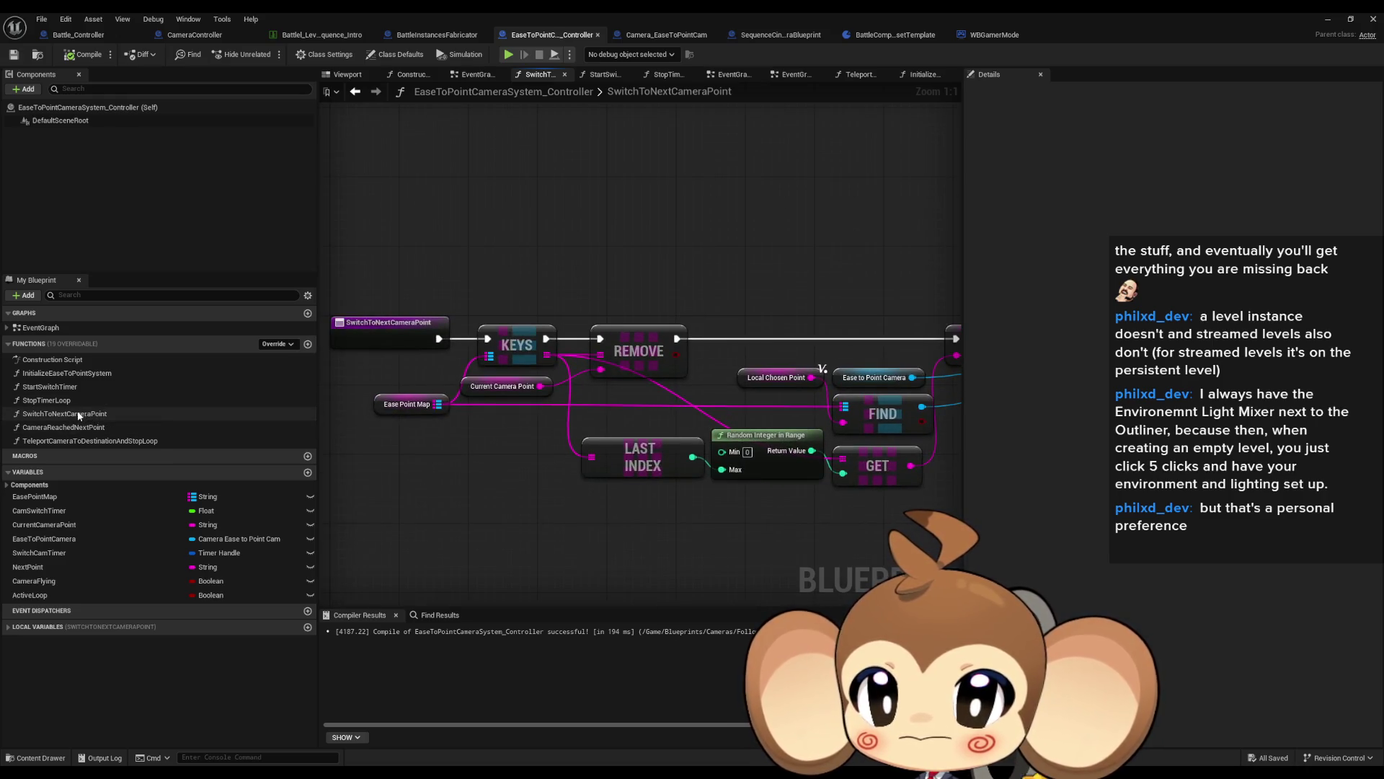
Step: Find all references to SwitchCamTimer by name and jump to where StartSwitchTimer sets it
{"action": "left_click", "coordinate": [74, 558]}
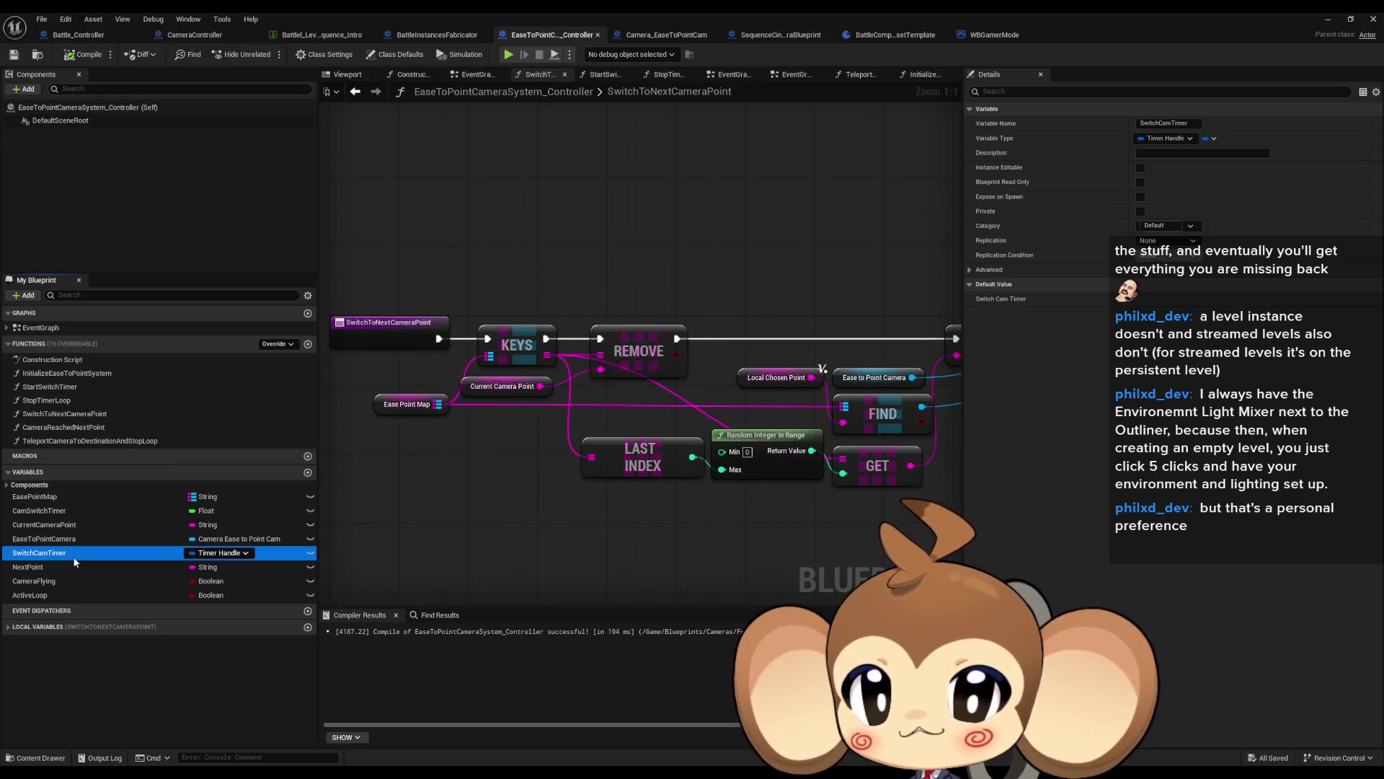
{"action": "right_click", "coordinate": [75, 558]}
{"action": "mouse_move", "coordinate": [144, 602]}
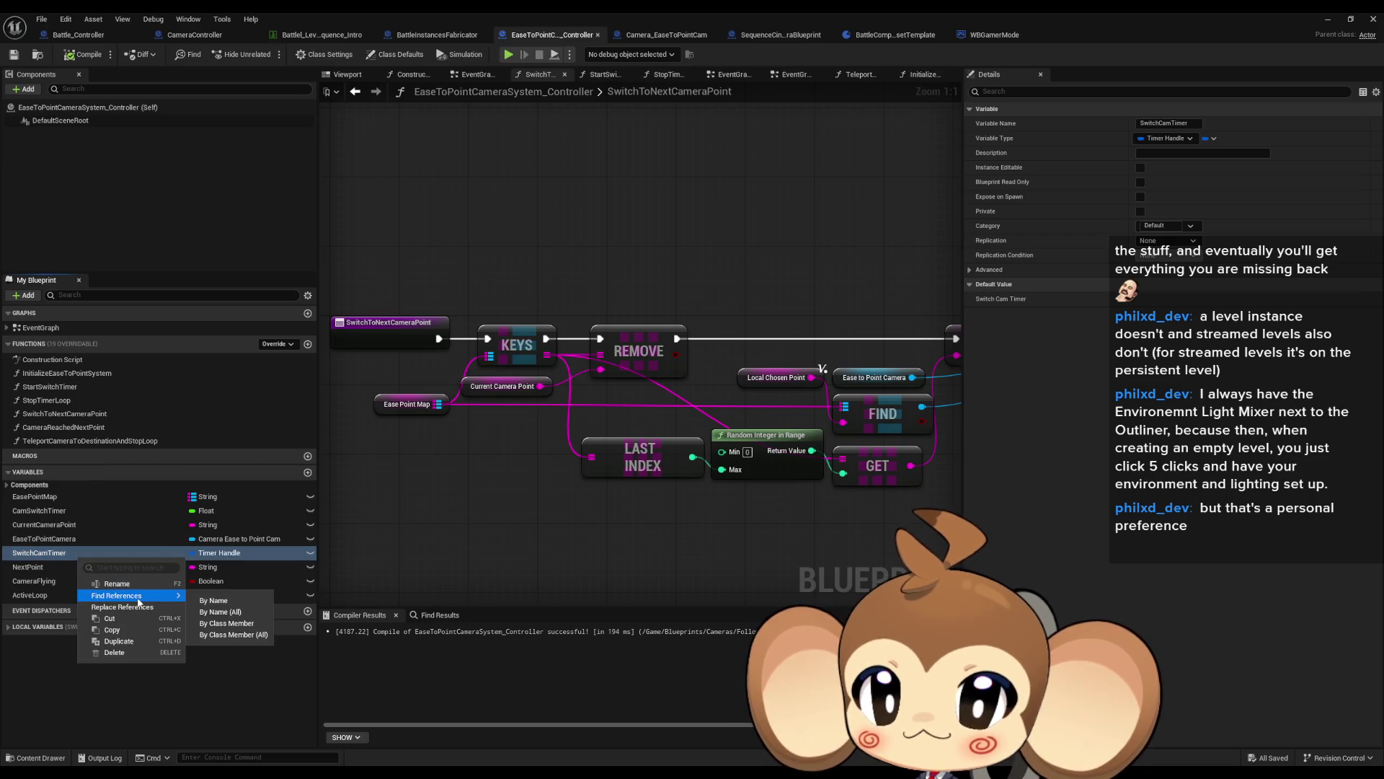
{"action": "left_click", "coordinate": [230, 619]}
{"action": "left_click", "coordinate": [375, 661]}
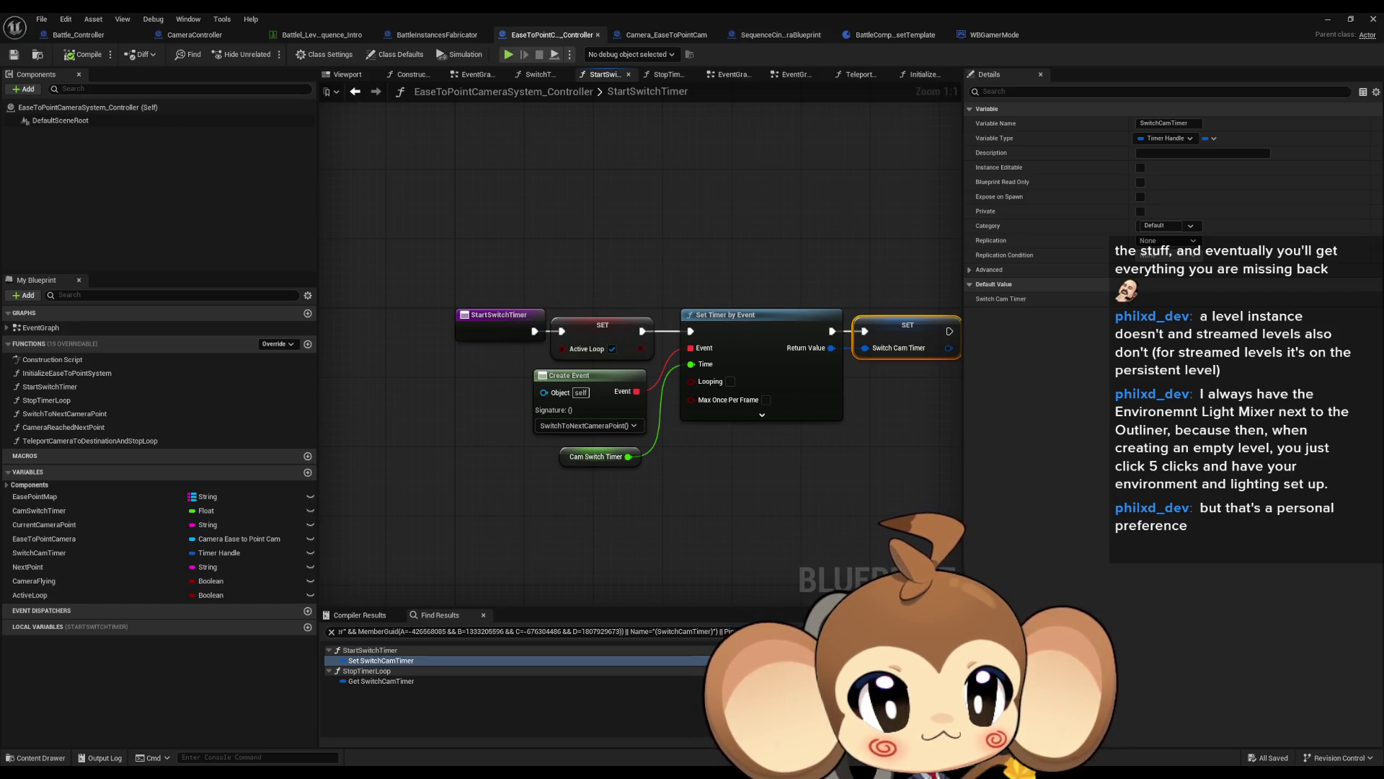
Step: Return to Battle_Controller's SetStateToRoundReadyAfterIntro and breakpoint the Start Switch Timer call
{"action": "key", "text": "alt+Left"}
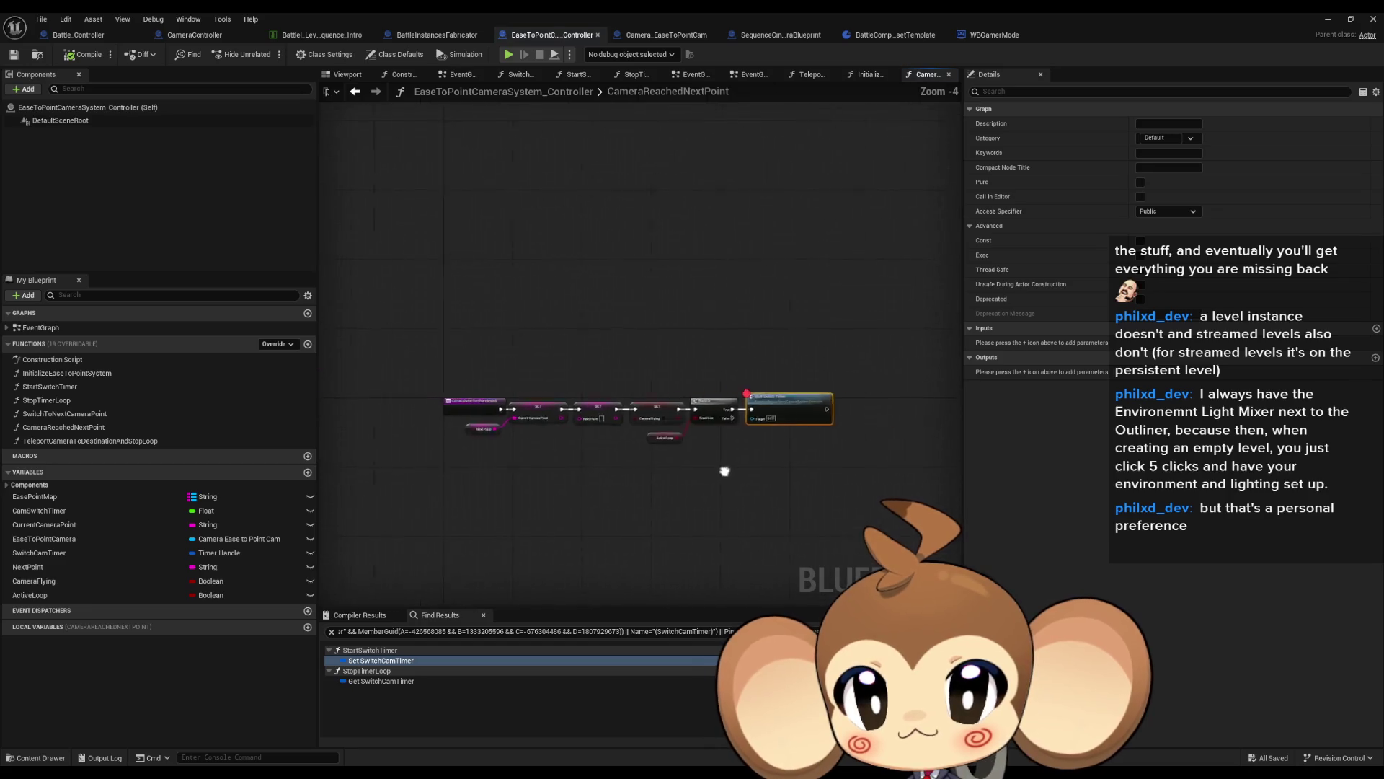
{"action": "scroll", "coordinate": [819, 469], "scroll_direction": "up", "scroll_amount": 3}
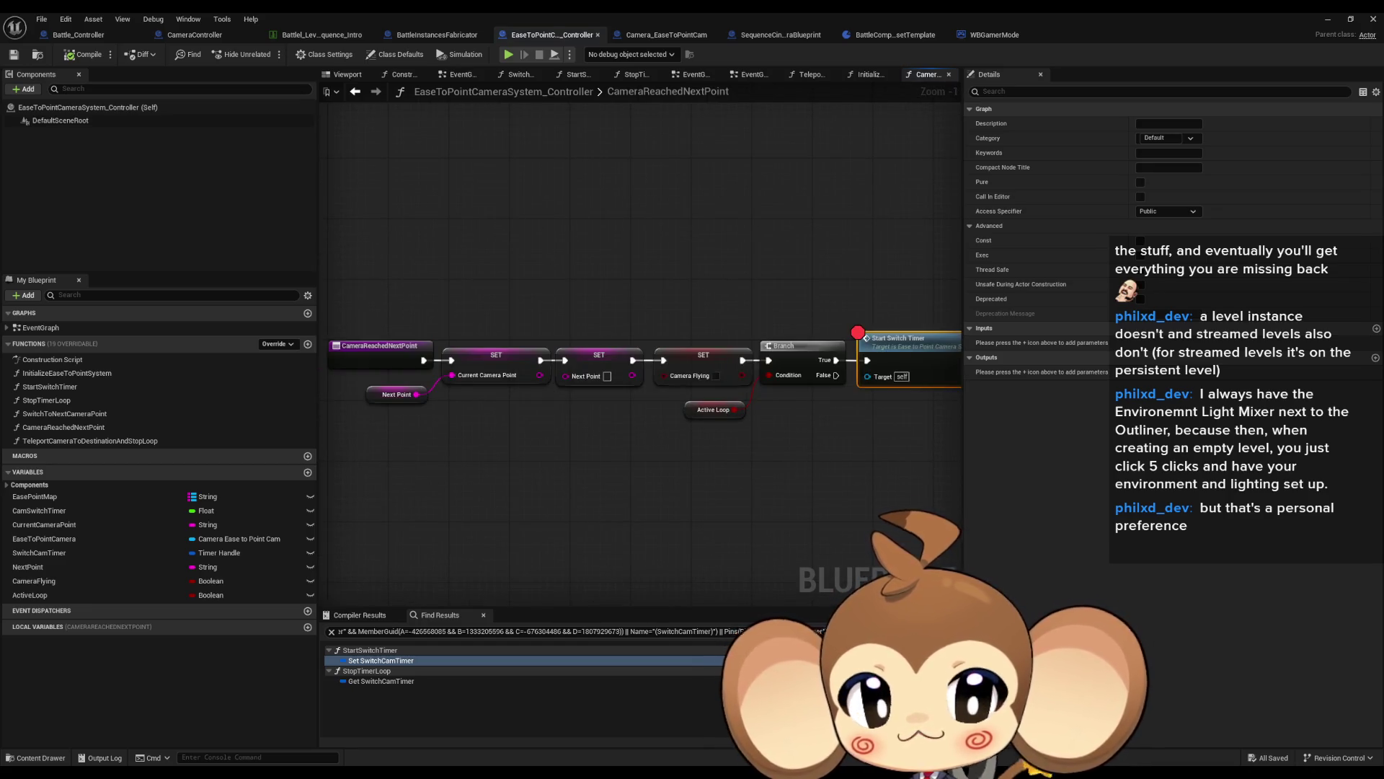
{"action": "key", "text": "alt+Left"}
{"action": "right_click", "coordinate": [654, 344]}
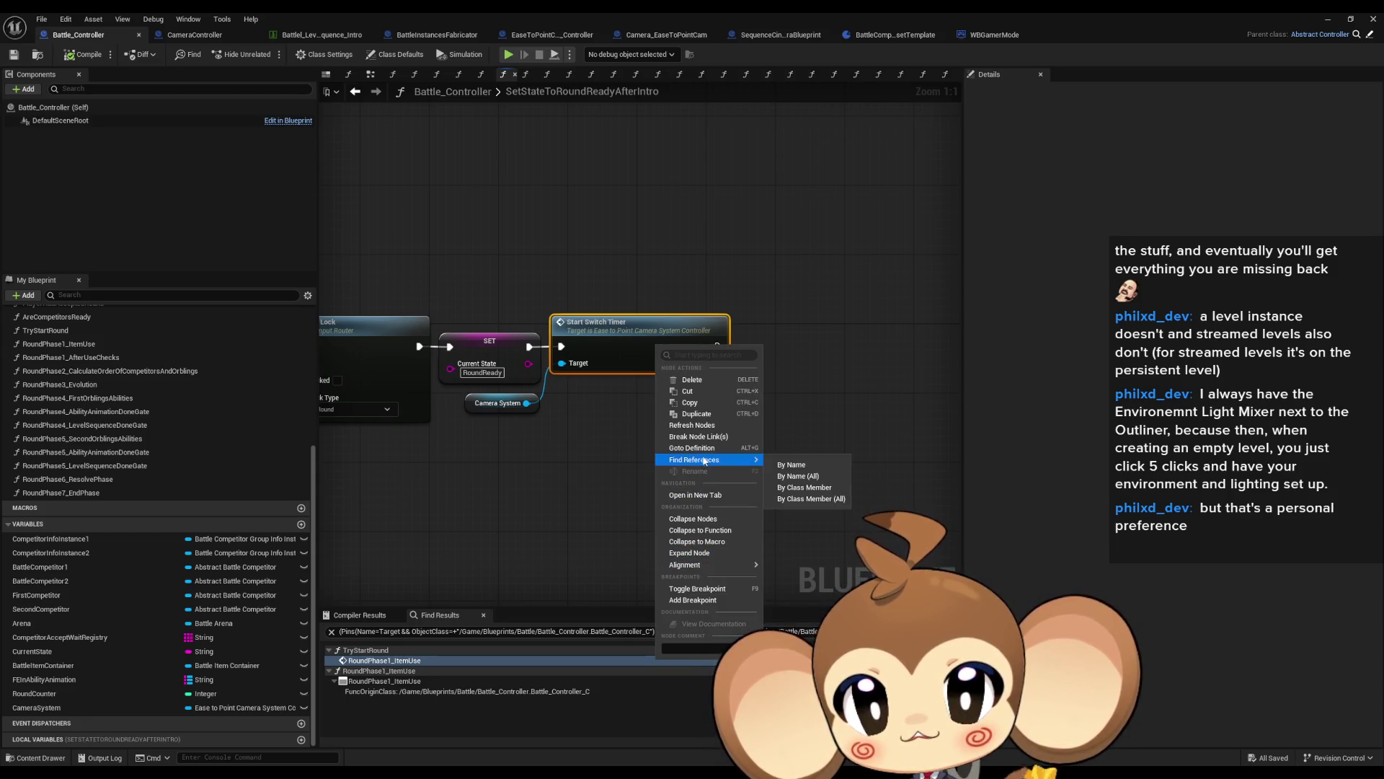
{"action": "left_click", "coordinate": [699, 600]}
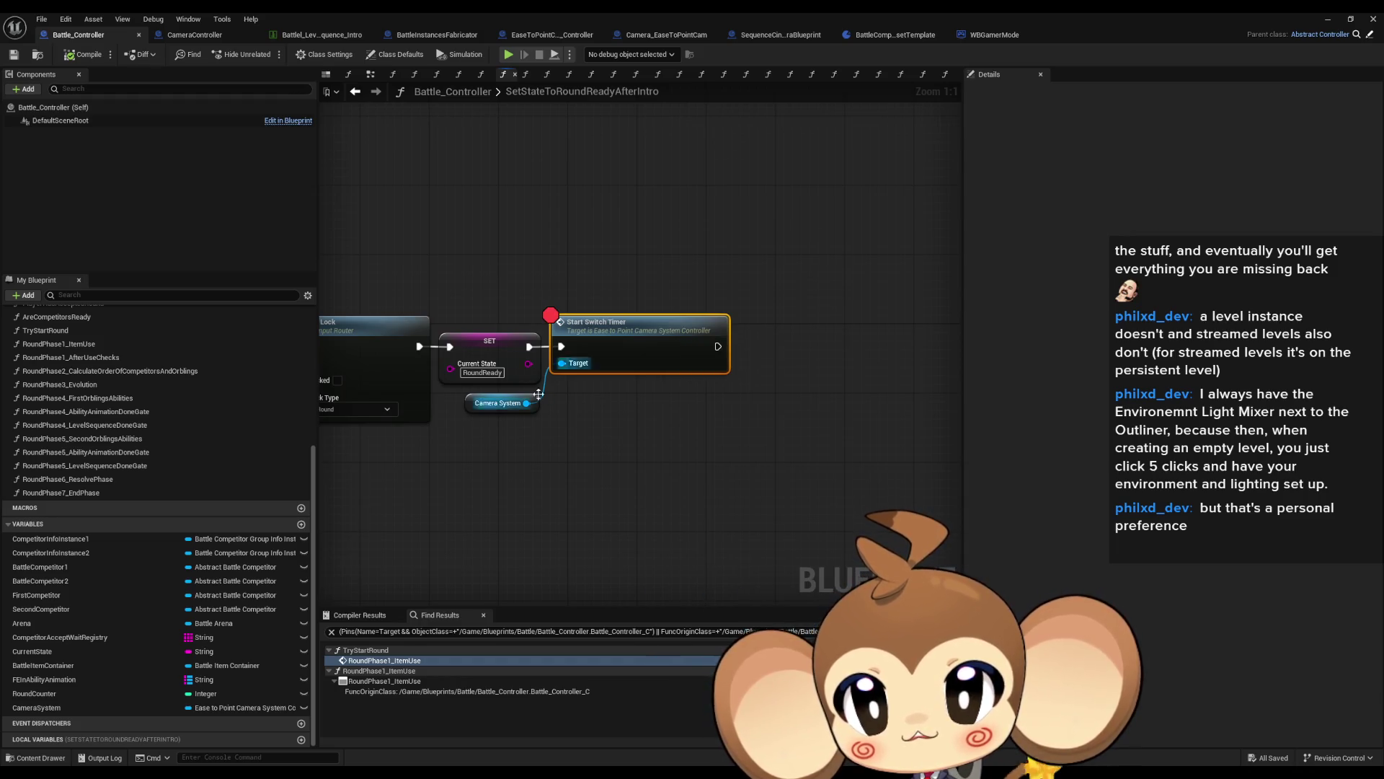
Step: Review the post-intro node chain, then open the StartSwitchTimer function it calls
{"action": "left_click", "coordinate": [506, 414]}
{"action": "left_click", "coordinate": [609, 322]}
{"action": "mouse_move", "coordinate": [660, 397]}
{"action": "left_mouse_down"}
{"action": "mouse_move", "coordinate": [958, 525]}
{"action": "mouse_move", "coordinate": [718, 416]}
{"action": "mouse_move", "coordinate": [745, 419]}
{"action": "left_mouse_up"}
{"action": "scroll", "coordinate": [692, 430], "scroll_direction": "down", "scroll_amount": 3}
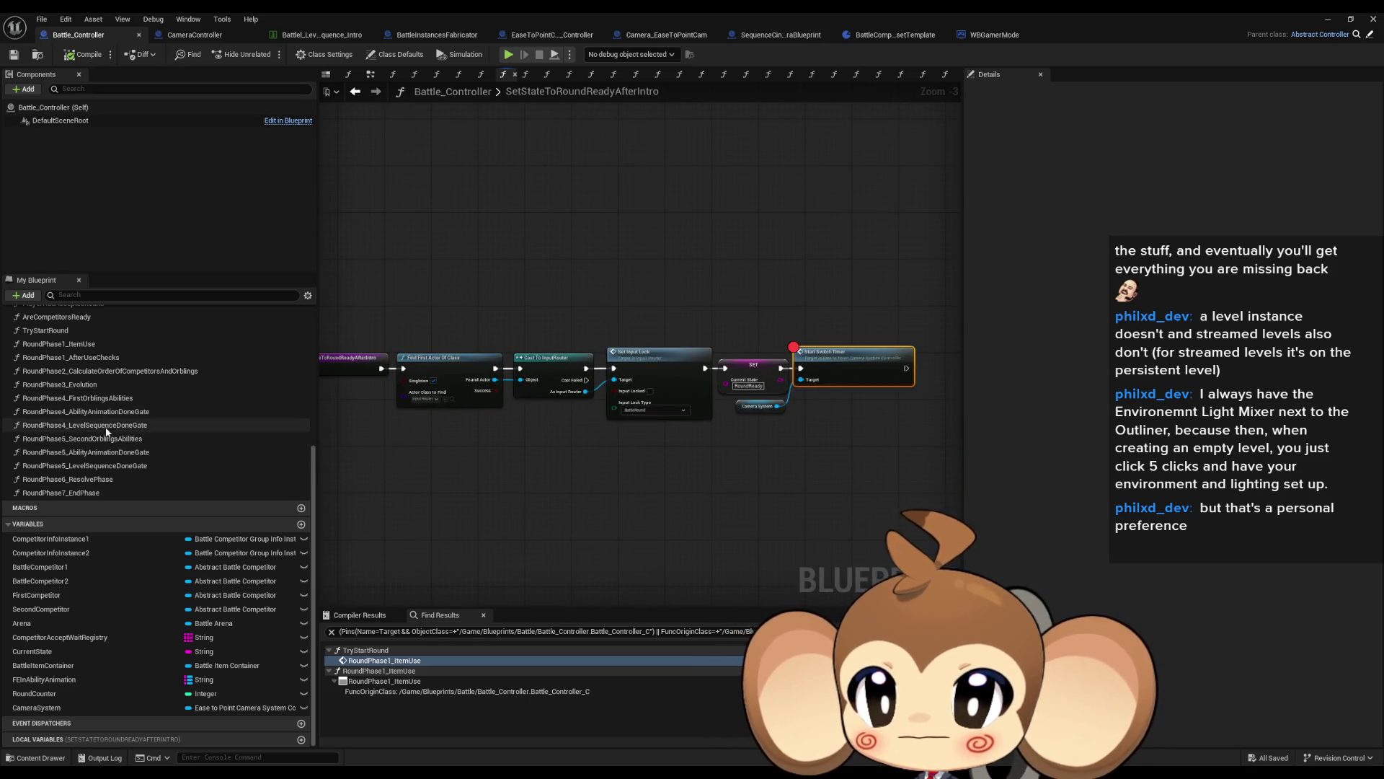
{"action": "left_click_drag", "start_coordinate": [840, 354], "coordinate": [735, 373]}
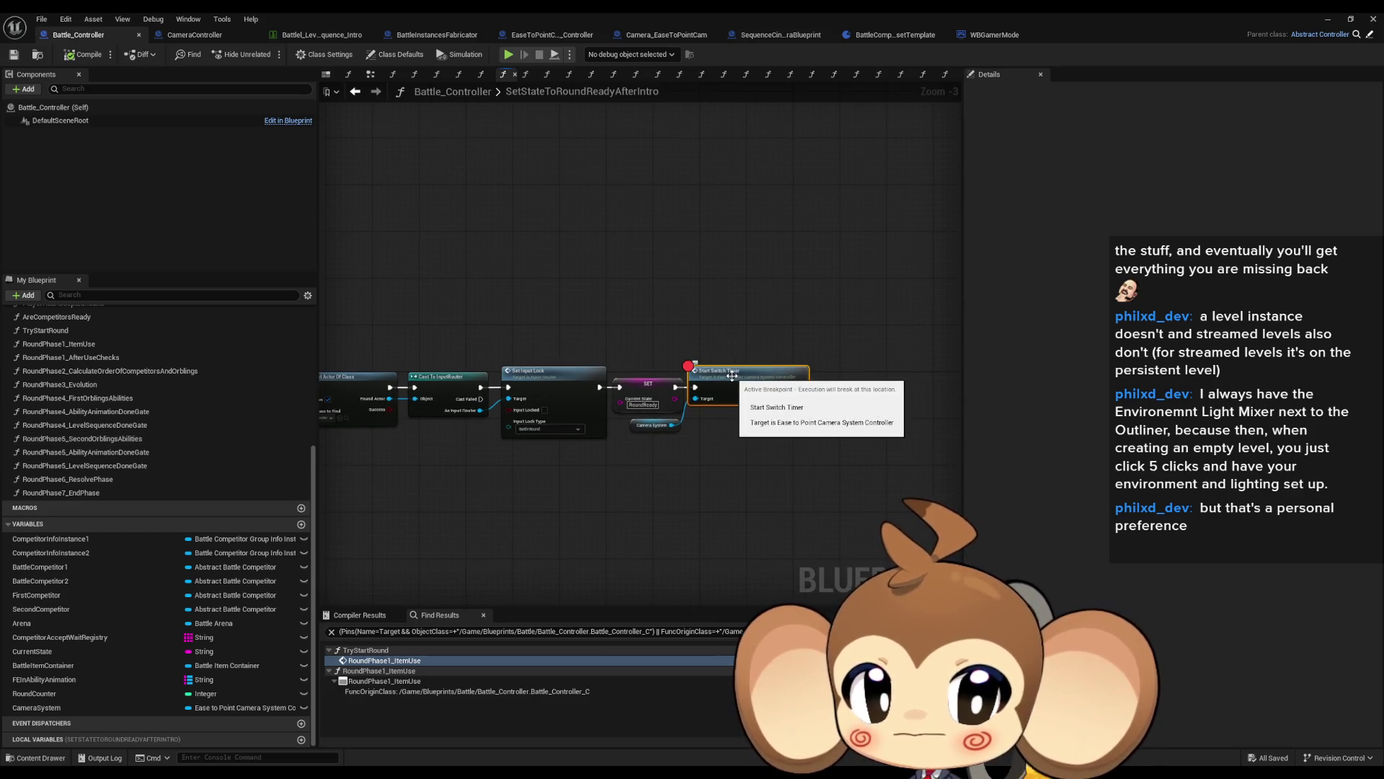
{"action": "left_click_drag", "start_coordinate": [722, 469], "coordinate": [719, 470]}
{"action": "scroll", "coordinate": [719, 470], "scroll_direction": "up", "scroll_amount": 3}
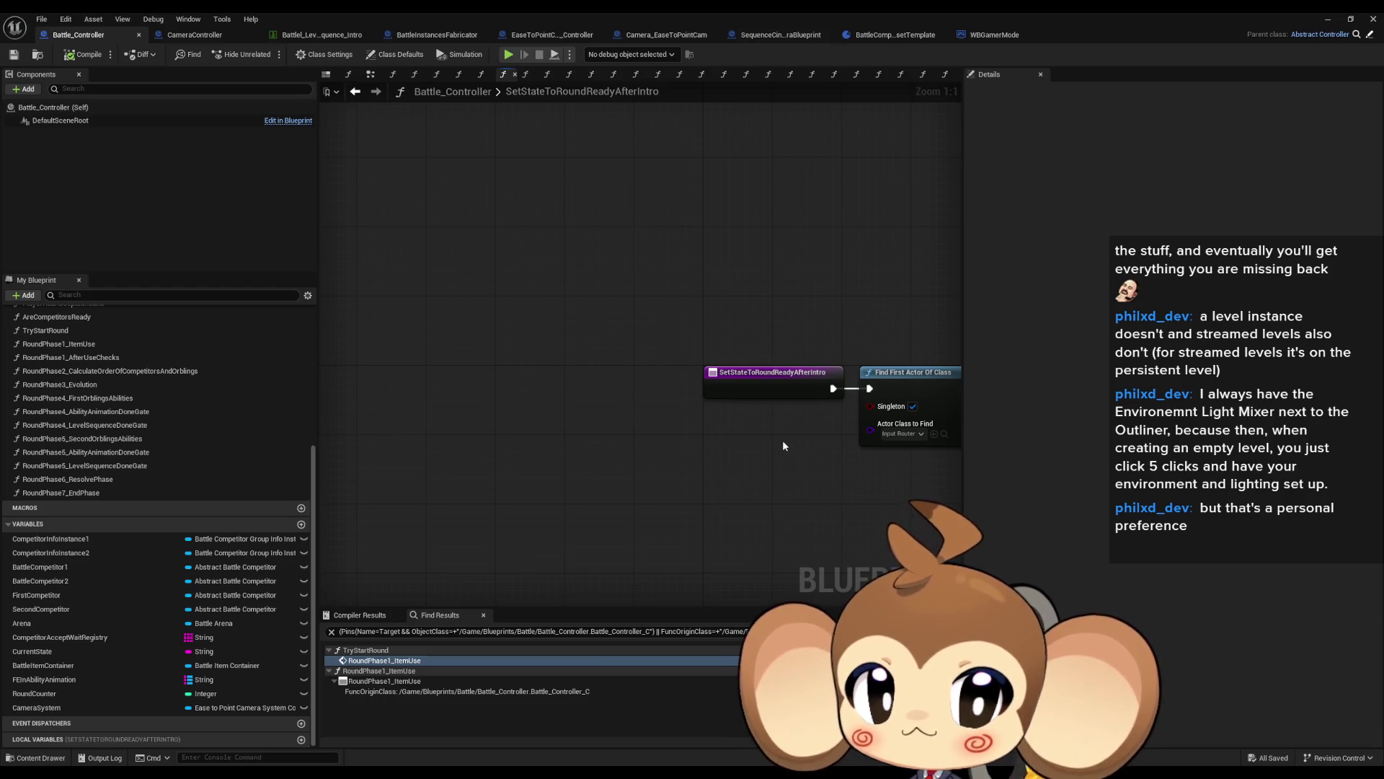
{"action": "left_click_drag", "start_coordinate": [780, 444], "coordinate": [667, 443]}
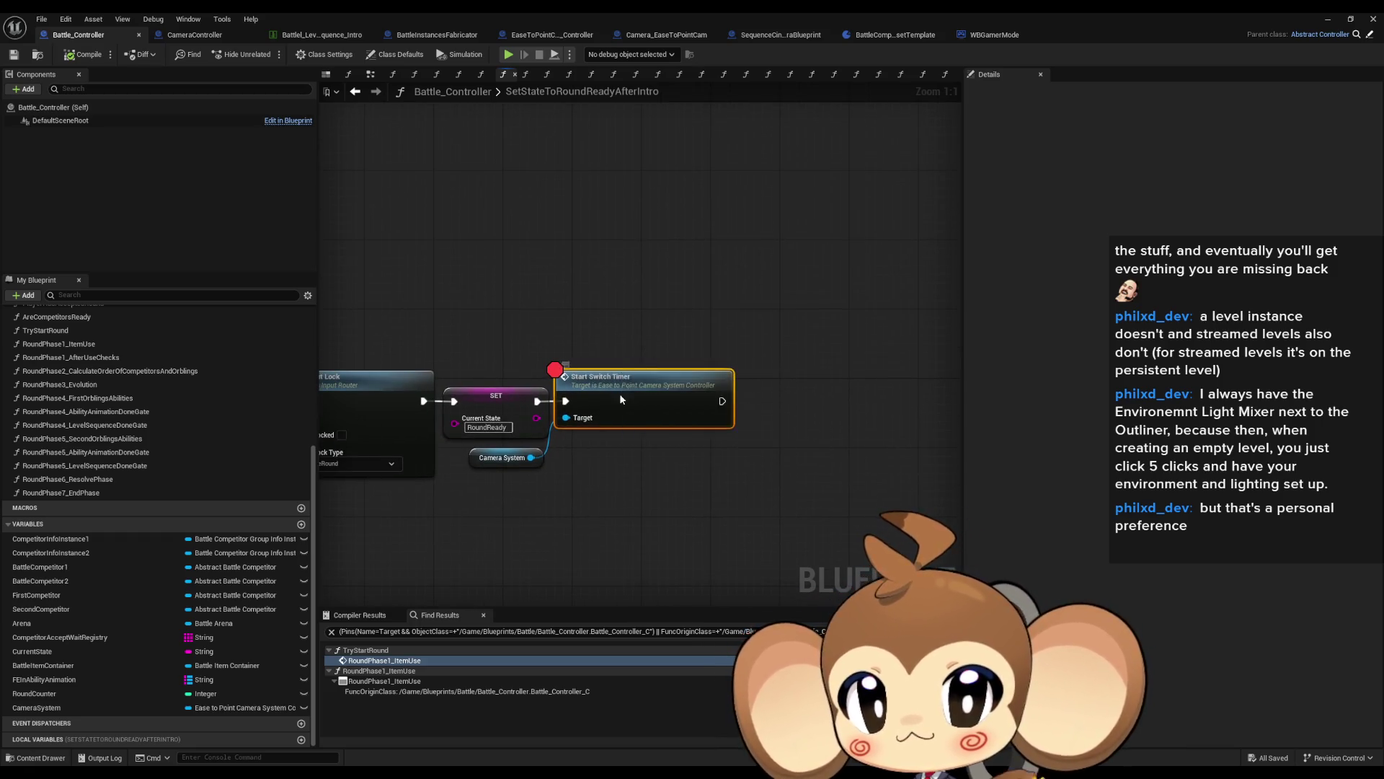
{"action": "double_click", "coordinate": [620, 382]}
Step: Inspect StartSwitchTimer's Create Event, Set Timer by Event and SET Switch Cam Timer nodes
{"action": "left_click_drag", "start_coordinate": [756, 497], "coordinate": [669, 500]}
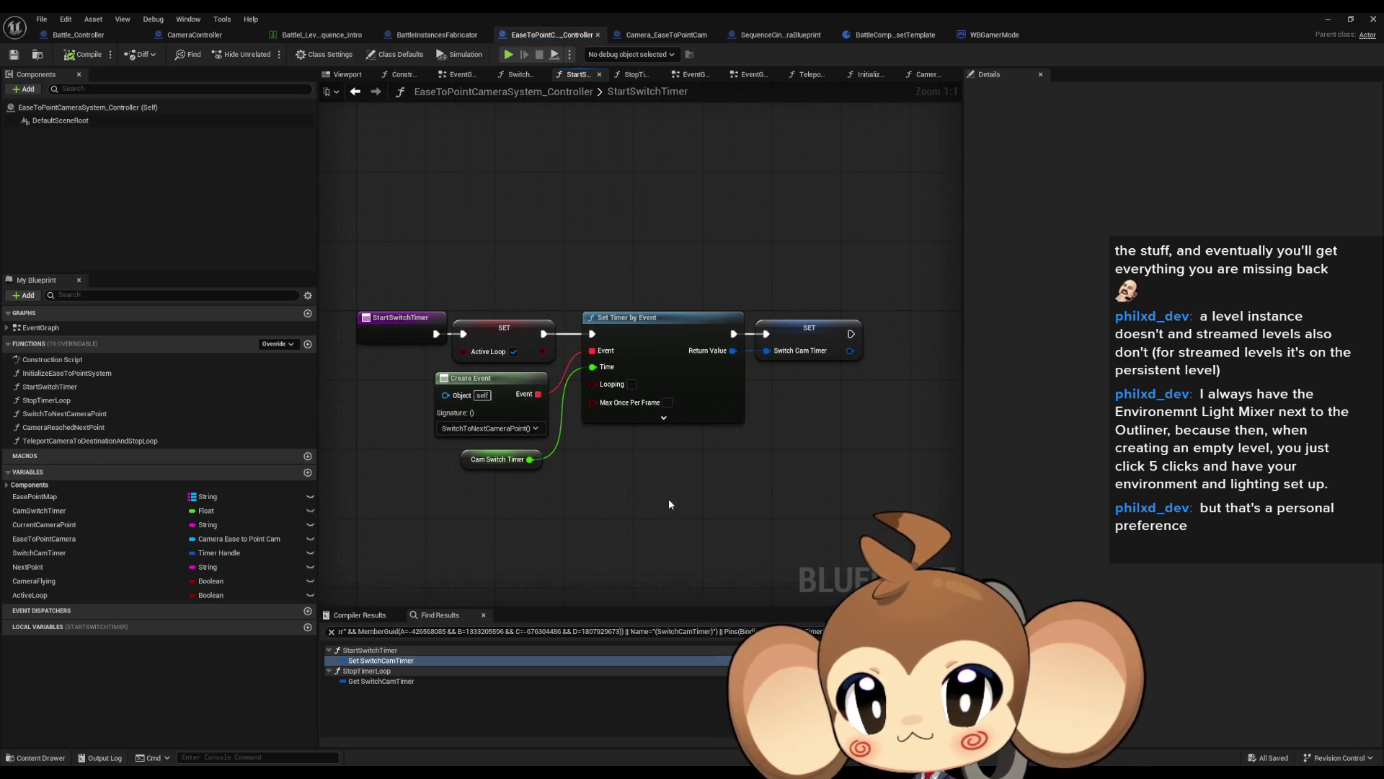
{"action": "left_click_drag", "start_coordinate": [382, 387], "coordinate": [473, 413]}
{"action": "left_click", "coordinate": [659, 388]}
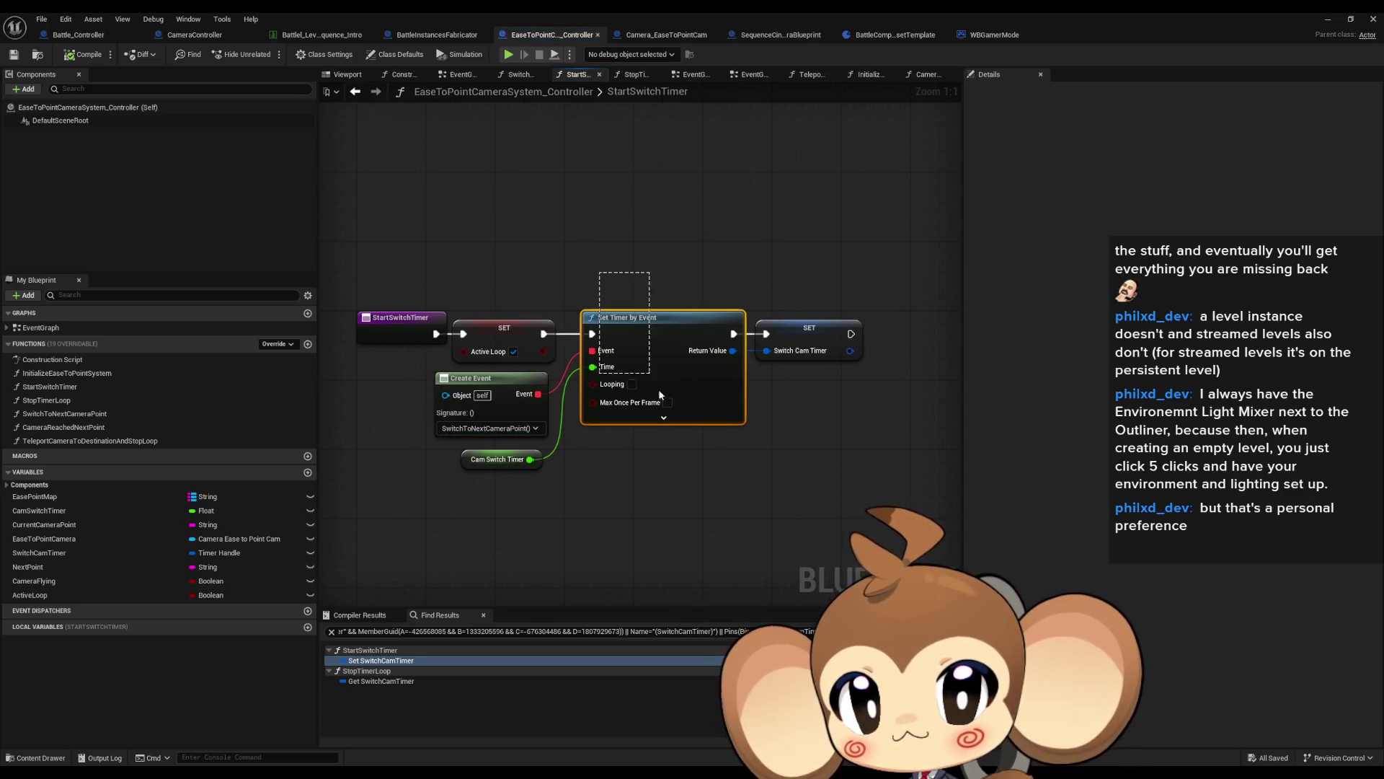
{"action": "left_click_drag", "start_coordinate": [786, 276], "coordinate": [816, 341]}
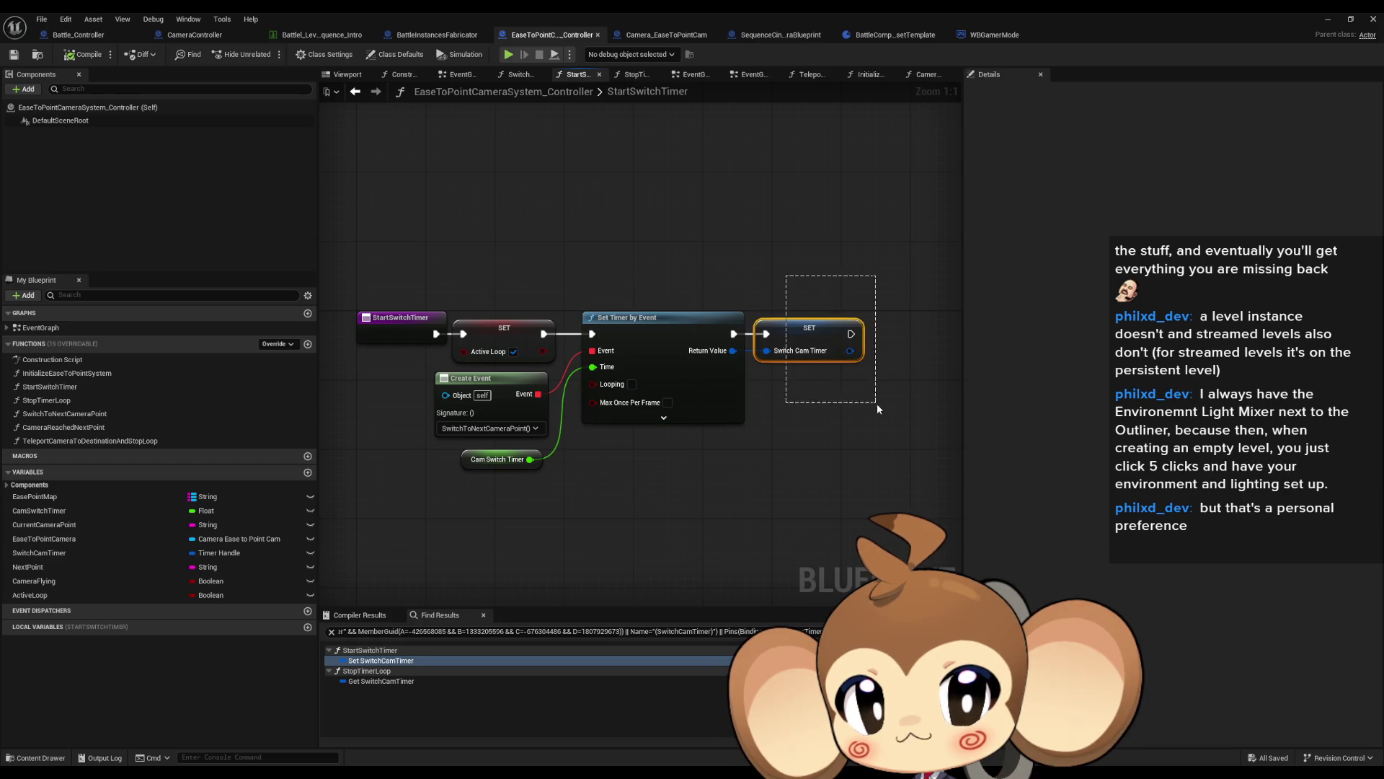
{"action": "left_click_drag", "start_coordinate": [876, 404], "coordinate": [877, 404]}
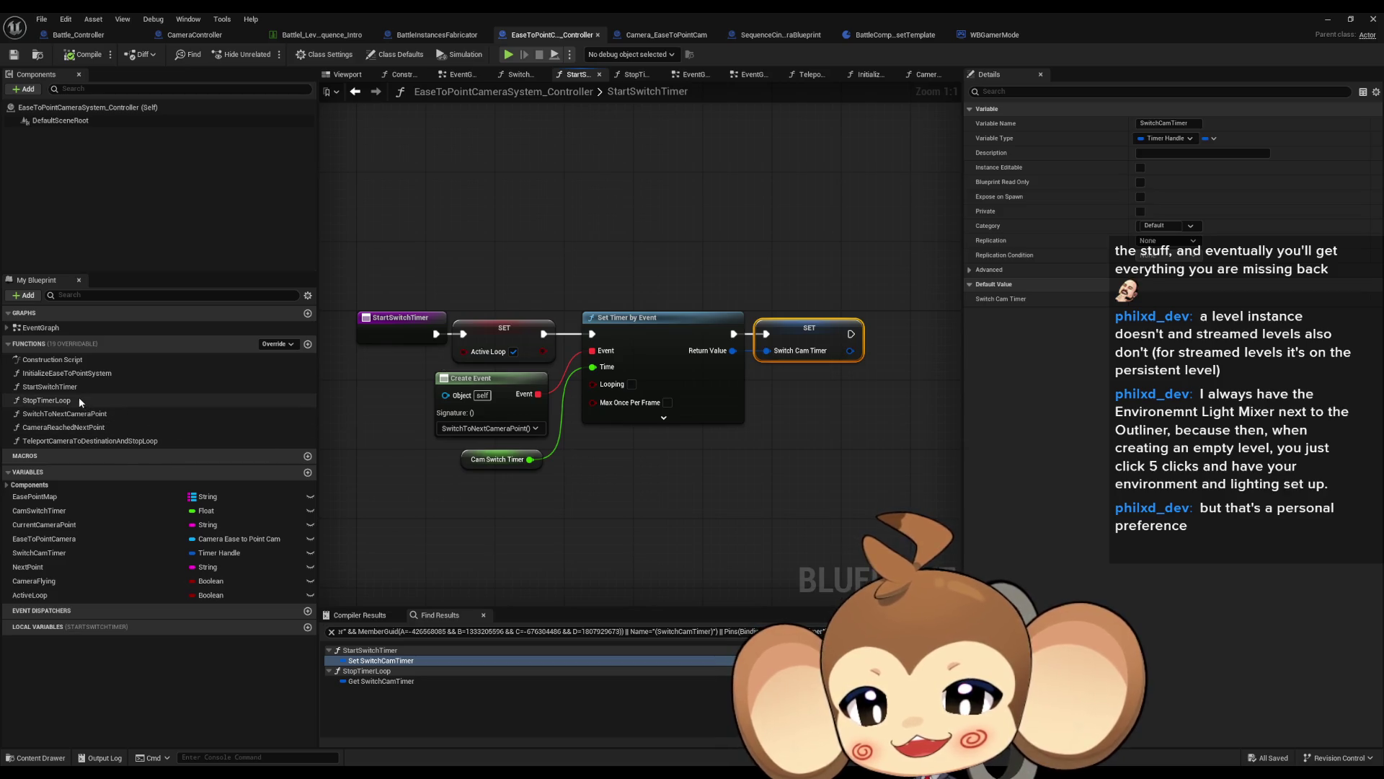
Step: In SwitchToNextCameraPoint, add a breakpoint on the KEYS node and review Change Ease Point
{"action": "double_click", "coordinate": [57, 413]}
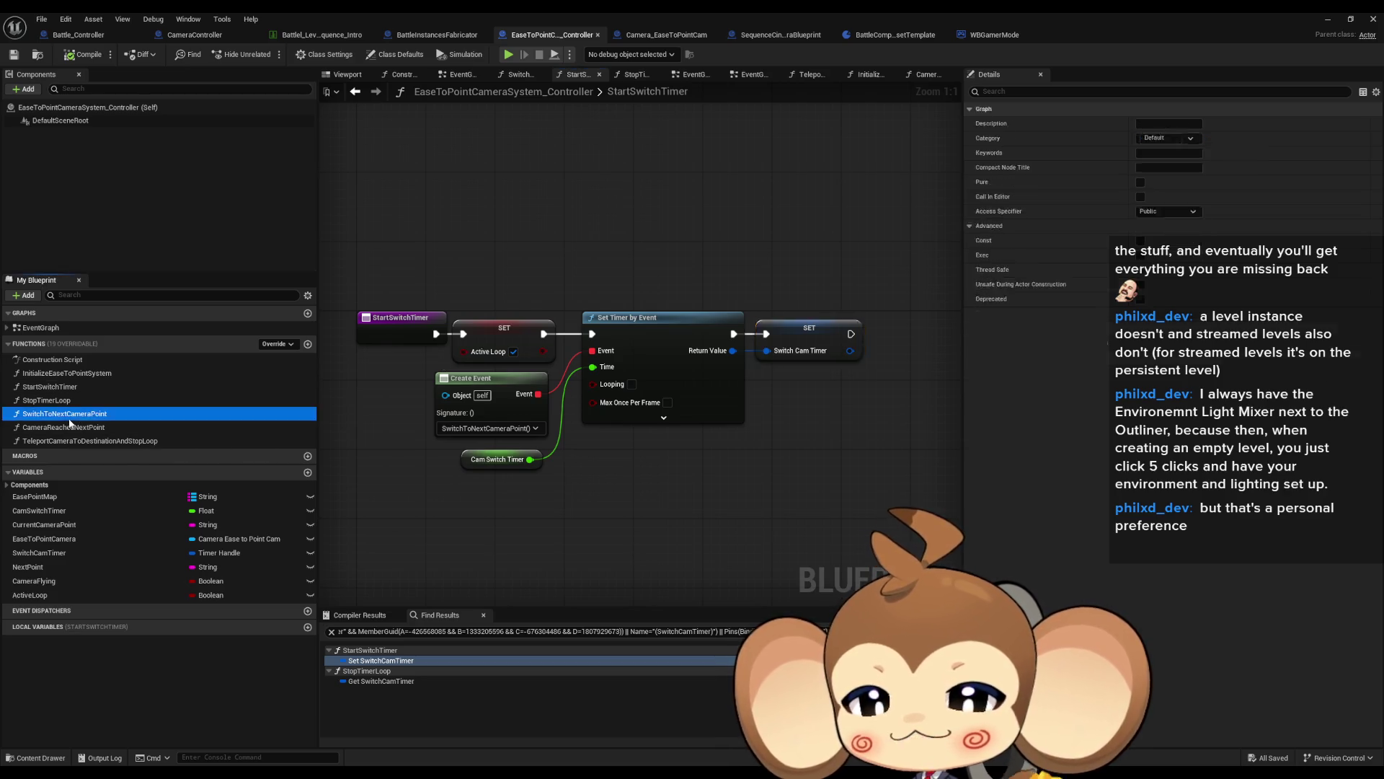
{"action": "right_click", "coordinate": [514, 339]}
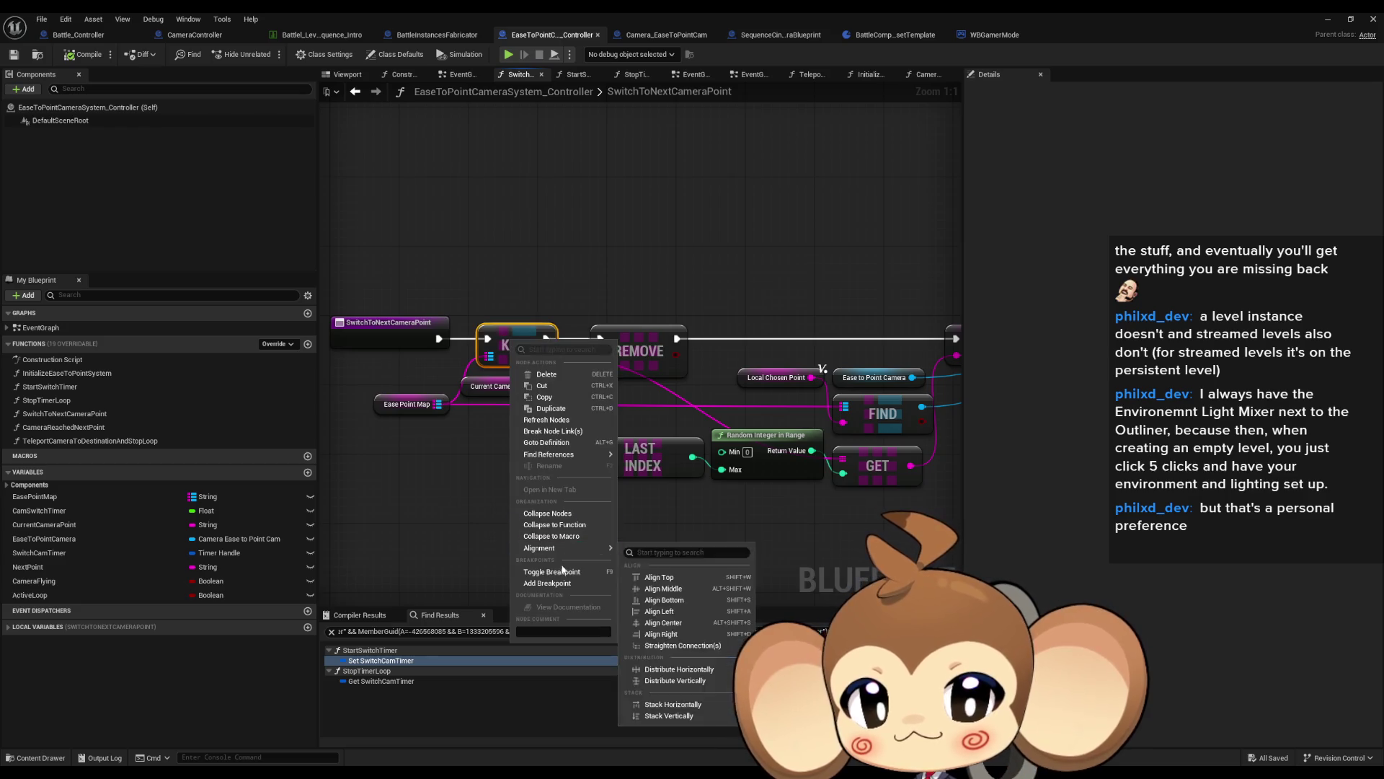
{"action": "left_click", "coordinate": [548, 583]}
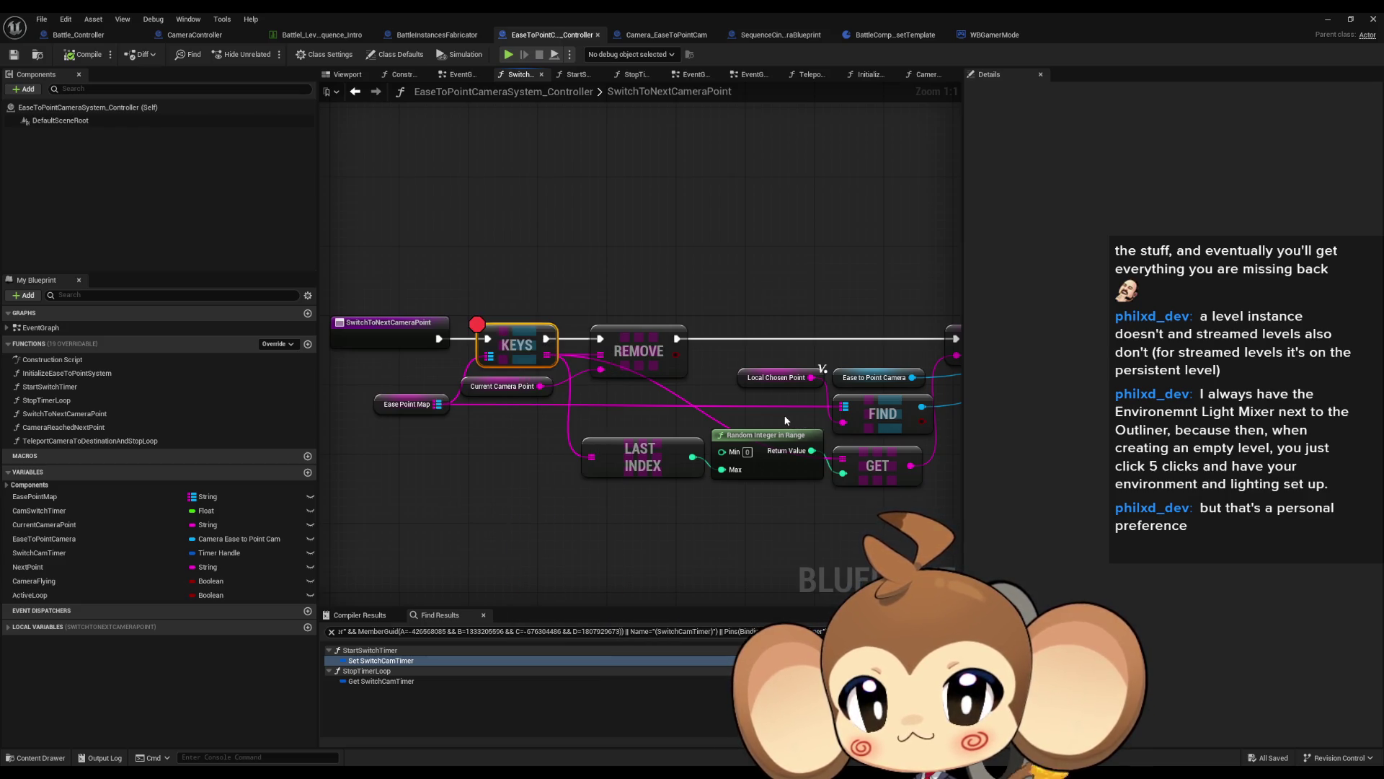
{"action": "left_click_drag", "start_coordinate": [803, 392], "coordinate": [266, 381]}
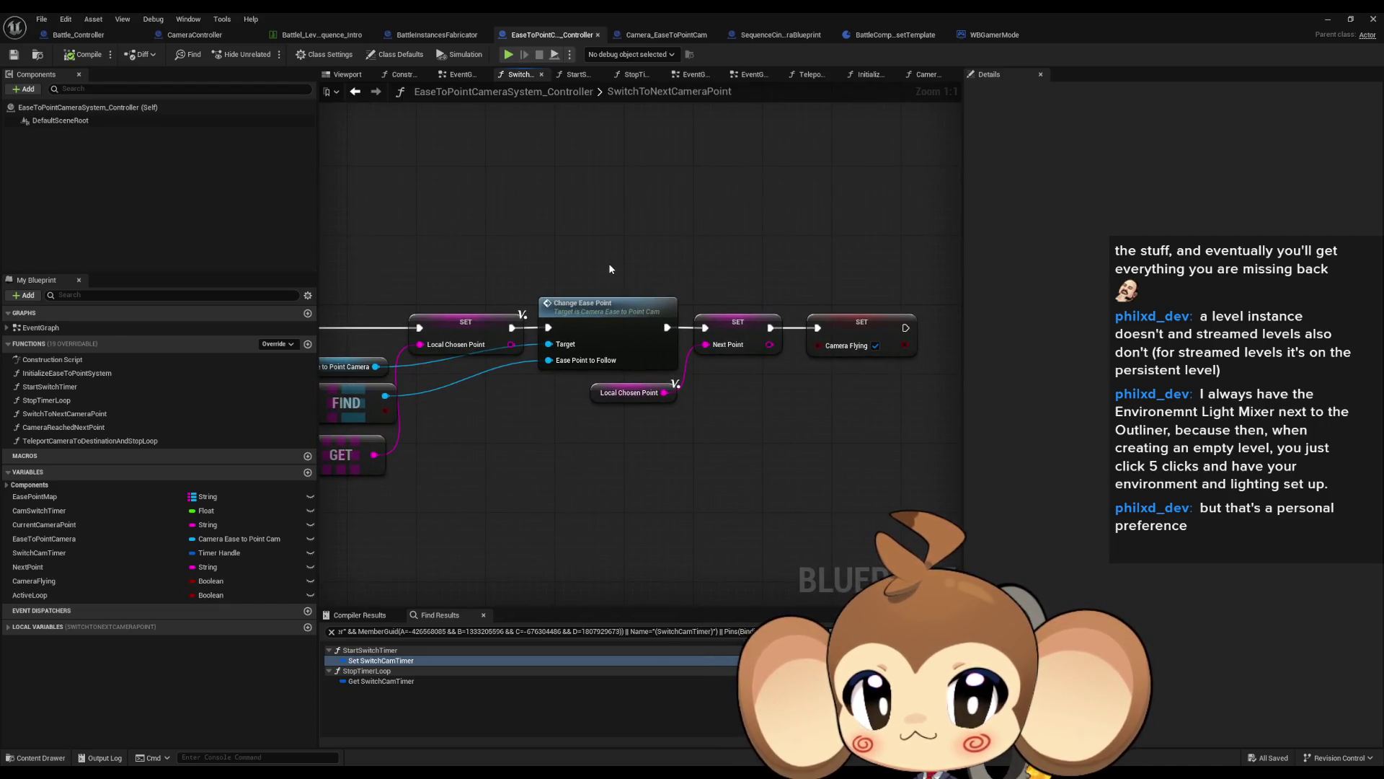
{"action": "left_click", "coordinate": [628, 326]}
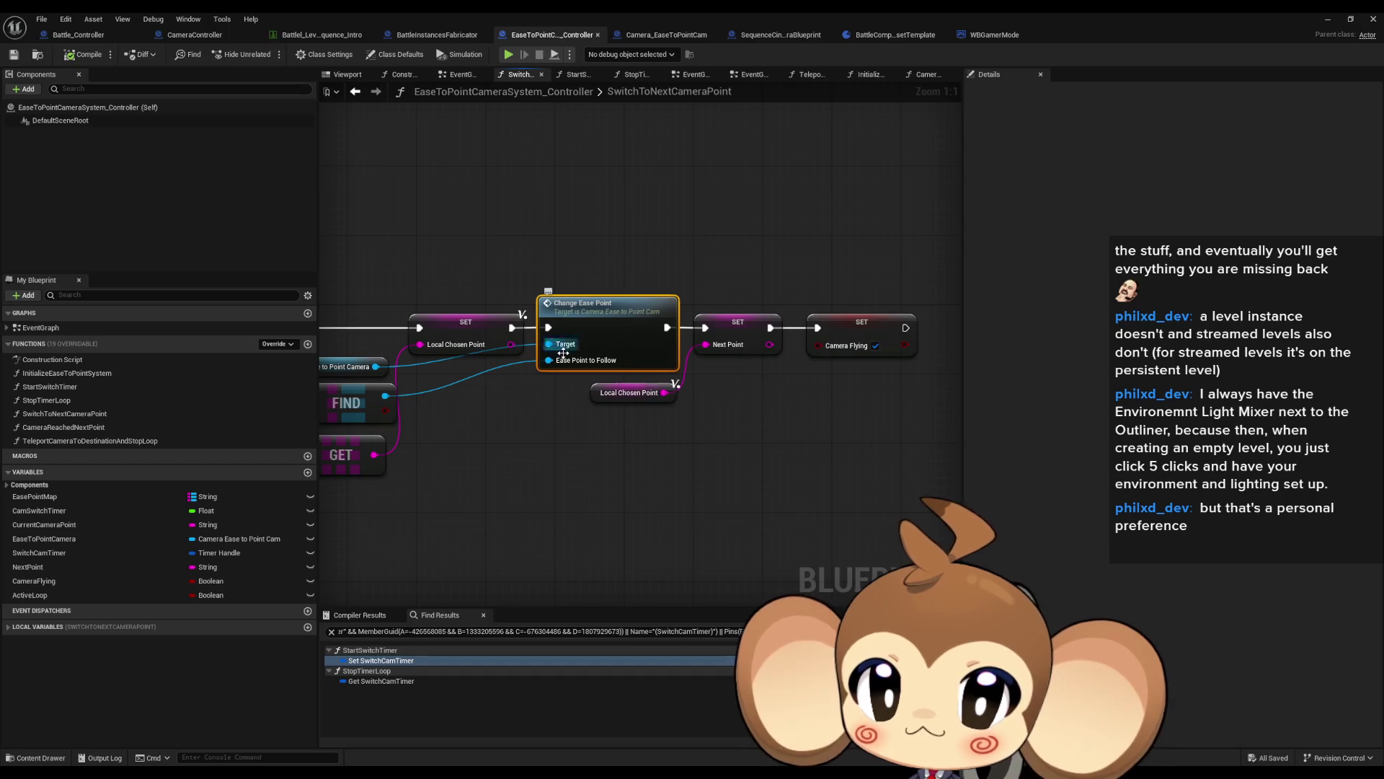
{"action": "mouse_move", "coordinate": [540, 381]}
{"action": "left_mouse_down"}
{"action": "mouse_move", "coordinate": [1037, 356]}
{"action": "mouse_move", "coordinate": [1074, 367]}
{"action": "mouse_move", "coordinate": [562, 369]}
{"action": "left_mouse_up"}
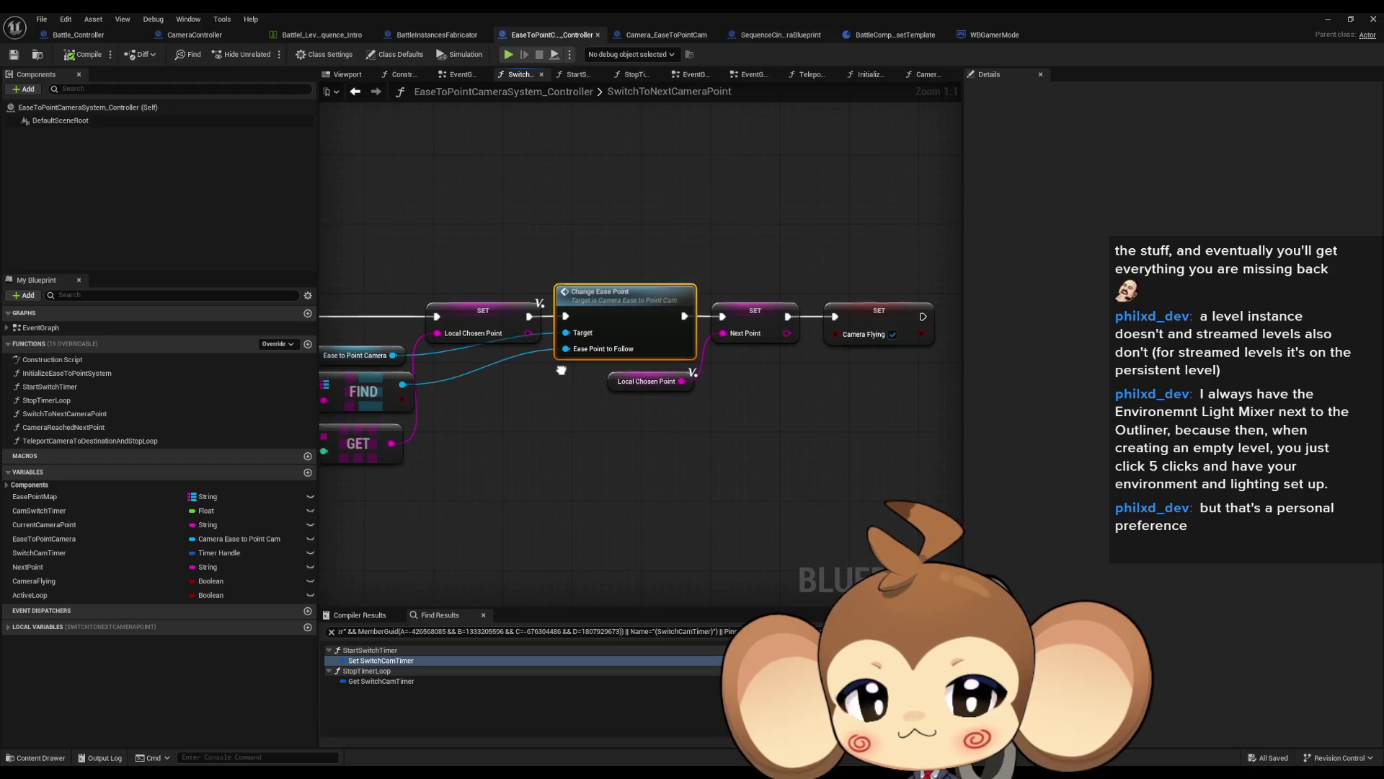
Step: In InitializeEasePointFollowCamera, move the Intermediate Location and Rotation setters into the main exec chain
{"action": "double_click", "coordinate": [617, 304]}
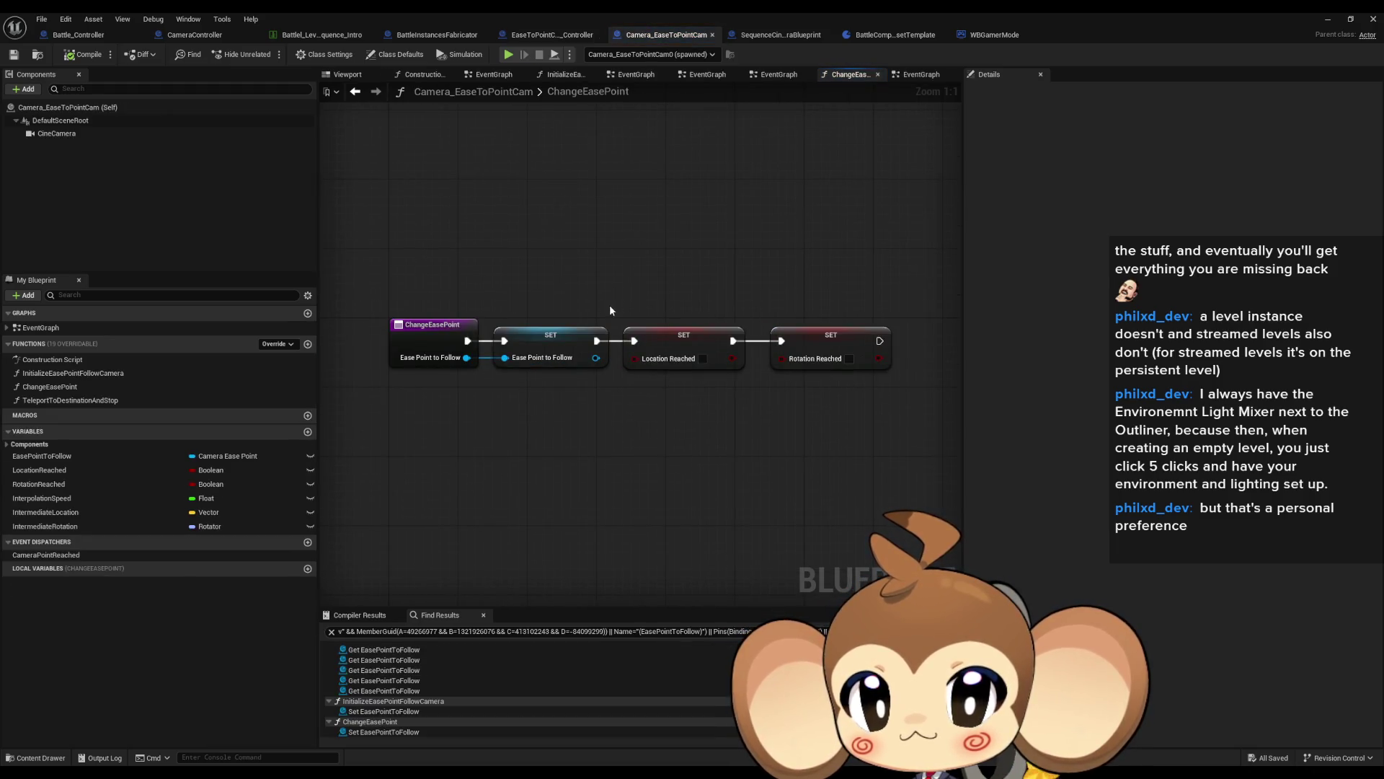
{"action": "double_click", "coordinate": [70, 400]}
{"action": "double_click", "coordinate": [73, 373]}
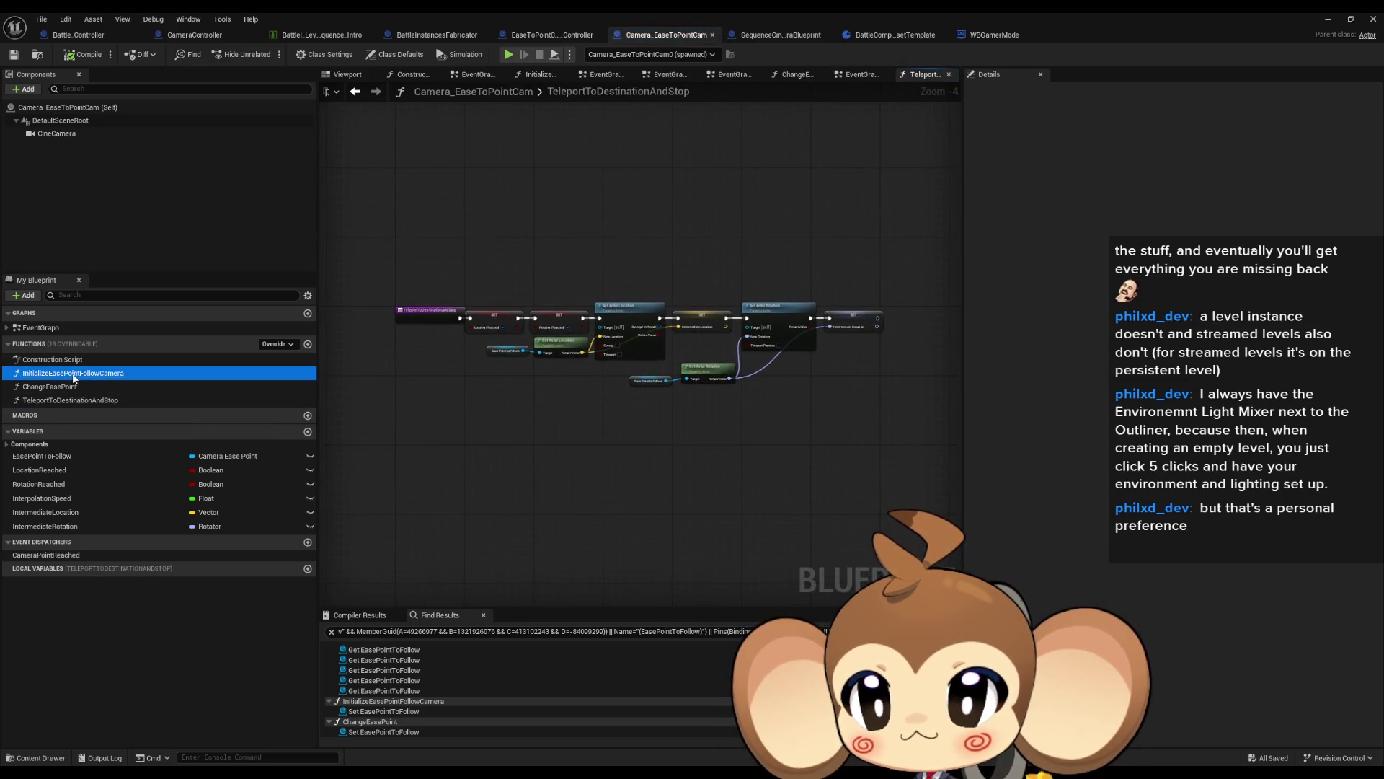
{"action": "mouse_move", "coordinate": [730, 323]}
{"action": "left_mouse_down"}
{"action": "mouse_move", "coordinate": [816, 331]}
{"action": "mouse_move", "coordinate": [842, 208]}
{"action": "mouse_move", "coordinate": [873, 218]}
{"action": "left_mouse_up"}
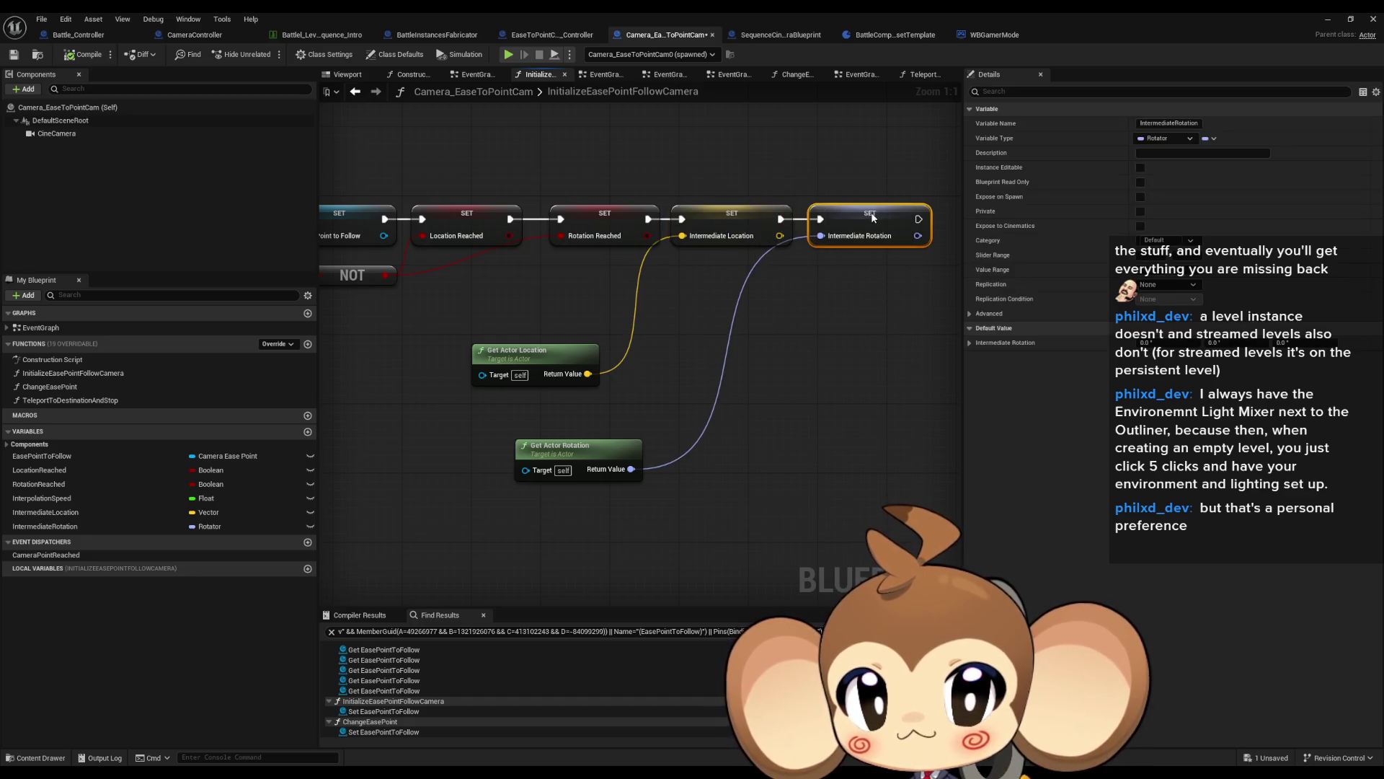
{"action": "left_click_drag", "start_coordinate": [555, 440], "coordinate": [657, 353]}
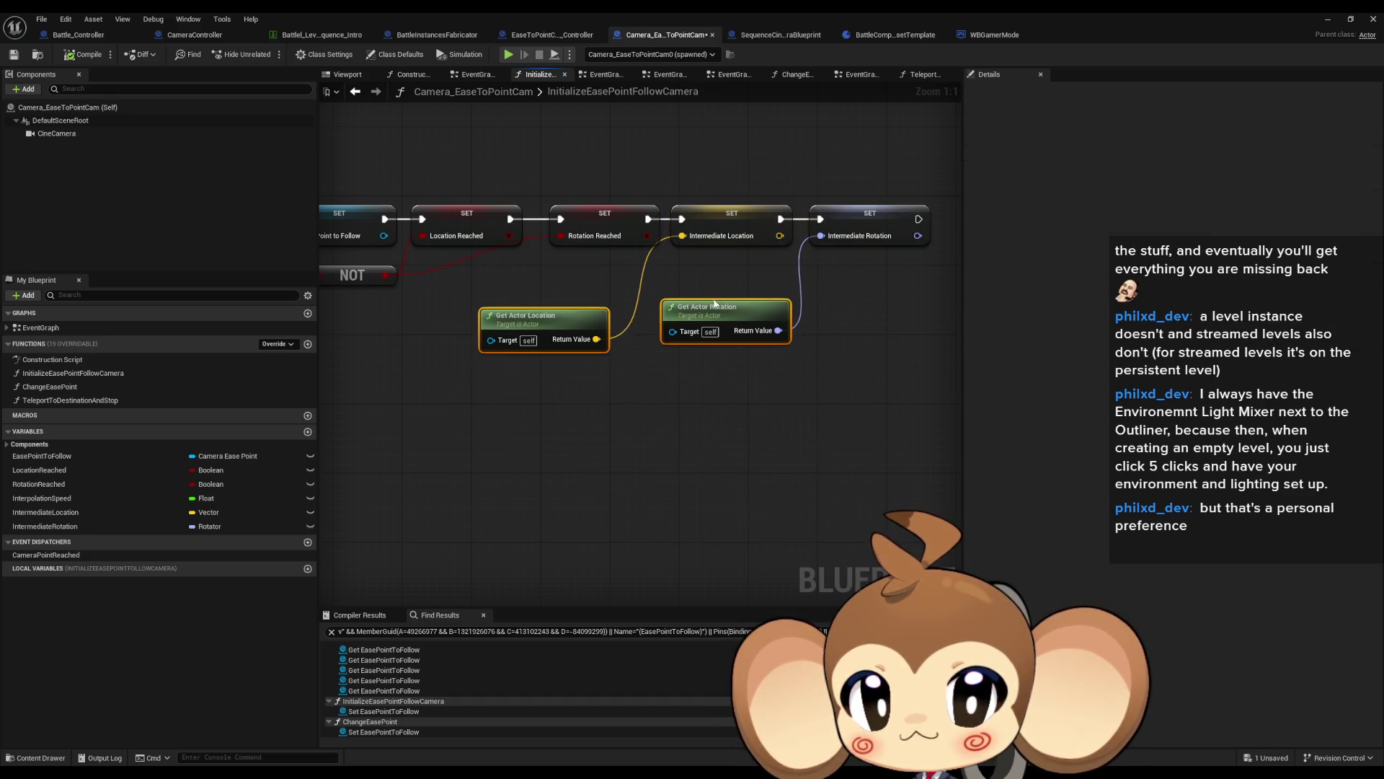
Step: Add a breakpoint on the last node of the camera event graph's upper chain
{"action": "double_click", "coordinate": [67, 326]}
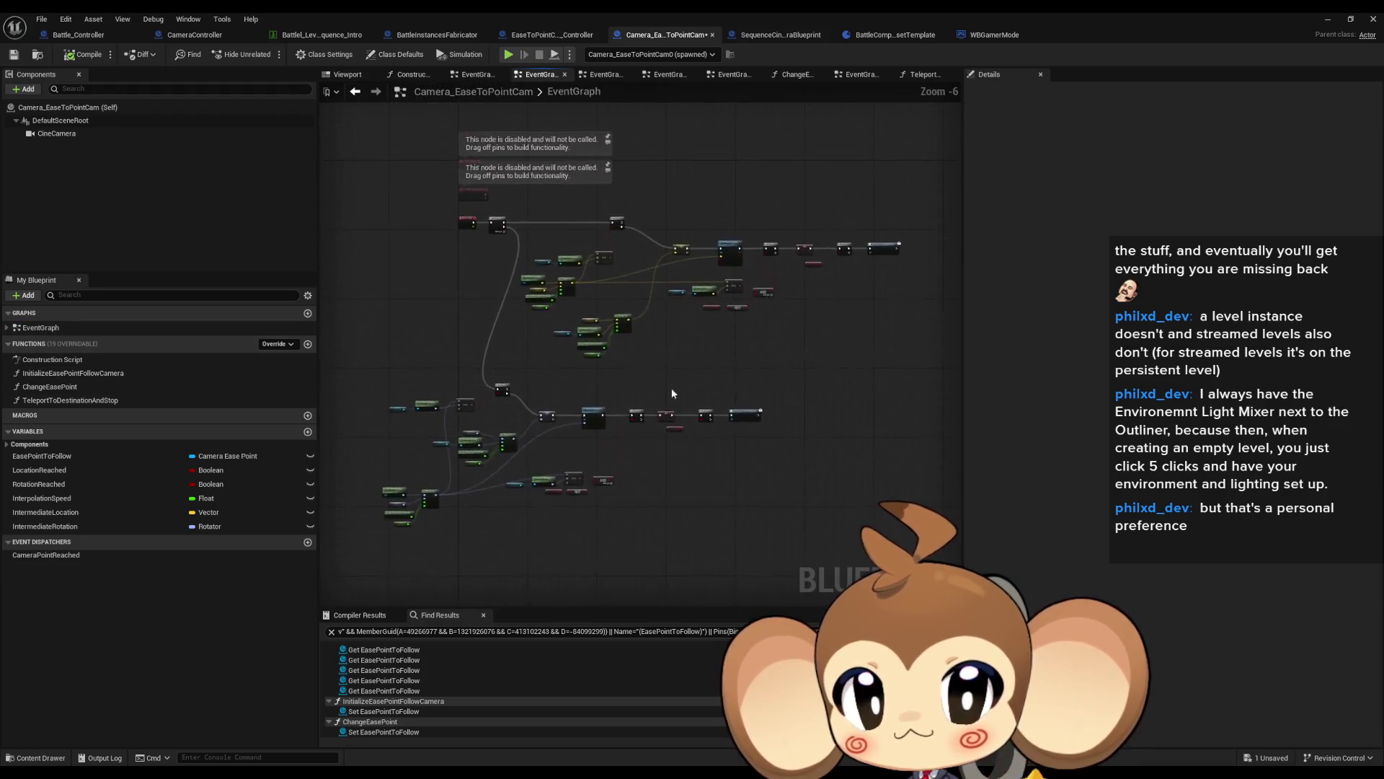
{"action": "right_click", "coordinate": [728, 400]}
{"action": "mouse_move", "coordinate": [728, 401]}
{"action": "left_mouse_down"}
{"action": "mouse_move", "coordinate": [794, 309]}
{"action": "mouse_move", "coordinate": [733, 273]}
{"action": "left_mouse_up"}
{"action": "right_click", "coordinate": [732, 273]}
{"action": "left_click", "coordinate": [783, 512]}
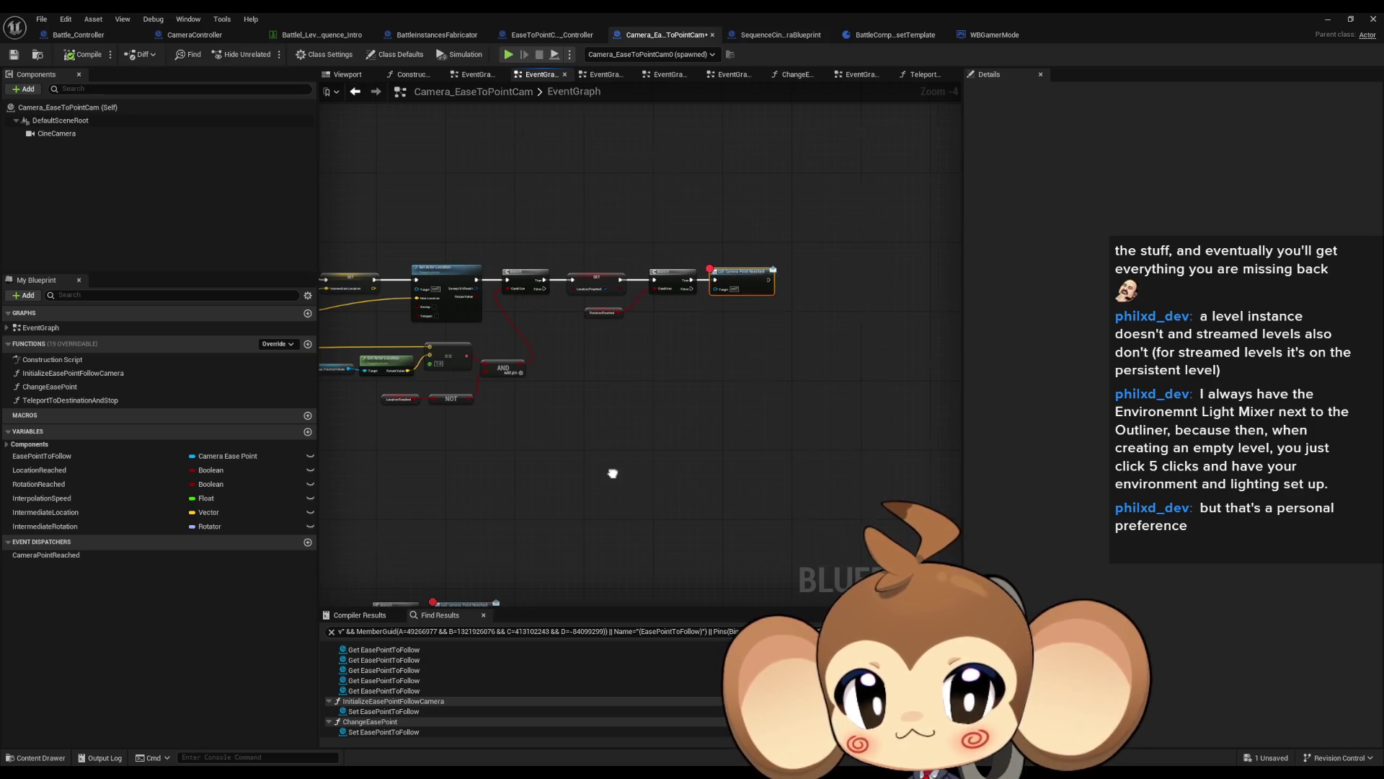
{"action": "left_click_drag", "start_coordinate": [373, 92], "coordinate": [586, 104]}
Step: Glance at the controller's SwitchToNextCameraPoint graph, then return to the level editor
{"action": "left_click", "coordinate": [544, 36]}
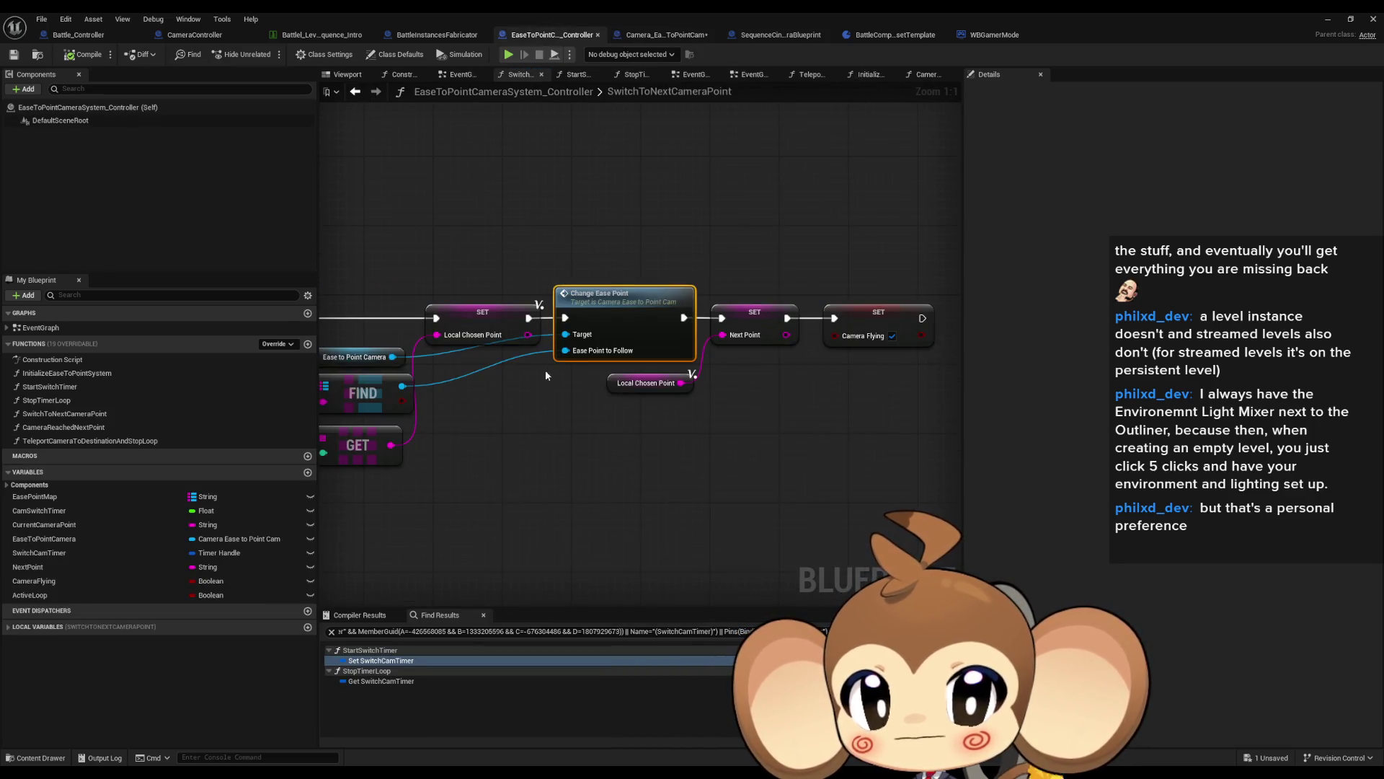
{"action": "scroll", "coordinate": [545, 370], "scroll_direction": "down", "scroll_amount": 1}
{"action": "scroll", "coordinate": [498, 425], "scroll_direction": "up", "scroll_amount": 1}
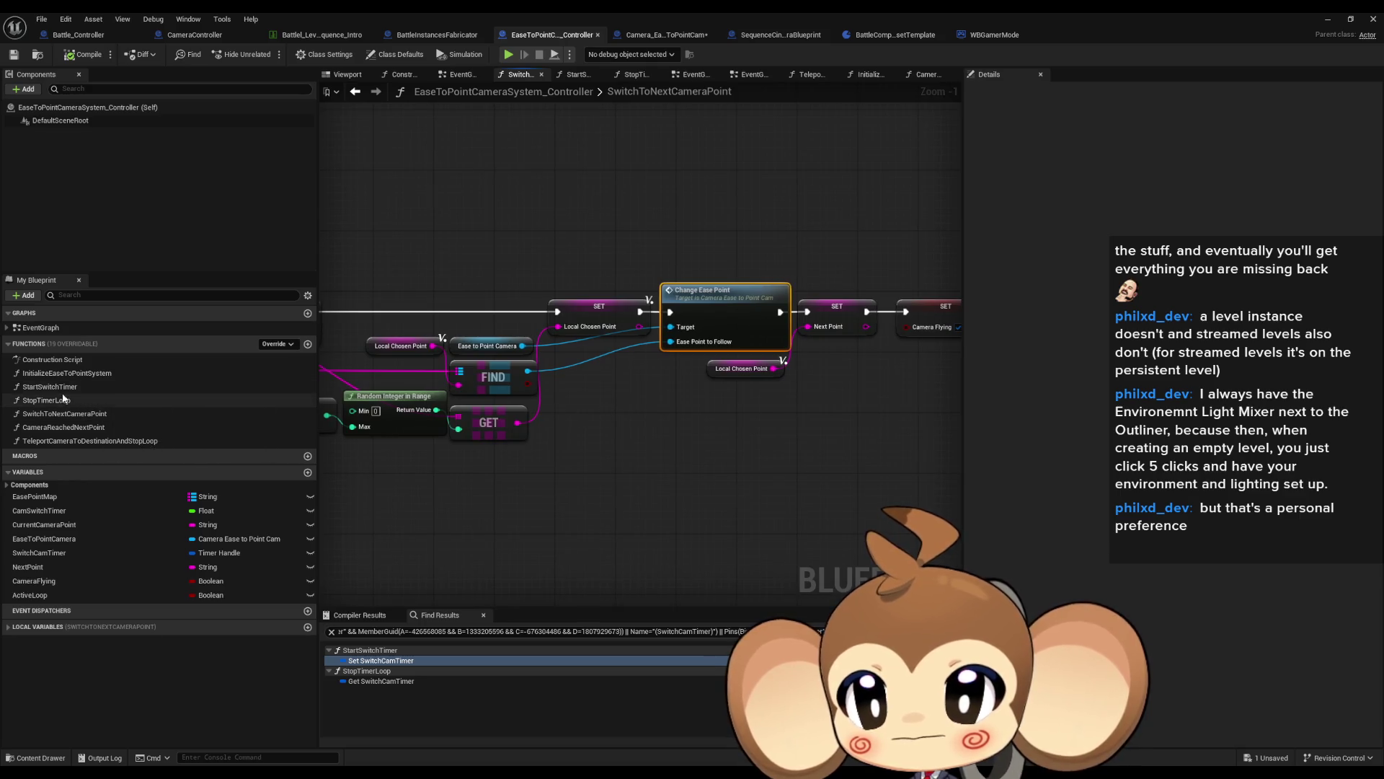
{"action": "left_click", "coordinate": [288, 54]}
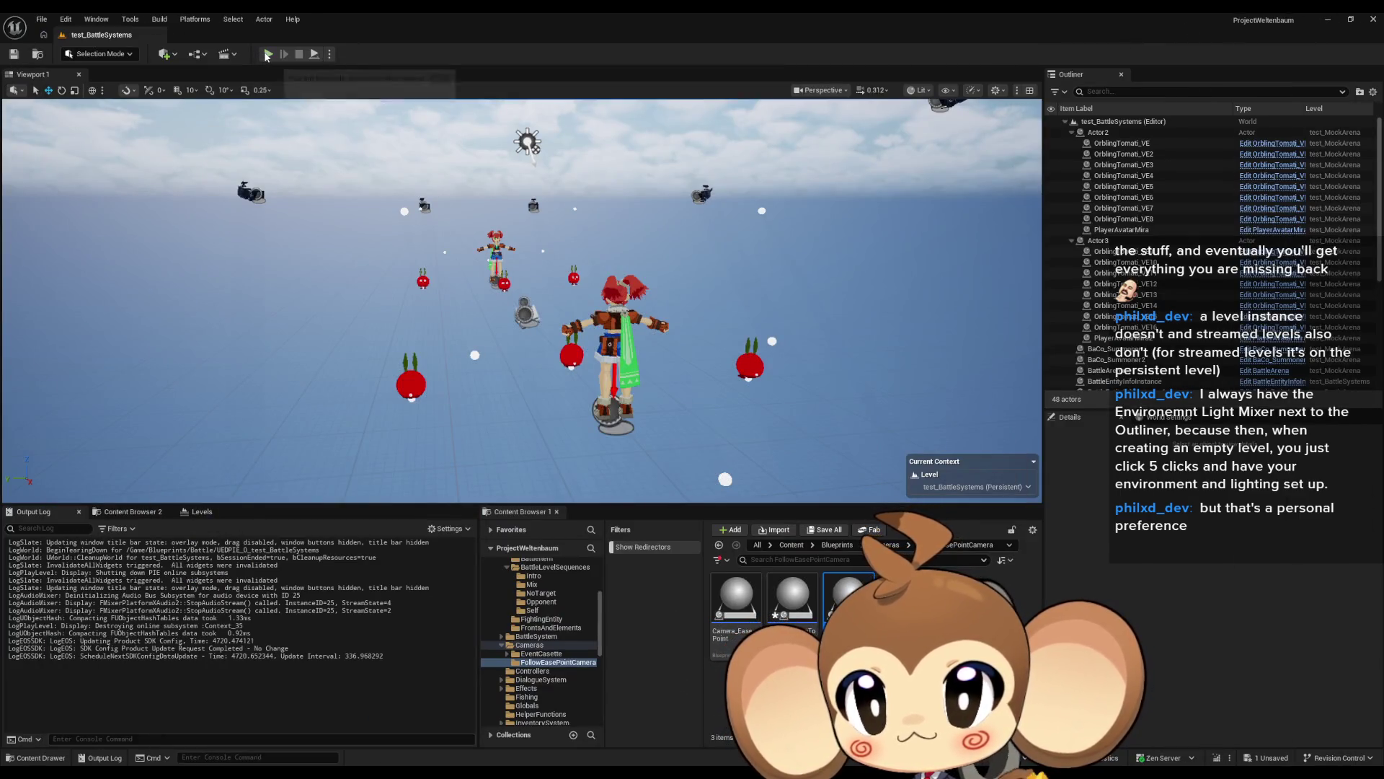
Step: Play the level briefly, then stop it and maximize the Blueprint editor
{"action": "left_click", "coordinate": [268, 55]}
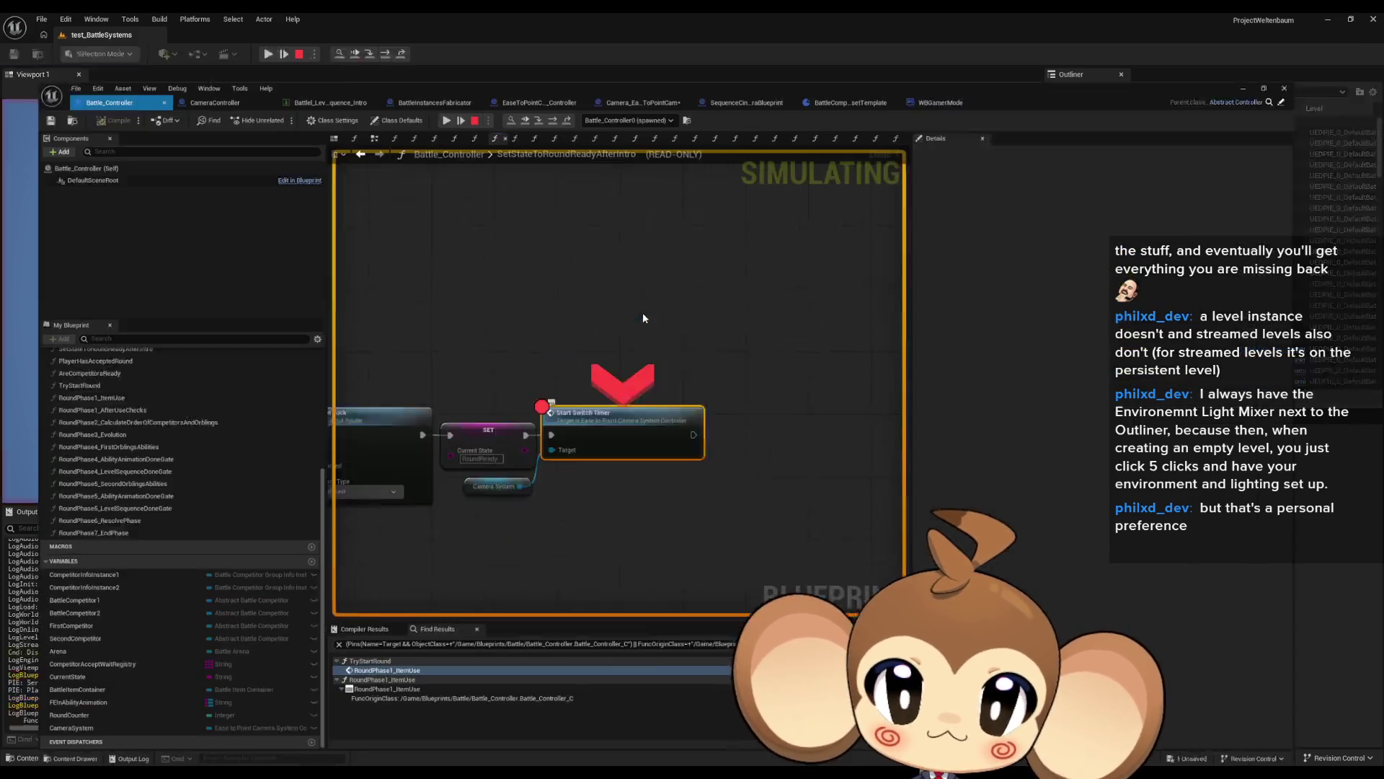
{"action": "double_click", "coordinate": [503, 25]}
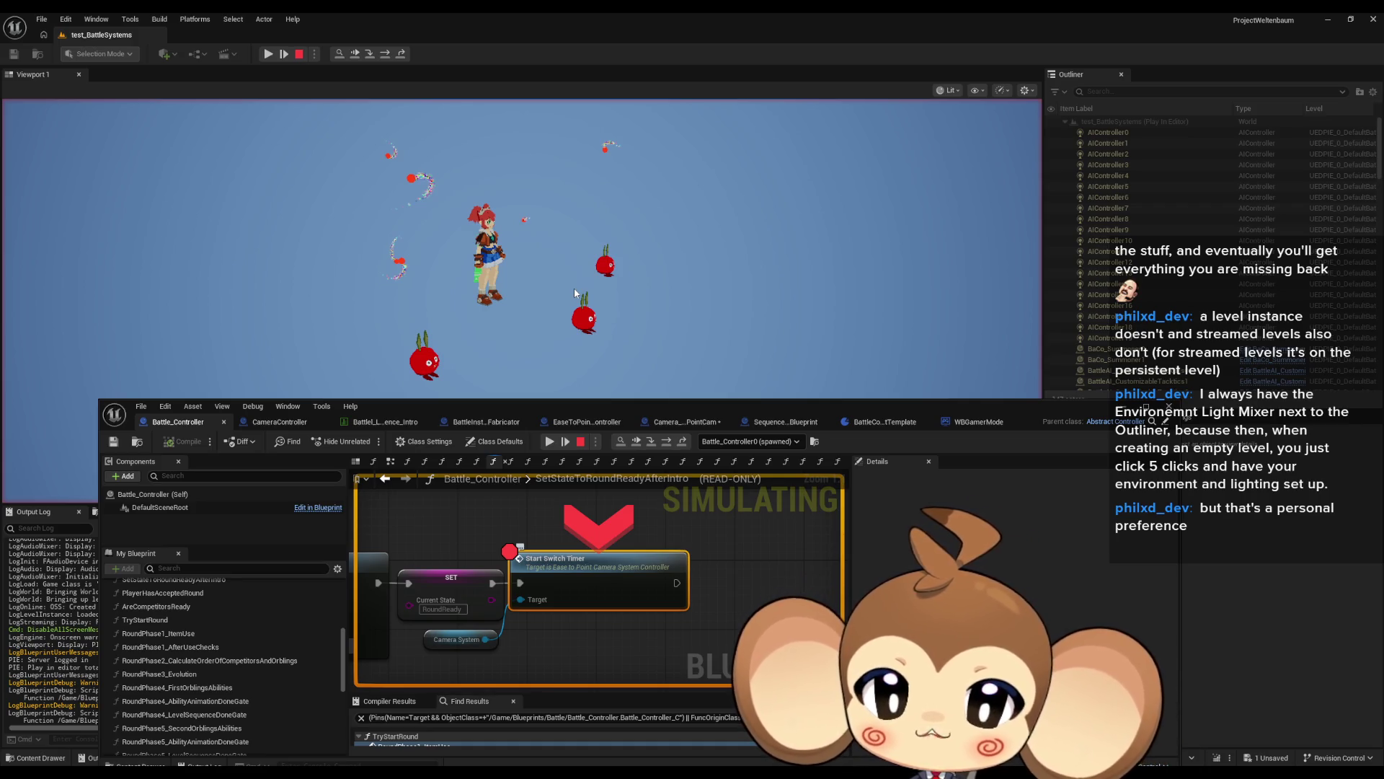
{"action": "left_click", "coordinate": [580, 442]}
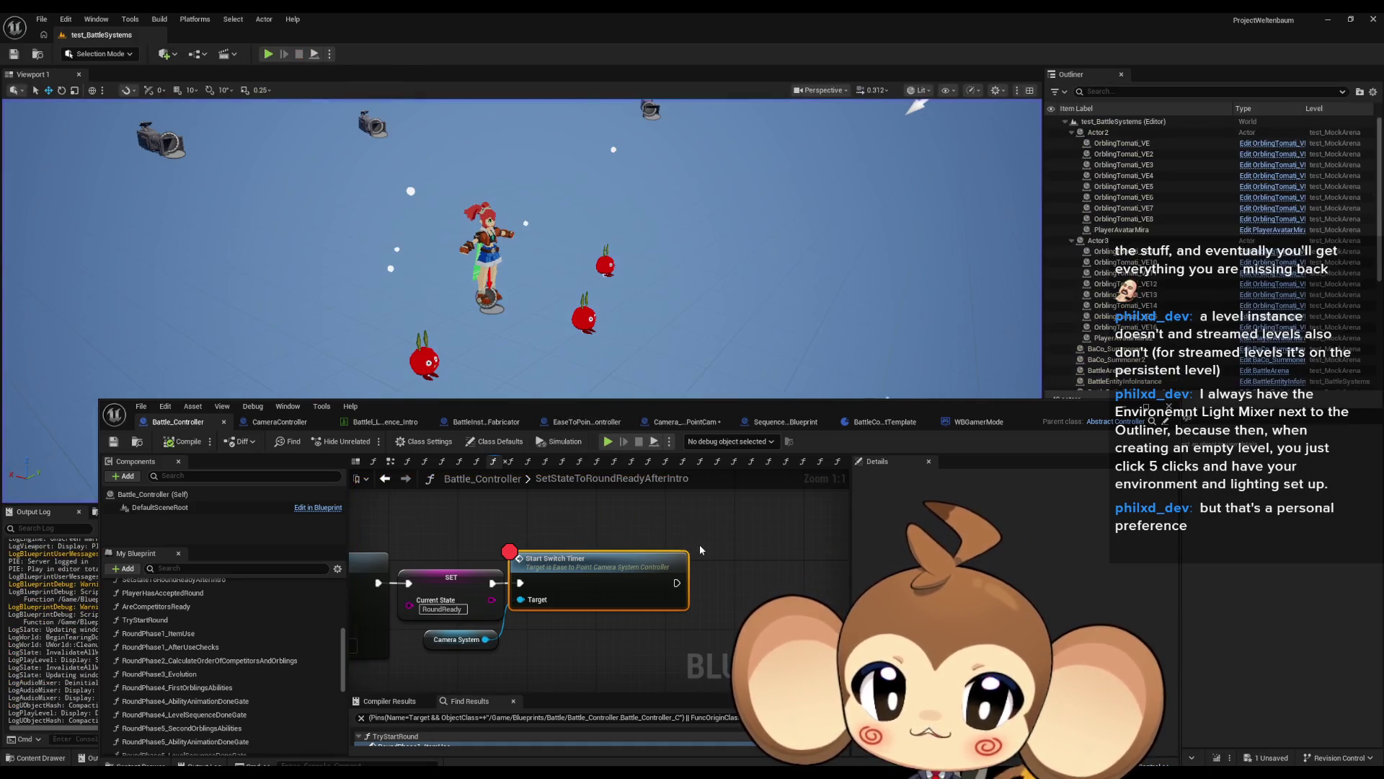
{"action": "right_click", "coordinate": [608, 577]}
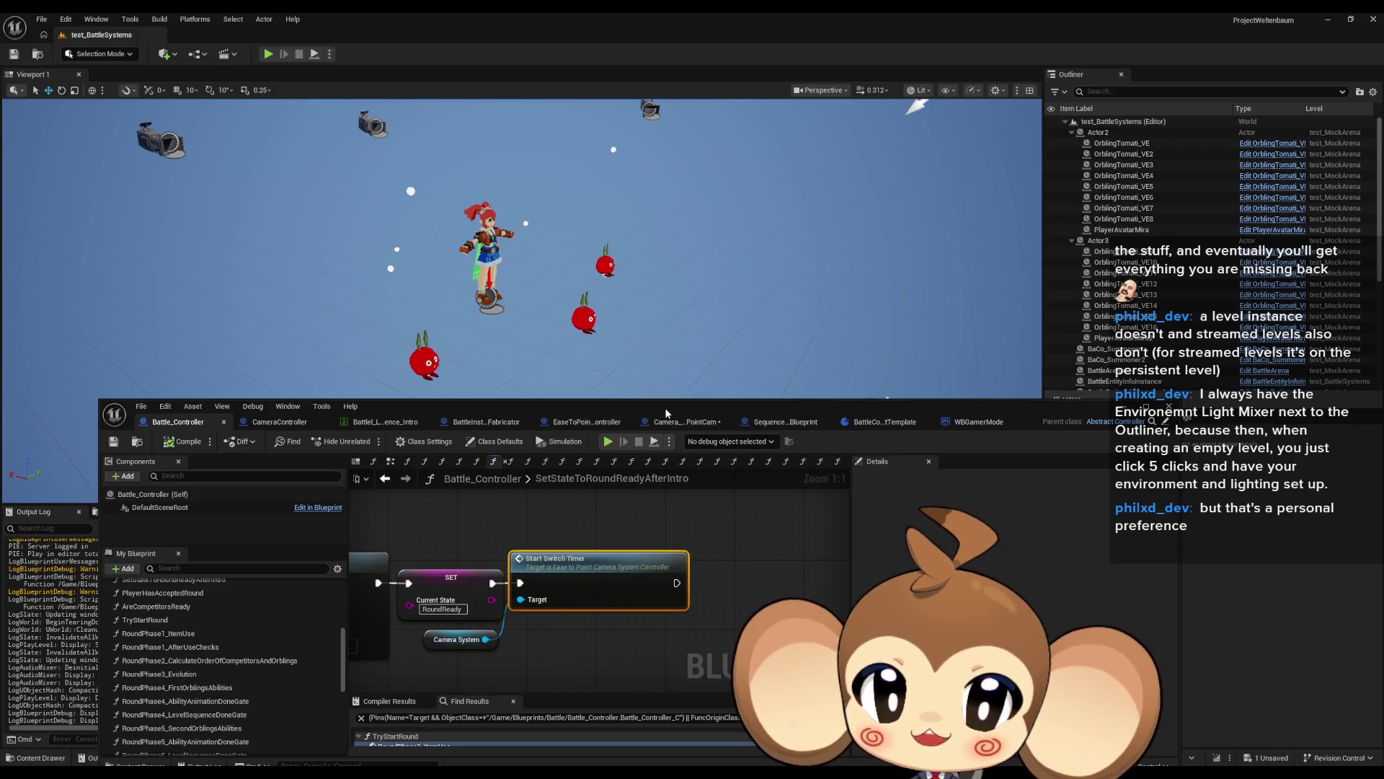
{"action": "double_click", "coordinate": [665, 408]}
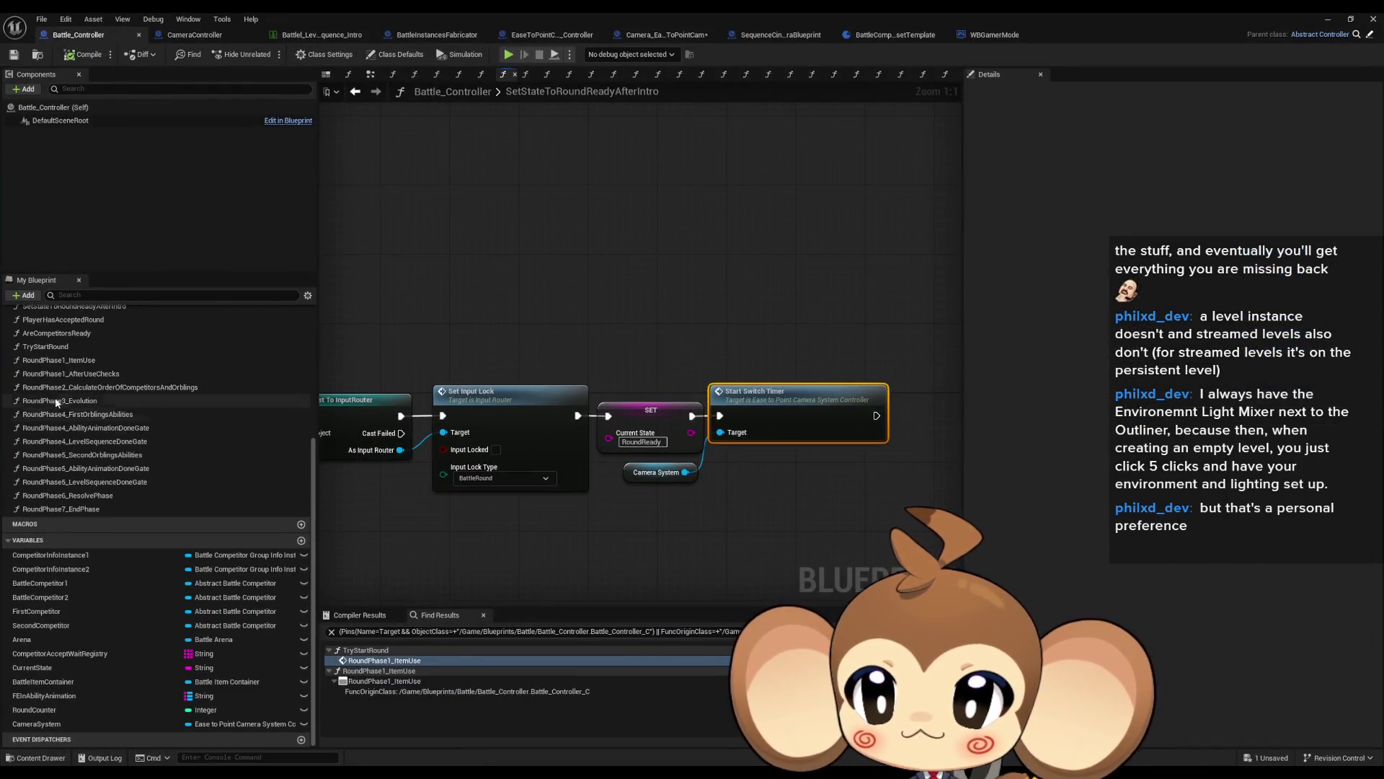
Step: In TryStartRound, wire Teleport Camera's exec output into Round Phase 1 Item Use
{"action": "scroll", "coordinate": [76, 392], "scroll_direction": "up", "scroll_amount": 2}
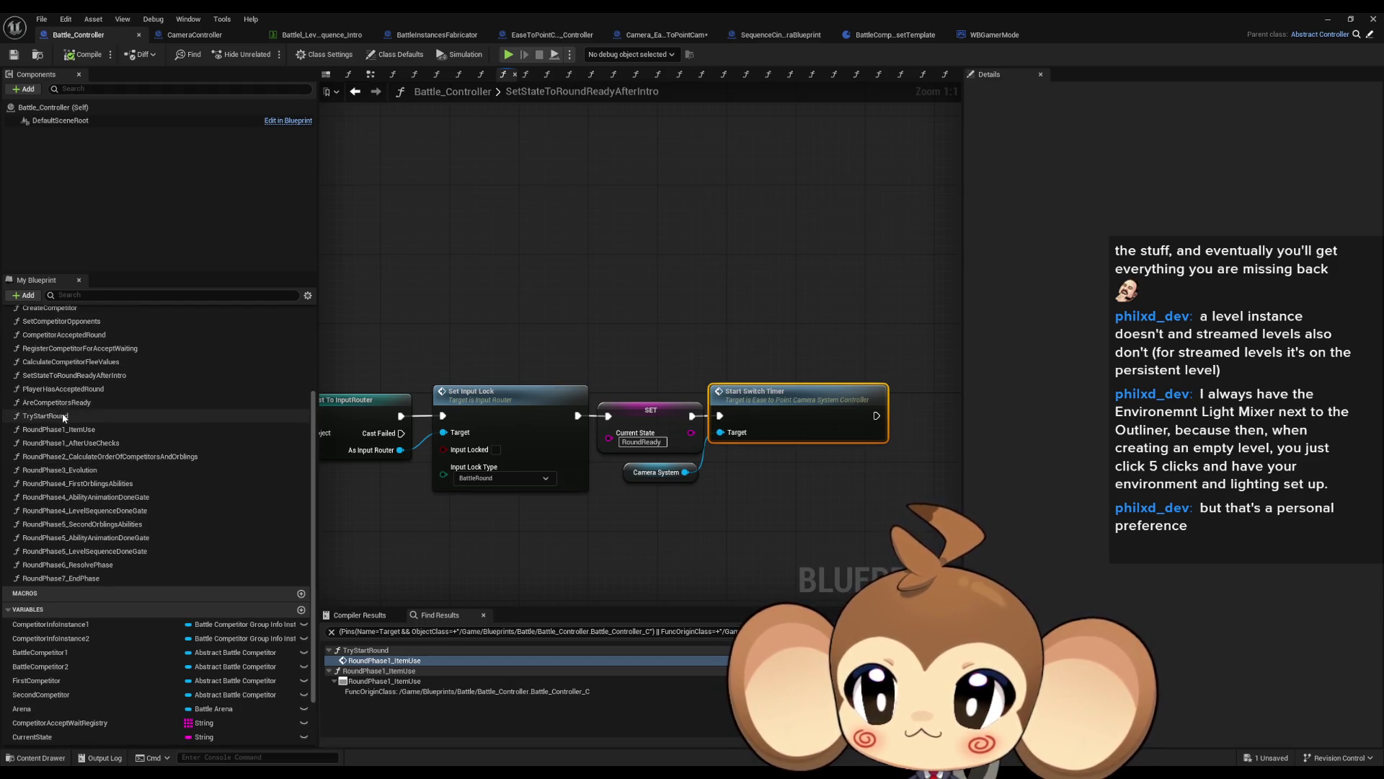
{"action": "double_click", "coordinate": [62, 415]}
{"action": "left_click_drag", "start_coordinate": [758, 235], "coordinate": [851, 405]}
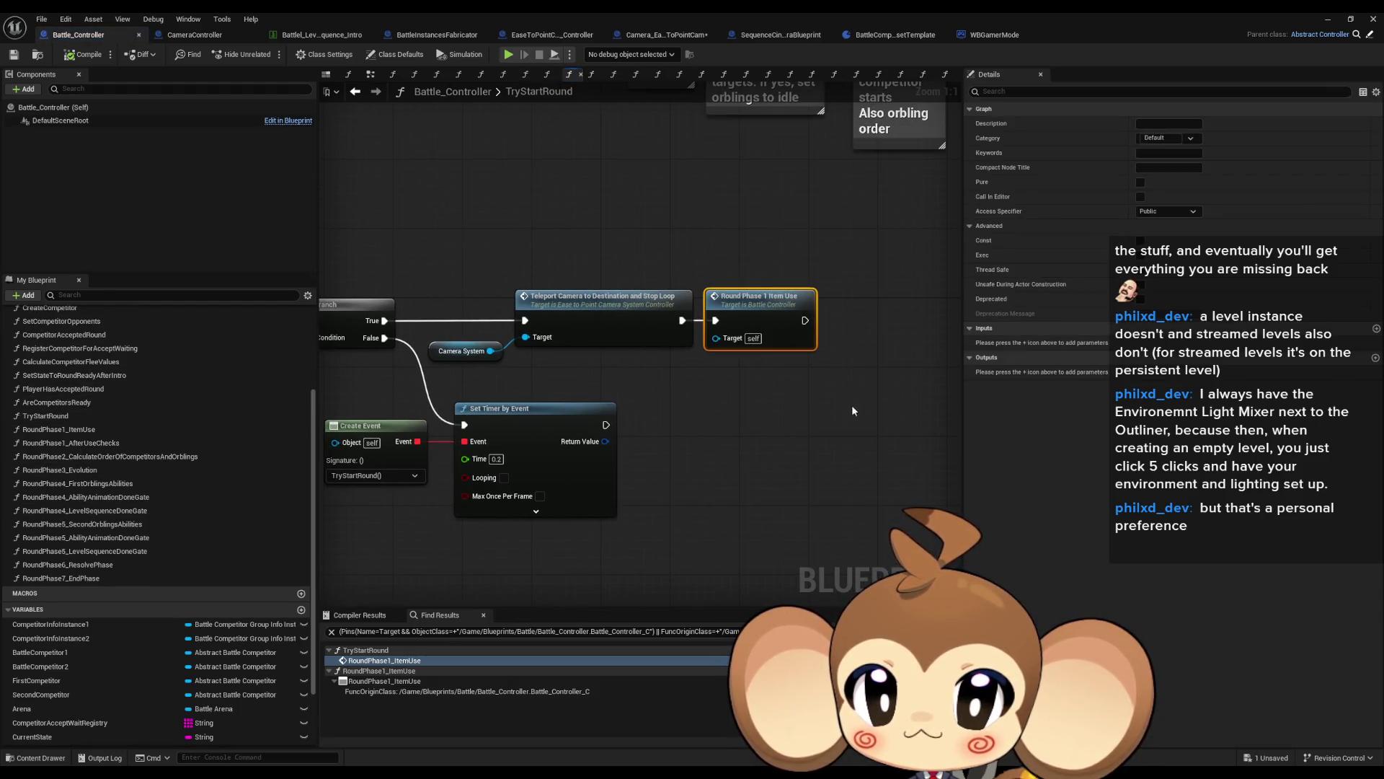
{"action": "mouse_move", "coordinate": [585, 373]}
{"action": "left_mouse_down"}
{"action": "mouse_move", "coordinate": [952, 429]}
{"action": "mouse_move", "coordinate": [545, 389]}
{"action": "left_mouse_up"}
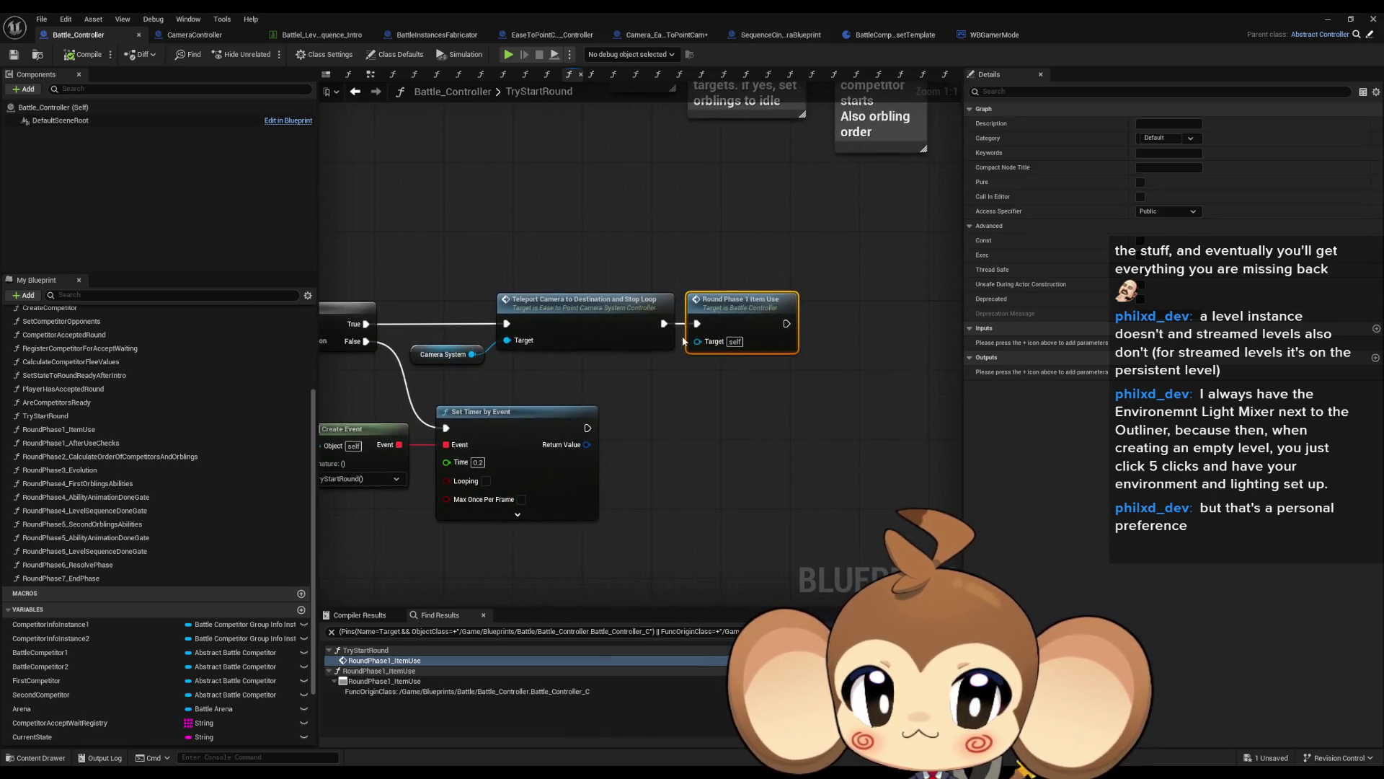
{"action": "left_click_drag", "start_coordinate": [684, 327], "coordinate": [697, 324]}
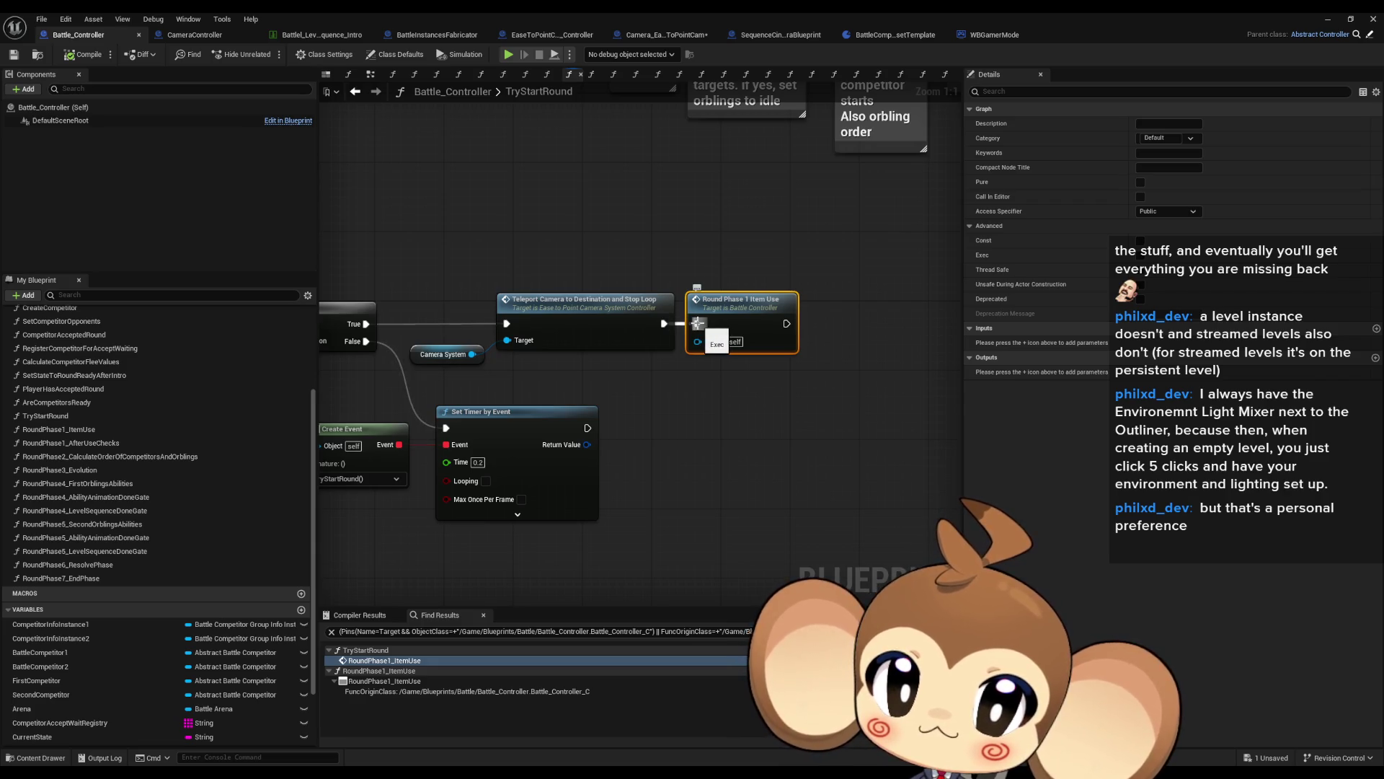
Step: Add a breakpoint on Teleport Camera to Destination and Stop Loop and hide the editor
{"action": "left_click_drag", "start_coordinate": [698, 324], "coordinate": [838, 332]}
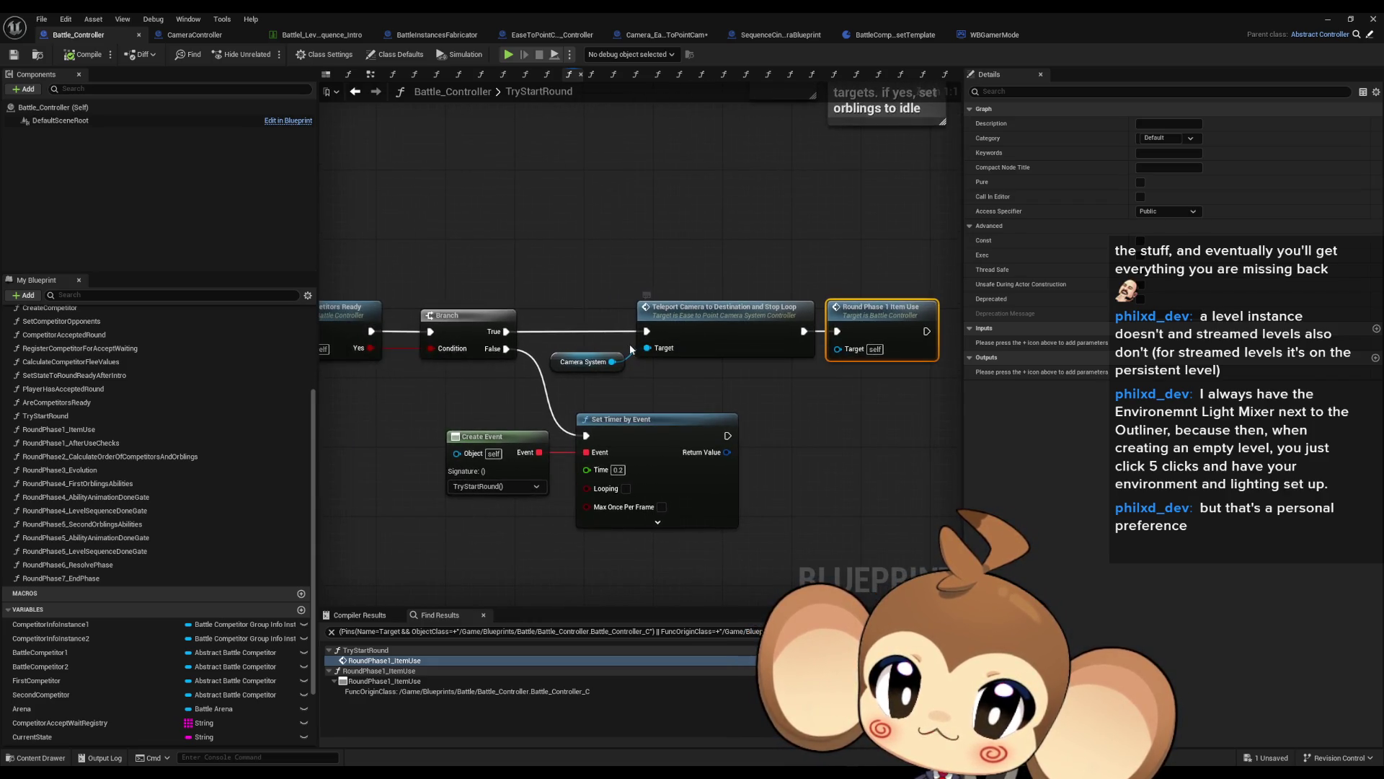
{"action": "mouse_move", "coordinate": [578, 305]}
{"action": "left_mouse_down"}
{"action": "mouse_move", "coordinate": [663, 369]}
{"action": "mouse_move", "coordinate": [736, 363]}
{"action": "mouse_move", "coordinate": [675, 323]}
{"action": "left_mouse_up"}
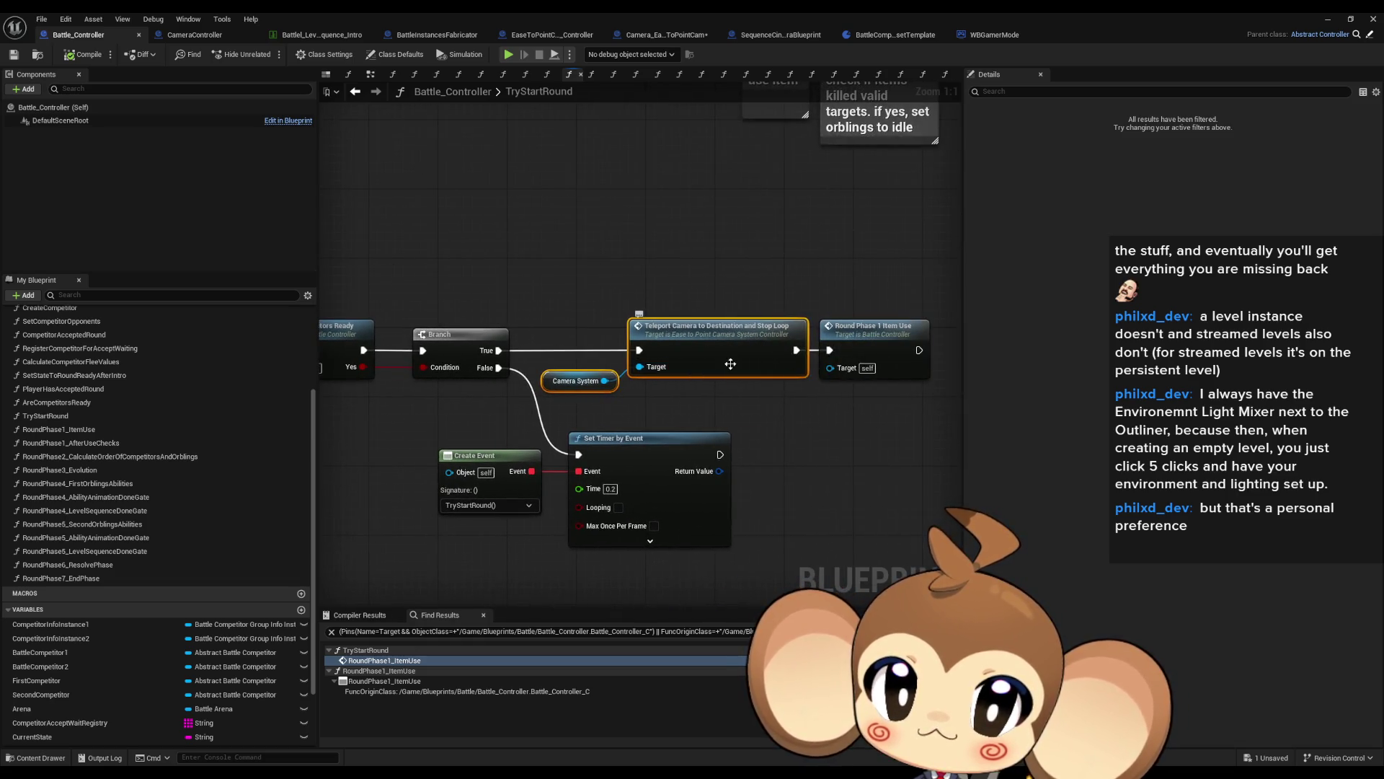
{"action": "right_click", "coordinate": [702, 341]}
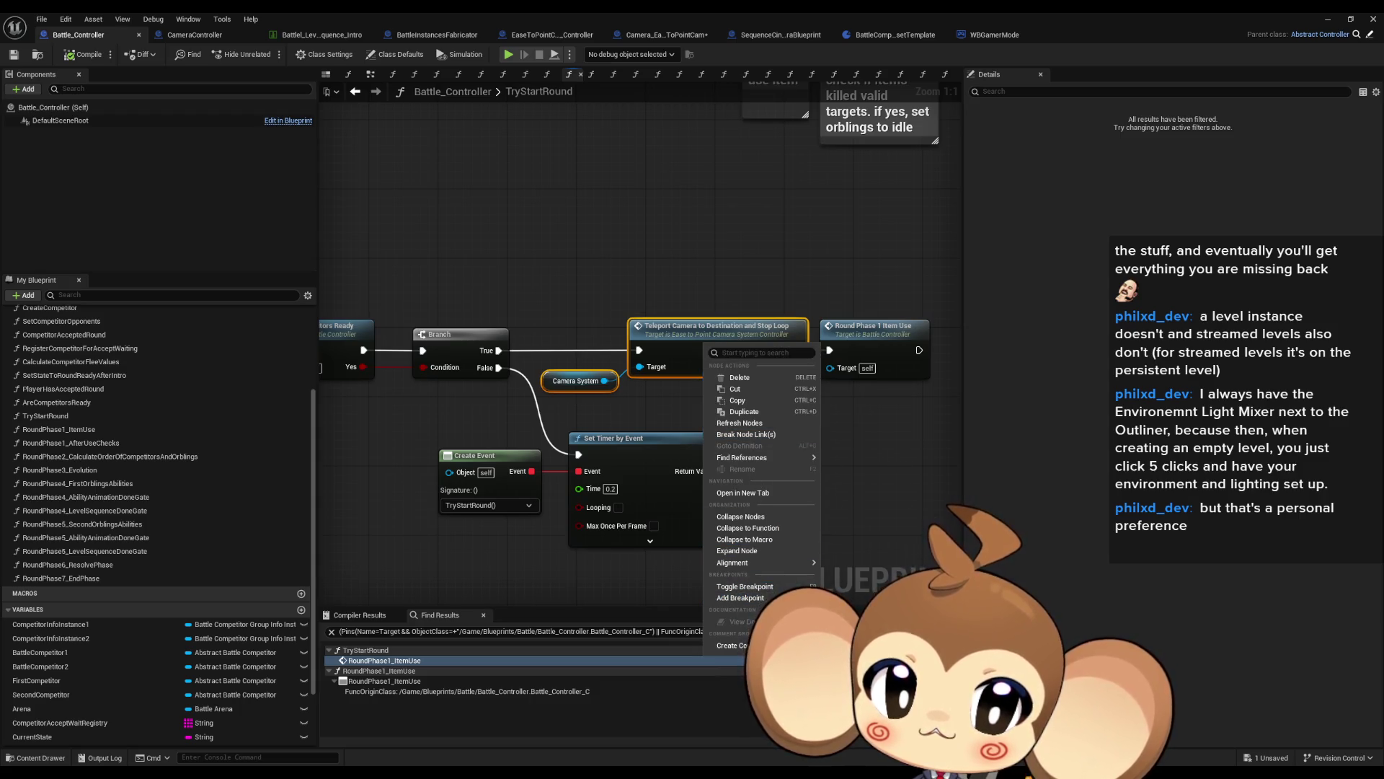
{"action": "mouse_move", "coordinate": [755, 460]}
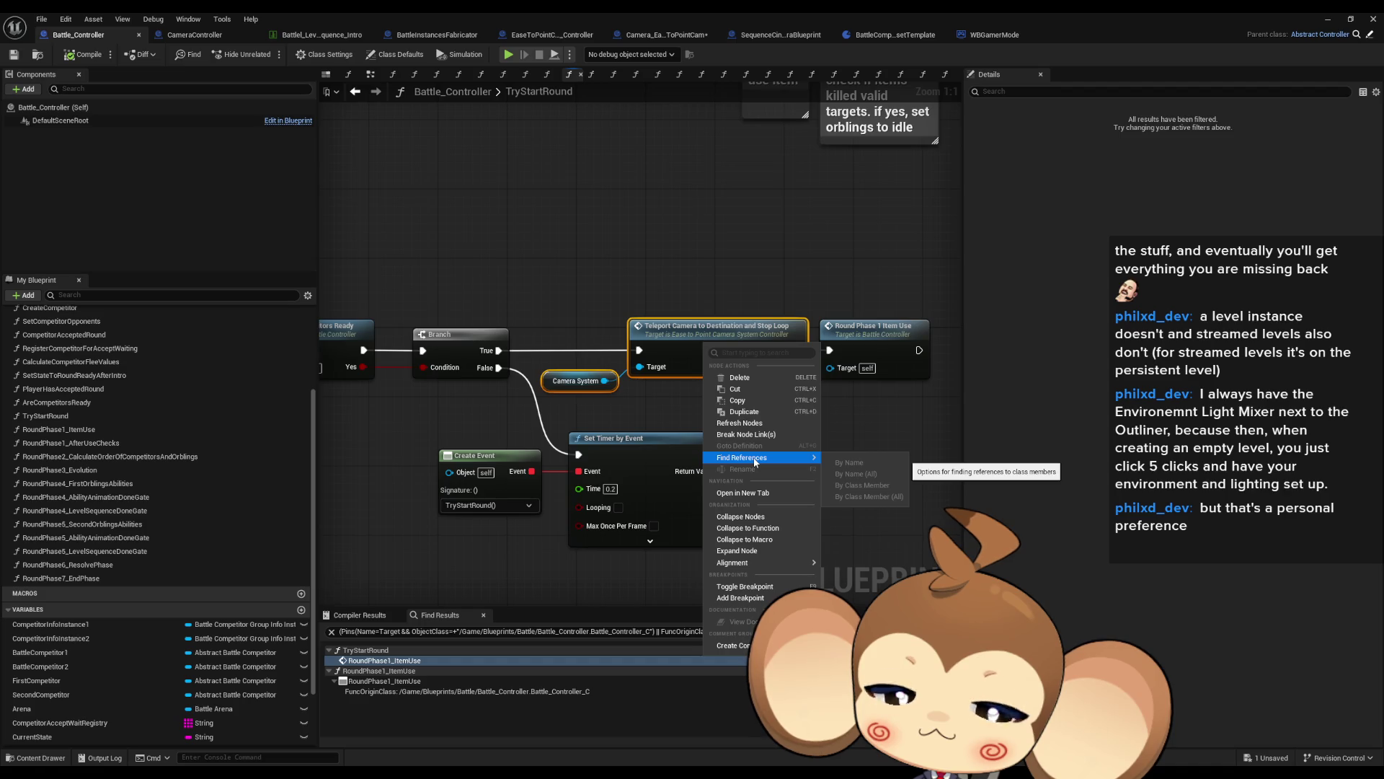
{"action": "left_click", "coordinate": [745, 586]}
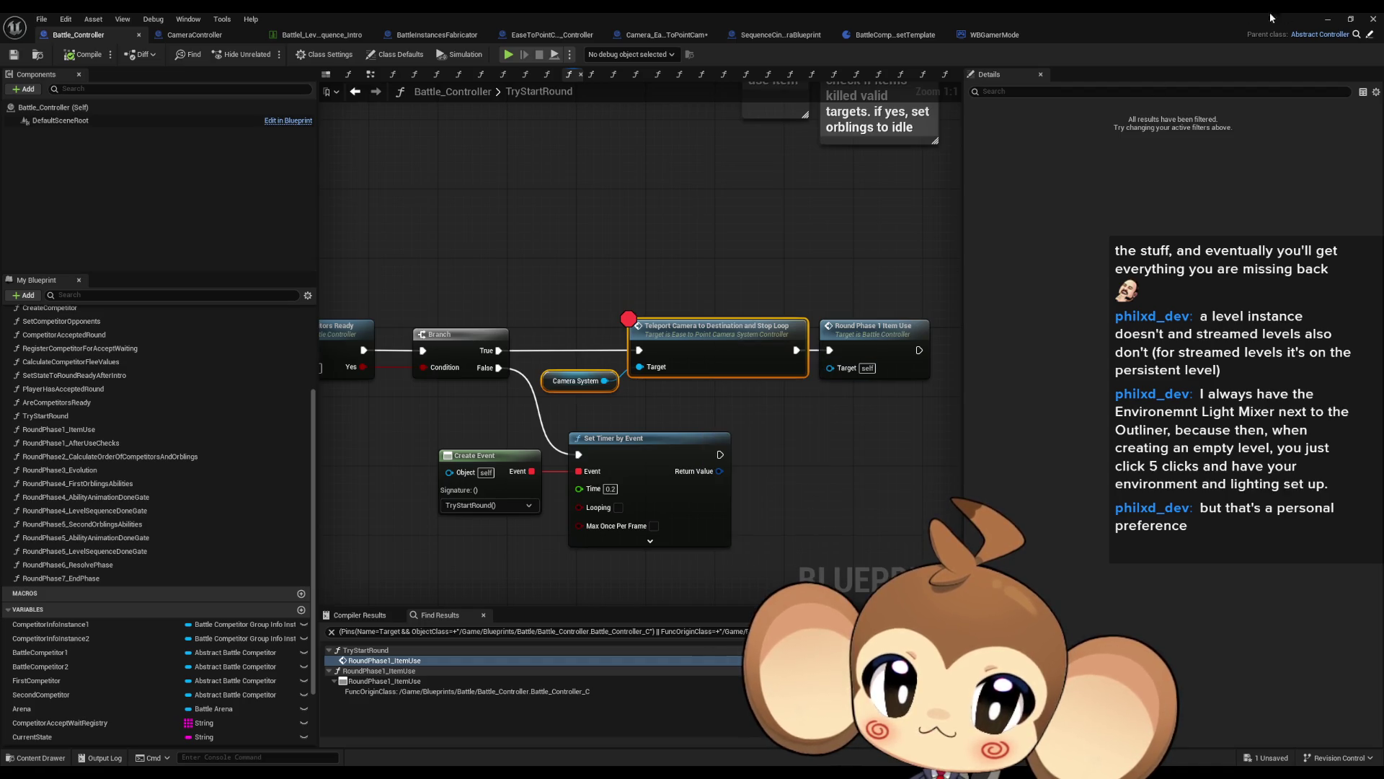
{"action": "left_click", "coordinate": [1325, 20]}
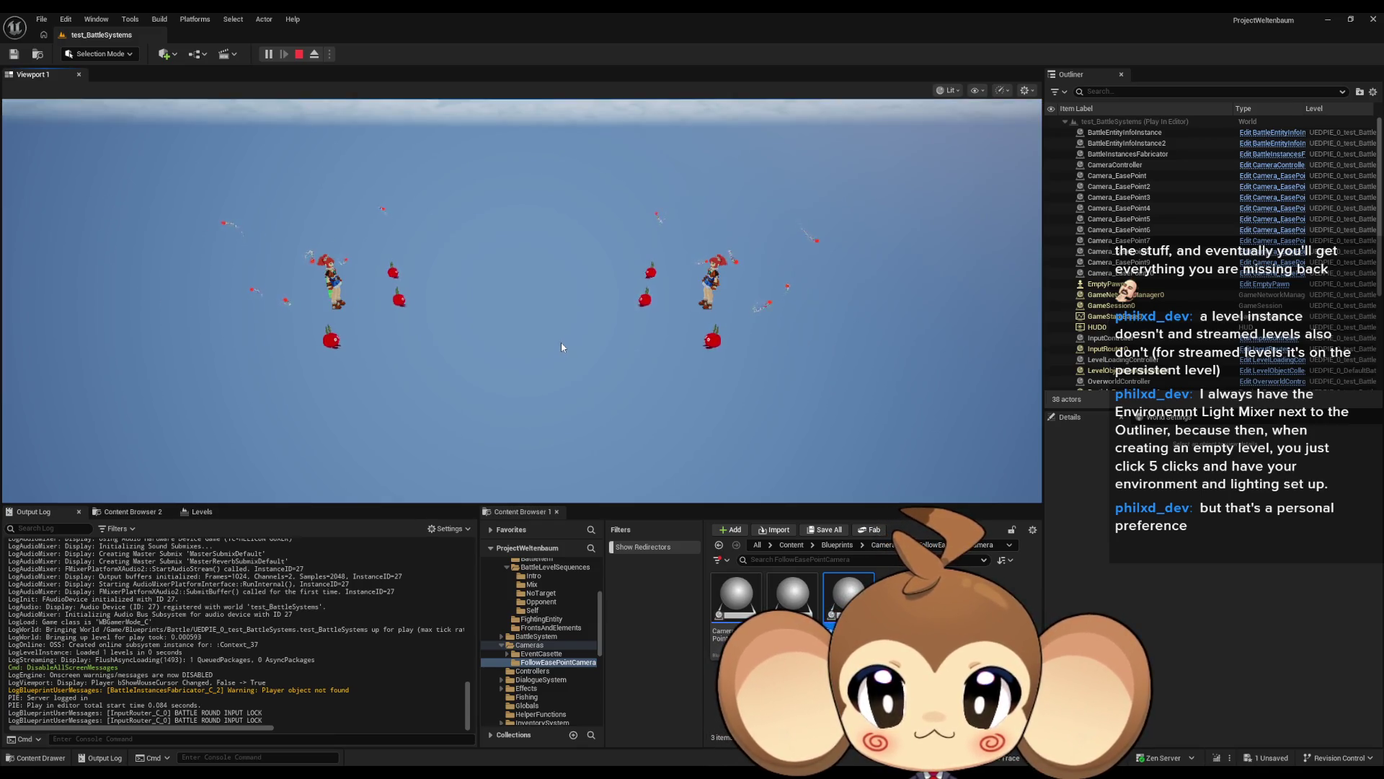
Step: Step into StopTimerLoop and expand the Switch Cam Timer value to read its handle
{"action": "left_click", "coordinate": [561, 343]}
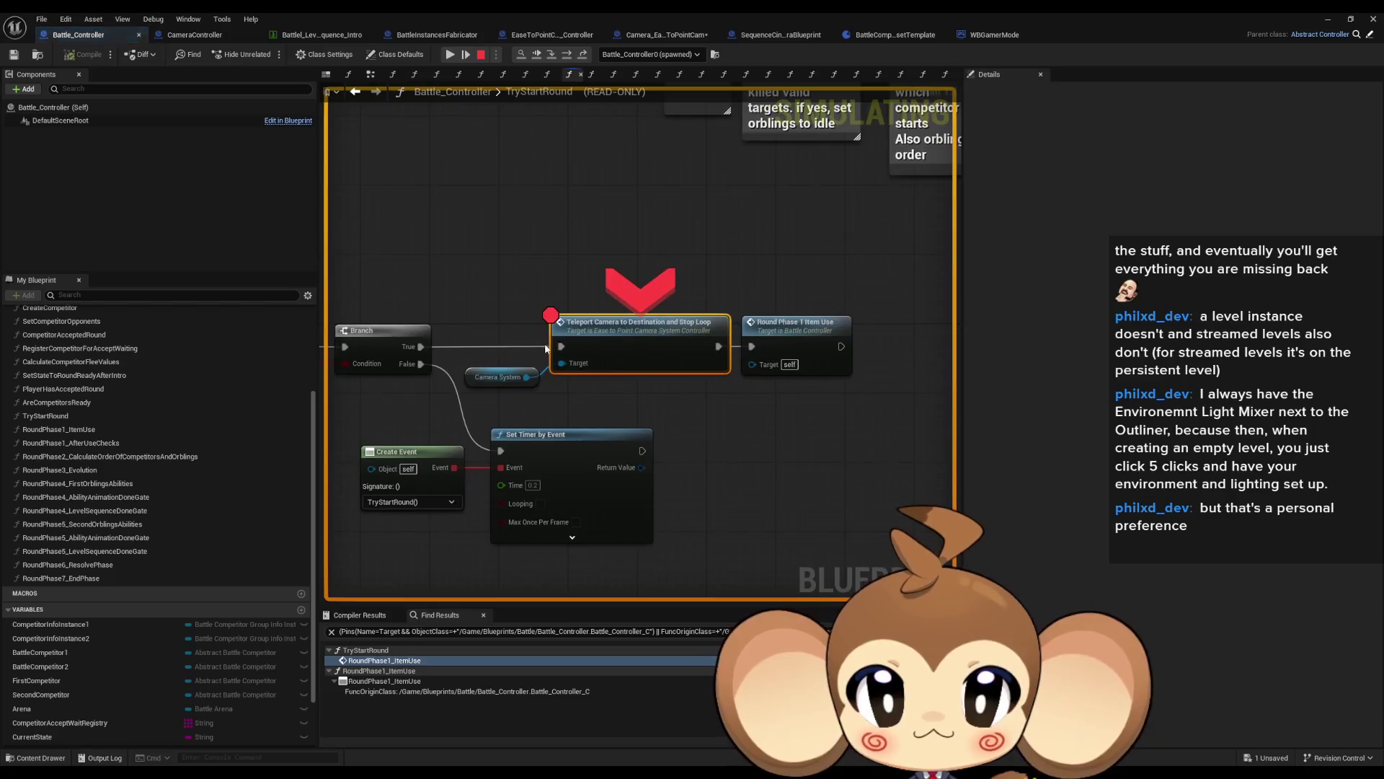
{"action": "right_click", "coordinate": [627, 328]}
{"action": "left_click", "coordinate": [670, 439]}
{"action": "left_click", "coordinate": [560, 53]}
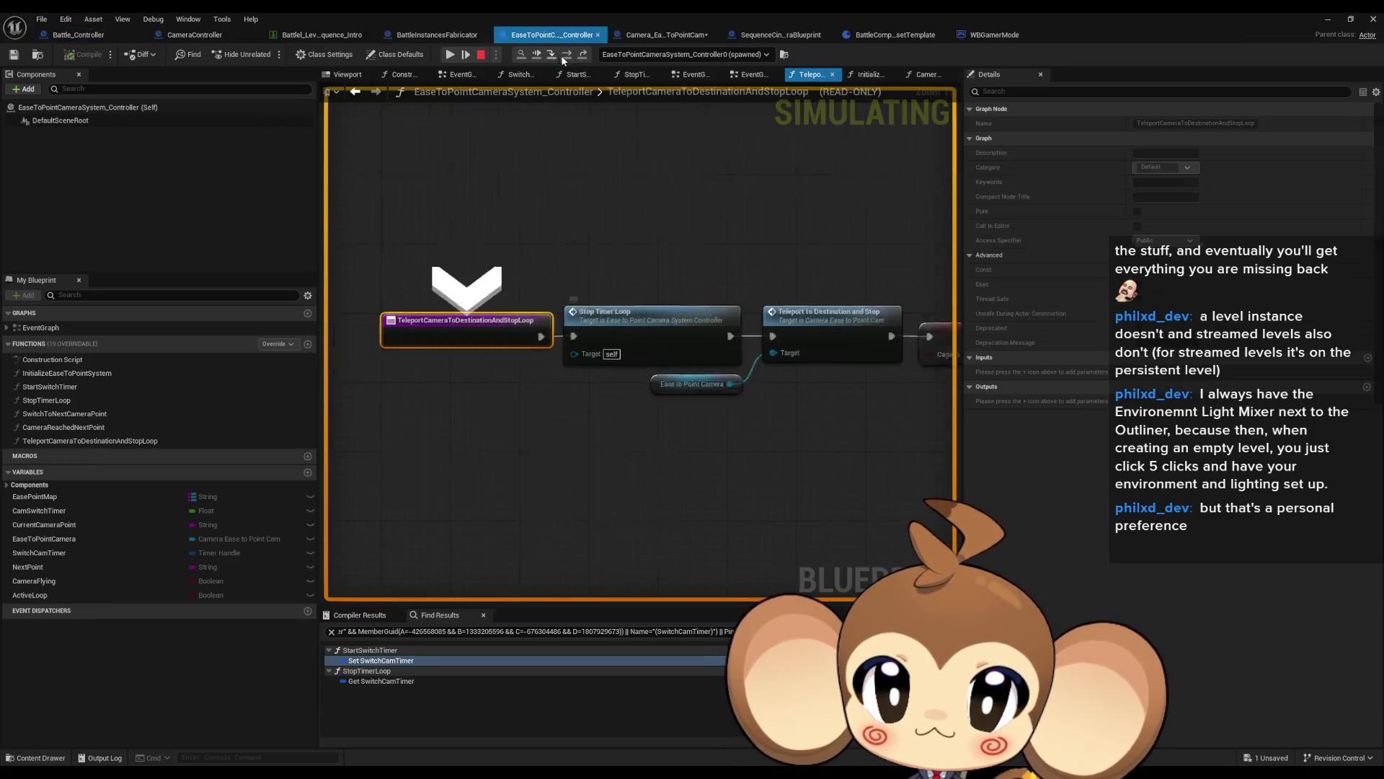
{"action": "left_click", "coordinate": [565, 55]}
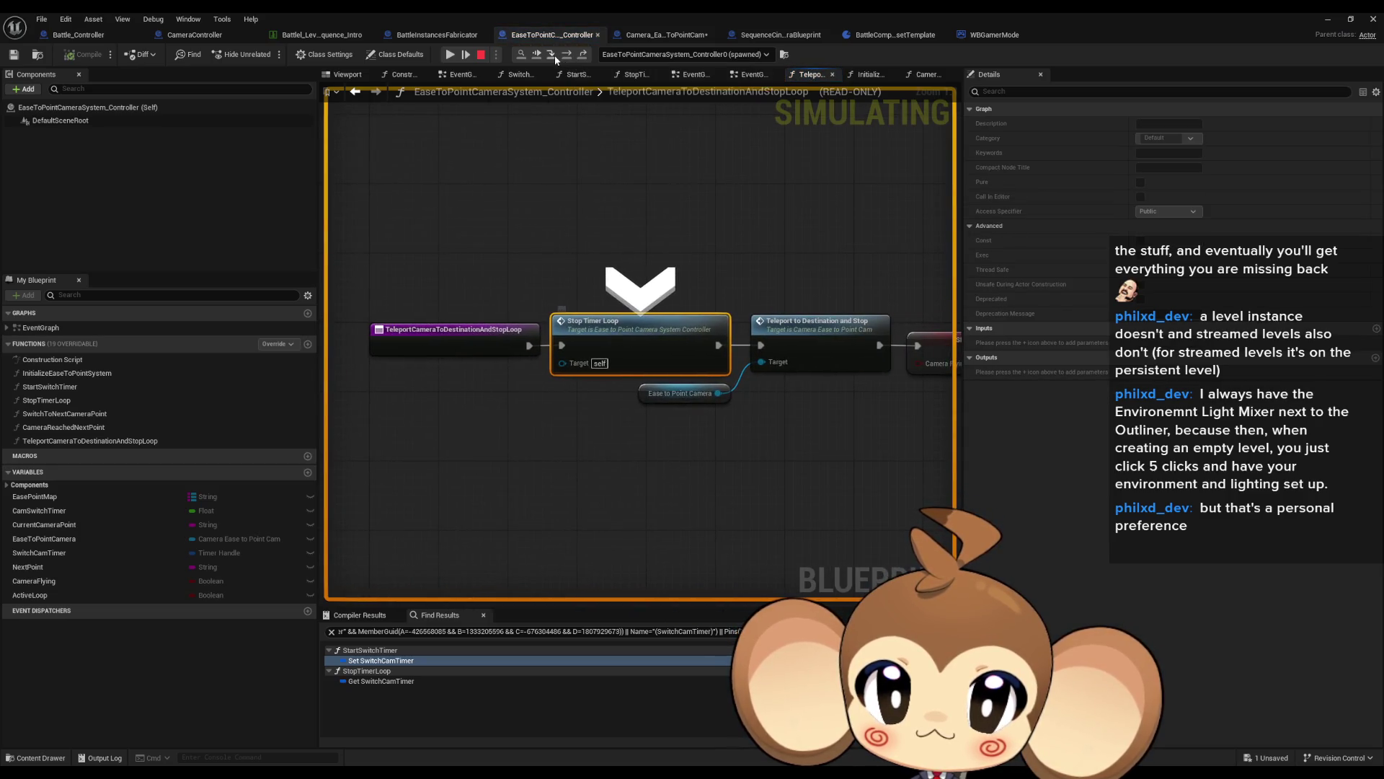
{"action": "left_click", "coordinate": [552, 55]}
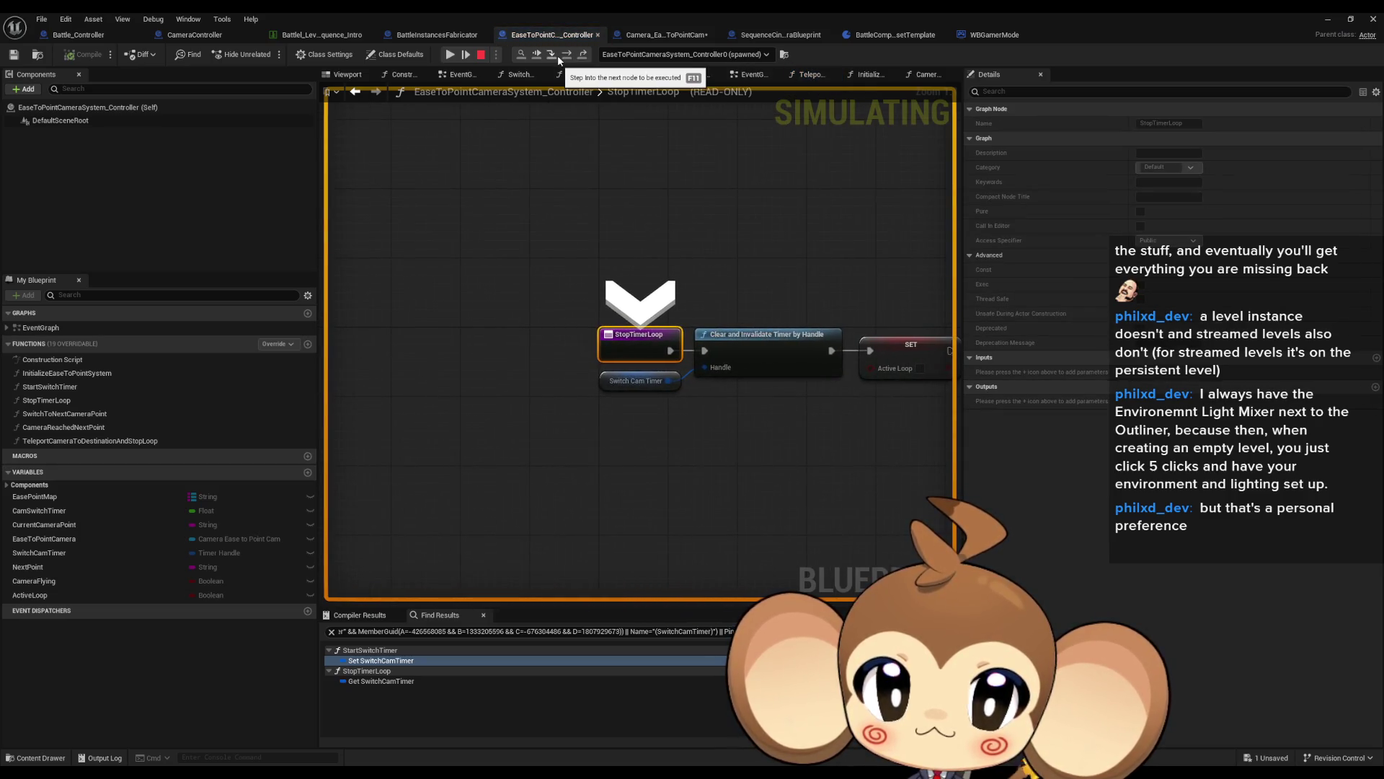
{"action": "mouse_move", "coordinate": [630, 383]}
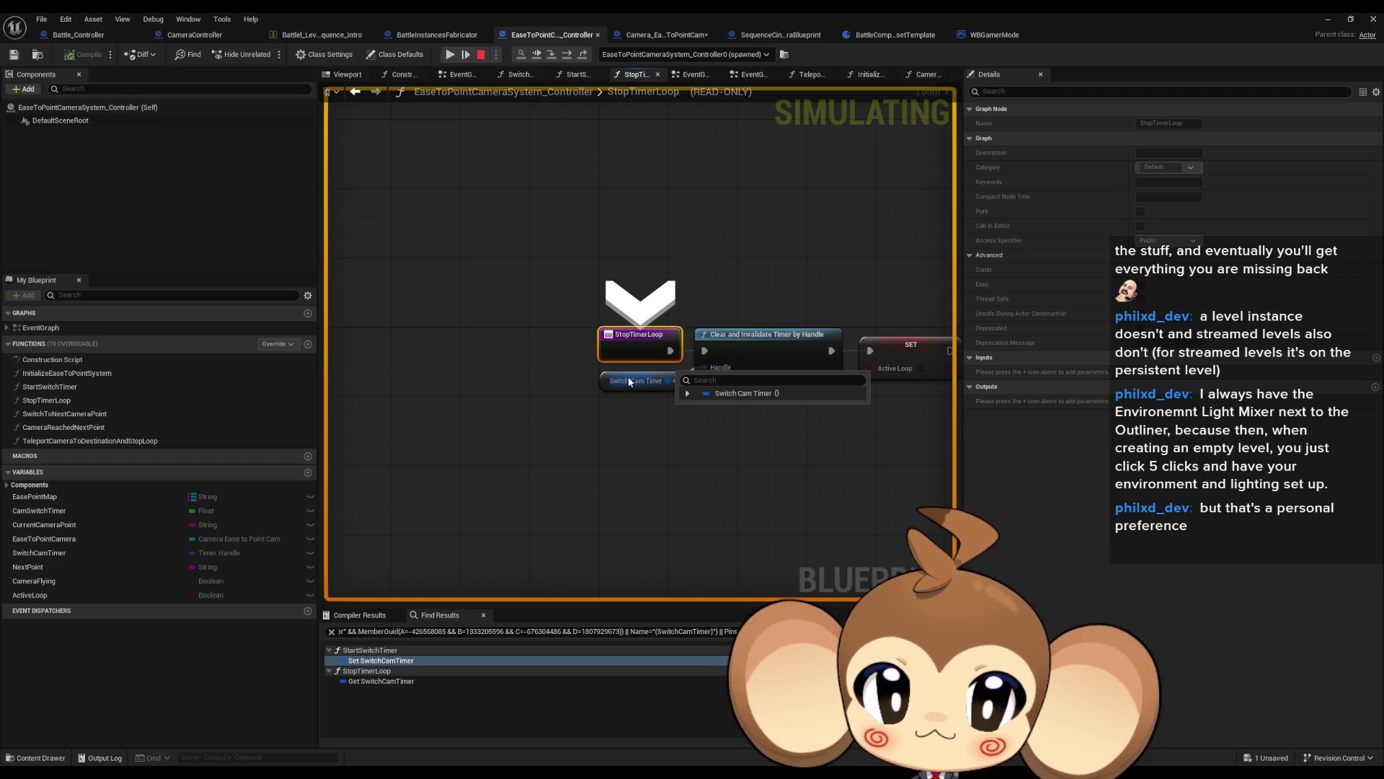
{"action": "left_click", "coordinate": [687, 393]}
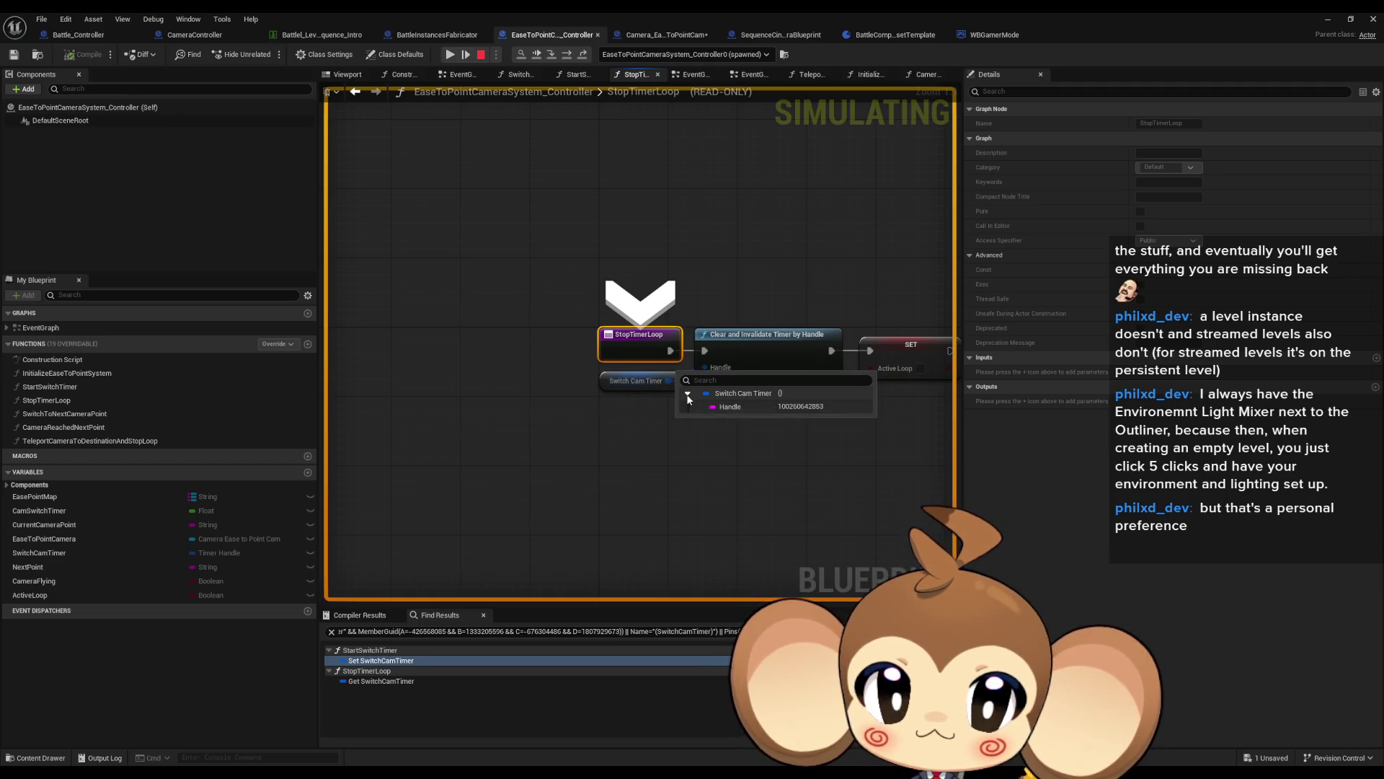
Step: Step past the clear, confirm the timer handle is 0, then step into TeleportToDestinationAndStop
{"action": "left_click", "coordinate": [566, 54]}
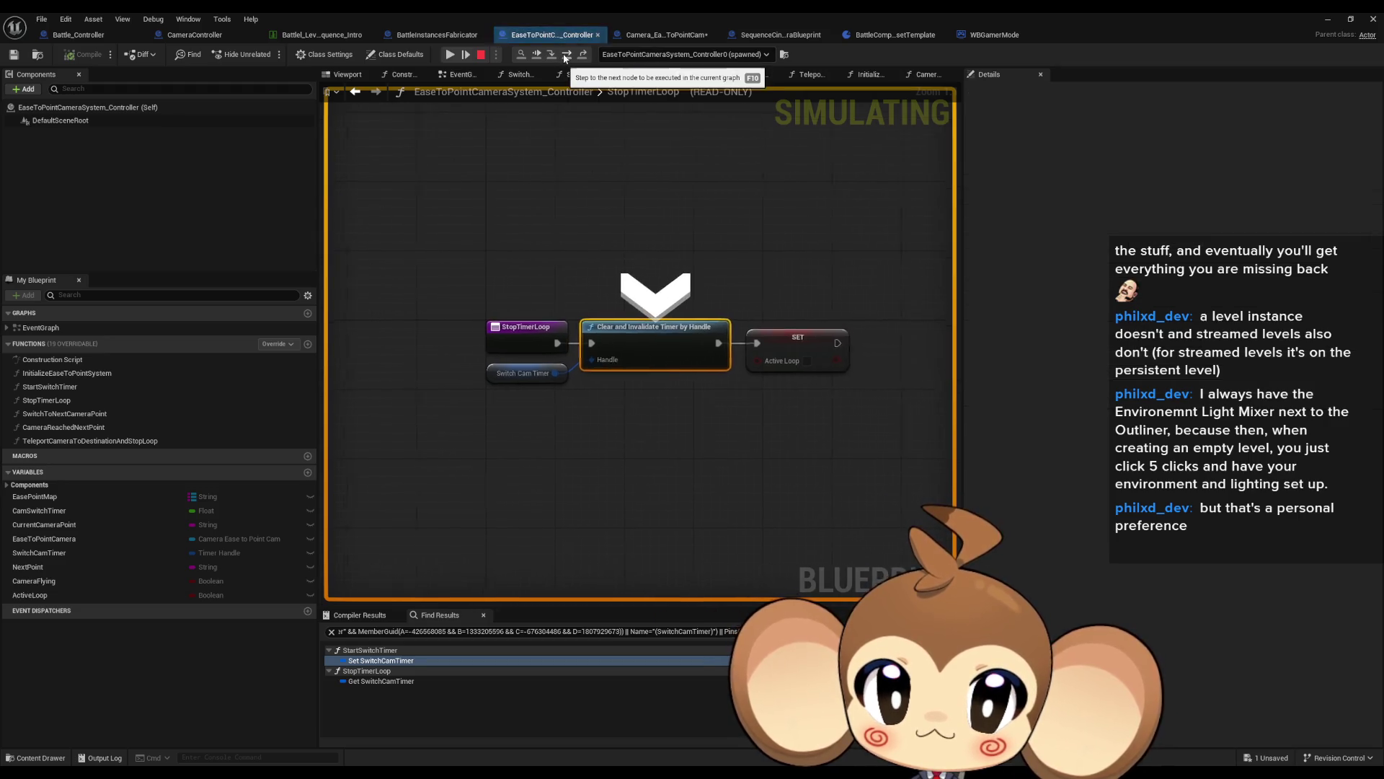
{"action": "left_click", "coordinate": [566, 55]}
{"action": "mouse_move", "coordinate": [370, 368]}
{"action": "left_click", "coordinate": [420, 380]}
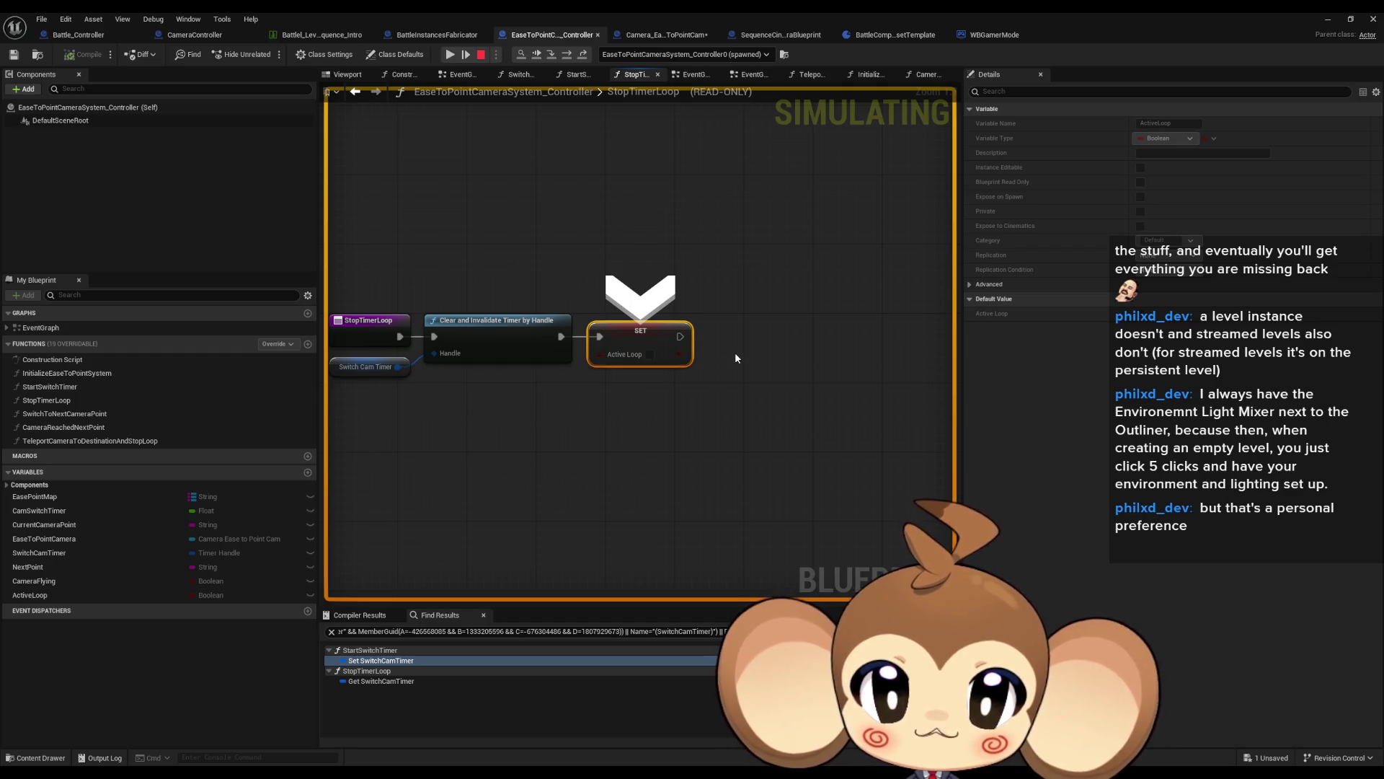
{"action": "left_click", "coordinate": [563, 55]}
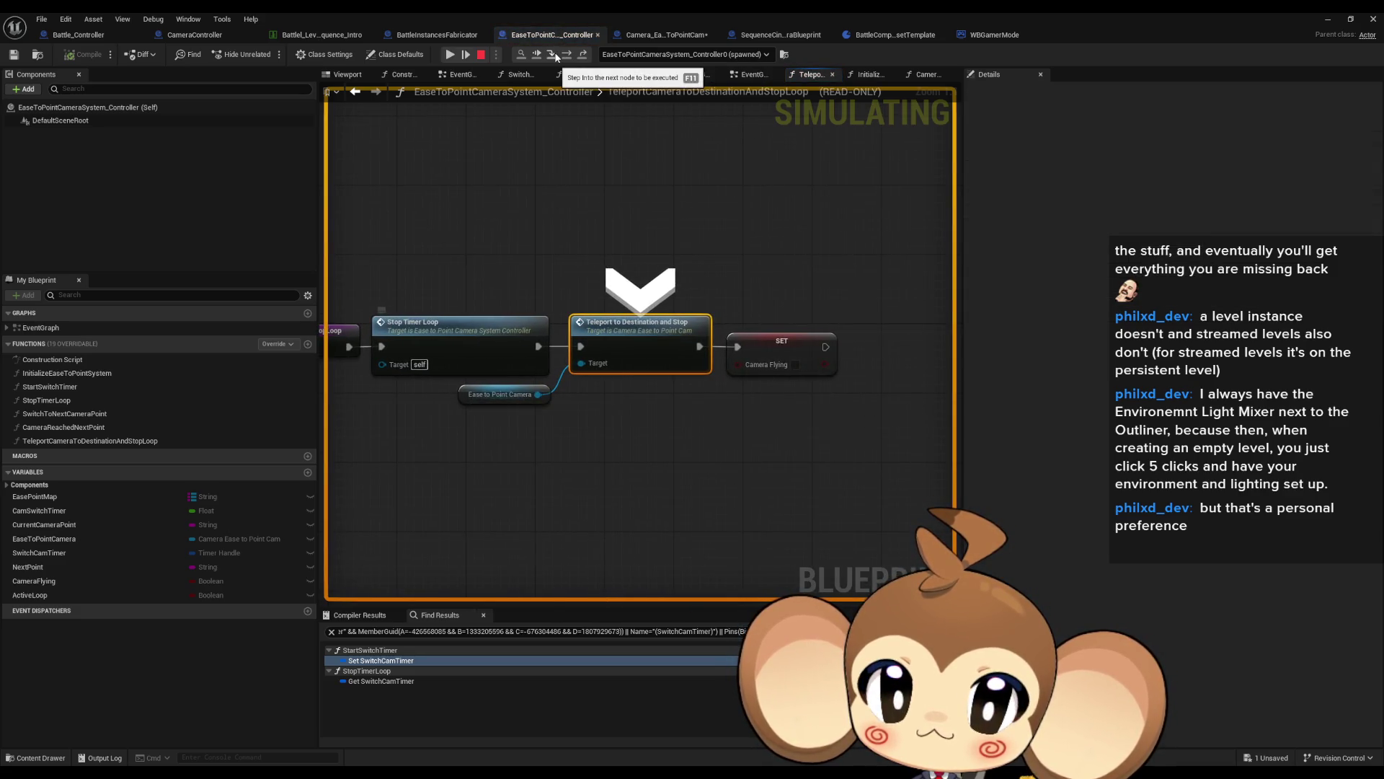
{"action": "left_click", "coordinate": [556, 56]}
Step: Step over Location Reached, Rotation Reached and Set Actor Location to SET Camera Flying, then resume play
{"action": "left_click", "coordinate": [571, 56]}
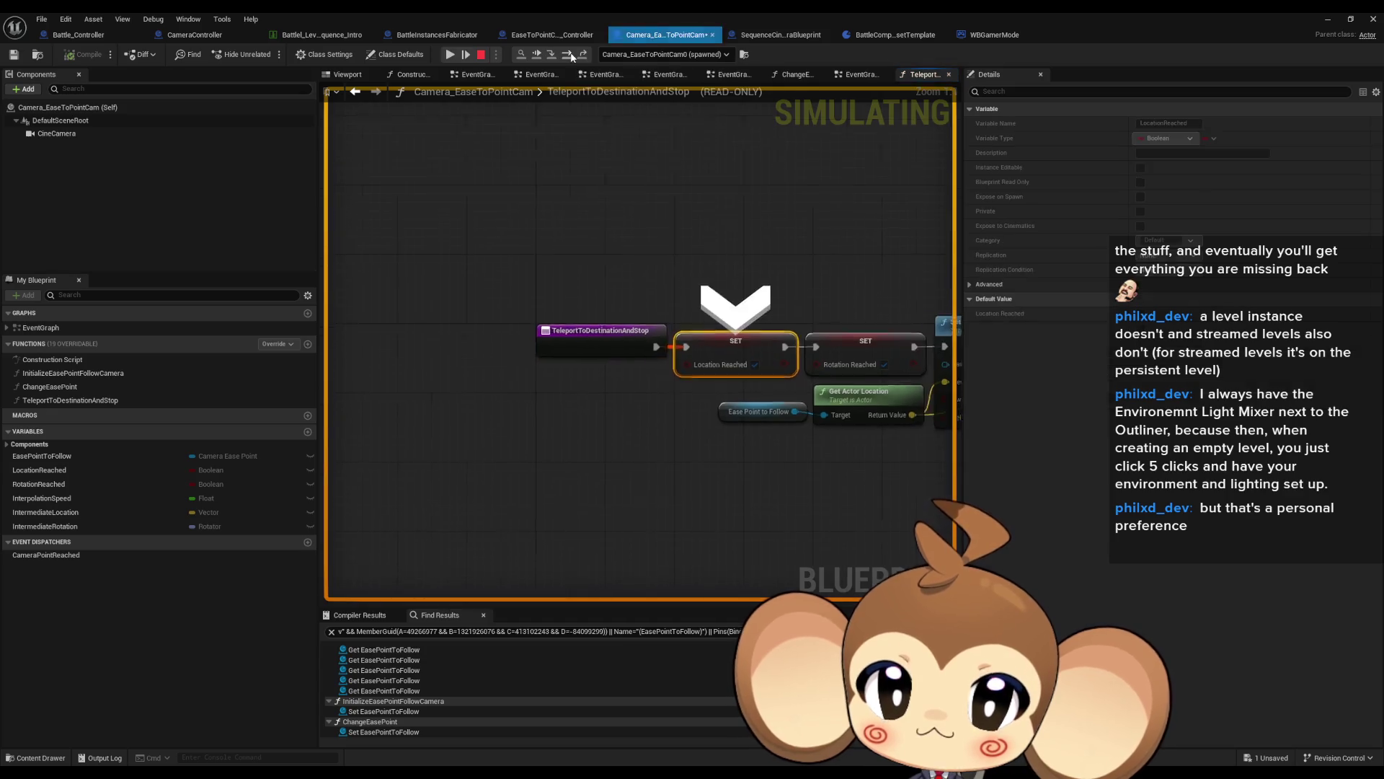
{"action": "left_click", "coordinate": [572, 56]}
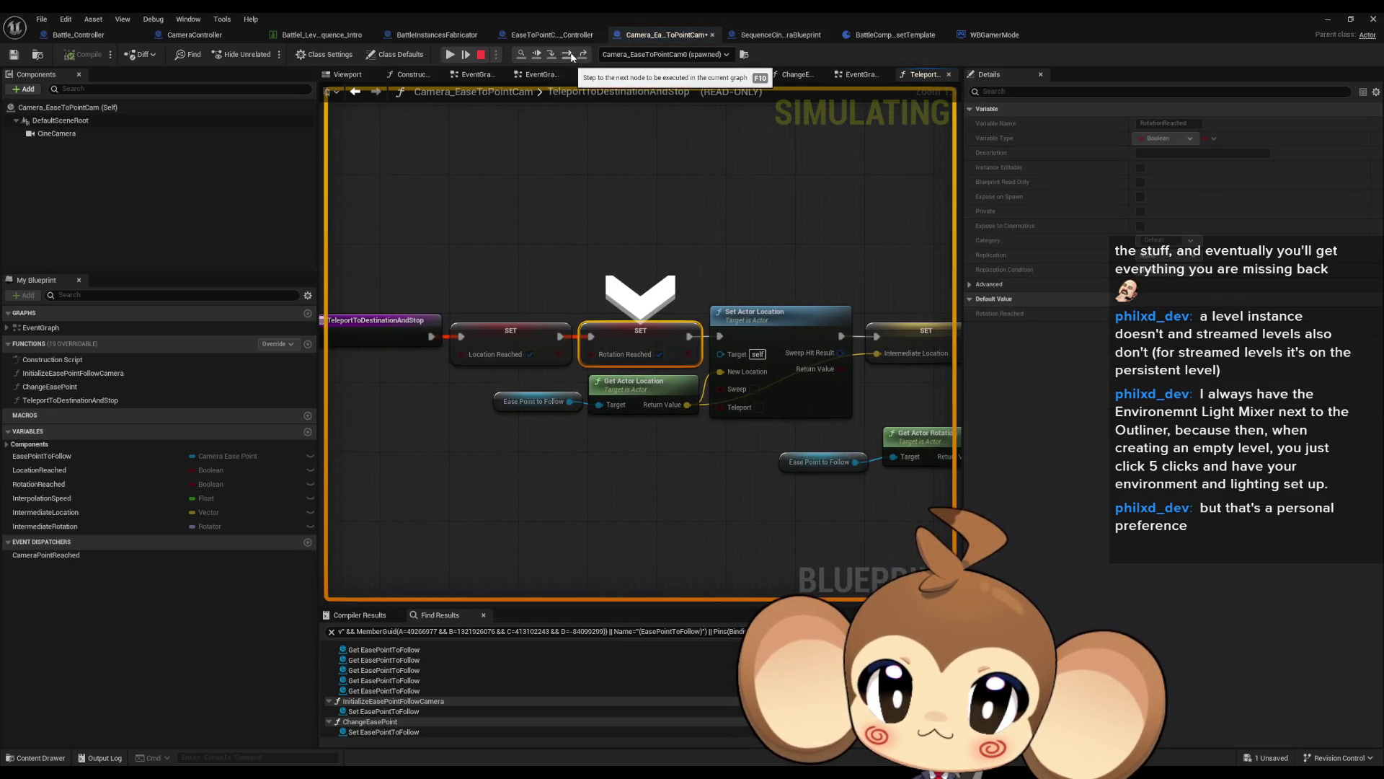
{"action": "left_click", "coordinate": [571, 56]}
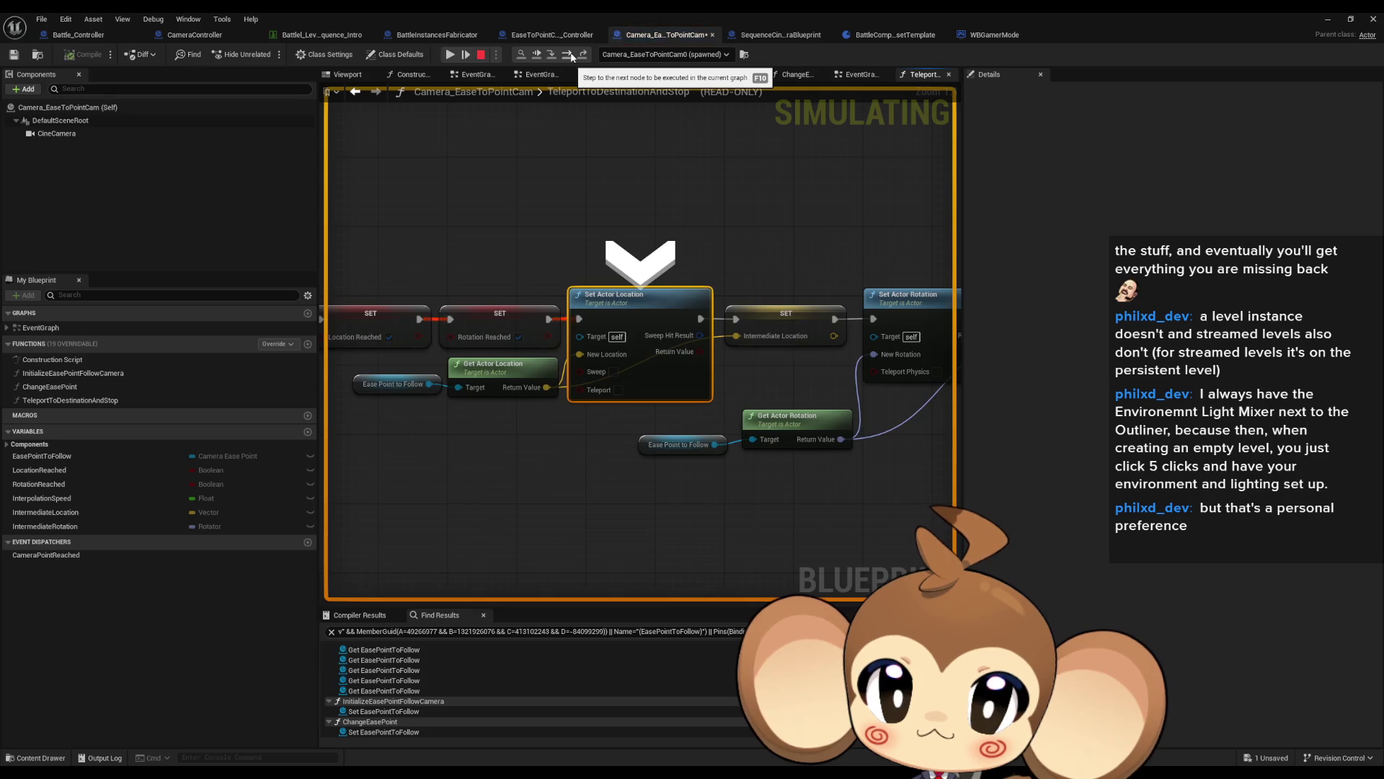
{"action": "left_click", "coordinate": [571, 57]}
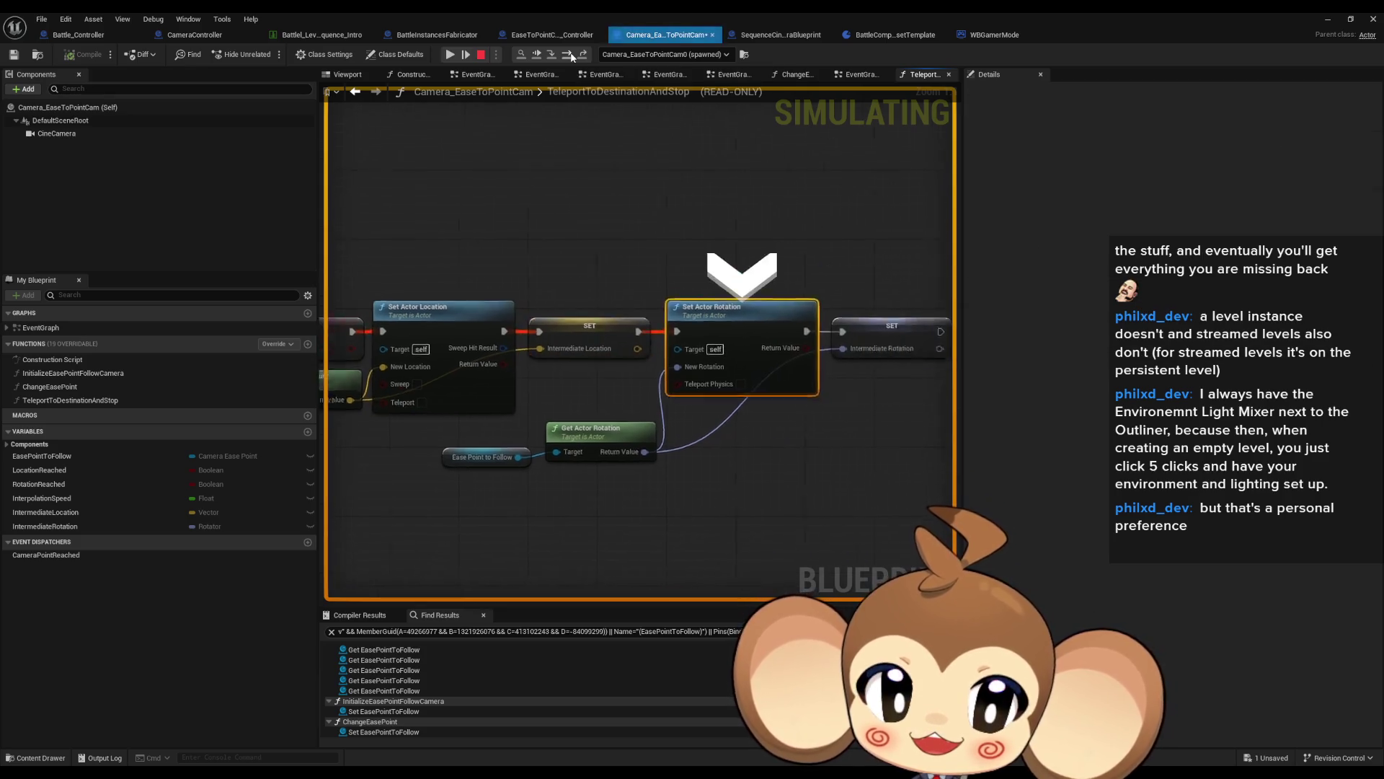
{"action": "left_click", "coordinate": [571, 56]}
{"action": "left_click", "coordinate": [571, 57]}
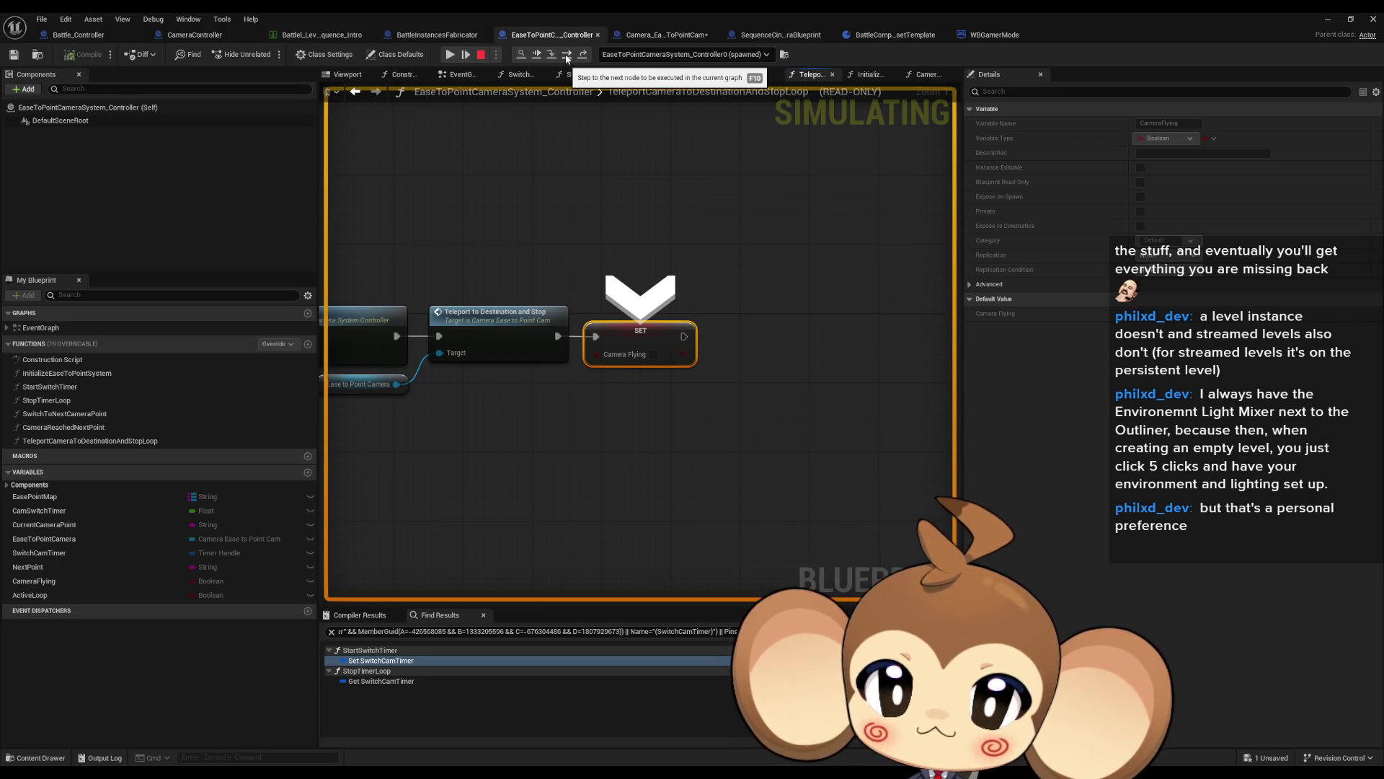
{"action": "left_click", "coordinate": [449, 55]}
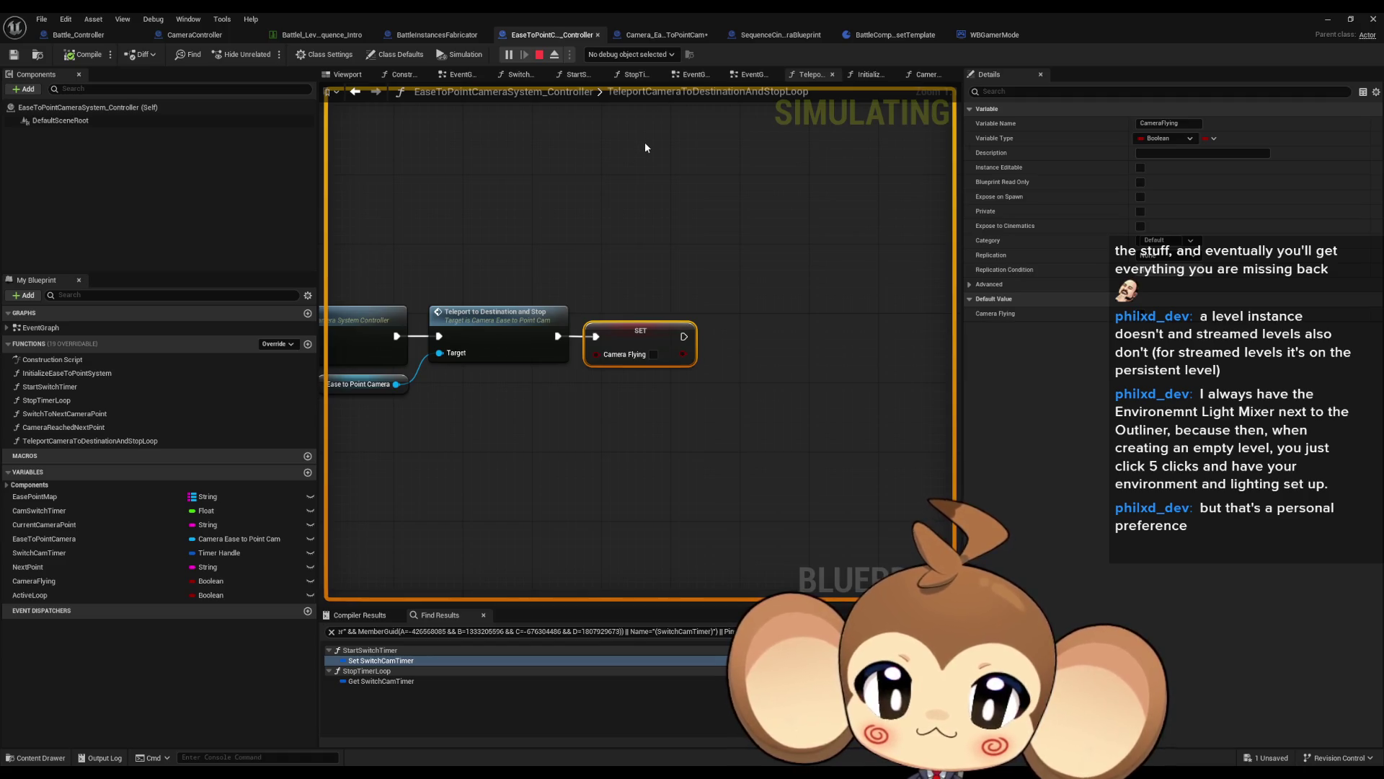
{"action": "double_click", "coordinate": [653, 11]}
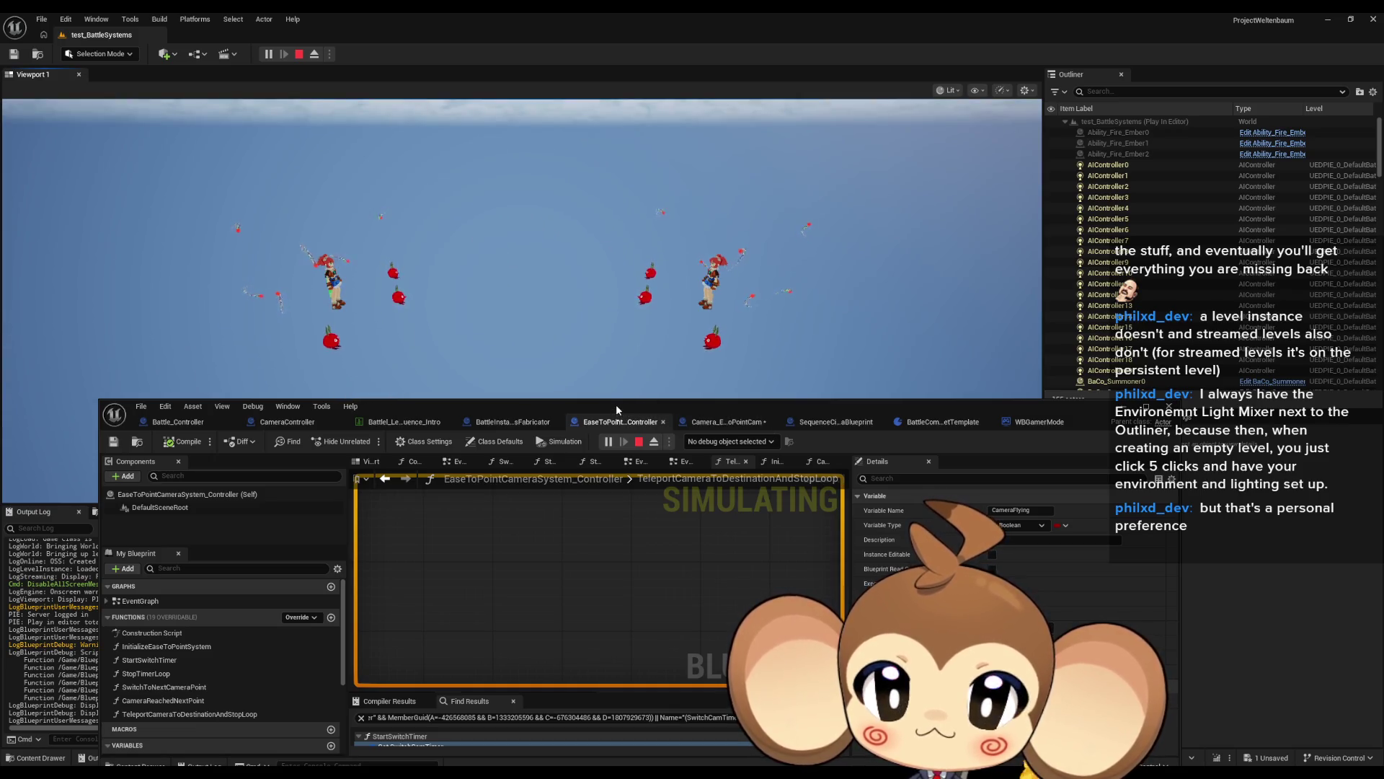
Step: Zoom the SwitchToNextCameraPoint graph, stop play from the toolbar, and maximize the Blueprint editor
{"action": "scroll", "coordinate": [562, 540], "scroll_direction": "down", "scroll_amount": 4}
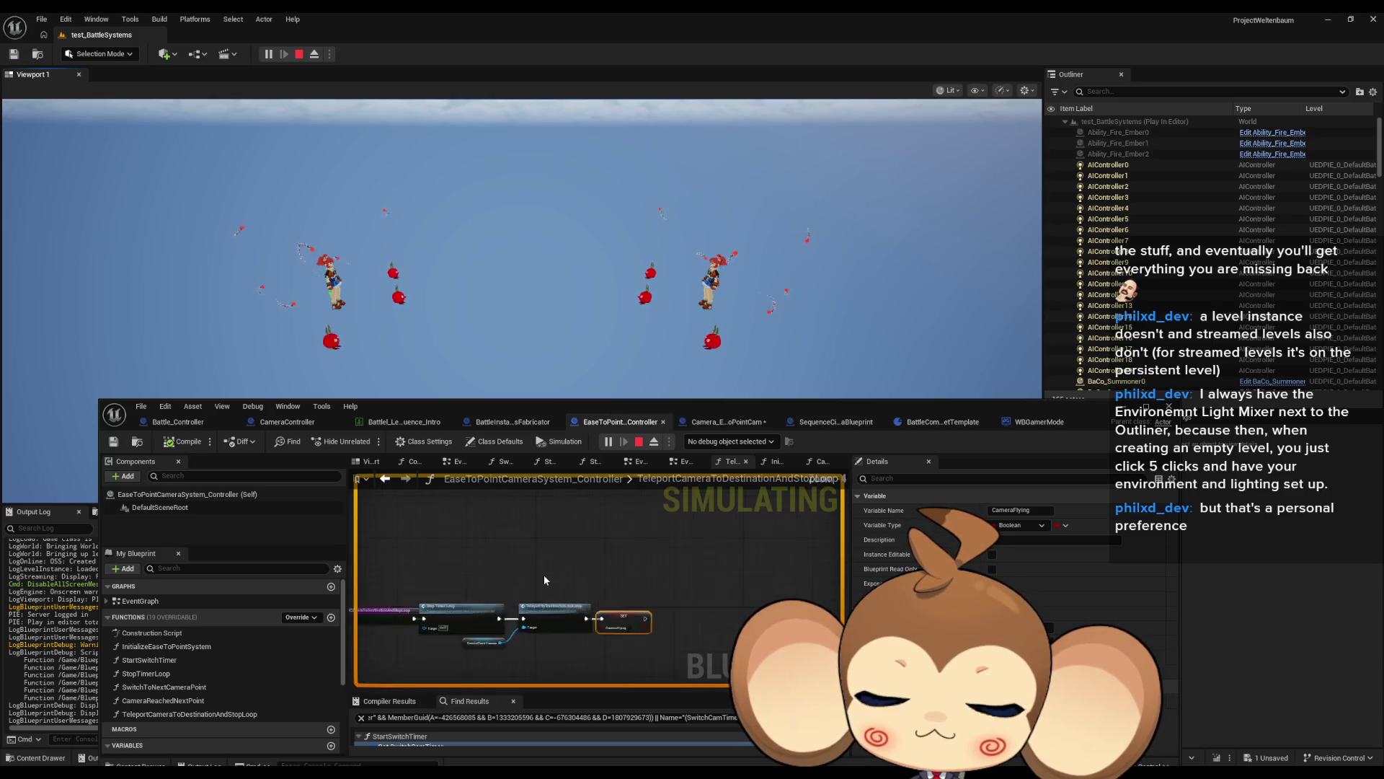
{"action": "scroll", "coordinate": [543, 574], "scroll_direction": "up", "scroll_amount": 1}
{"action": "scroll", "coordinate": [543, 571], "scroll_direction": "up", "scroll_amount": 1}
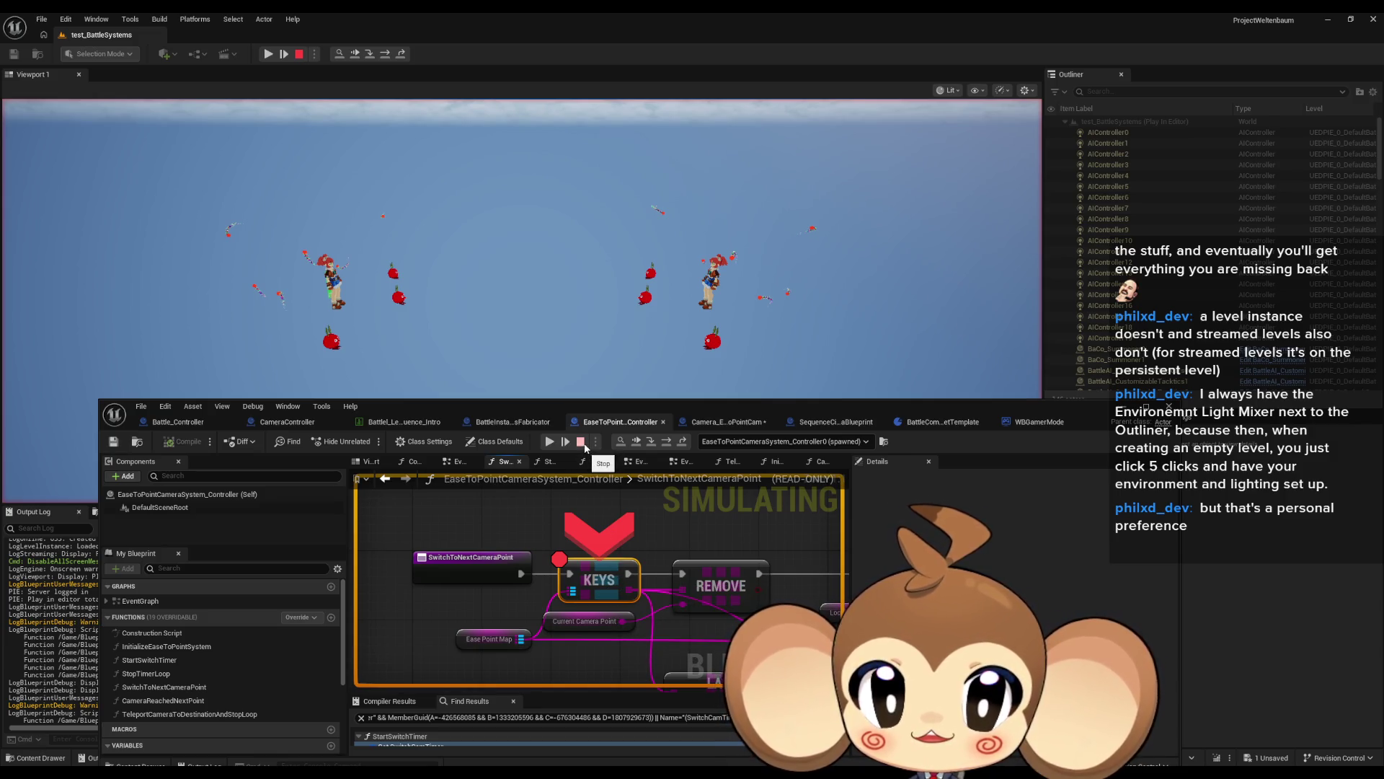
{"action": "left_click", "coordinate": [582, 443]}
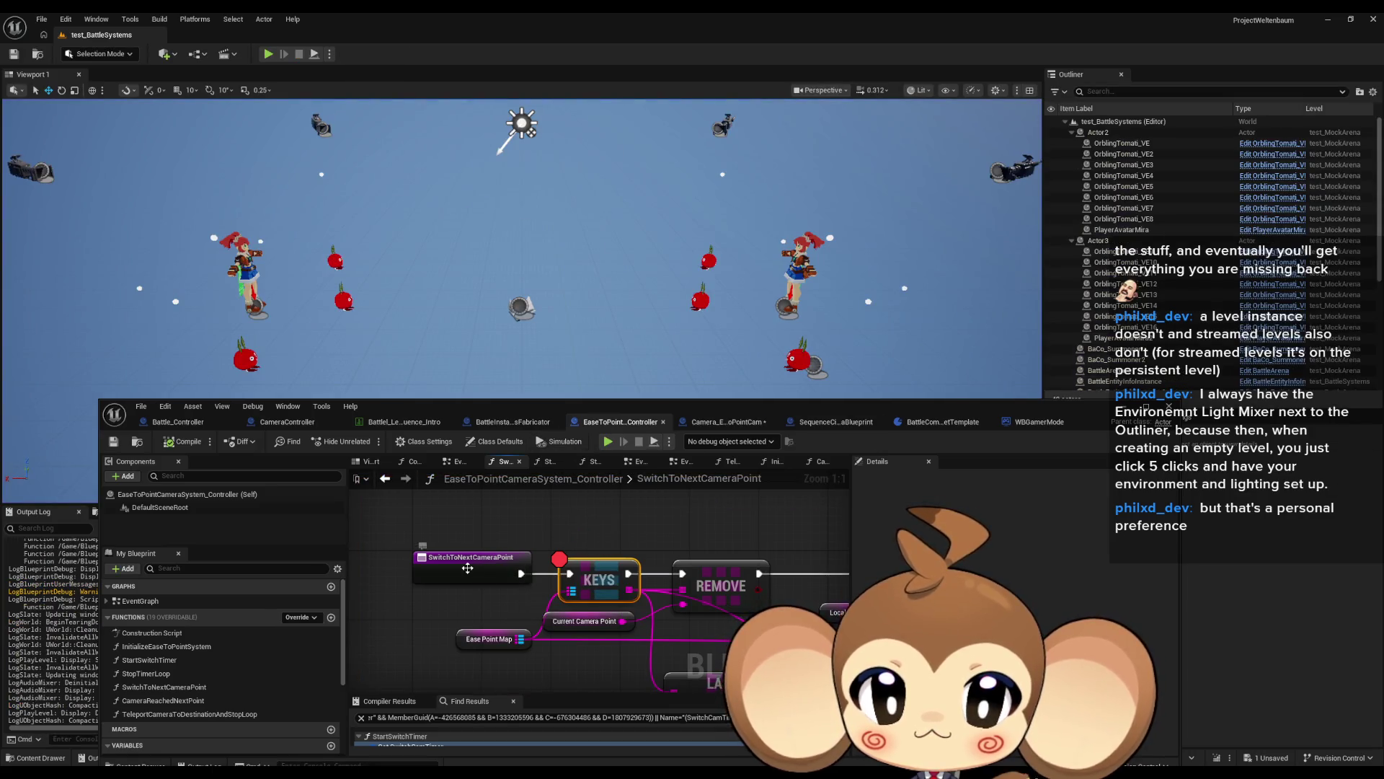
{"action": "right_click", "coordinate": [467, 569]}
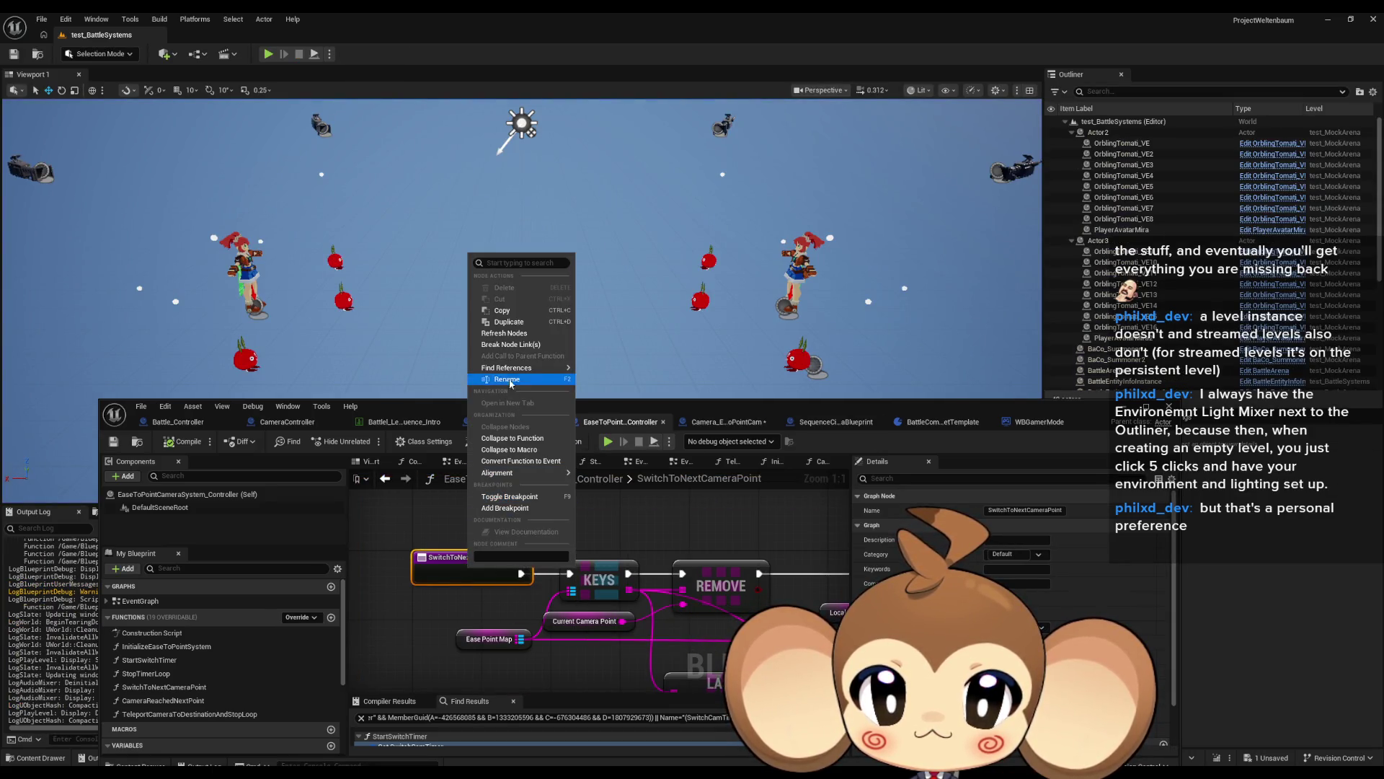
{"action": "left_click", "coordinate": [611, 409]}
{"action": "double_click", "coordinate": [611, 409]}
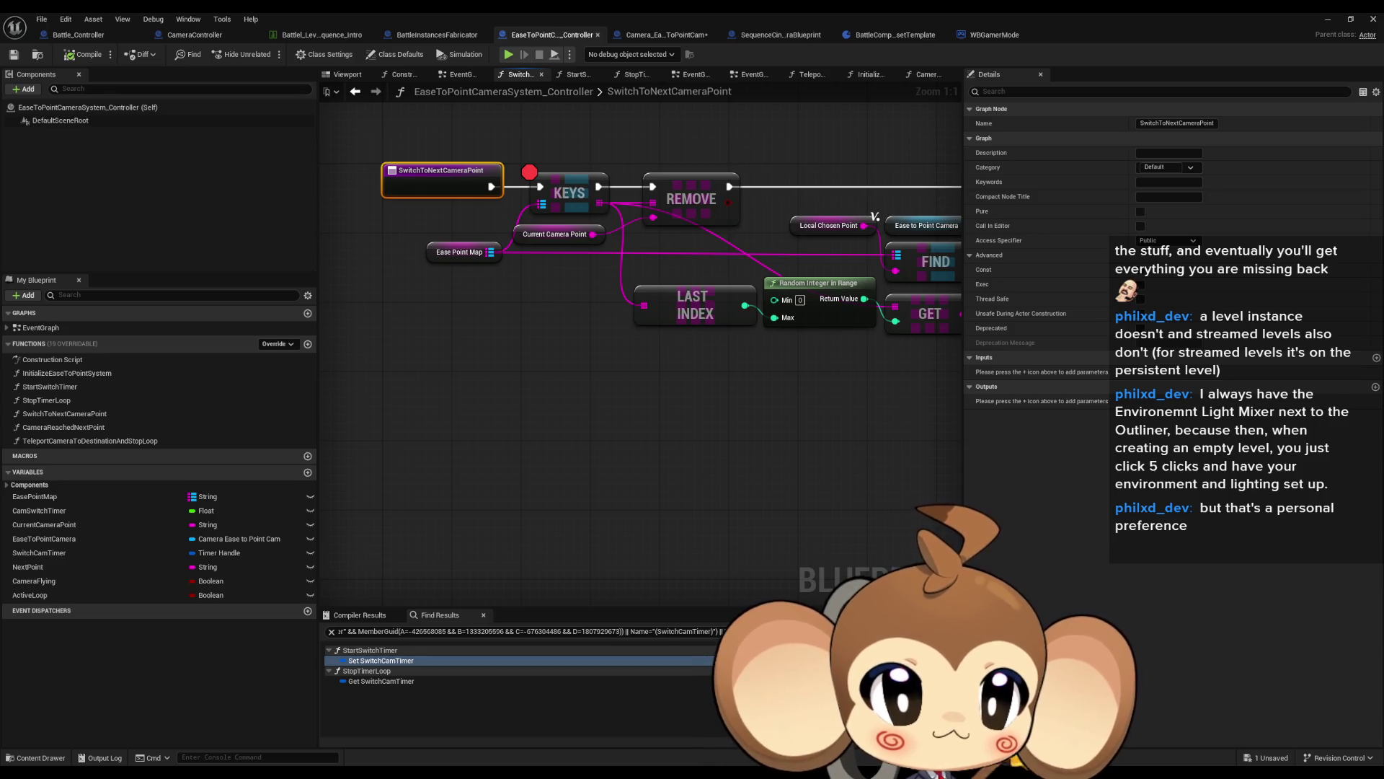
Step: Compare the StartSwitchTimer, StopTimerLoop and SwitchToNextCameraPoint graphs around SET Switch Cam Timer
{"action": "key", "text": "alt+Left"}
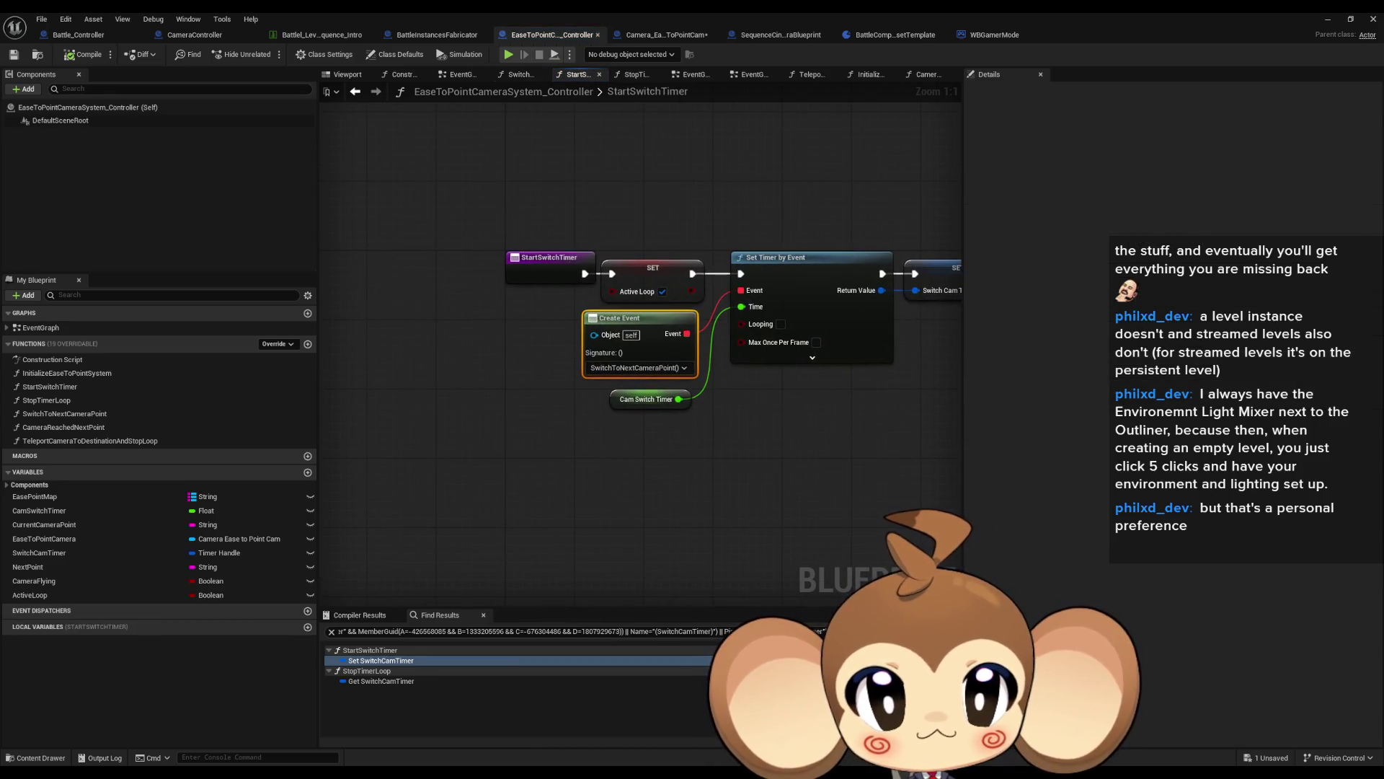
{"action": "key", "text": "alt+Right"}
{"action": "key", "text": "alt+Left"}
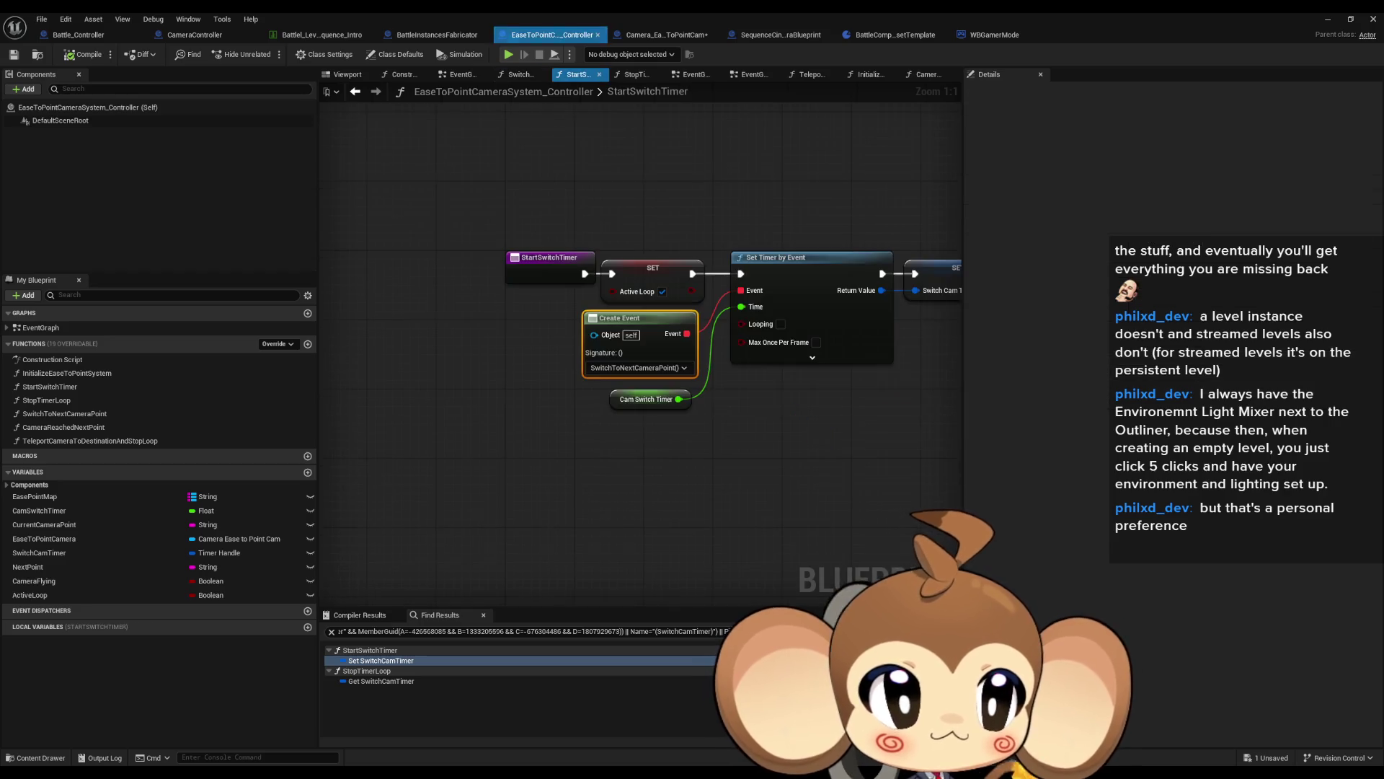
{"action": "key", "text": "alt+Left"}
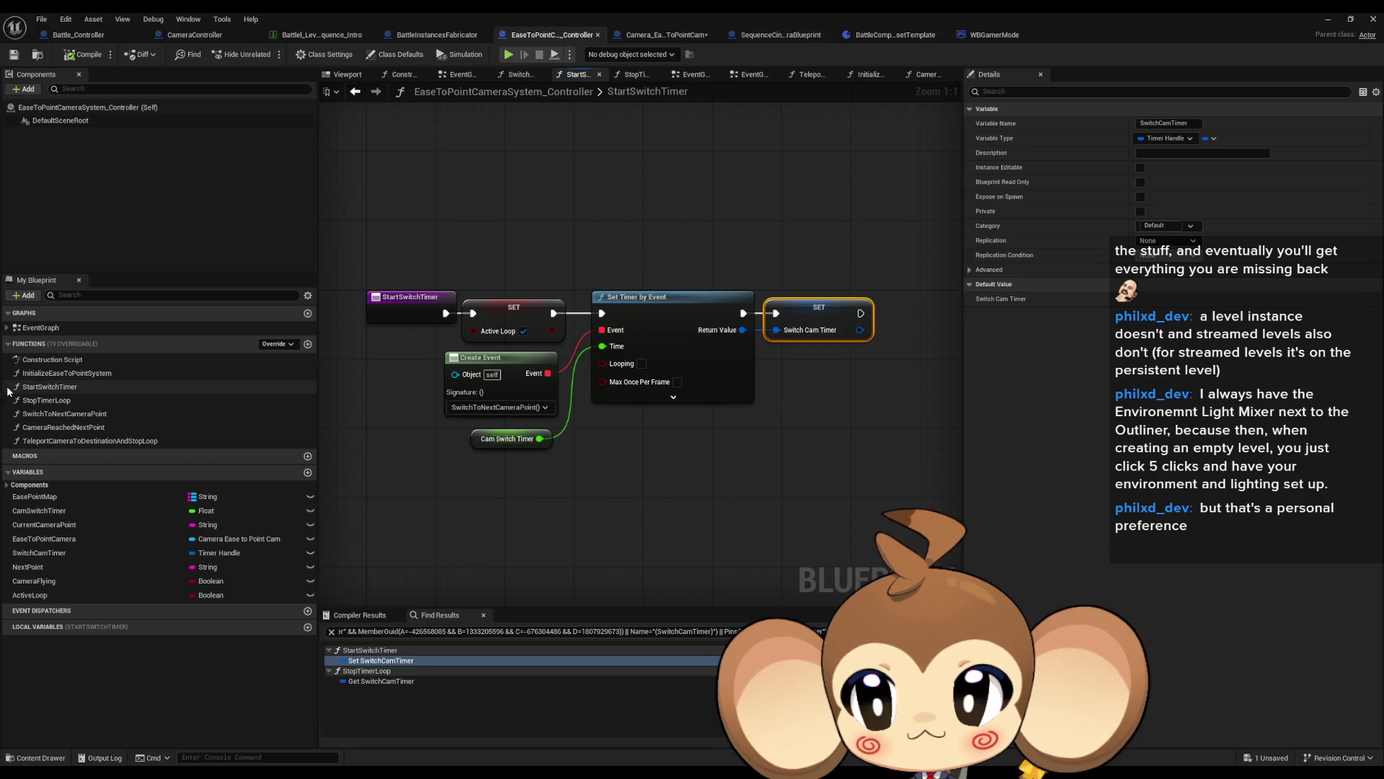
{"action": "double_click", "coordinate": [44, 401]}
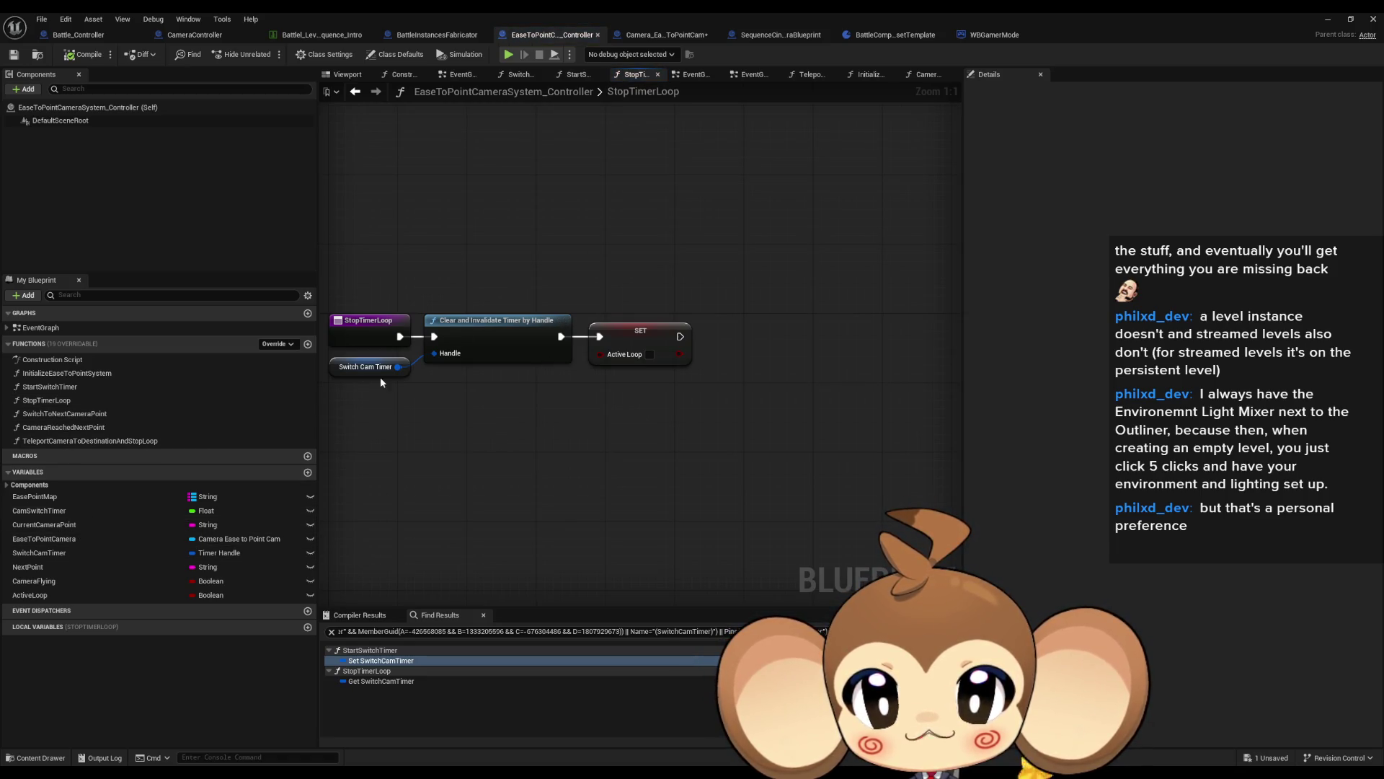
{"action": "double_click", "coordinate": [72, 414]}
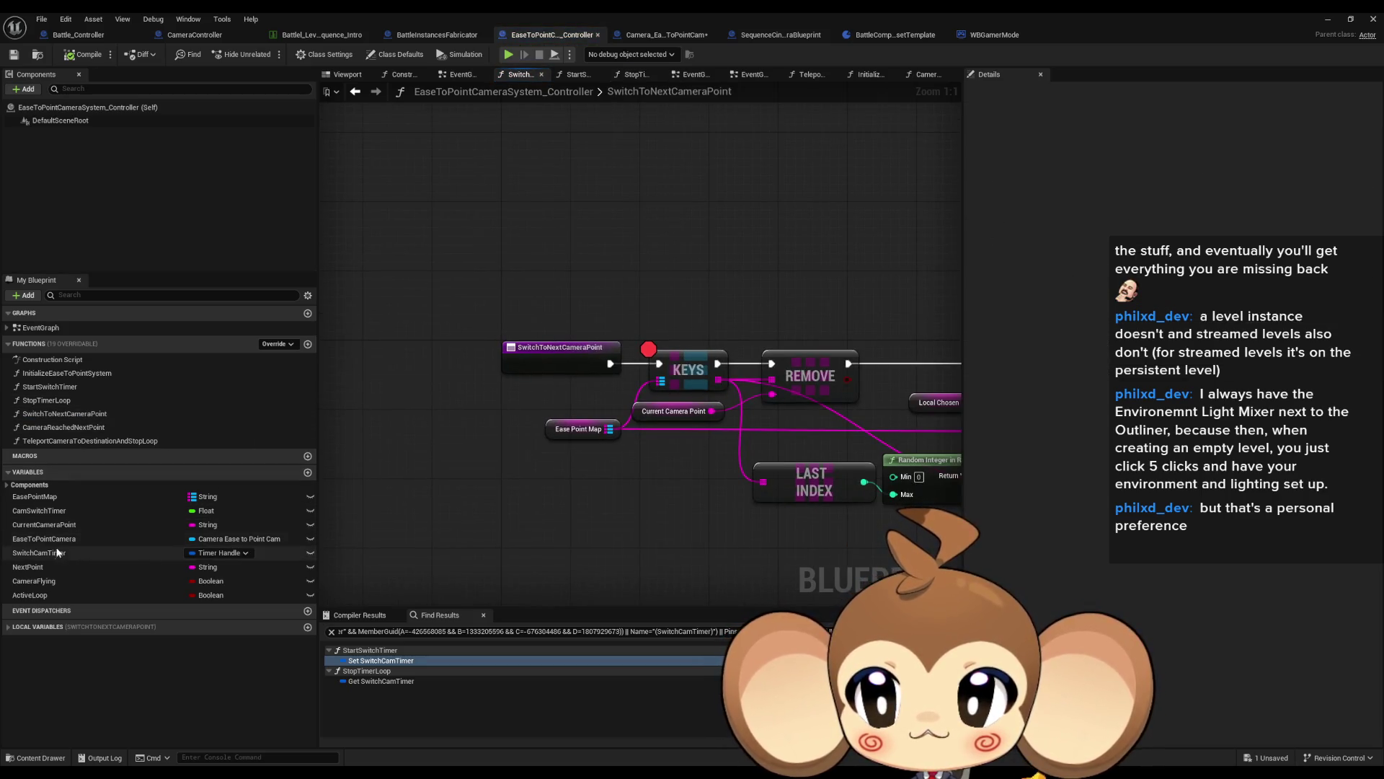
Step: Drag a Switch Cam Timer getter into SwitchToNextCameraPoint, search 'valid', then cancel and delete it
{"action": "mouse_move", "coordinate": [87, 555]}
{"action": "left_mouse_down"}
{"action": "mouse_move", "coordinate": [529, 231]}
{"action": "mouse_move", "coordinate": [698, 239]}
{"action": "left_mouse_up"}
{"action": "type", "text": "valid"}
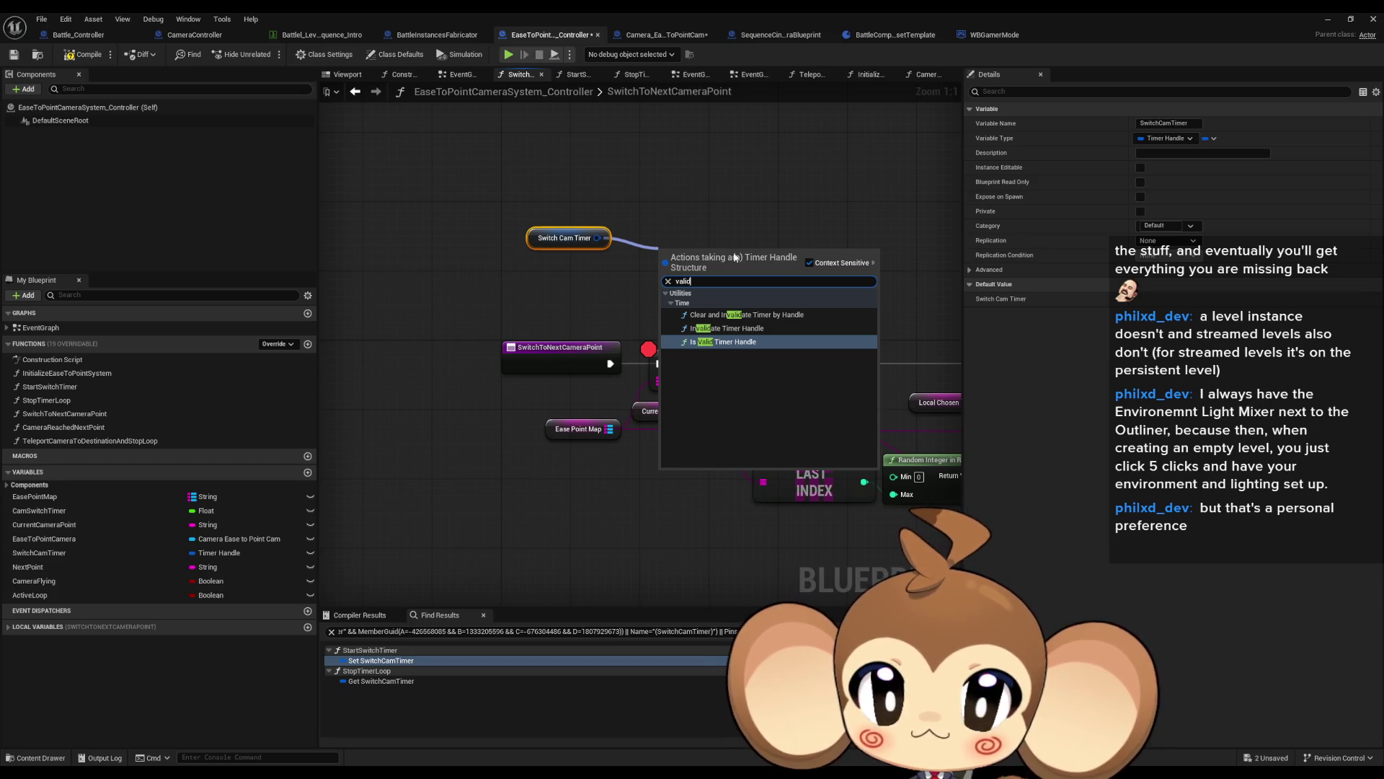
{"action": "left_click", "coordinate": [634, 245]}
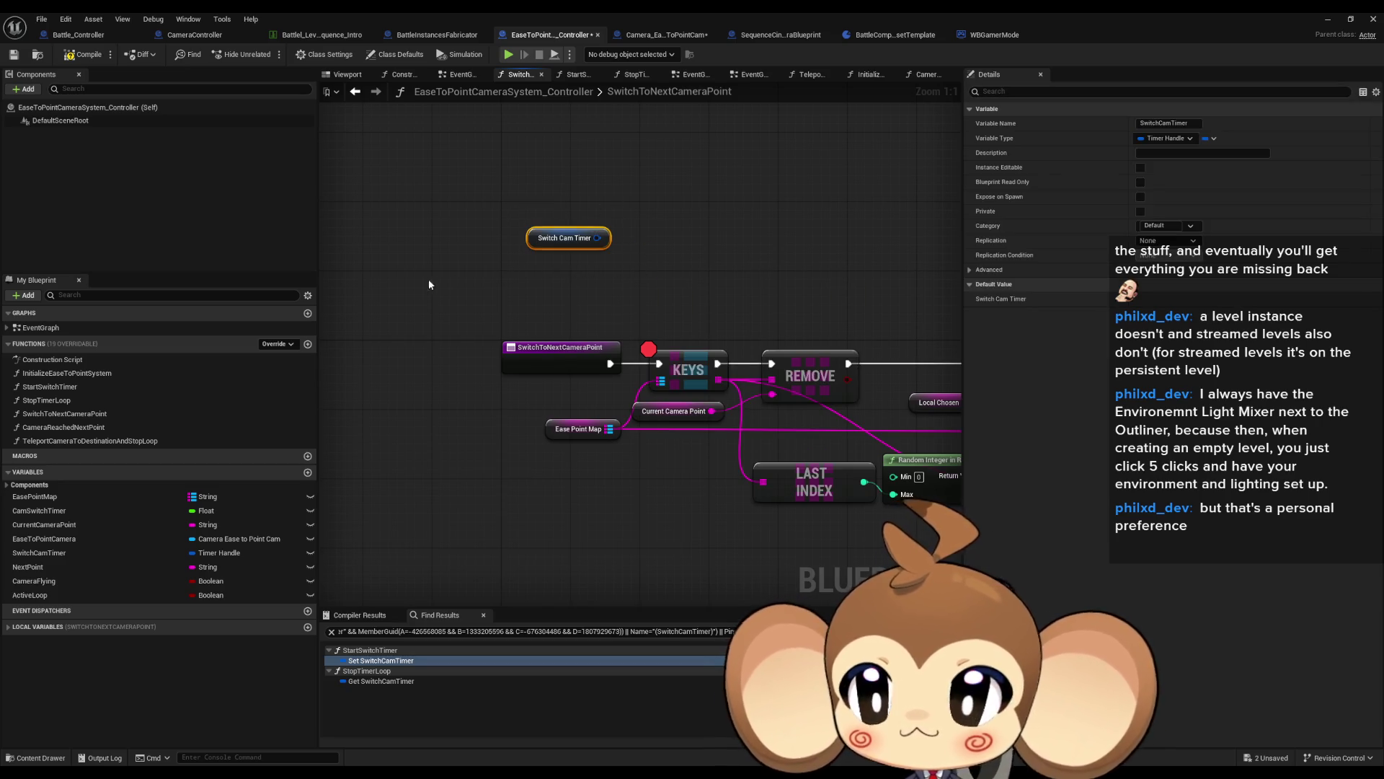
{"action": "key", "text": "Delete"}
Step: Paste a Switch Cam Timer getter into the controller's EventGraph near the disabled Event Tick
{"action": "double_click", "coordinate": [63, 327]}
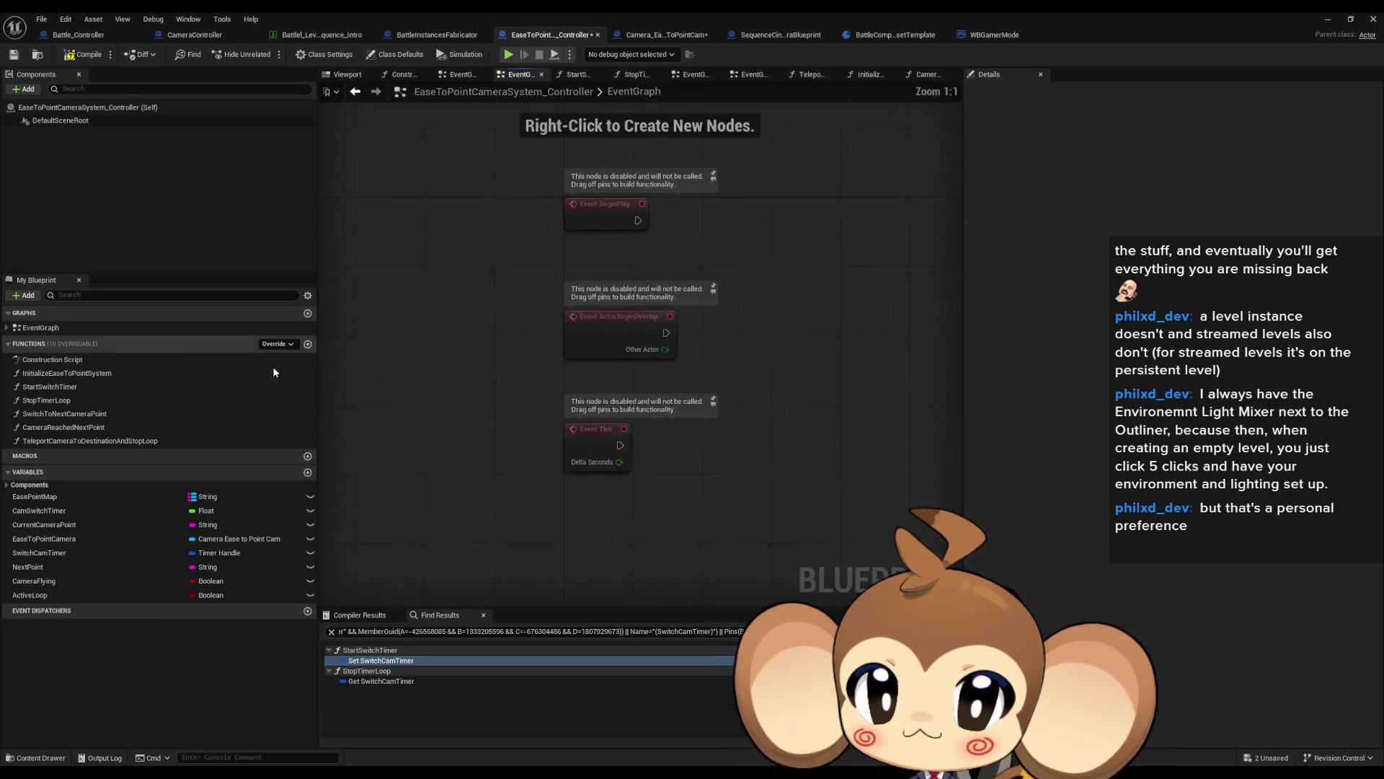
{"action": "key", "text": "ctrl+v"}
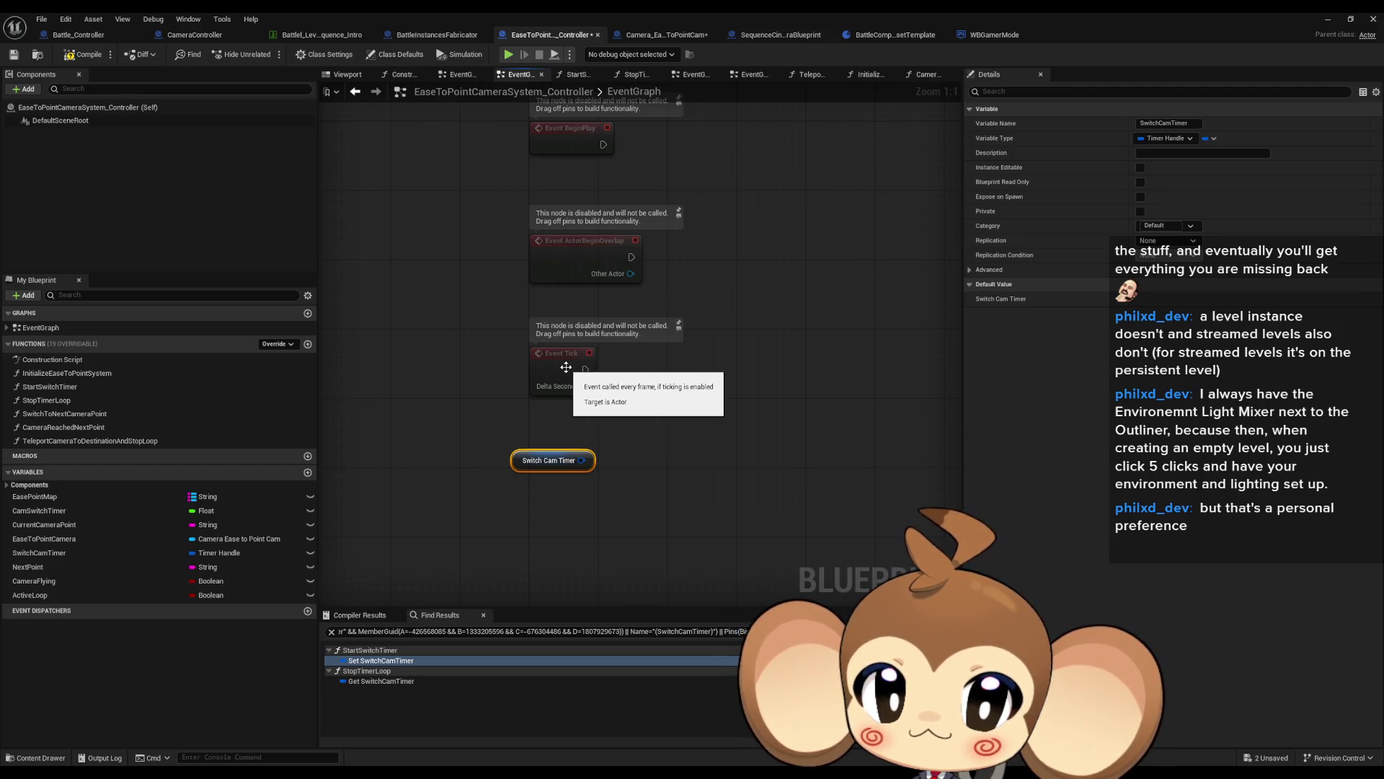
{"action": "left_click", "coordinate": [563, 369]}
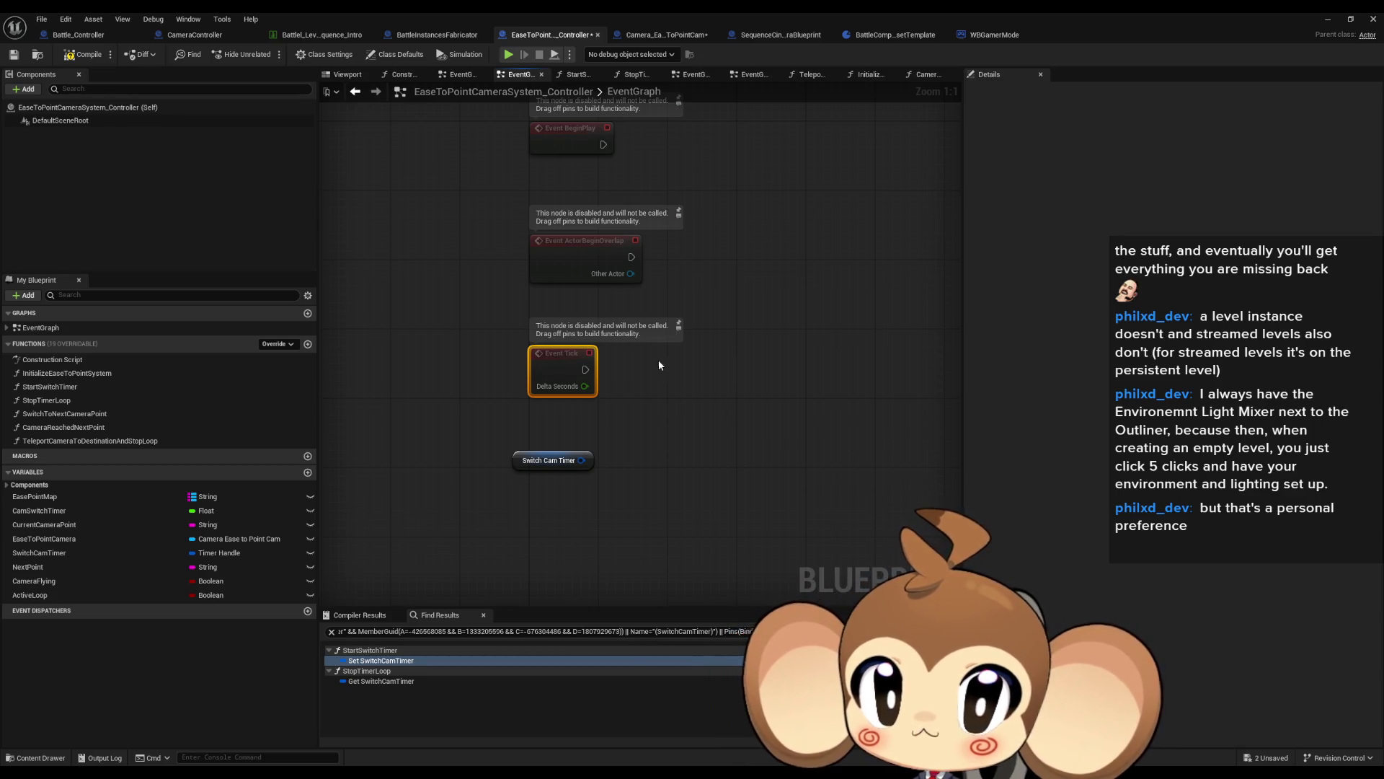
Step: Look through the BattleInstancesFabricator and Battle_Controller EventGraphs before returning to Camera_EaseToPointCam
{"action": "left_click", "coordinate": [518, 462]}
{"action": "left_click", "coordinate": [437, 35]}
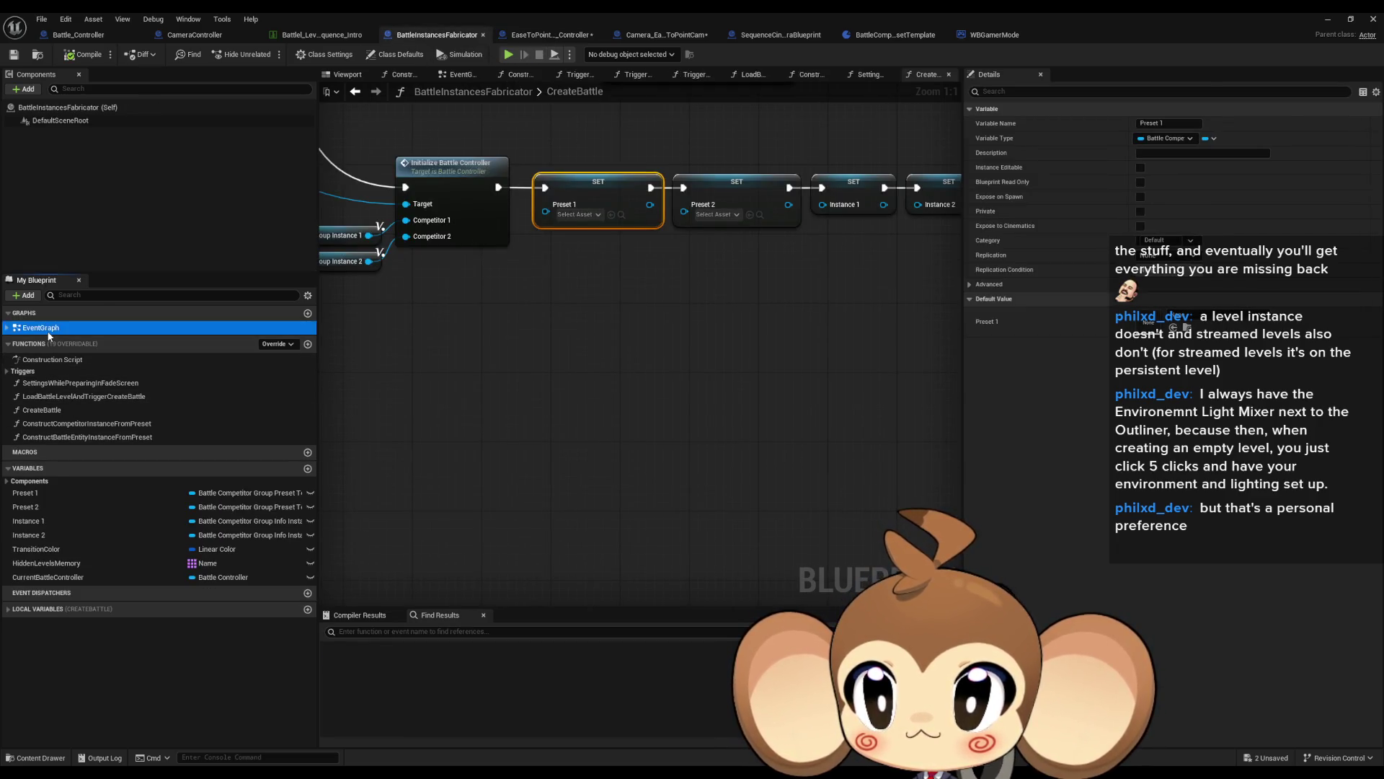
{"action": "double_click", "coordinate": [46, 328]}
{"action": "left_click", "coordinate": [577, 38]}
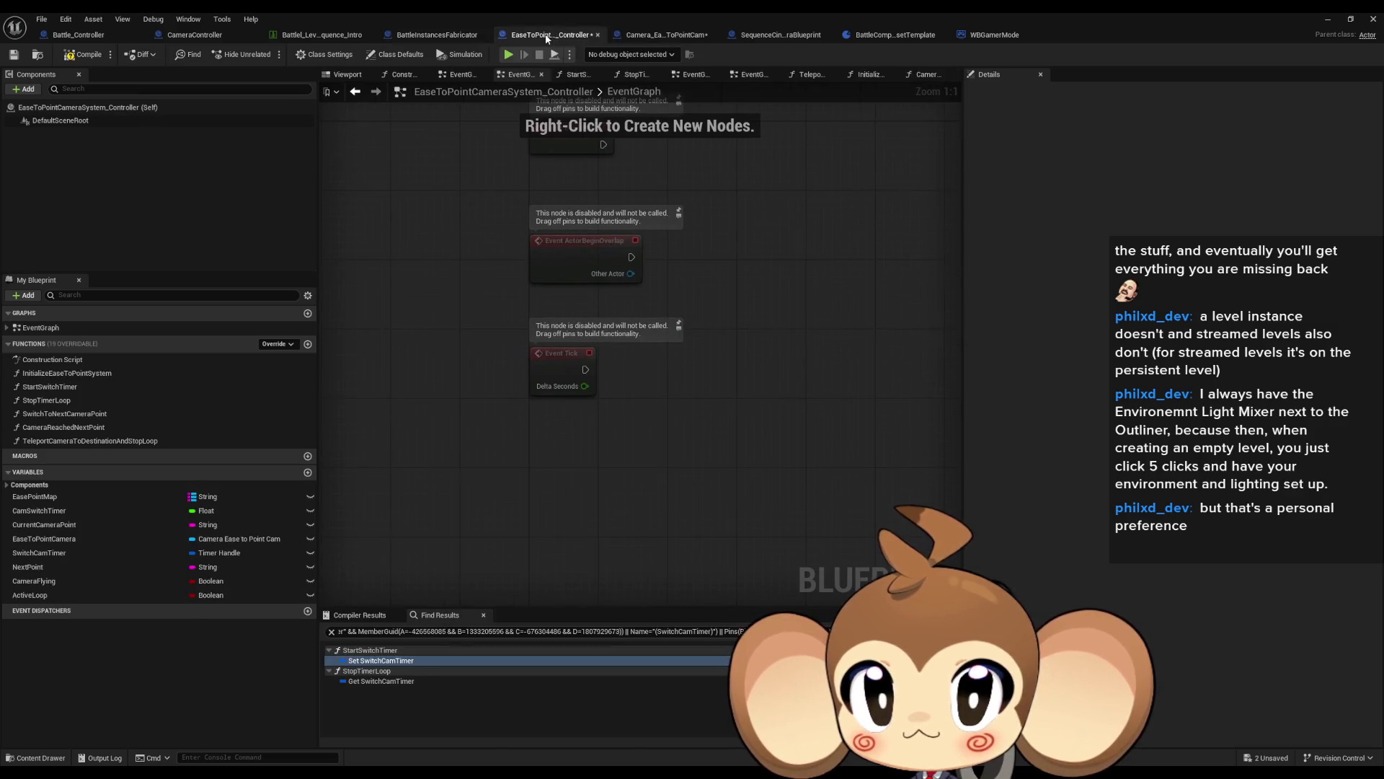
{"action": "left_click", "coordinate": [658, 39]}
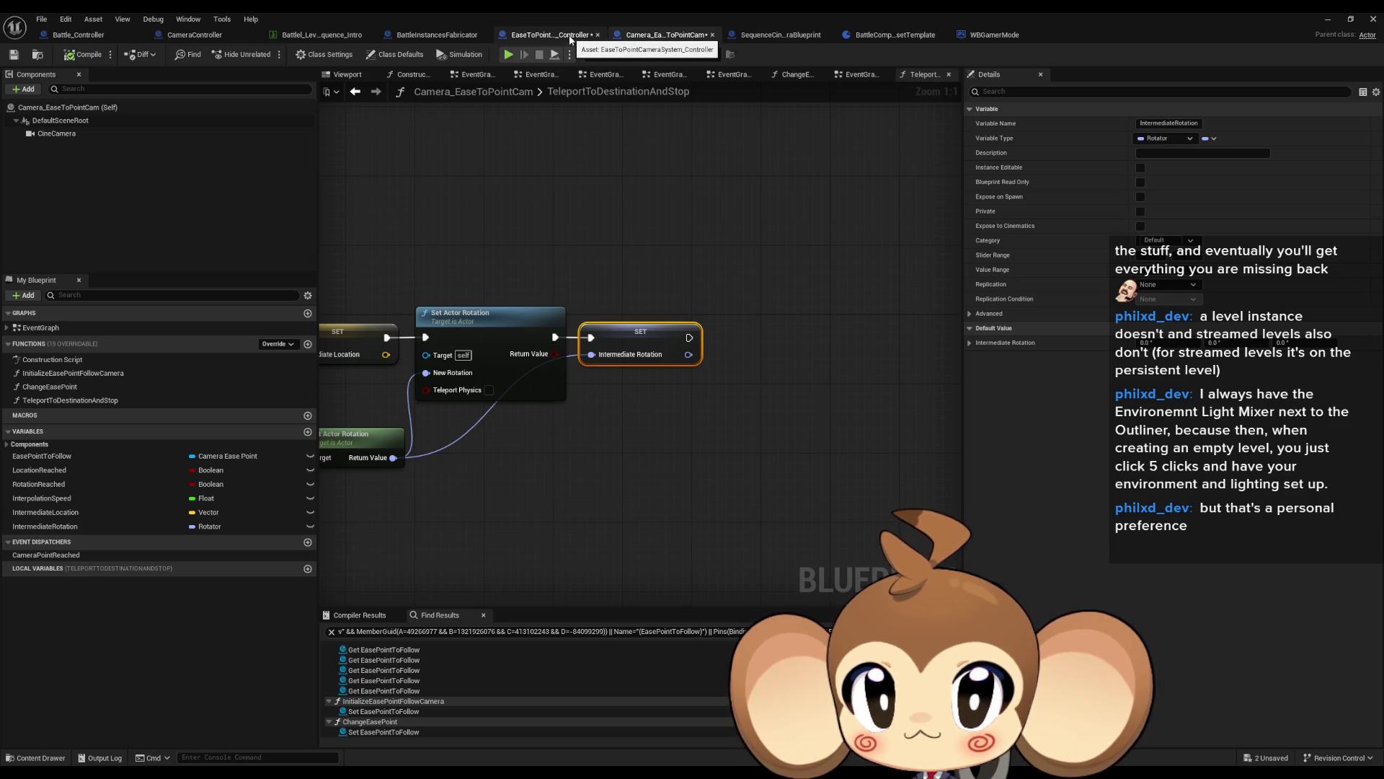
{"action": "left_click", "coordinate": [109, 36]}
{"action": "scroll", "coordinate": [63, 336], "scroll_direction": "up", "scroll_amount": 5}
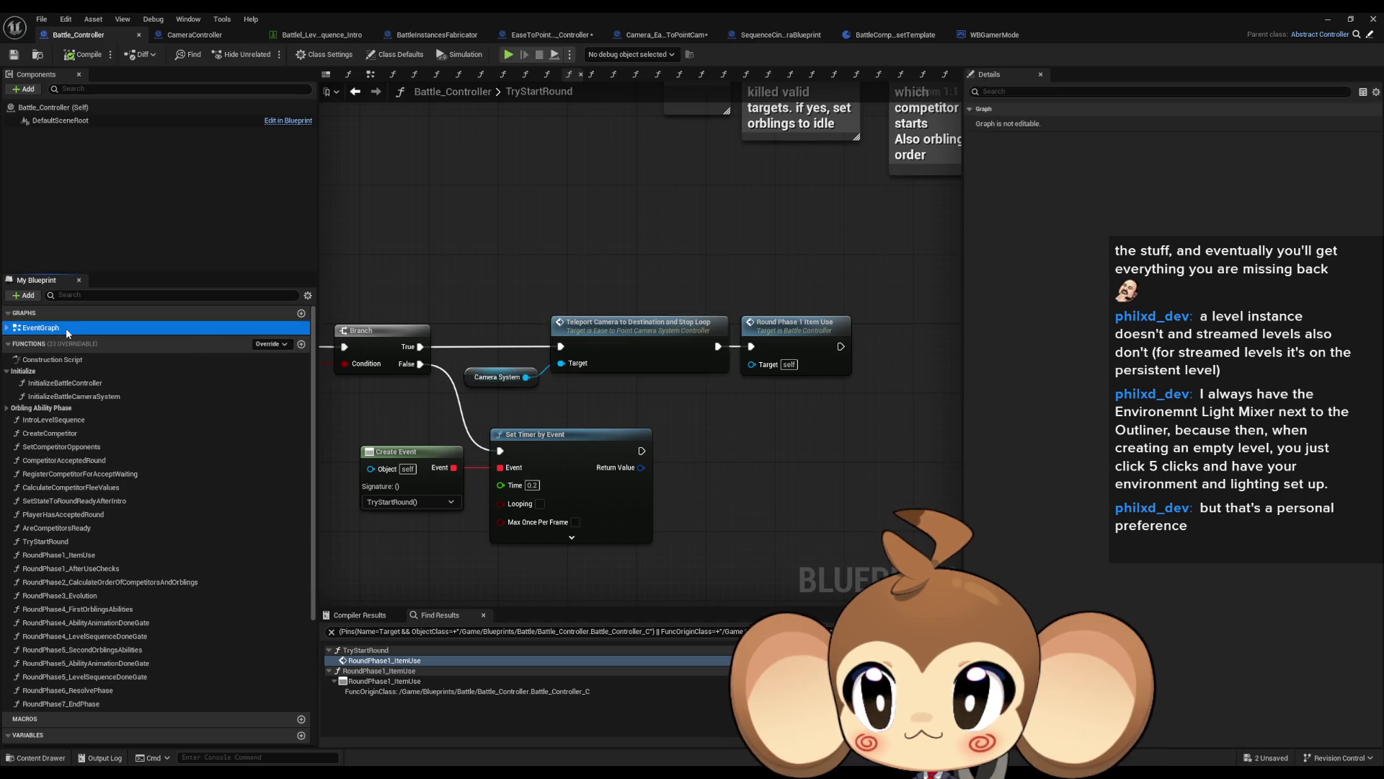
{"action": "double_click", "coordinate": [66, 328]}
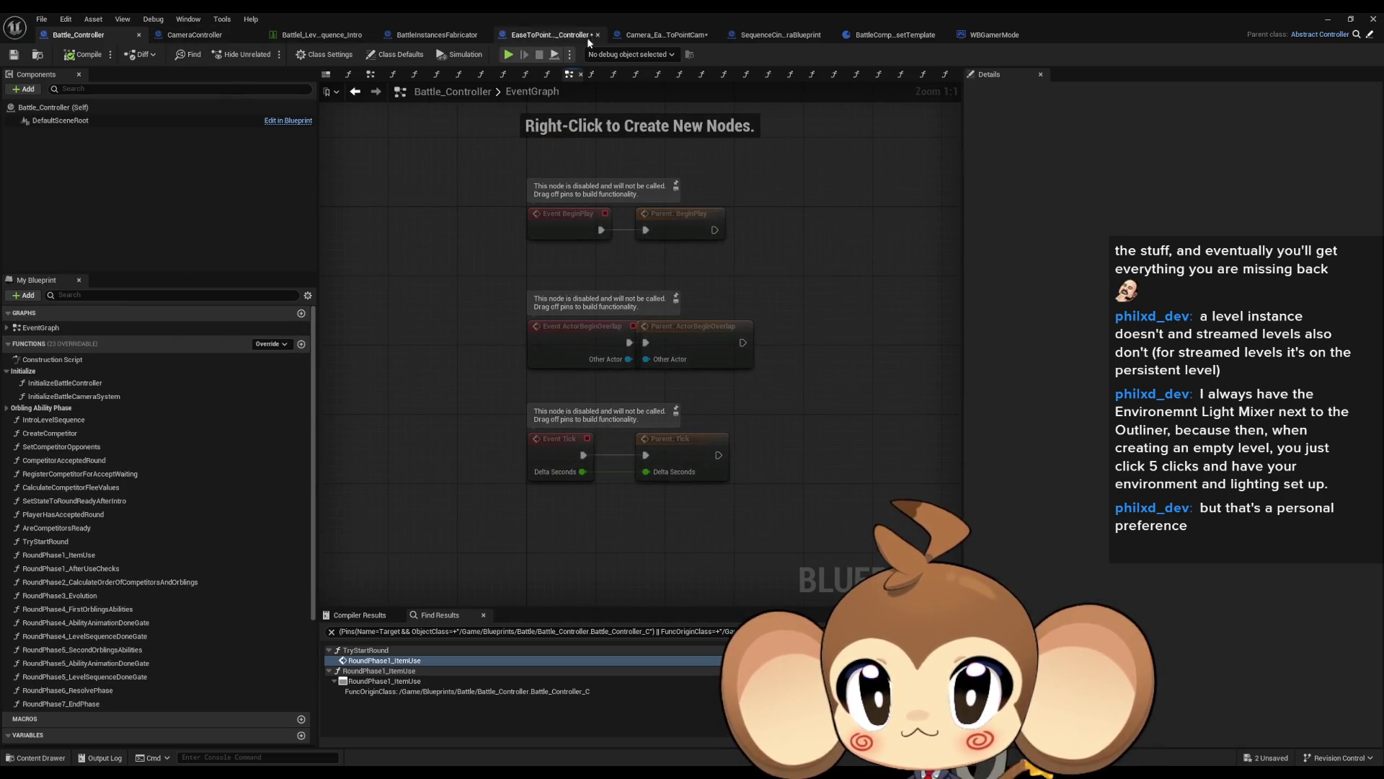
{"action": "left_click", "coordinate": [660, 34]}
Step: In the camera's EventGraph, add Find First Actor Of Class set to EaseToPointCameraSystem_Controller
{"action": "double_click", "coordinate": [45, 328]}
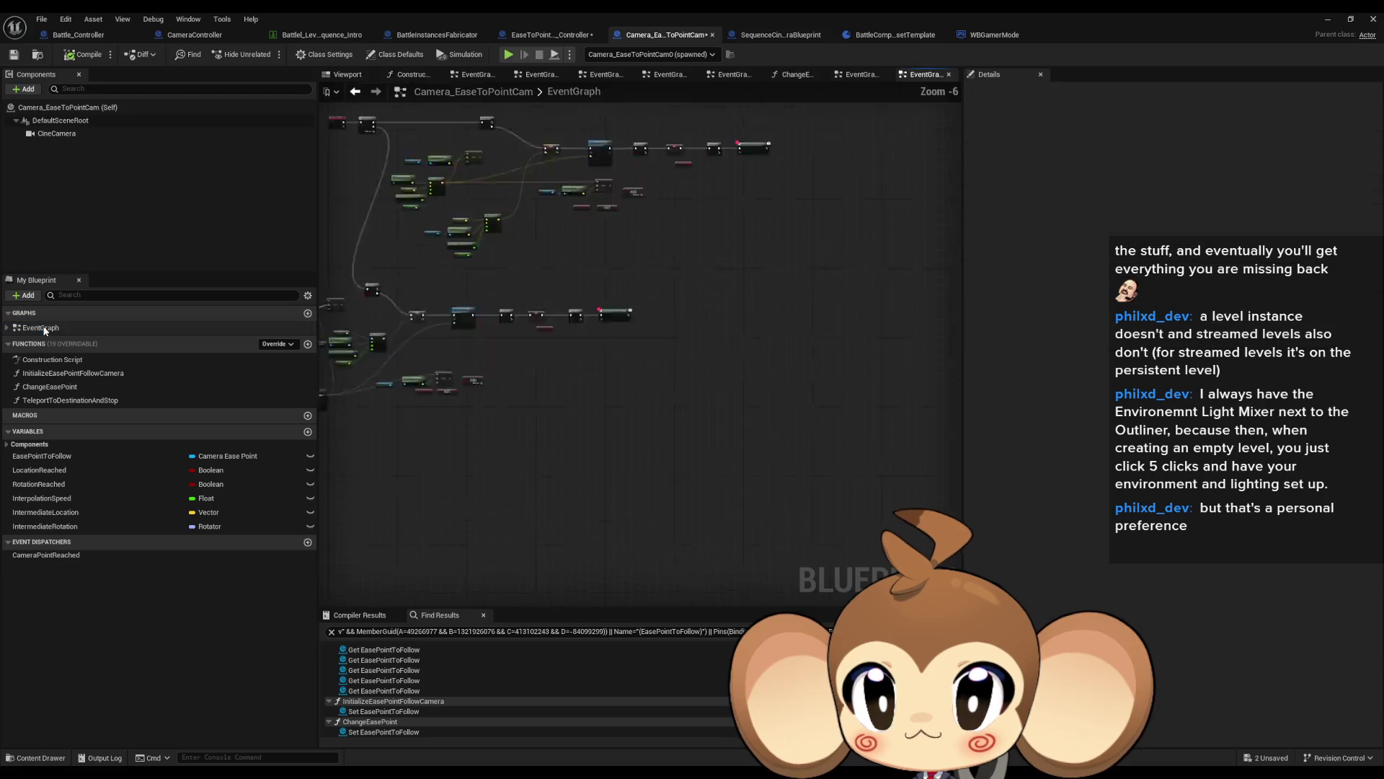
{"action": "scroll", "coordinate": [612, 372], "scroll_direction": "up", "scroll_amount": 4}
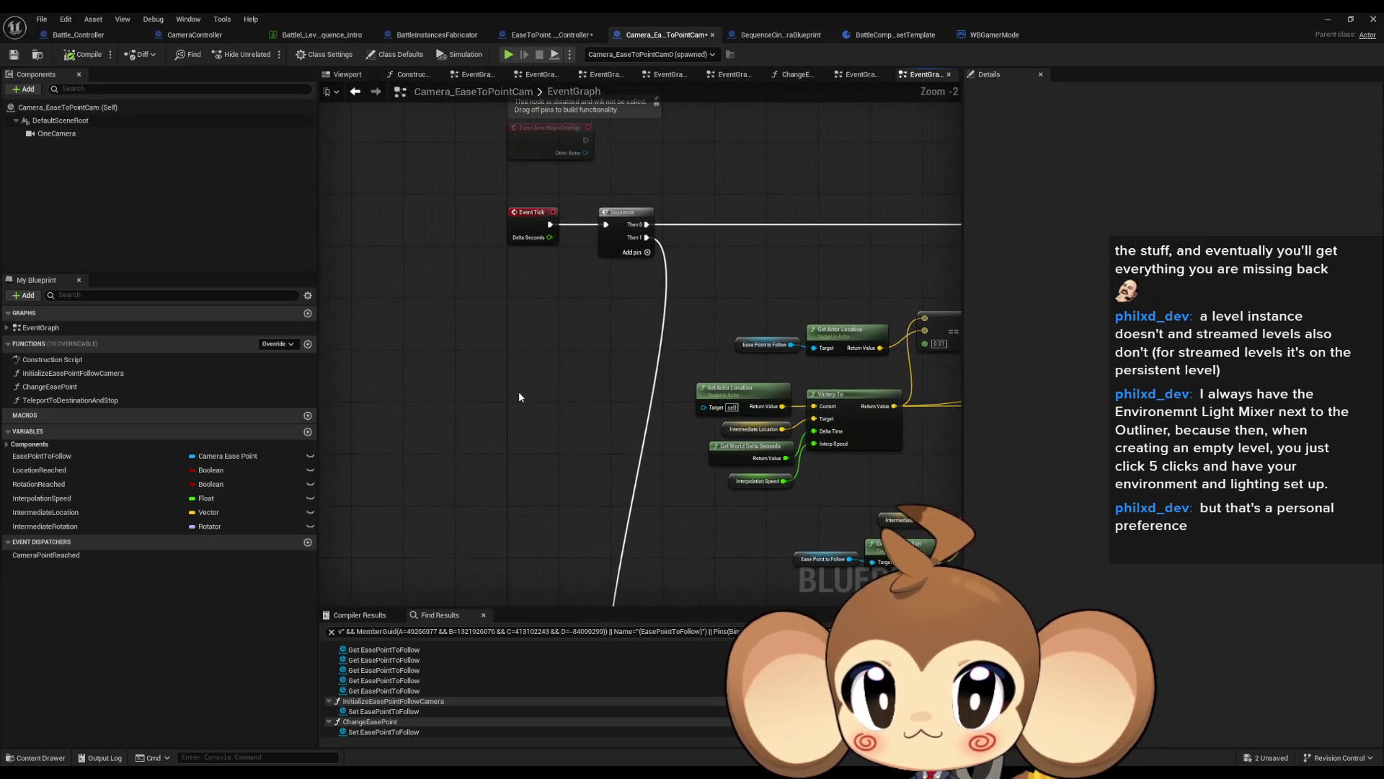
{"action": "right_click", "coordinate": [400, 362]}
{"action": "type", "text": "find firs"}
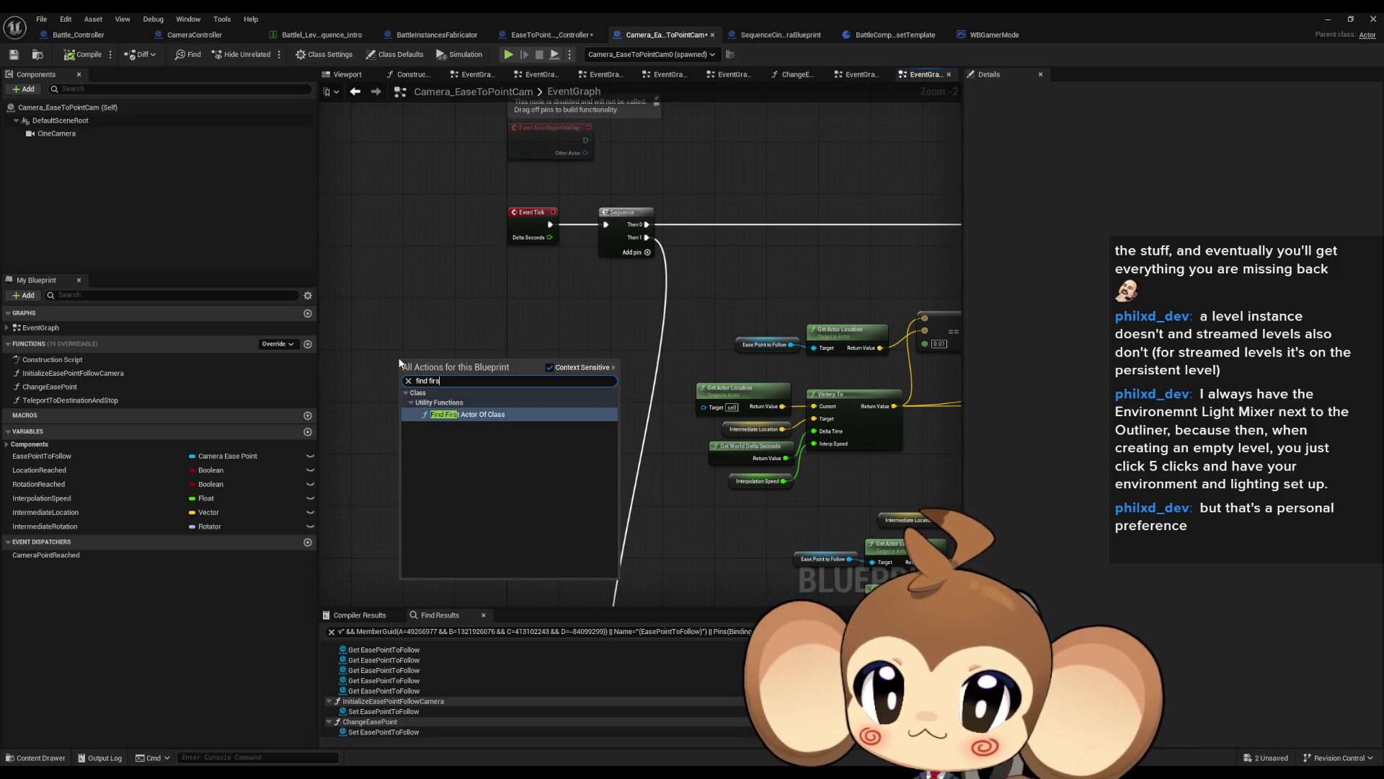
{"action": "key", "text": "Return"}
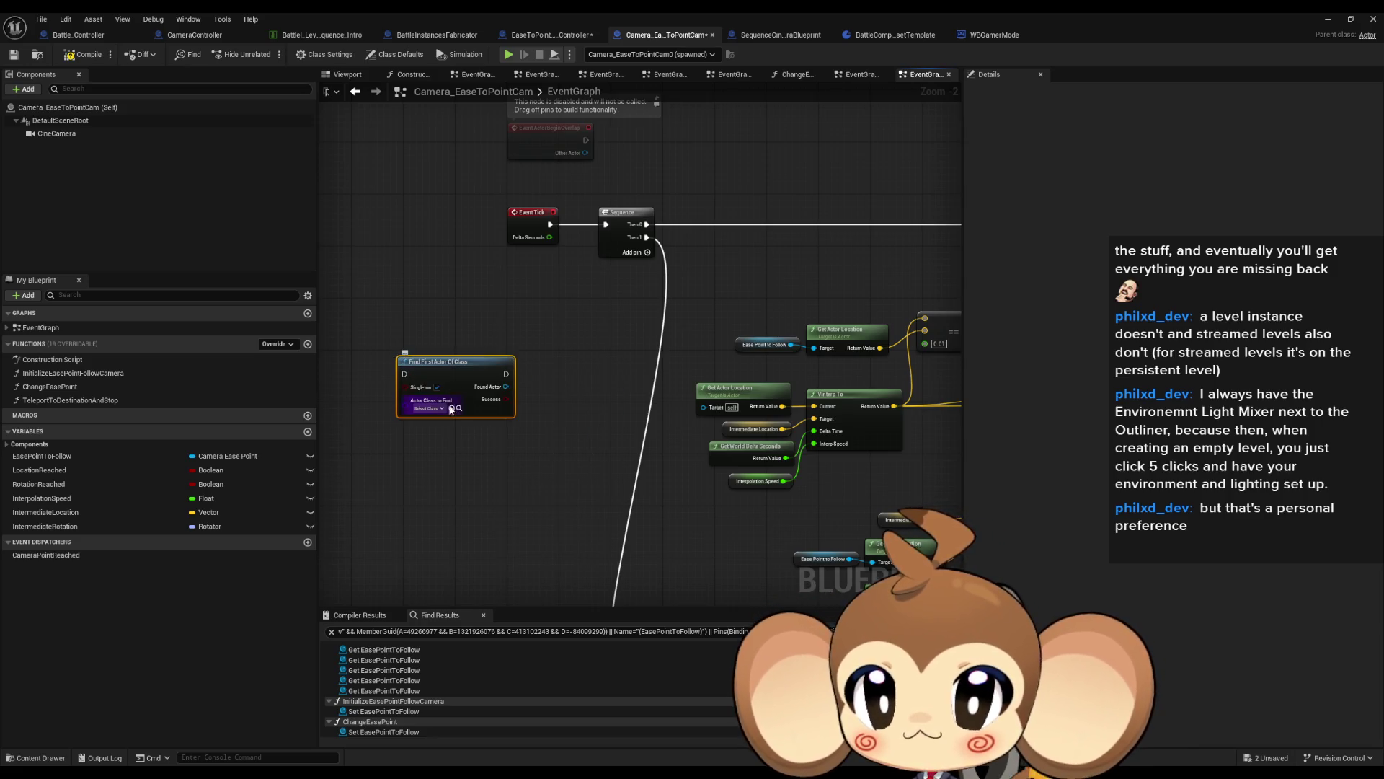
{"action": "left_click", "coordinate": [433, 408]}
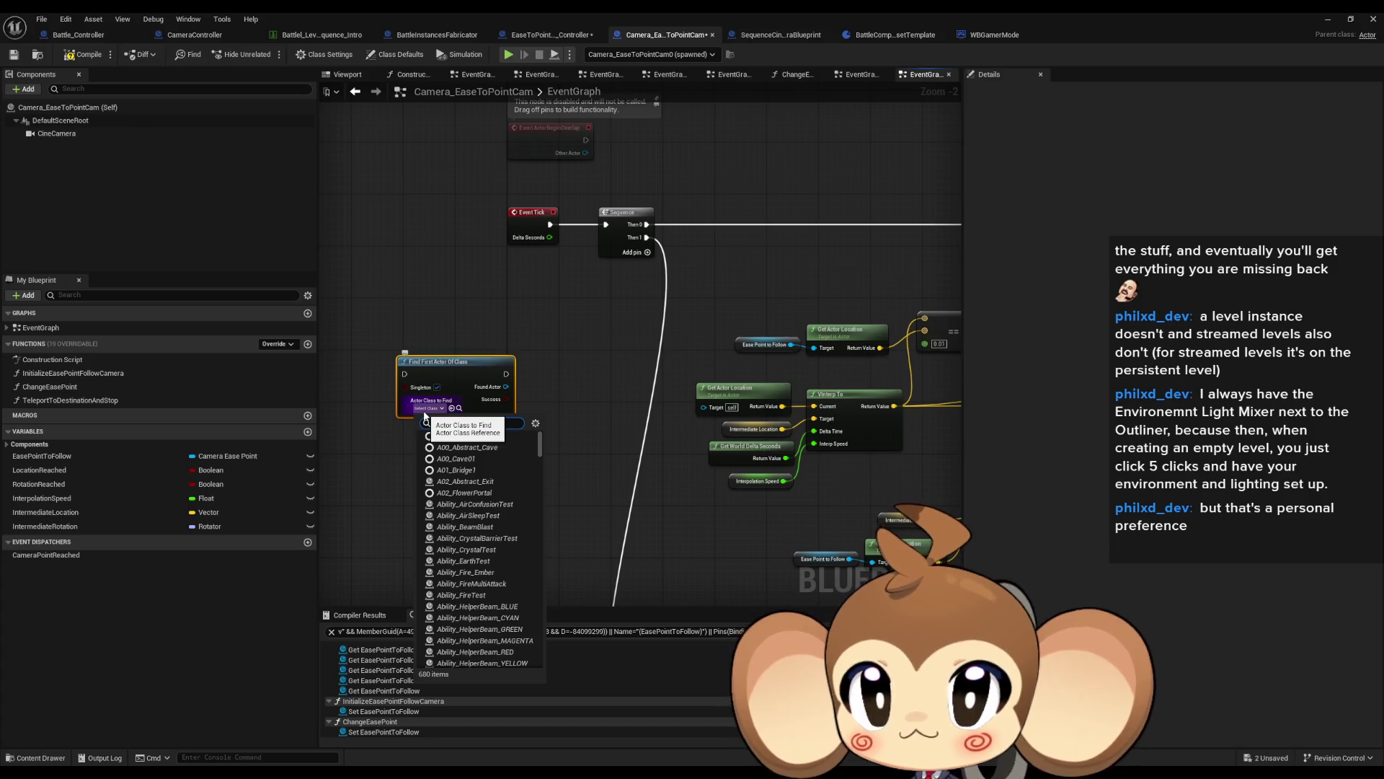
{"action": "type", "text": "controll"}
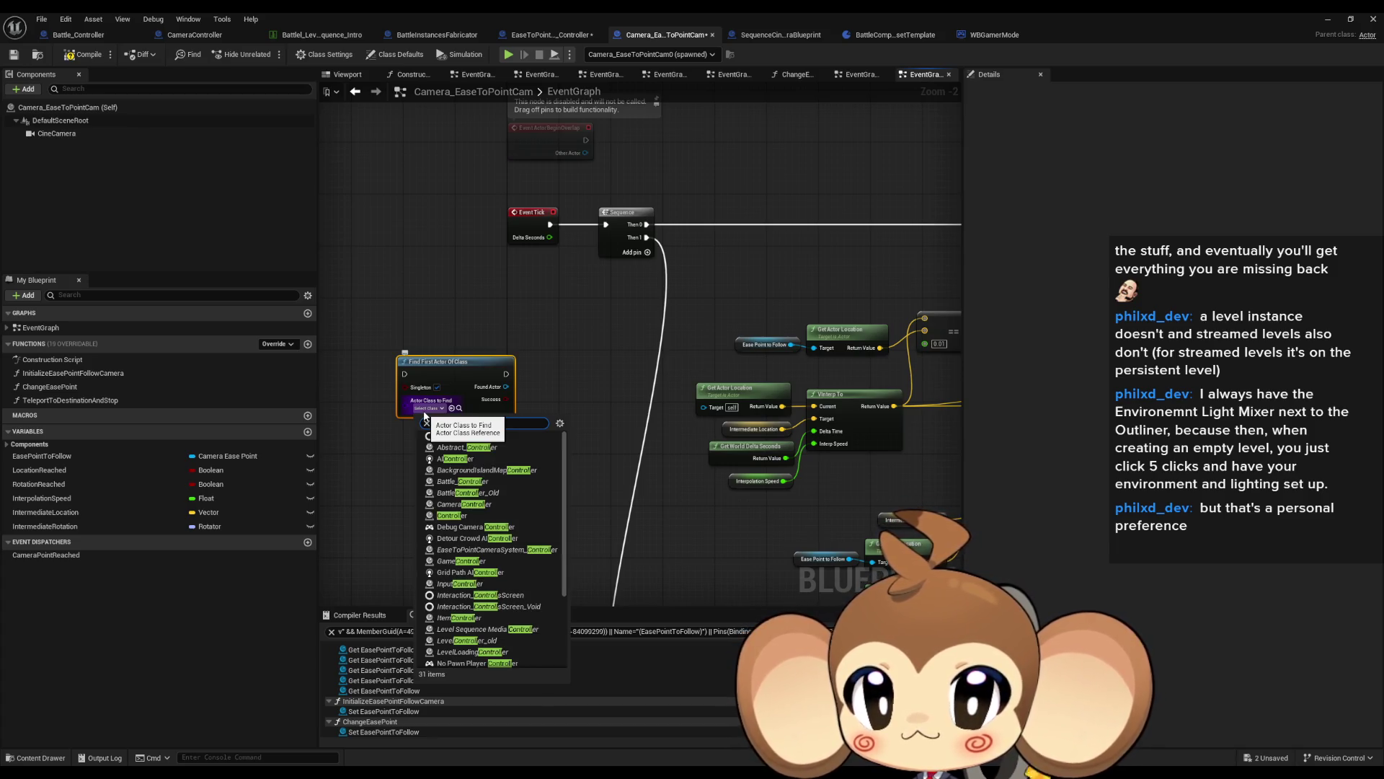
{"action": "type", "text": " ease"}
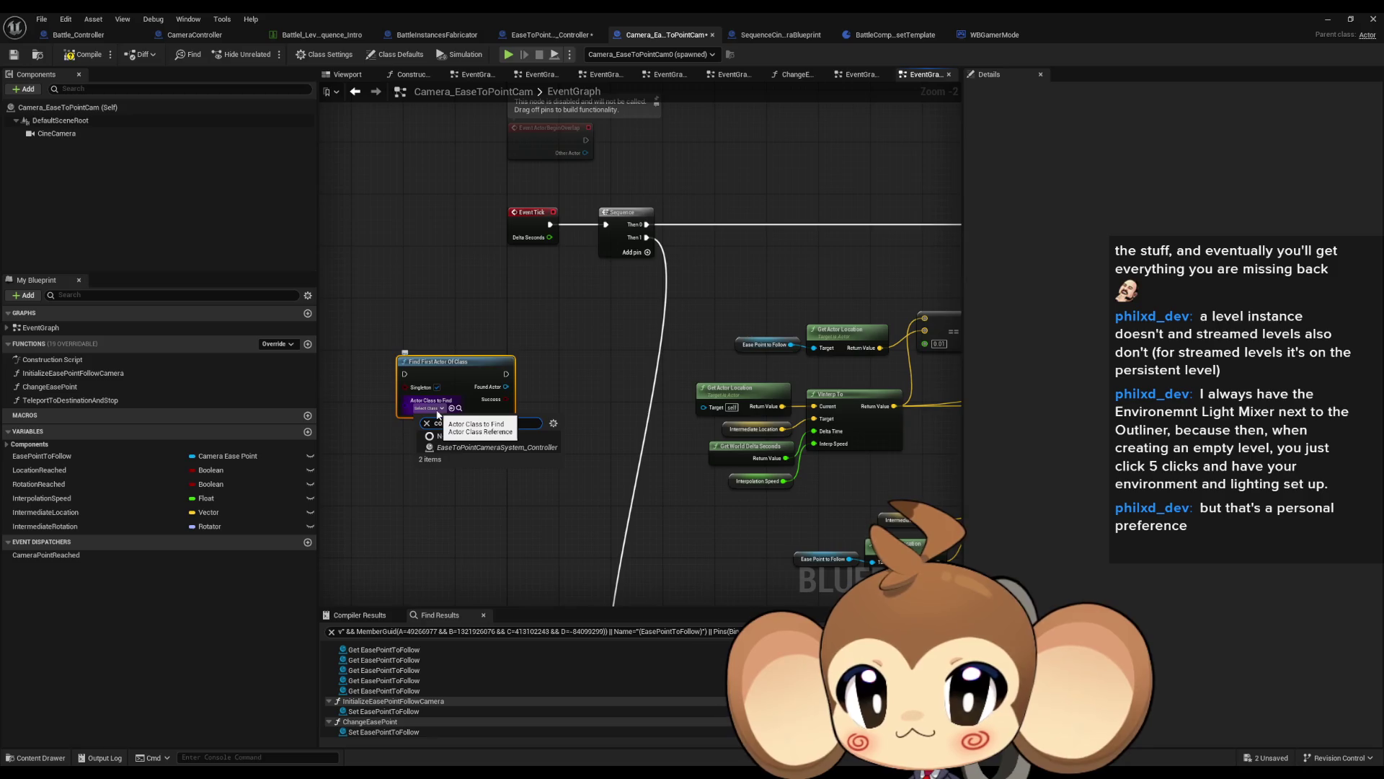
{"action": "left_click", "coordinate": [463, 442]}
{"action": "mouse_move", "coordinate": [451, 374]}
{"action": "left_mouse_down"}
{"action": "mouse_move", "coordinate": [405, 374]}
{"action": "mouse_move", "coordinate": [518, 390]}
{"action": "left_mouse_up"}
Step: Look up the Switch Cam Timer variable in the EaseToPointCameraSystem_Controller blueprint
{"action": "type", "text": "timer"}
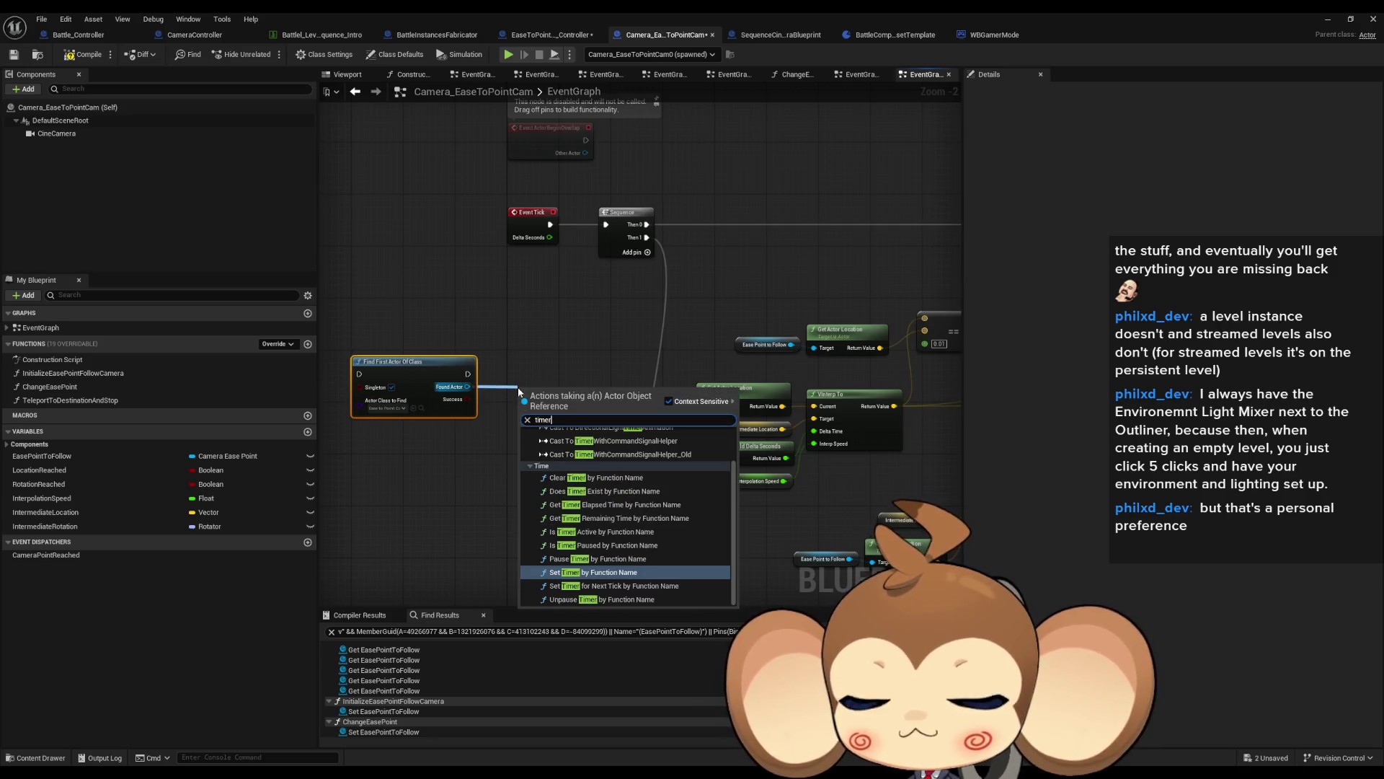
{"action": "scroll", "coordinate": [700, 545], "scroll_direction": "up", "scroll_amount": 2}
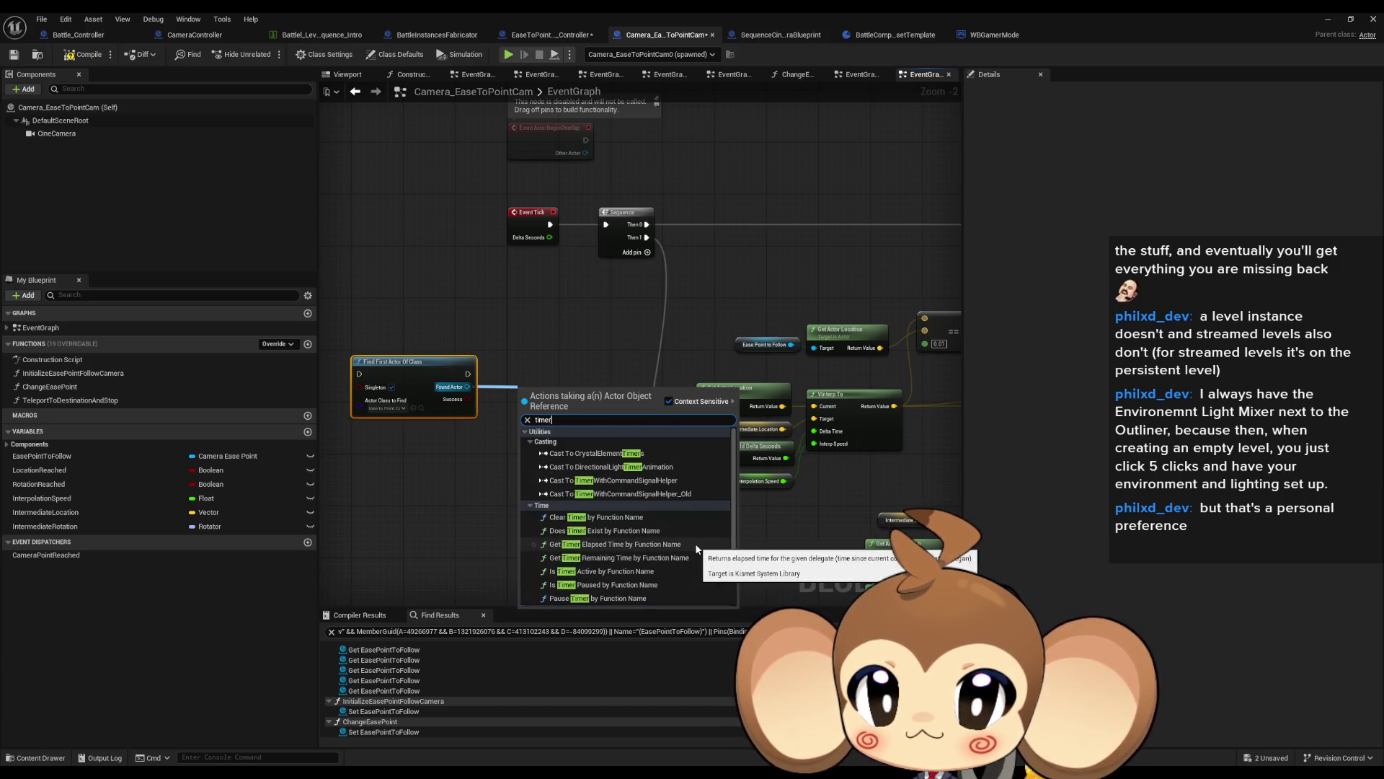
{"action": "key", "text": "ctrl+a"}
{"action": "type", "text": "s"}
{"action": "scroll", "coordinate": [677, 521], "scroll_direction": "down", "scroll_amount": 3}
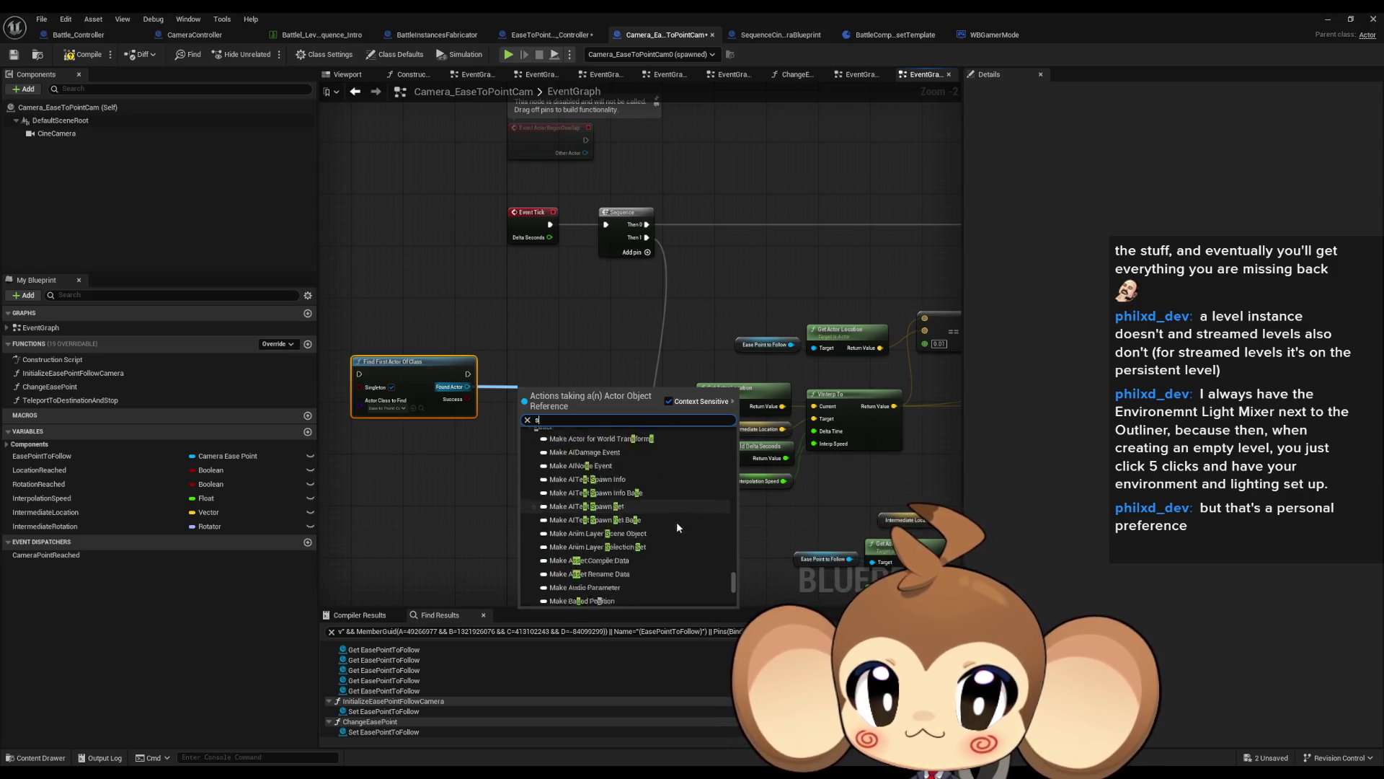
{"action": "left_click", "coordinate": [570, 37]}
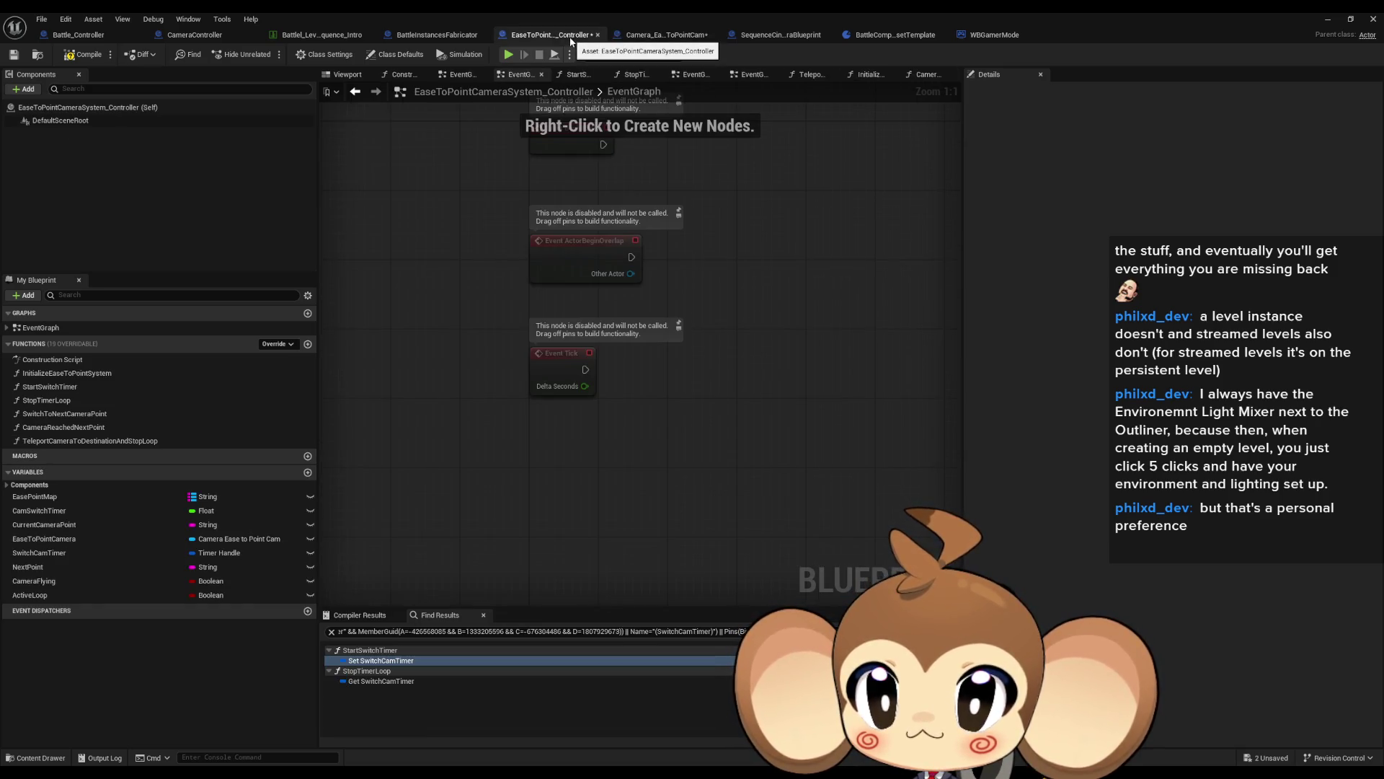
{"action": "left_click", "coordinate": [630, 41]}
Step: Cast the found actor to EaseToPointCameraSystem_Controller and run it from a new Sequence Then 2 pin
{"action": "left_click_drag", "start_coordinate": [467, 386], "coordinate": [508, 395]}
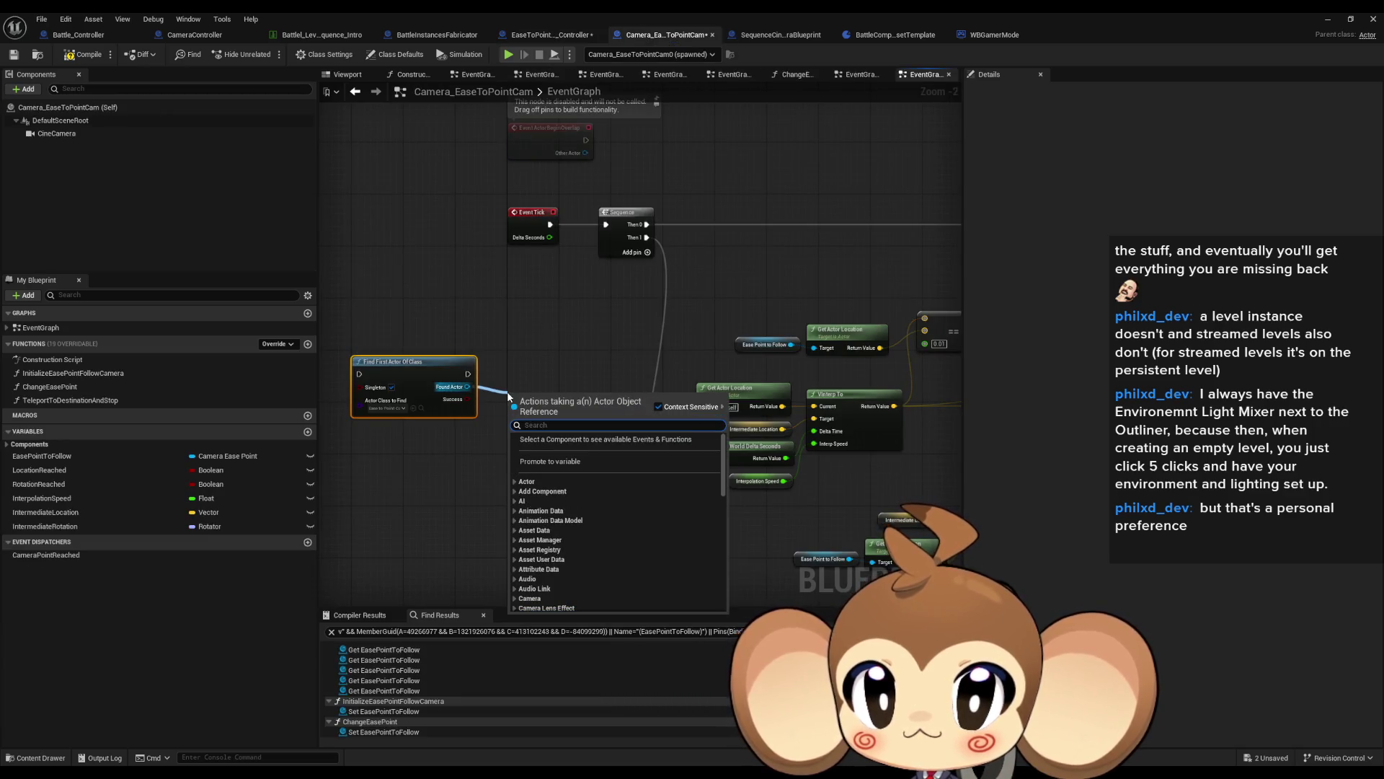
{"action": "type", "text": "cast"}
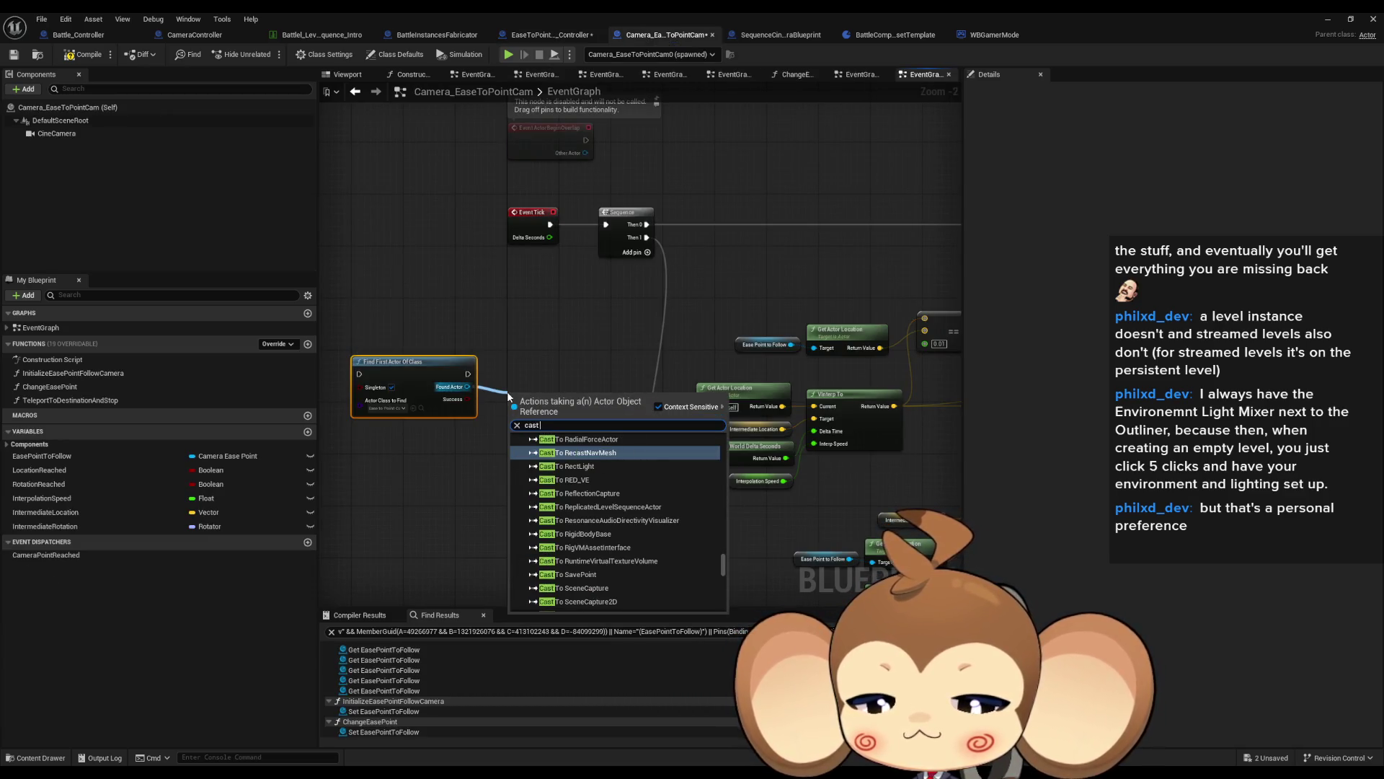
{"action": "type", "text": " ease co"}
{"action": "key", "text": "Return"}
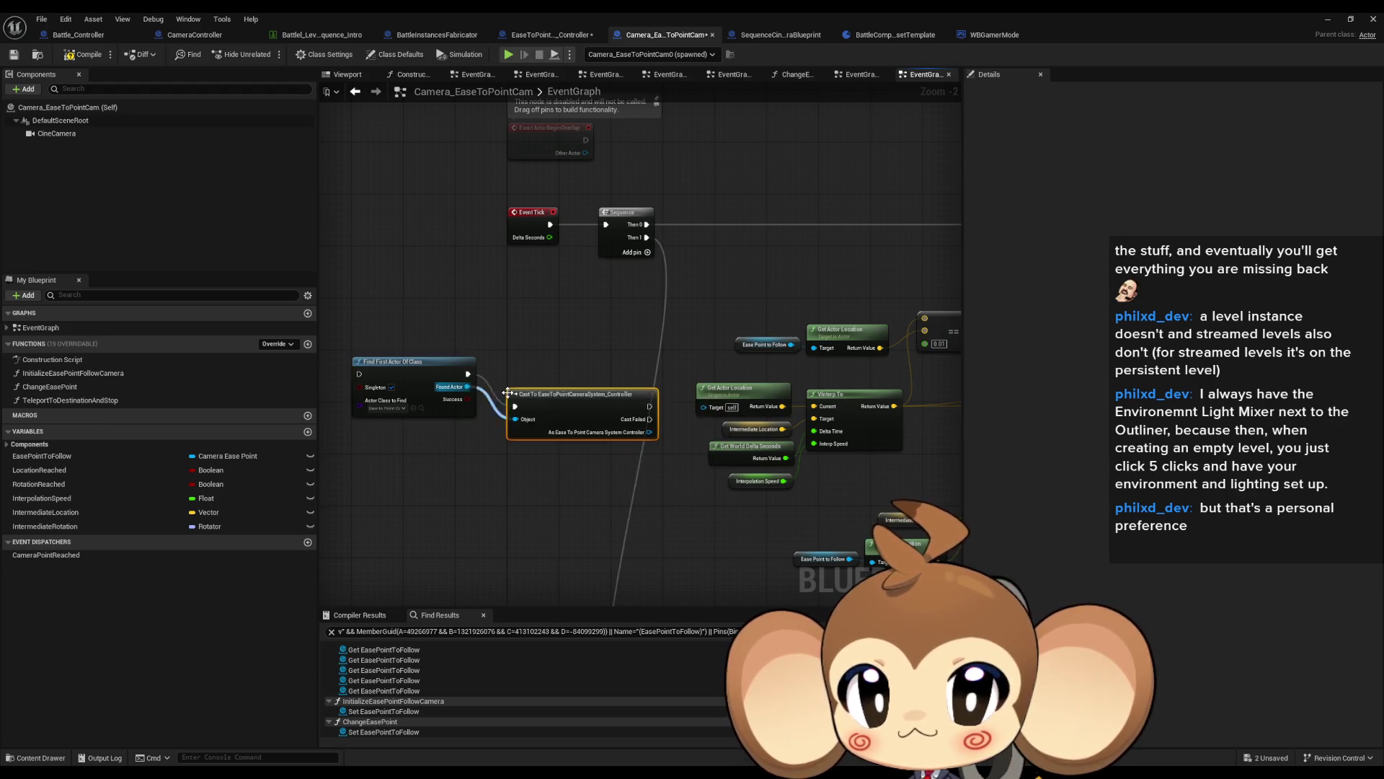
{"action": "left_click_drag", "start_coordinate": [555, 403], "coordinate": [542, 362]}
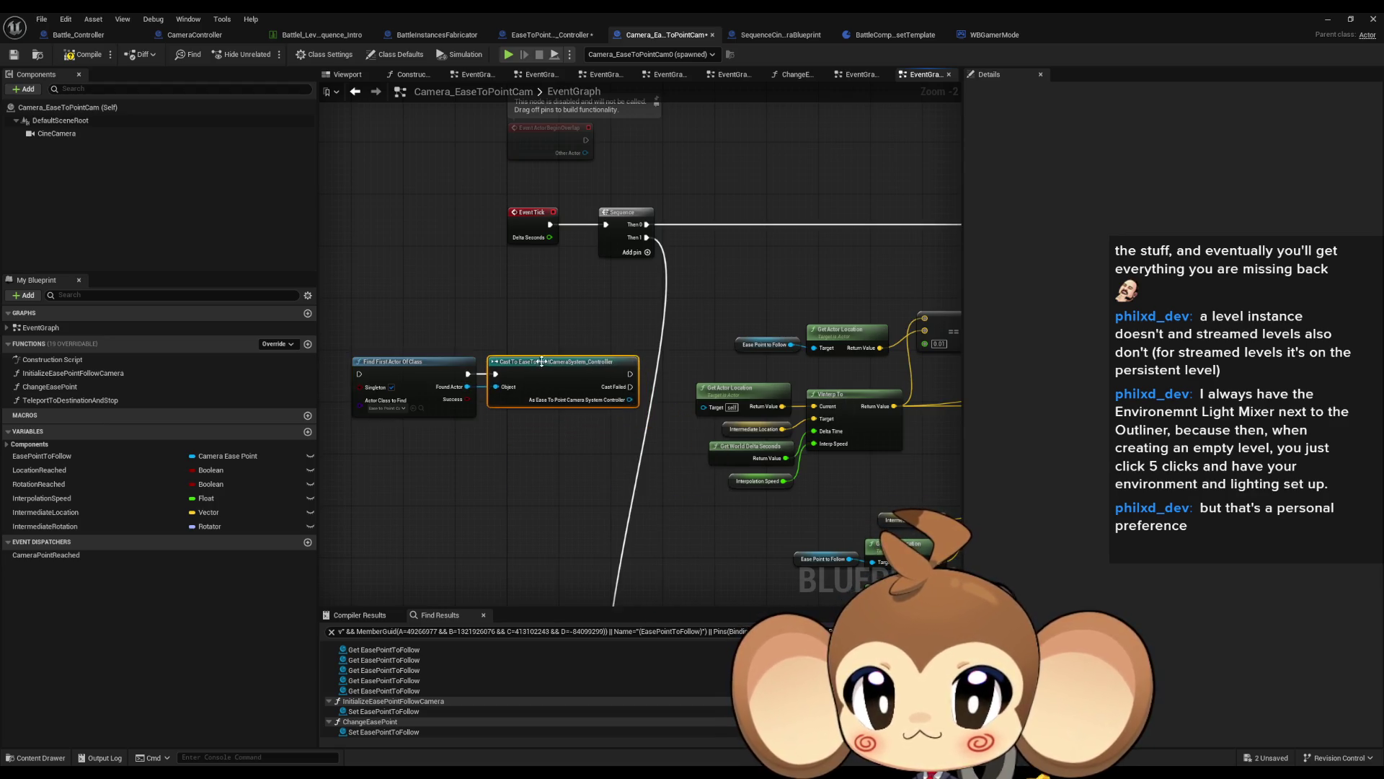
{"action": "left_click", "coordinate": [639, 253]}
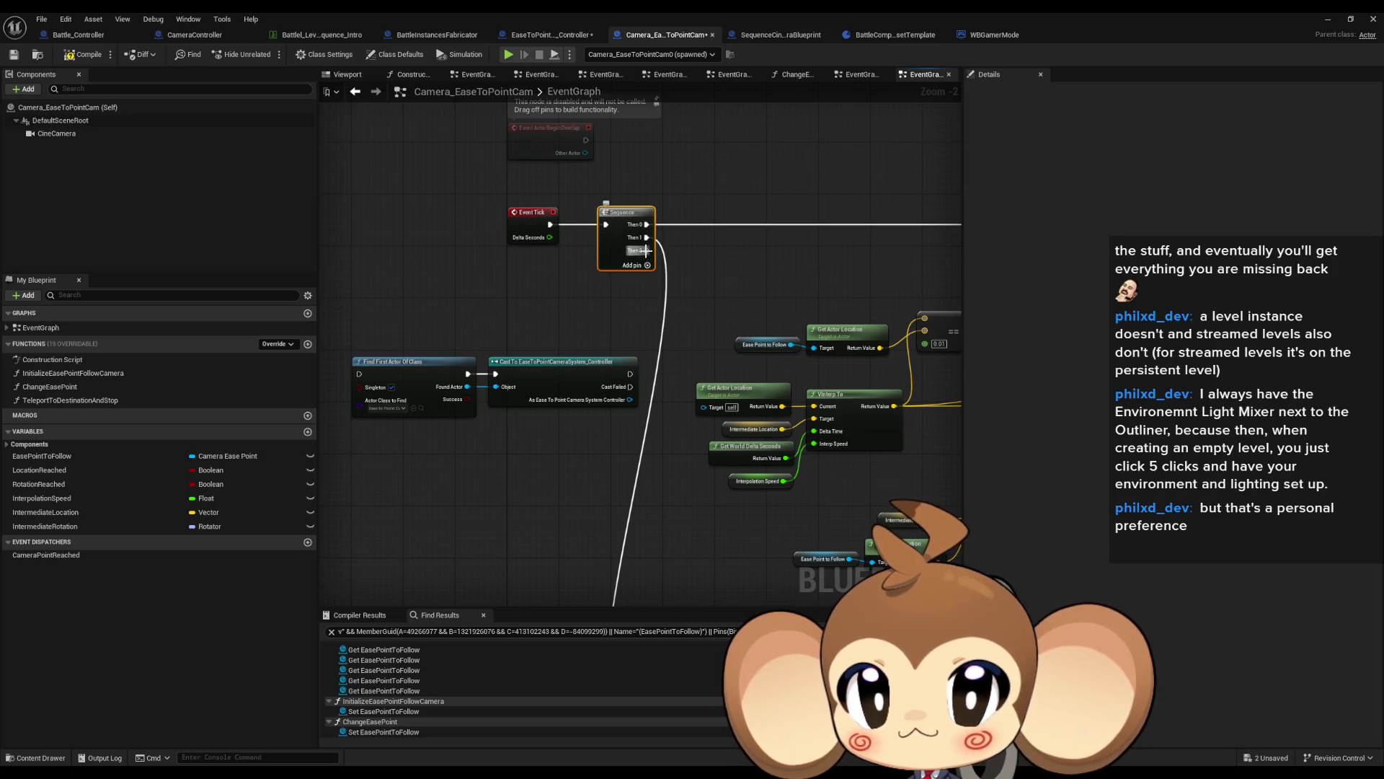
{"action": "mouse_move", "coordinate": [645, 250]}
{"action": "left_mouse_down"}
{"action": "mouse_move", "coordinate": [483, 382]}
{"action": "mouse_move", "coordinate": [359, 374]}
{"action": "left_mouse_up"}
{"action": "left_click_drag", "start_coordinate": [554, 364], "coordinate": [448, 357]}
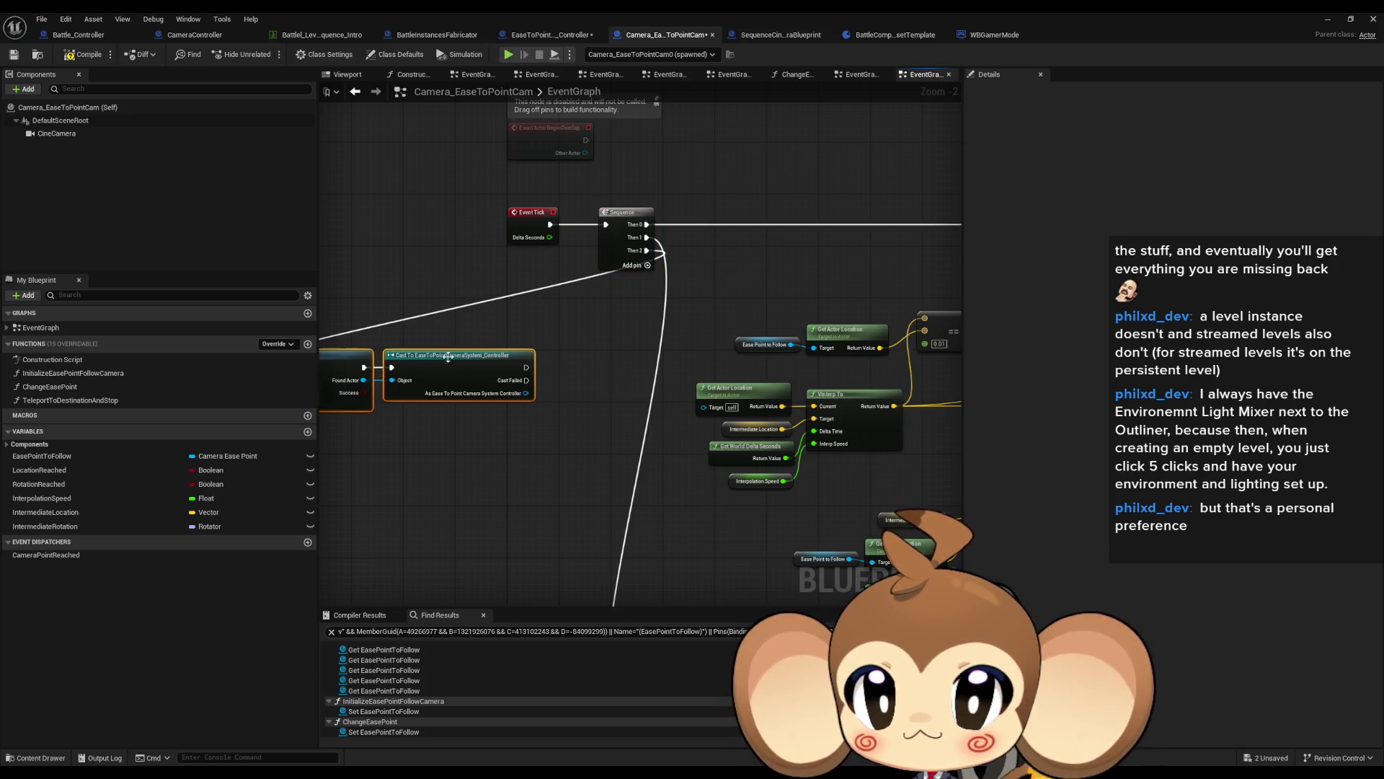
Step: Print the Is Valid Timer Handle result of the controller's Switch Cam Timer
{"action": "left_click_drag", "start_coordinate": [524, 395], "coordinate": [477, 440]}
{"action": "type", "text": "timer"}
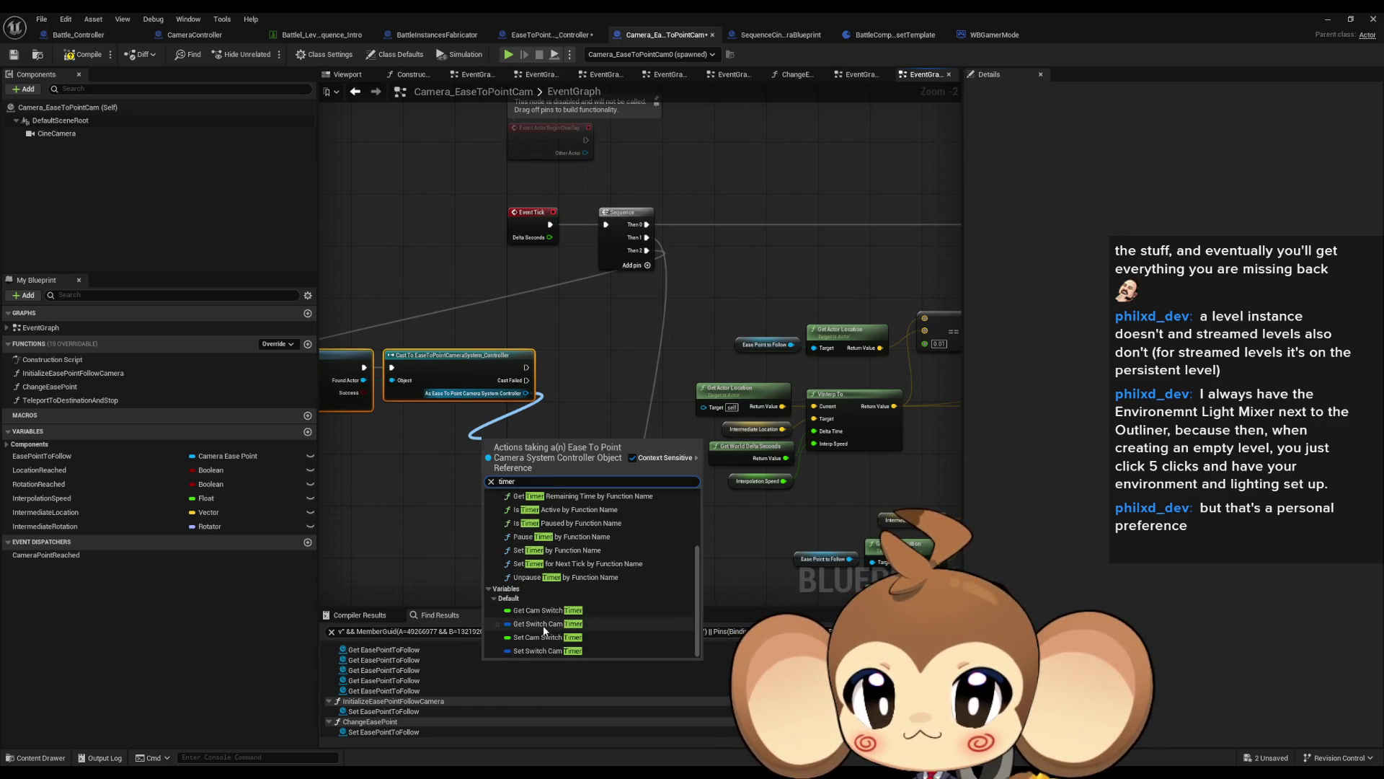
{"action": "left_click", "coordinate": [542, 625]}
{"action": "left_click_drag", "start_coordinate": [569, 441], "coordinate": [551, 480]}
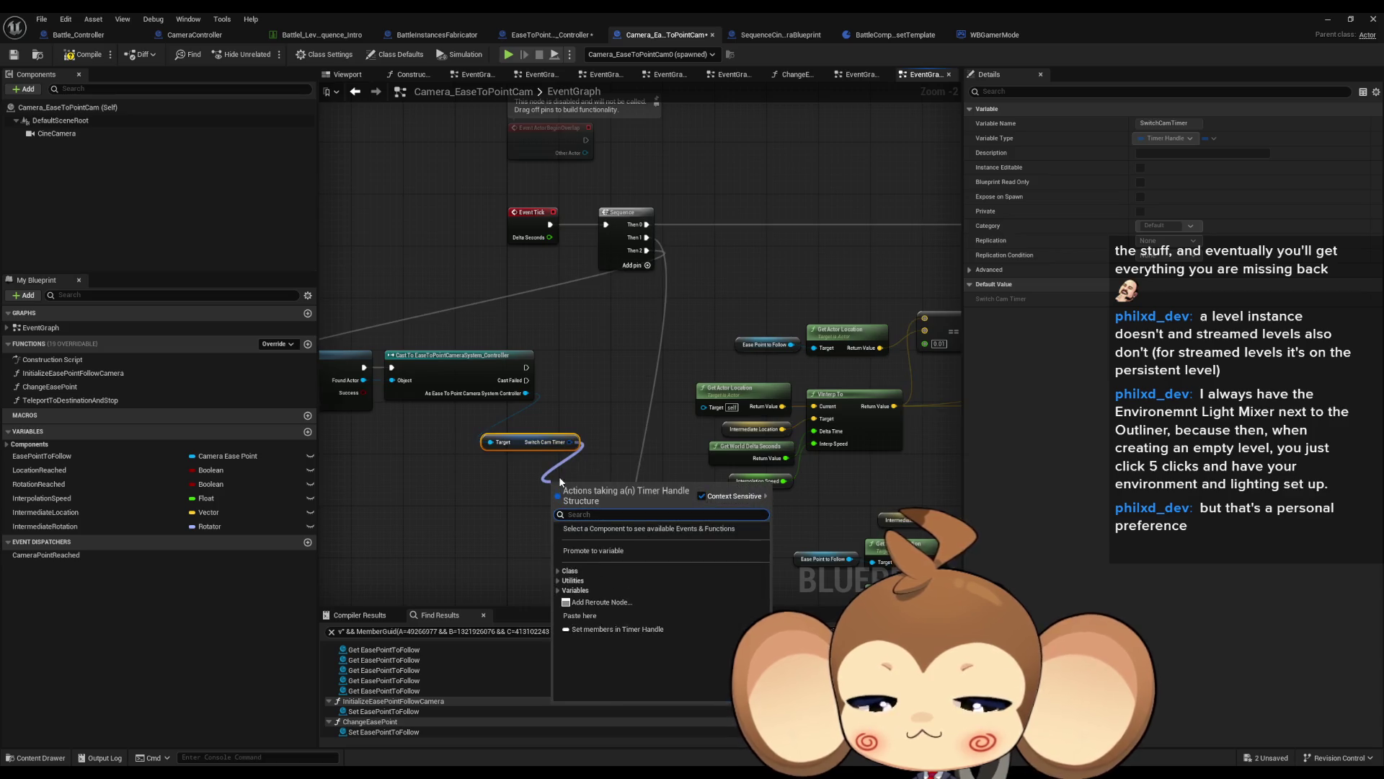
{"action": "type", "text": "valid"}
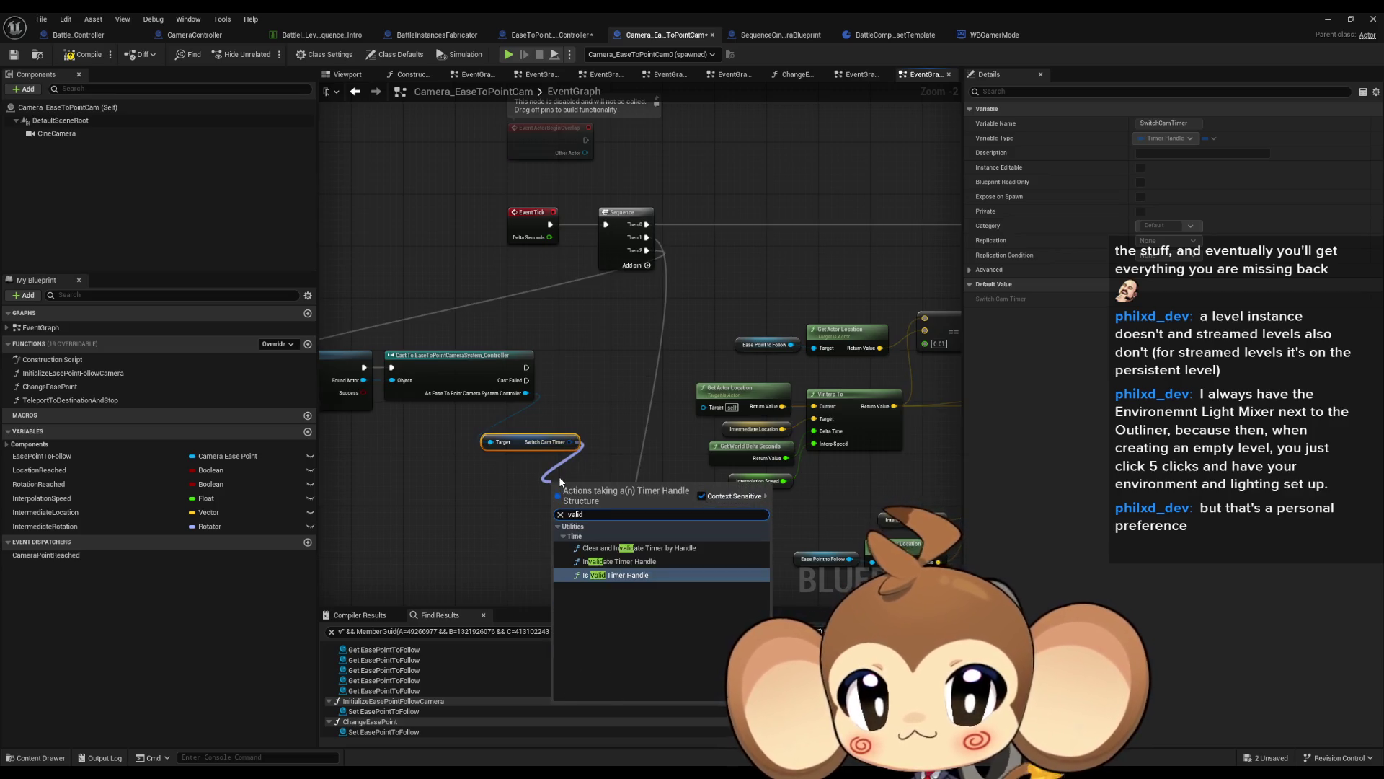
{"action": "key", "text": "Return"}
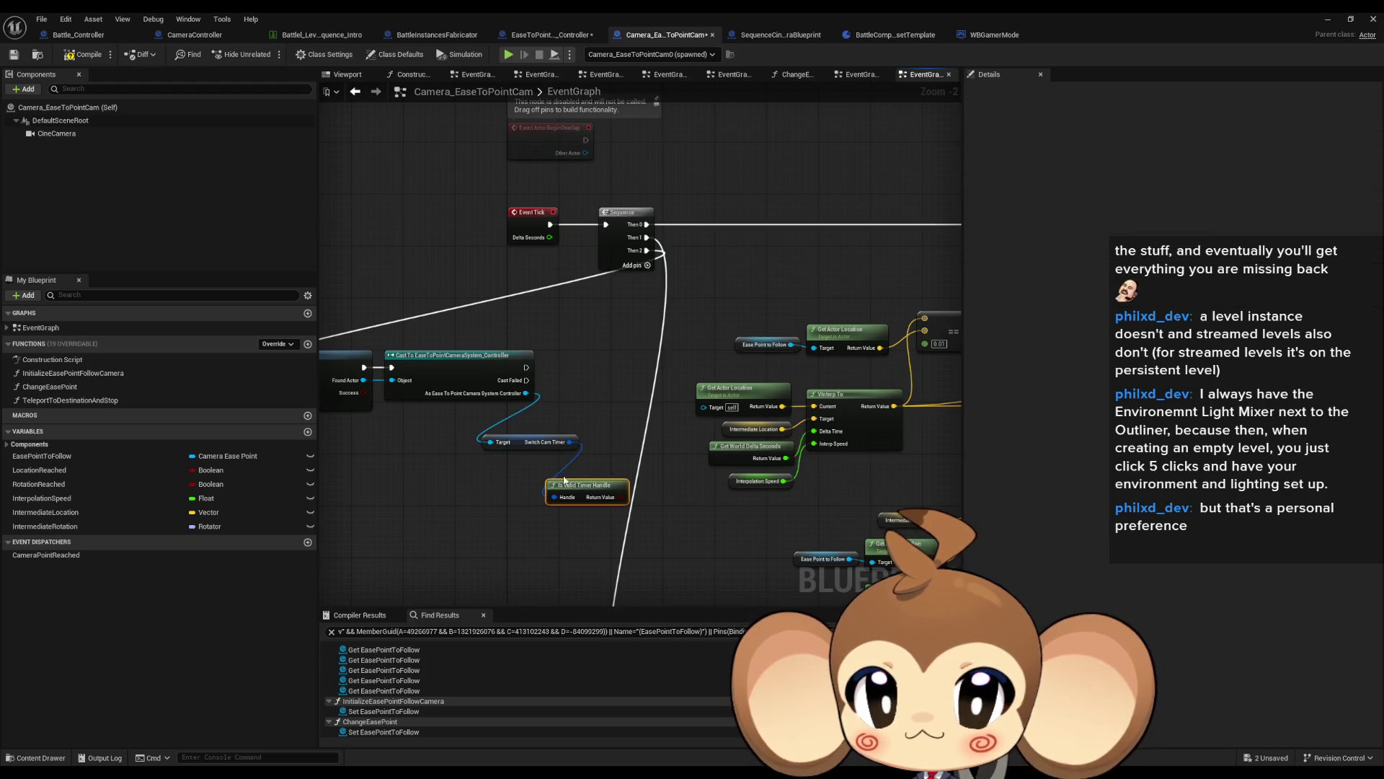
{"action": "left_click_drag", "start_coordinate": [527, 380], "coordinate": [594, 369]}
{"action": "type", "text": "print"}
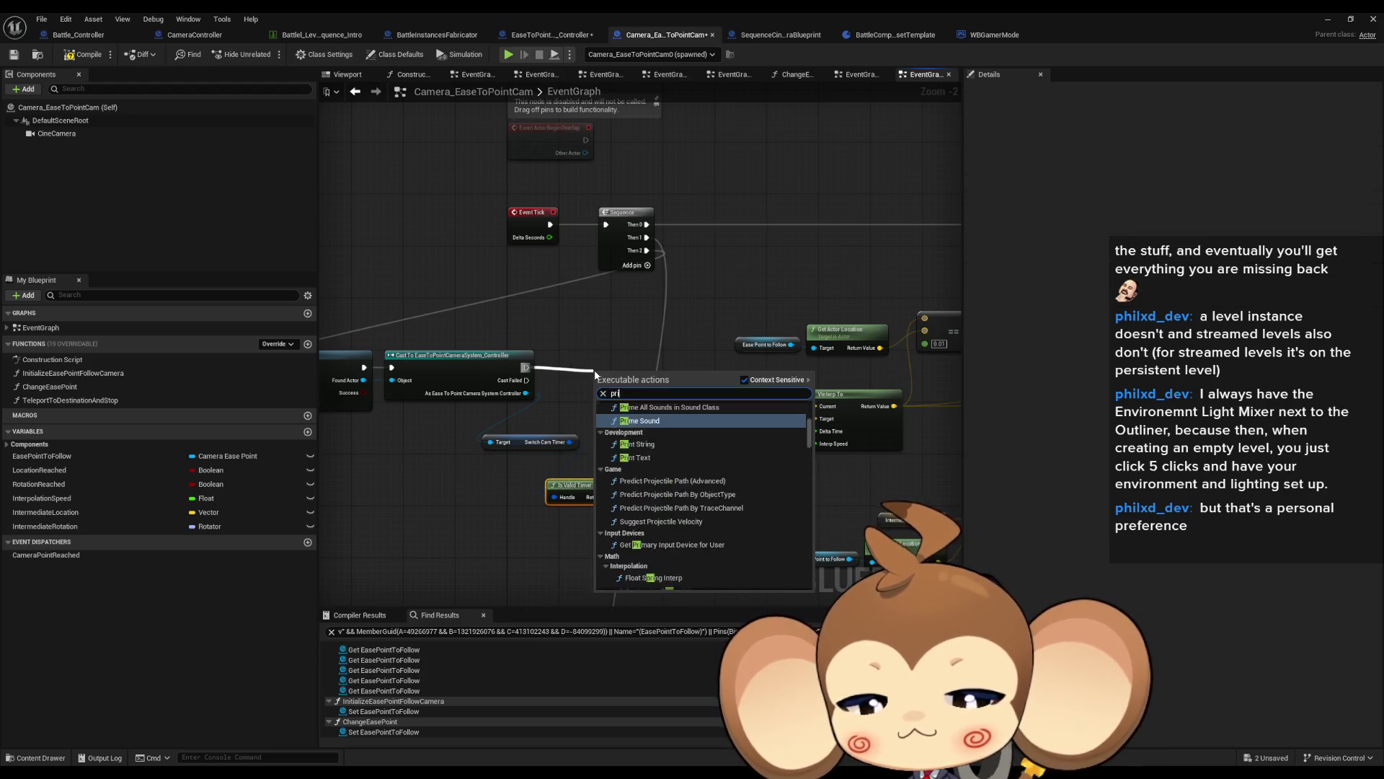
{"action": "key", "text": "Return"}
{"action": "mouse_move", "coordinate": [598, 400]}
{"action": "left_mouse_down"}
{"action": "mouse_move", "coordinate": [642, 518]}
{"action": "mouse_move", "coordinate": [618, 497]}
{"action": "left_mouse_up"}
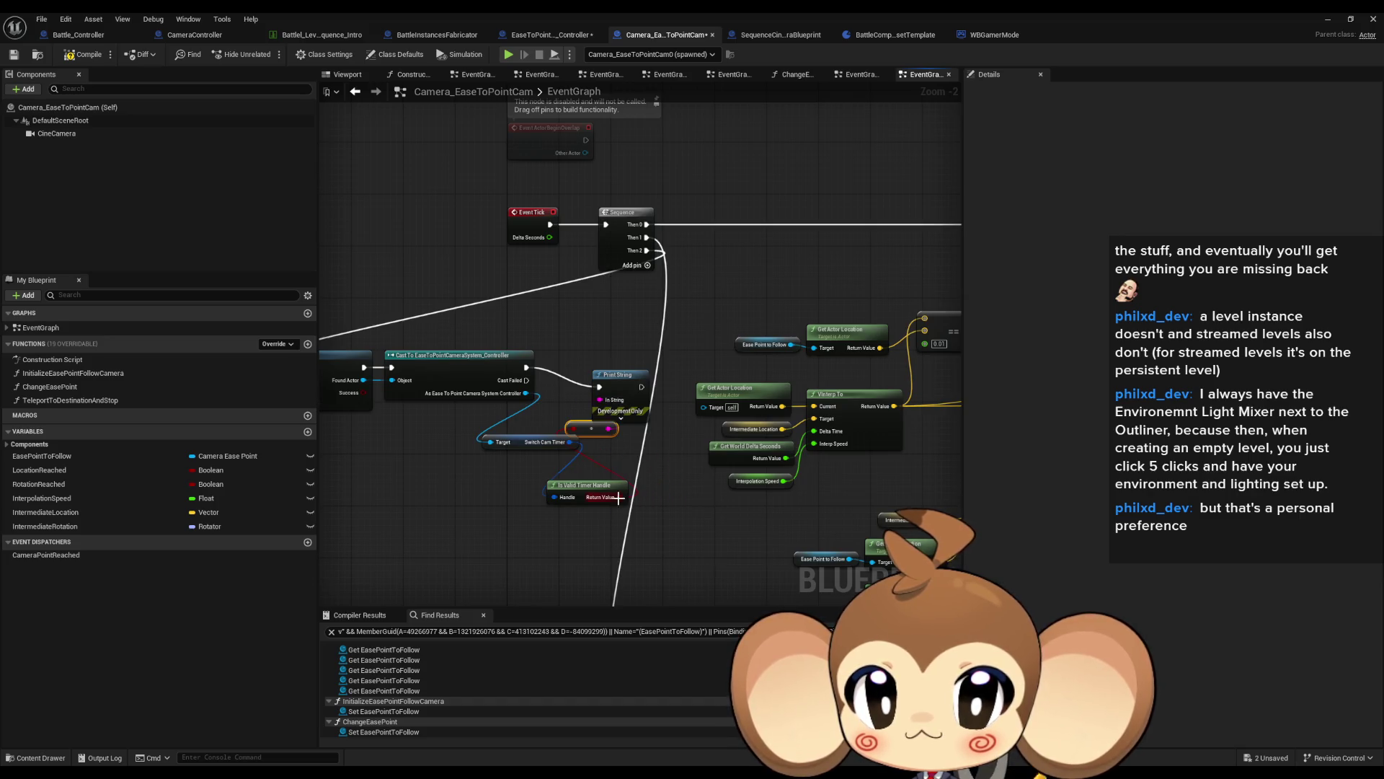
{"action": "left_click", "coordinate": [1326, 19]}
Step: Play the level, resume past the breakpoint, stop, and bring back the controller blueprint
{"action": "left_click", "coordinate": [268, 54]}
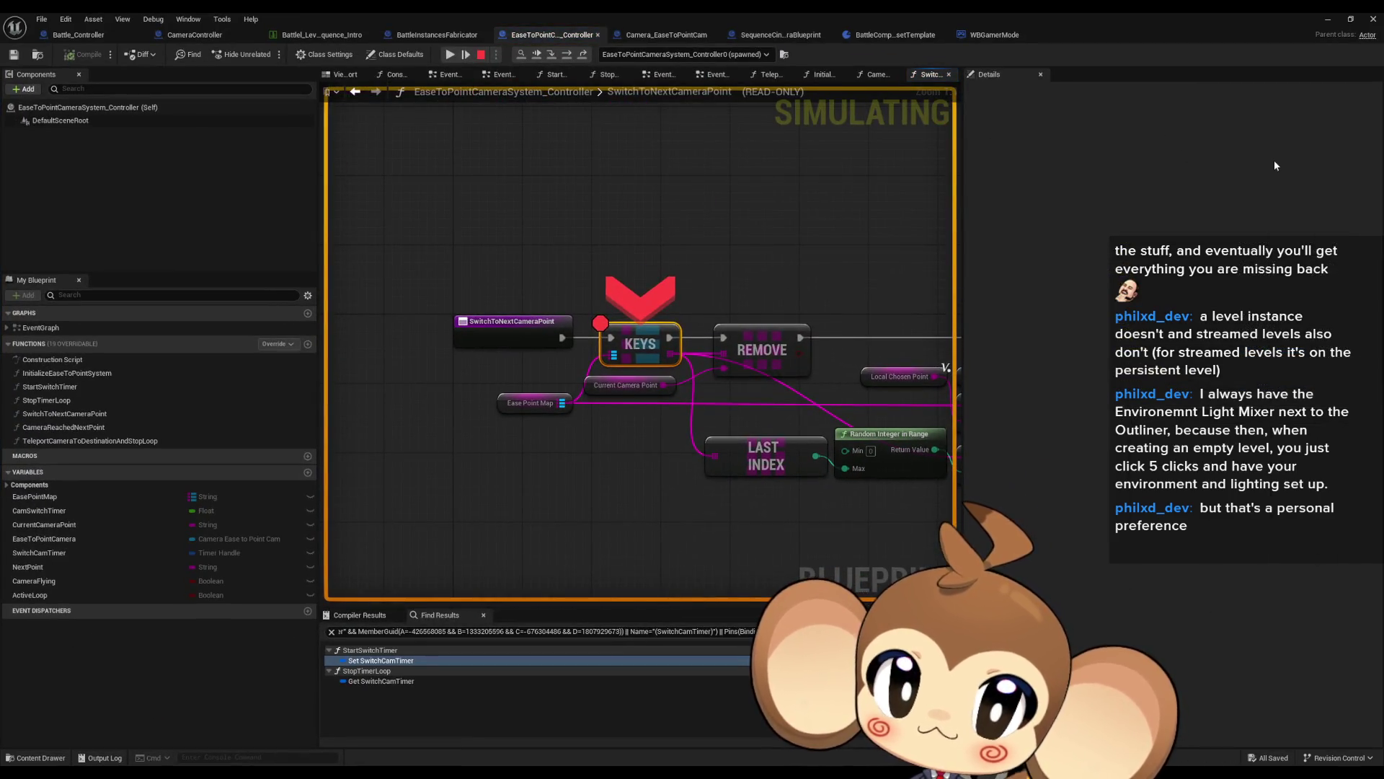
{"action": "left_click", "coordinate": [1327, 22]}
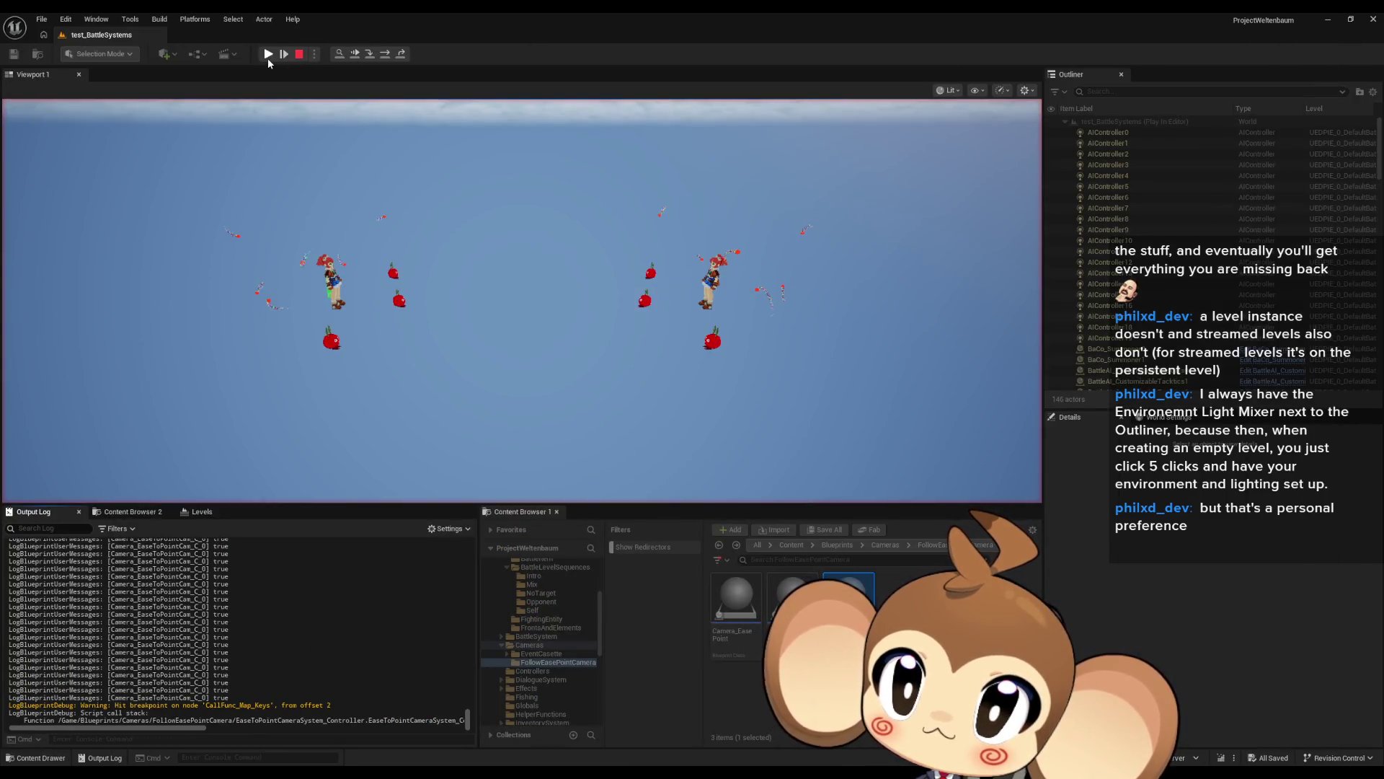
{"action": "left_click", "coordinate": [267, 56]}
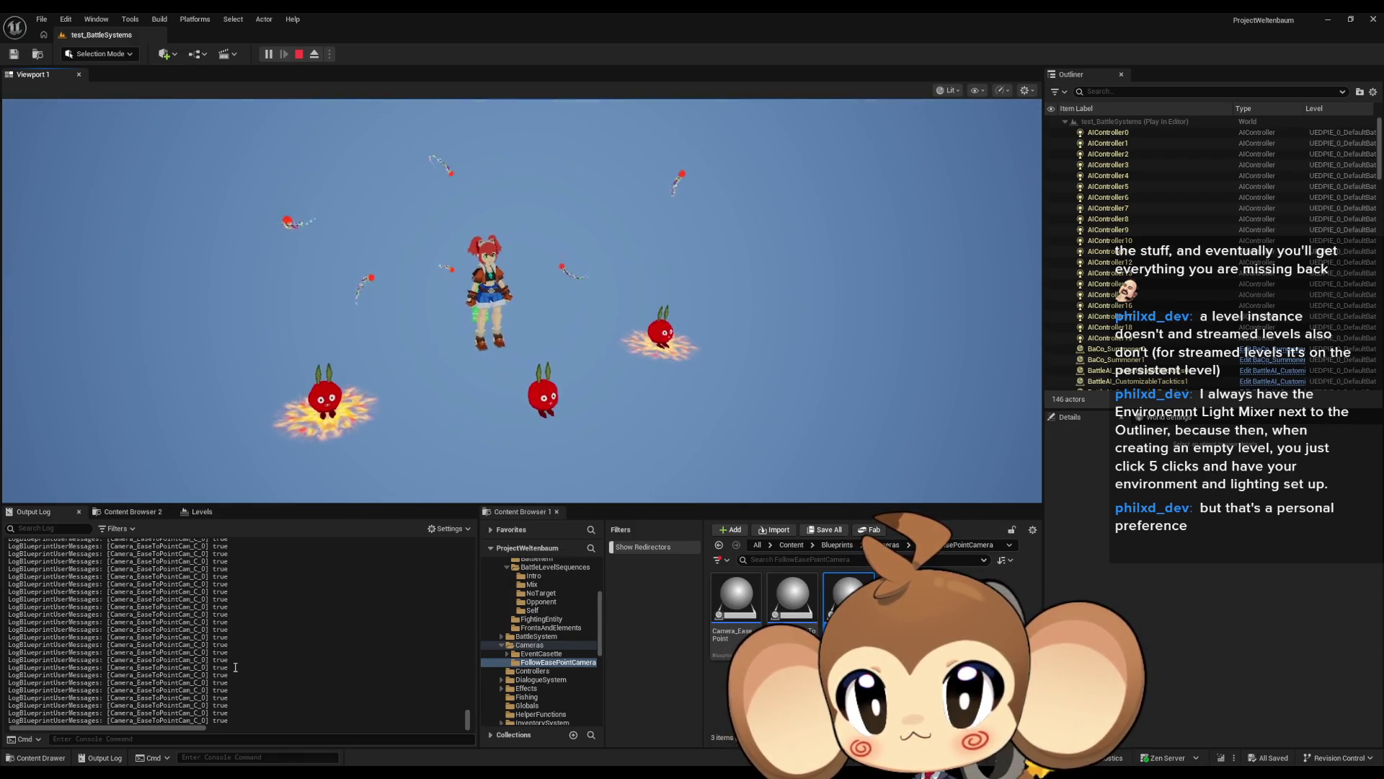
{"action": "left_click", "coordinate": [299, 54]}
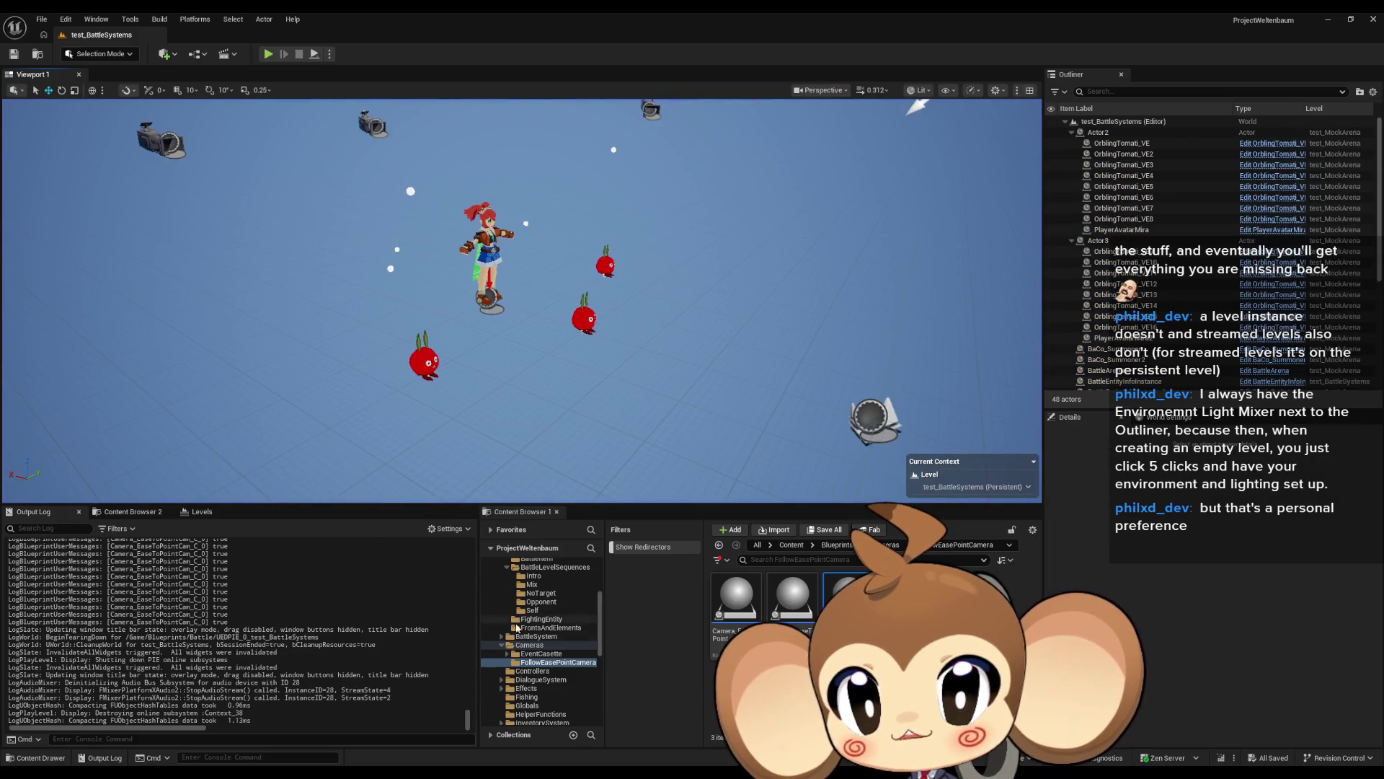
{"action": "left_click", "coordinate": [360, 714]}
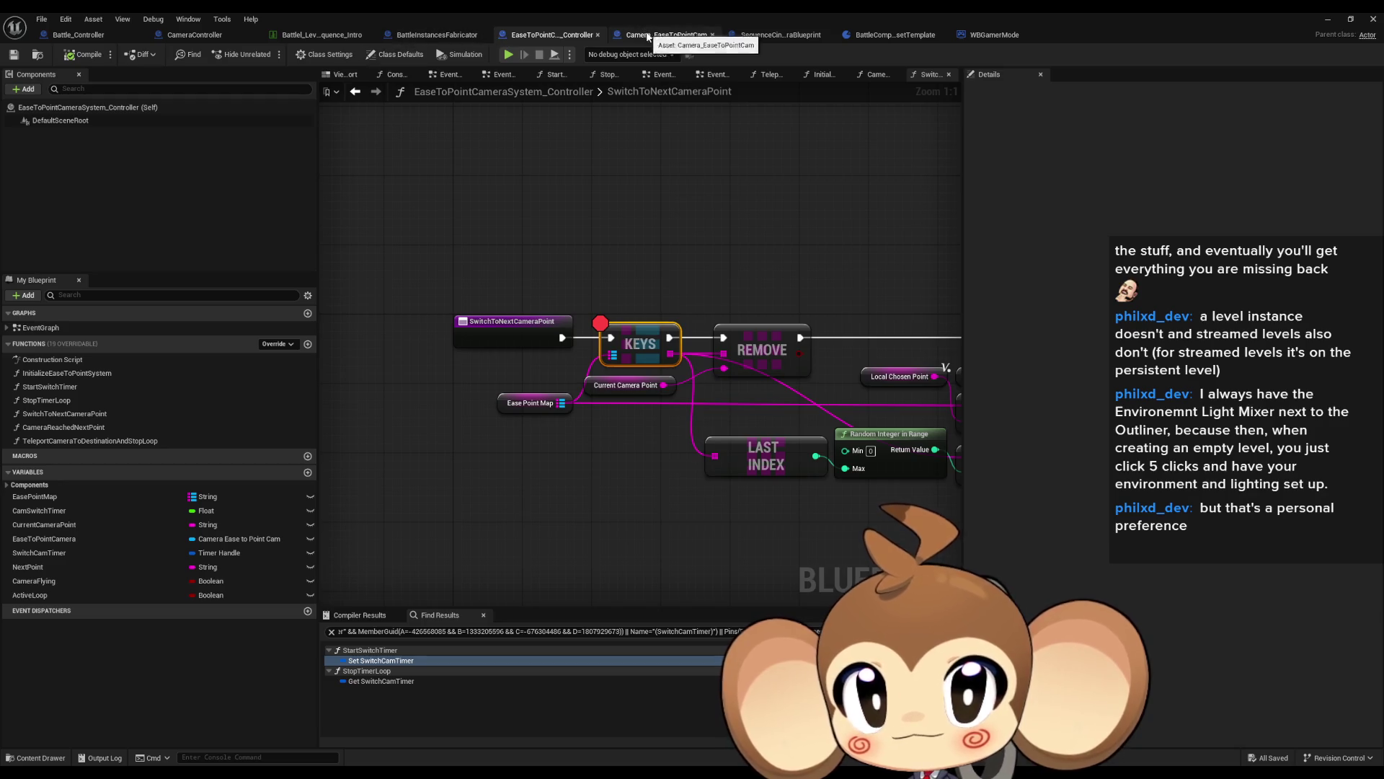
Step: Open the Set SwitchCamTimer reference inside the controller's StartSwitchTimer function
{"action": "left_click", "coordinate": [647, 36]}
{"action": "left_click", "coordinate": [538, 36]}
{"action": "left_click", "coordinate": [445, 37]}
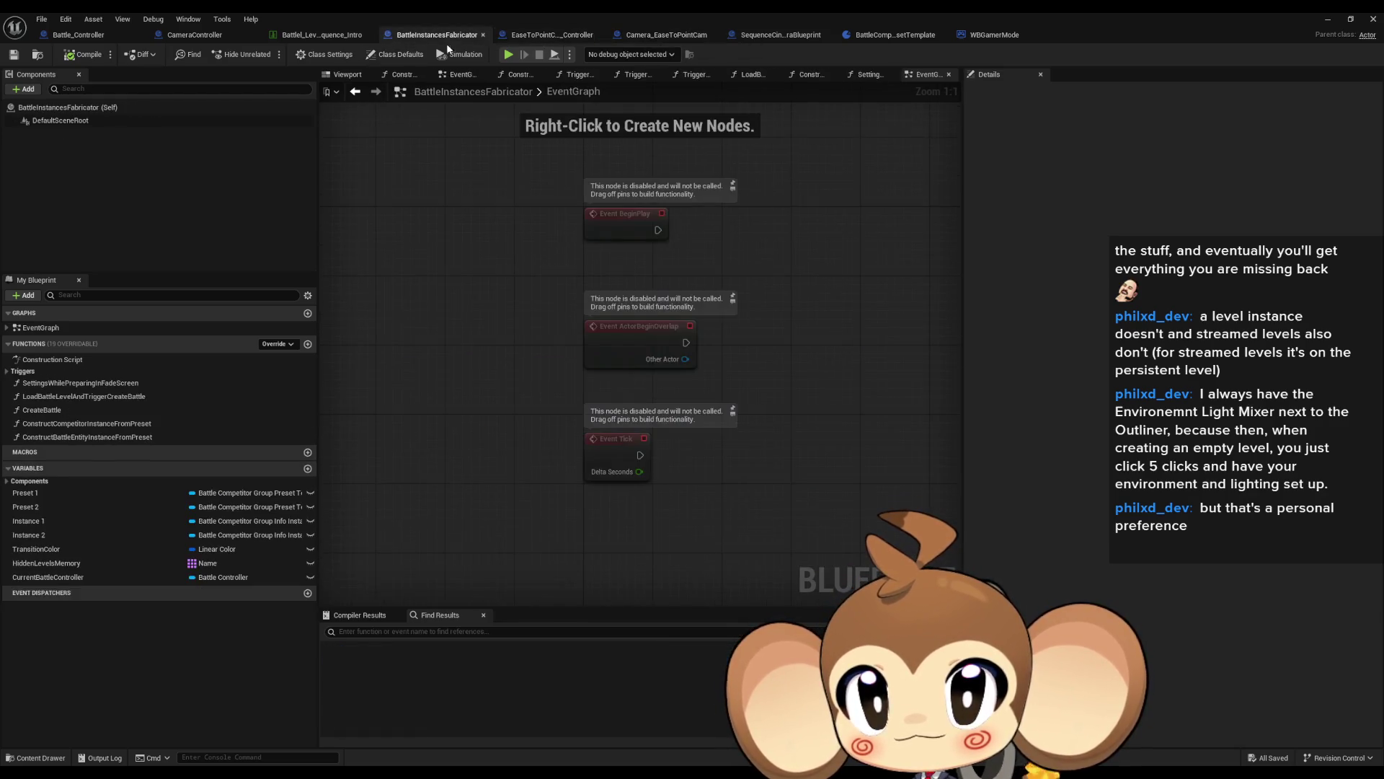
{"action": "left_click", "coordinate": [544, 34]}
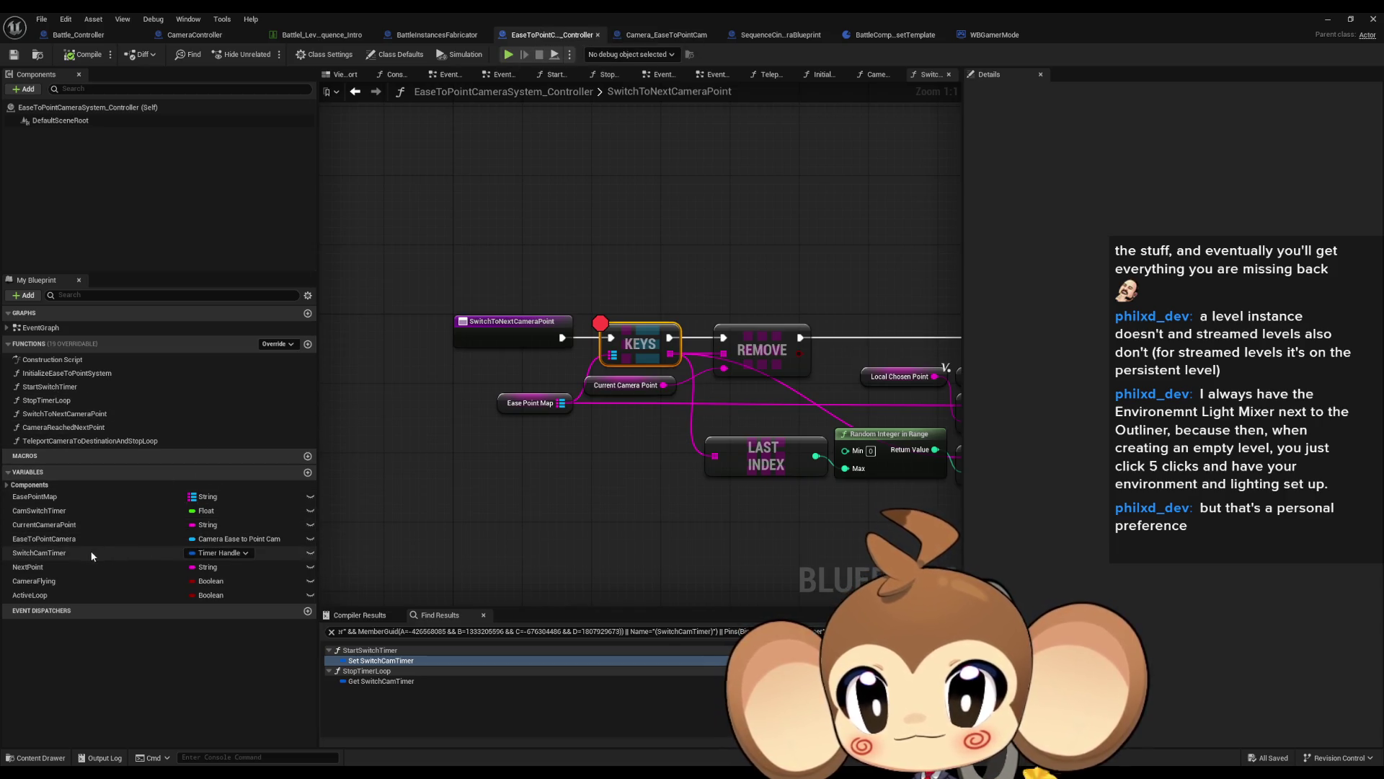
{"action": "double_click", "coordinate": [372, 661]}
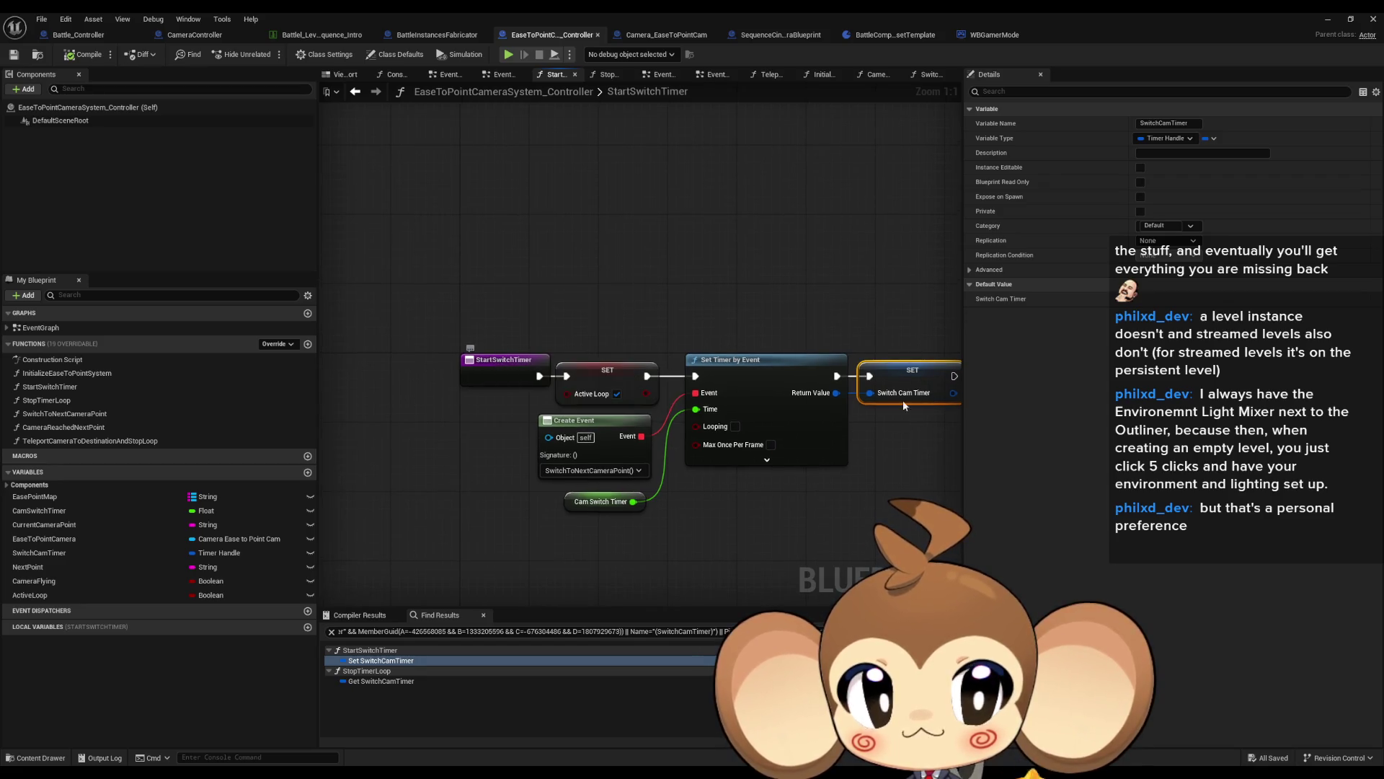
{"action": "left_click", "coordinate": [620, 318]}
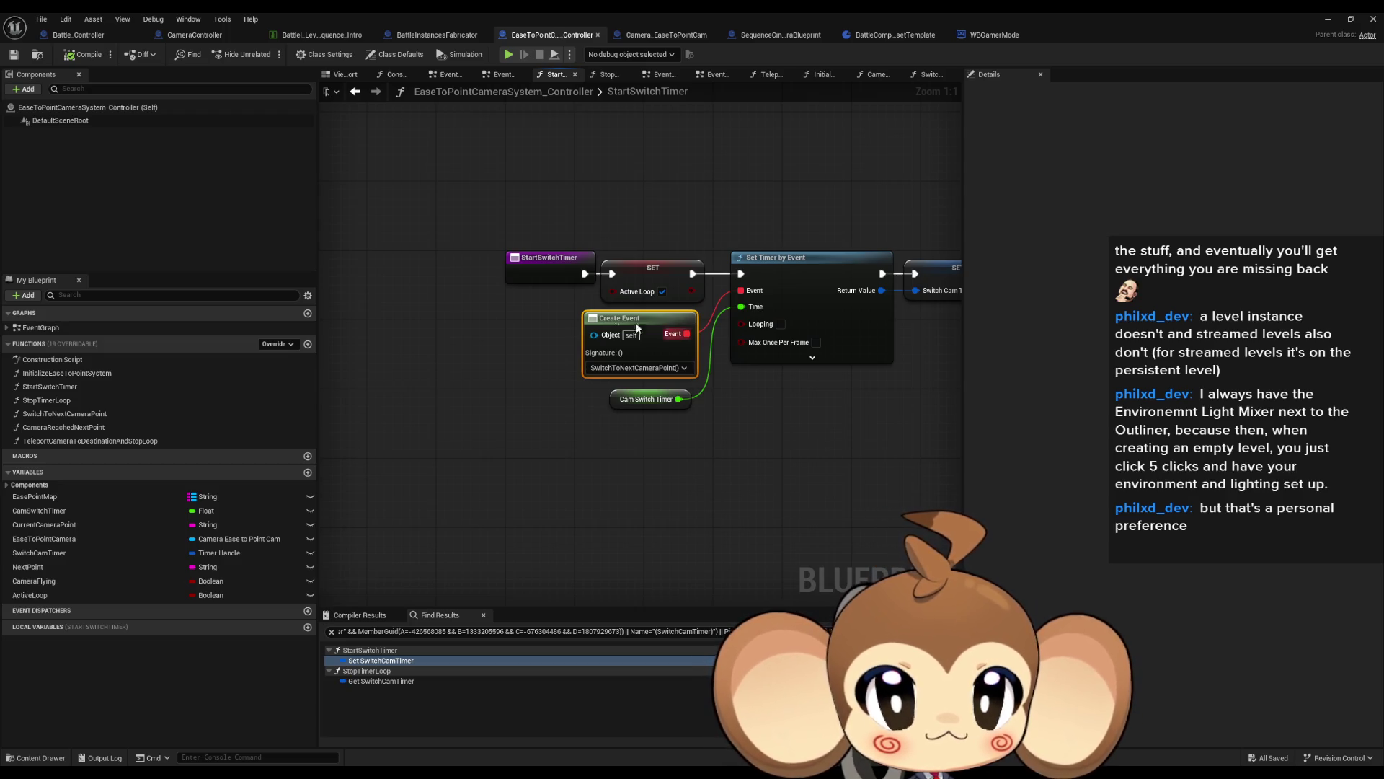
Step: Find class-member references to StartSwitchTimer and jump to its call in CameraReachedNextPoint
{"action": "right_click", "coordinate": [550, 261]}
{"action": "mouse_move", "coordinate": [605, 378]}
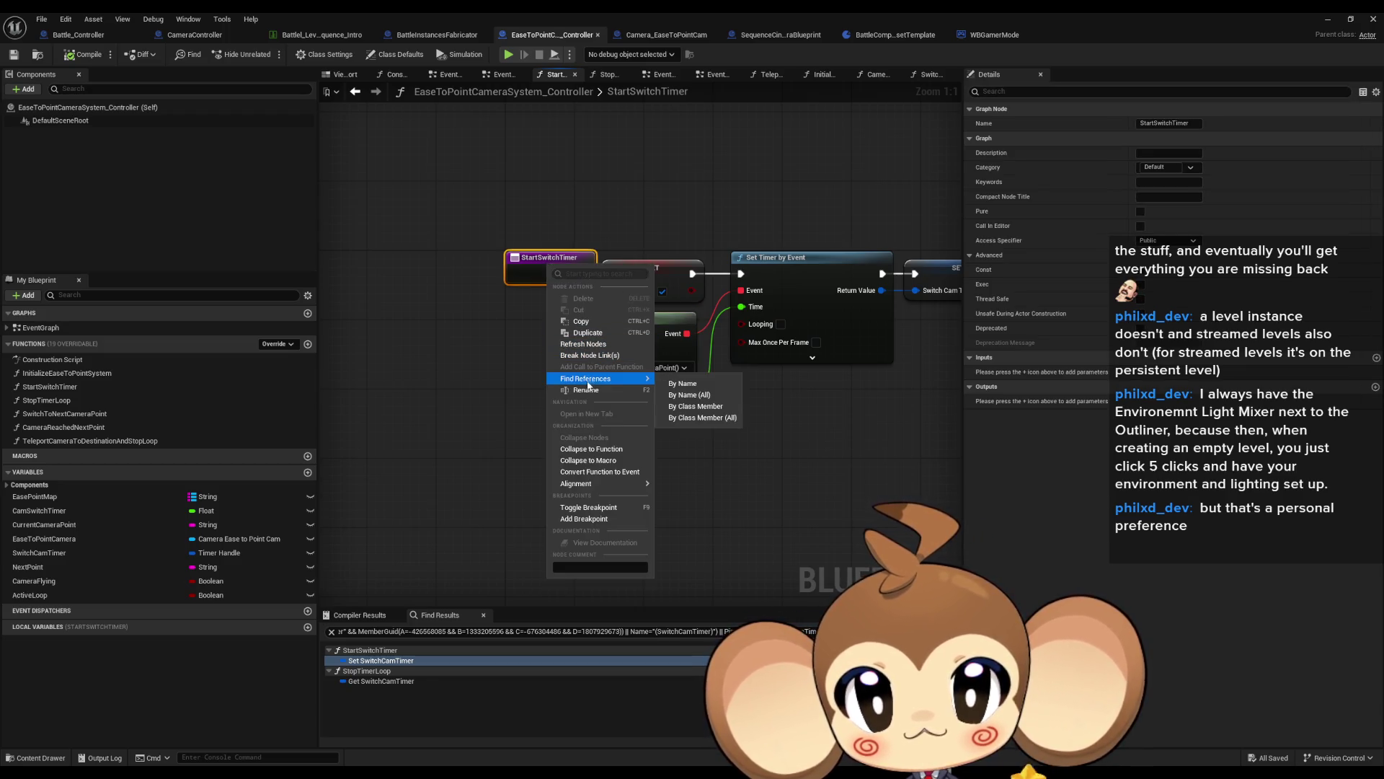
{"action": "left_click", "coordinate": [689, 407]}
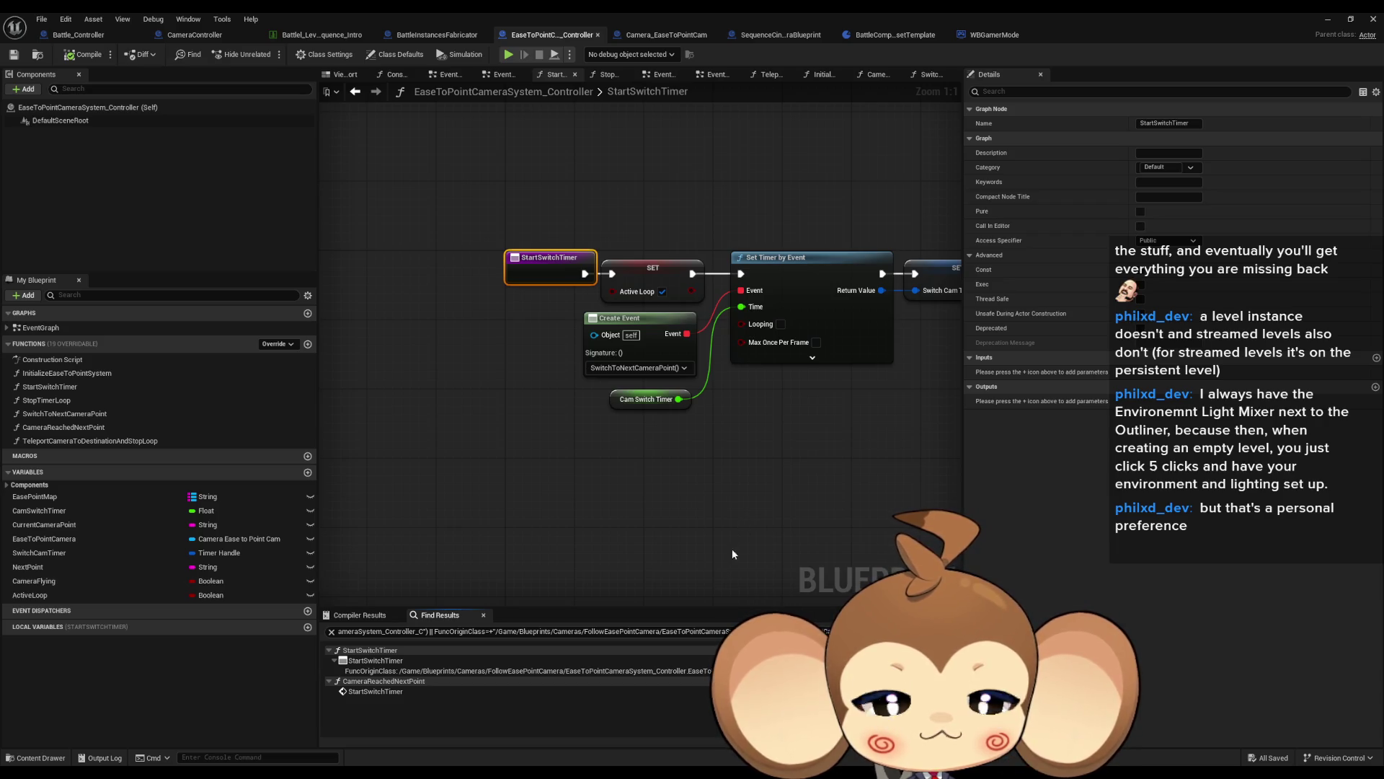
{"action": "double_click", "coordinate": [383, 691]}
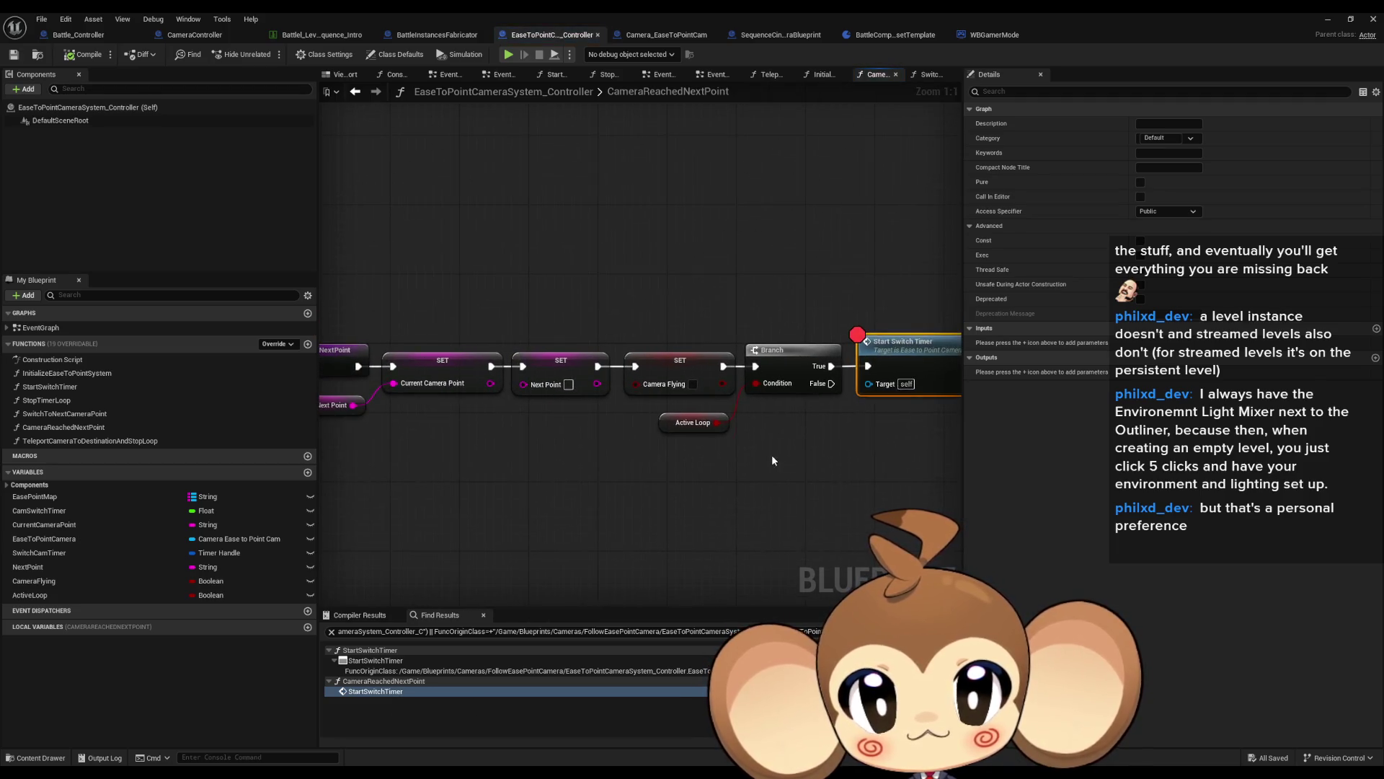
{"action": "scroll", "coordinate": [772, 460], "scroll_direction": "down", "scroll_amount": 2}
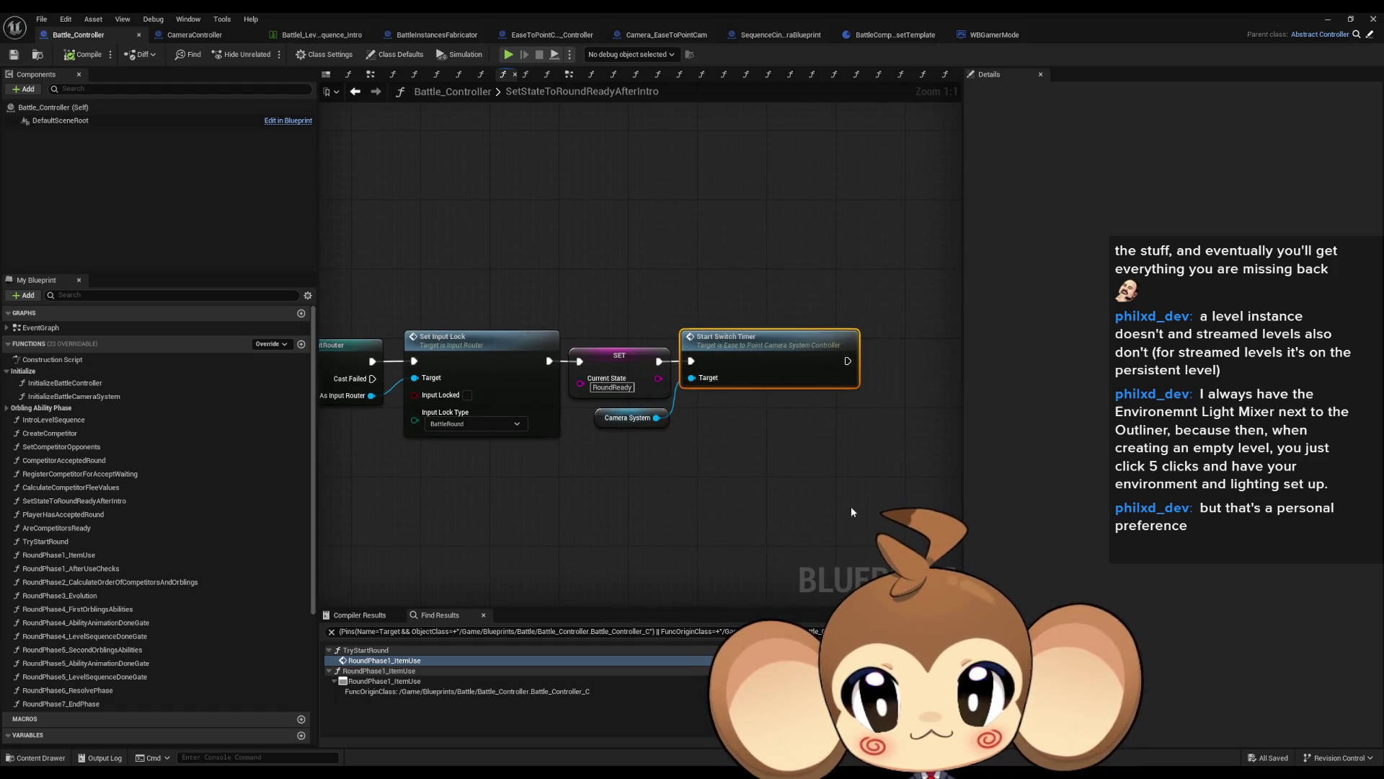
Step: Add a breakpoint to the Start Switch Timer call and inspect its SET Switch Cam Timer node
{"action": "right_click", "coordinate": [739, 362]}
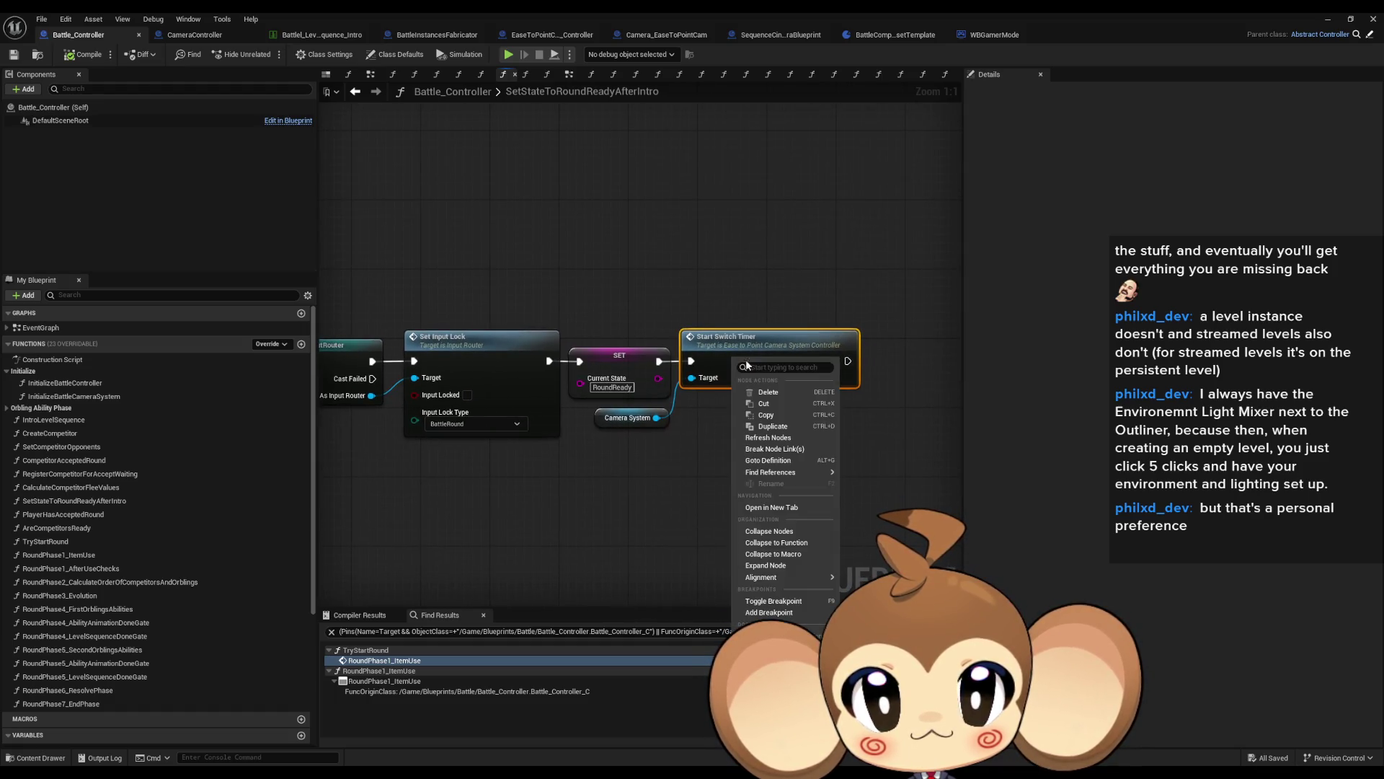
{"action": "left_click", "coordinate": [780, 613]}
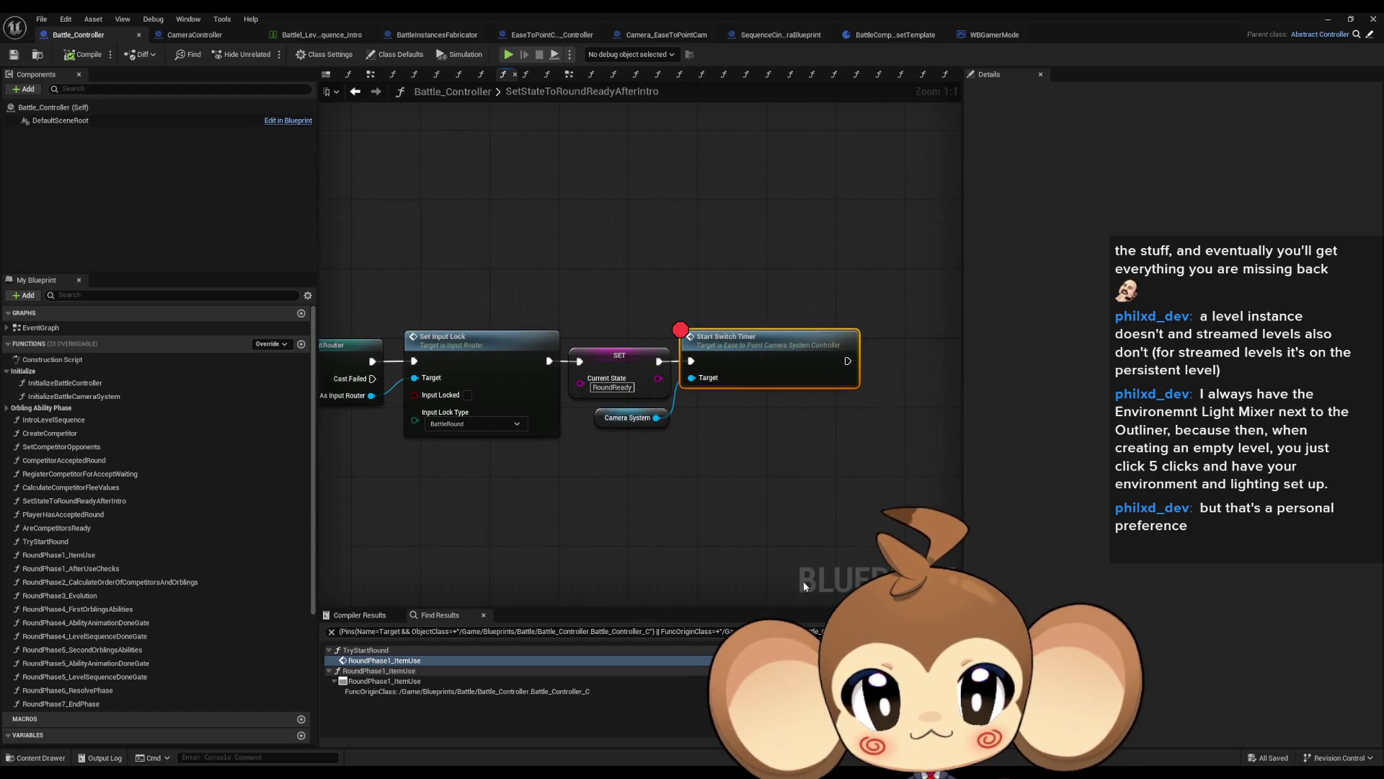
{"action": "double_click", "coordinate": [746, 343]}
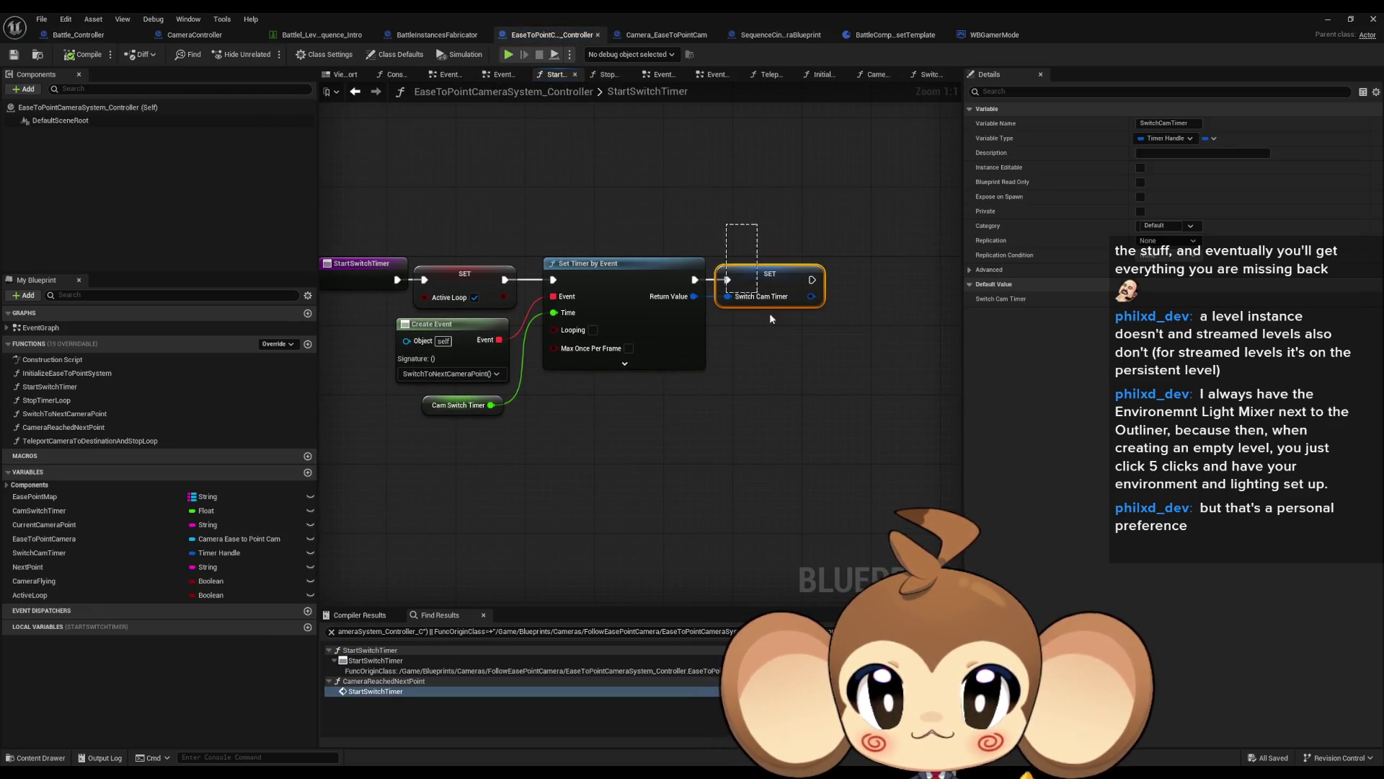
{"action": "left_click", "coordinate": [745, 294]}
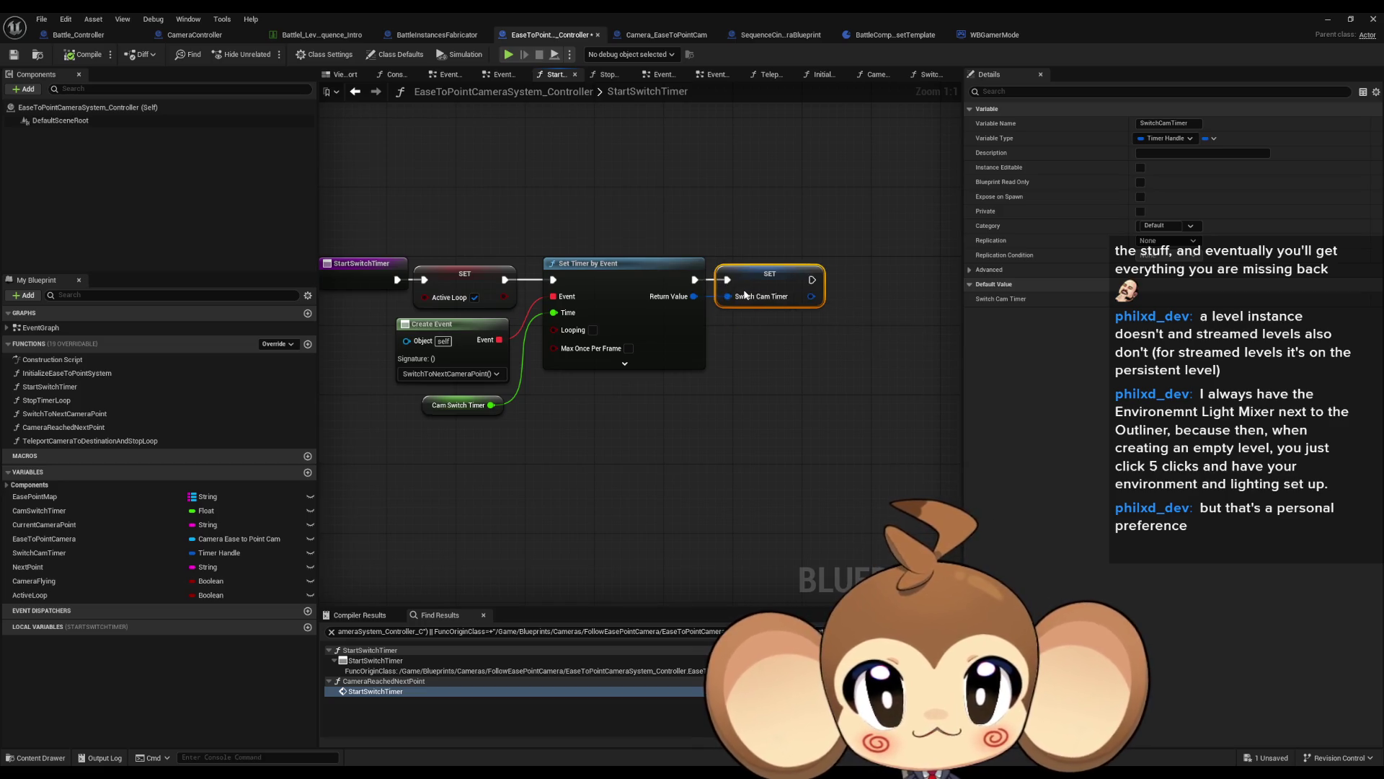
{"action": "key", "text": "alt+Left"}
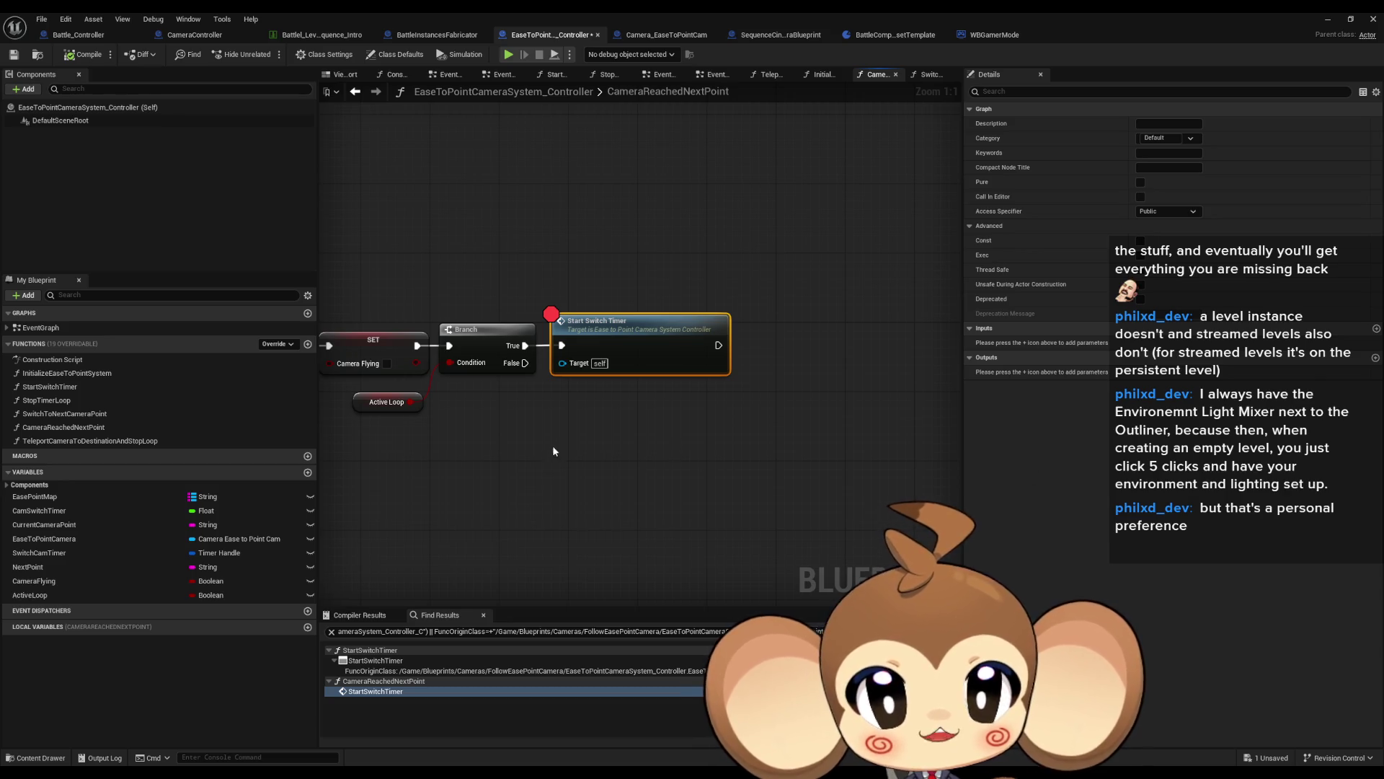
Step: Find references to the SwitchCamTimer variable from StartSwitchTimer's SET node
{"action": "double_click", "coordinate": [667, 361]}
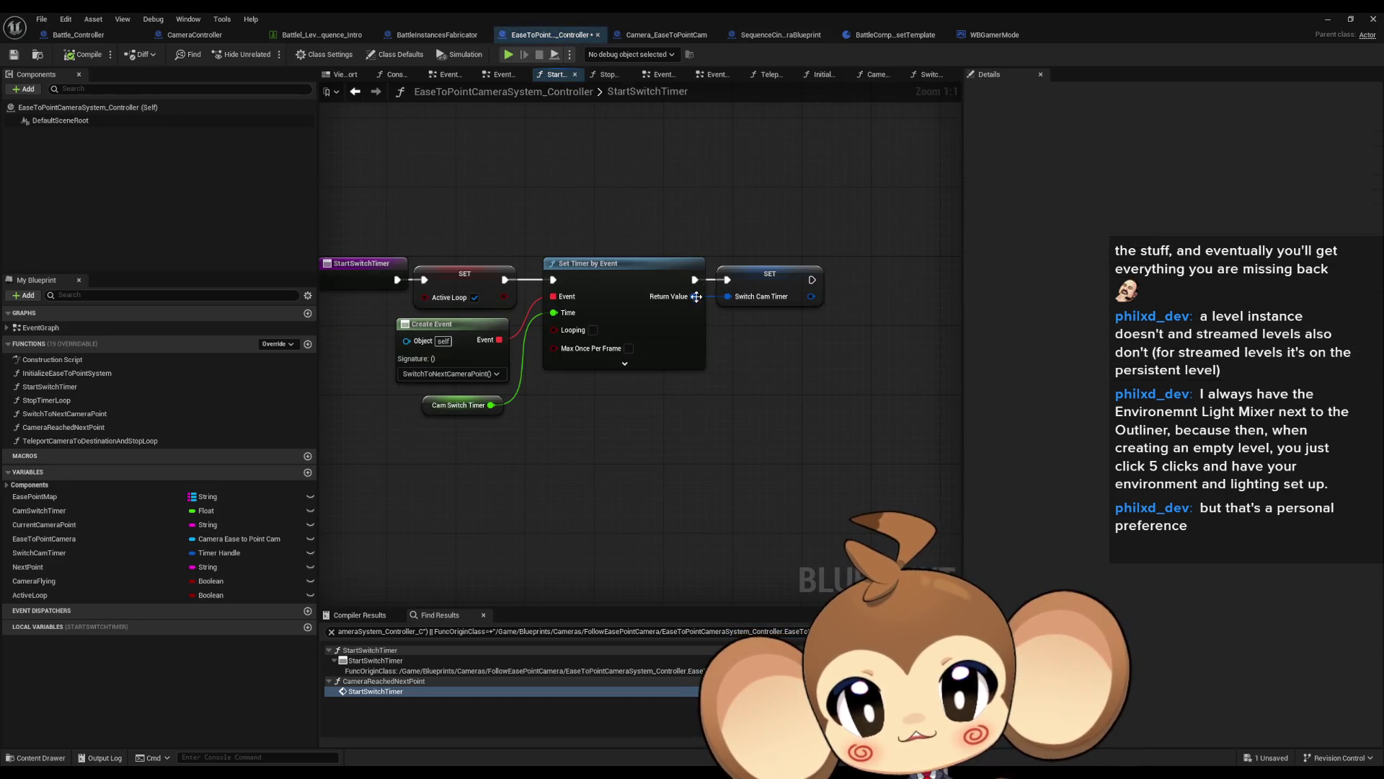
{"action": "right_click", "coordinate": [758, 288]}
{"action": "left_click", "coordinate": [928, 430]}
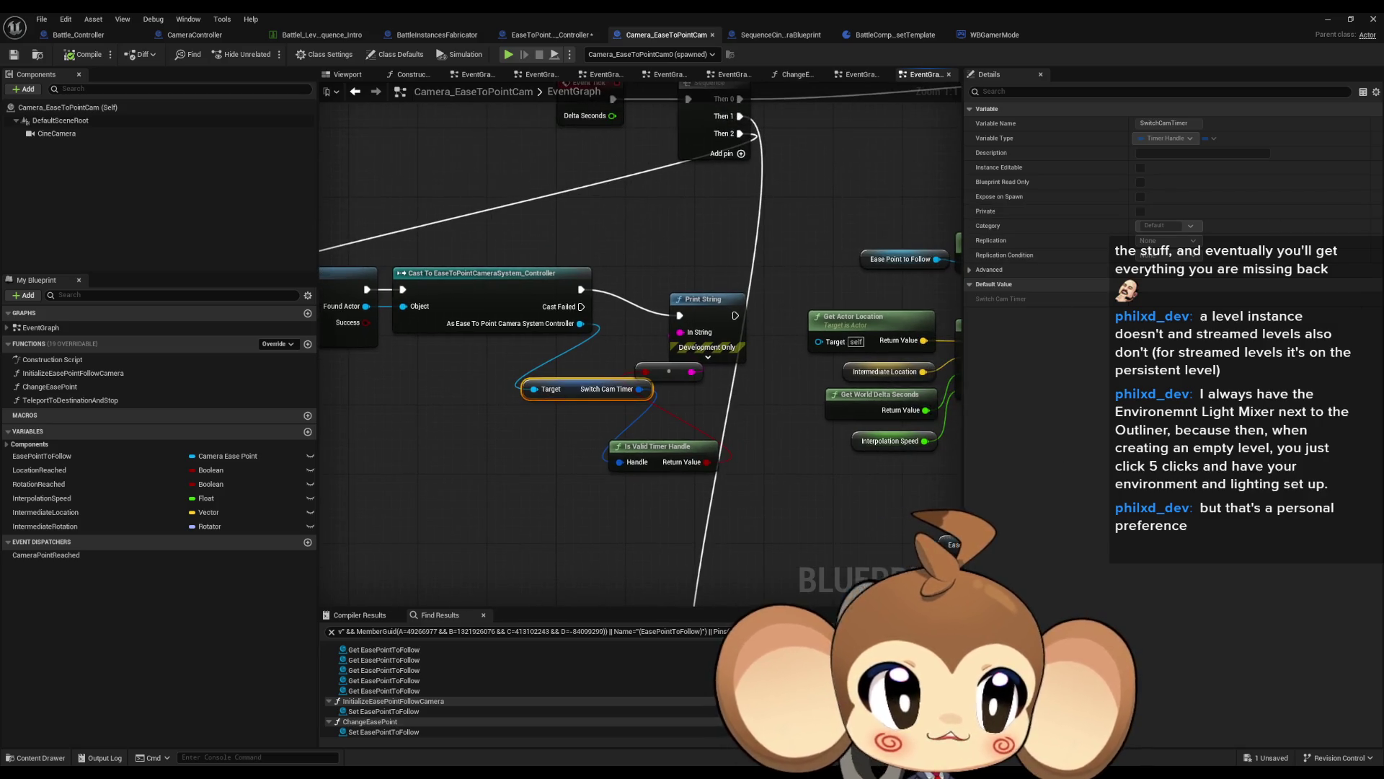
Step: Play the level with a cleared Output Log, continue past the breakpoint, then stop
{"action": "left_click", "coordinate": [1326, 17]}
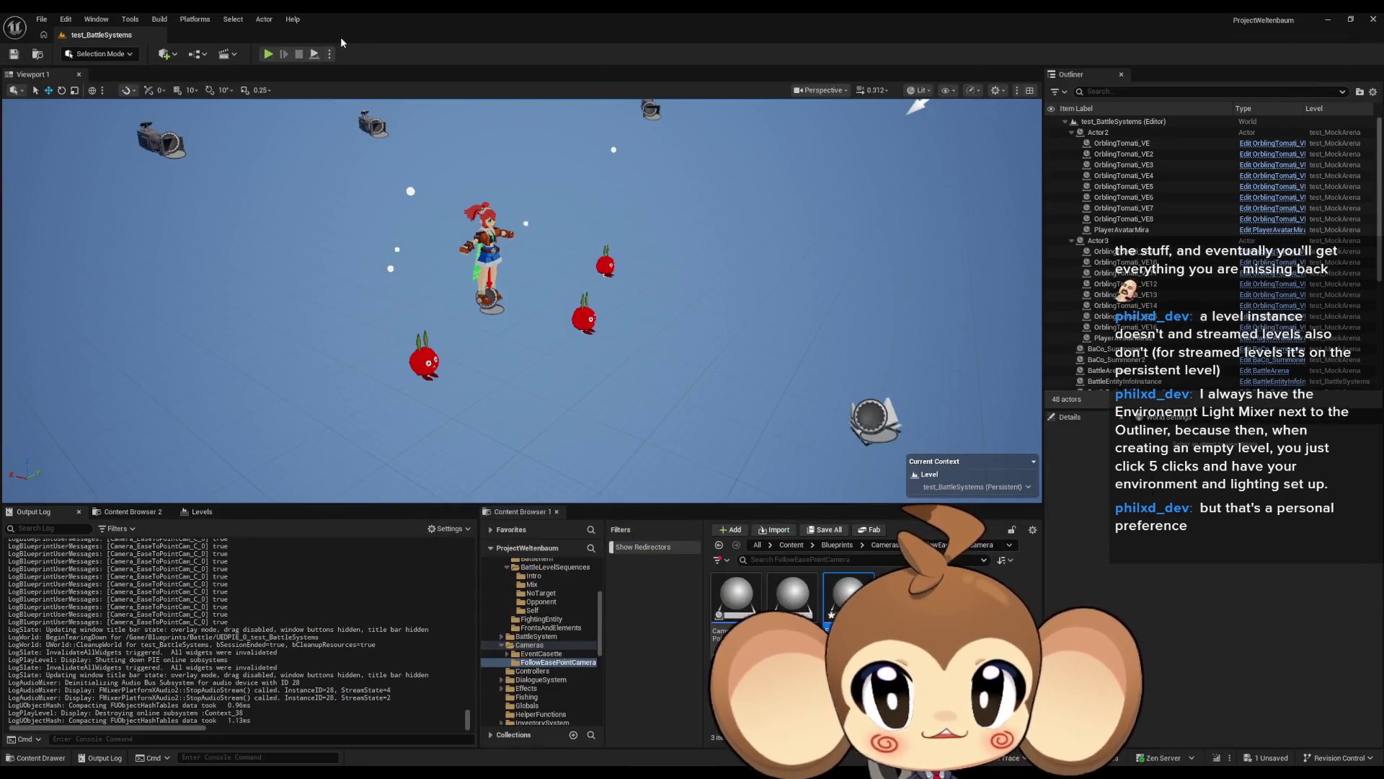
{"action": "left_click", "coordinate": [269, 55]}
{"action": "right_click", "coordinate": [288, 656]}
{"action": "left_click", "coordinate": [327, 525]}
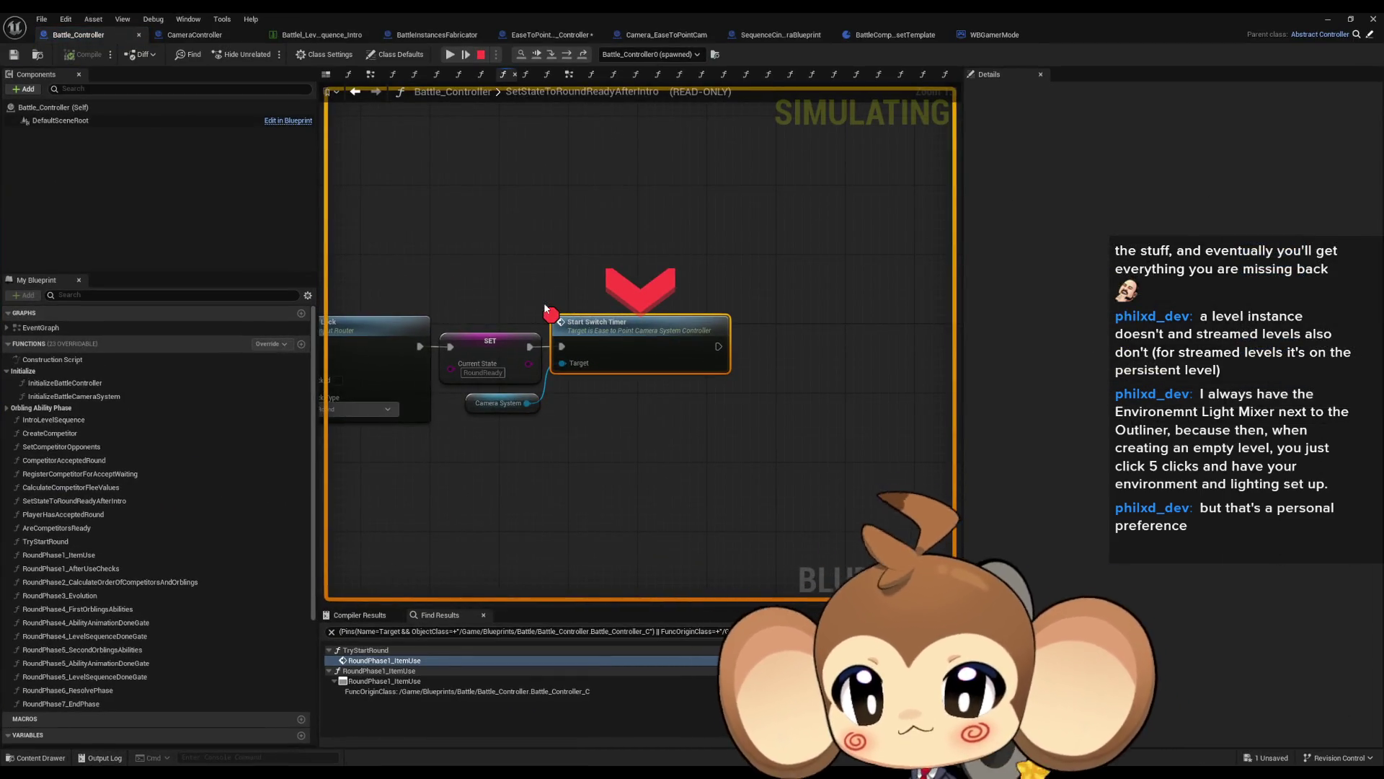
{"action": "double_click", "coordinate": [646, 11]}
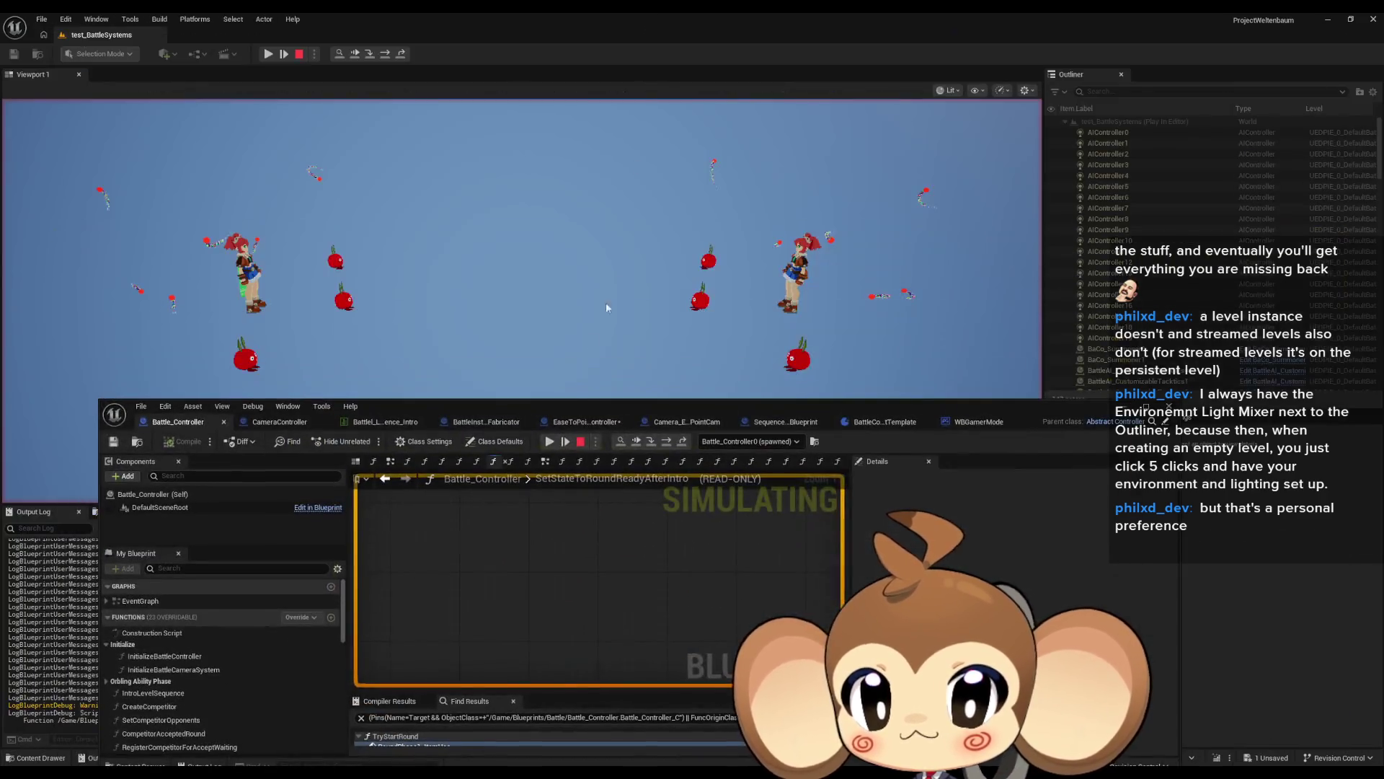
{"action": "mouse_move", "coordinate": [567, 402]}
{"action": "left_mouse_down"}
{"action": "mouse_move", "coordinate": [894, 435]}
{"action": "mouse_move", "coordinate": [862, 442]}
{"action": "left_mouse_up"}
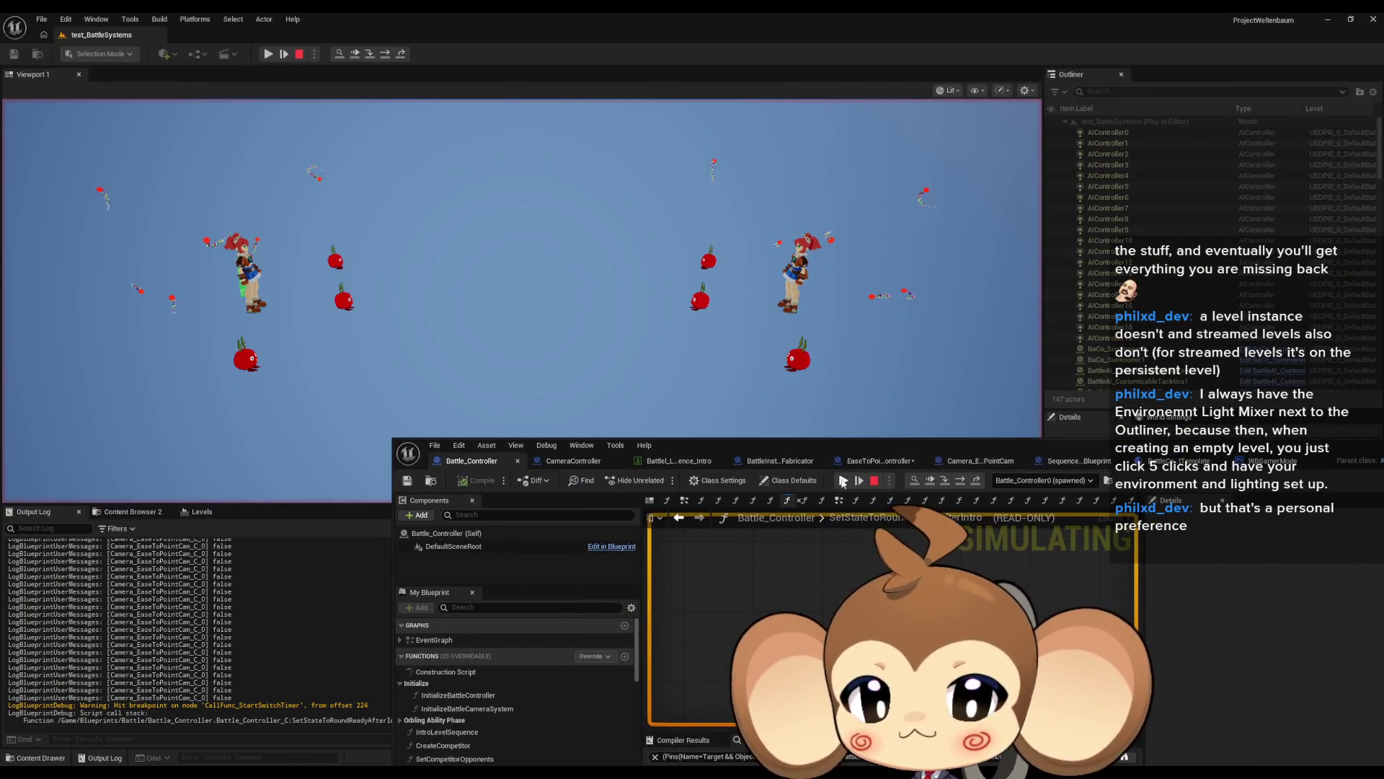
{"action": "left_click", "coordinate": [842, 482]}
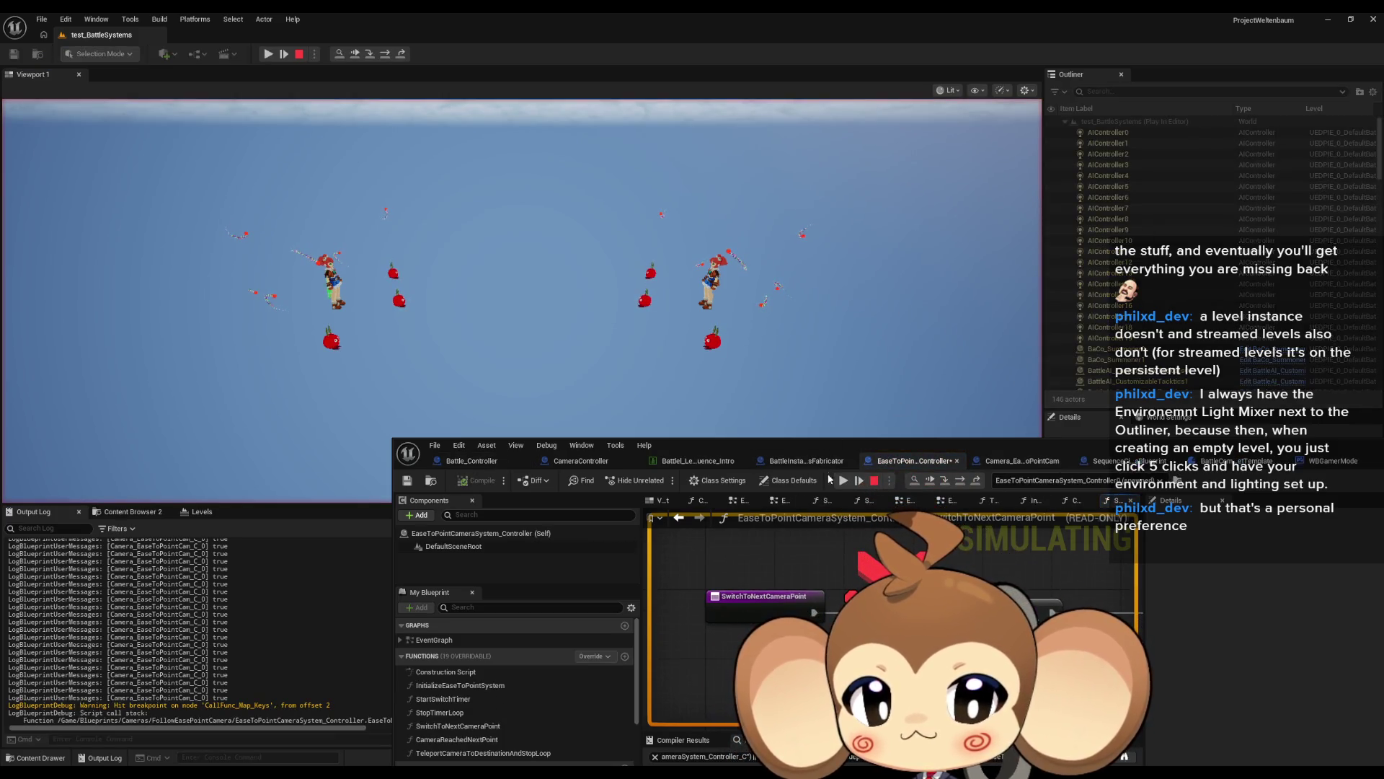
{"action": "key", "text": "F8"}
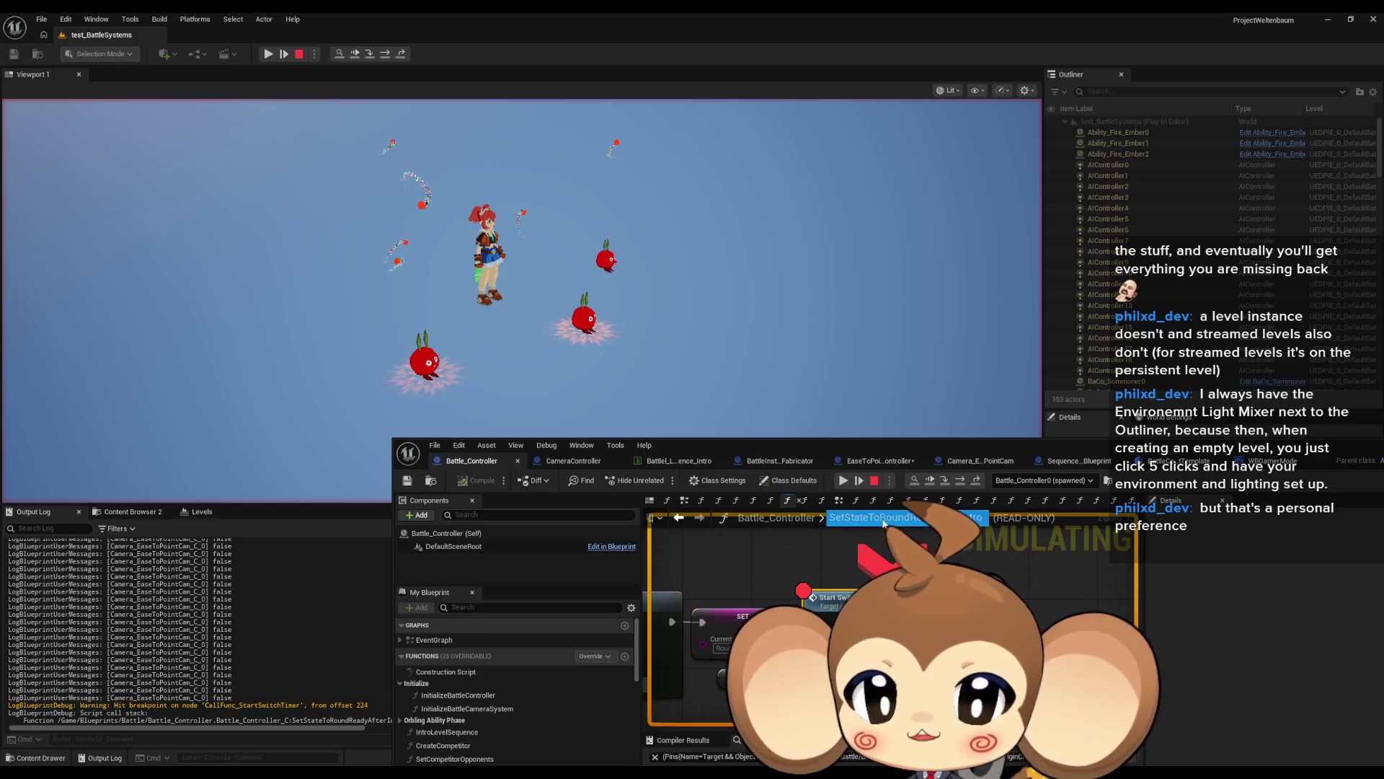
{"action": "scroll", "coordinate": [1015, 569], "scroll_direction": "down", "scroll_amount": 3}
{"action": "left_click_drag", "start_coordinate": [873, 581], "coordinate": [1140, 579]}
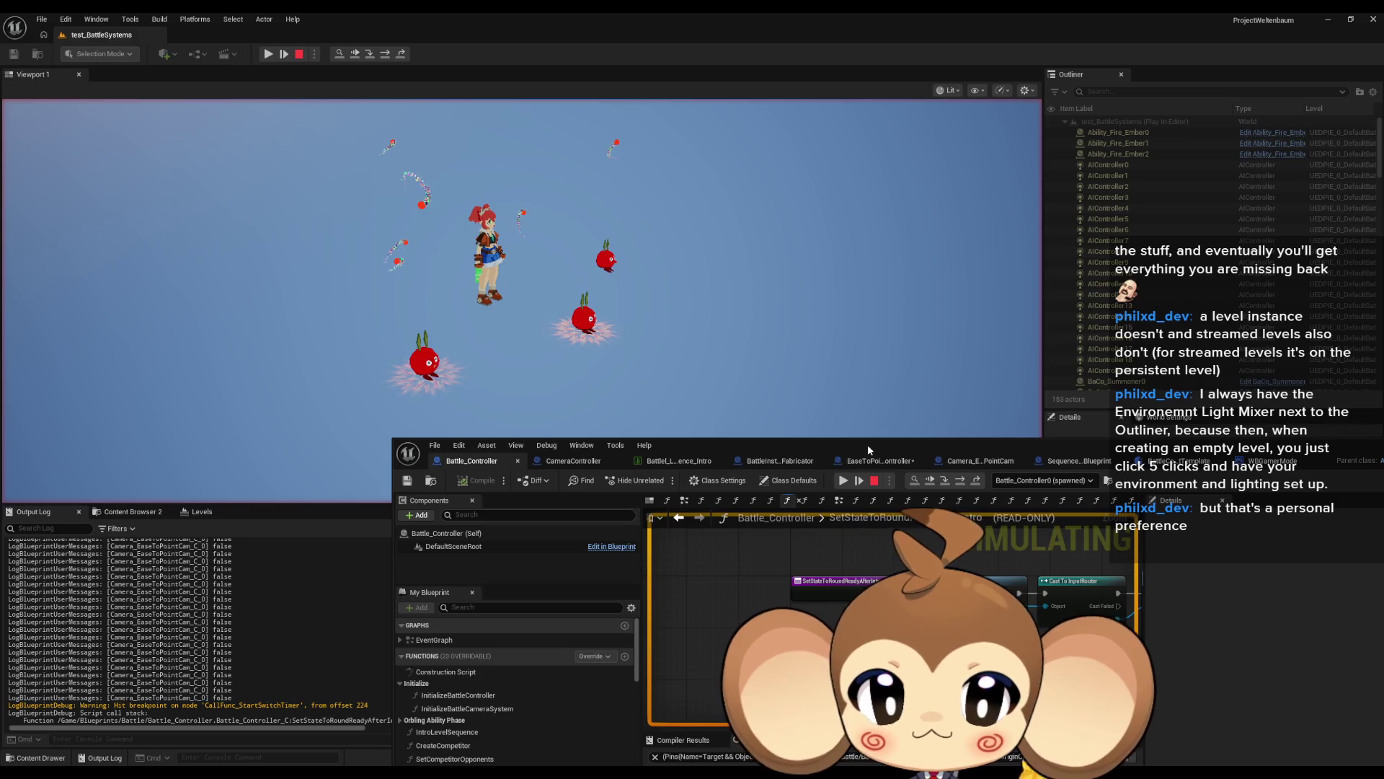
{"action": "left_click_drag", "start_coordinate": [879, 444], "coordinate": [573, 378]}
{"action": "left_click", "coordinate": [564, 413]}
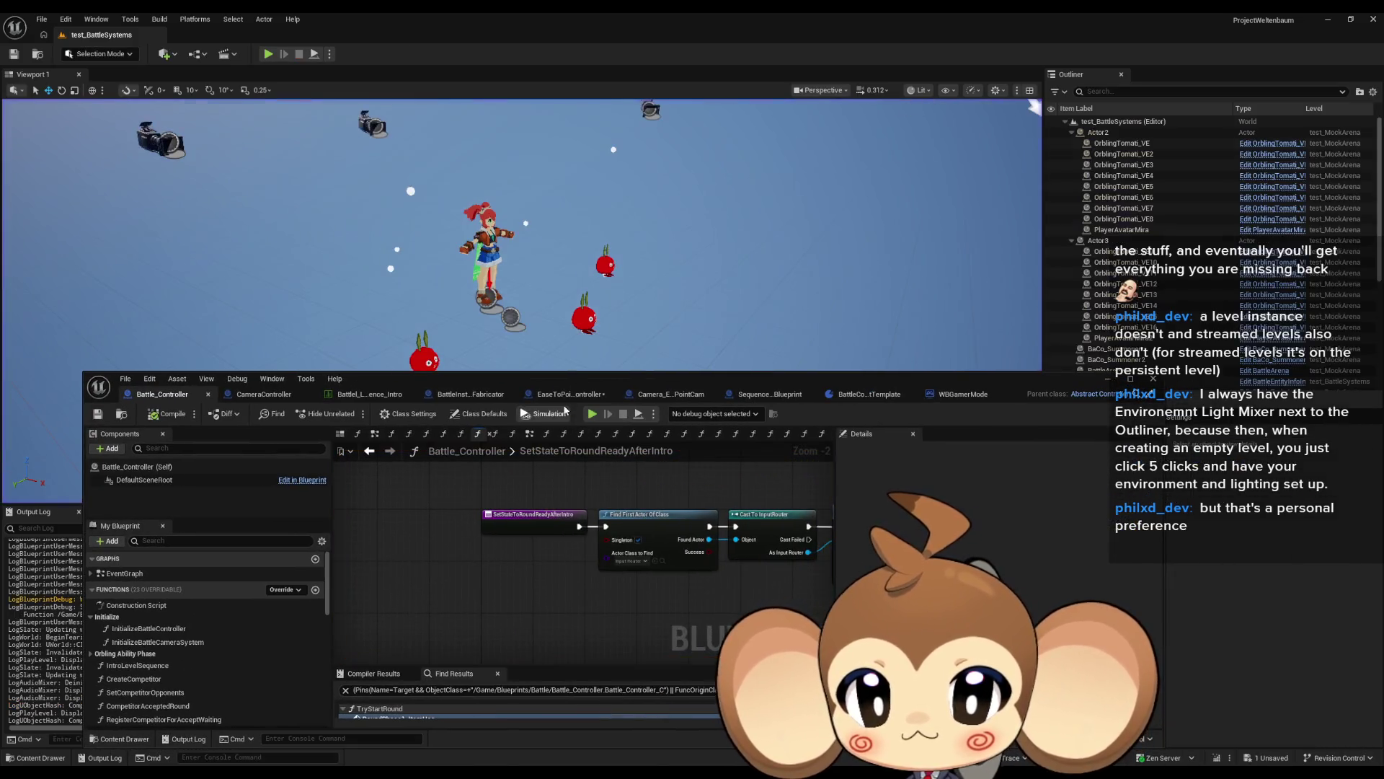
Step: Find references to SetStateToRoundReadyAfterIntro and open its Create Event in IntroLevelSequence
{"action": "double_click", "coordinate": [566, 378]}
{"action": "scroll", "coordinate": [568, 384], "scroll_direction": "up", "scroll_amount": 2}
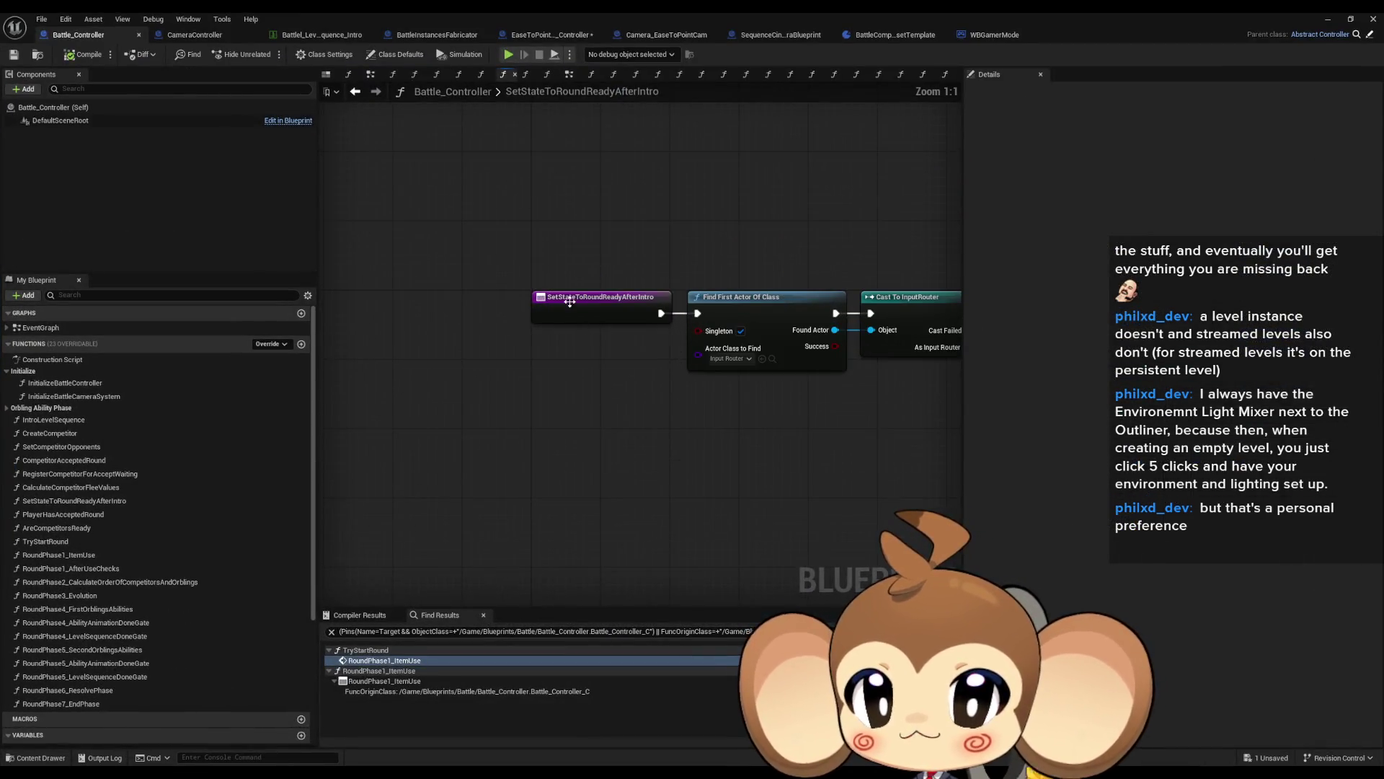
{"action": "right_click", "coordinate": [573, 307]}
{"action": "mouse_move", "coordinate": [642, 417]}
{"action": "left_click", "coordinate": [731, 447]}
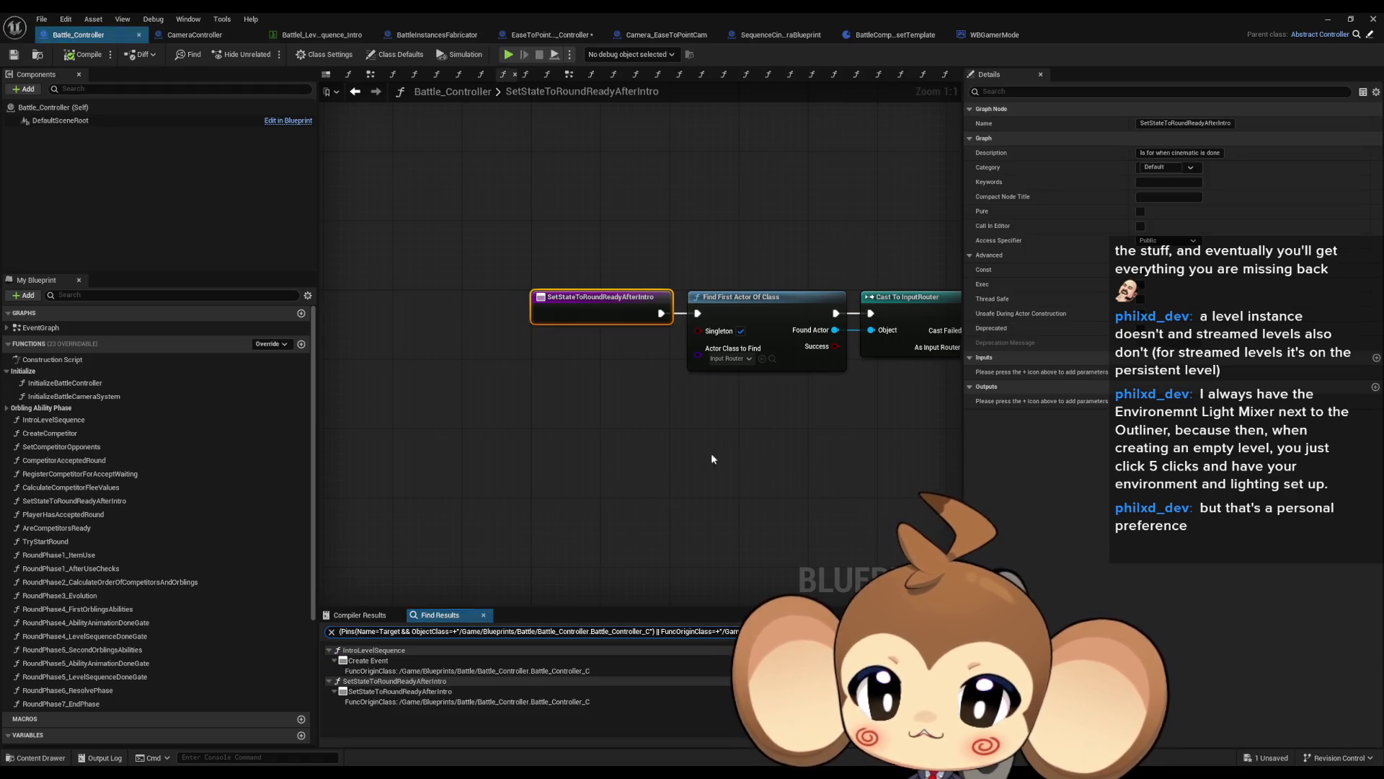
{"action": "left_click", "coordinate": [416, 661]}
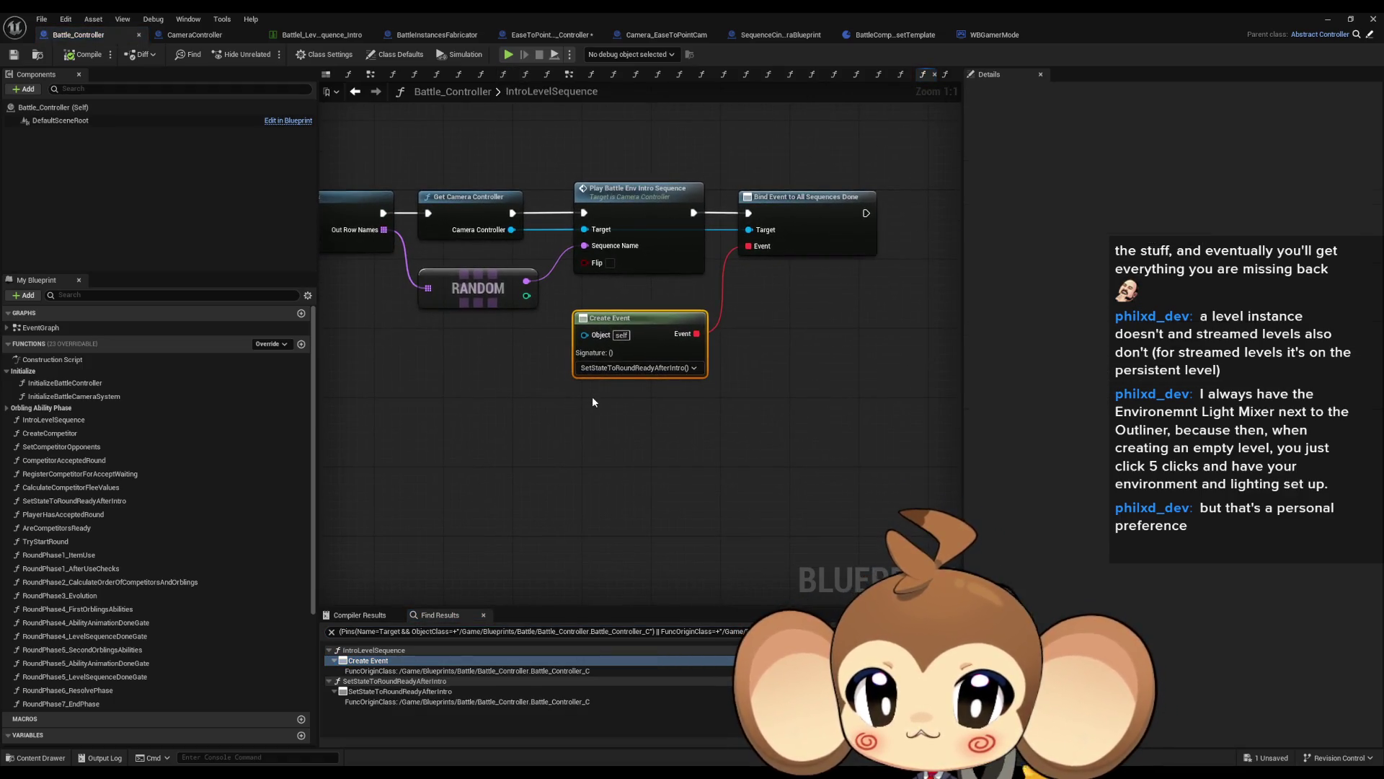
Step: Review the IntroLevelSequence and SetStateToRoundReadyAfterIntro graphs, including the Start Switch Timer call
{"action": "mouse_move", "coordinate": [592, 396]}
{"action": "left_mouse_down"}
{"action": "mouse_move", "coordinate": [955, 428]}
{"action": "mouse_move", "coordinate": [797, 433]}
{"action": "mouse_move", "coordinate": [948, 438]}
{"action": "left_mouse_up"}
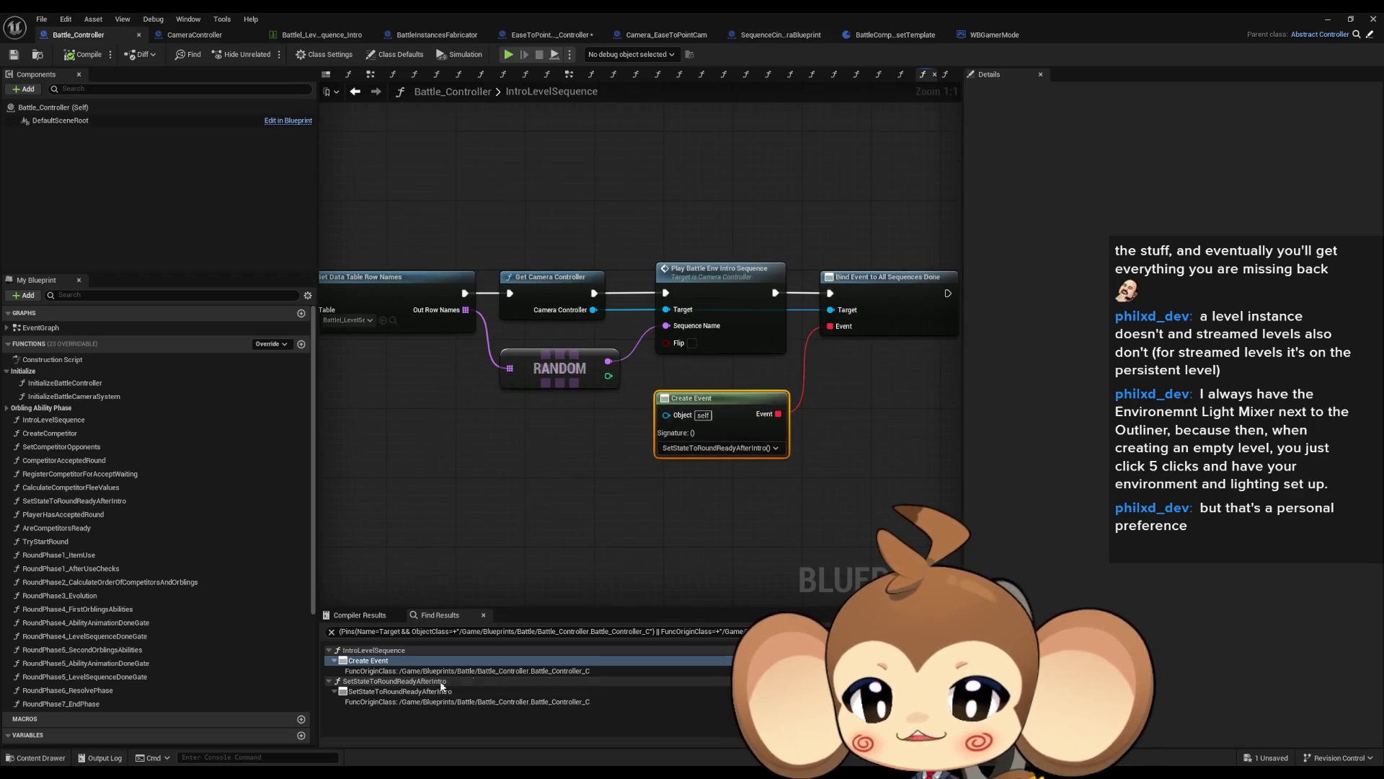
{"action": "left_click", "coordinate": [367, 694]}
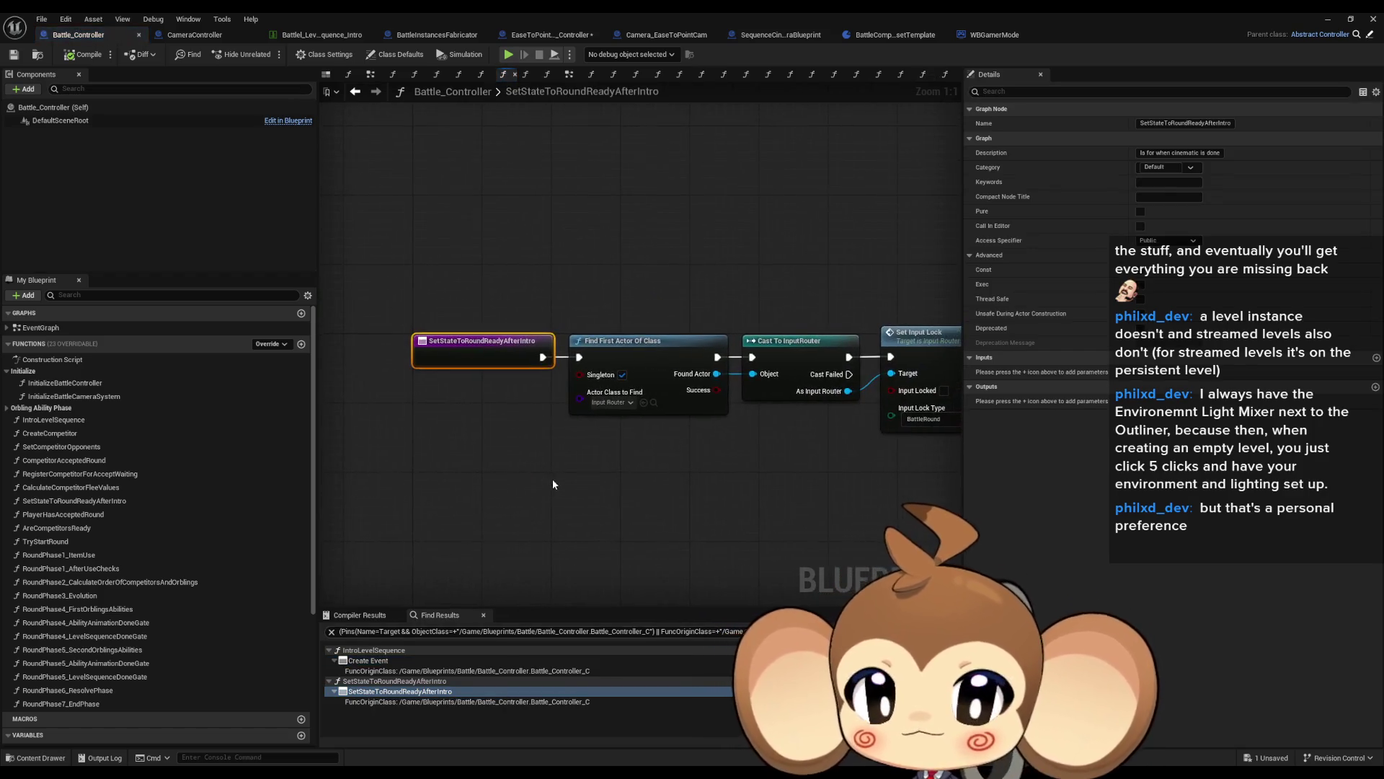
{"action": "left_click_drag", "start_coordinate": [594, 457], "coordinate": [262, 454]}
{"action": "left_click_drag", "start_coordinate": [181, 267], "coordinate": [523, 266]}
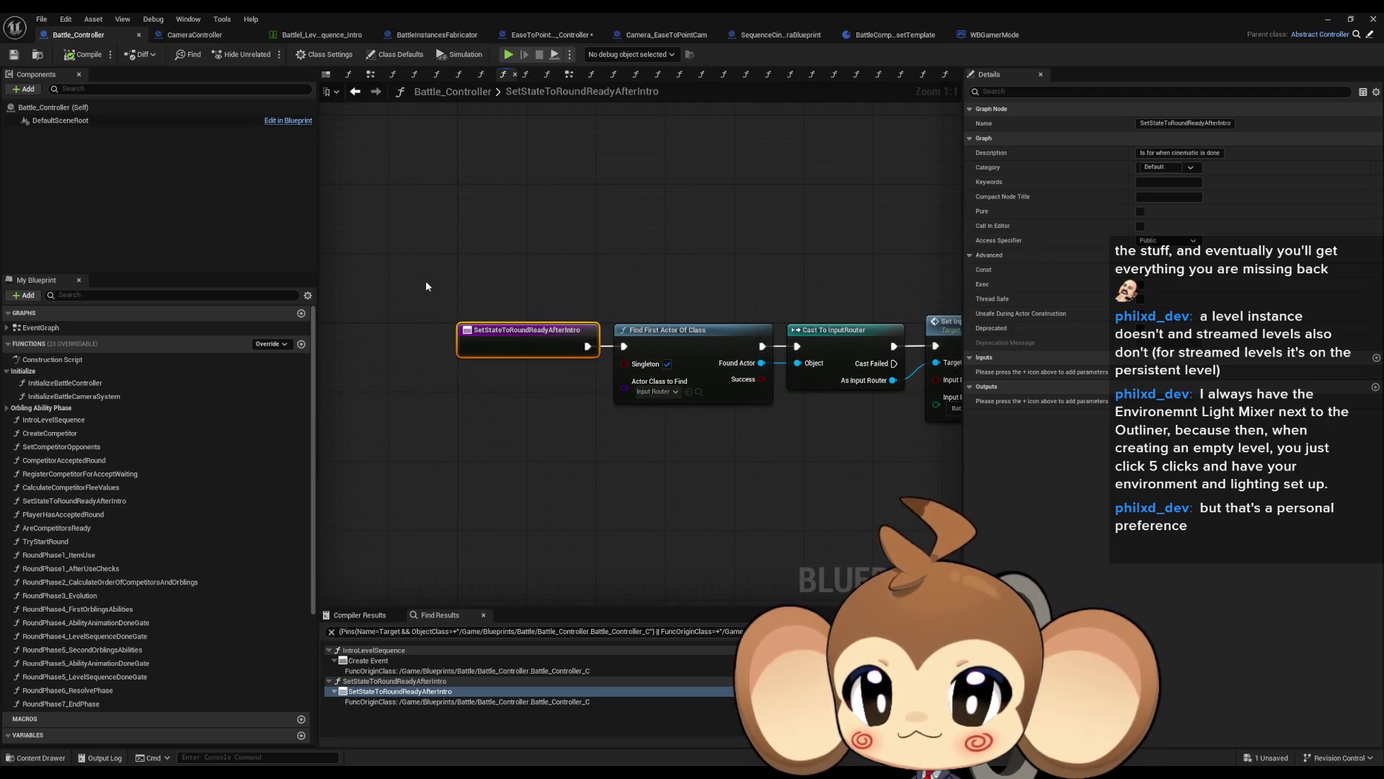
{"action": "left_click", "coordinate": [528, 470]}
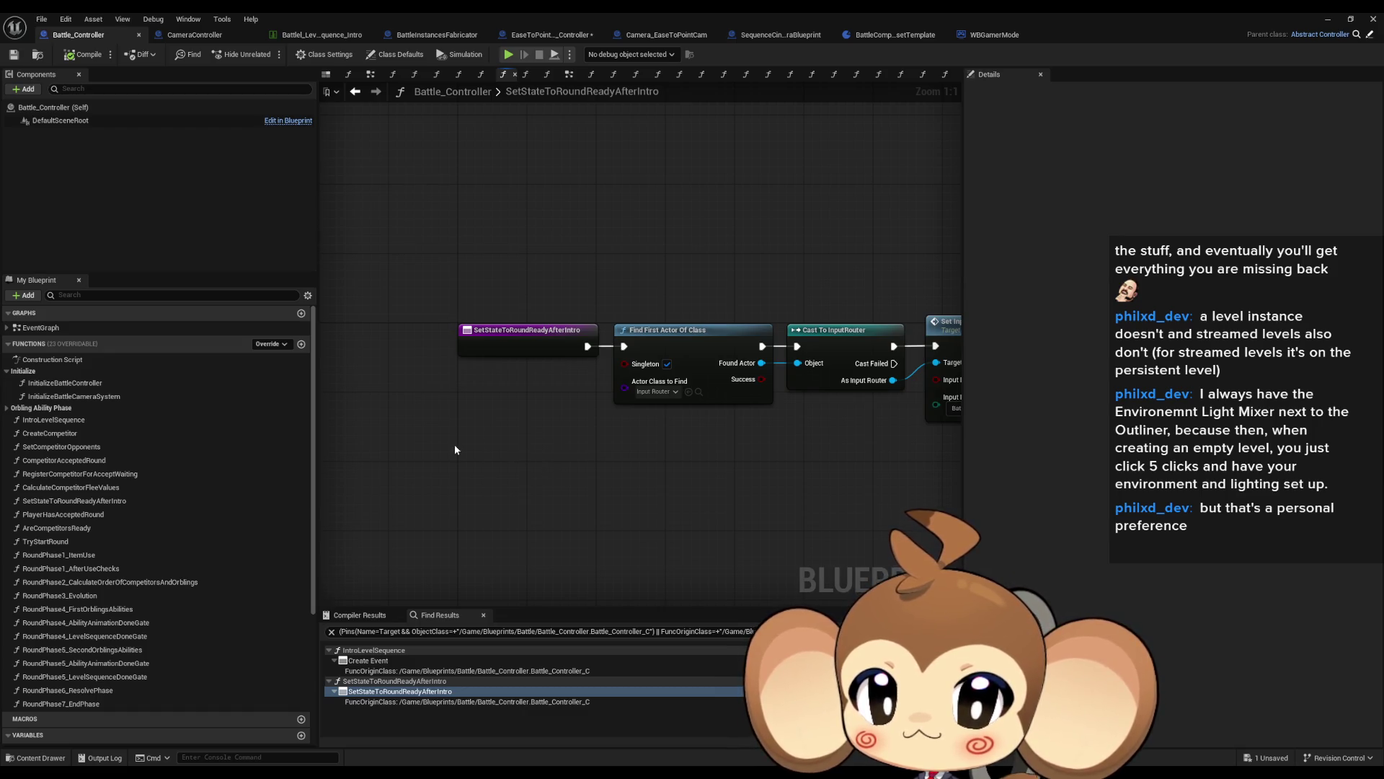
{"action": "left_click", "coordinate": [358, 92]}
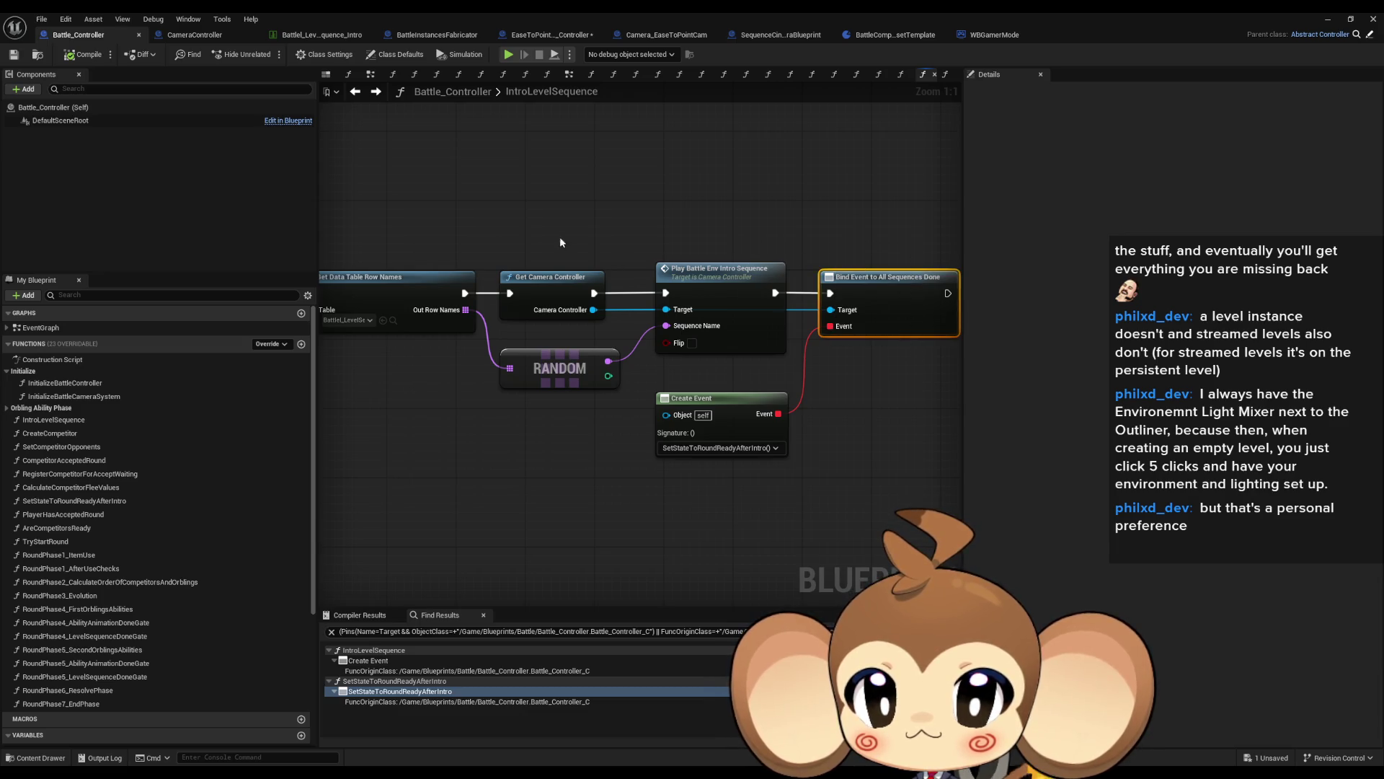
{"action": "left_click", "coordinate": [376, 91]}
Step: Paste the copied nodes and add Unbind Event from All Sequences Done with a SetStateToRoundReadyAfterIntro Create Event
{"action": "key", "text": "ctrl+v"}
{"action": "left_click_drag", "start_coordinate": [447, 463], "coordinate": [517, 503]}
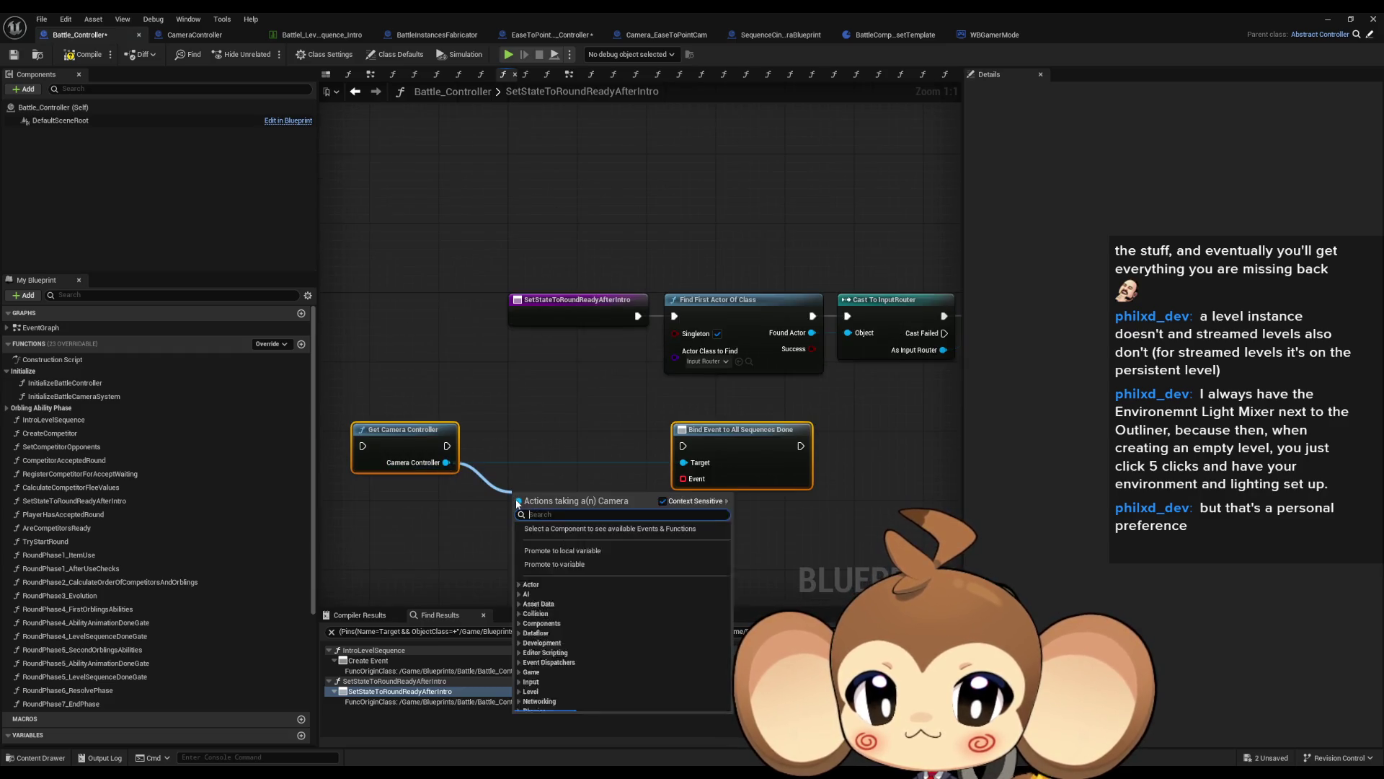
{"action": "type", "text": "unbind akll"}
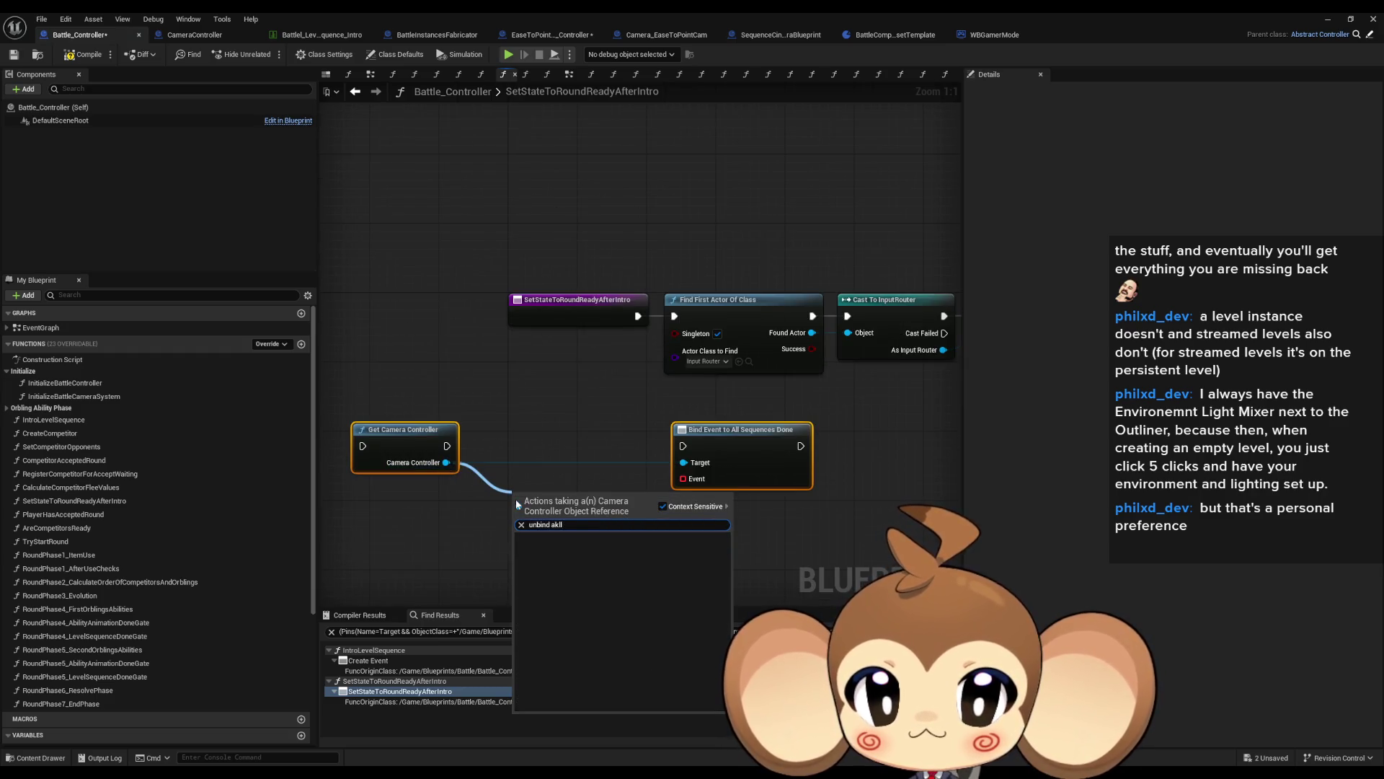
{"action": "key", "text": "BackSpace"}
{"action": "key", "text": "BackSpace"}
{"action": "key", "text": "BackSpace"}
{"action": "type", "text": "ll seq"}
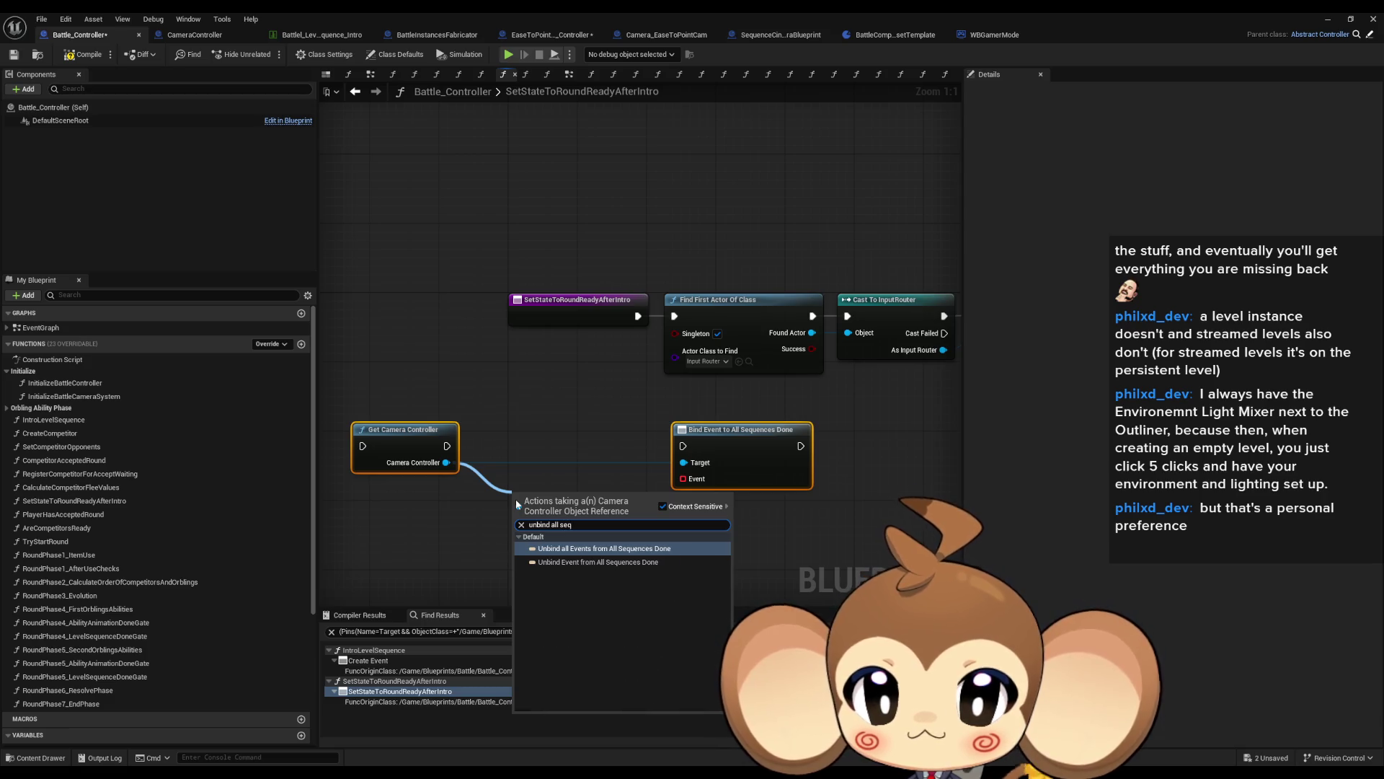
{"action": "key", "text": "Down"}
{"action": "key", "text": "Return"}
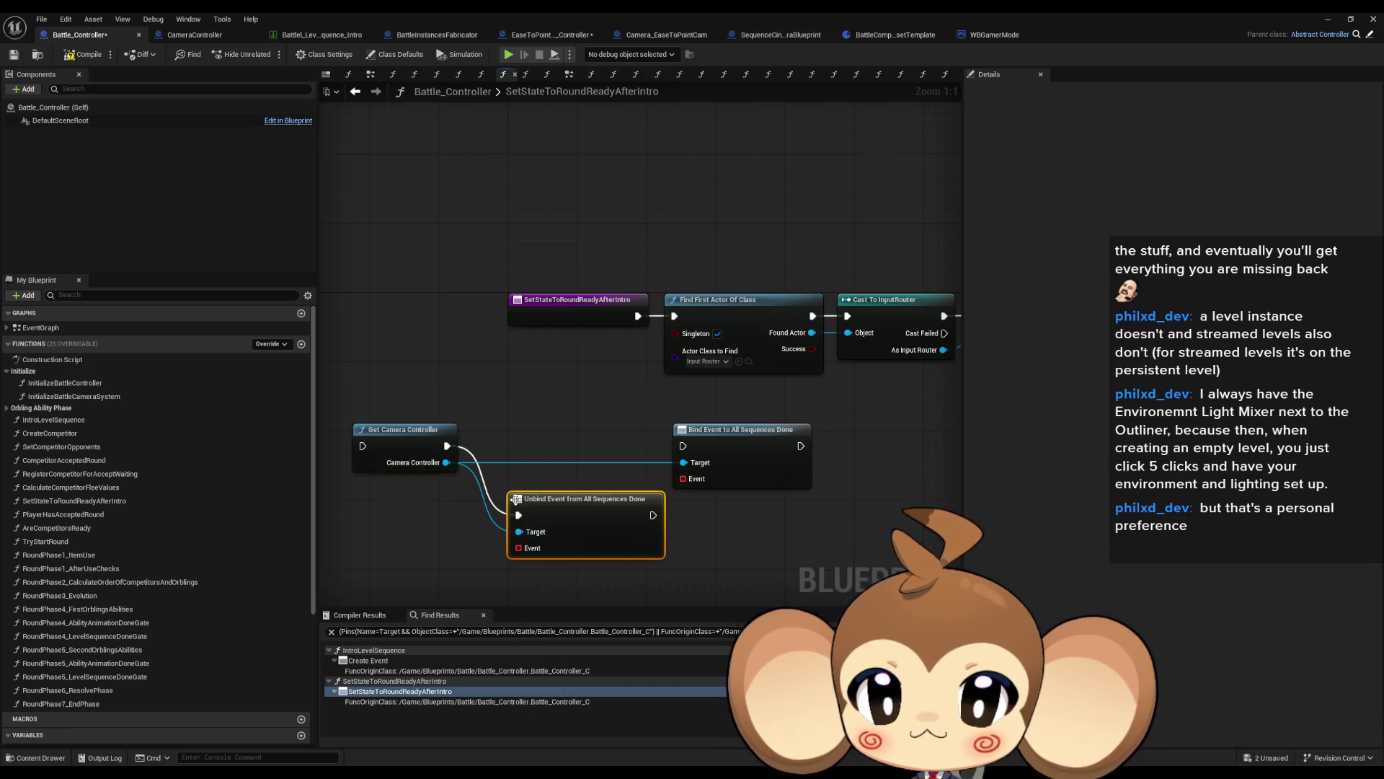
{"action": "left_click_drag", "start_coordinate": [518, 548], "coordinate": [459, 570]}
{"action": "type", "text": "crea"}
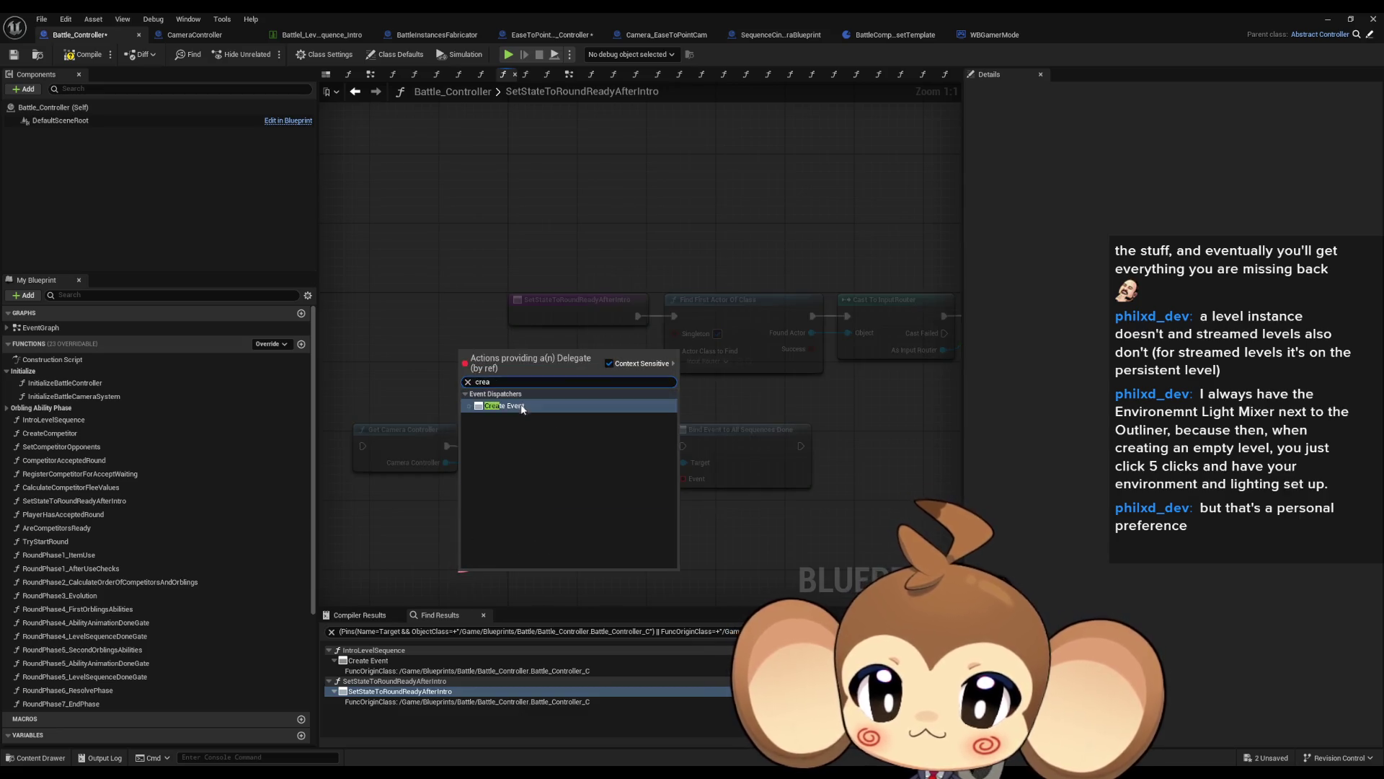
{"action": "left_click", "coordinate": [522, 407]}
{"action": "left_click", "coordinate": [516, 556]}
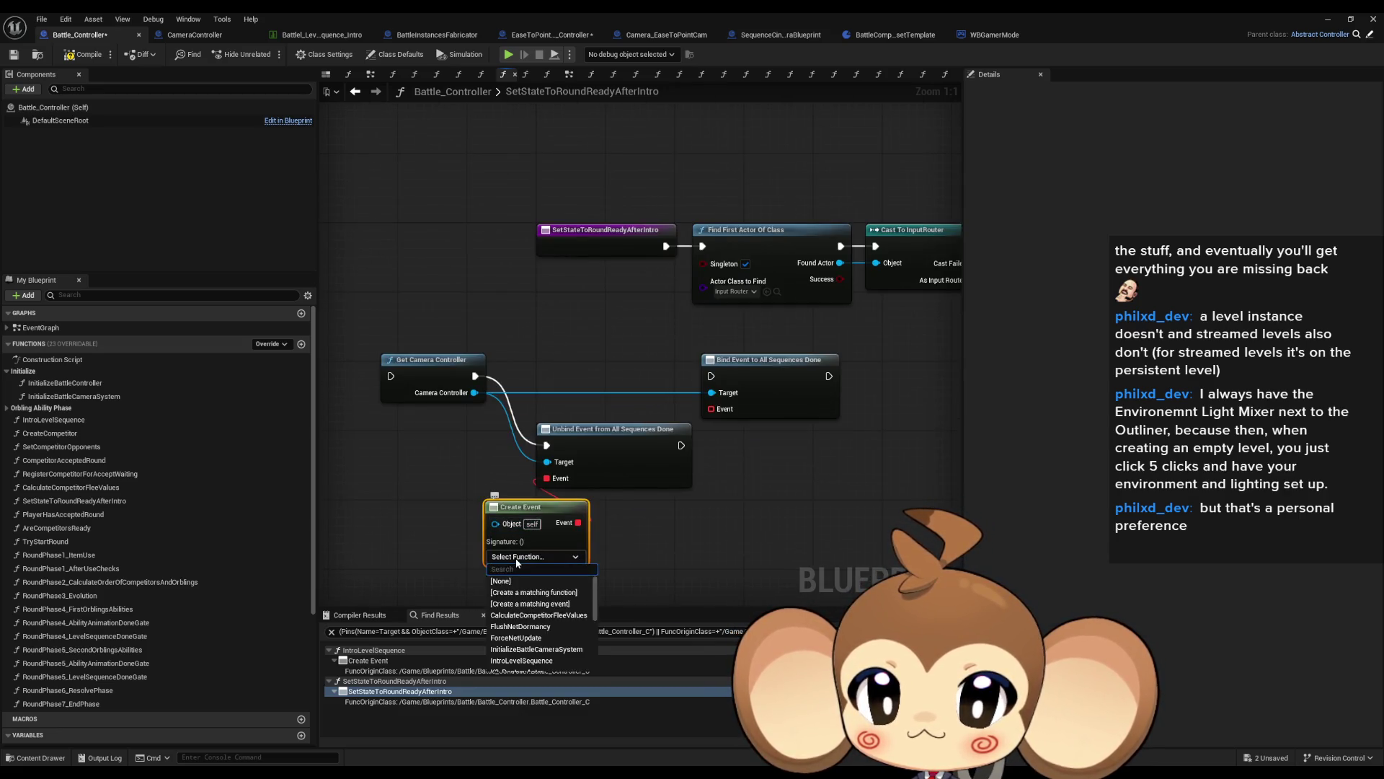
{"action": "type", "text": "set"}
{"action": "left_click", "coordinate": [559, 592]}
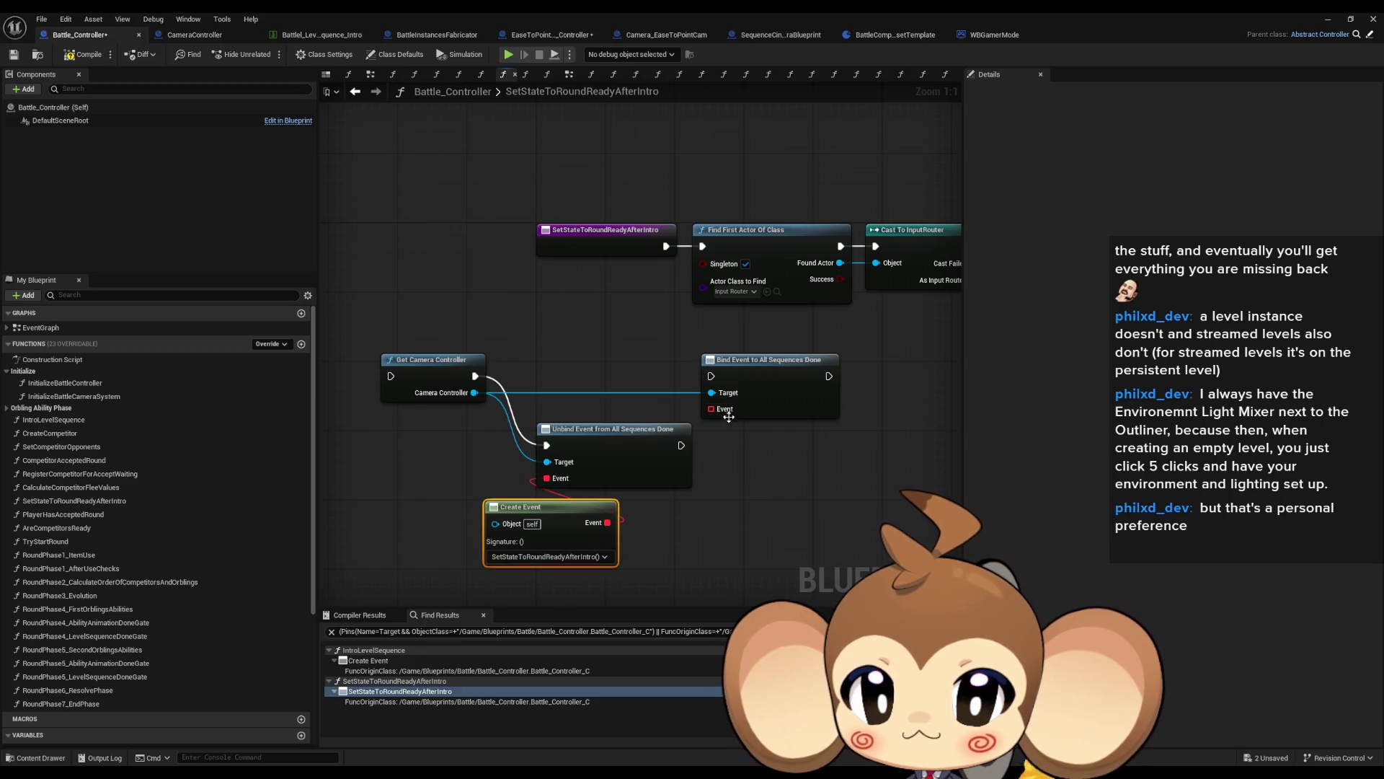
Step: Delete the old Bind Event node and wire the unbind chain before the input-lock nodes
{"action": "left_click_drag", "start_coordinate": [696, 351], "coordinate": [763, 437]}
{"action": "key", "text": "Delete"}
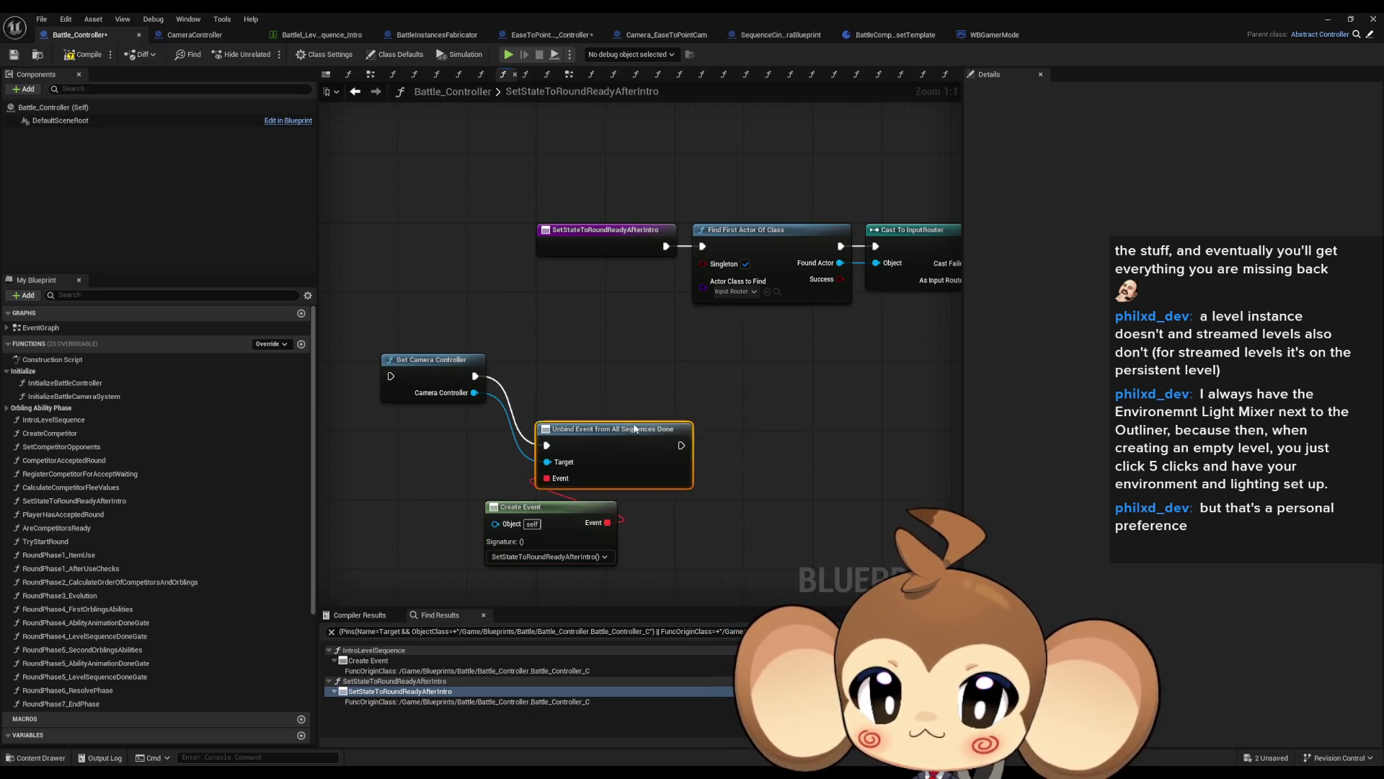
{"action": "left_click_drag", "start_coordinate": [635, 428], "coordinate": [616, 371]}
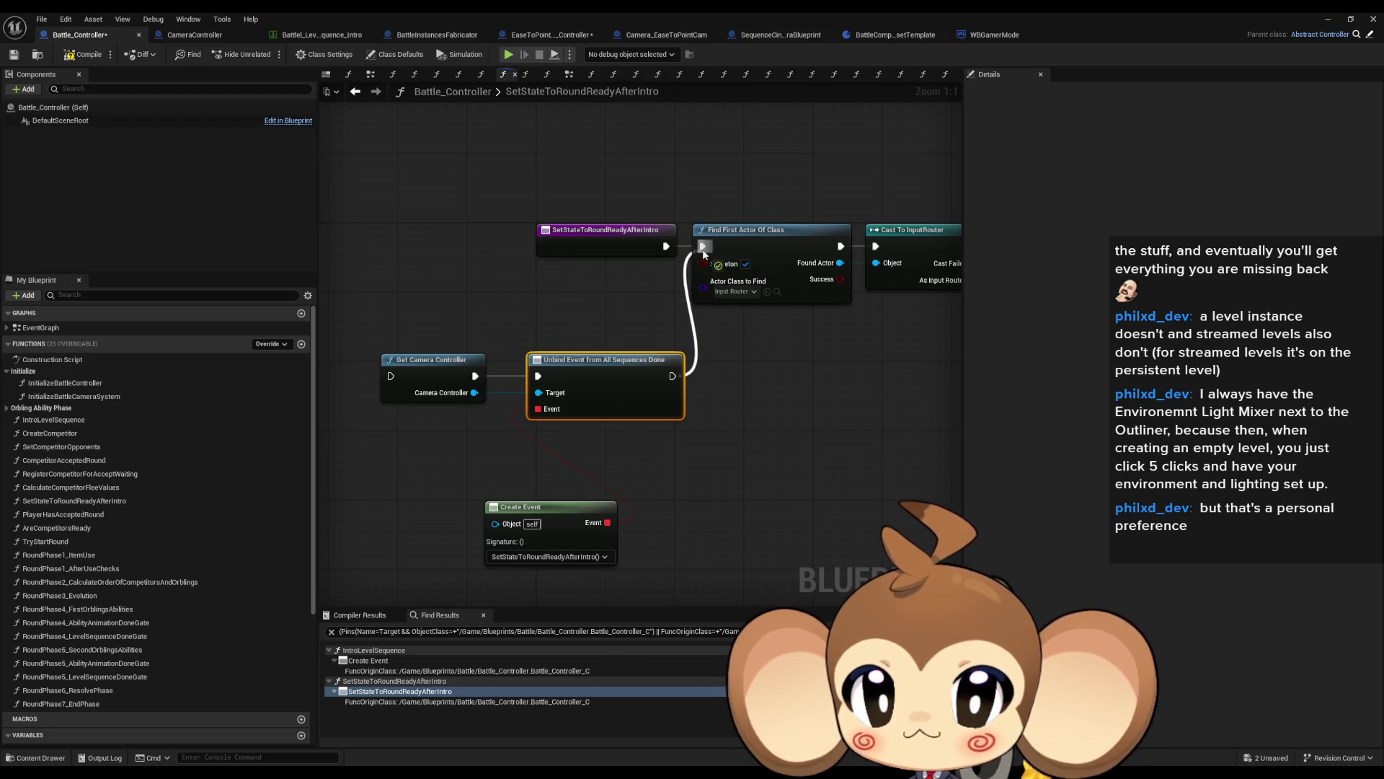
{"action": "left_click_drag", "start_coordinate": [666, 246], "coordinate": [390, 375]}
{"action": "left_click_drag", "start_coordinate": [556, 521], "coordinate": [427, 435]}
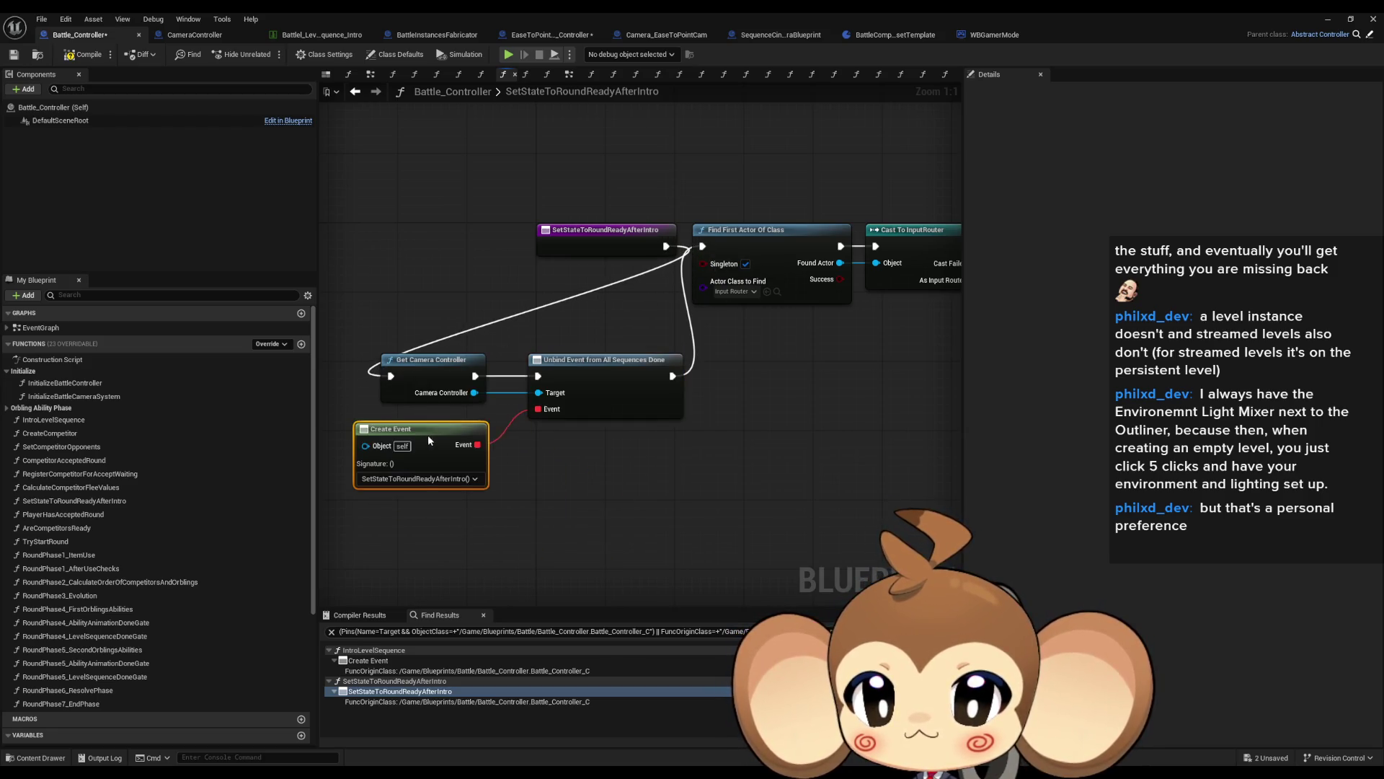
{"action": "left_click_drag", "start_coordinate": [793, 317], "coordinate": [955, 205]}
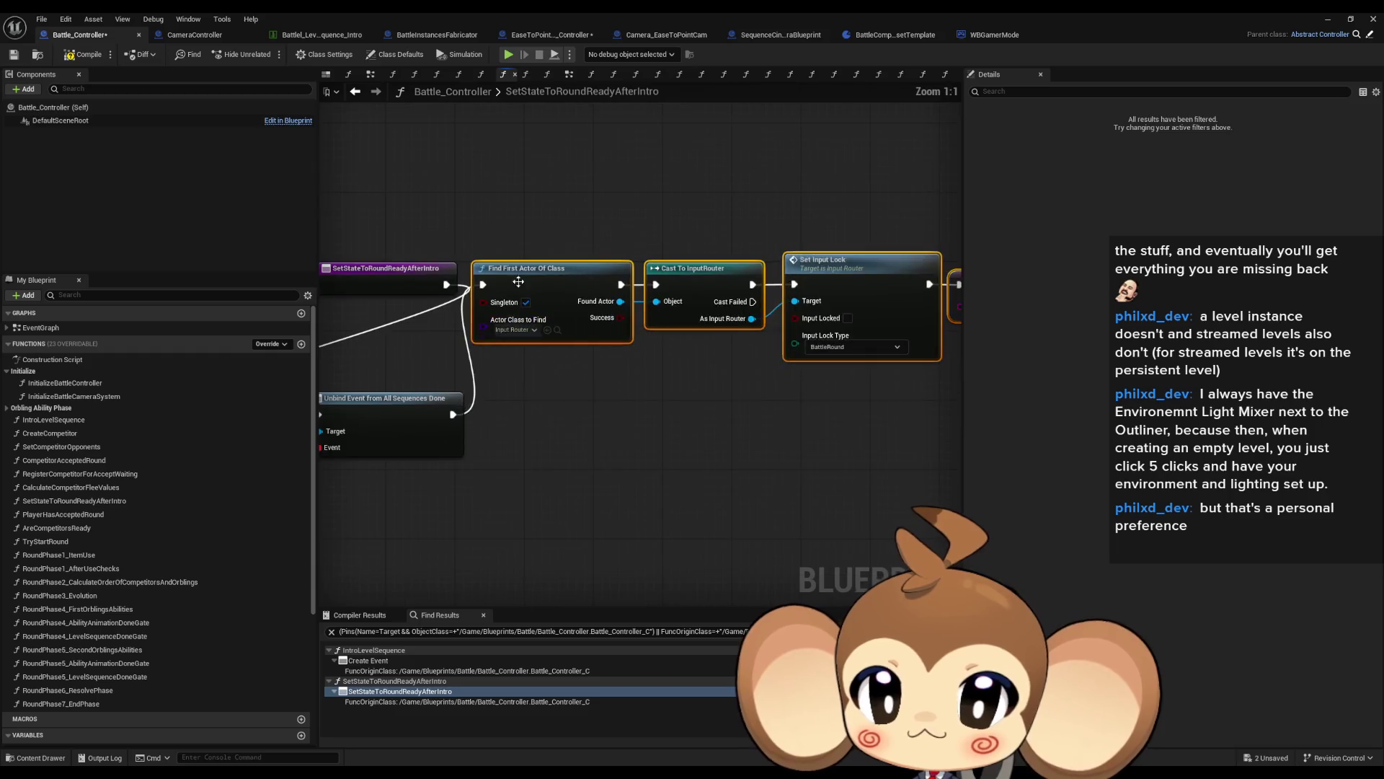
{"action": "left_click_drag", "start_coordinate": [528, 277], "coordinate": [552, 415]}
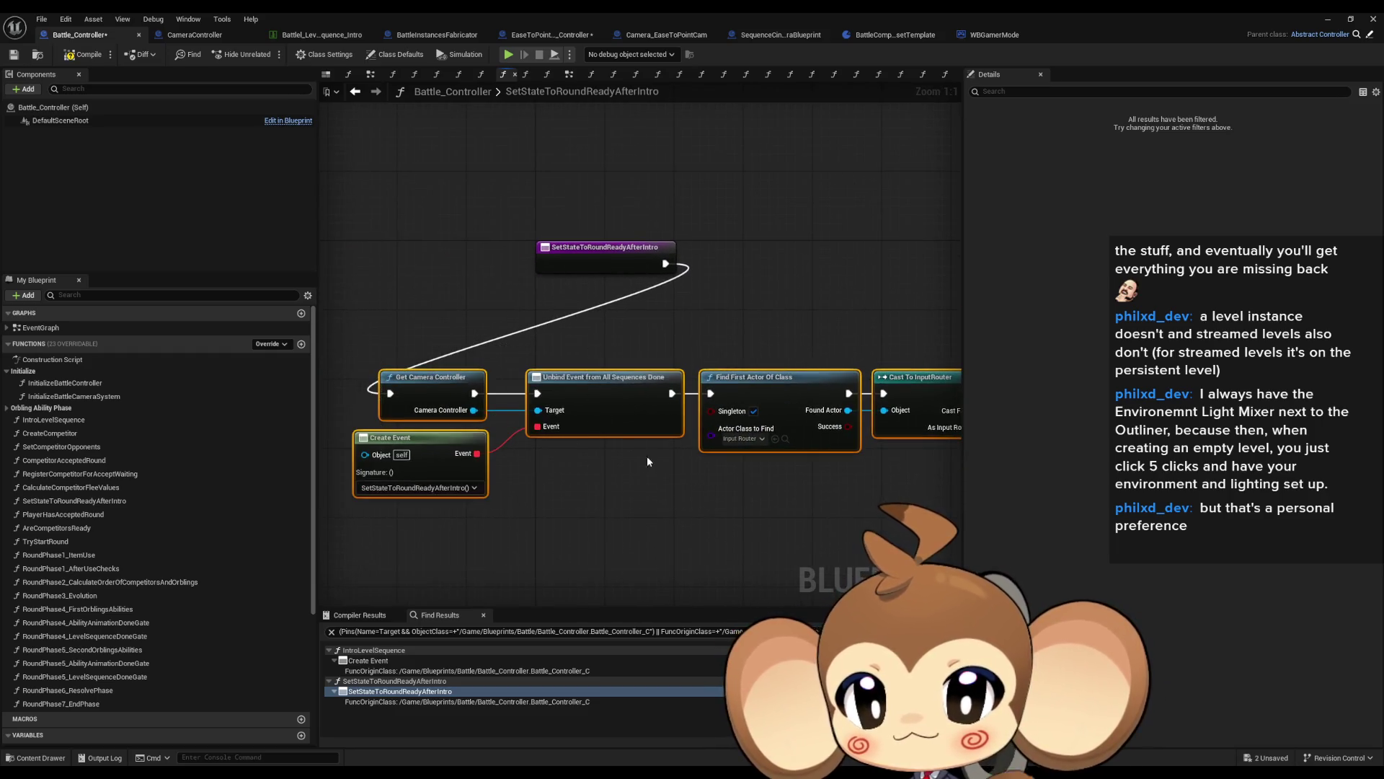
{"action": "mouse_move", "coordinate": [646, 456]}
{"action": "left_mouse_down"}
{"action": "mouse_move", "coordinate": [896, 286]}
{"action": "mouse_move", "coordinate": [881, 272]}
{"action": "left_mouse_up"}
{"action": "scroll", "coordinate": [935, 208], "scroll_direction": "down", "scroll_amount": 3}
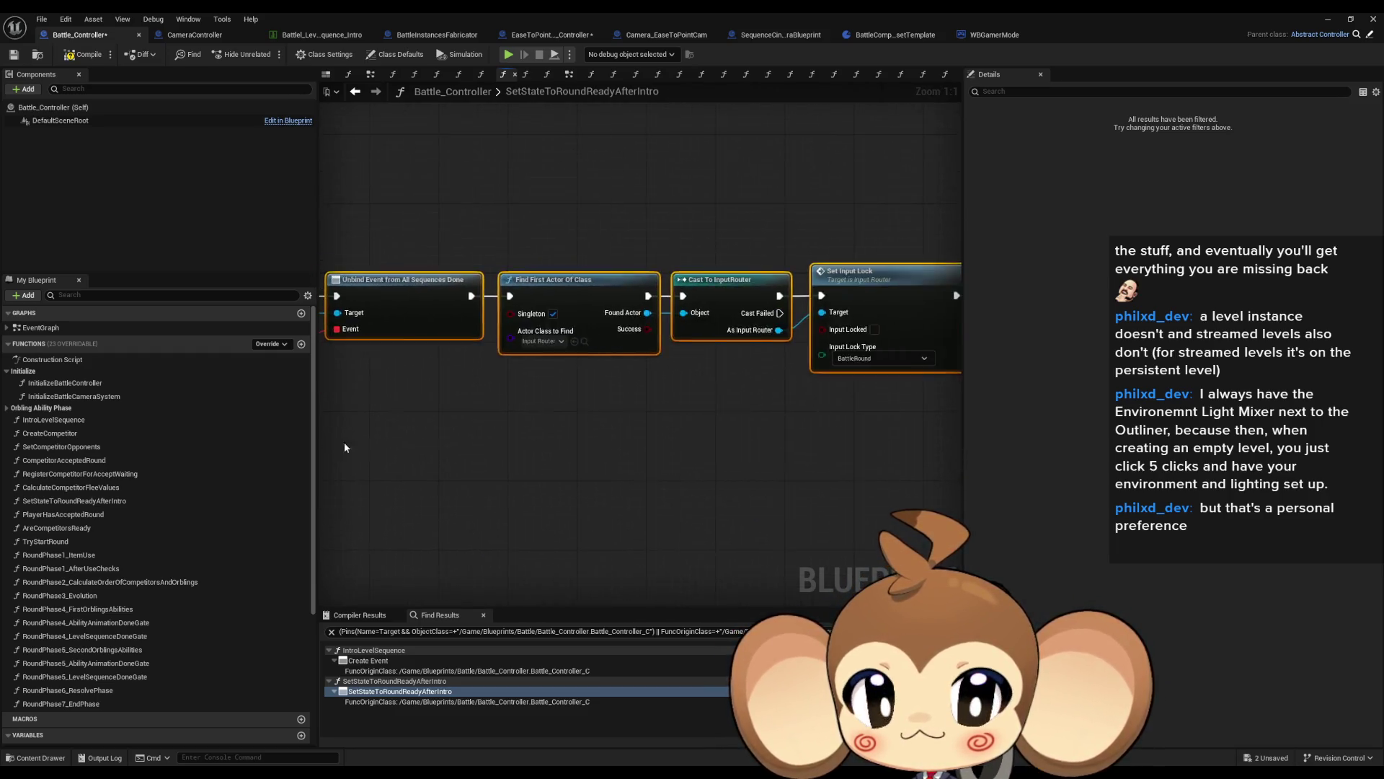
{"action": "left_click", "coordinate": [936, 208]}
{"action": "left_click", "coordinate": [1350, 21]}
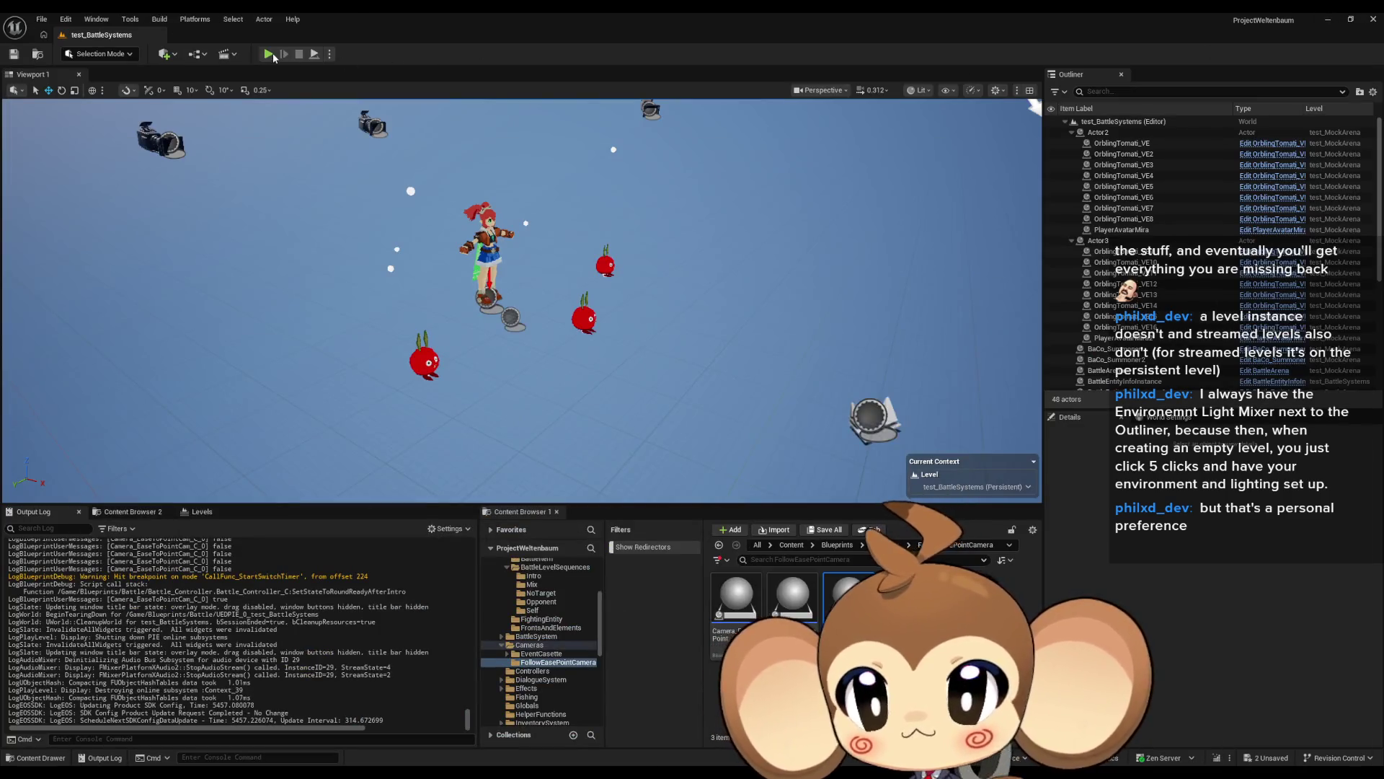
Step: Play the battle level and resume past the breakpoint twice
{"action": "left_click", "coordinate": [271, 55]}
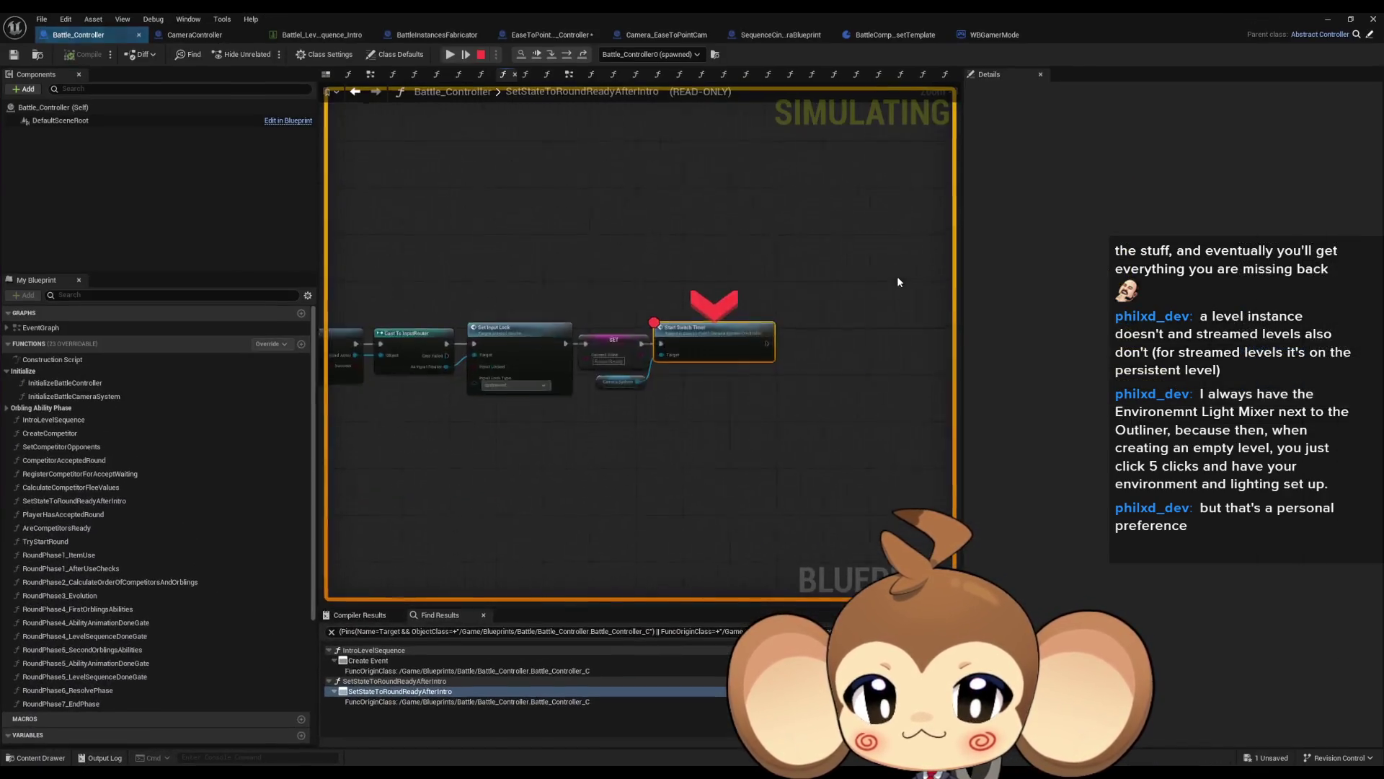
{"action": "double_click", "coordinate": [746, 12]}
{"action": "left_click_drag", "start_coordinate": [638, 379], "coordinate": [1133, 450]}
{"action": "left_click", "coordinate": [1028, 486]}
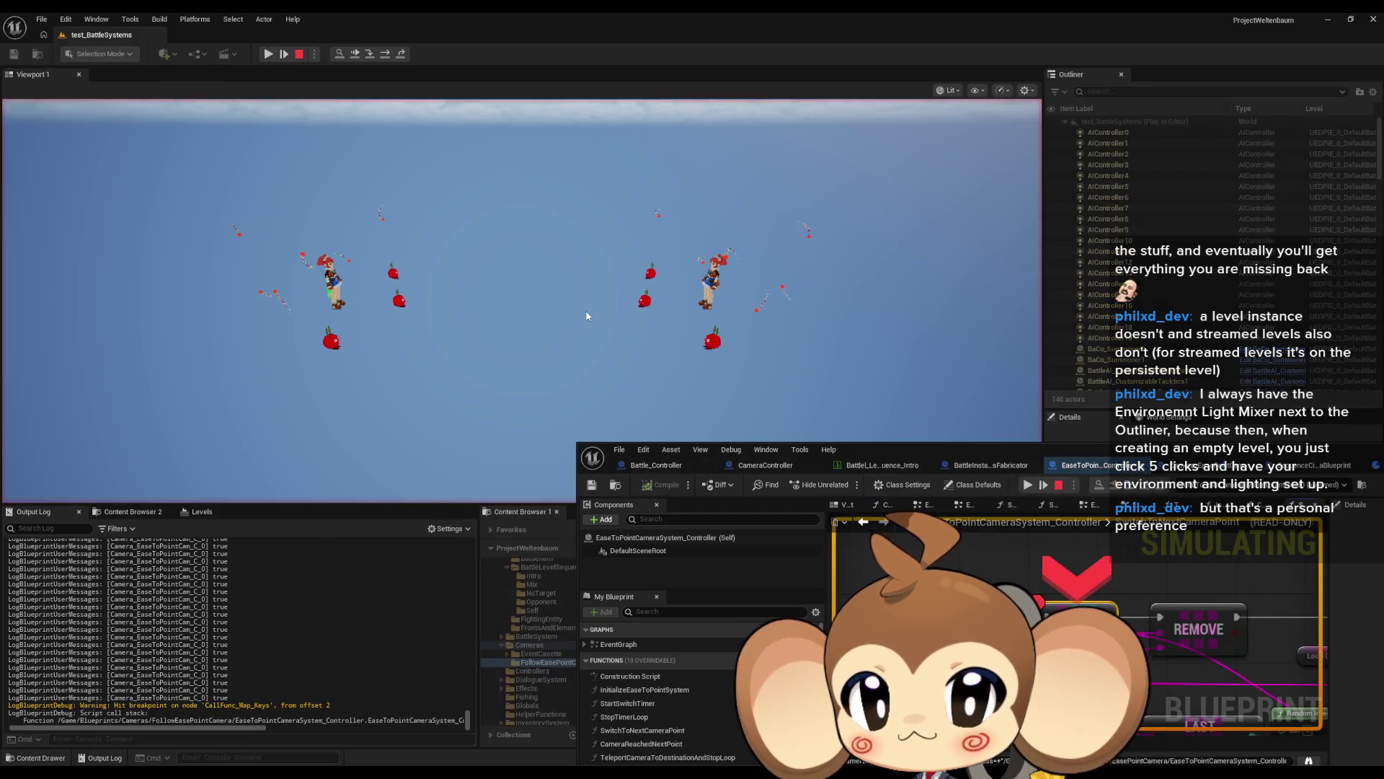
{"action": "left_click", "coordinate": [1028, 485]}
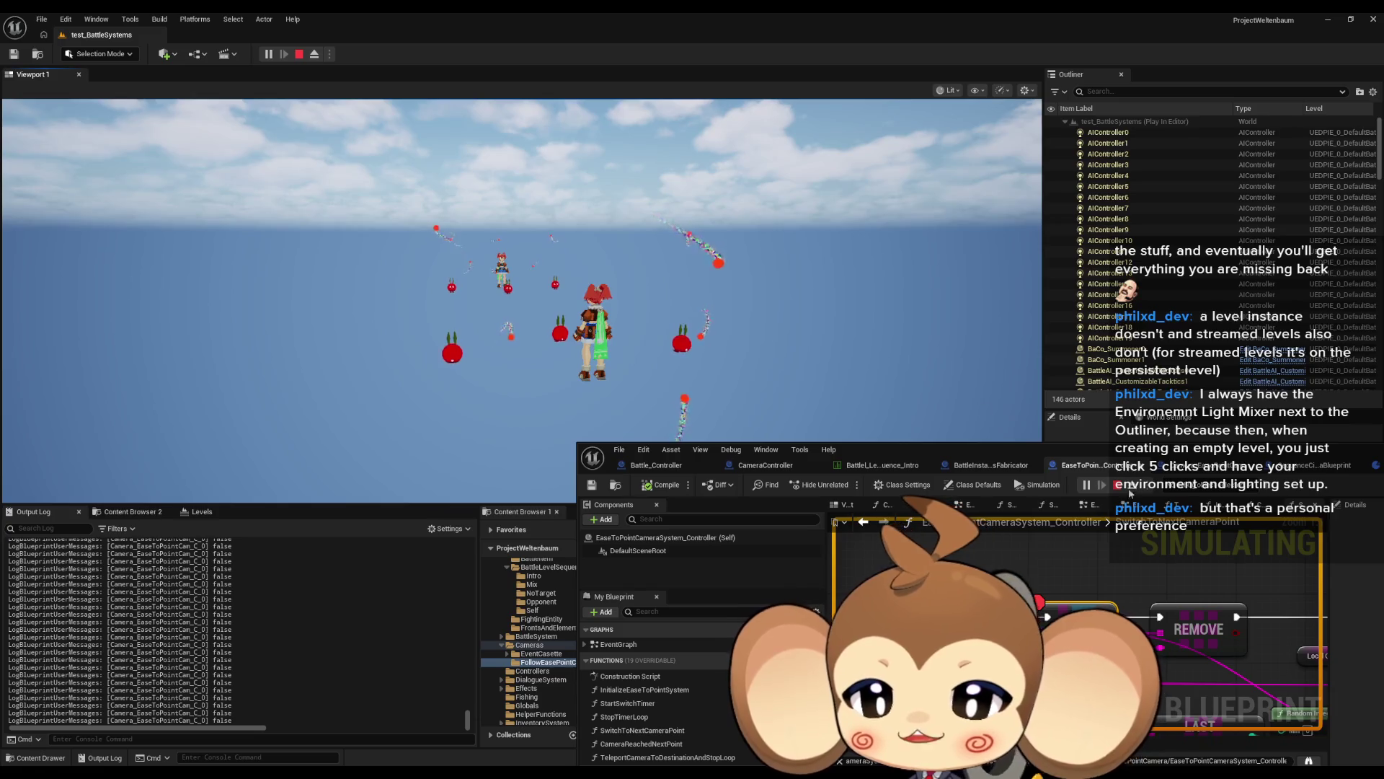
Step: Remove the breakpoint from the SwitchToNextCameraPoint node and stop the play session
{"action": "right_click", "coordinate": [1081, 608]}
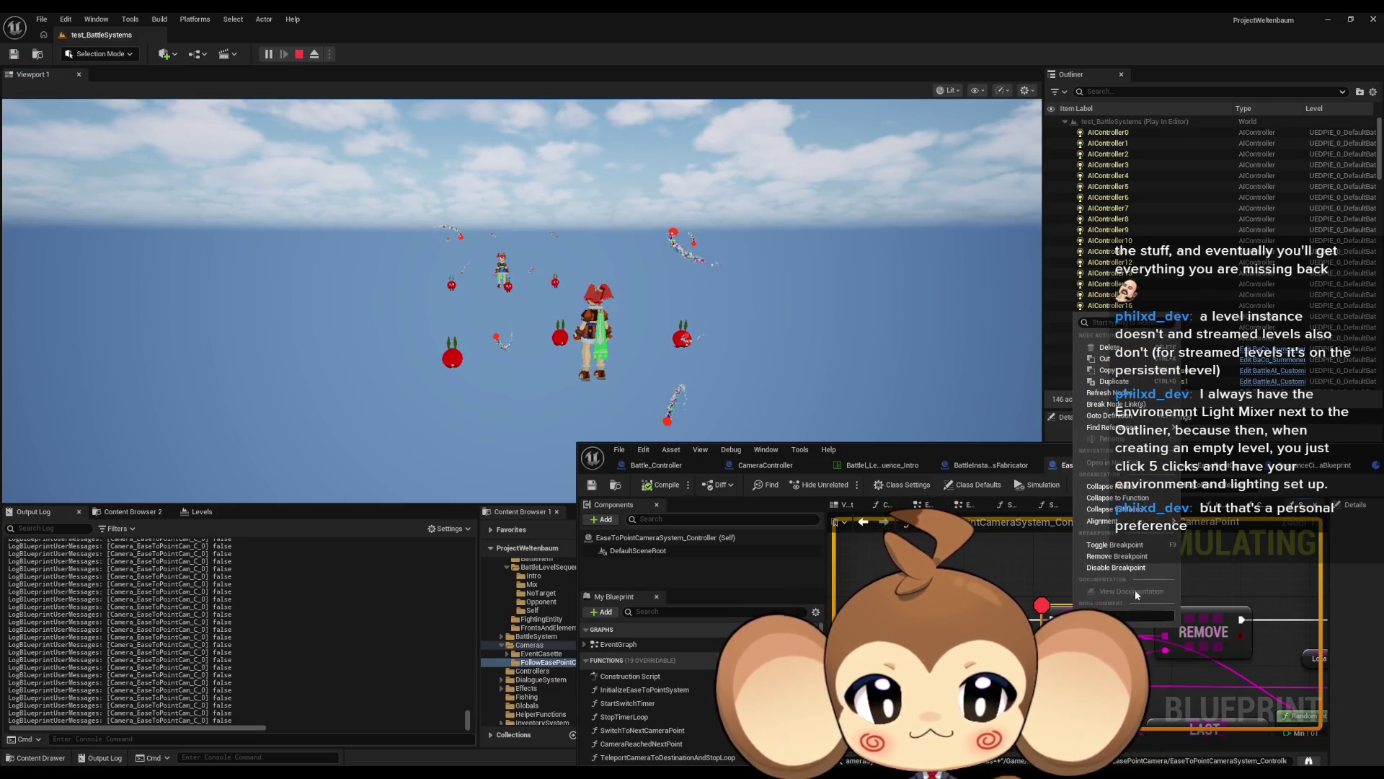
{"action": "left_click", "coordinate": [1123, 556]}
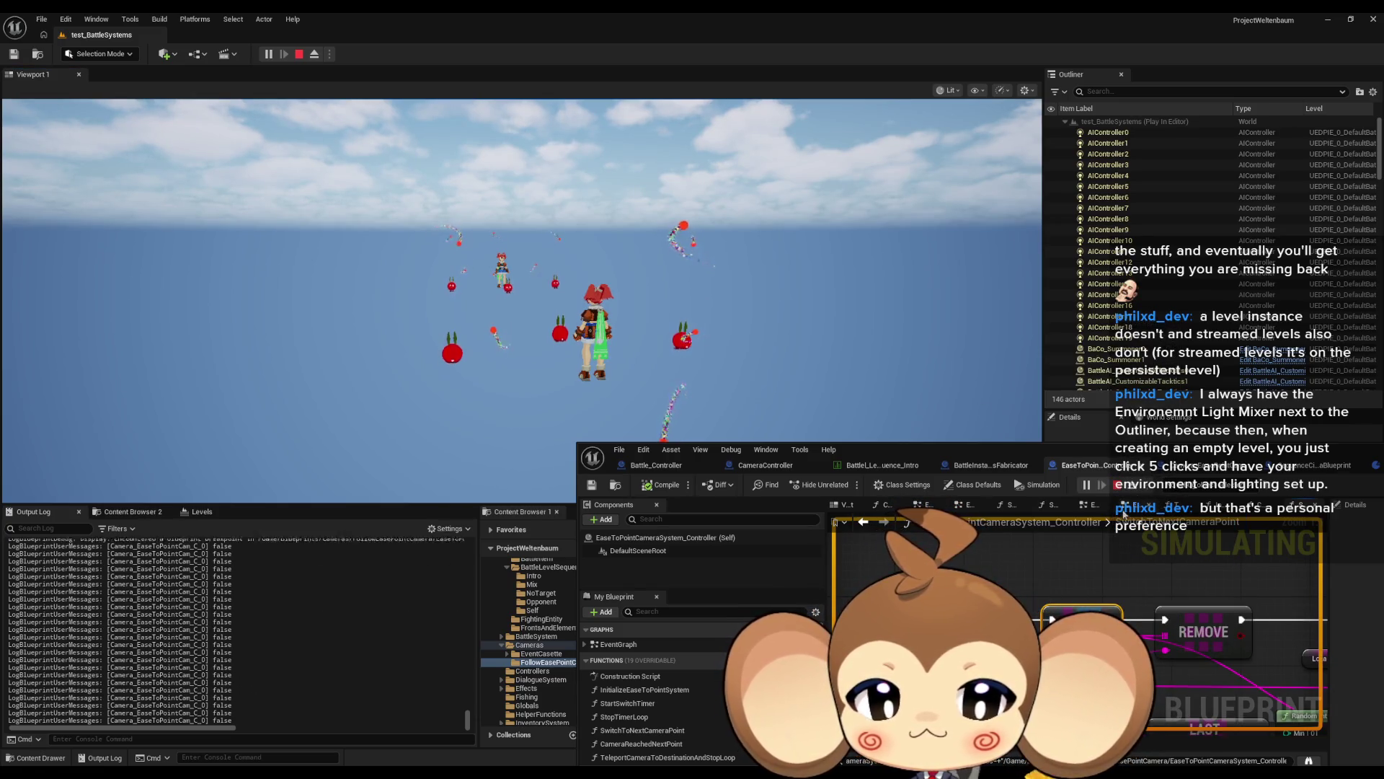
{"action": "left_click", "coordinate": [1114, 486]}
{"action": "left_click_drag", "start_coordinate": [1033, 450], "coordinate": [561, 353]}
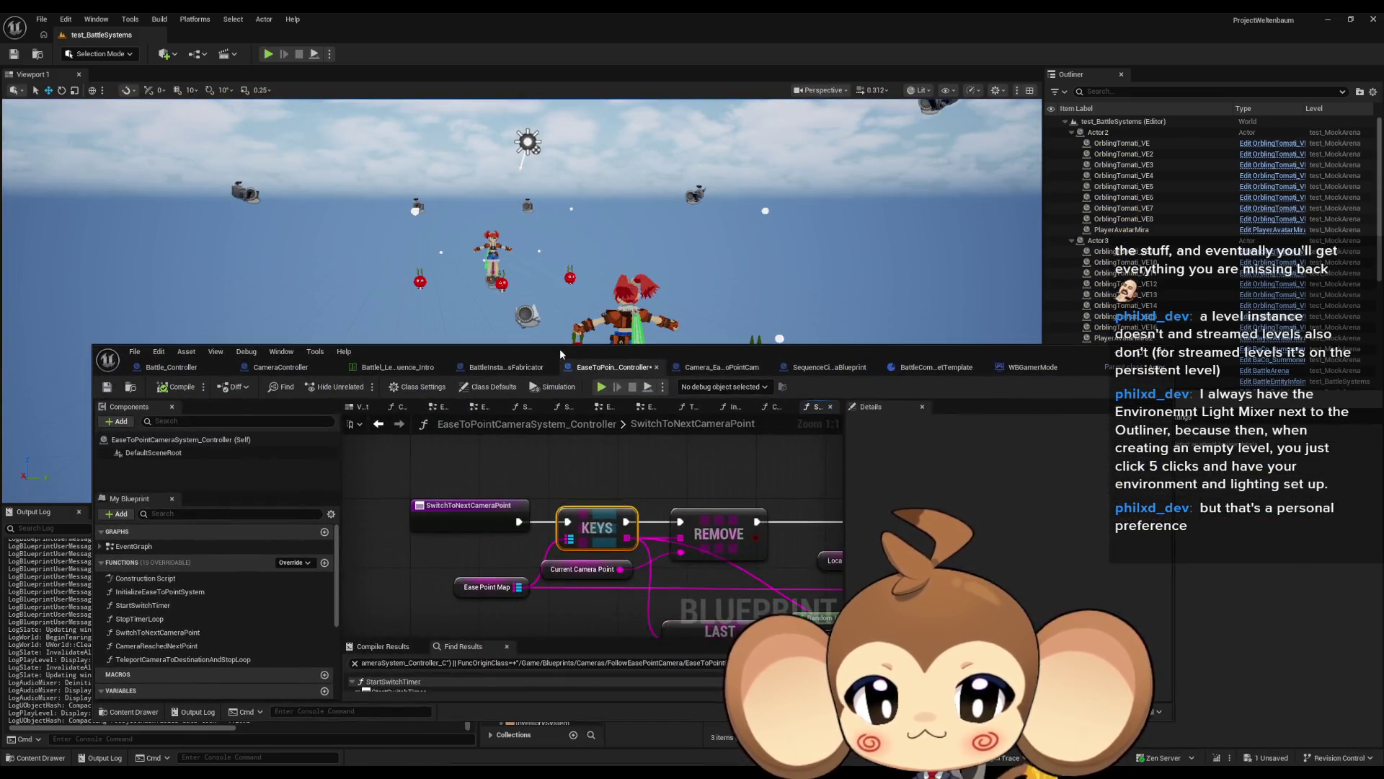
Step: In Camera_EaseToPointCam, remove the Sequence's Then 2 output and delete the debug print chain, then compile and save
{"action": "double_click", "coordinate": [560, 353]}
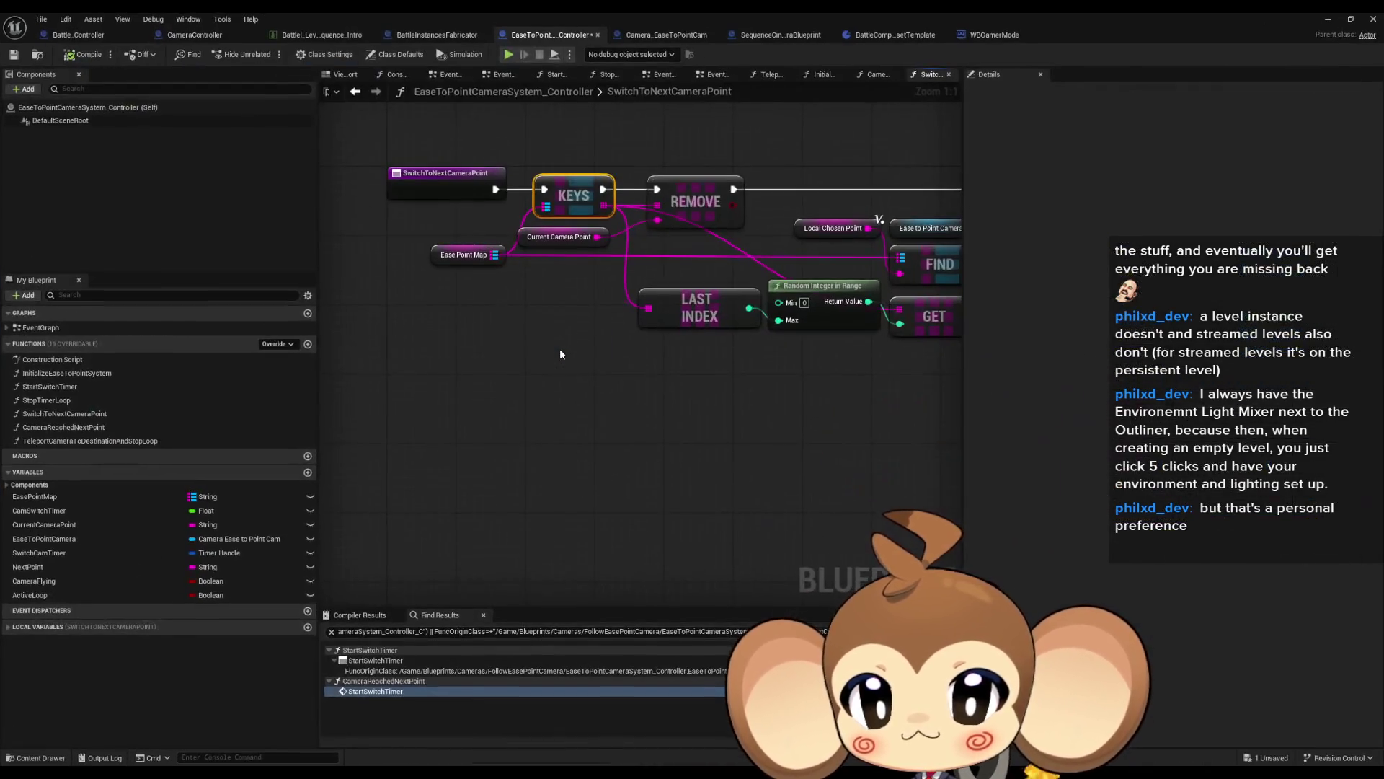
{"action": "double_click", "coordinate": [81, 326]}
{"action": "left_click", "coordinate": [666, 37]}
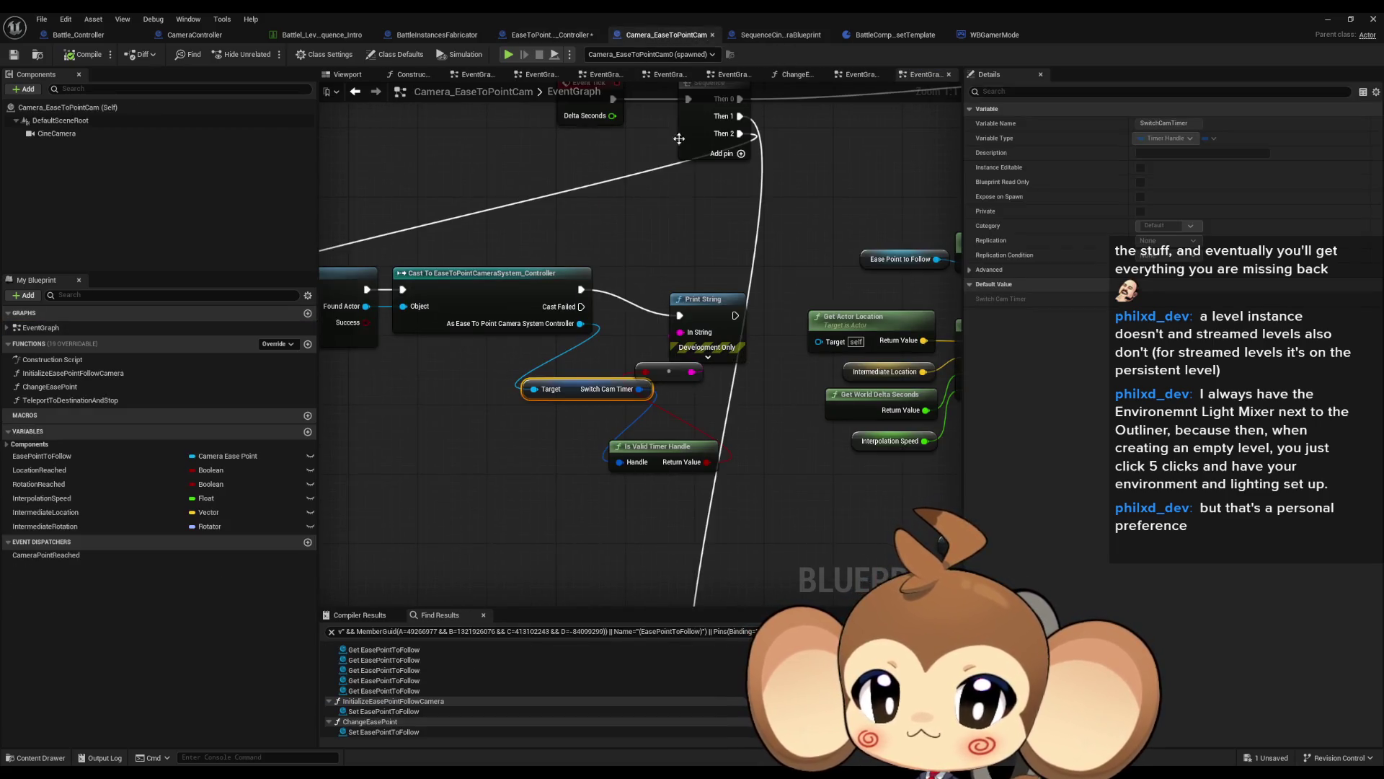
{"action": "scroll", "coordinate": [679, 138], "scroll_direction": "down", "scroll_amount": 2}
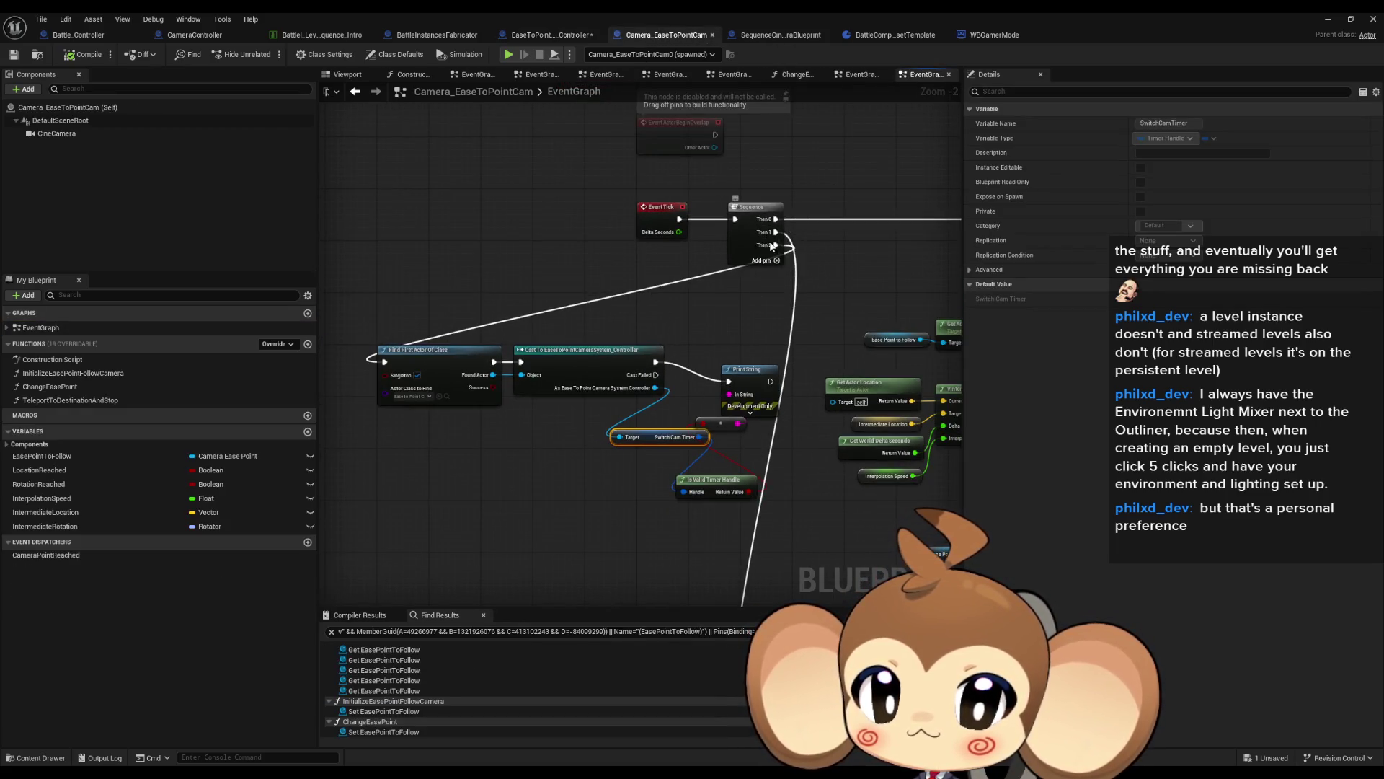
{"action": "right_click", "coordinate": [774, 246]}
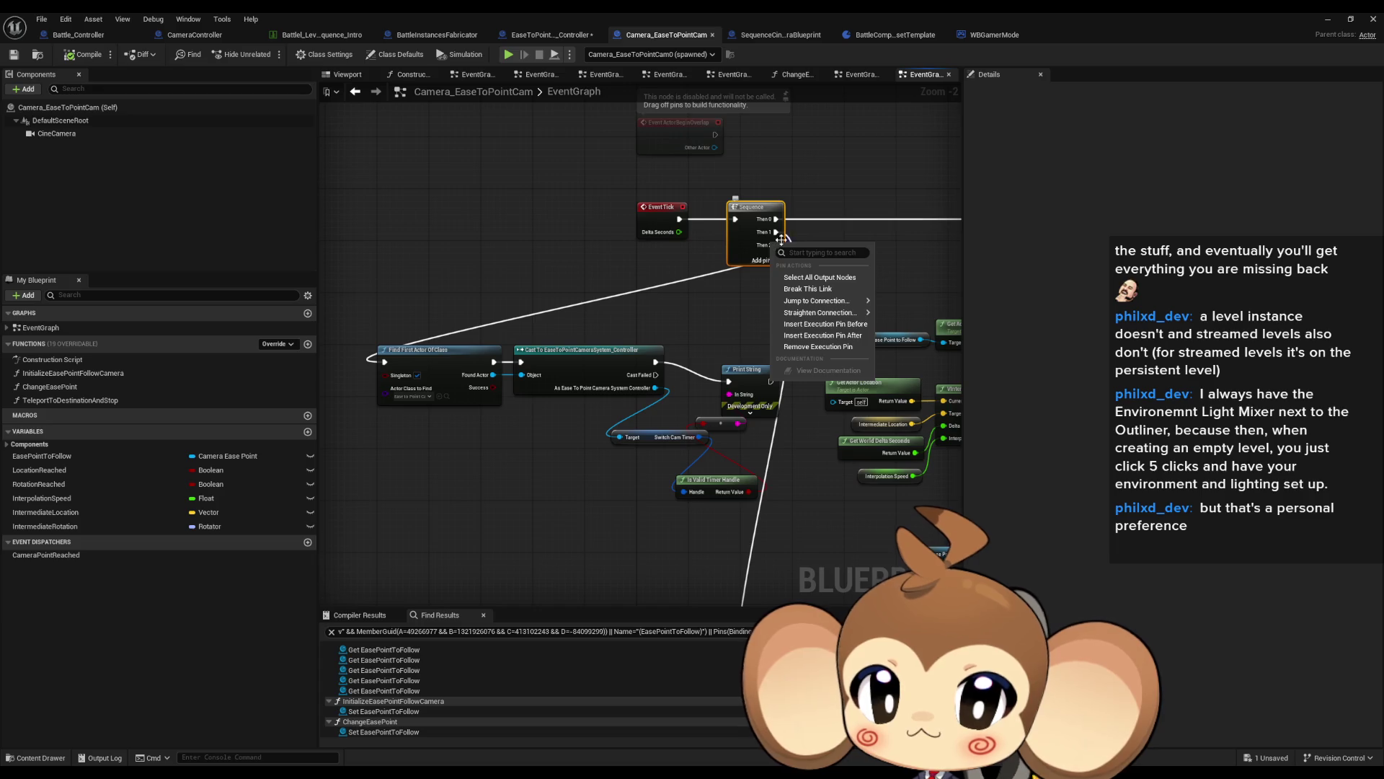
{"action": "left_click", "coordinate": [829, 348]}
{"action": "left_click_drag", "start_coordinate": [416, 336], "coordinate": [771, 504]}
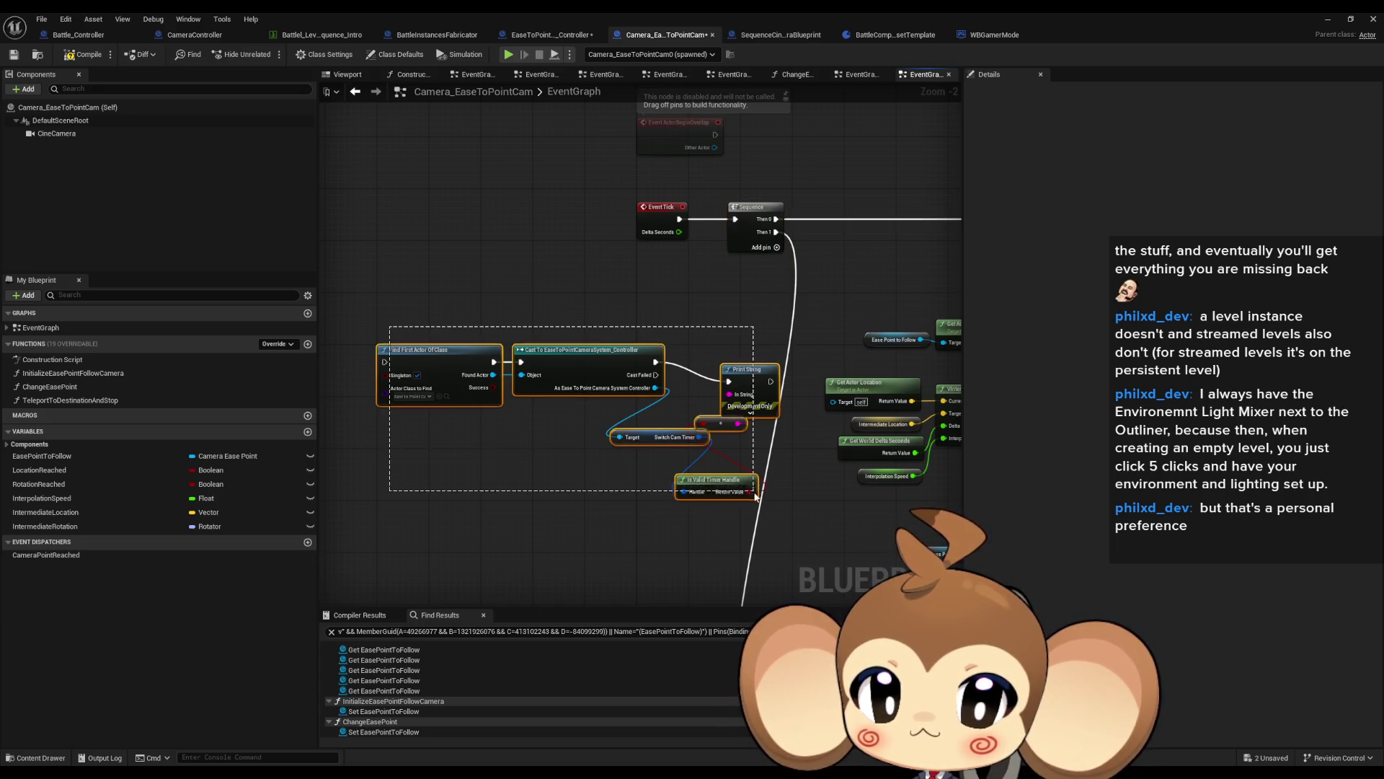
{"action": "key", "text": "Delete"}
{"action": "left_click", "coordinate": [87, 54]}
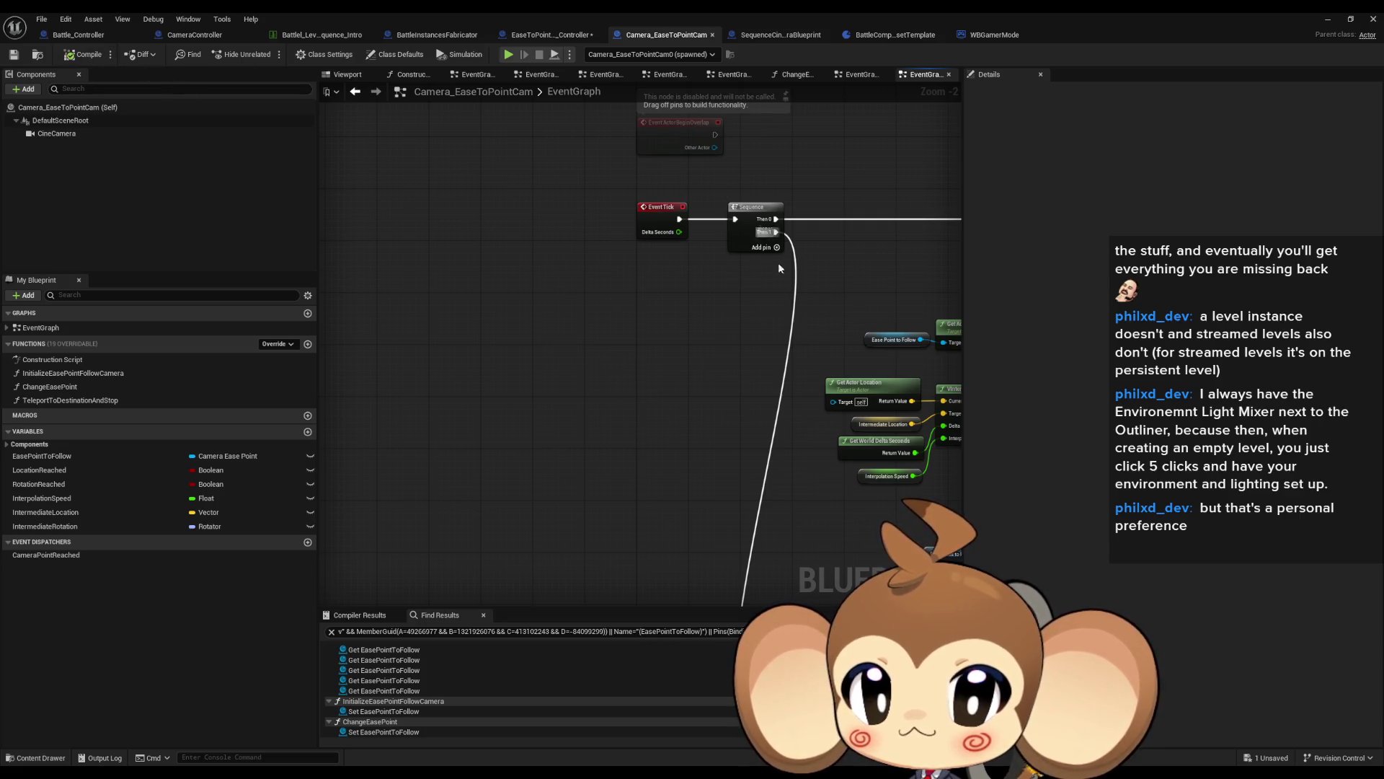
Step: Review the controller's StartSwitchTimer and StopTimerLoop functions, then compile and save the controller blueprint
{"action": "left_click", "coordinate": [524, 34]}
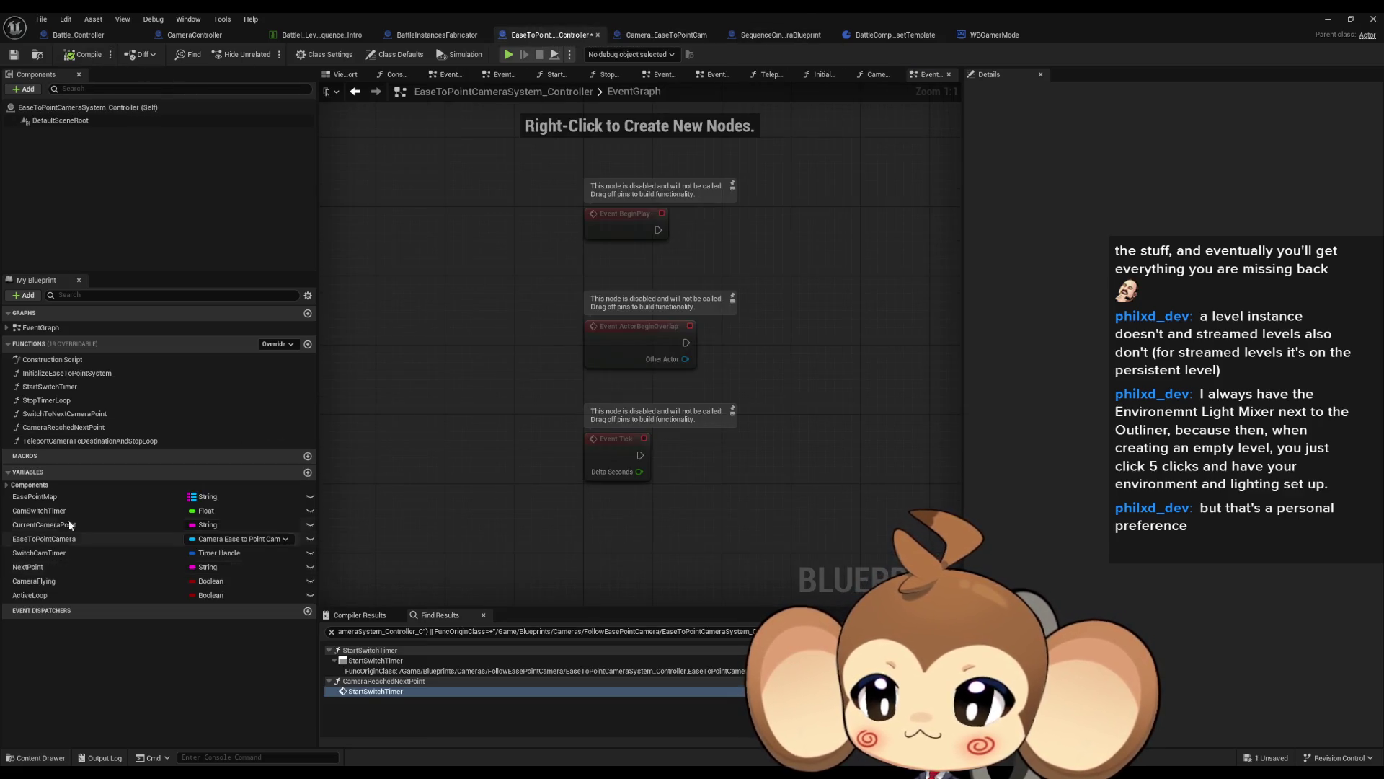
{"action": "double_click", "coordinate": [50, 386]}
{"action": "double_click", "coordinate": [57, 400]}
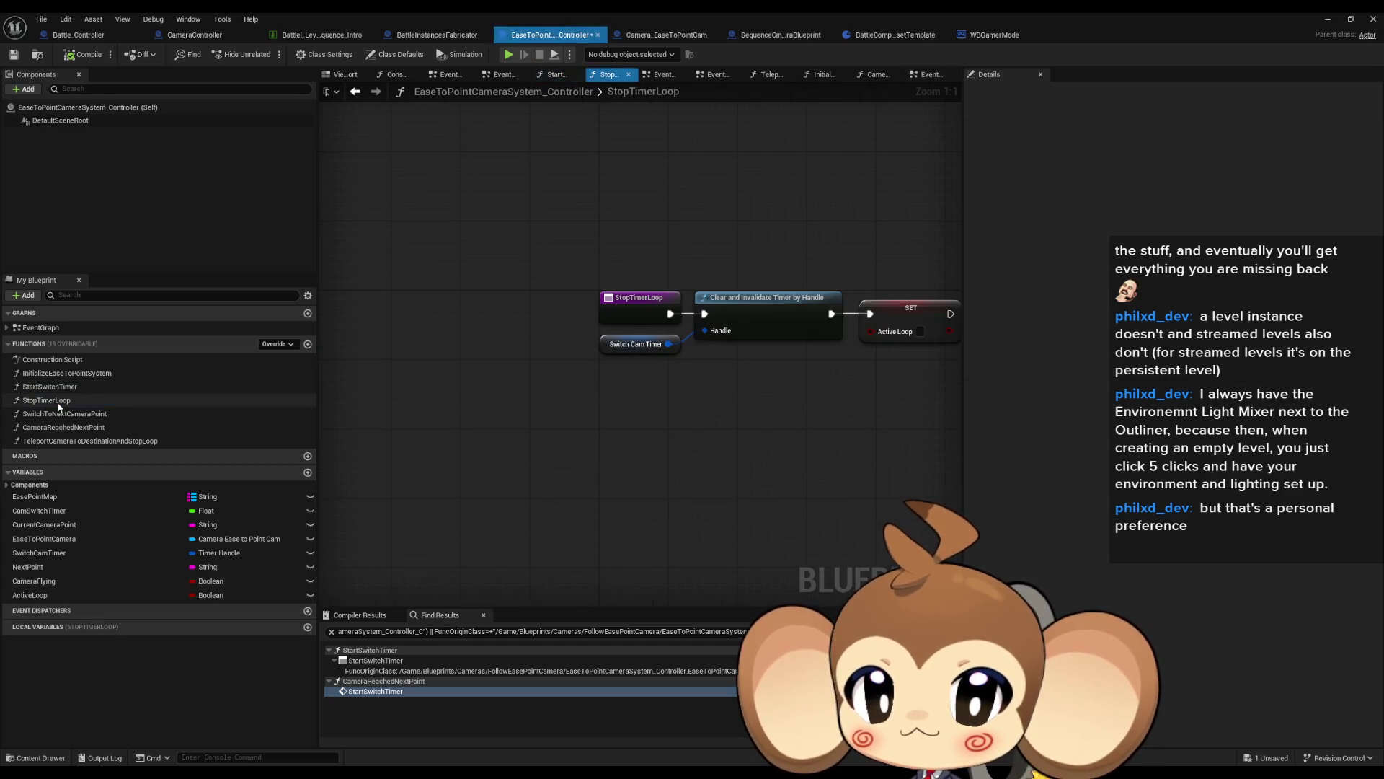
{"action": "scroll", "coordinate": [679, 491], "scroll_direction": "down", "scroll_amount": 6}
{"action": "scroll", "coordinate": [679, 492], "scroll_direction": "up", "scroll_amount": 6}
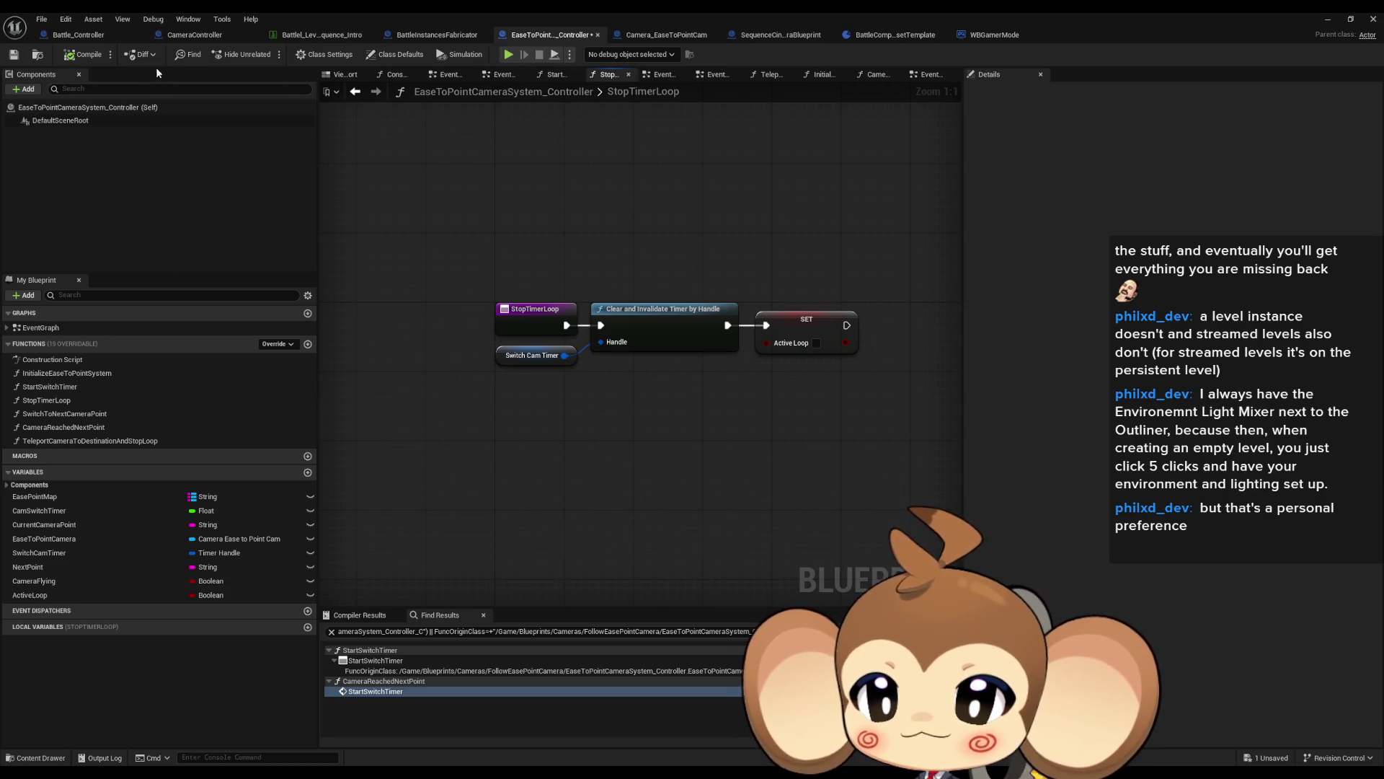
{"action": "left_click", "coordinate": [88, 56]}
Step: Remove the breakpoint from Start Switch Timer in the CameraReachedNextPoint function
{"action": "double_click", "coordinate": [66, 438]}
{"action": "double_click", "coordinate": [66, 425]}
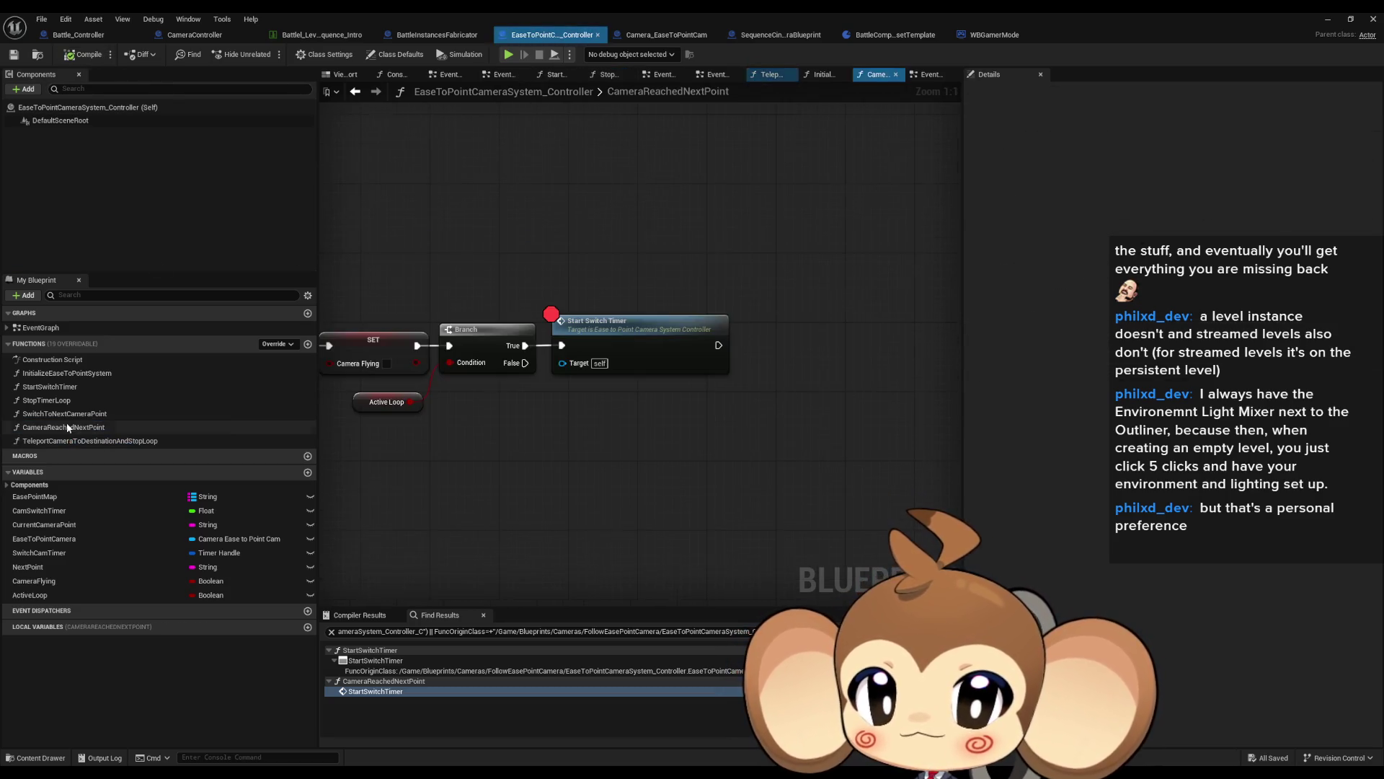
{"action": "right_click", "coordinate": [613, 323]}
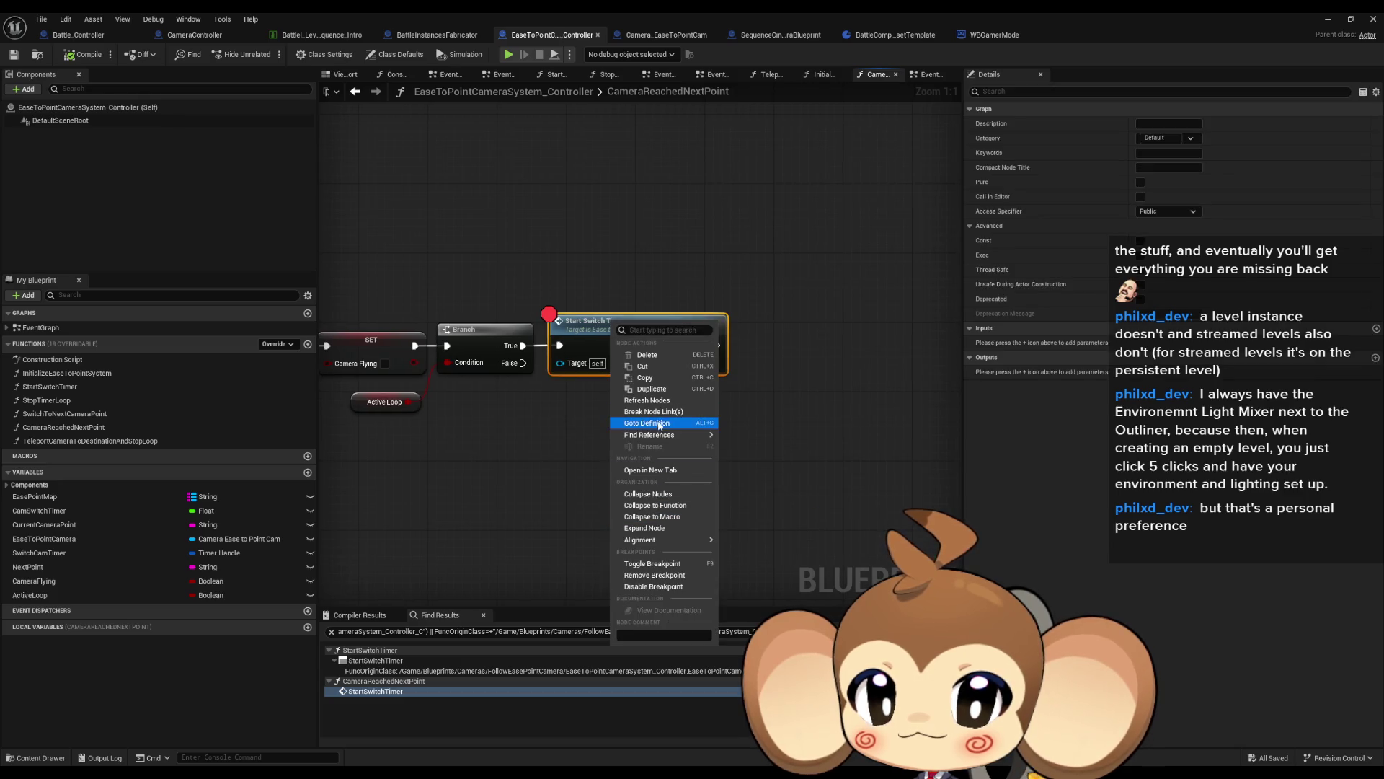
{"action": "left_click", "coordinate": [665, 577]}
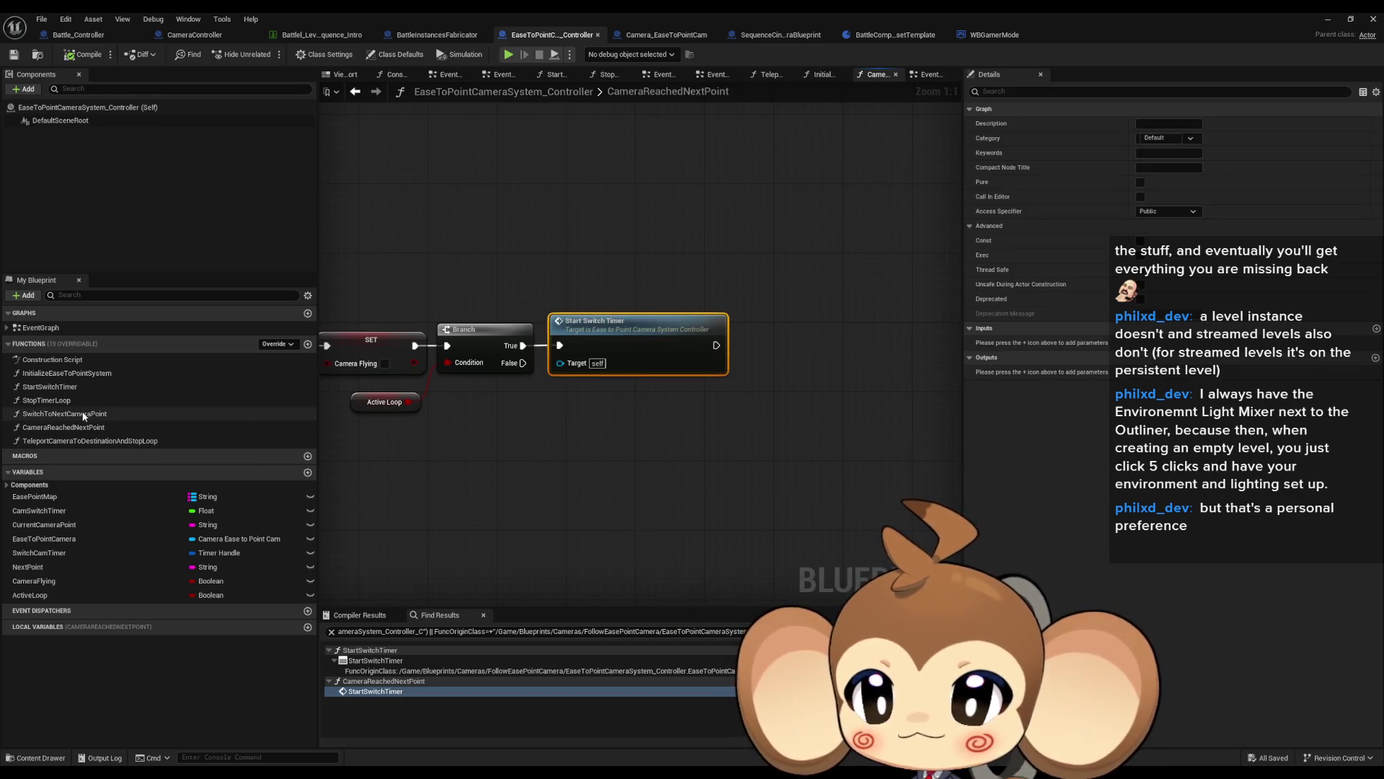
Step: Look through SwitchToNextCameraPoint, StopTimerLoop, StartSwitchTimer and InitializeEaseToPointSystem graphs
{"action": "double_click", "coordinate": [65, 413]}
{"action": "double_click", "coordinate": [46, 400]}
{"action": "left_click", "coordinate": [49, 386]}
{"action": "double_click", "coordinate": [58, 387]}
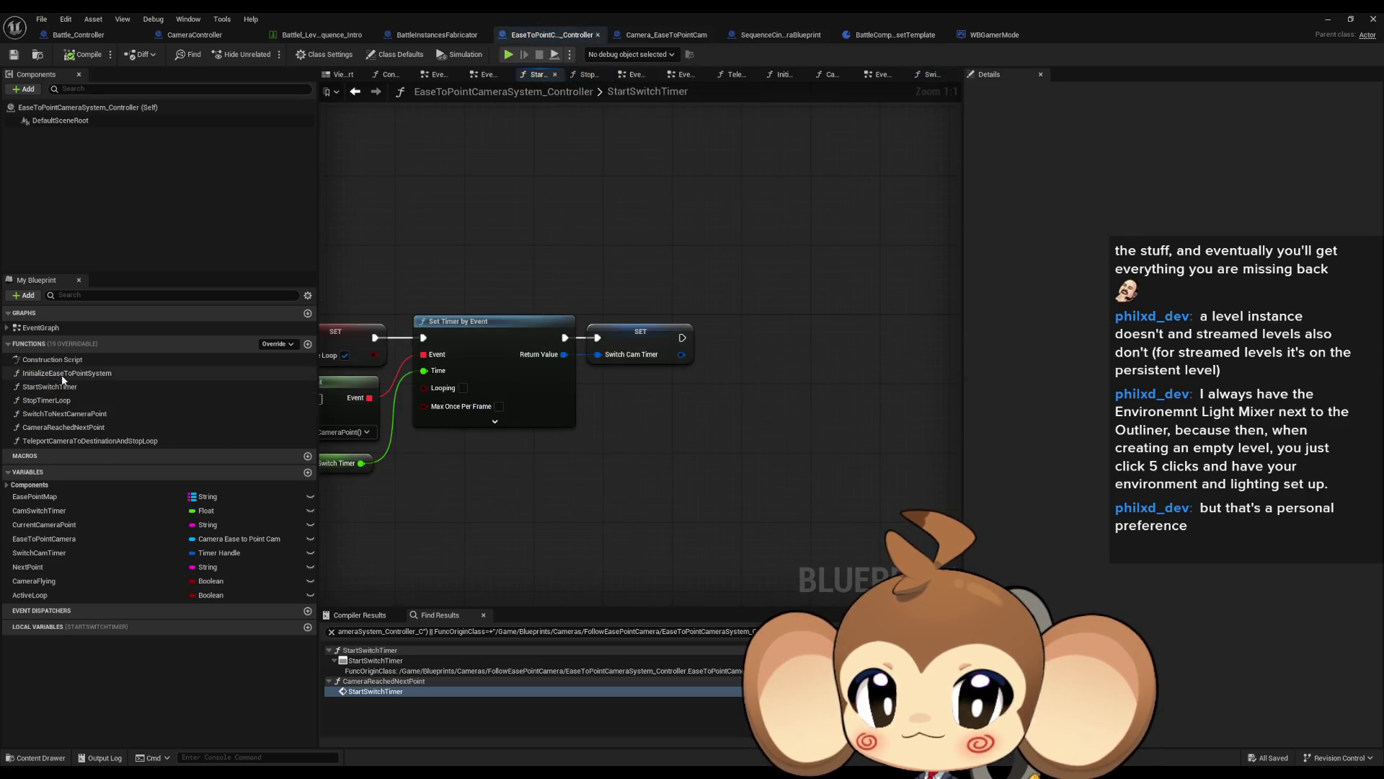
{"action": "double_click", "coordinate": [63, 373]}
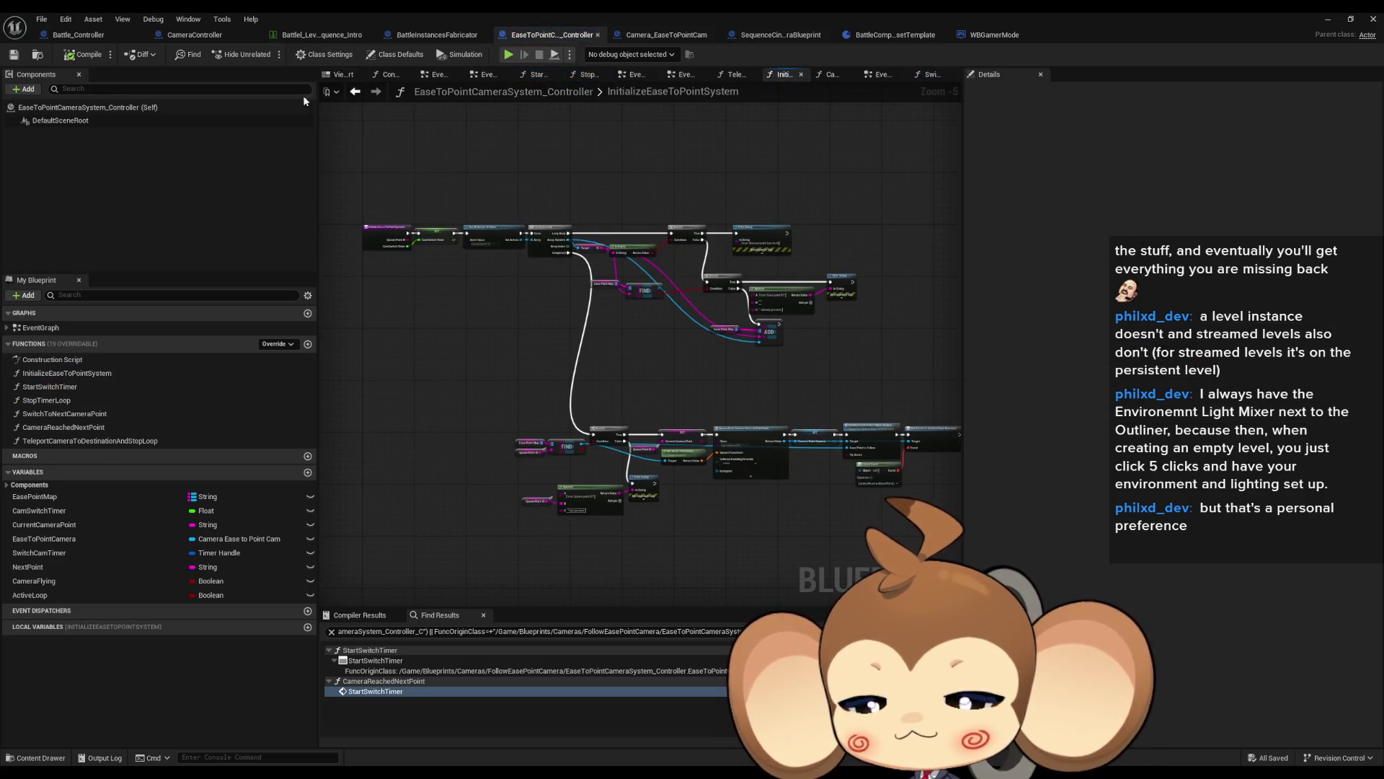
Step: In Camera_EaseToPointCam, browse InitializeEasePointFollowCamera and ChangeEasePoint, ending on TeleportToDestinationAndStop
{"action": "left_click", "coordinate": [653, 35]}
{"action": "double_click", "coordinate": [94, 373]}
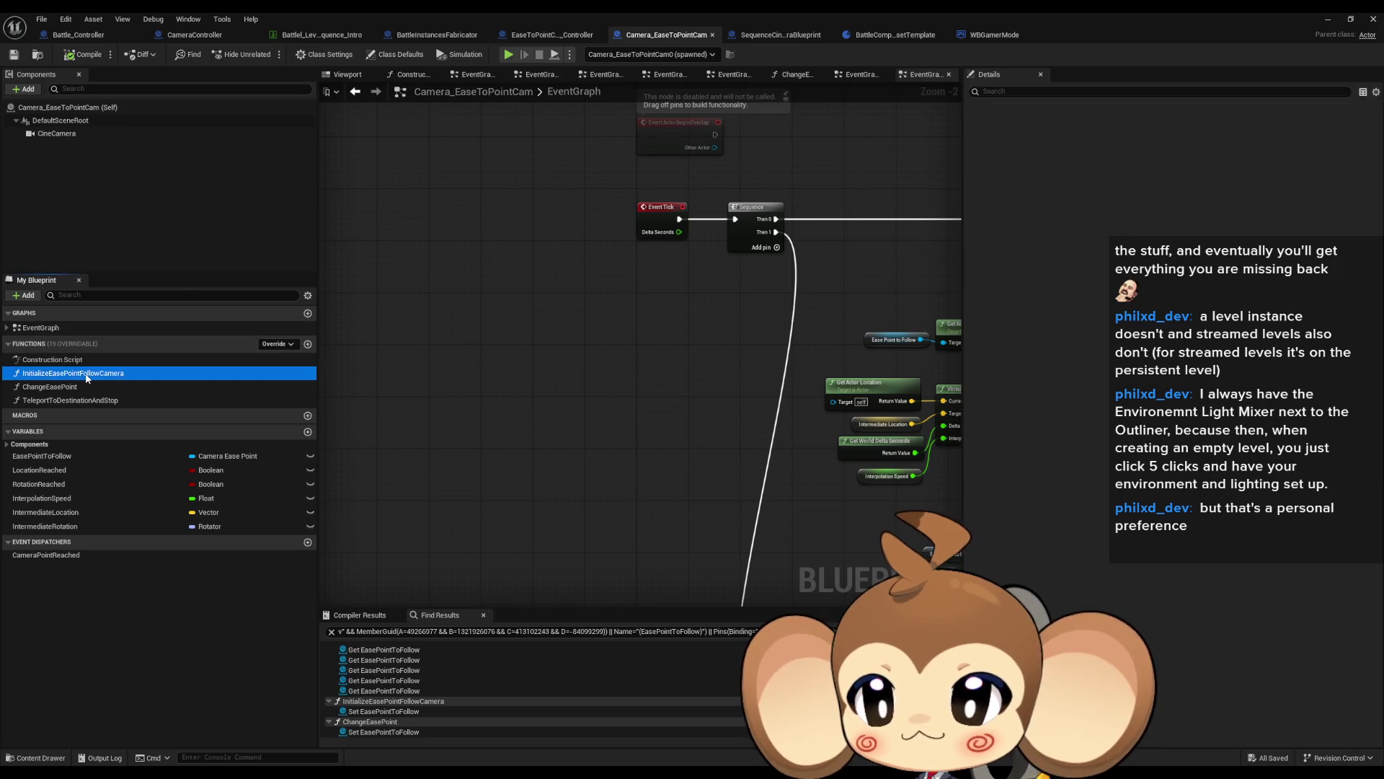
{"action": "double_click", "coordinate": [80, 386]}
{"action": "left_click", "coordinate": [78, 400]}
{"action": "double_click", "coordinate": [78, 400]}
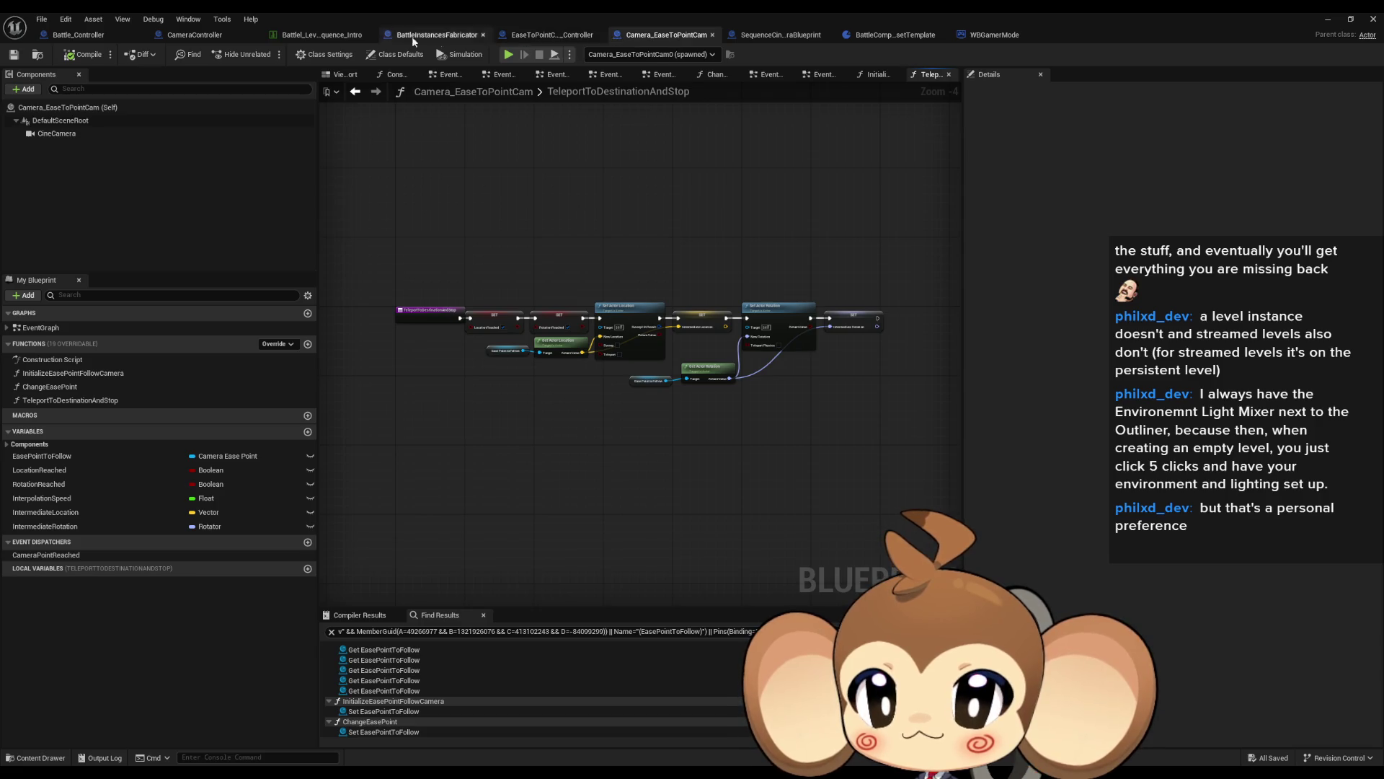
Step: Remove the breakpoint from the Start Switch Timer node in Battle_Controller
{"action": "left_click", "coordinate": [78, 34]}
{"action": "right_click", "coordinate": [633, 331]}
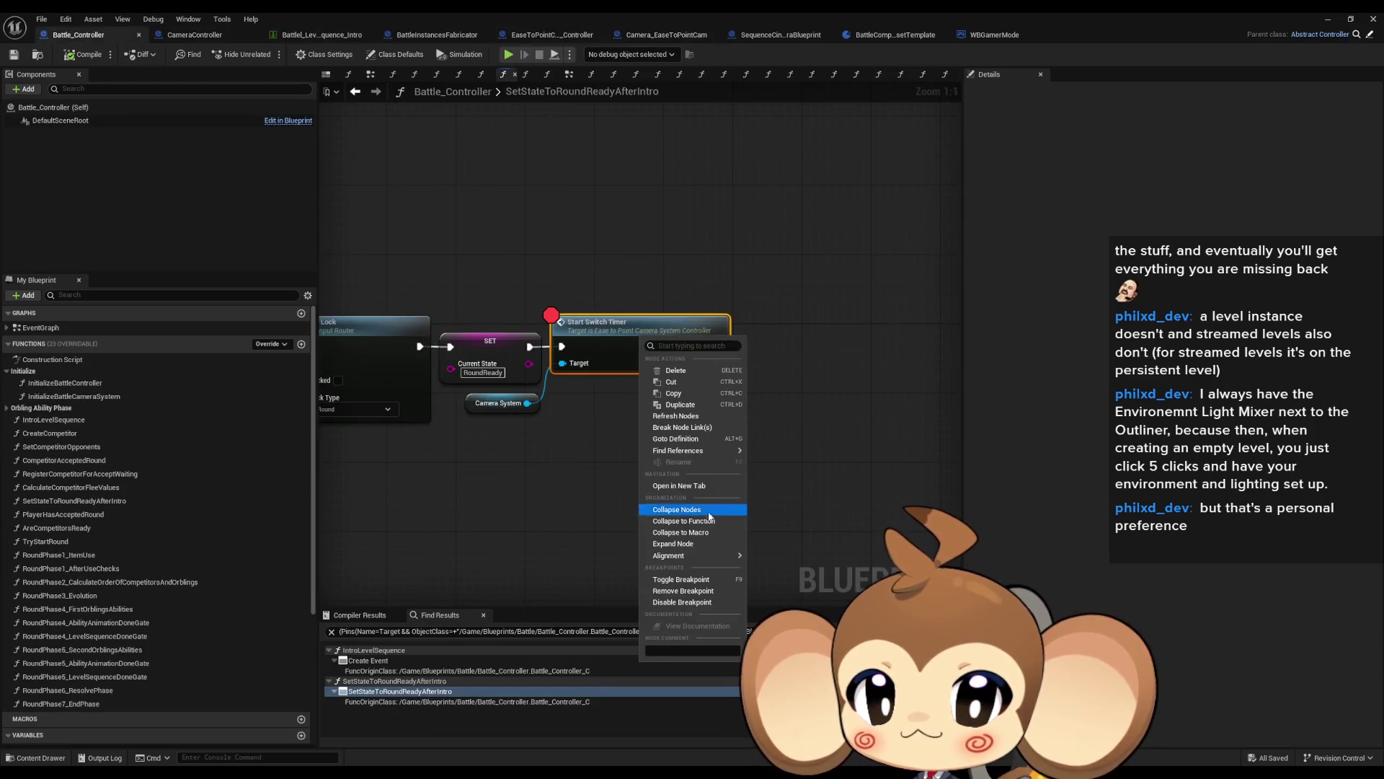
{"action": "left_click", "coordinate": [678, 579]}
{"action": "scroll", "coordinate": [678, 578], "scroll_direction": "down", "scroll_amount": 4}
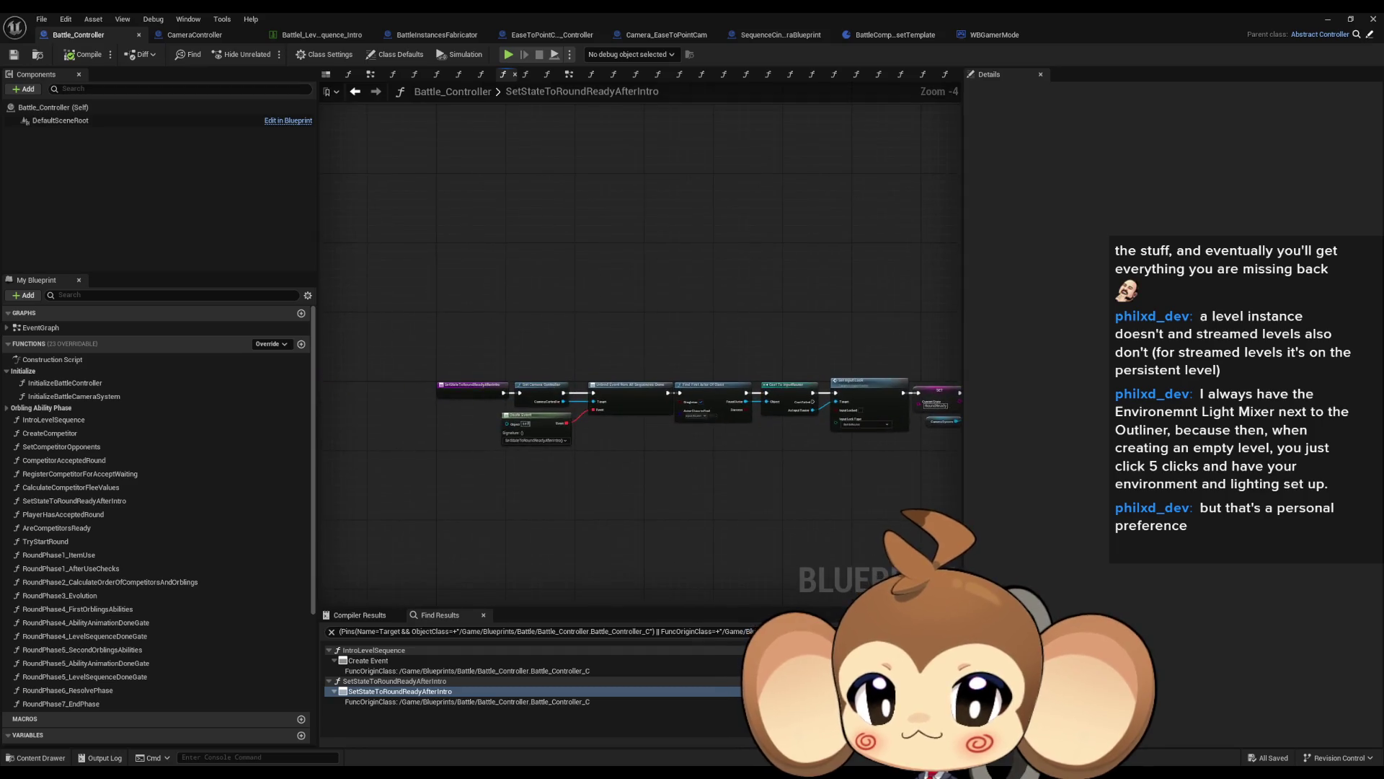
{"action": "key", "text": "Home"}
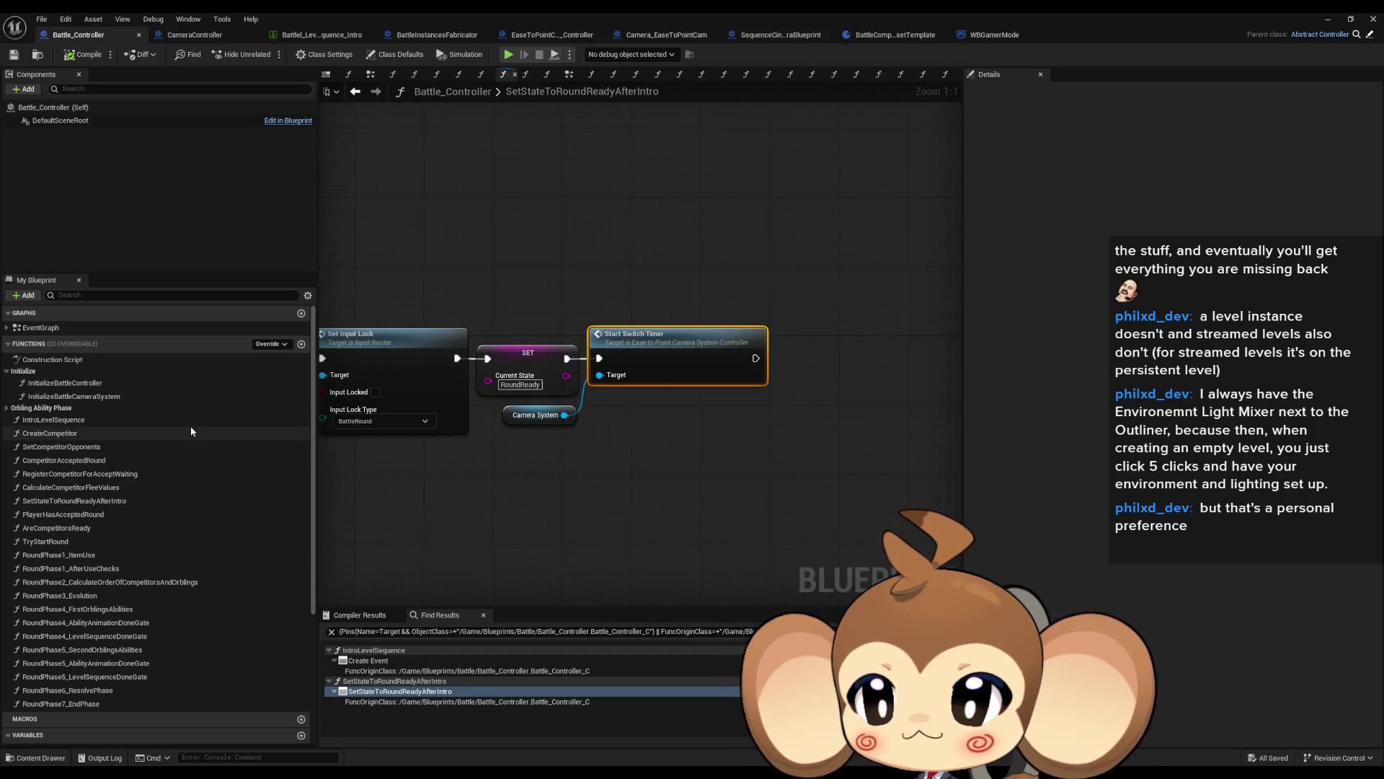
Step: Review the TryStartRound graph: Are Competitors Ready, Branch and Create Event nodes
{"action": "double_click", "coordinate": [81, 541]}
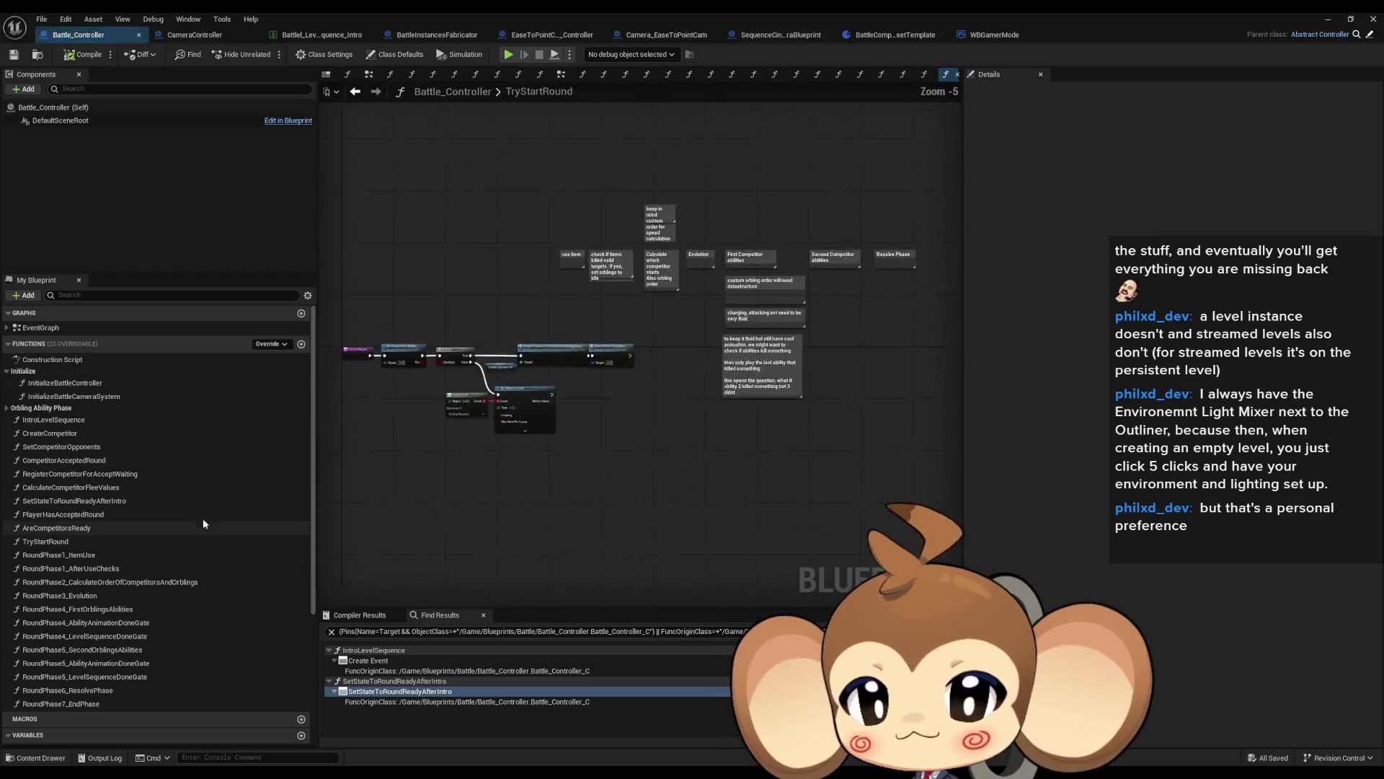
{"action": "scroll", "coordinate": [578, 437], "scroll_direction": "up", "scroll_amount": 3}
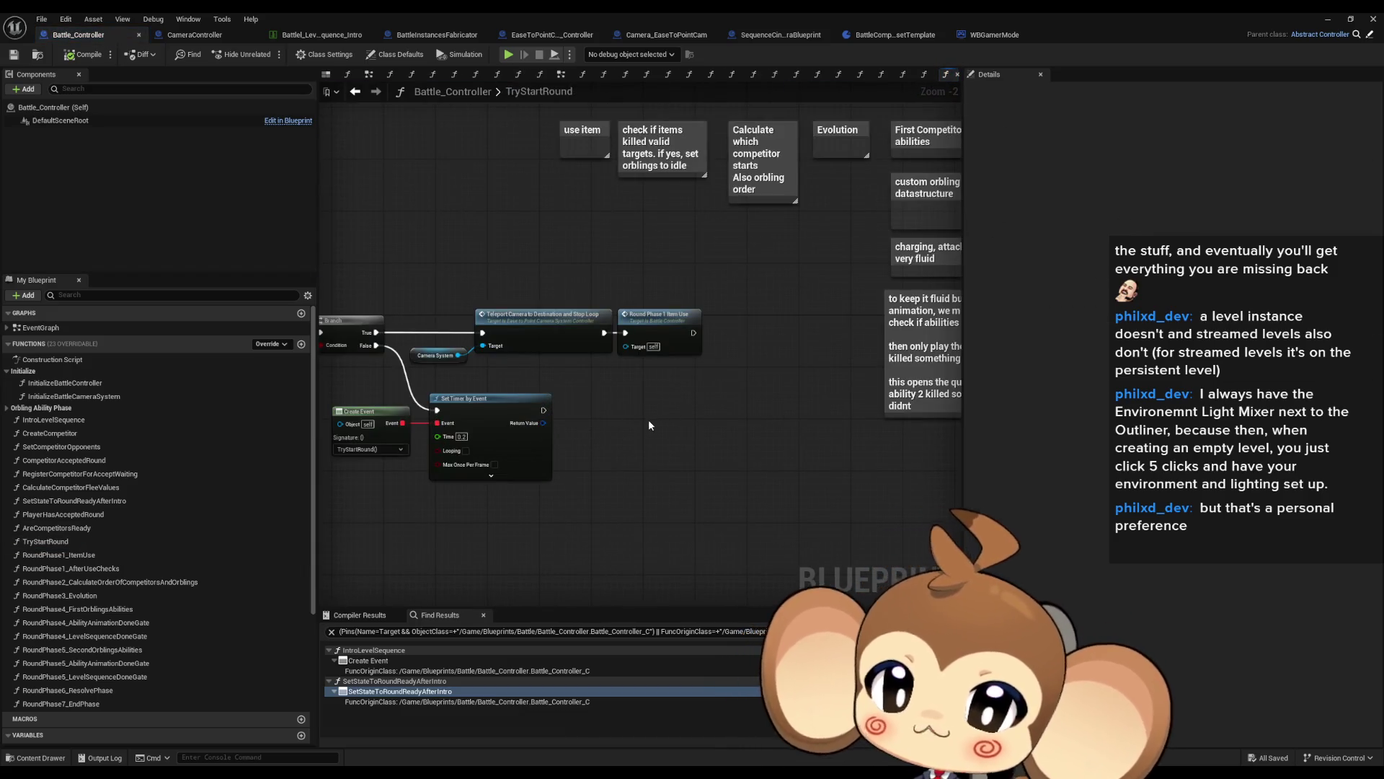
{"action": "mouse_move", "coordinate": [677, 423]}
{"action": "left_mouse_down"}
{"action": "mouse_move", "coordinate": [800, 424]}
{"action": "mouse_move", "coordinate": [776, 396]}
{"action": "mouse_move", "coordinate": [757, 400]}
{"action": "mouse_move", "coordinate": [824, 406]}
{"action": "mouse_move", "coordinate": [672, 426]}
{"action": "mouse_move", "coordinate": [706, 431]}
{"action": "left_mouse_up"}
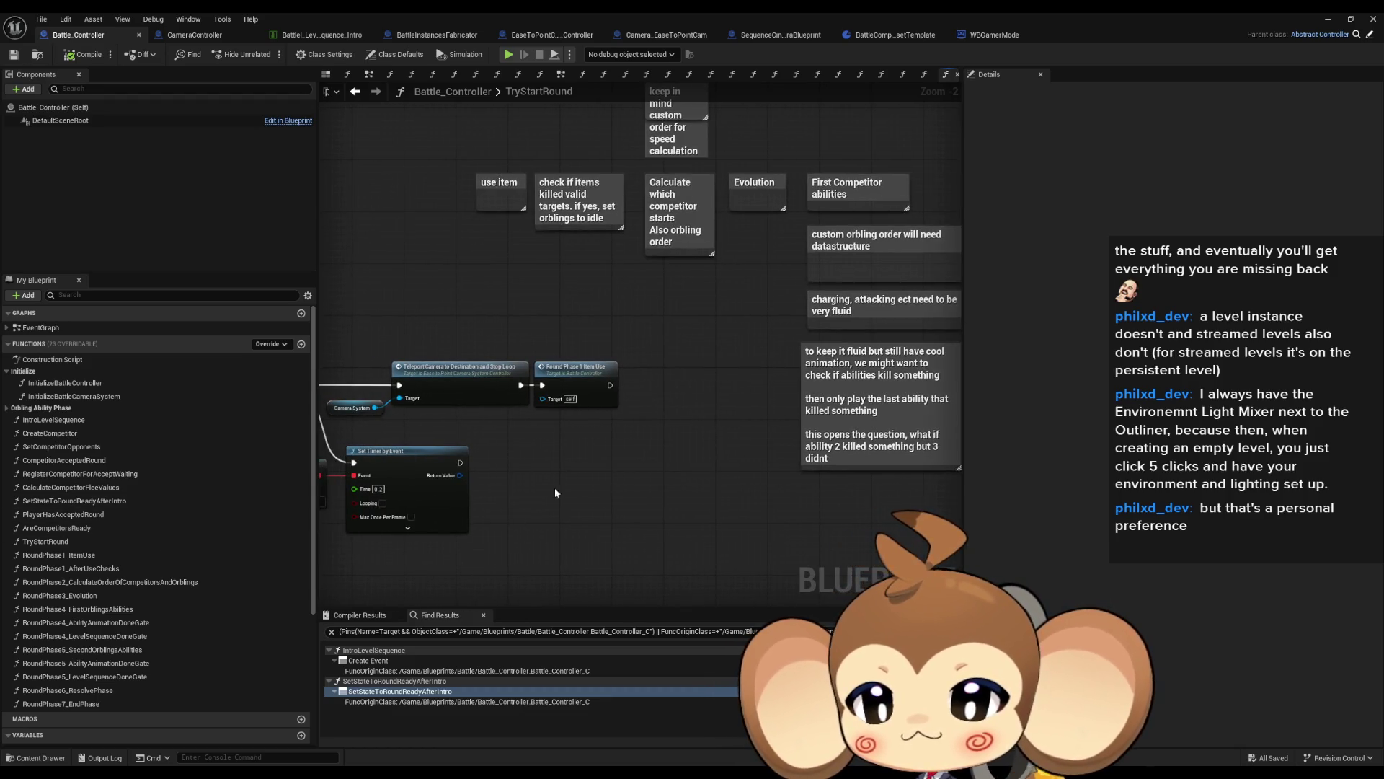
{"action": "left_click_drag", "start_coordinate": [472, 428], "coordinate": [600, 407]}
{"action": "left_click_drag", "start_coordinate": [724, 445], "coordinate": [928, 436]}
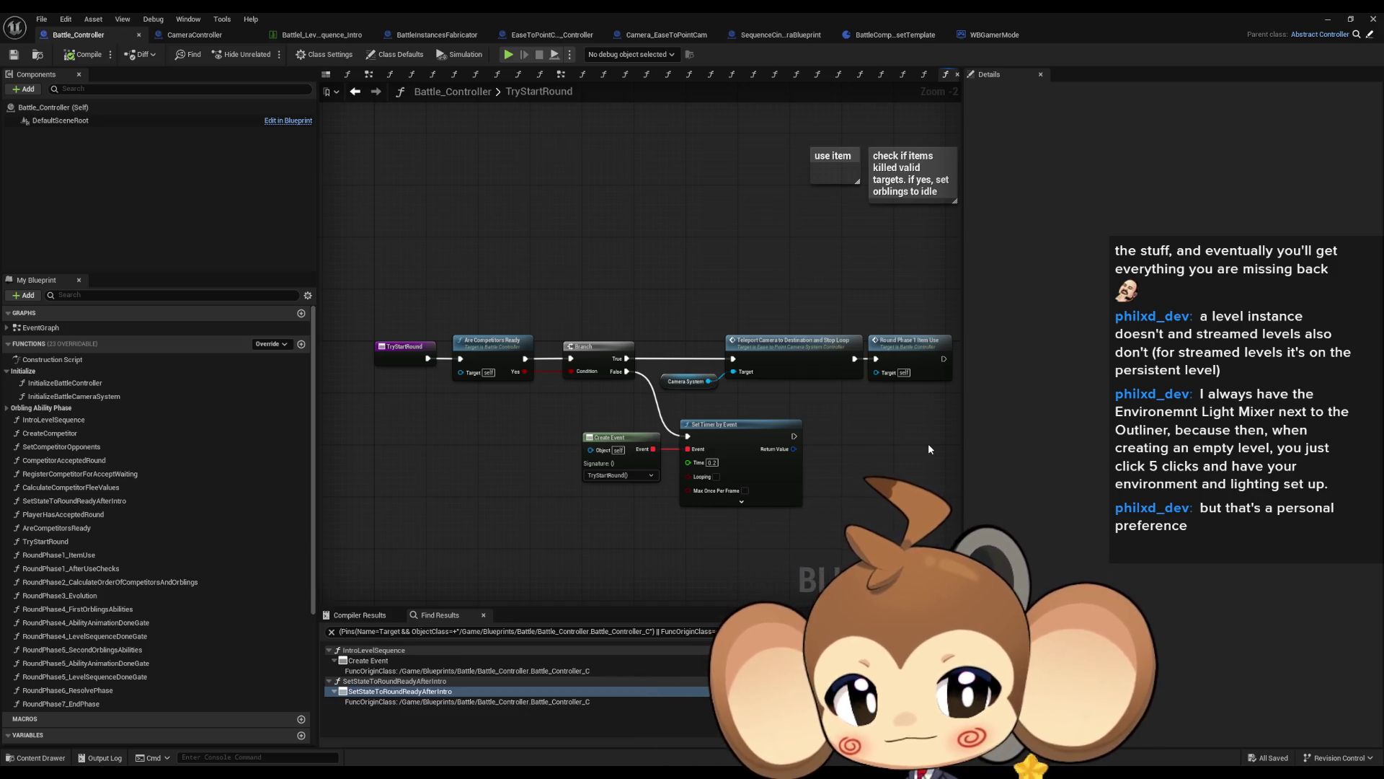
Step: In RoundPhase7_EndPhase, reposition Battle Competitor 1 and move Calculate and Round Counter nodes up-left
{"action": "double_click", "coordinate": [94, 703]}
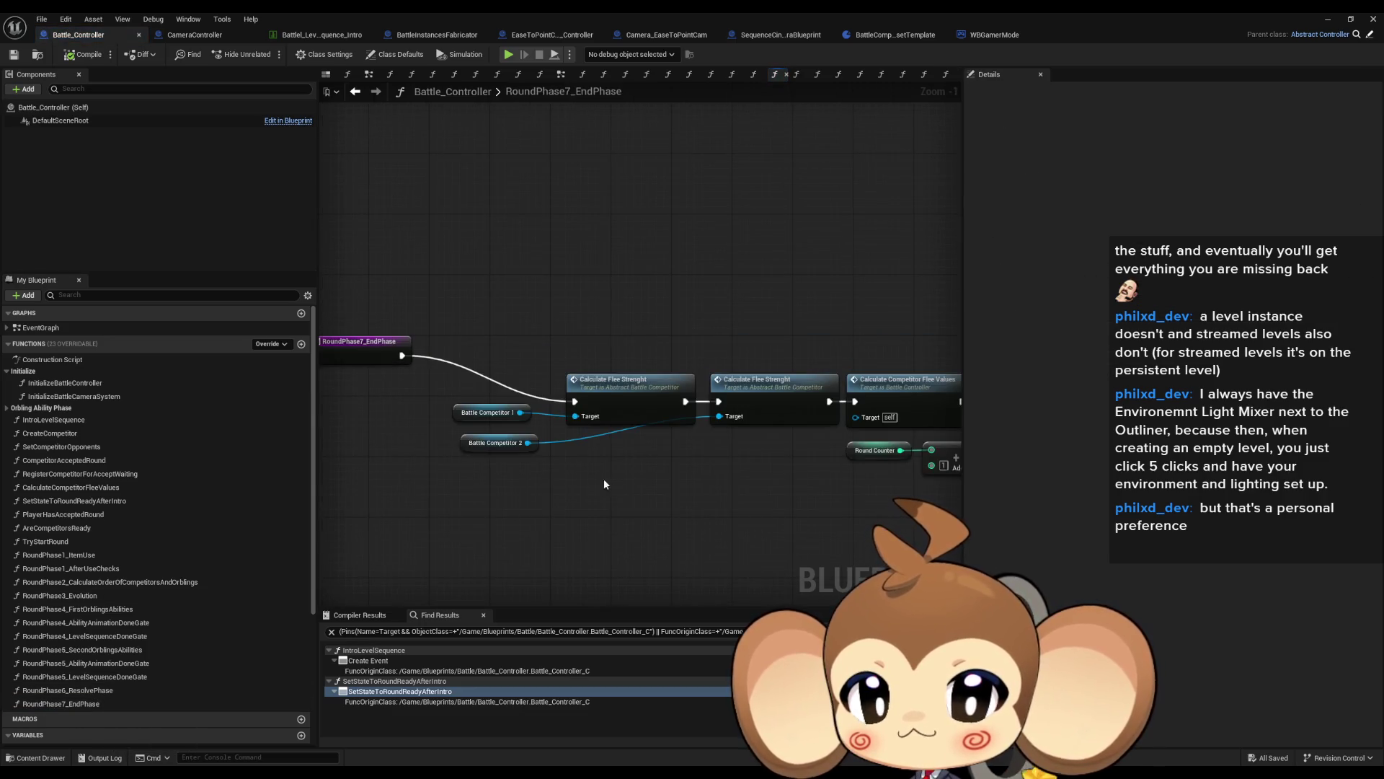
{"action": "scroll", "coordinate": [529, 435], "scroll_direction": "up", "scroll_amount": 3}
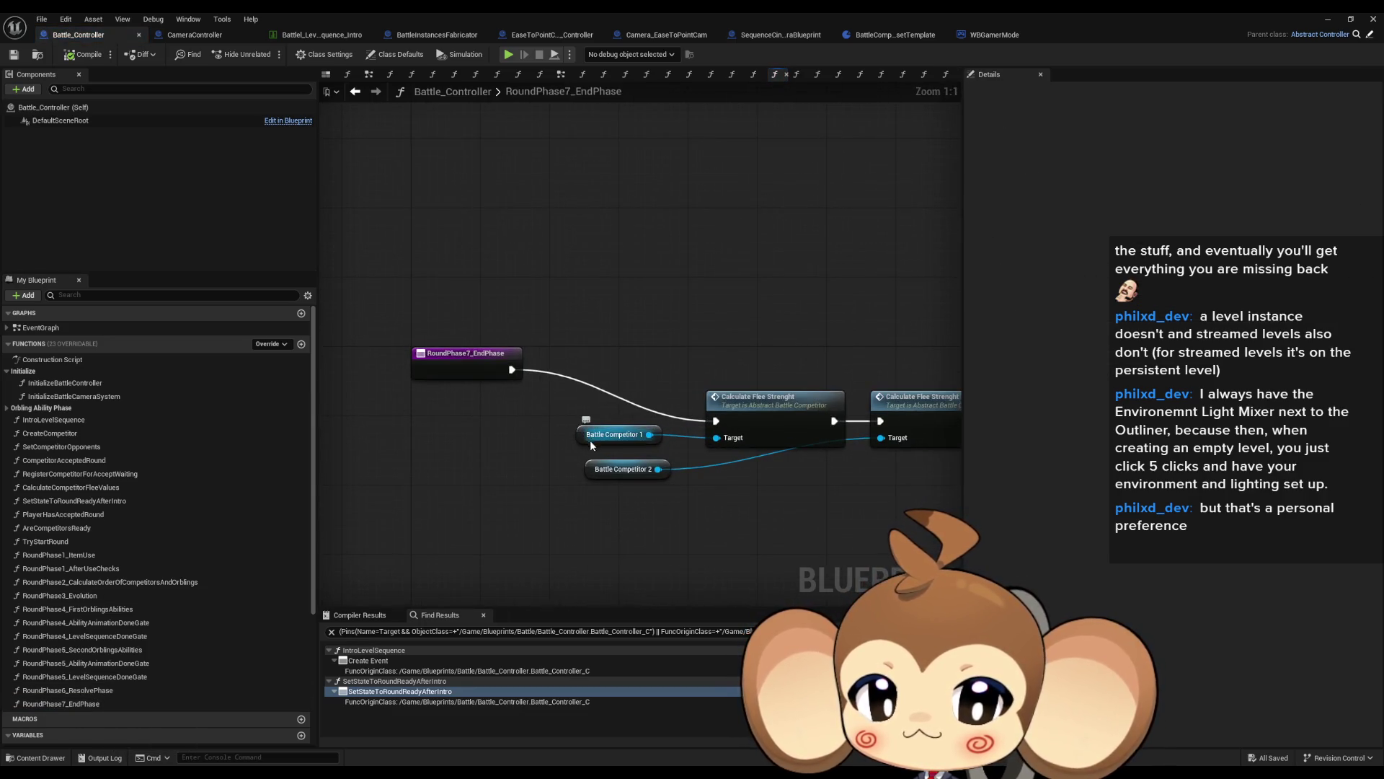
{"action": "left_click", "coordinate": [609, 434]}
{"action": "mouse_move", "coordinate": [606, 434]}
{"action": "left_mouse_down"}
{"action": "mouse_move", "coordinate": [456, 405]}
{"action": "mouse_move", "coordinate": [596, 431]}
{"action": "left_mouse_up"}
{"action": "scroll", "coordinate": [595, 431], "scroll_direction": "down", "scroll_amount": 4}
{"action": "left_click_drag", "start_coordinate": [522, 375], "coordinate": [899, 480]}
{"action": "scroll", "coordinate": [494, 389], "scroll_direction": "up", "scroll_amount": 2}
{"action": "left_click_drag", "start_coordinate": [612, 409], "coordinate": [542, 370]}
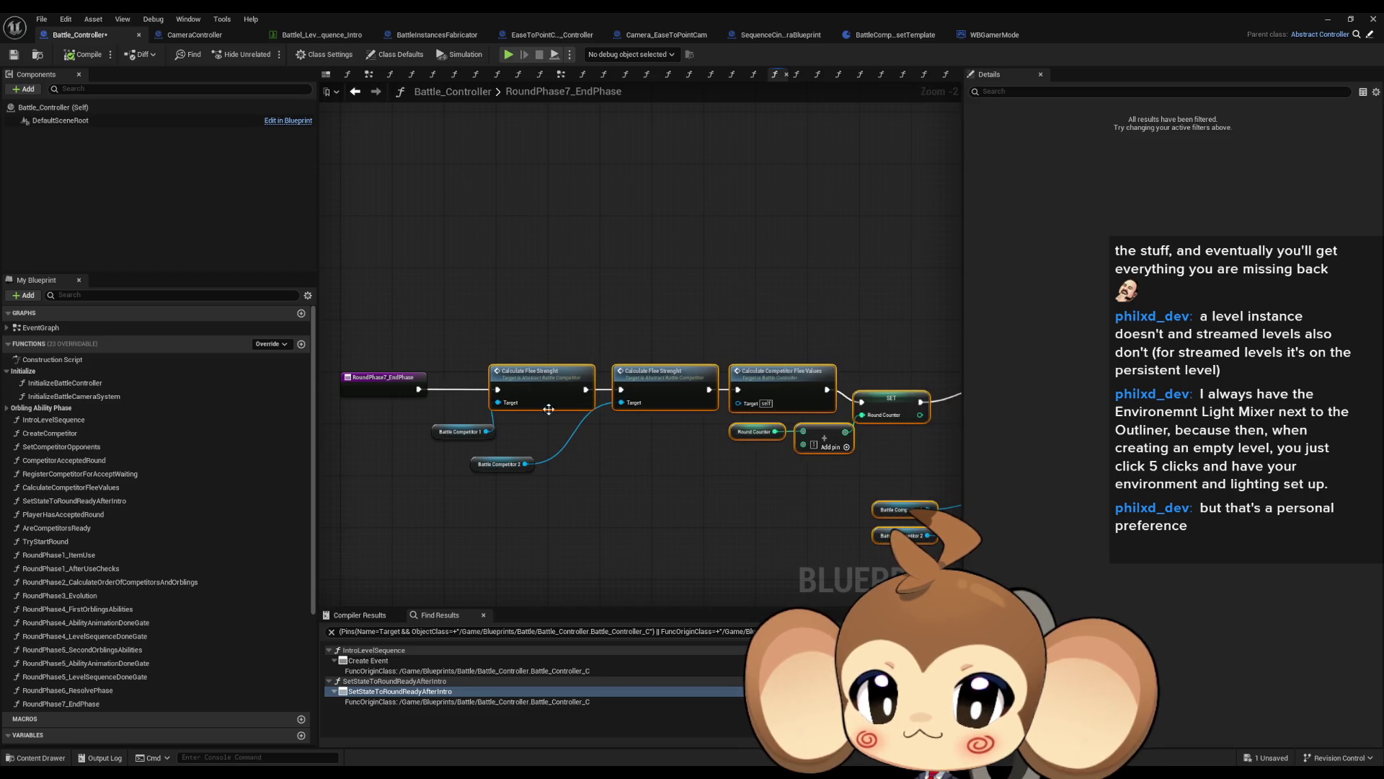
{"action": "left_click", "coordinate": [516, 432]}
Step: Place Battle Competitor 2 beside its Get Competitor ID node and shift both left
{"action": "left_click_drag", "start_coordinate": [486, 467], "coordinate": [546, 433]}
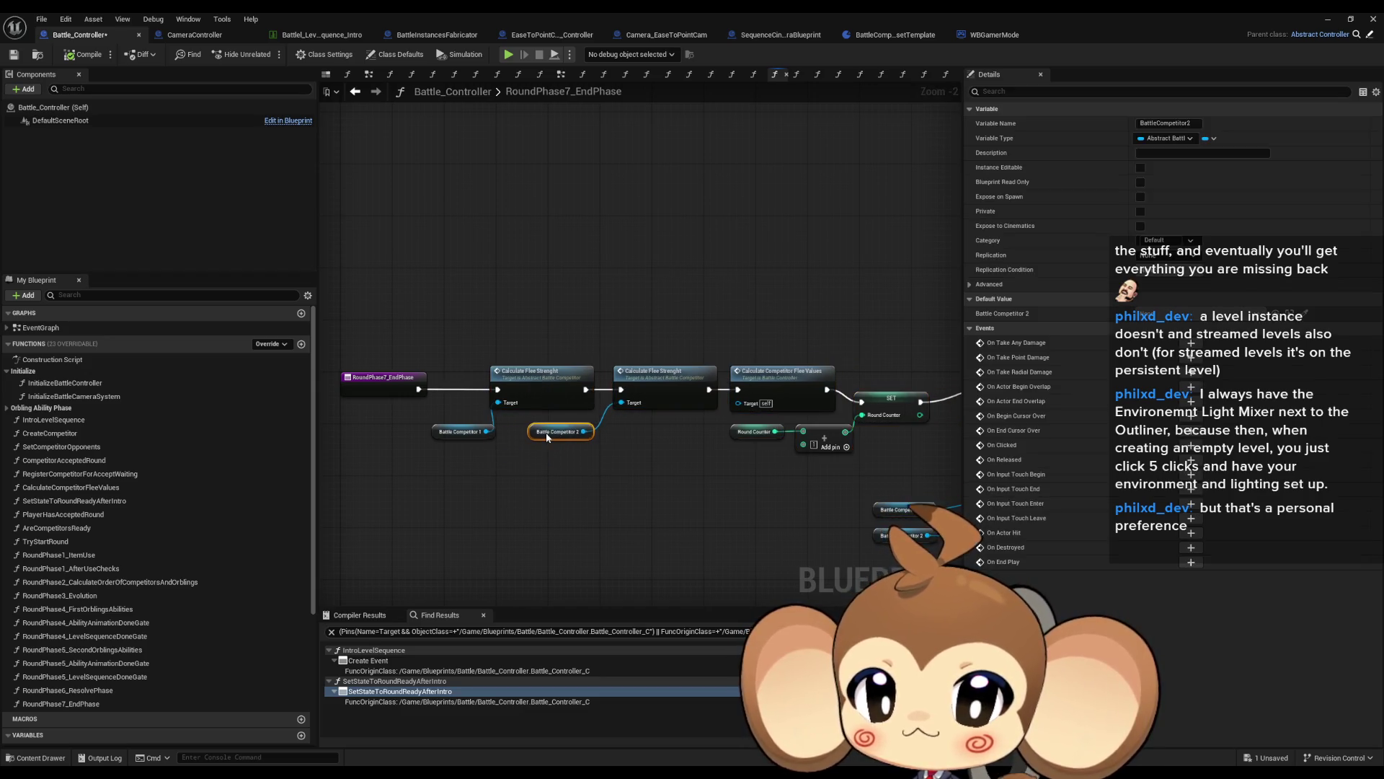
{"action": "mouse_move", "coordinate": [577, 487]}
{"action": "left_mouse_down"}
{"action": "mouse_move", "coordinate": [576, 367]}
{"action": "mouse_move", "coordinate": [615, 498]}
{"action": "left_mouse_up"}
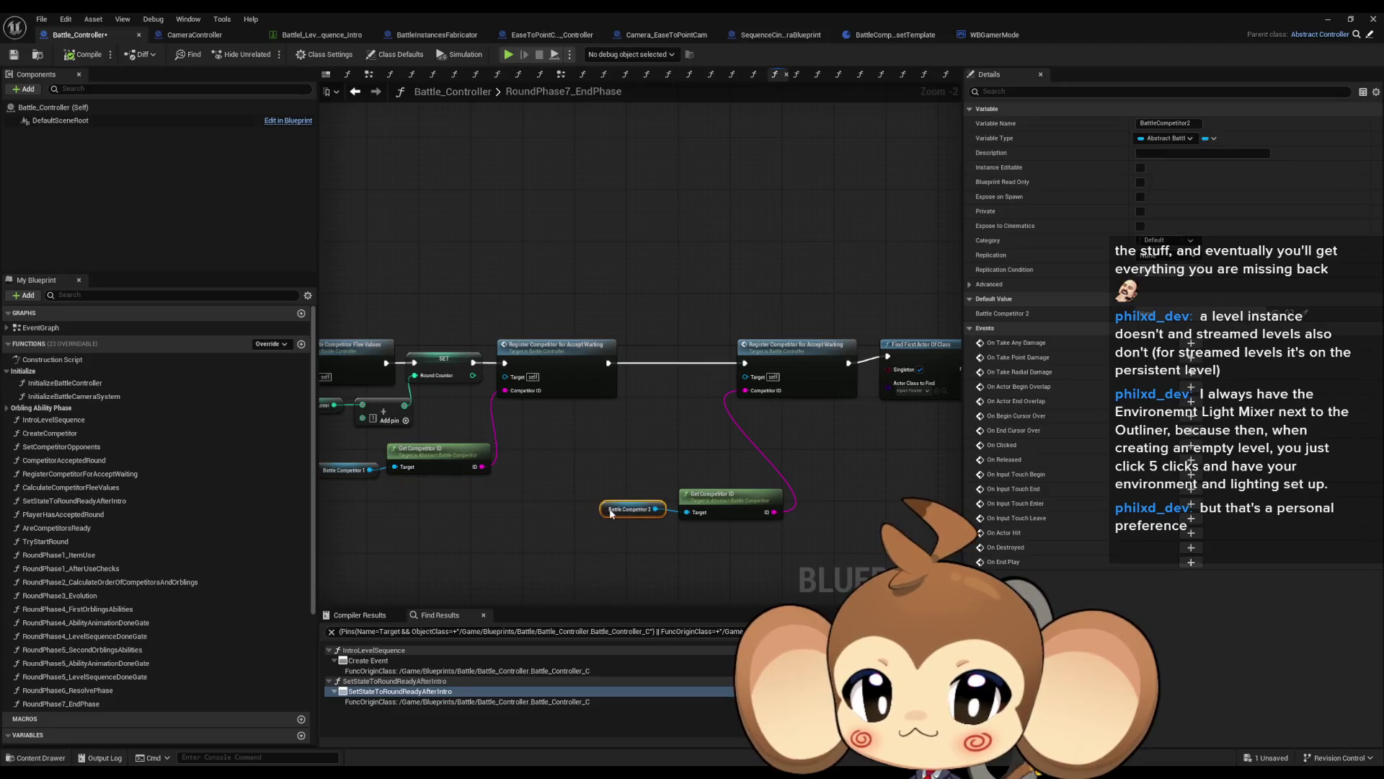
{"action": "left_click", "coordinate": [714, 496], "text": "ctrl"}
{"action": "left_click_drag", "start_coordinate": [714, 496], "coordinate": [539, 490]}
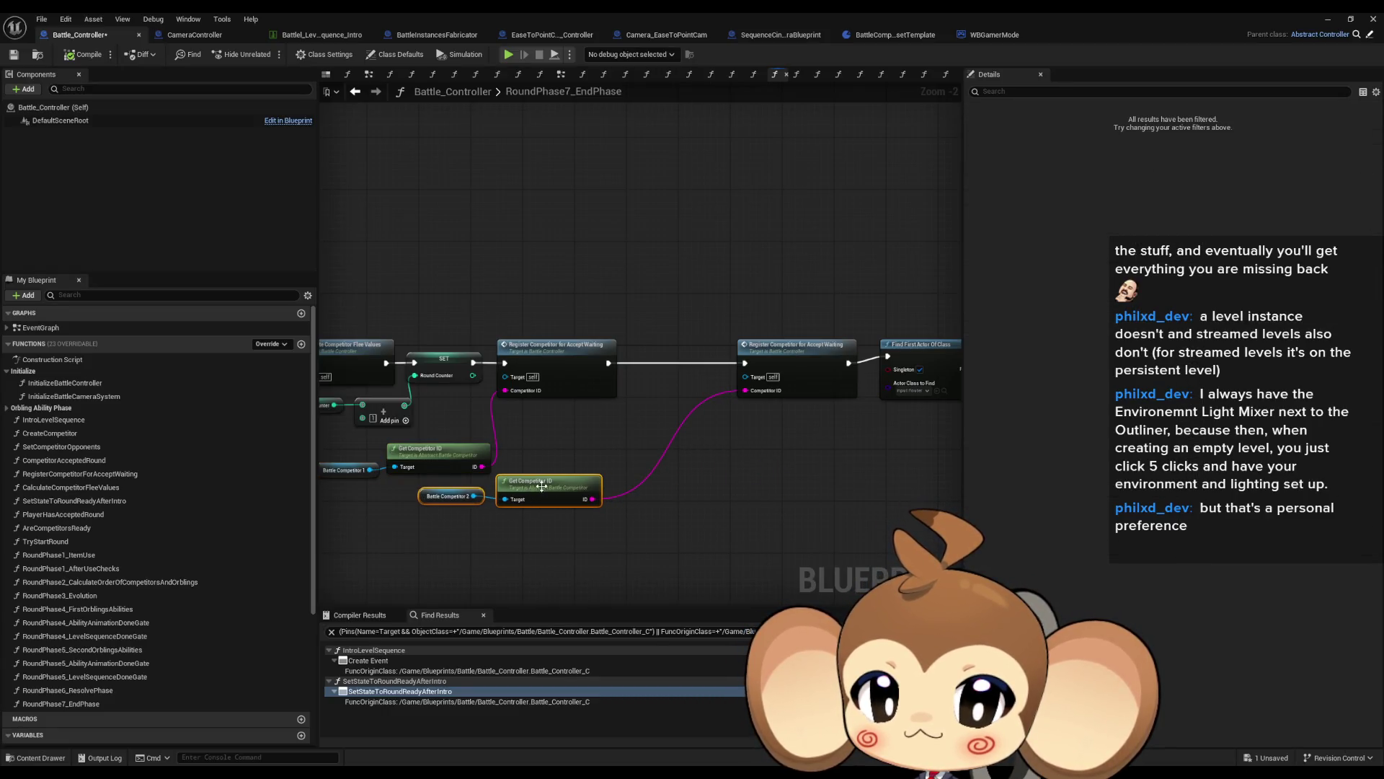
Step: Inspect the Register Competitor, Find First Actor Of Class, Cast To InputRouter and Set Input Lock nodes
{"action": "scroll", "coordinate": [614, 352], "scroll_direction": "up", "scroll_amount": 2}
{"action": "left_click", "coordinate": [463, 366]}
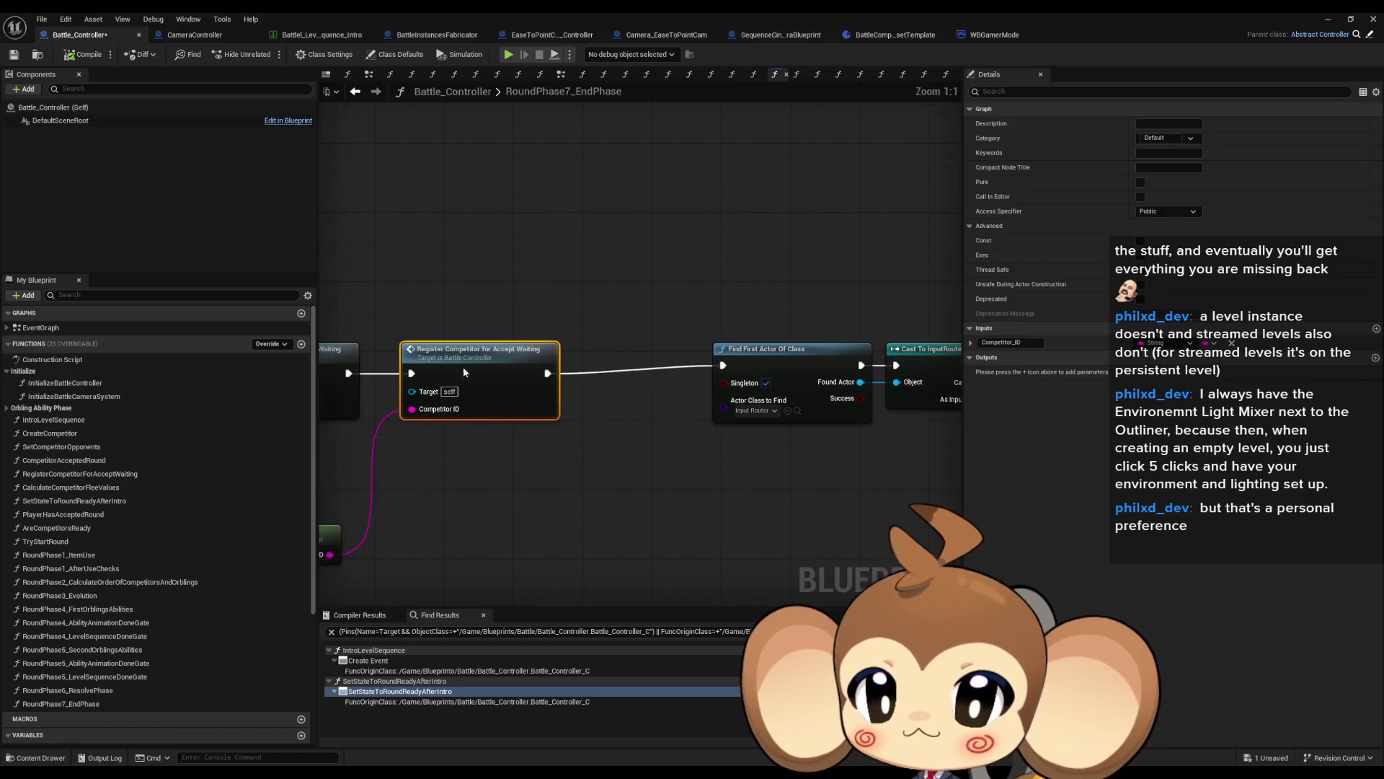
{"action": "scroll", "coordinate": [676, 444], "scroll_direction": "down", "scroll_amount": 2}
{"action": "scroll", "coordinate": [510, 471], "scroll_direction": "up", "scroll_amount": 2}
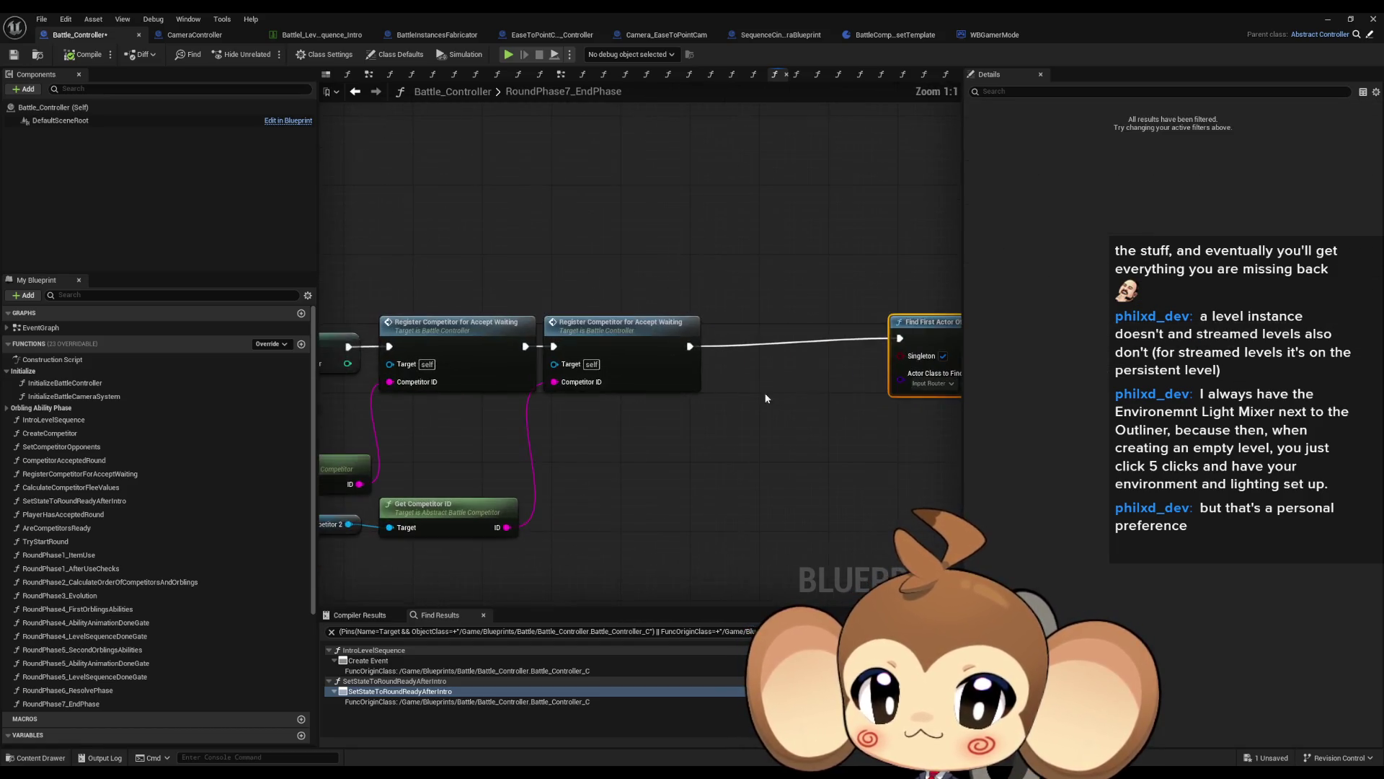
{"action": "left_click", "coordinate": [901, 339]}
{"action": "left_click_drag", "start_coordinate": [901, 339], "coordinate": [419, 380]}
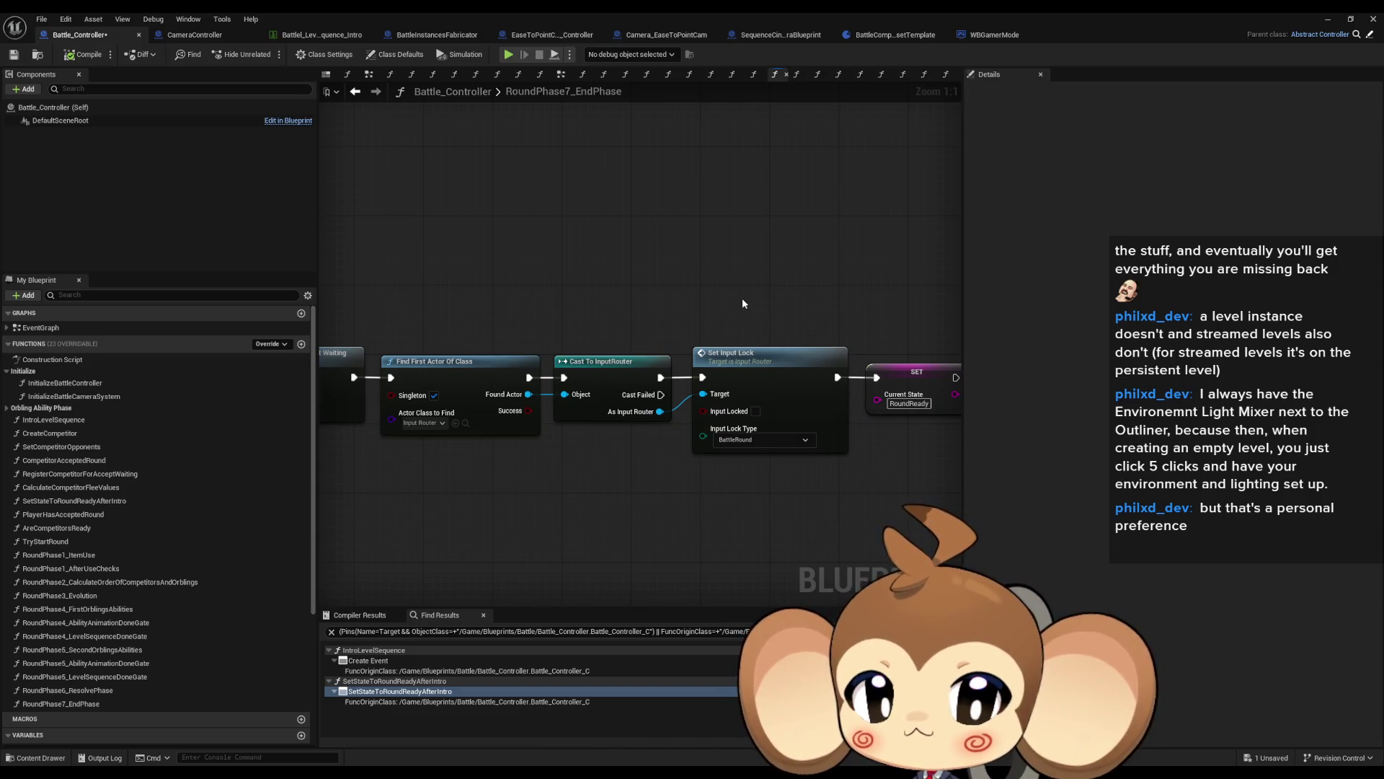
{"action": "left_click_drag", "start_coordinate": [827, 447], "coordinate": [706, 442]}
{"action": "left_click", "coordinate": [706, 442]}
Step: Check the SET Current State node and look back over the Register Competitor nodes
{"action": "left_click", "coordinate": [808, 396]}
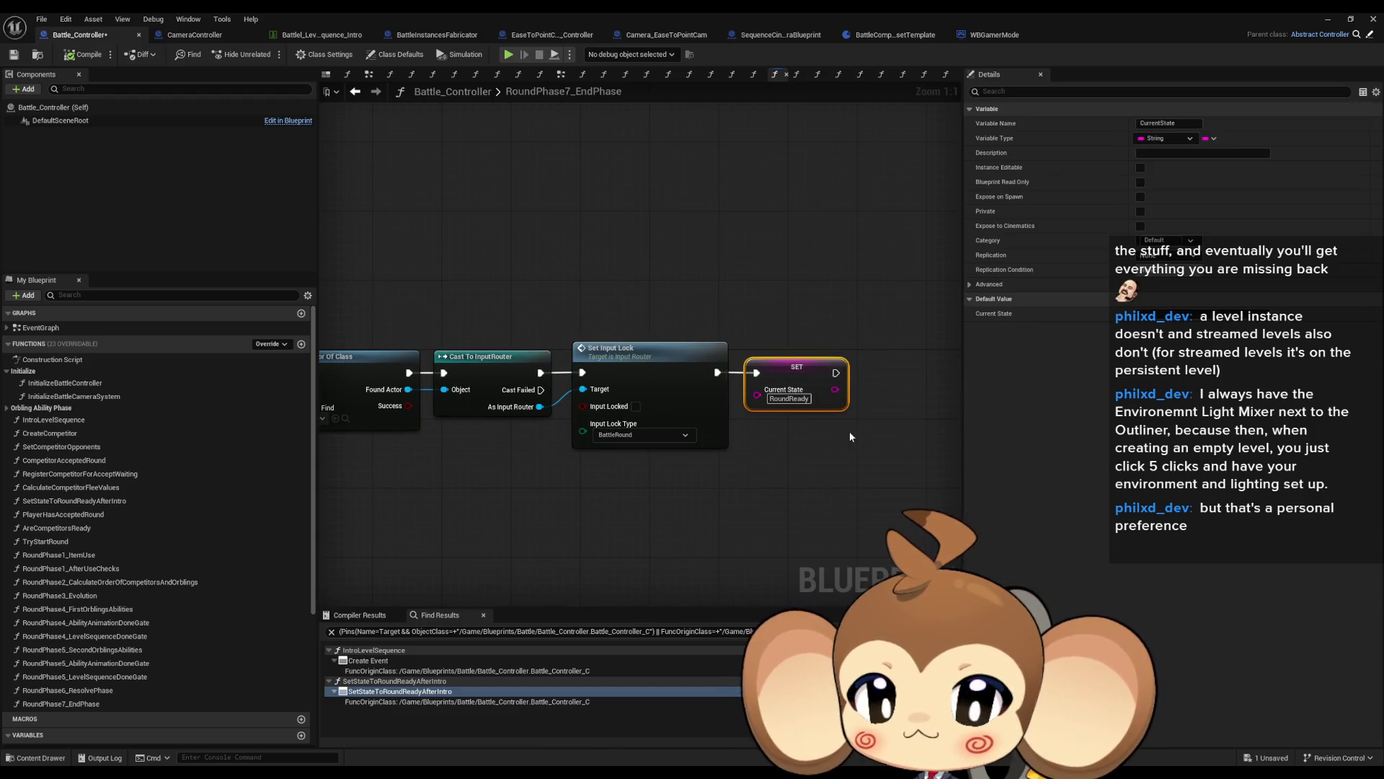
{"action": "left_click_drag", "start_coordinate": [849, 431], "coordinate": [953, 429]}
{"action": "scroll", "coordinate": [953, 428], "scroll_direction": "down", "scroll_amount": 2}
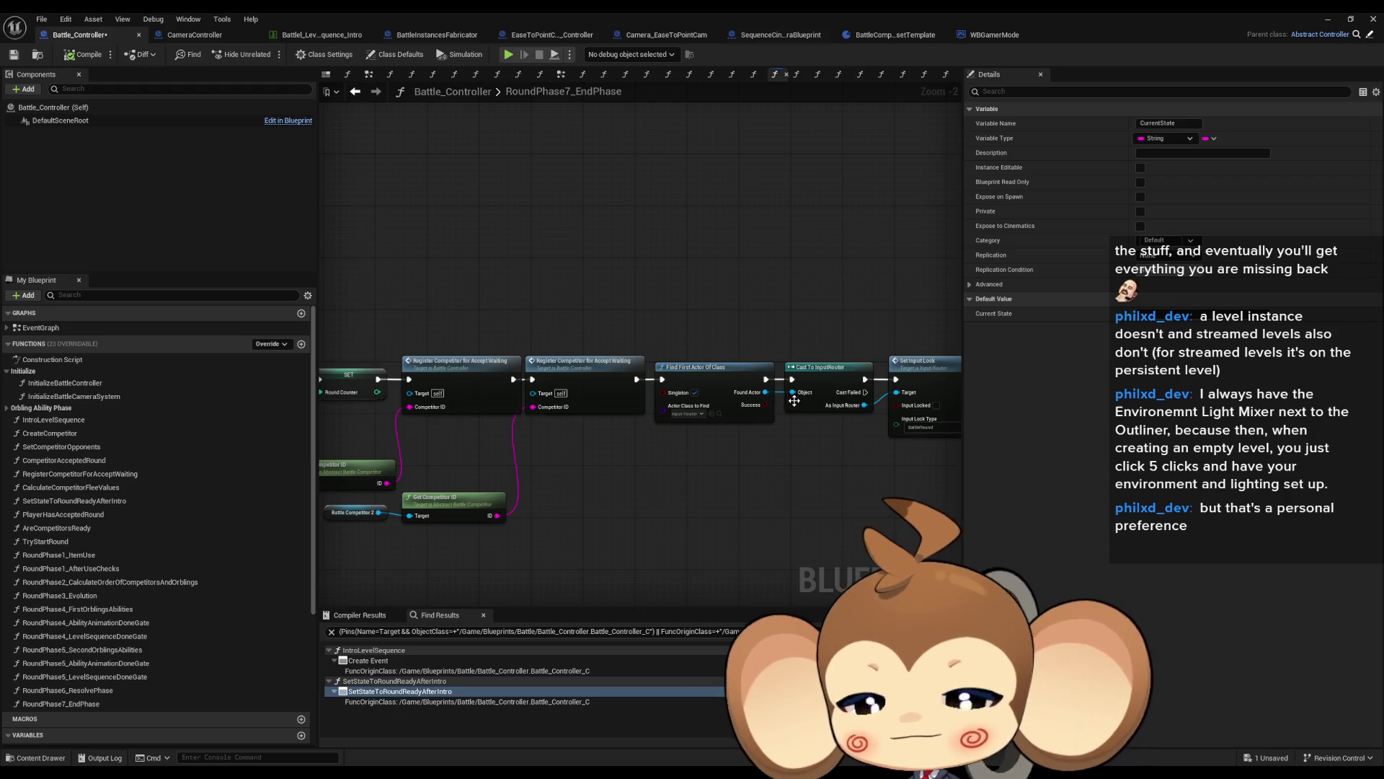
{"action": "left_click_drag", "start_coordinate": [789, 412], "coordinate": [721, 415]}
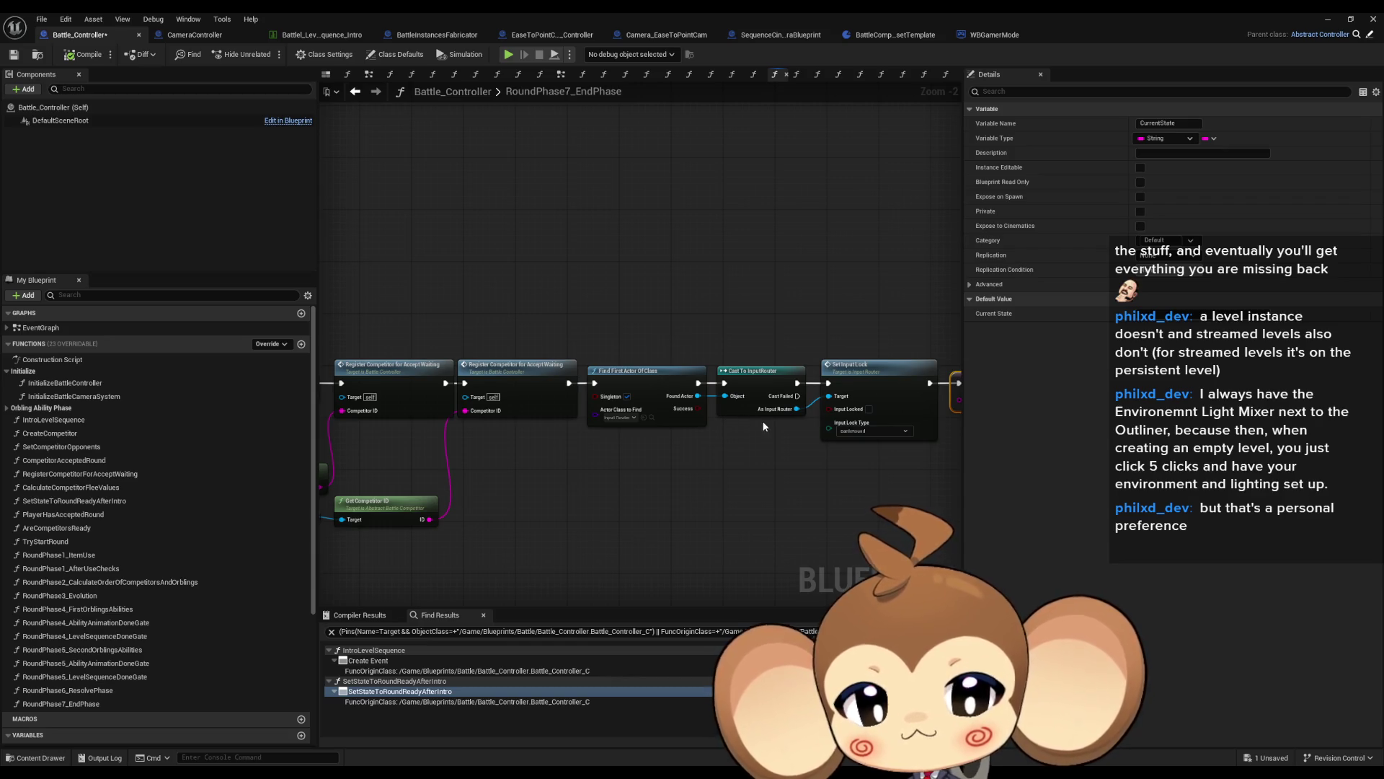
{"action": "scroll", "coordinate": [786, 422], "scroll_direction": "up", "scroll_amount": 2}
{"action": "left_click", "coordinate": [913, 476]}
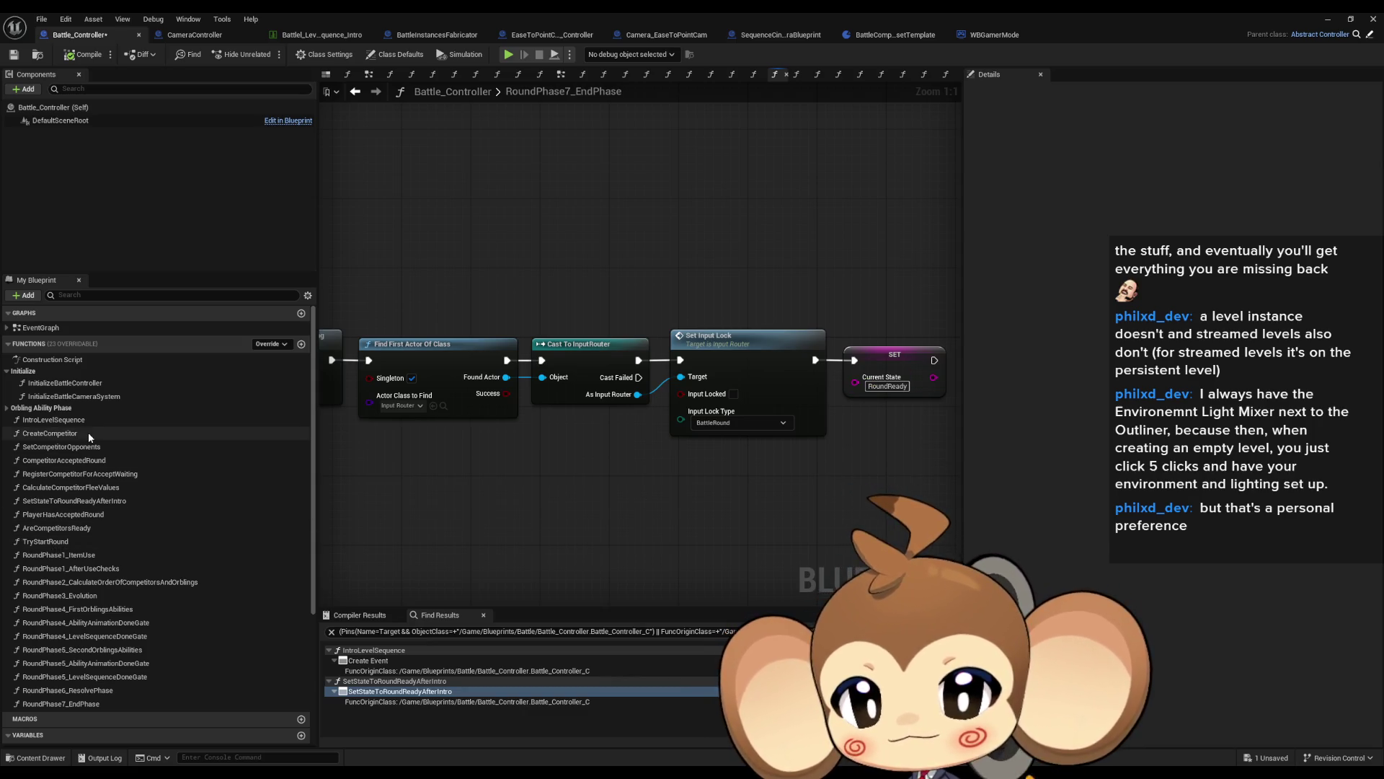
Step: Copy Start Switch Timer and Camera System into RoundPhase7_EndPhase, wire them after SET, then return to the game
{"action": "double_click", "coordinate": [79, 503]}
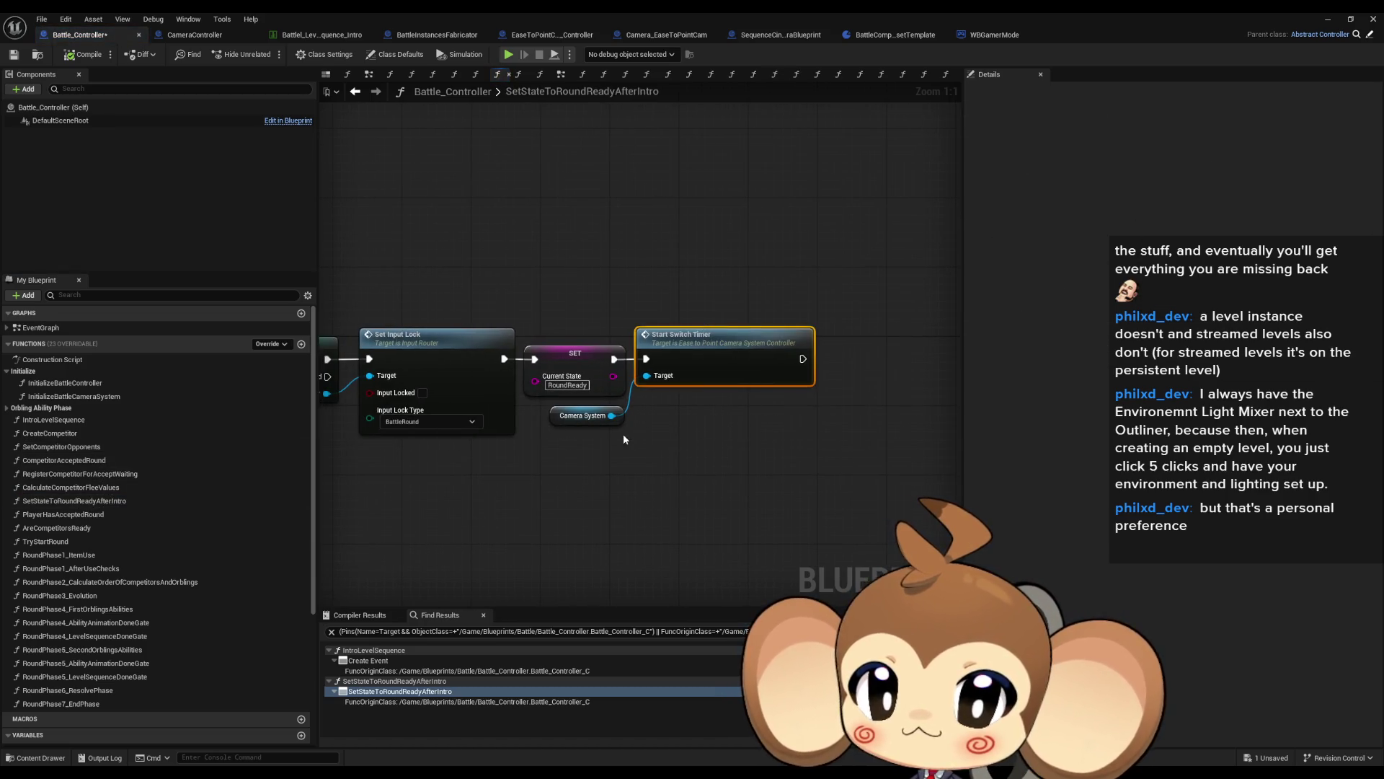
{"action": "left_click", "coordinate": [584, 416]}
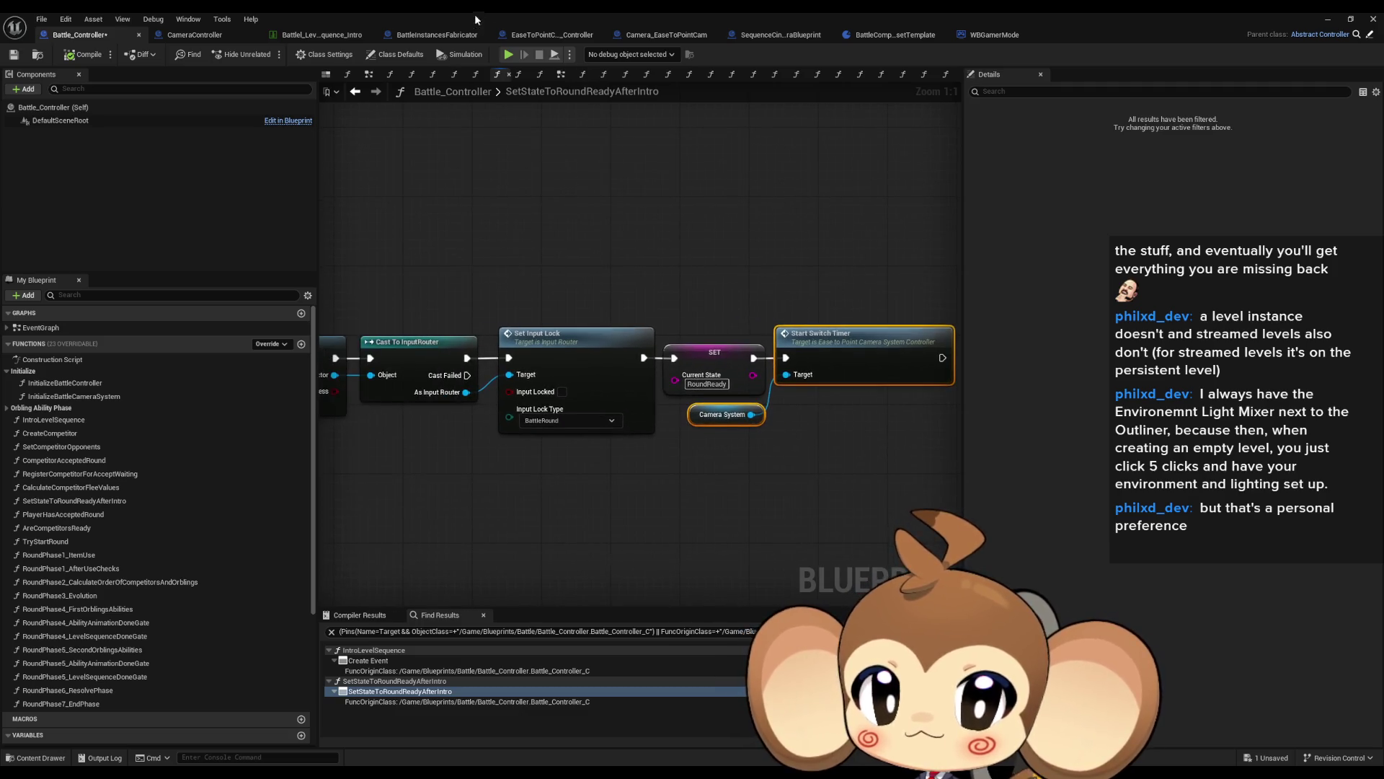
{"action": "left_click", "coordinate": [355, 92]}
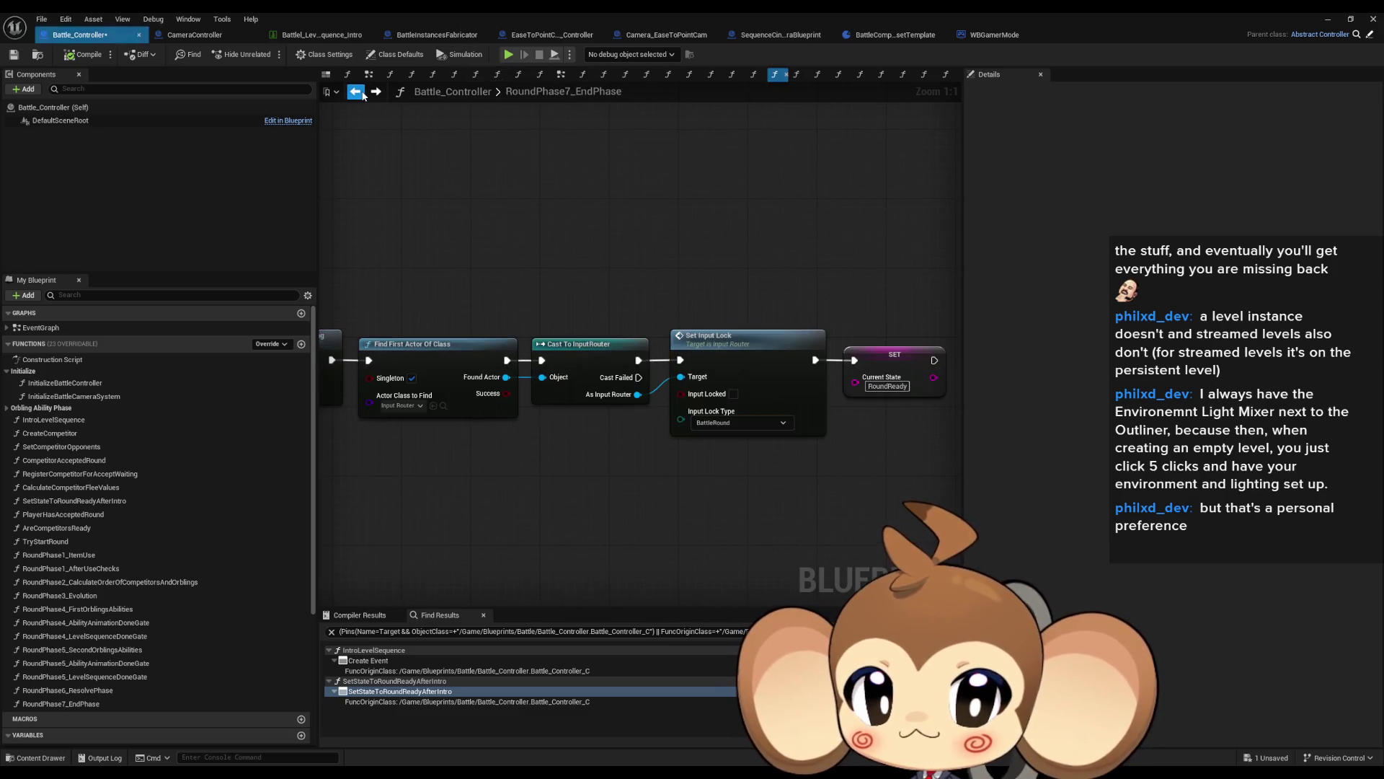
{"action": "key", "text": "ctrl+v"}
{"action": "mouse_move", "coordinate": [737, 405]}
{"action": "left_mouse_down"}
{"action": "mouse_move", "coordinate": [816, 400]}
{"action": "mouse_move", "coordinate": [807, 314]}
{"action": "left_mouse_up"}
{"action": "left_click_drag", "start_coordinate": [733, 338], "coordinate": [764, 338]}
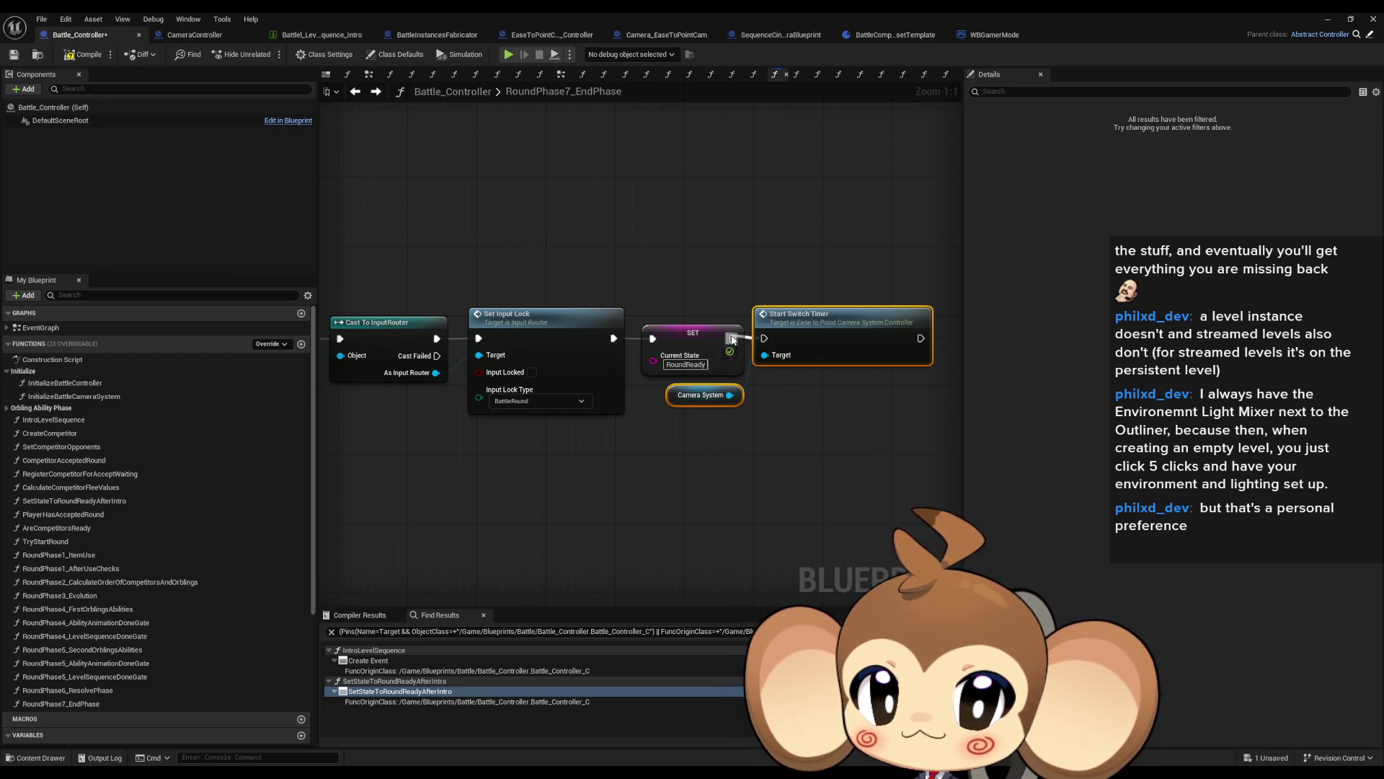
{"action": "left_click", "coordinate": [795, 418]}
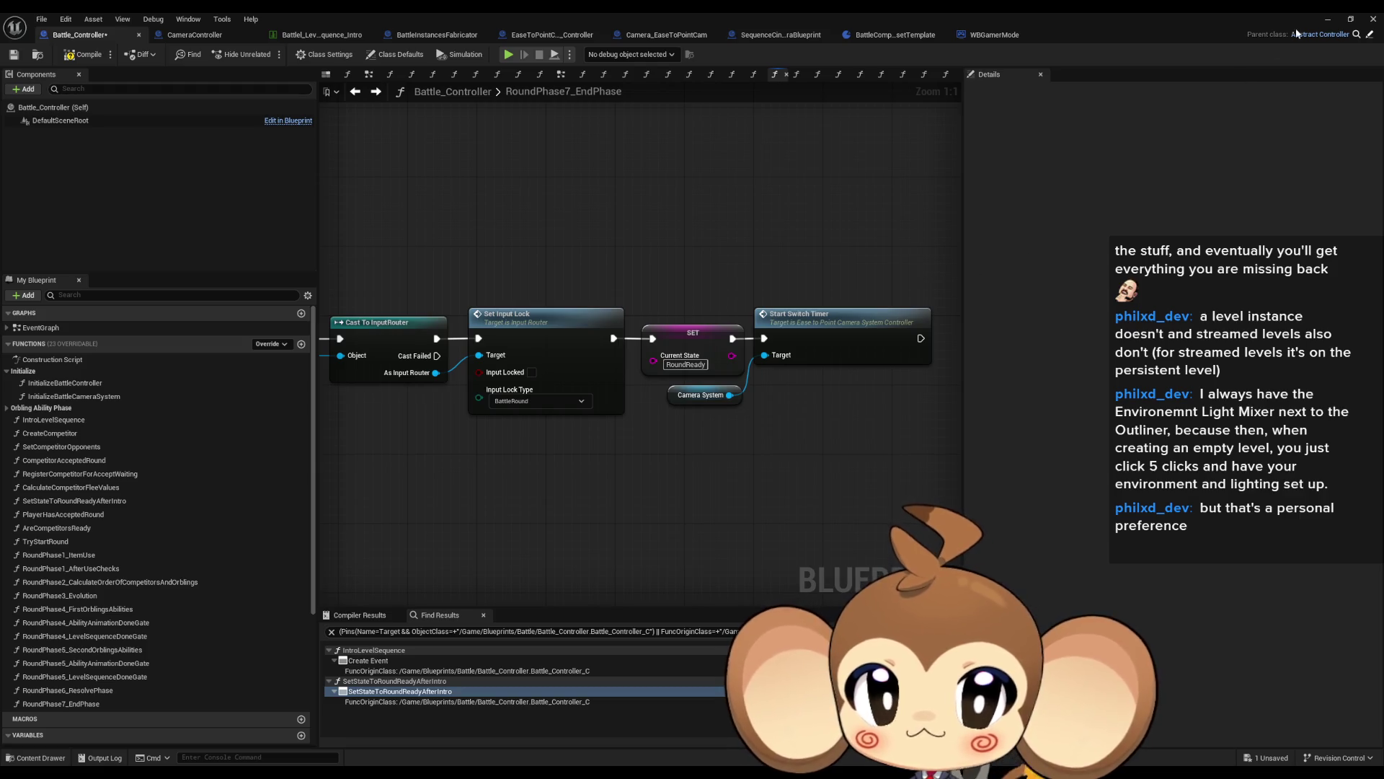
{"action": "left_click", "coordinate": [1327, 20]}
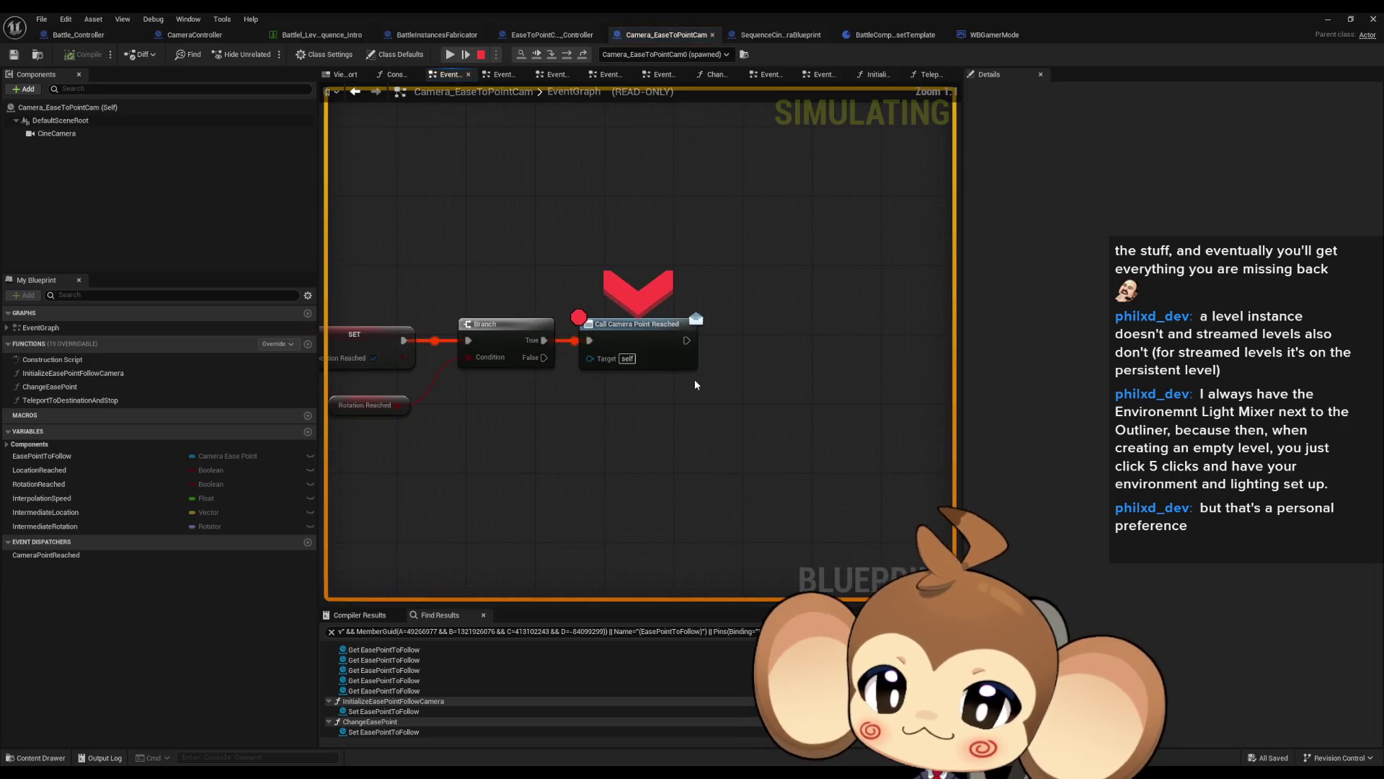
Step: Remove the breakpoint from Call Camera Point Reached and resume the paused game
{"action": "right_click", "coordinate": [652, 344]}
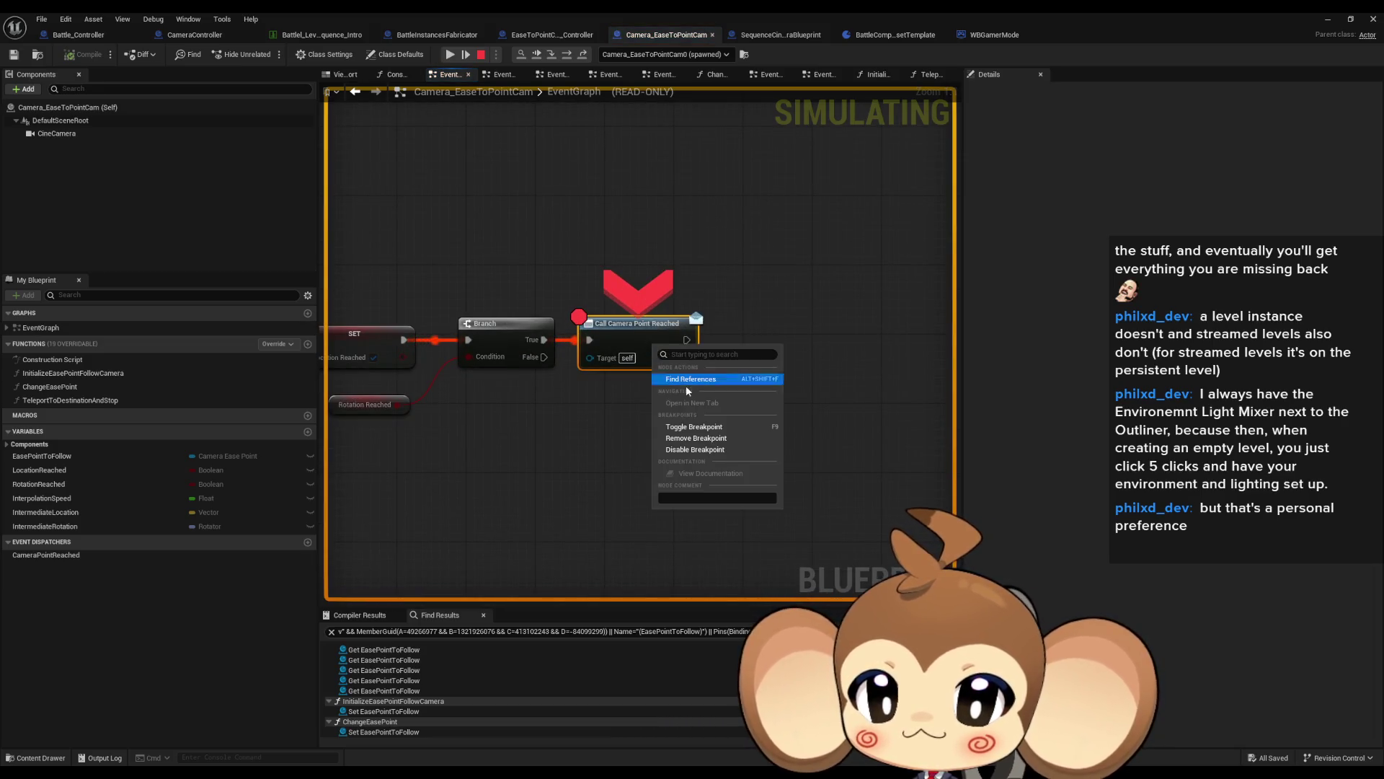
{"action": "key", "text": "Escape"}
{"action": "scroll", "coordinate": [742, 241], "scroll_direction": "down", "scroll_amount": 5}
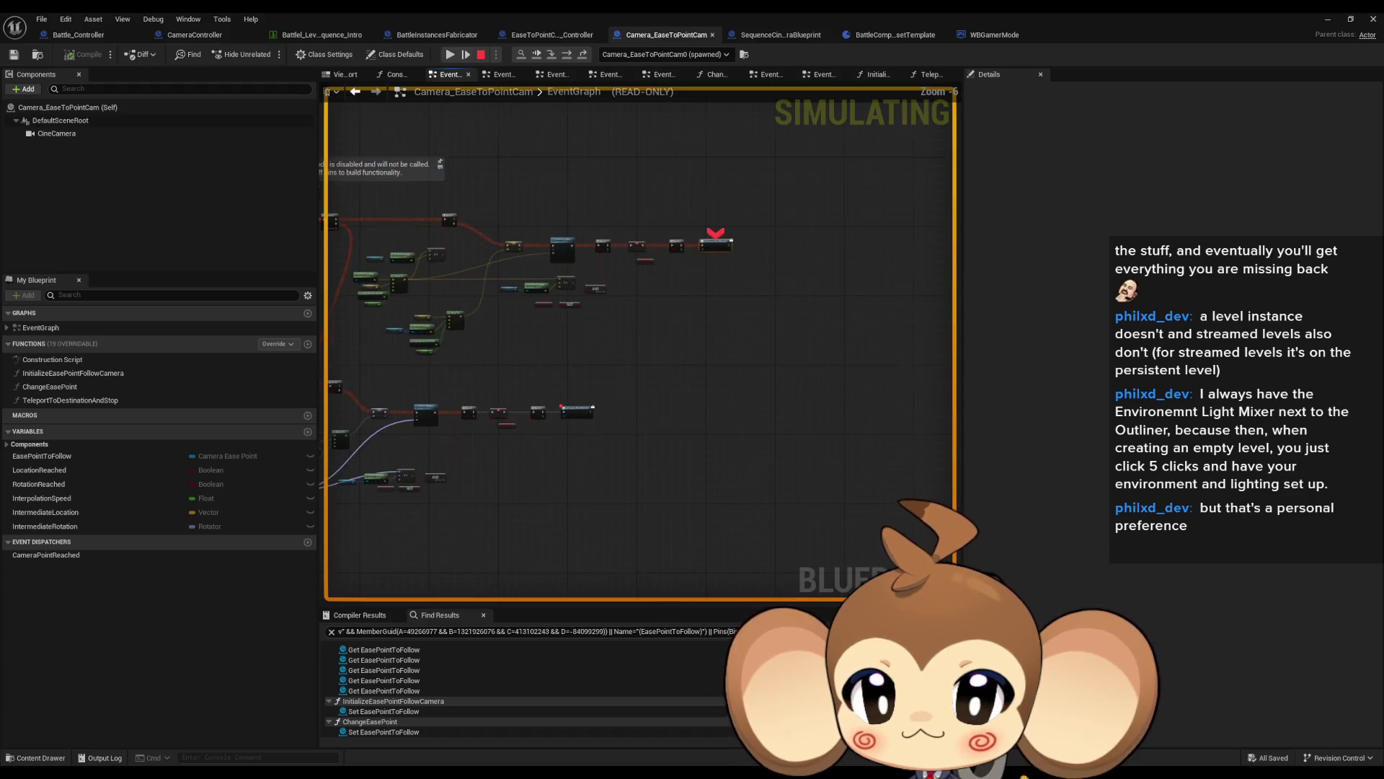
{"action": "scroll", "coordinate": [670, 390], "scroll_direction": "up", "scroll_amount": 3}
{"action": "right_click", "coordinate": [657, 416]}
{"action": "left_click", "coordinate": [702, 502]}
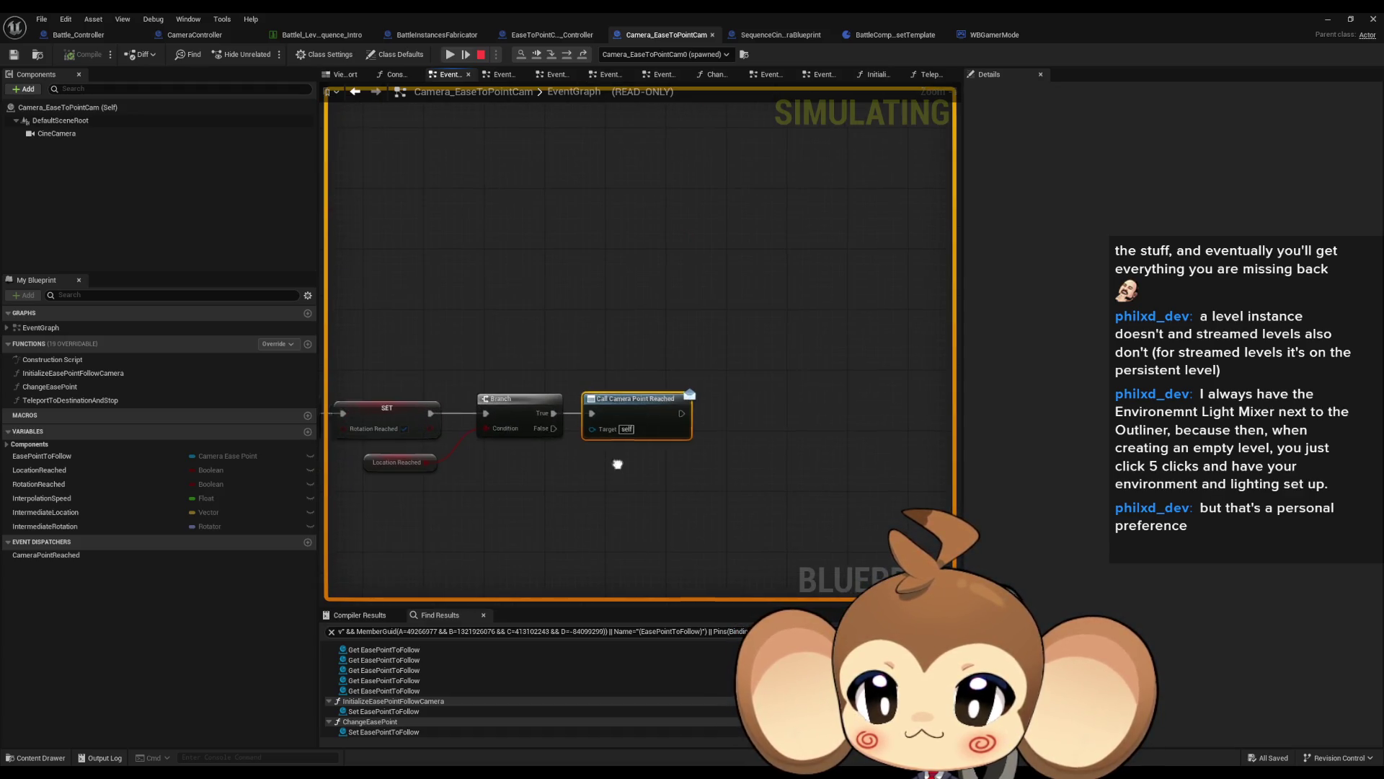
{"action": "left_click", "coordinate": [449, 54]}
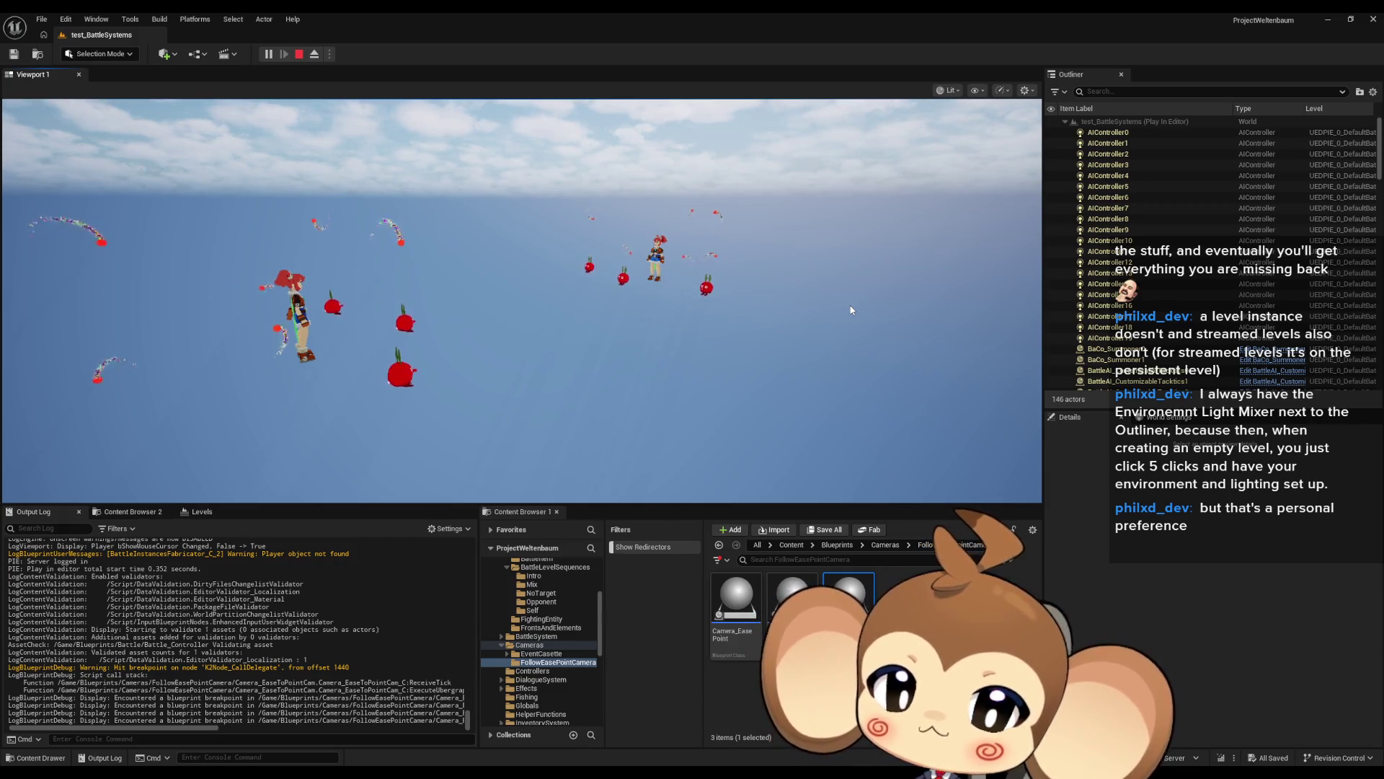
Step: Watch the battle in full-screen with F11, exit full-screen, then stop the session with Escape
{"action": "key", "text": "F11"}
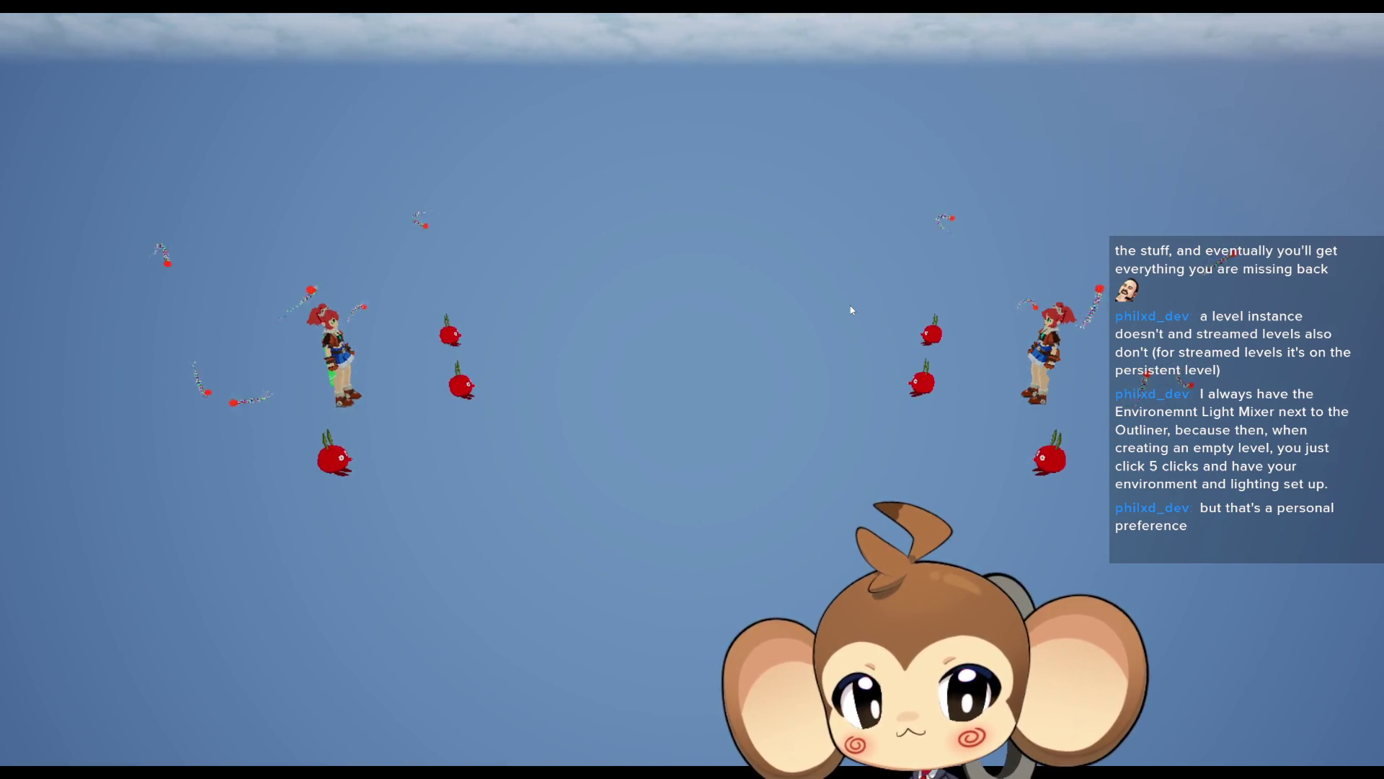
{"action": "key", "text": "F11"}
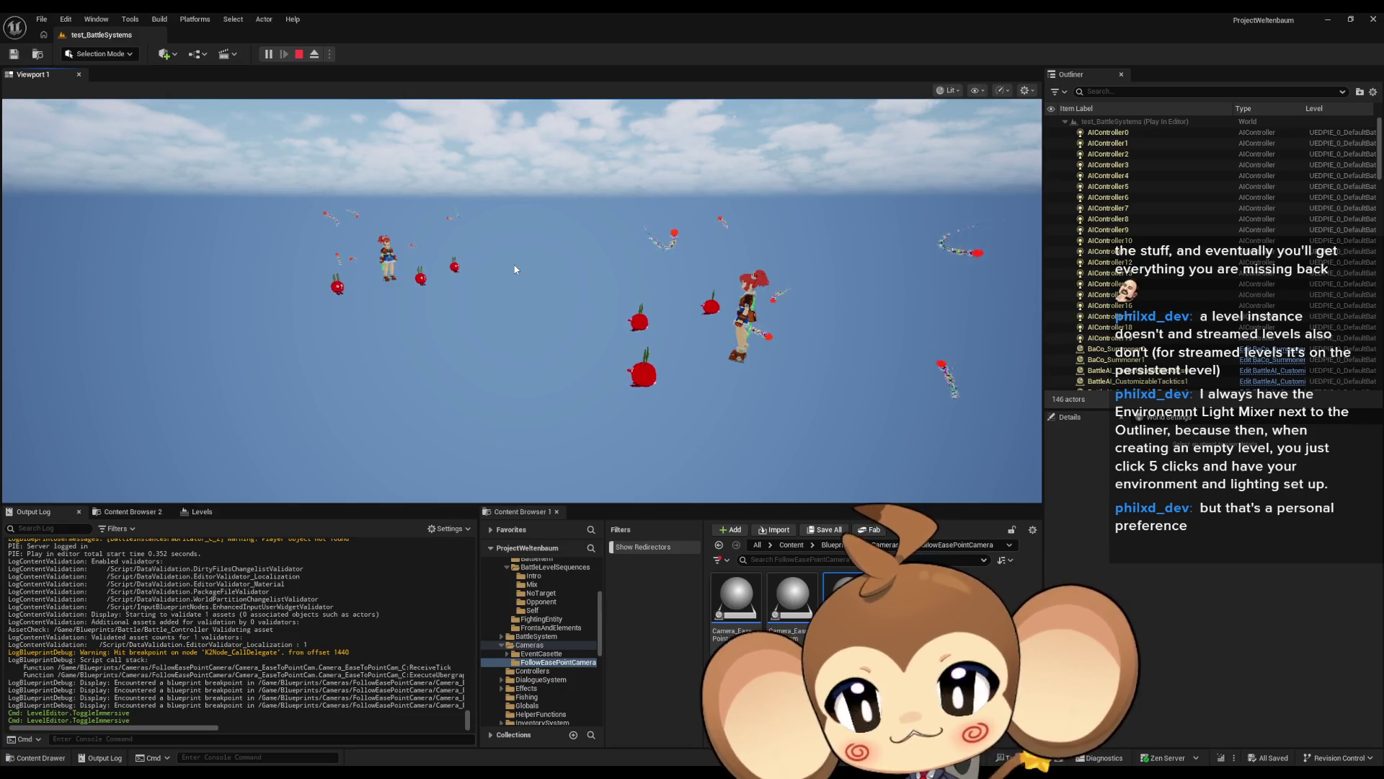
{"action": "key", "text": "Escape"}
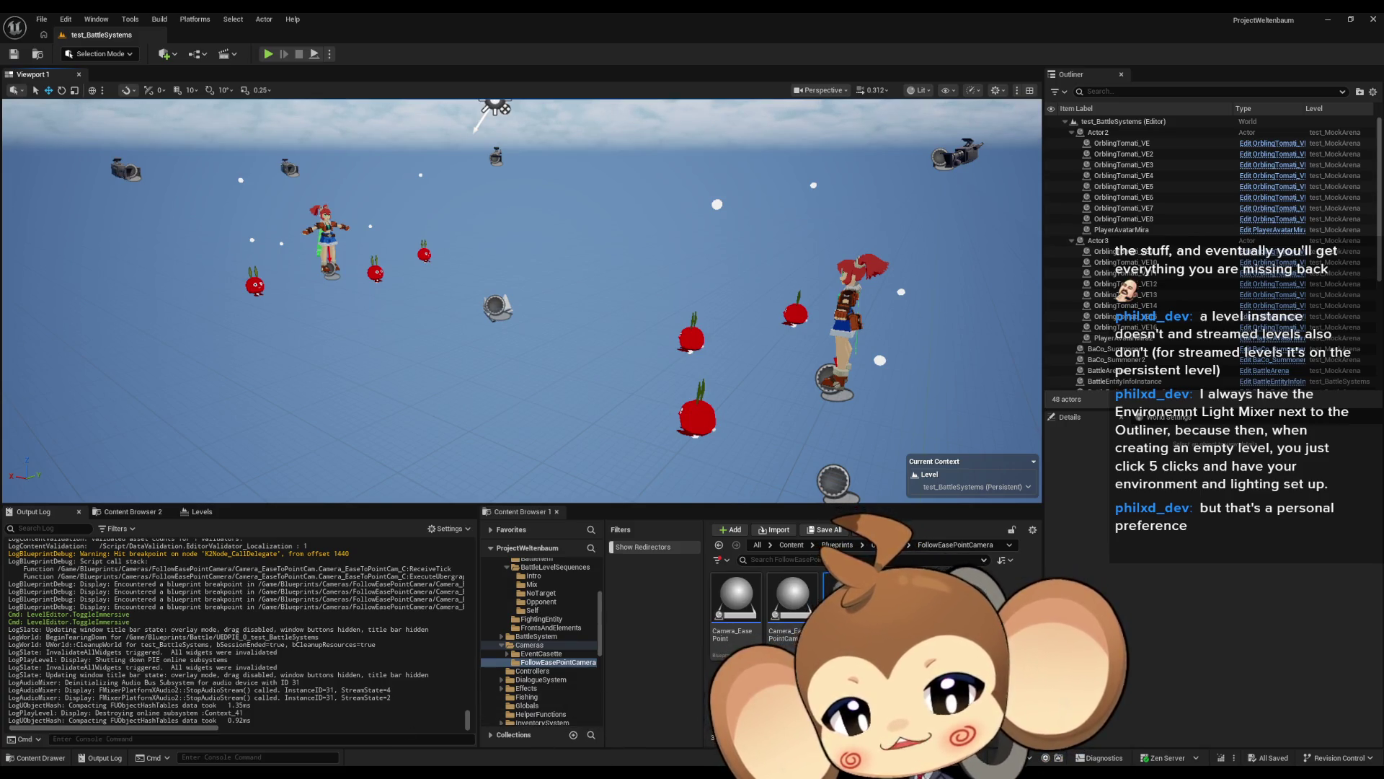
Step: Restore the Blueprint editor window from the taskbar and switch to the Battle_Controller tab
{"action": "mouse_move", "coordinate": [509, 773]}
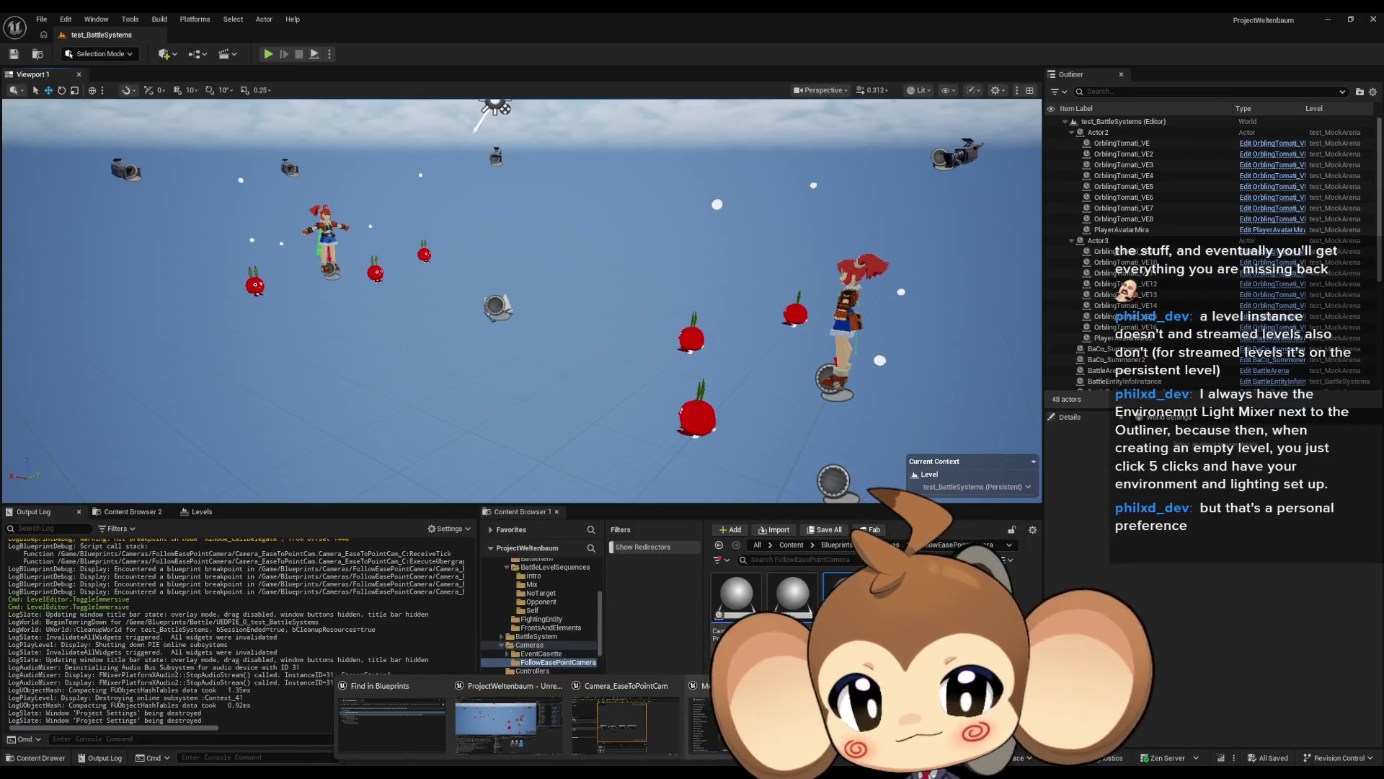
{"action": "left_click", "coordinate": [566, 721]}
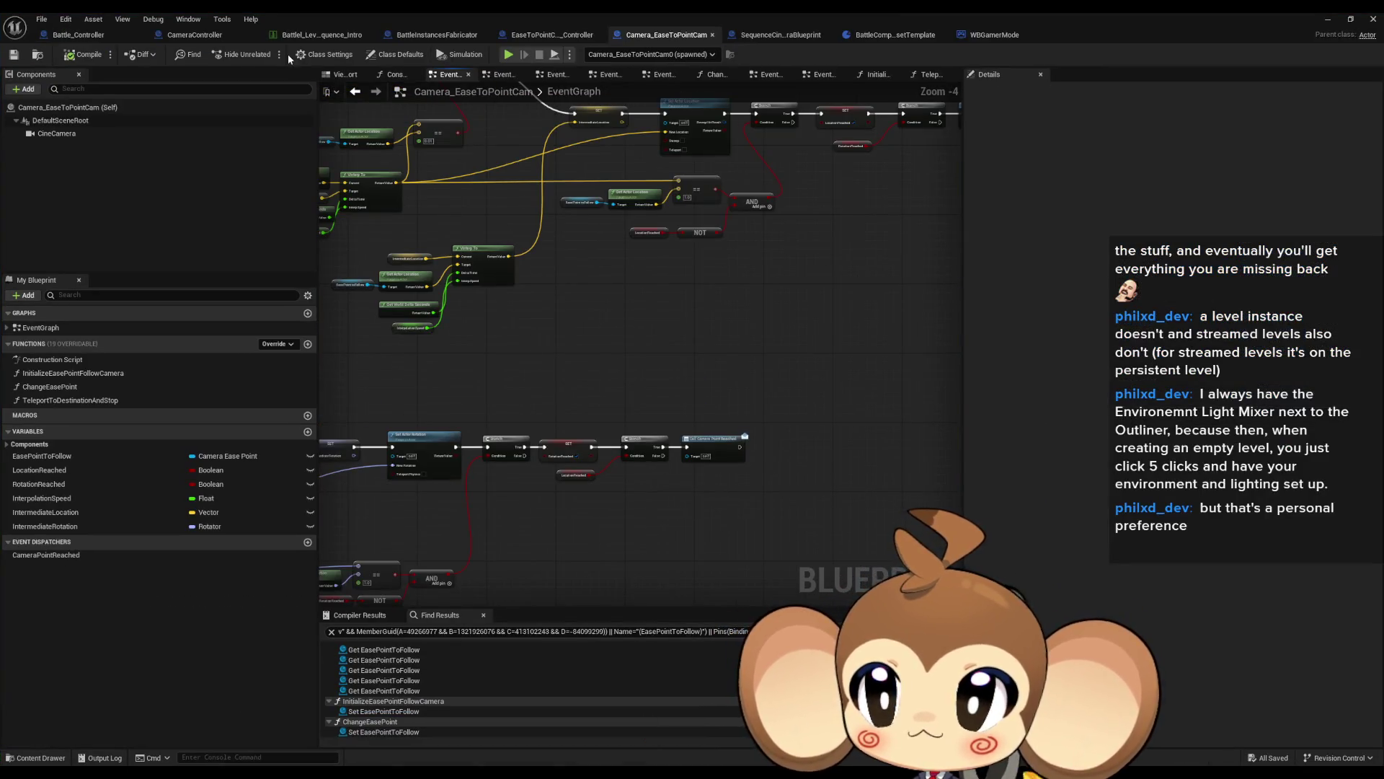
{"action": "left_click", "coordinate": [78, 35]}
{"action": "scroll", "coordinate": [684, 448], "scroll_direction": "down", "scroll_amount": 5}
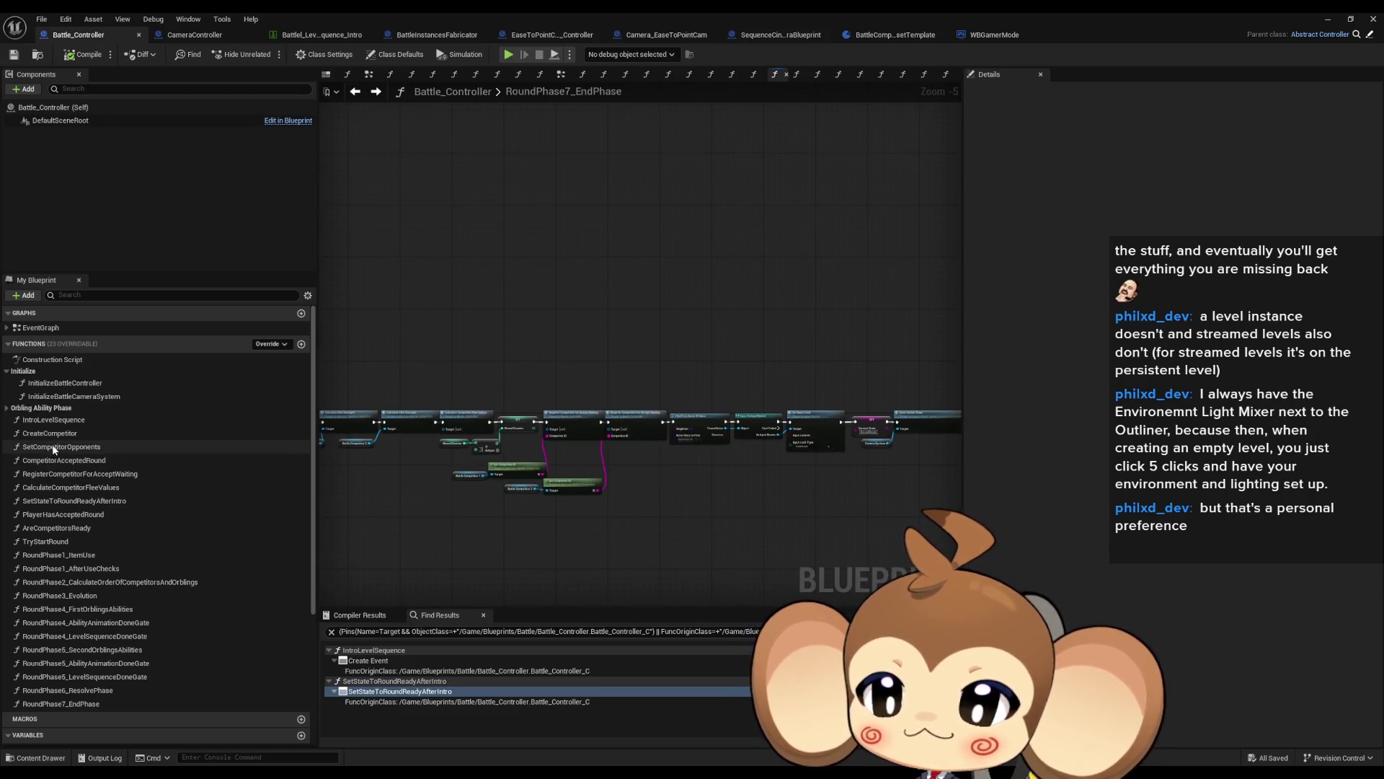
Step: Open InitializeBattleController, glance at InitializeBattleCameraSystem, then open IntroLevelSequence from its call node
{"action": "double_click", "coordinate": [75, 383]}
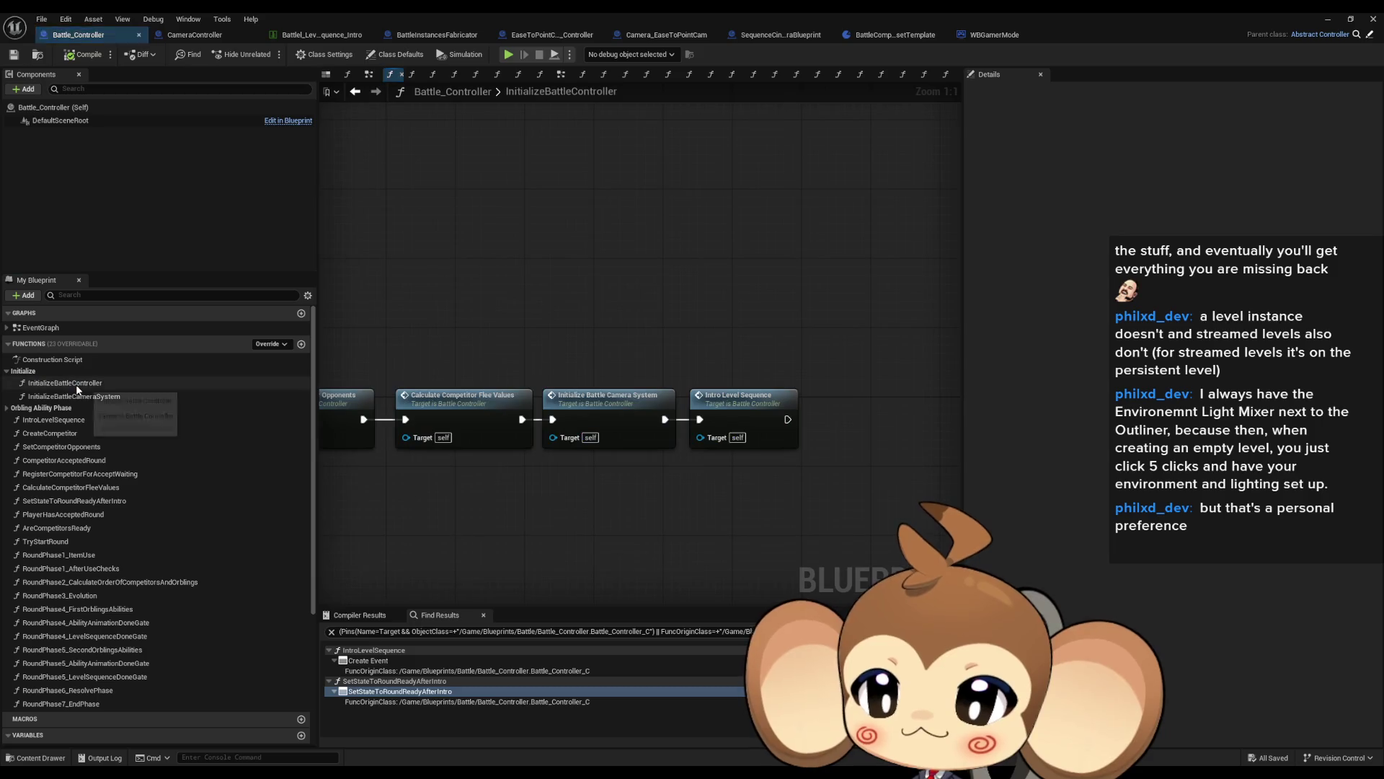
{"action": "double_click", "coordinate": [84, 401]}
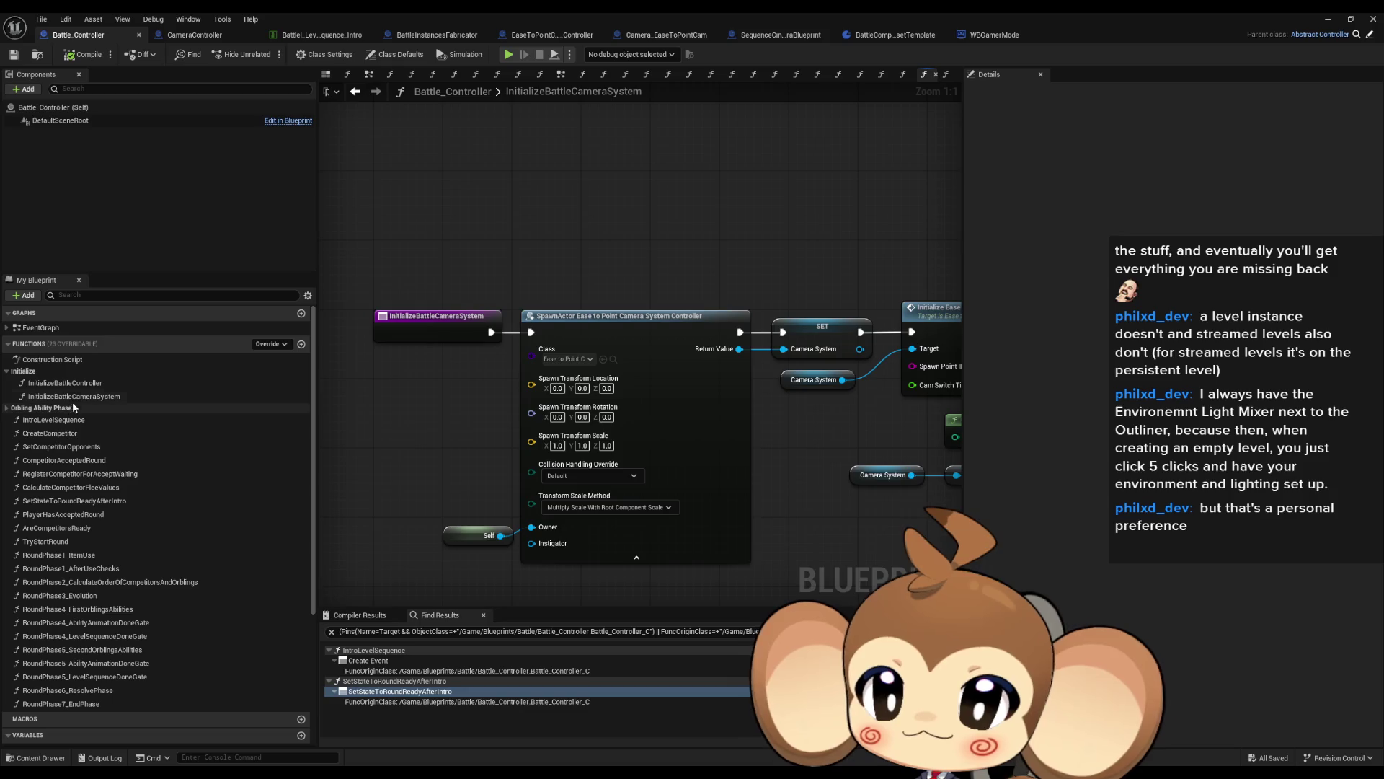
{"action": "double_click", "coordinate": [65, 383]}
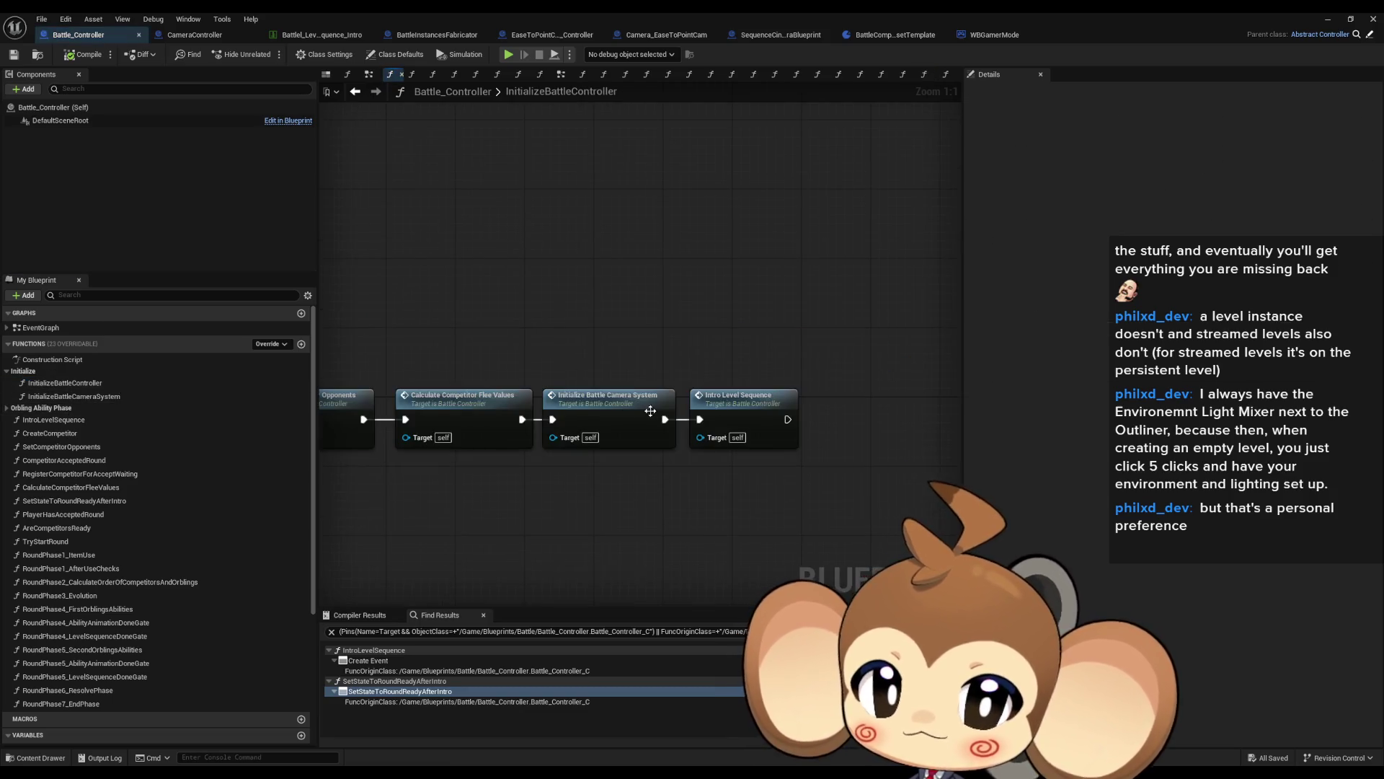
{"action": "left_click", "coordinate": [743, 409]}
{"action": "double_click", "coordinate": [740, 408]}
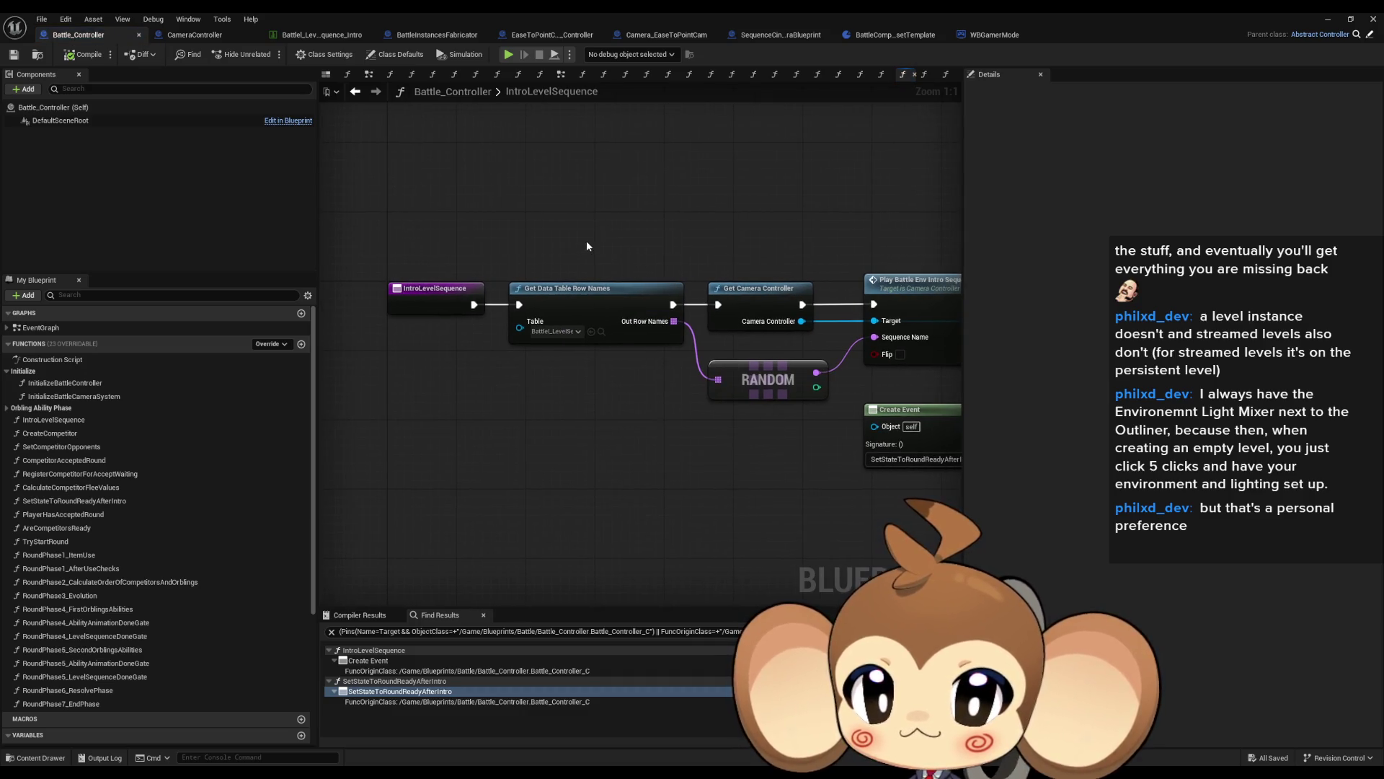
Step: Inspect the intro sequence's Get Data Table Row Names and RANDOM nodes
{"action": "mouse_move", "coordinate": [587, 242]}
{"action": "left_mouse_down"}
{"action": "mouse_move", "coordinate": [639, 389]}
{"action": "mouse_move", "coordinate": [793, 408]}
{"action": "mouse_move", "coordinate": [487, 390]}
{"action": "mouse_move", "coordinate": [577, 425]}
{"action": "left_mouse_up"}
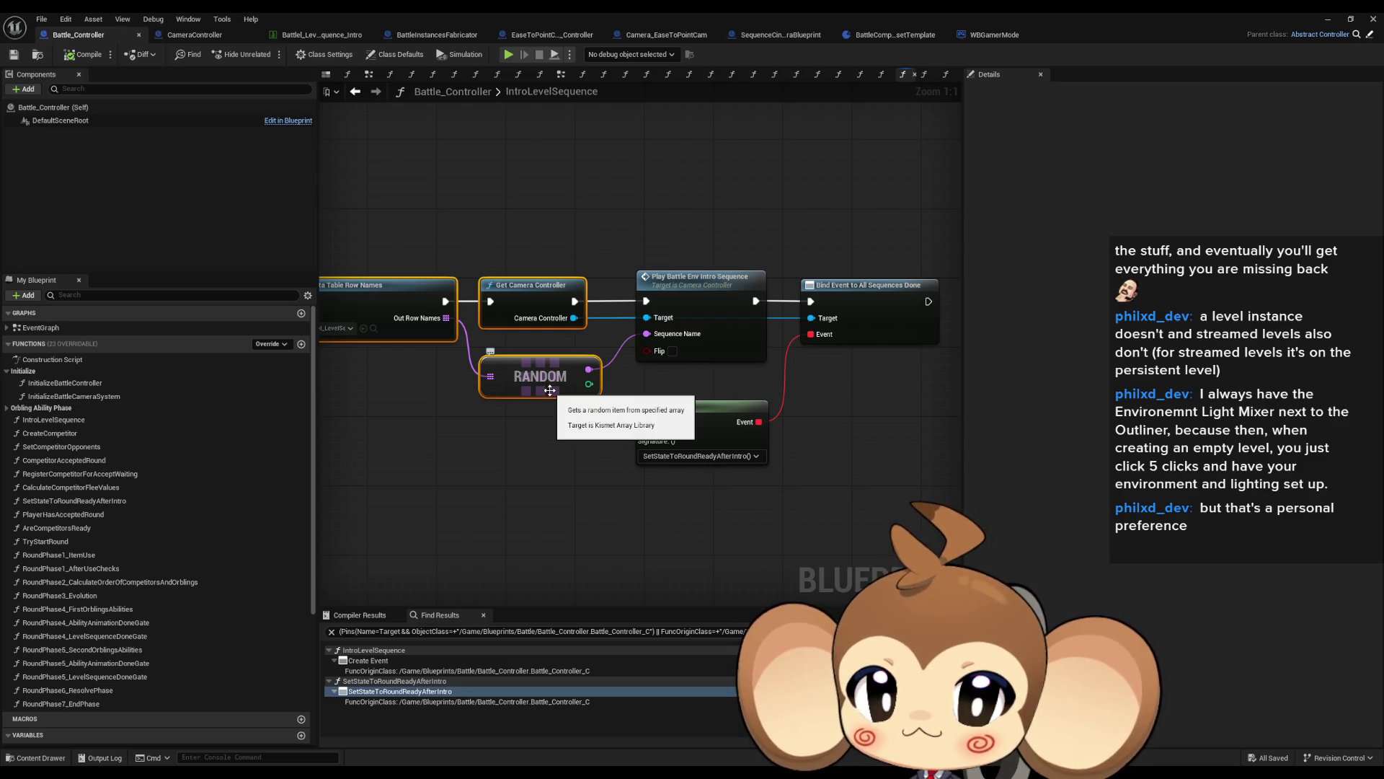
{"action": "left_click_drag", "start_coordinate": [512, 445], "coordinate": [572, 441]}
{"action": "left_click", "coordinate": [582, 443]}
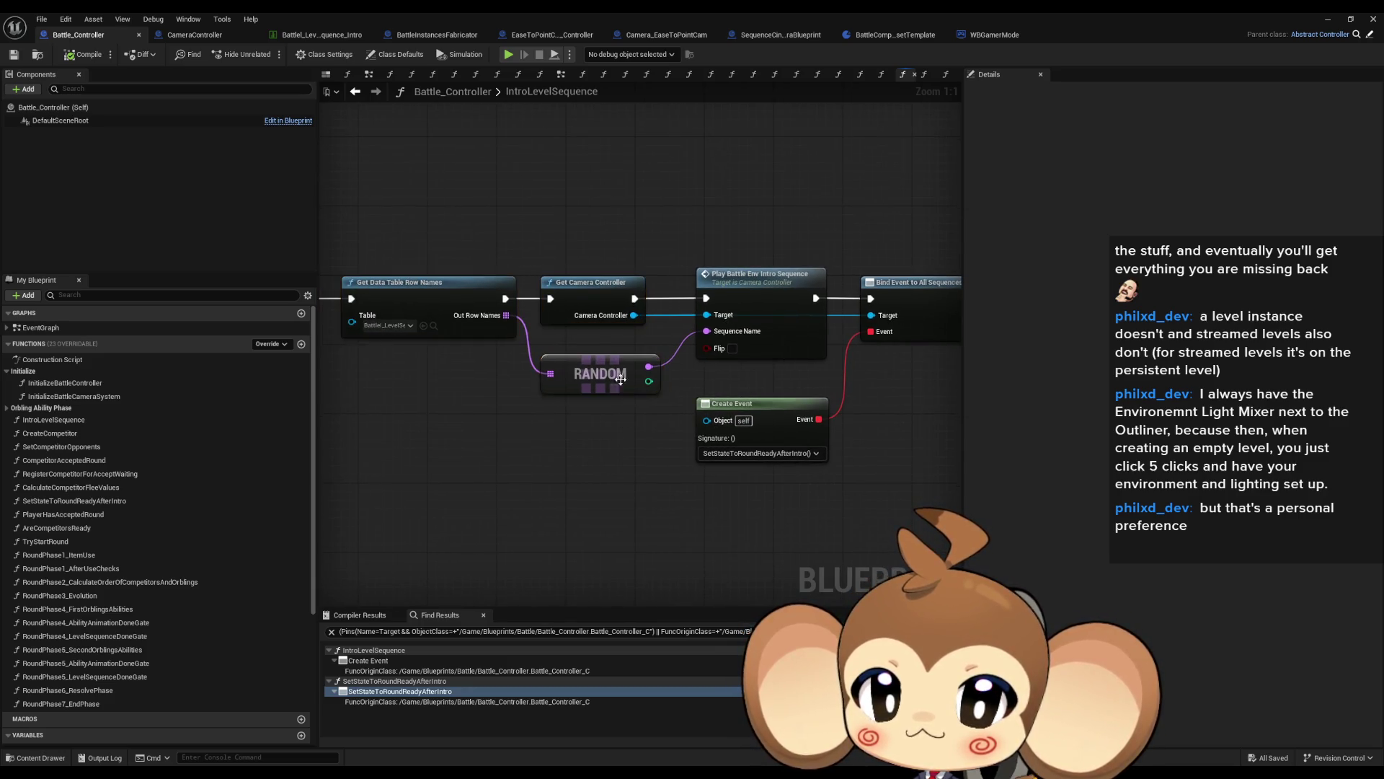
{"action": "left_click", "coordinate": [615, 377]}
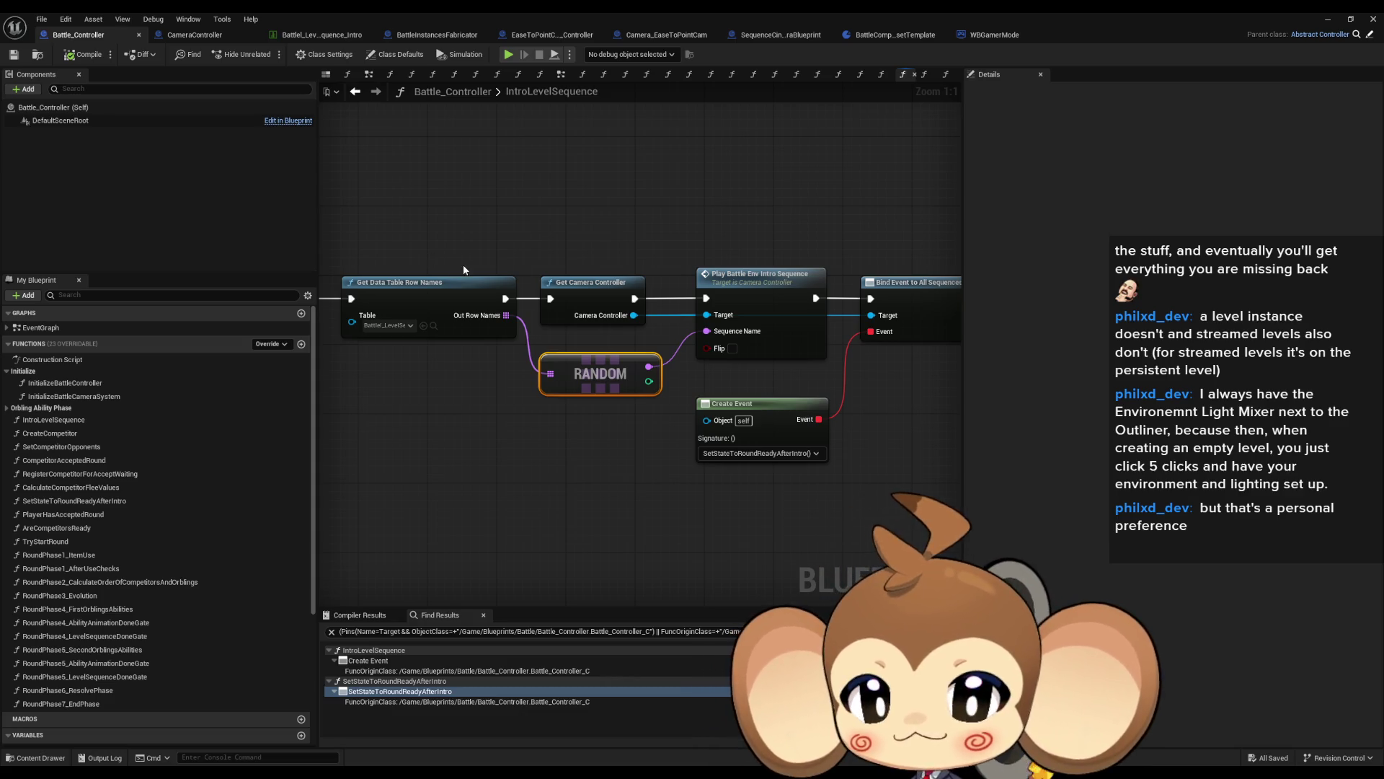
{"action": "left_click_drag", "start_coordinate": [548, 433], "coordinate": [499, 479]}
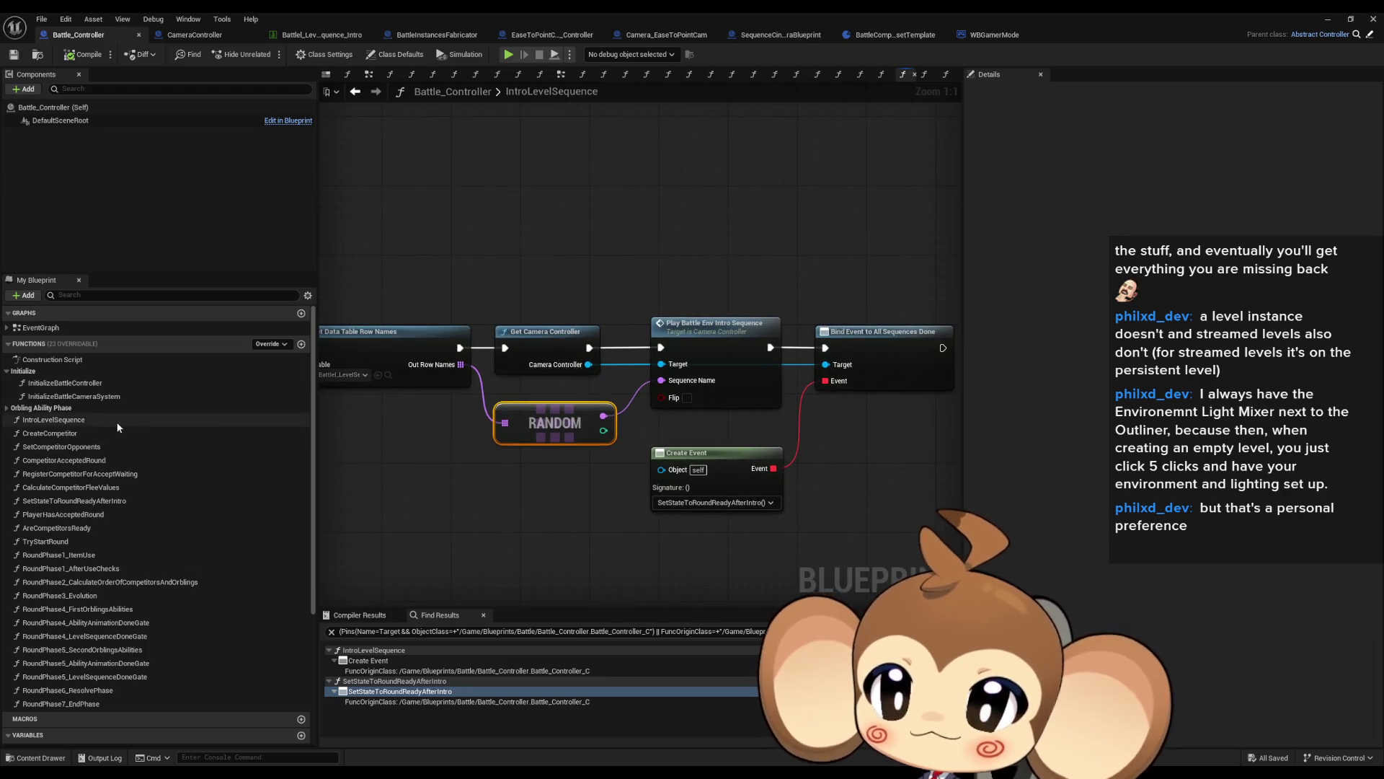
Step: View Initialize Ease to Point System, then compare the Intro Level Sequence and Initialize Battle Camera System calls
{"action": "double_click", "coordinate": [107, 397]}
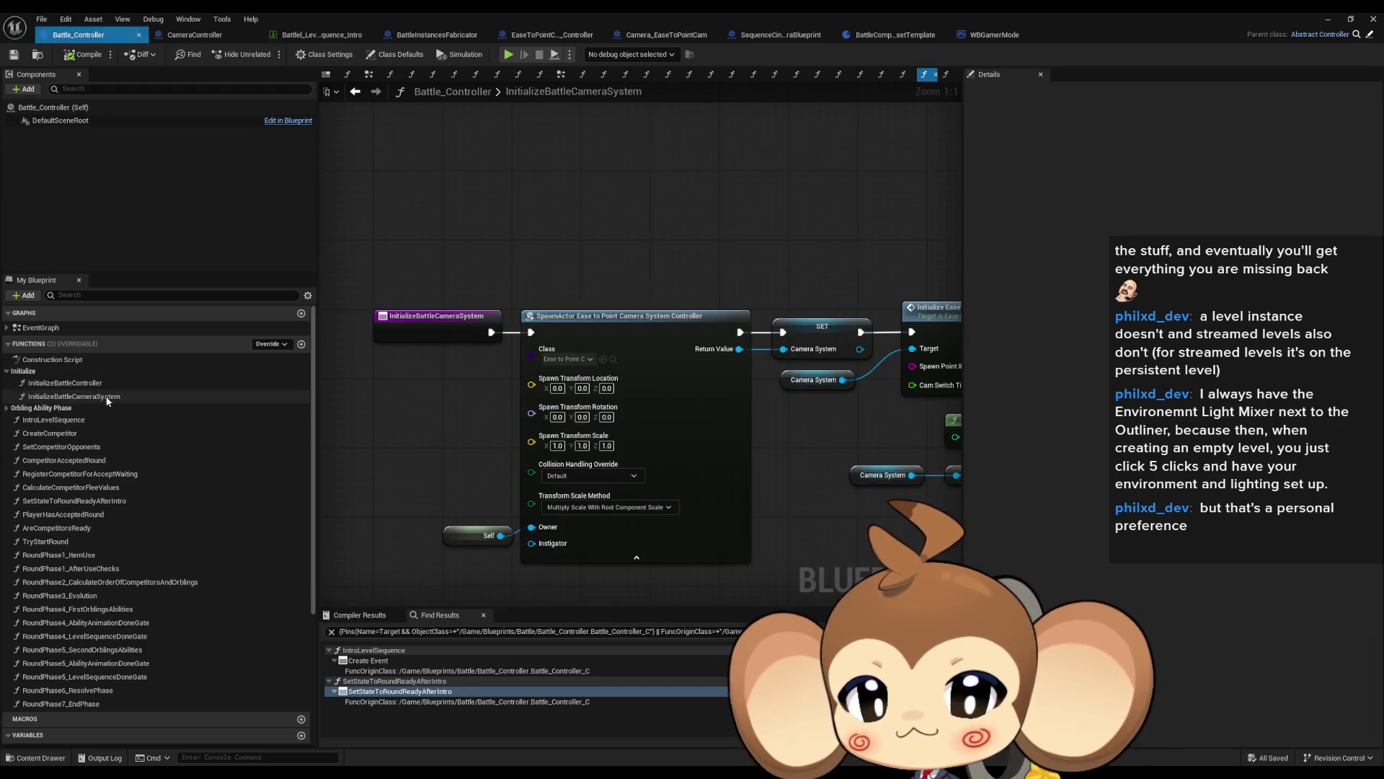
{"action": "left_click_drag", "start_coordinate": [655, 402], "coordinate": [364, 391]}
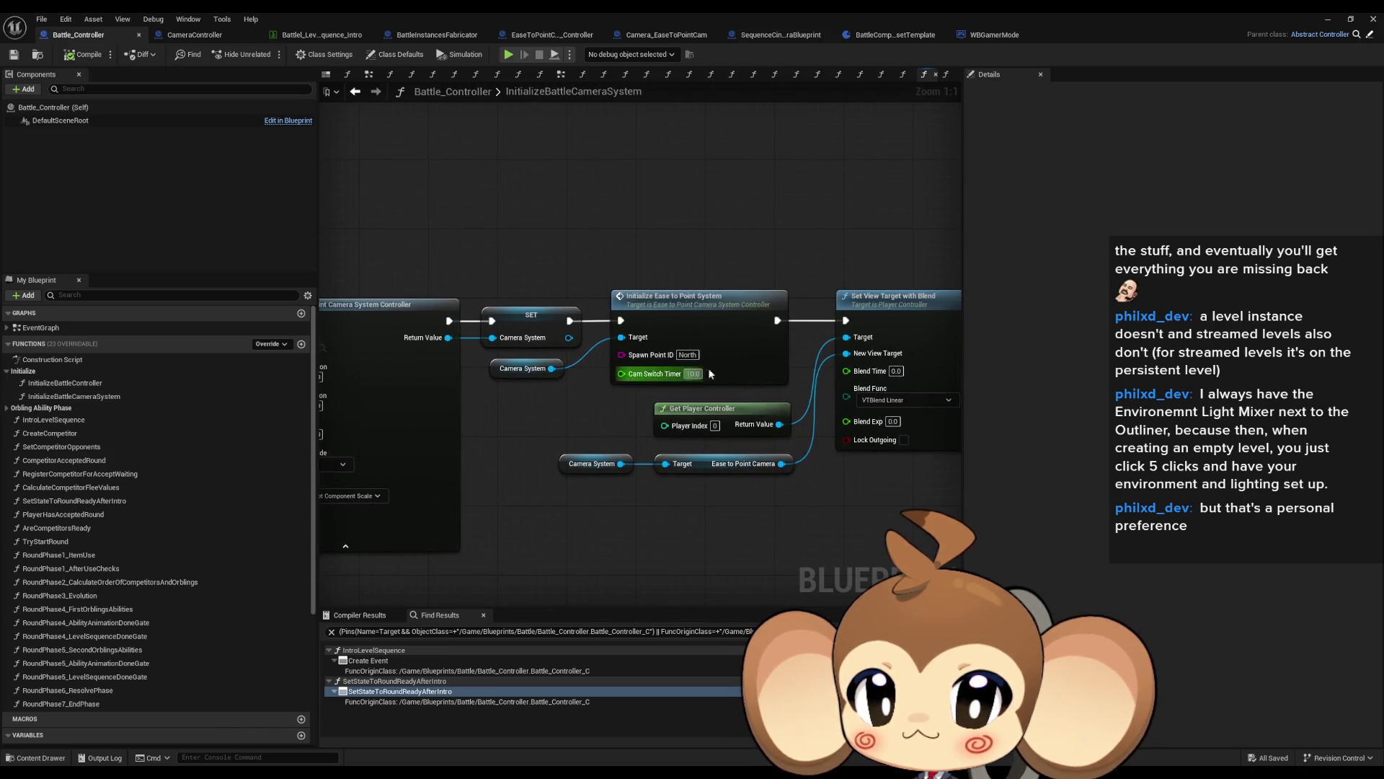
{"action": "double_click", "coordinate": [71, 385]}
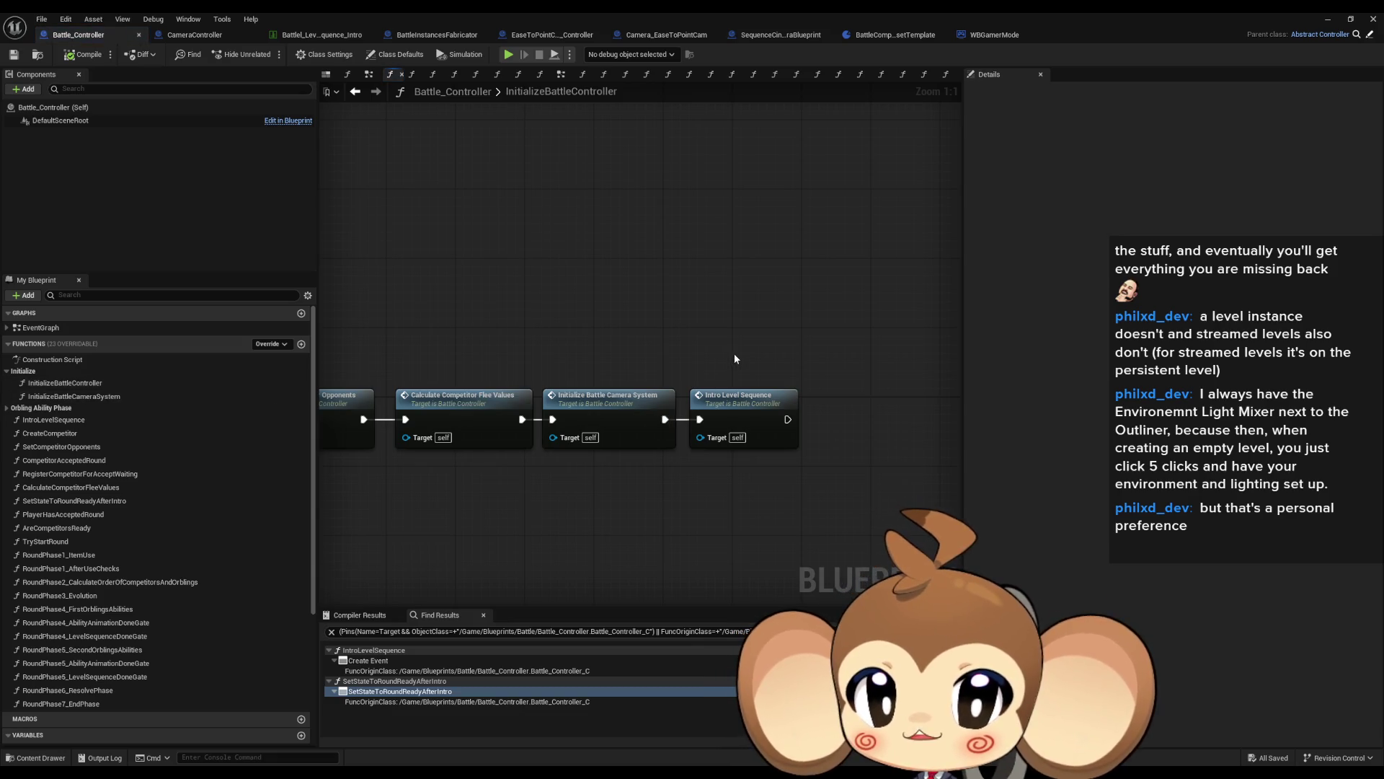
{"action": "left_click_drag", "start_coordinate": [733, 353], "coordinate": [775, 474]}
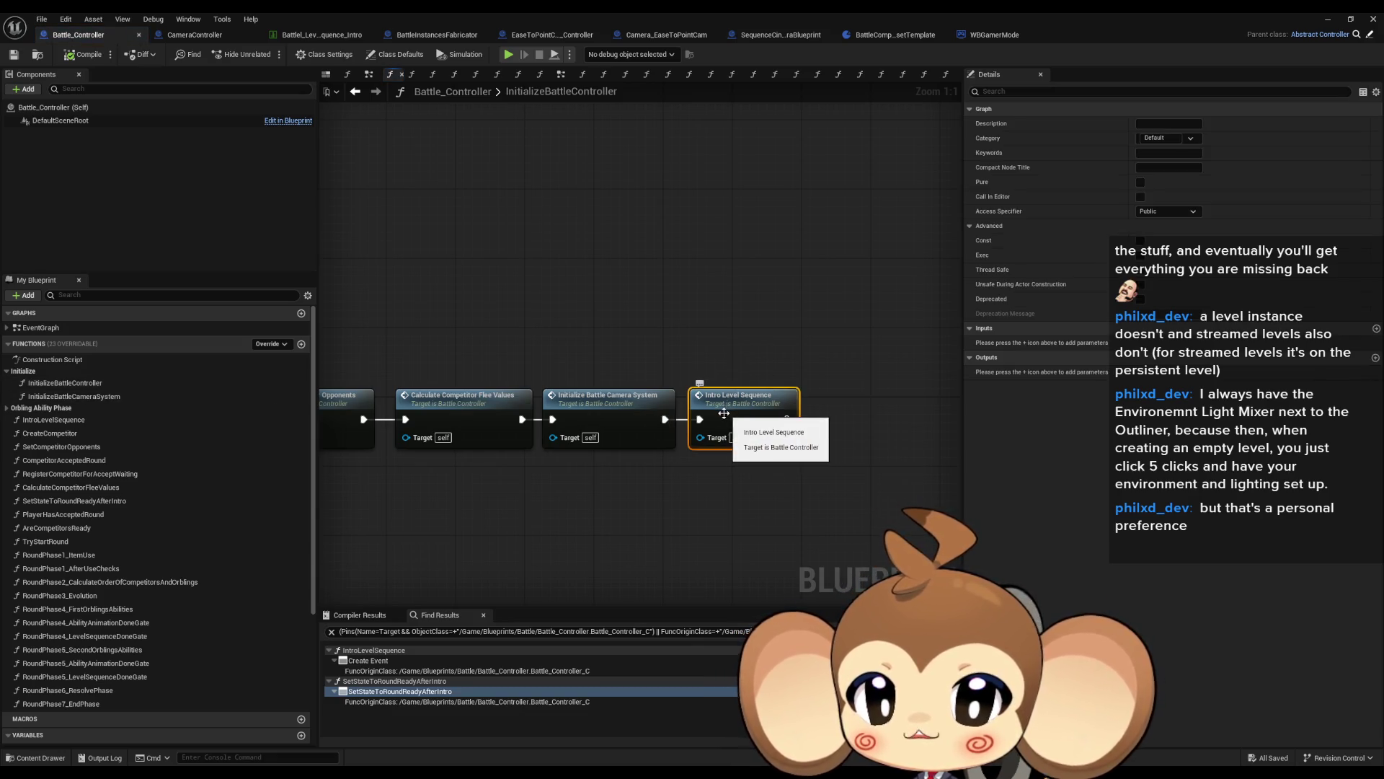
{"action": "left_click", "coordinate": [586, 398]}
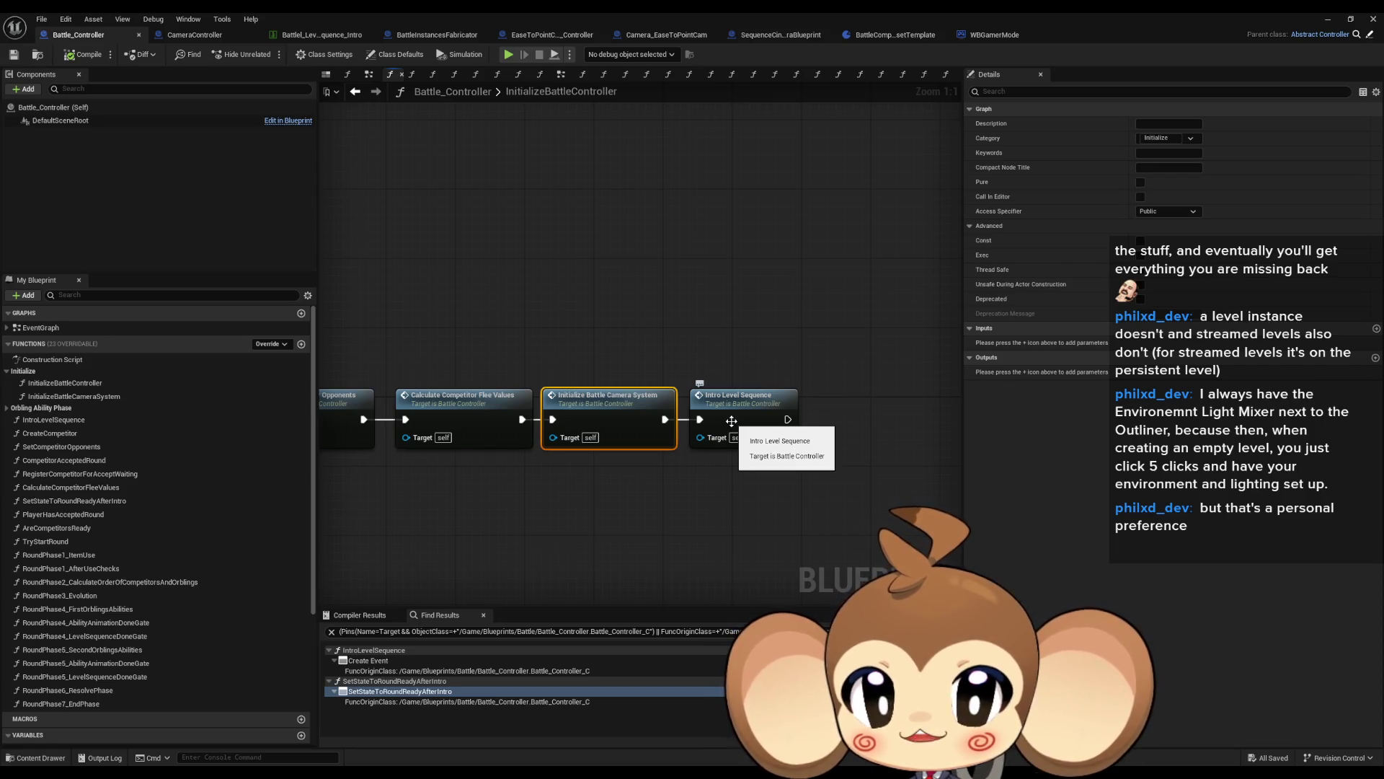
{"action": "double_click", "coordinate": [731, 421]}
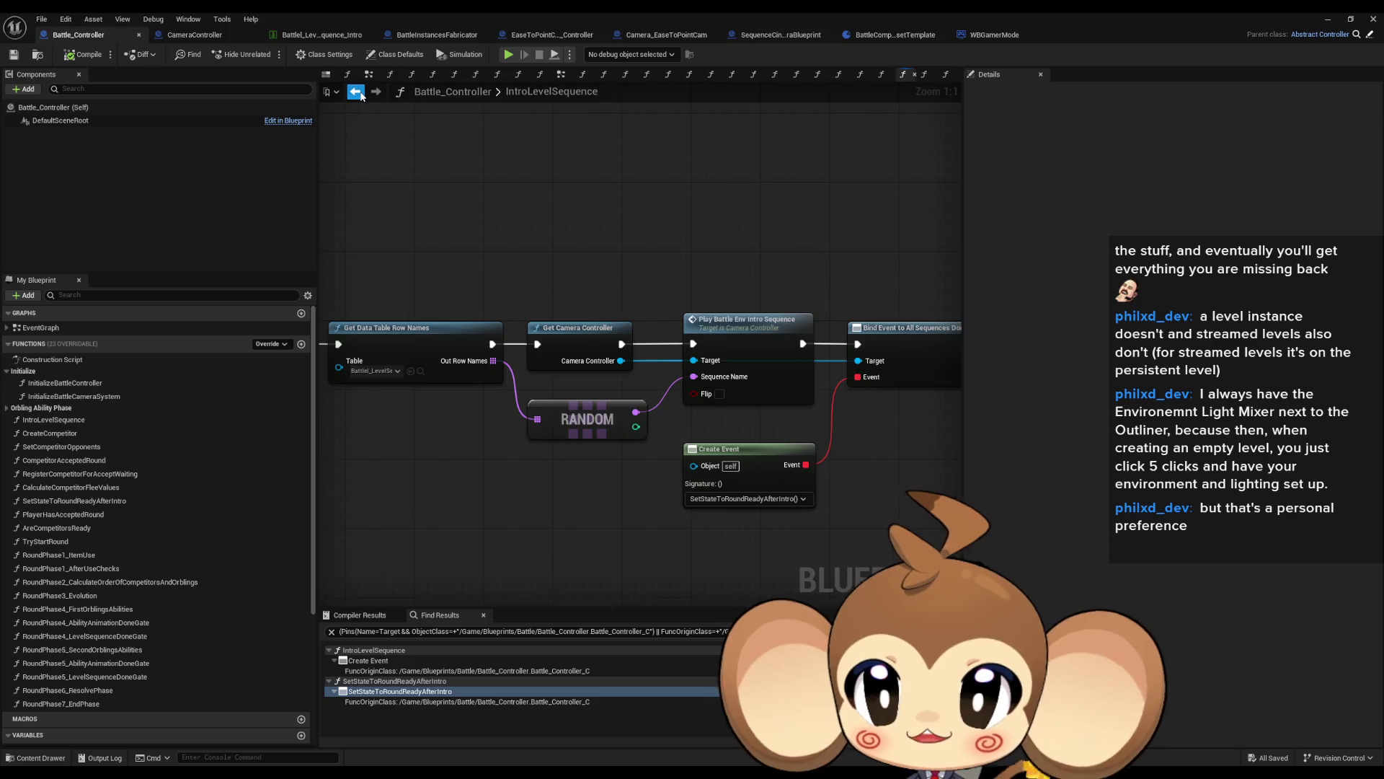
Step: Navigate back to InitializeBattleController and enter InitializeBattleCameraSystem through its call node
{"action": "left_click", "coordinate": [360, 95]}
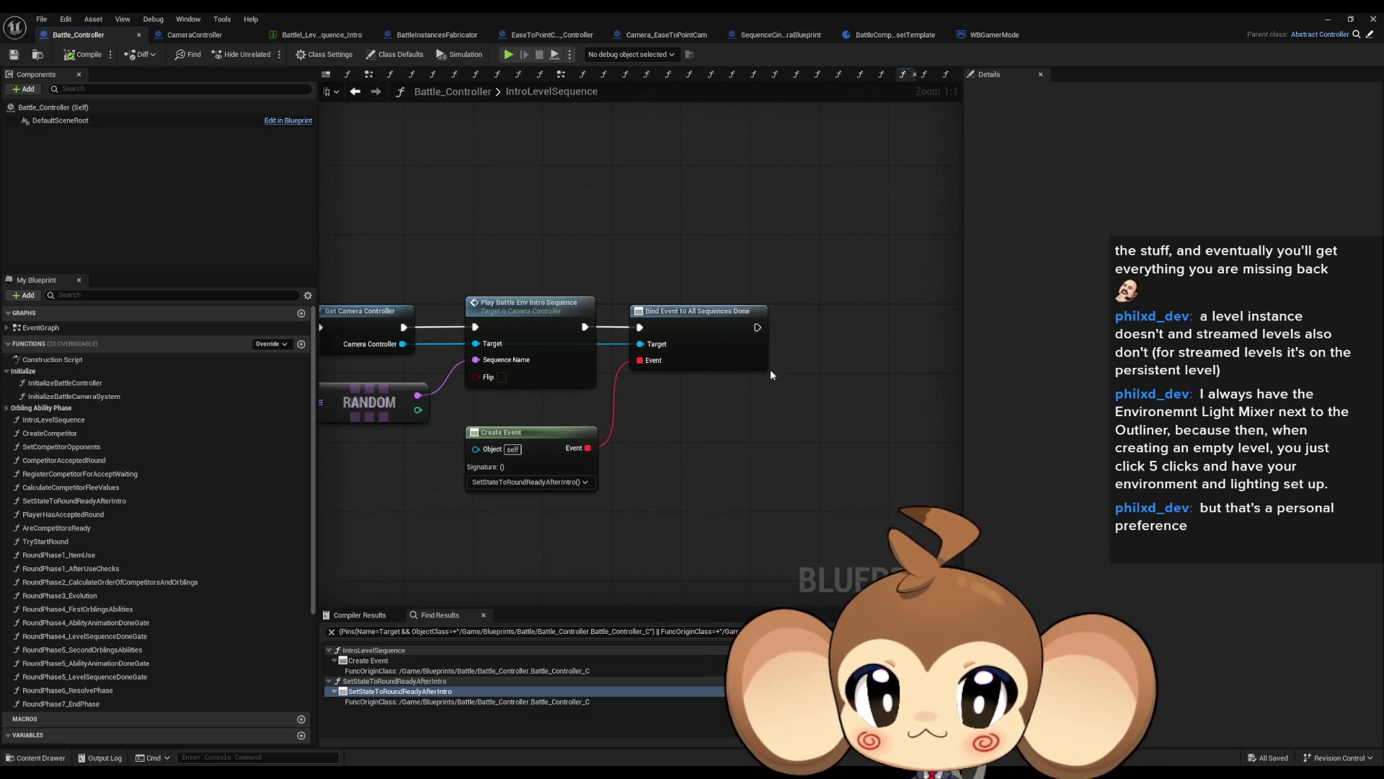
{"action": "left_click_drag", "start_coordinate": [771, 375], "coordinate": [730, 362]}
{"action": "left_click", "coordinate": [354, 94]}
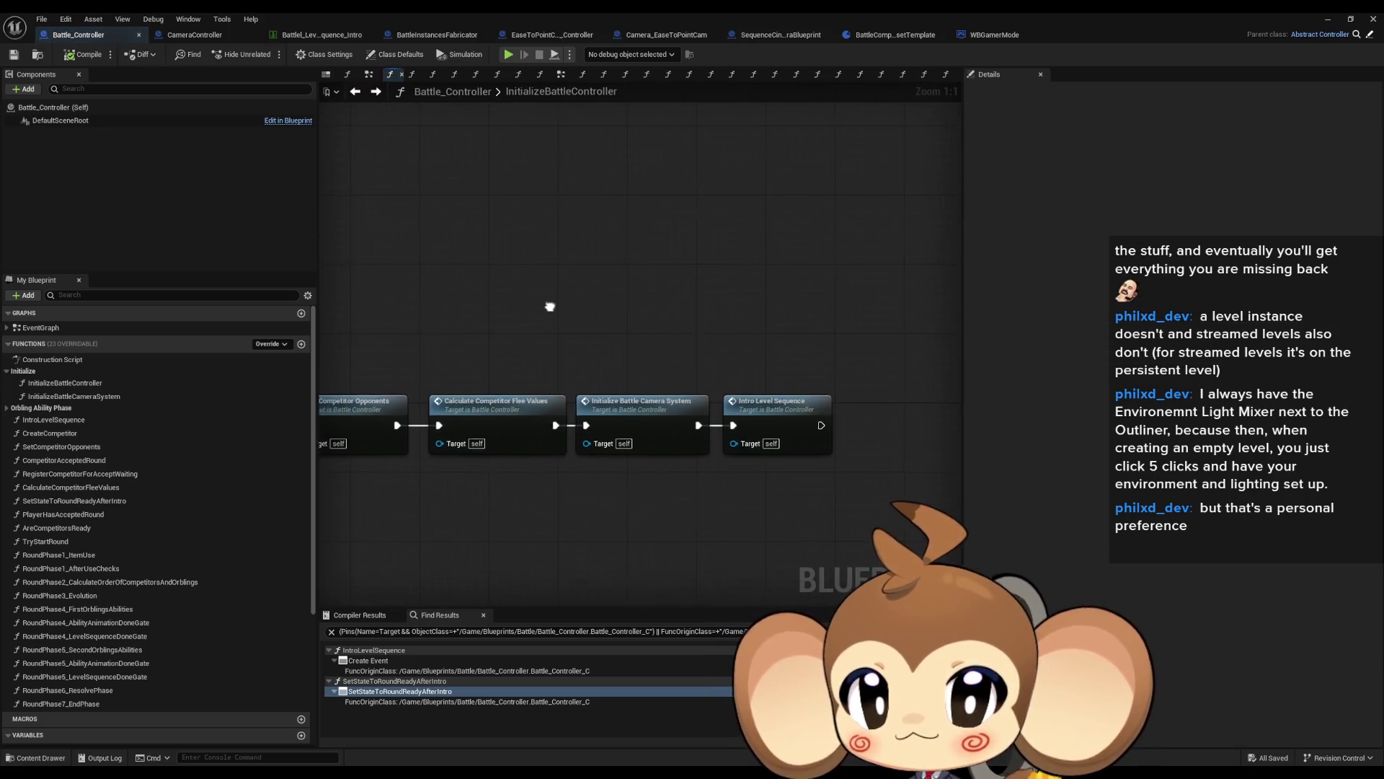
{"action": "left_click", "coordinate": [635, 407]}
{"action": "double_click", "coordinate": [636, 407]}
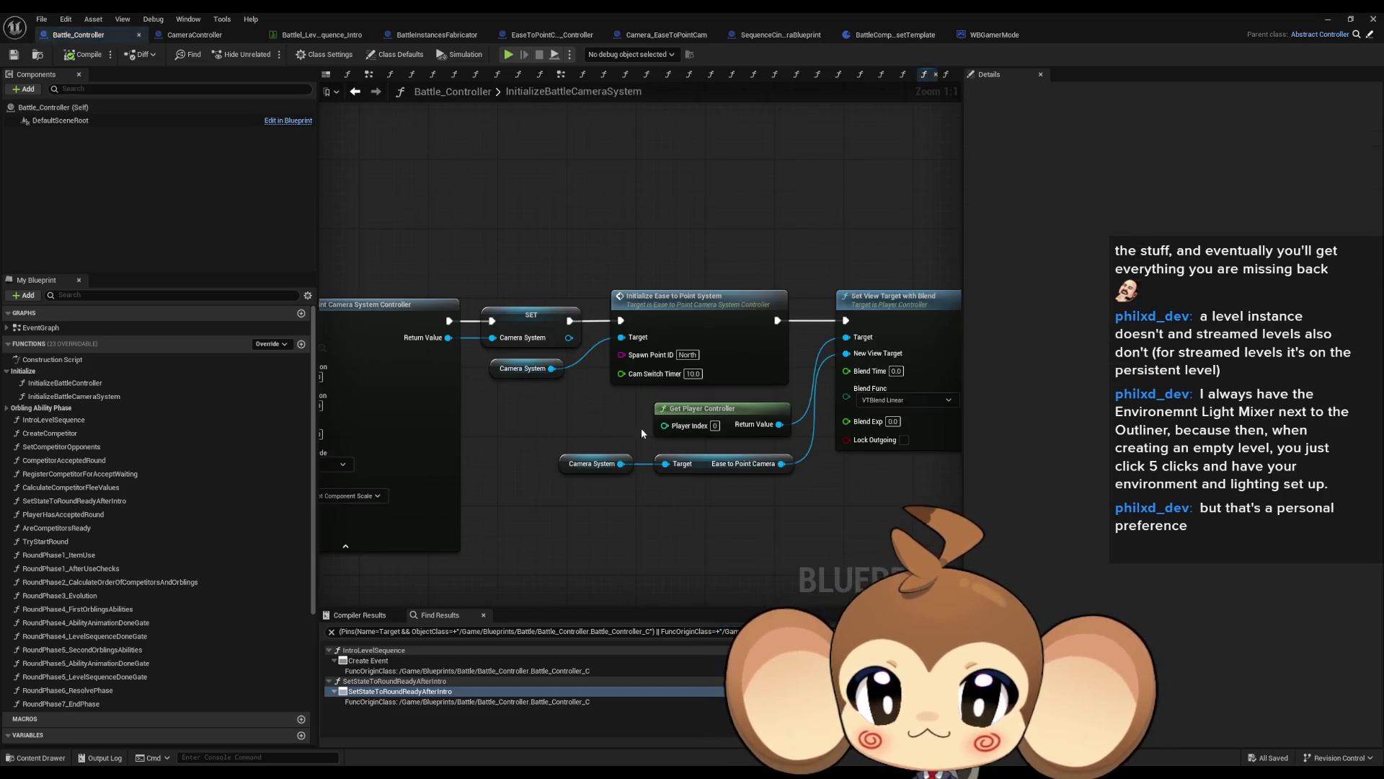
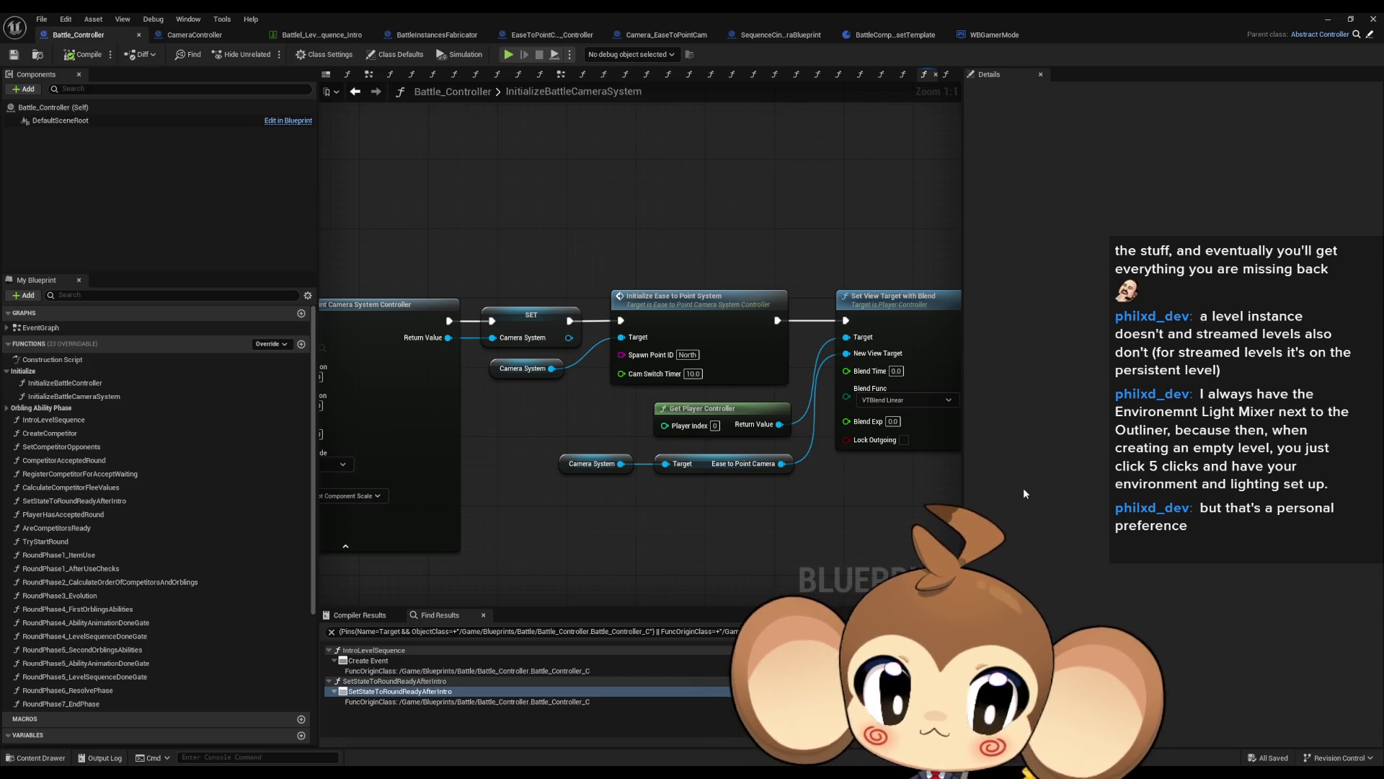
Step: Zoom out over the InitializeBattleCameraSystem graph, then view the battle intro data table's BattleIntro_1 row
{"action": "left_click_drag", "start_coordinate": [925, 497], "coordinate": [791, 485]}
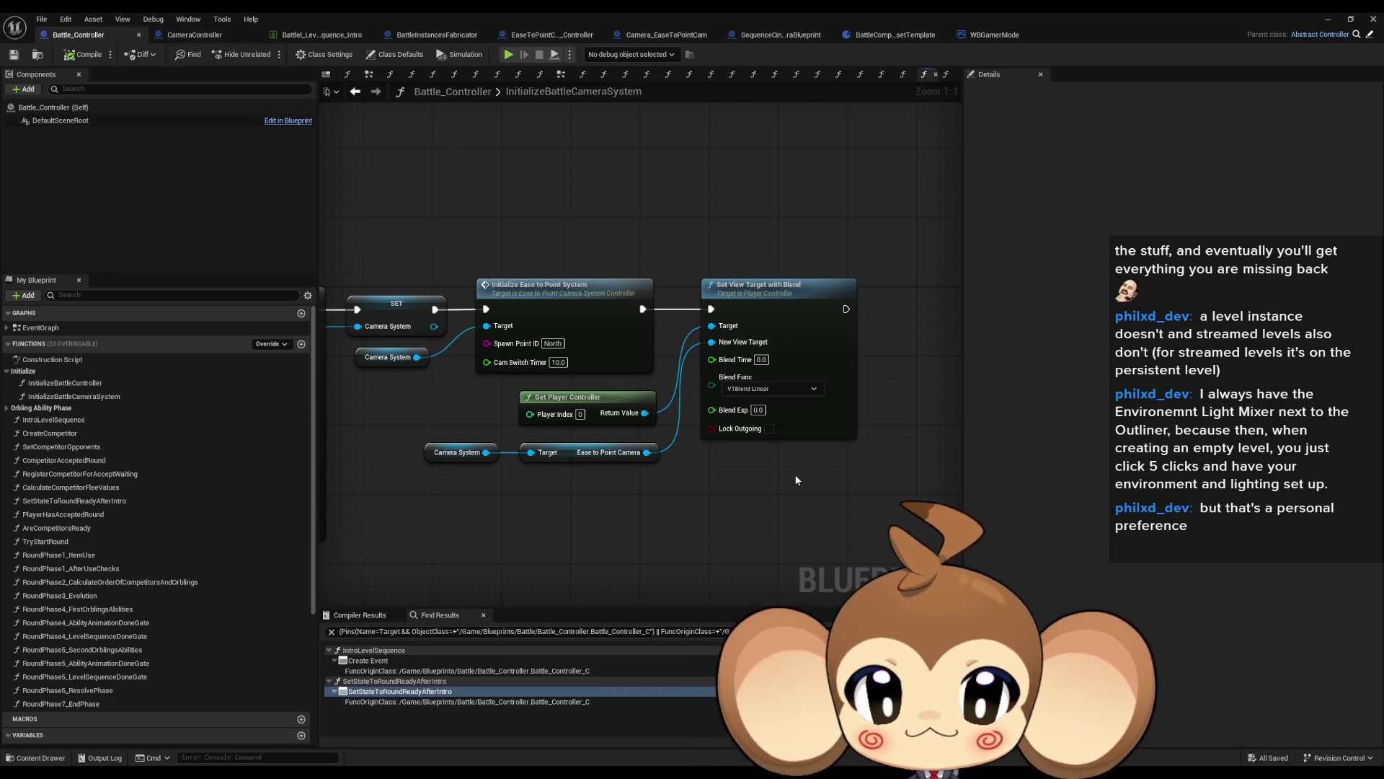
{"action": "scroll", "coordinate": [805, 474], "scroll_direction": "down", "scroll_amount": 2}
{"action": "mouse_move", "coordinate": [804, 475]}
{"action": "left_mouse_down"}
{"action": "mouse_move", "coordinate": [911, 459]}
{"action": "mouse_move", "coordinate": [724, 468]}
{"action": "mouse_move", "coordinate": [808, 456]}
{"action": "left_mouse_up"}
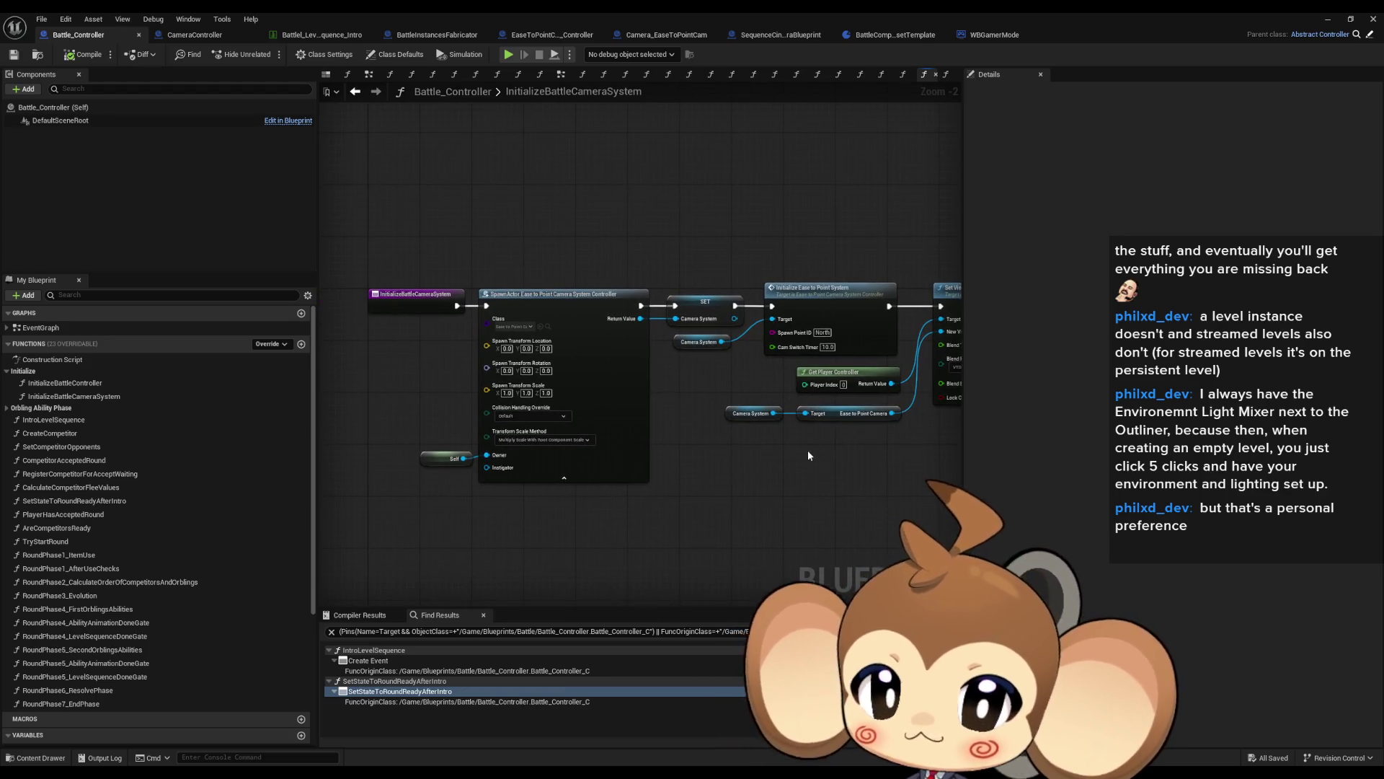
{"action": "left_click", "coordinate": [327, 38]}
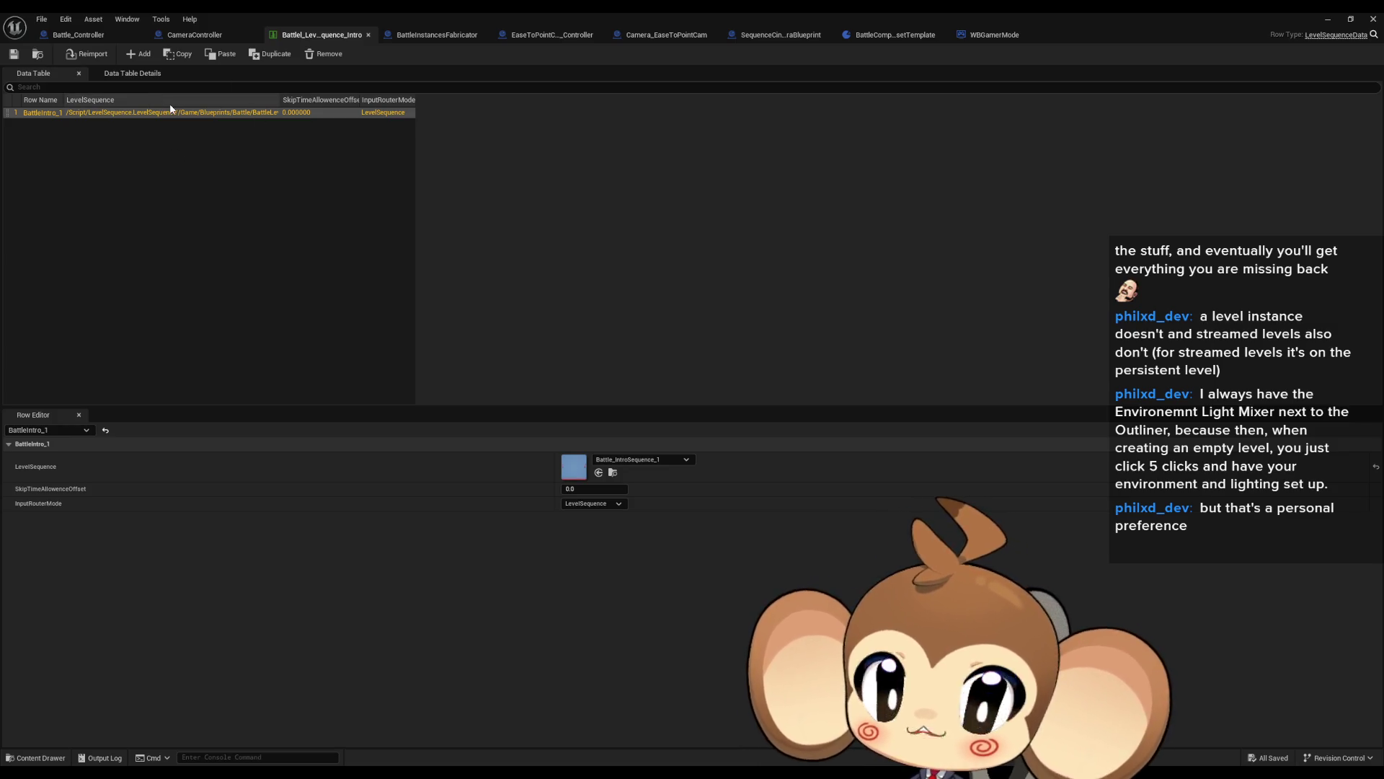
Step: Open CameraController's PlayBattleEnvIntroSequence function and select its Play Sequence by Id node
{"action": "left_click", "coordinate": [78, 34]}
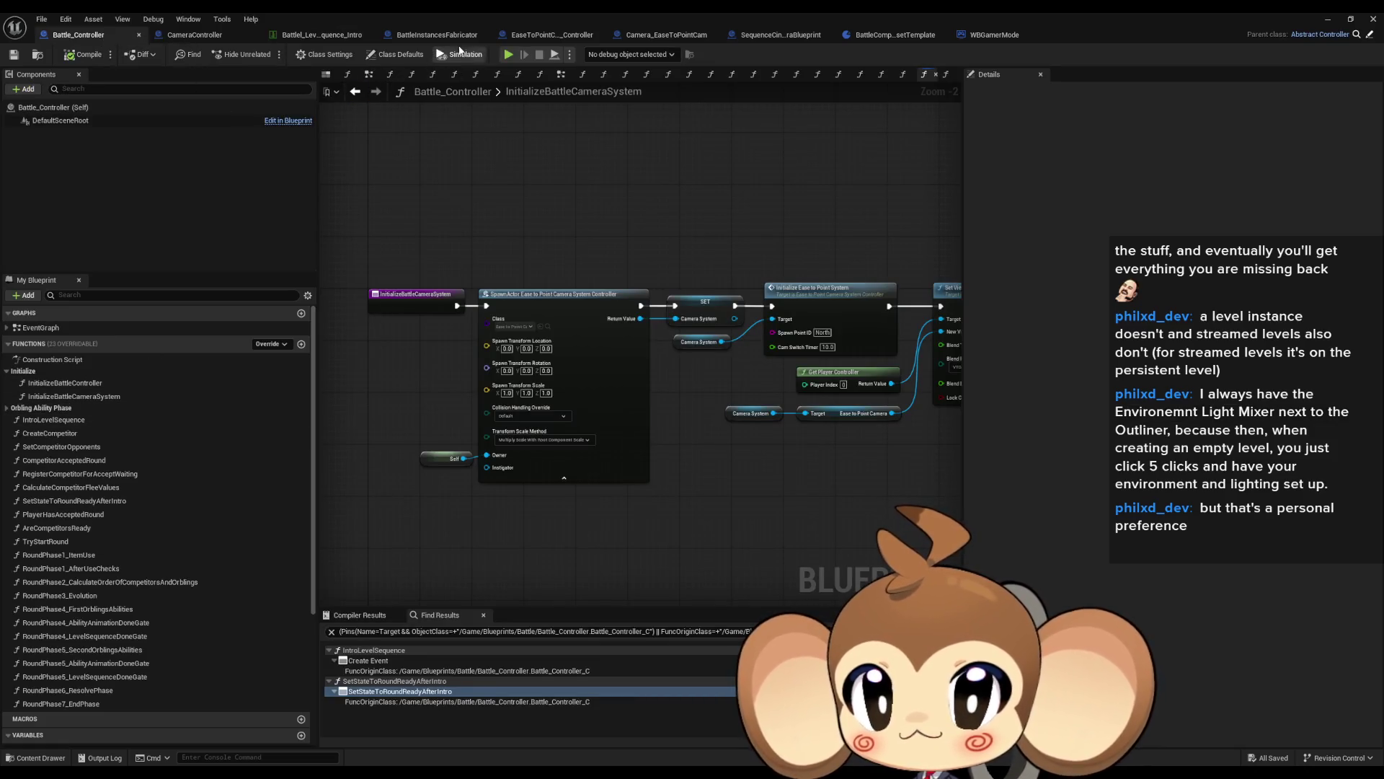
{"action": "left_click", "coordinate": [216, 34]}
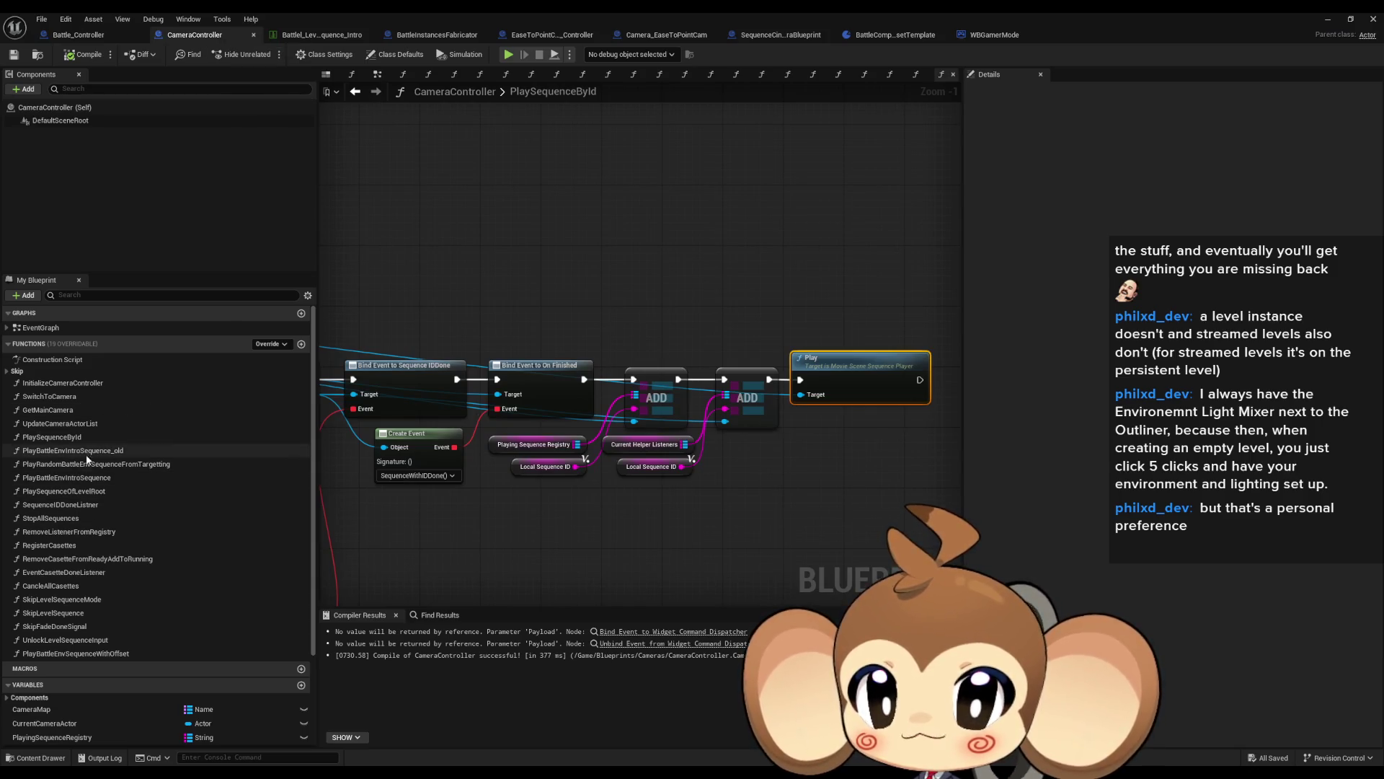
{"action": "double_click", "coordinate": [87, 477]}
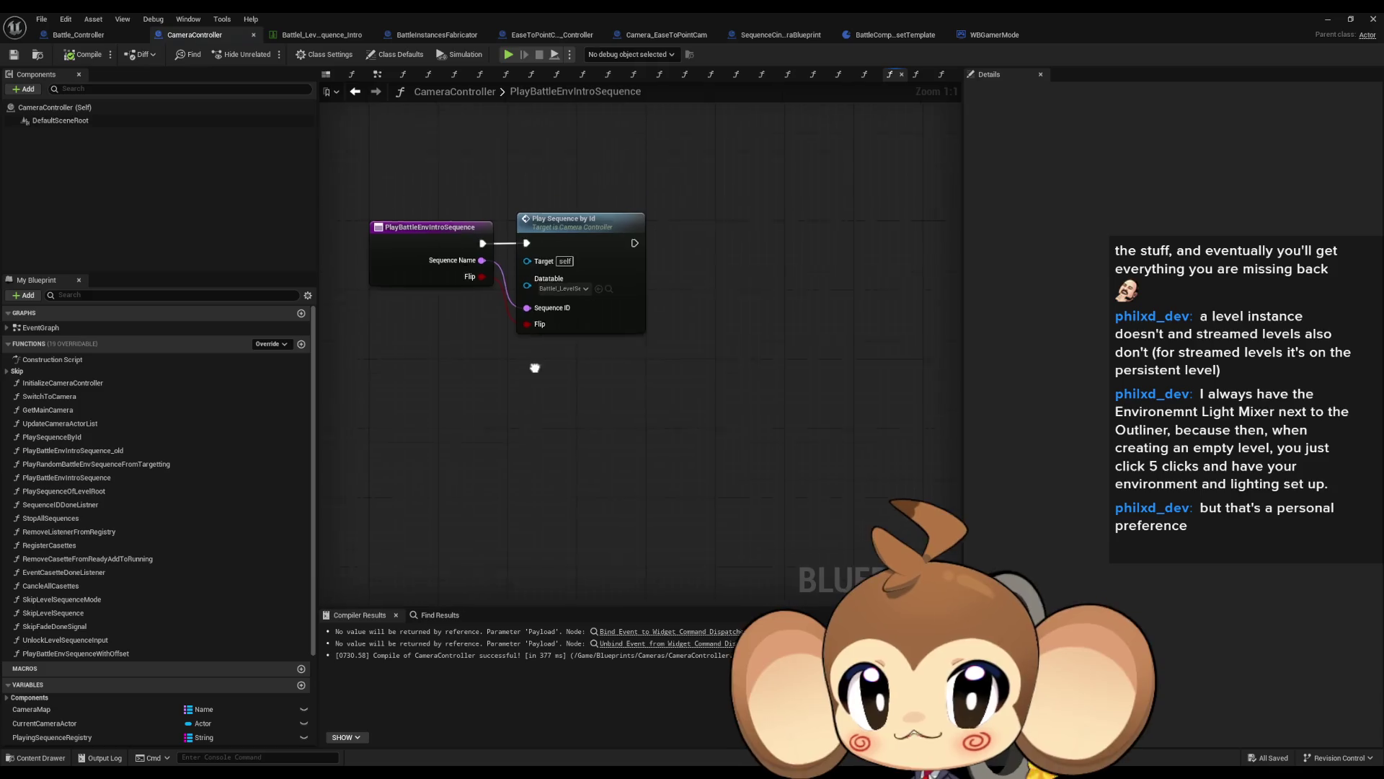
{"action": "left_click_drag", "start_coordinate": [534, 368], "coordinate": [560, 403]}
{"action": "left_click", "coordinate": [606, 269]}
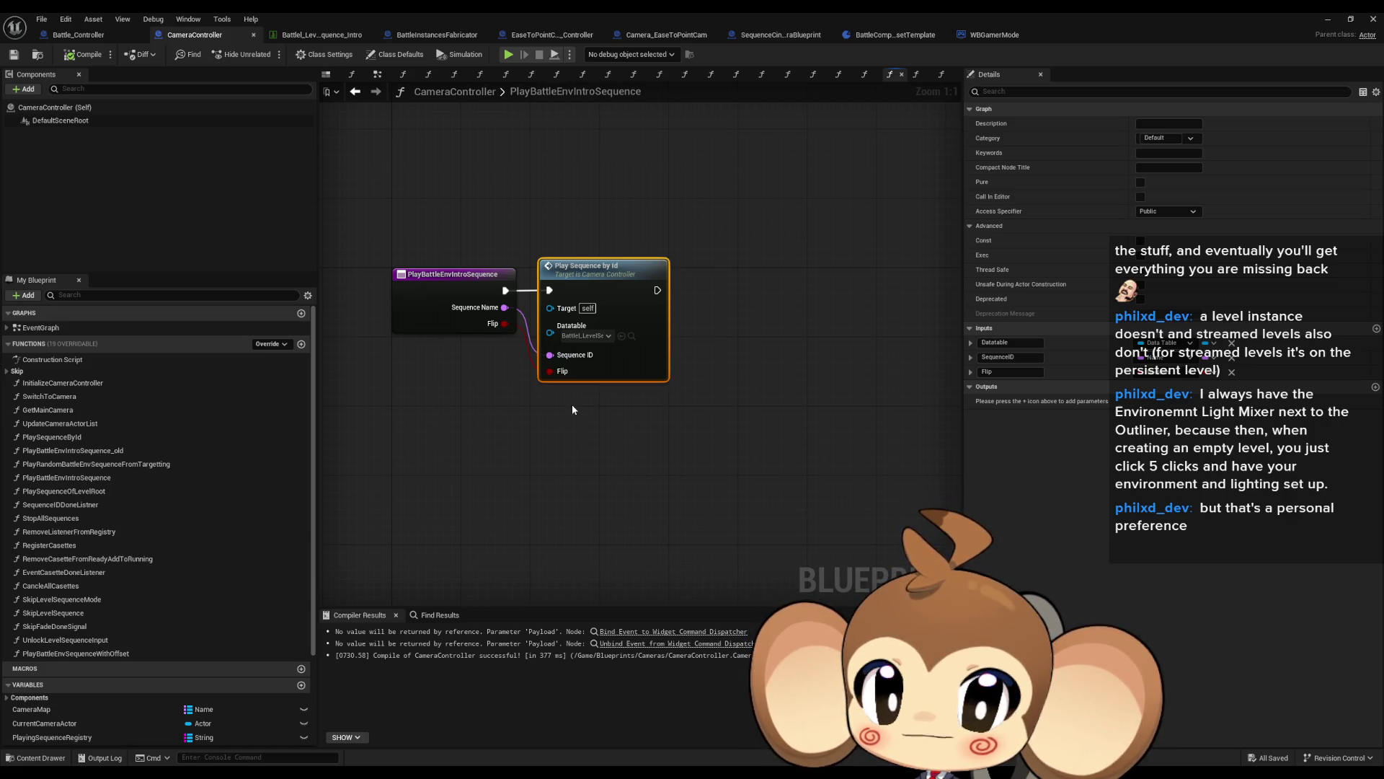
Step: From Battle_Controller's IntroLevelSequence graph, jump into the PlayBattleEnvIntroSequence function it calls
{"action": "left_click", "coordinate": [106, 39]}
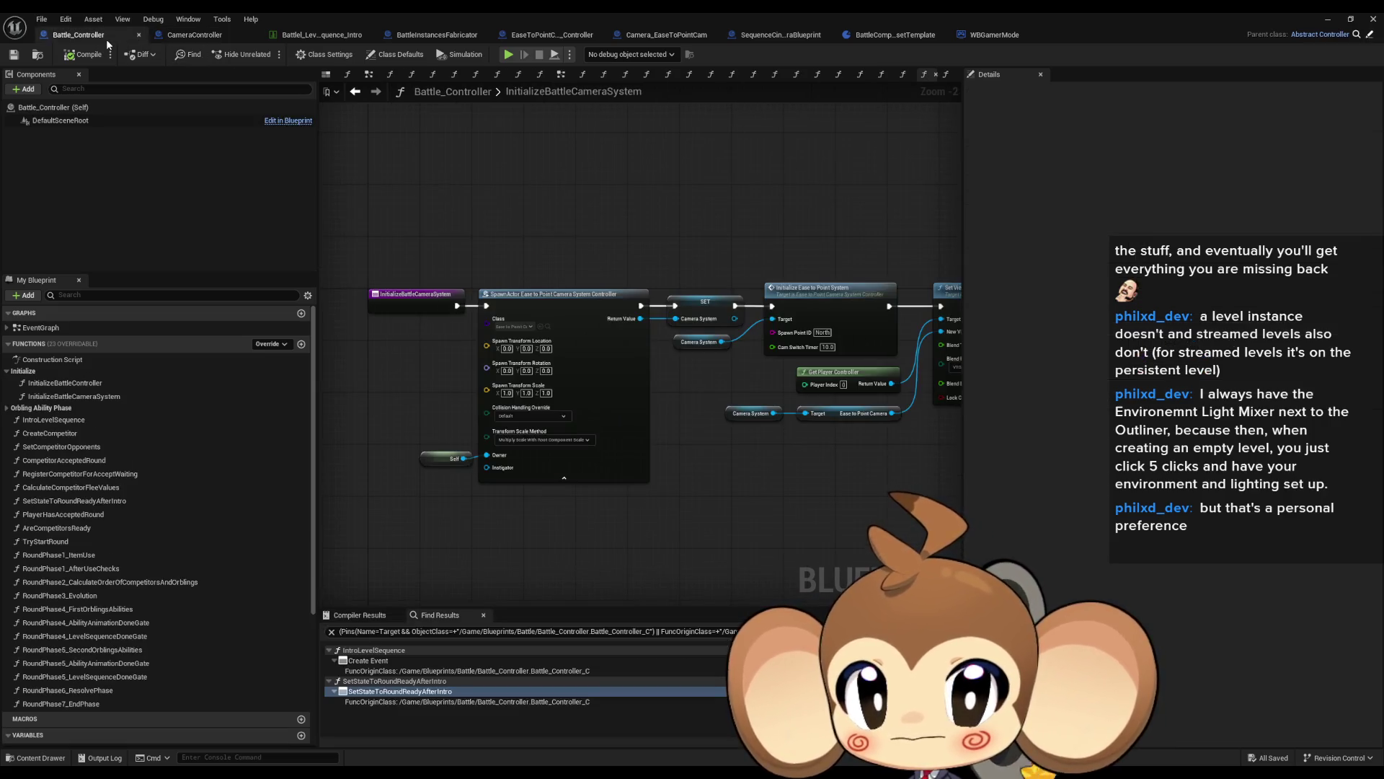
{"action": "left_click", "coordinate": [76, 421]}
{"action": "double_click", "coordinate": [76, 423]}
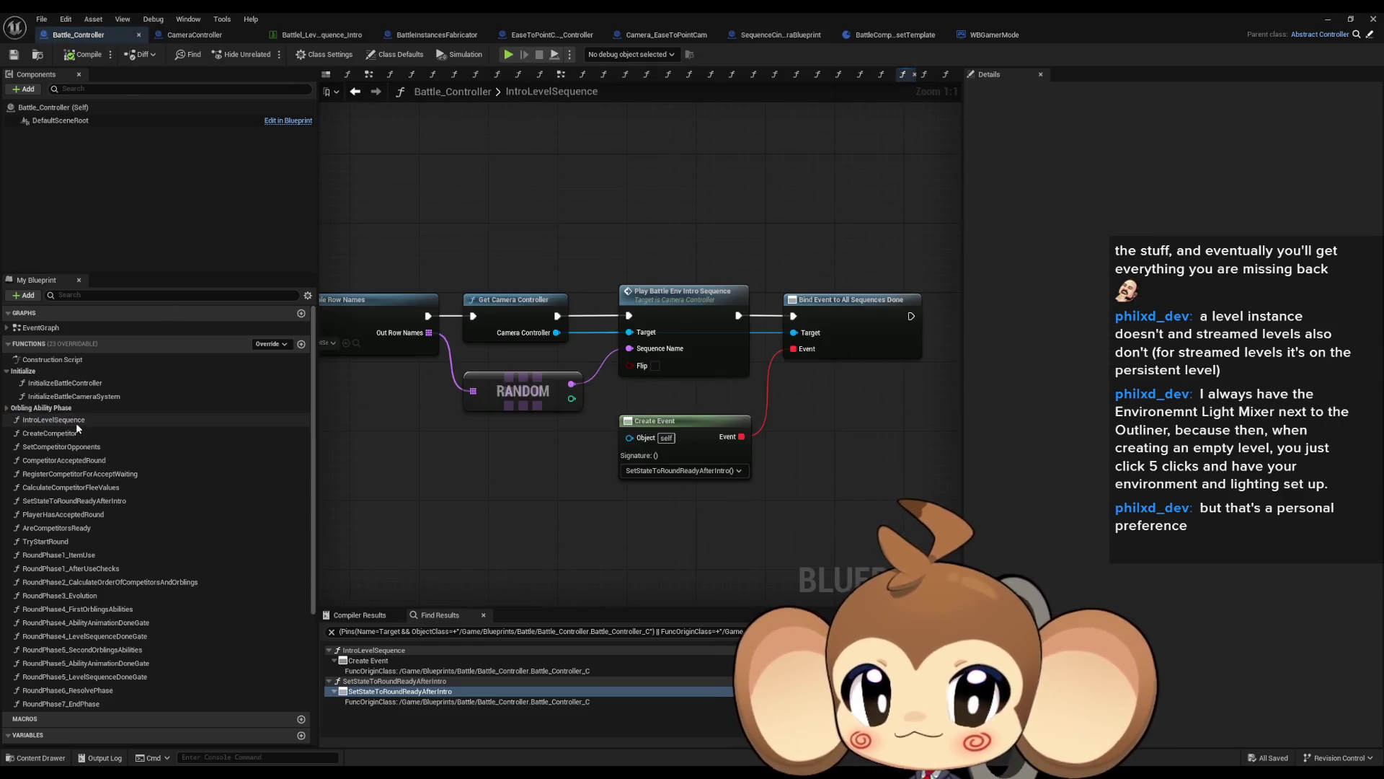
{"action": "double_click", "coordinate": [811, 300]}
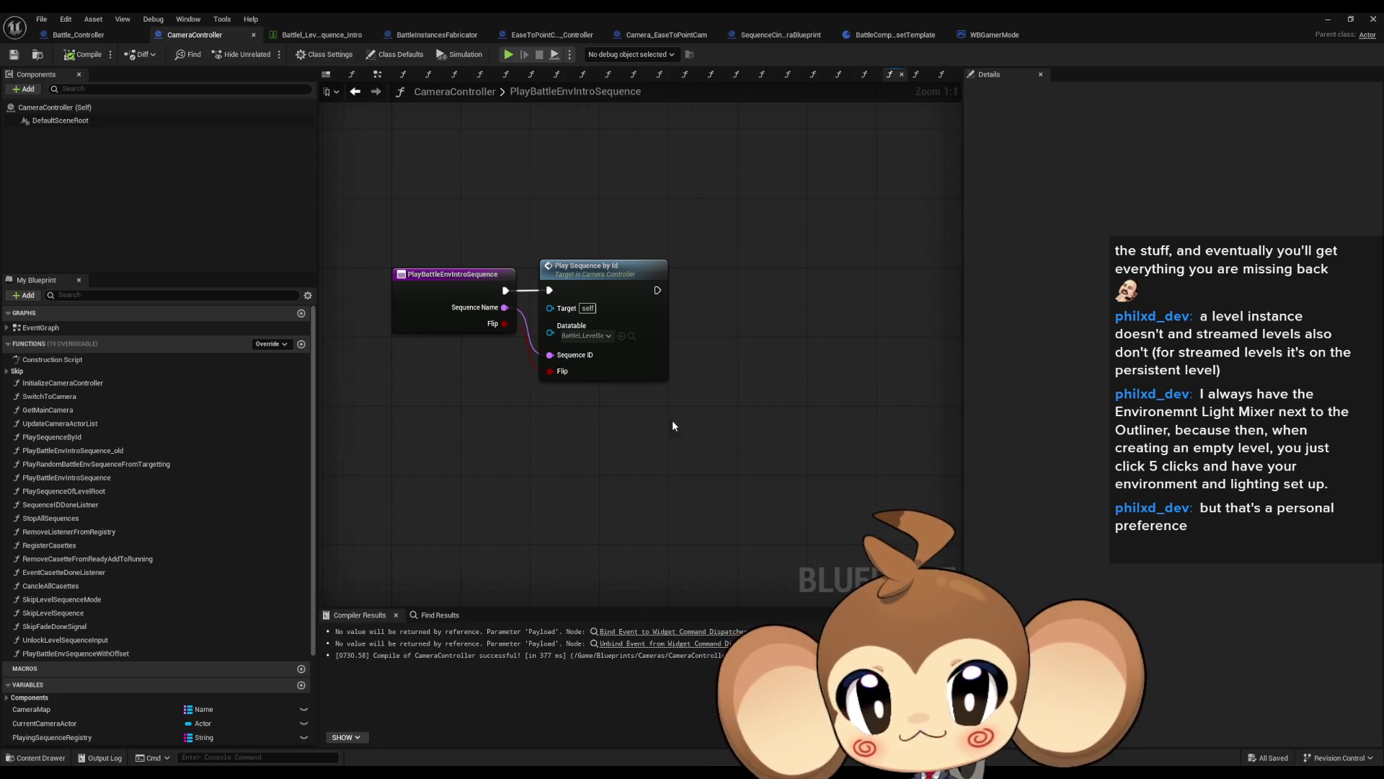
Step: Open the PlaySequenceById function graph and move the reroute and Append nodes left
{"action": "left_click", "coordinate": [625, 310]}
{"action": "double_click", "coordinate": [624, 310]}
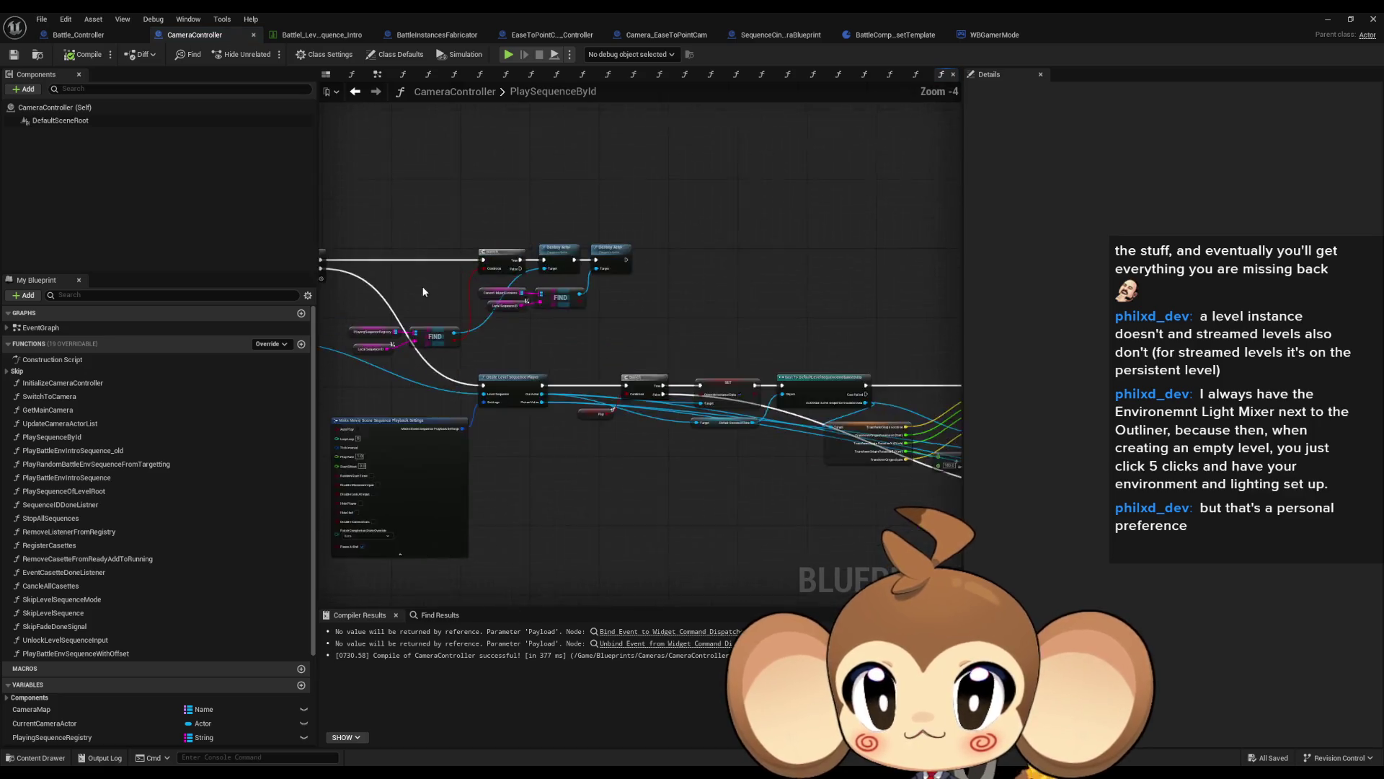
{"action": "scroll", "coordinate": [522, 305], "scroll_direction": "up", "scroll_amount": 1}
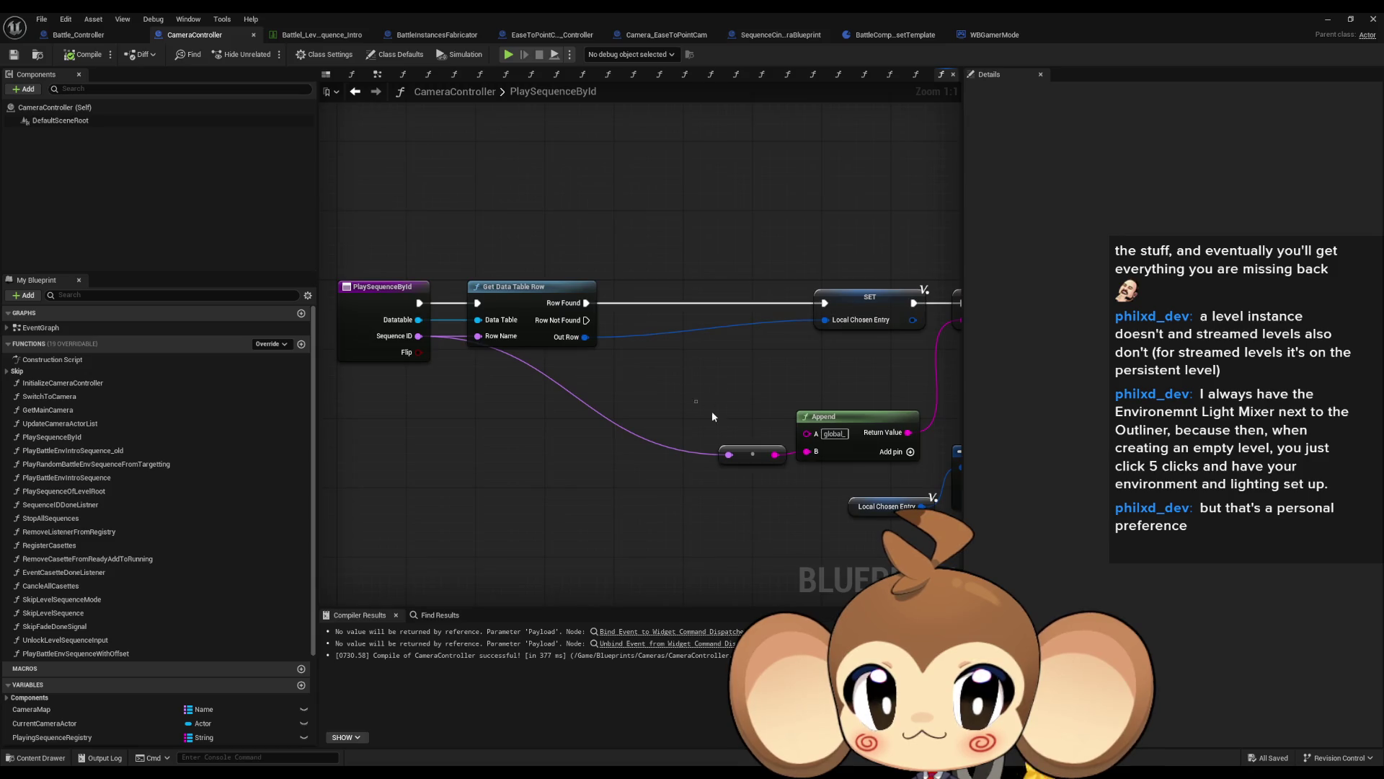
{"action": "mouse_move", "coordinate": [712, 417]}
{"action": "left_mouse_down"}
{"action": "mouse_move", "coordinate": [841, 431]}
{"action": "mouse_move", "coordinate": [850, 419]}
{"action": "mouse_move", "coordinate": [659, 387]}
{"action": "mouse_move", "coordinate": [618, 367]}
{"action": "left_mouse_up"}
{"action": "right_click", "coordinate": [645, 396]}
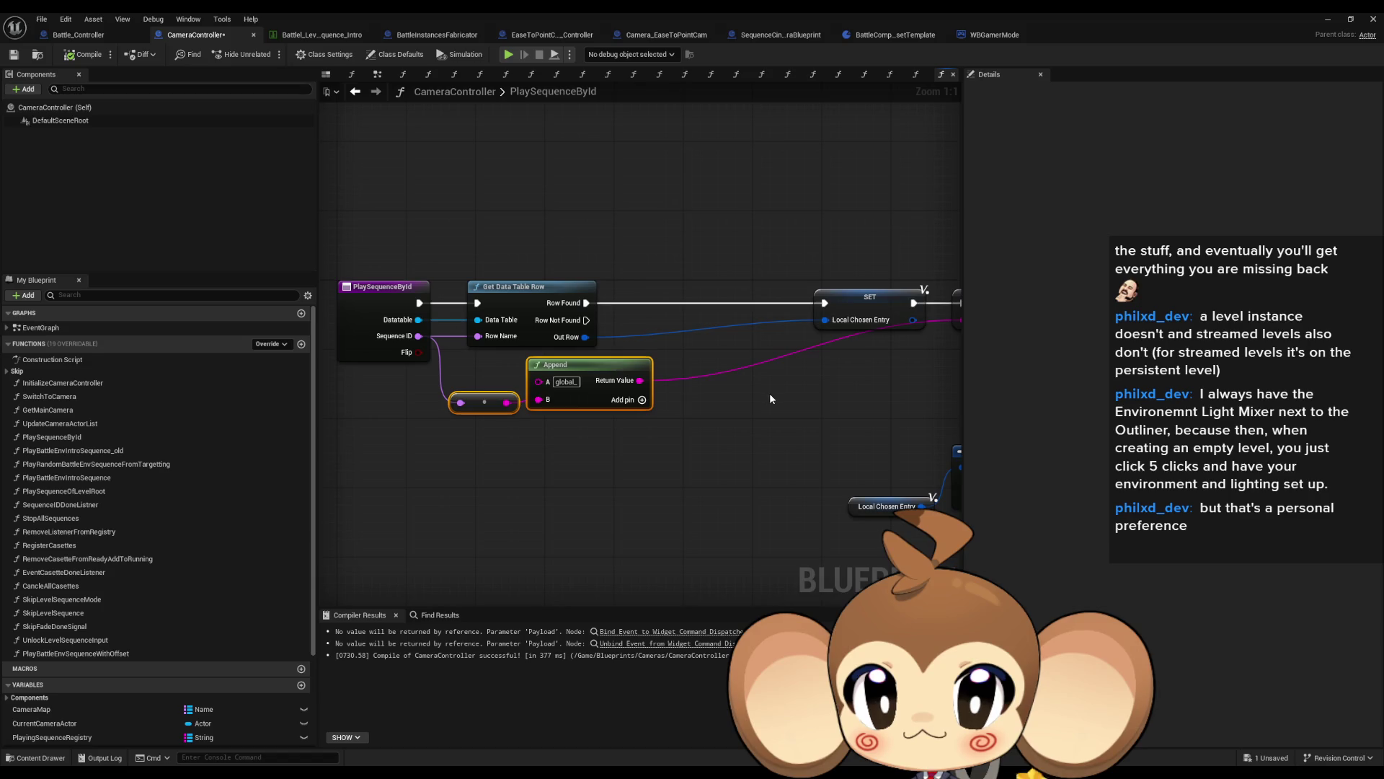
{"action": "scroll", "coordinate": [444, 372], "scroll_direction": "down", "scroll_amount": 10}
Step: Reposition Break Level Sequence Data, Local Chosen Entry and the registry FIND nodes more compactly
{"action": "left_click_drag", "start_coordinate": [455, 331], "coordinate": [849, 490]}
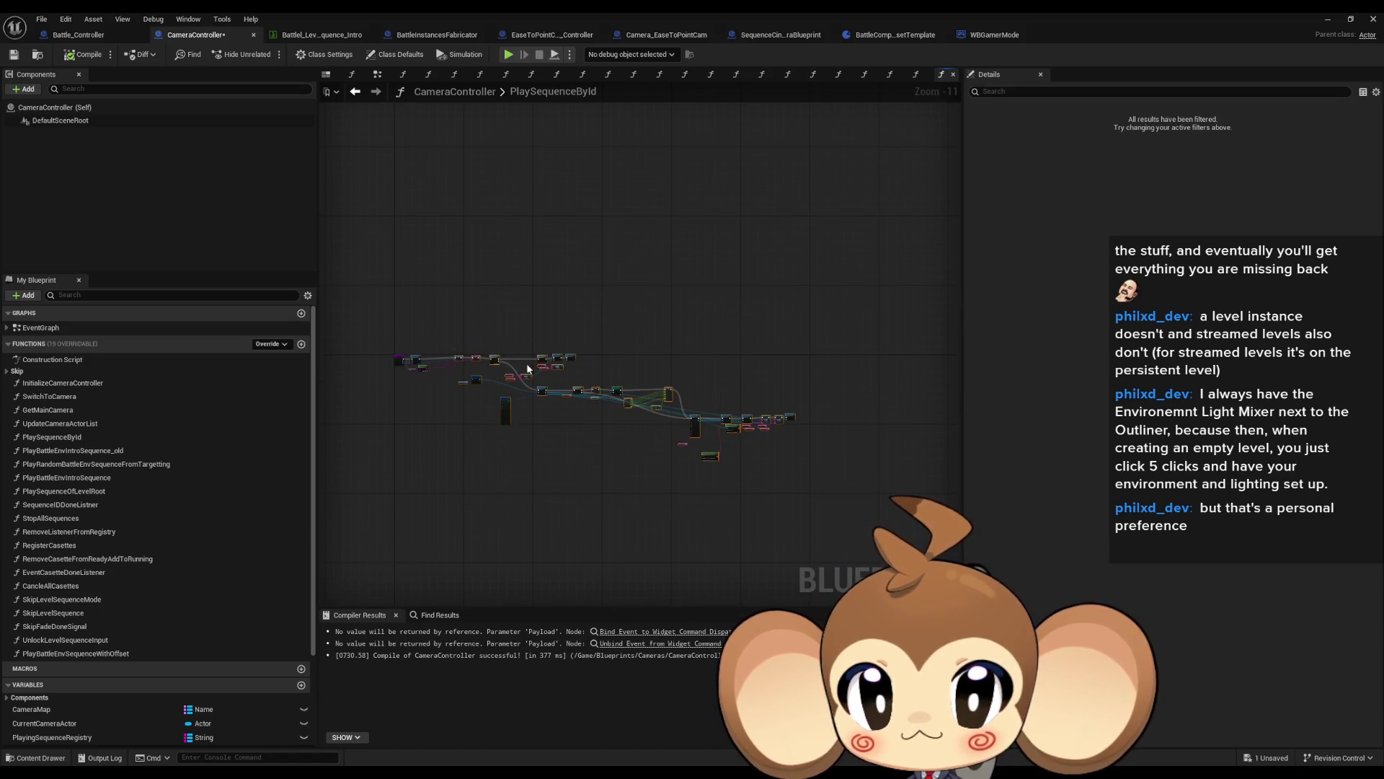
{"action": "scroll", "coordinate": [528, 368], "scroll_direction": "up", "scroll_amount": 11}
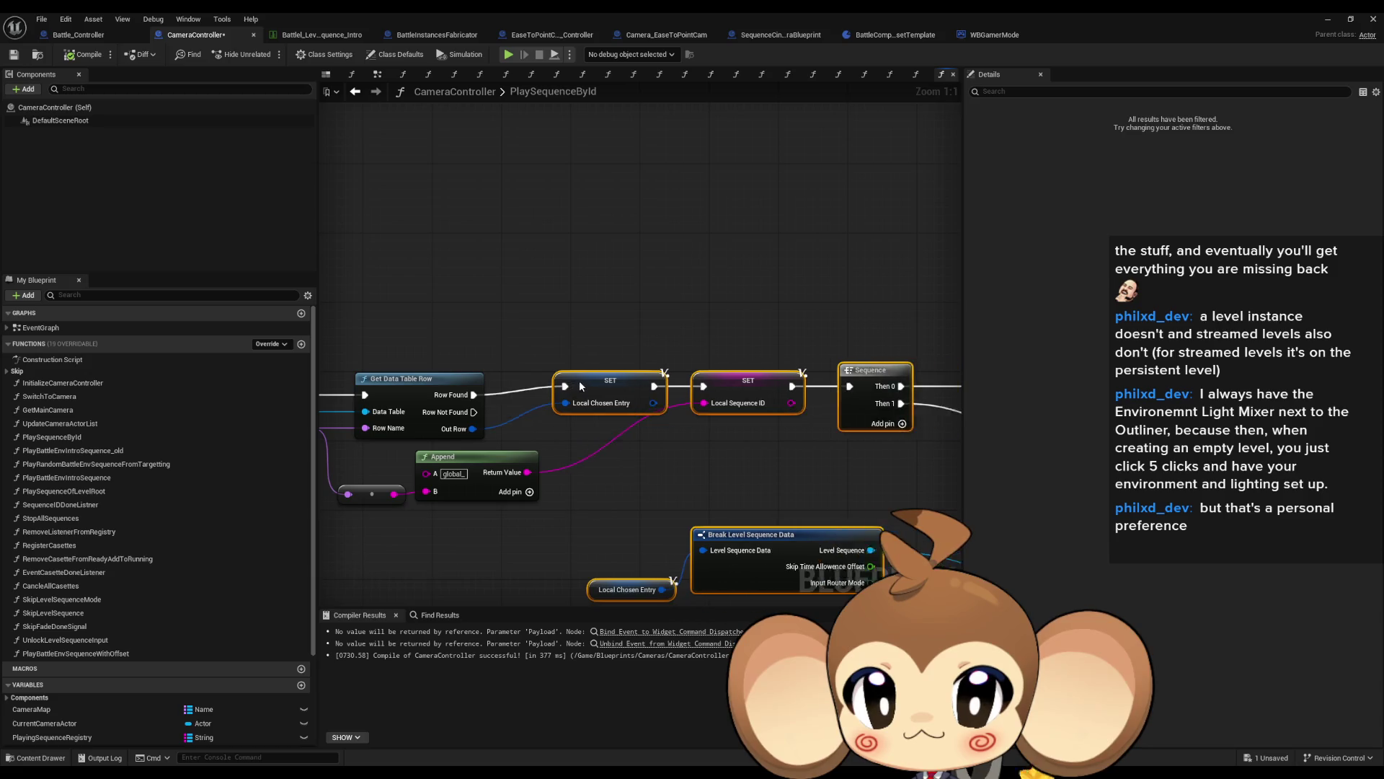
{"action": "mouse_move", "coordinate": [579, 379]}
{"action": "left_mouse_down"}
{"action": "mouse_move", "coordinate": [542, 388]}
{"action": "mouse_move", "coordinate": [583, 297]}
{"action": "mouse_move", "coordinate": [527, 254]}
{"action": "left_mouse_up"}
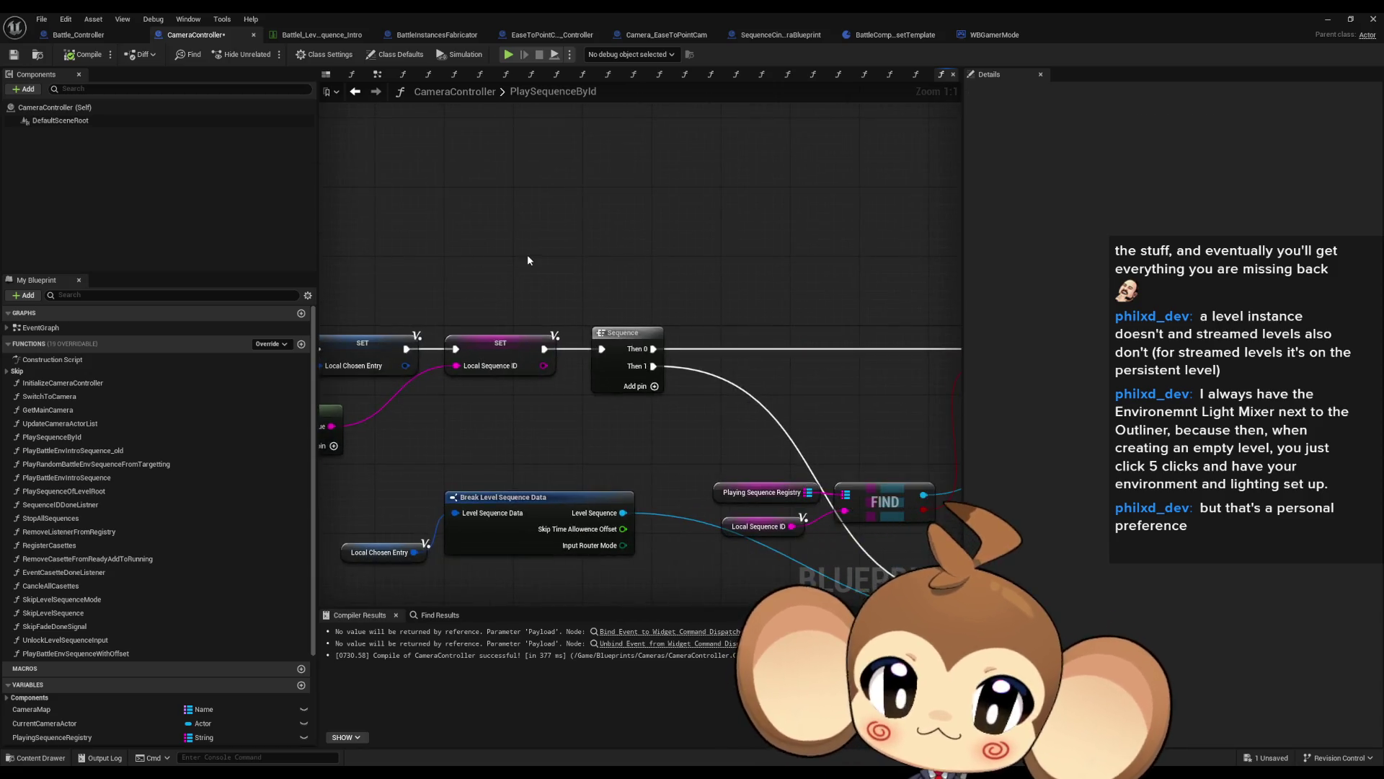
{"action": "scroll", "coordinate": [528, 260], "scroll_direction": "down", "scroll_amount": 2}
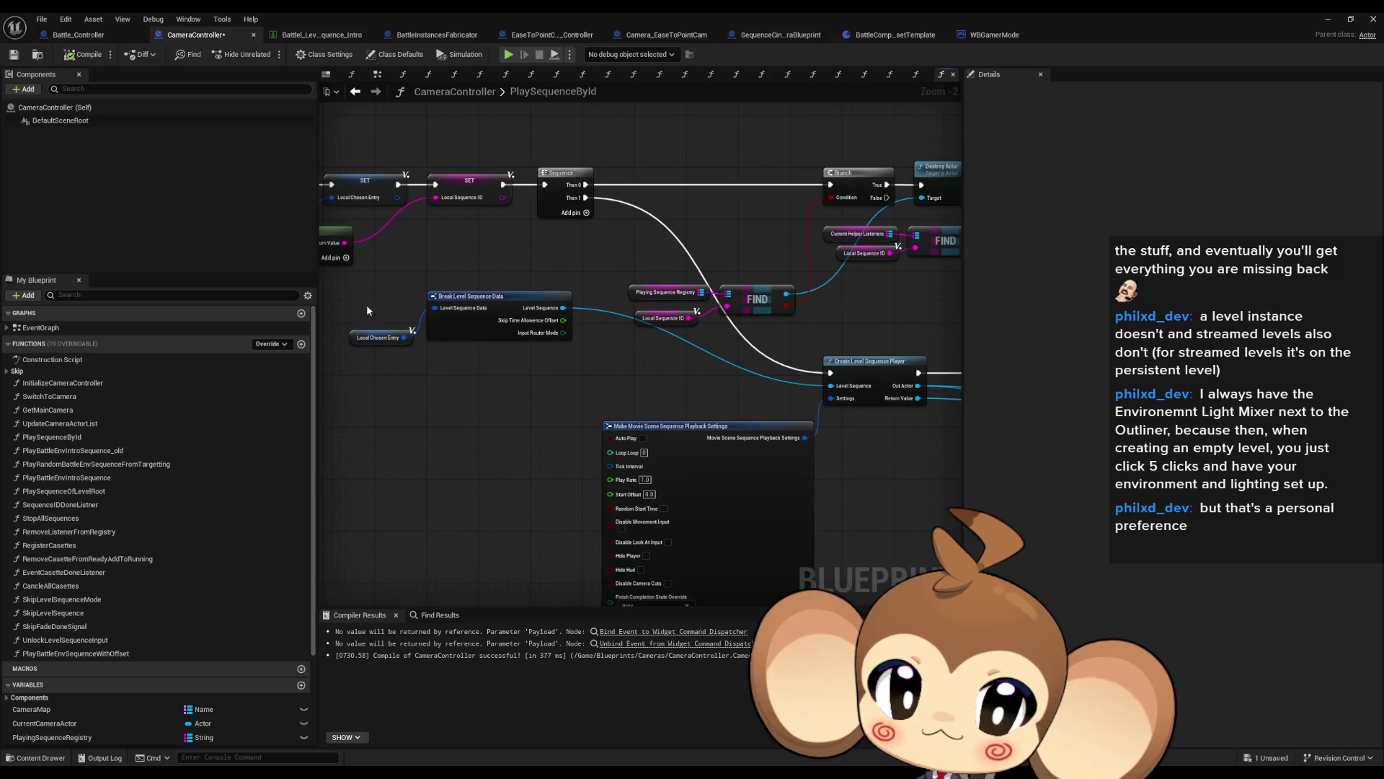
{"action": "mouse_move", "coordinate": [417, 329]}
{"action": "left_mouse_down"}
{"action": "mouse_move", "coordinate": [432, 320]}
{"action": "mouse_move", "coordinate": [519, 372]}
{"action": "mouse_move", "coordinate": [646, 378]}
{"action": "mouse_move", "coordinate": [525, 416]}
{"action": "left_mouse_up"}
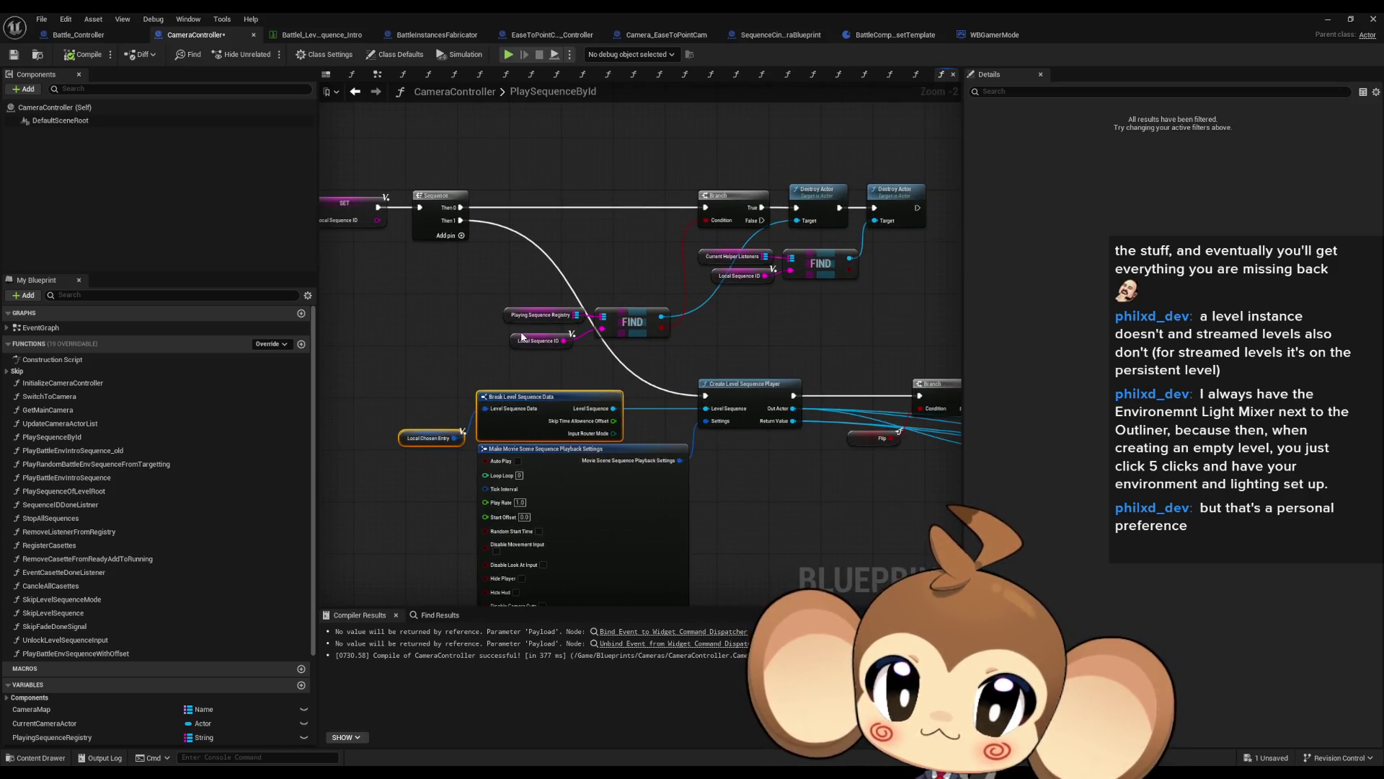
{"action": "mouse_move", "coordinate": [516, 322]}
{"action": "left_mouse_down"}
{"action": "mouse_move", "coordinate": [499, 340]}
{"action": "mouse_move", "coordinate": [570, 346]}
{"action": "mouse_move", "coordinate": [764, 421]}
{"action": "mouse_move", "coordinate": [528, 366]}
{"action": "left_mouse_up"}
{"action": "left_click_drag", "start_coordinate": [724, 224], "coordinate": [631, 227]}
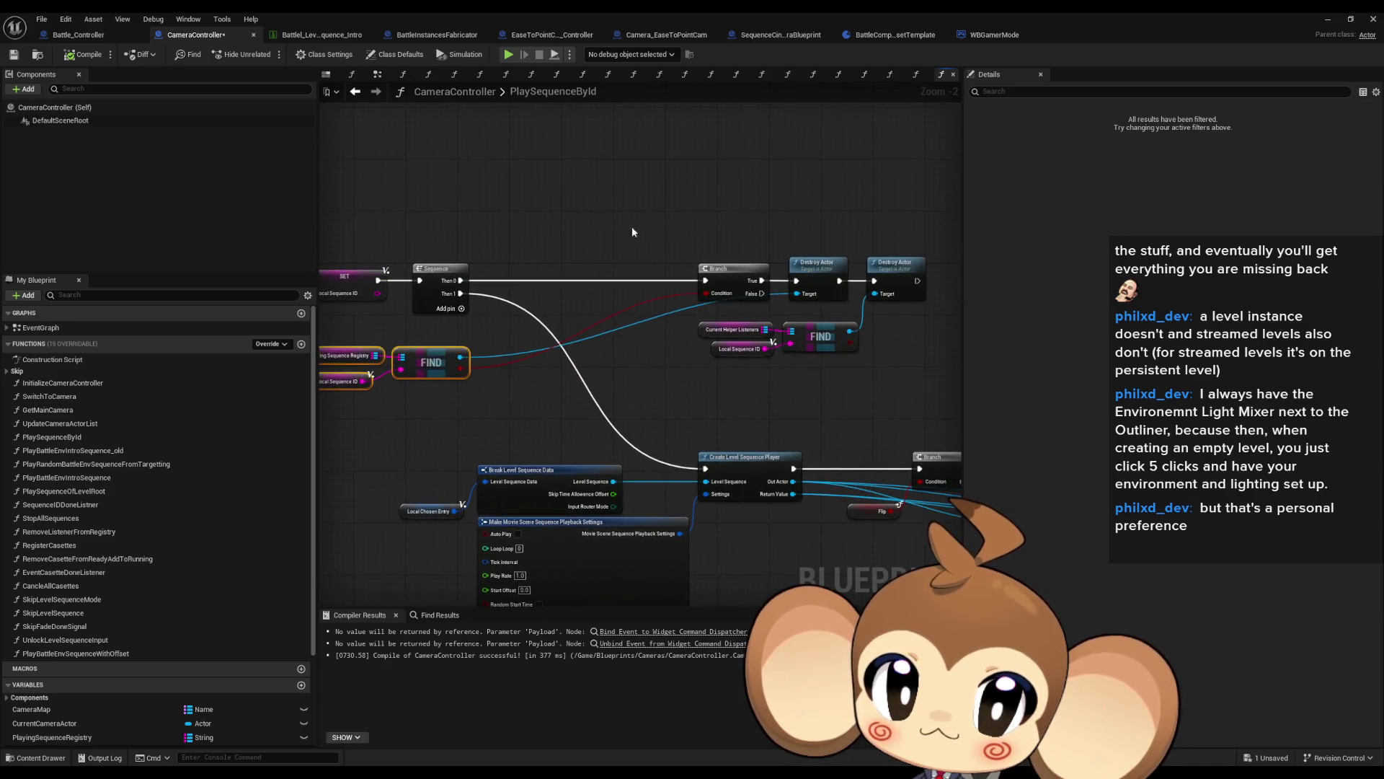
Step: Move the Branch/Destroy Actor cluster and the sequence player creation nodes up and left
{"action": "mouse_move", "coordinate": [931, 359]}
{"action": "left_mouse_down"}
{"action": "mouse_move", "coordinate": [748, 296]}
{"action": "mouse_move", "coordinate": [573, 274]}
{"action": "left_mouse_up"}
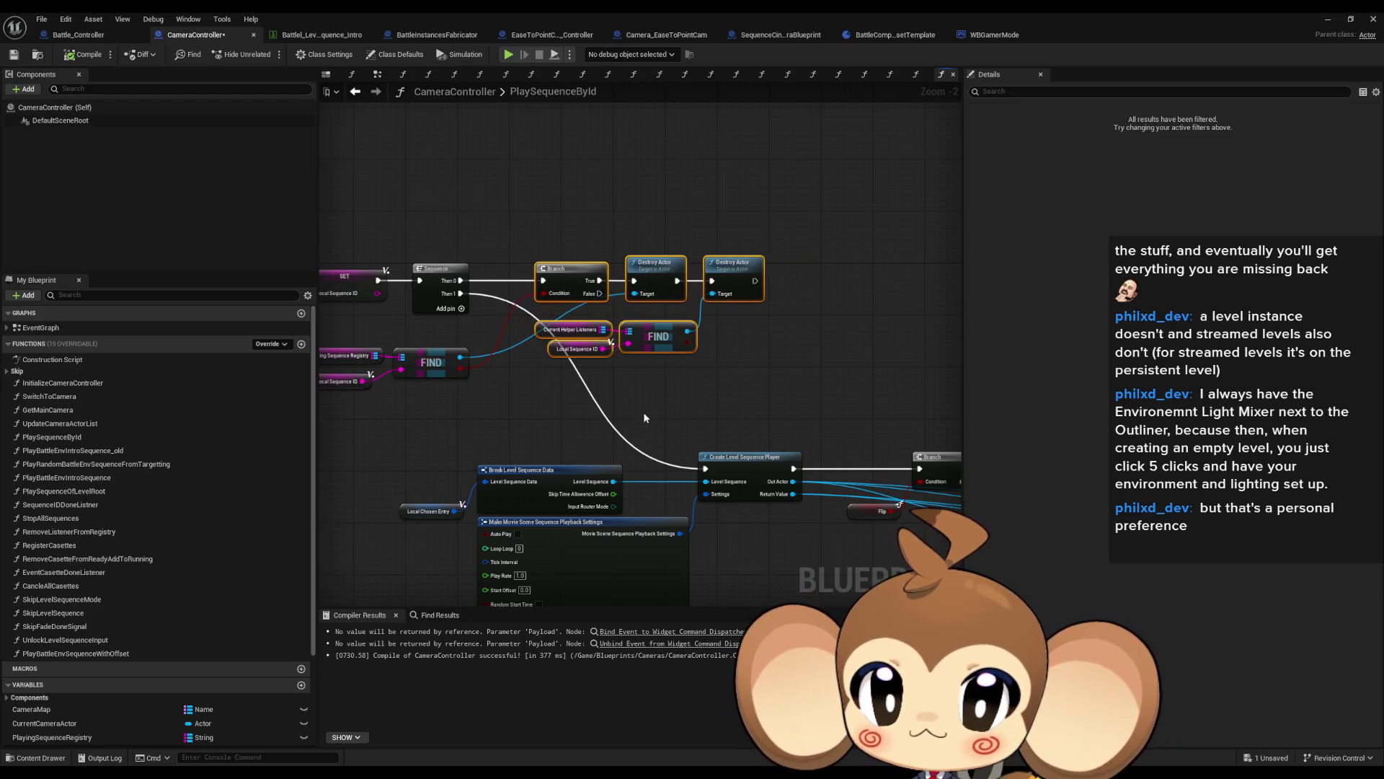
{"action": "scroll", "coordinate": [544, 385], "scroll_direction": "down", "scroll_amount": 4}
{"action": "mouse_move", "coordinate": [476, 364]}
{"action": "left_mouse_down"}
{"action": "mouse_move", "coordinate": [829, 551]}
{"action": "mouse_move", "coordinate": [653, 450]}
{"action": "left_mouse_up"}
{"action": "scroll", "coordinate": [817, 443], "scroll_direction": "up", "scroll_amount": 4}
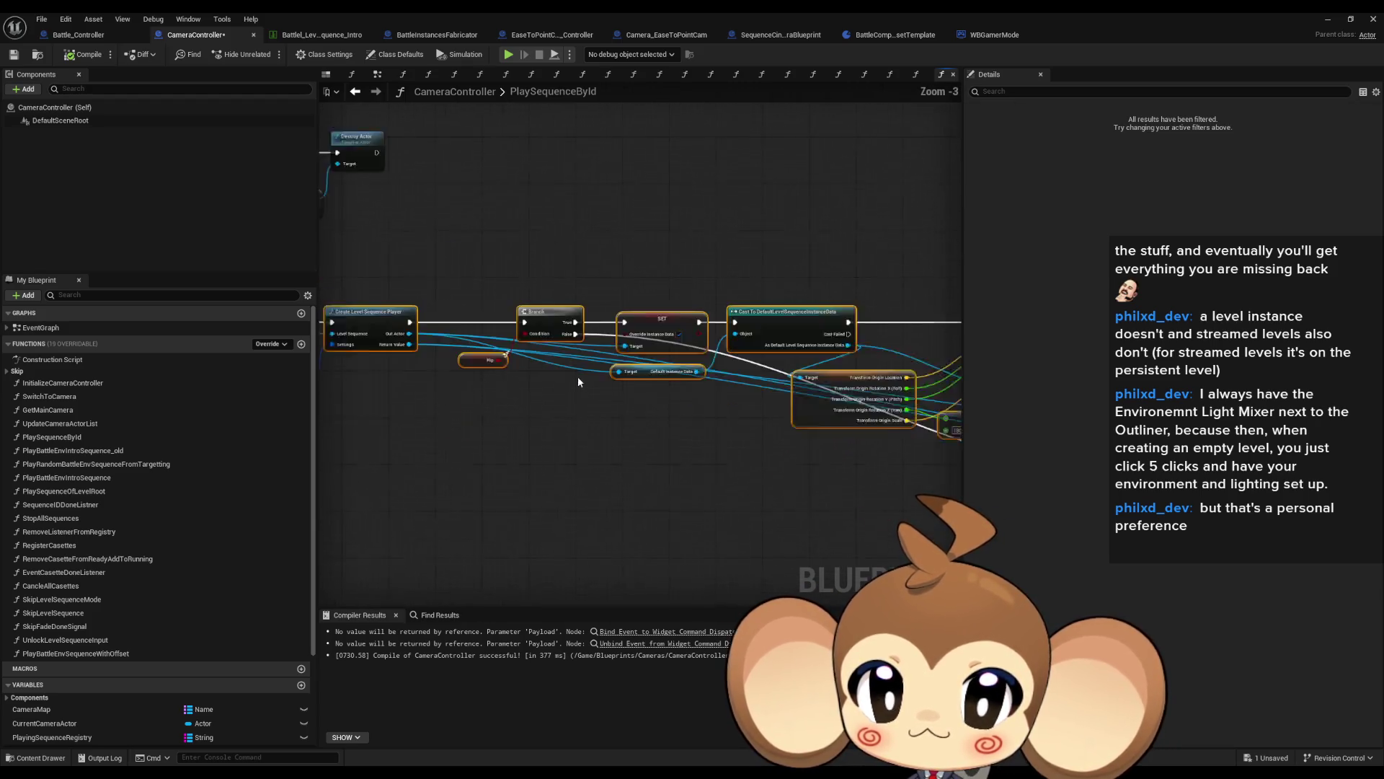
{"action": "mouse_move", "coordinate": [726, 400]}
{"action": "left_mouse_down"}
{"action": "mouse_move", "coordinate": [635, 396]}
{"action": "mouse_move", "coordinate": [586, 361]}
{"action": "left_mouse_up"}
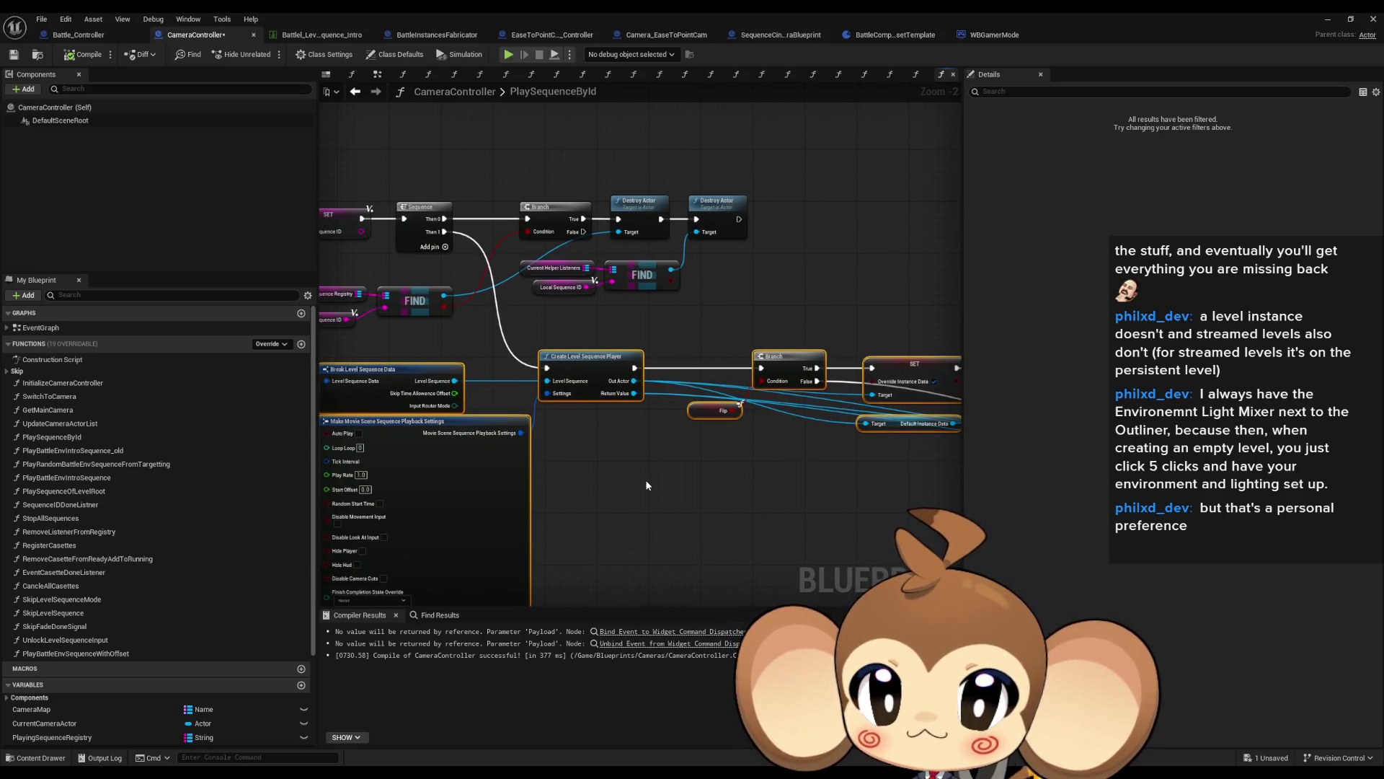
{"action": "left_click", "coordinate": [671, 493]}
{"action": "scroll", "coordinate": [698, 510], "scroll_direction": "down", "scroll_amount": 2}
{"action": "left_click_drag", "start_coordinate": [698, 509], "coordinate": [742, 493]}
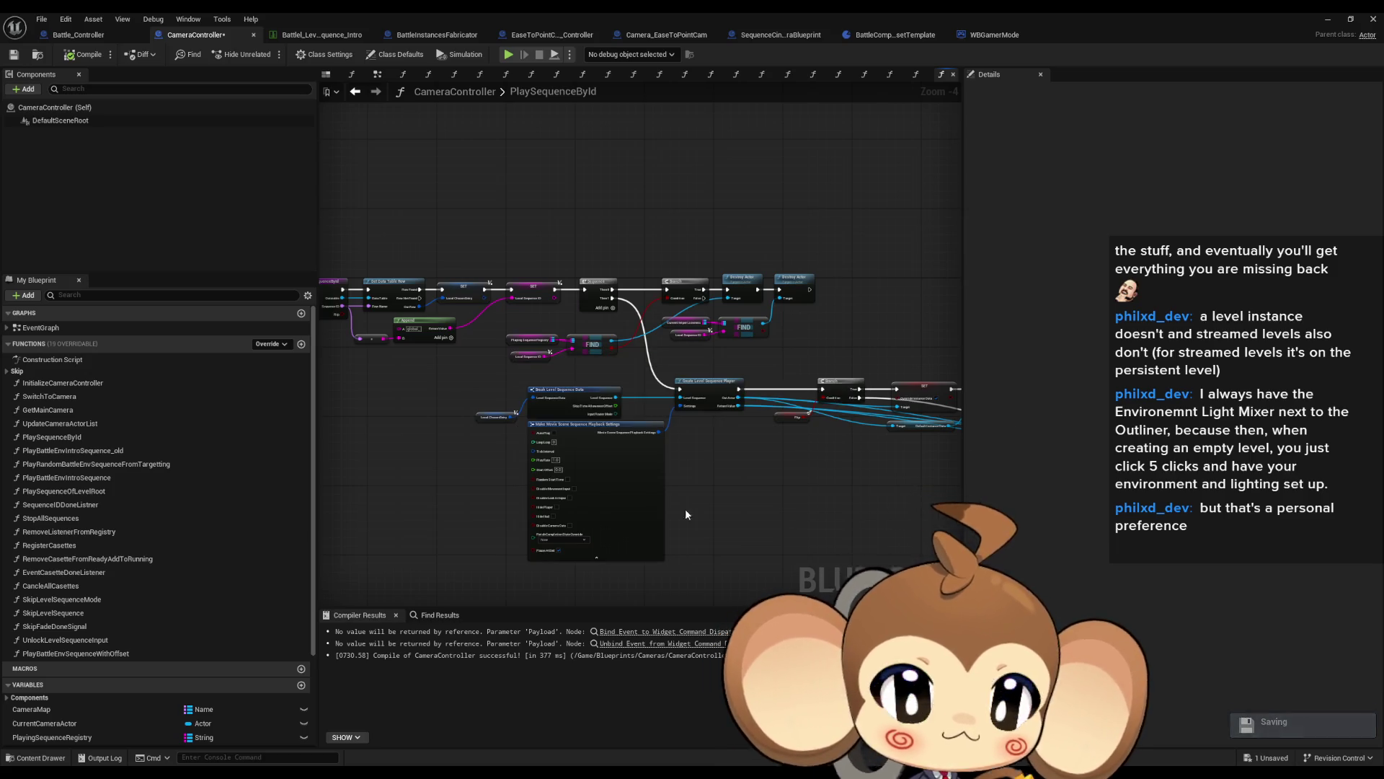
Step: Look over the tidied function's spawn and event binding nodes
{"action": "left_click_drag", "start_coordinate": [748, 441], "coordinate": [723, 454]}
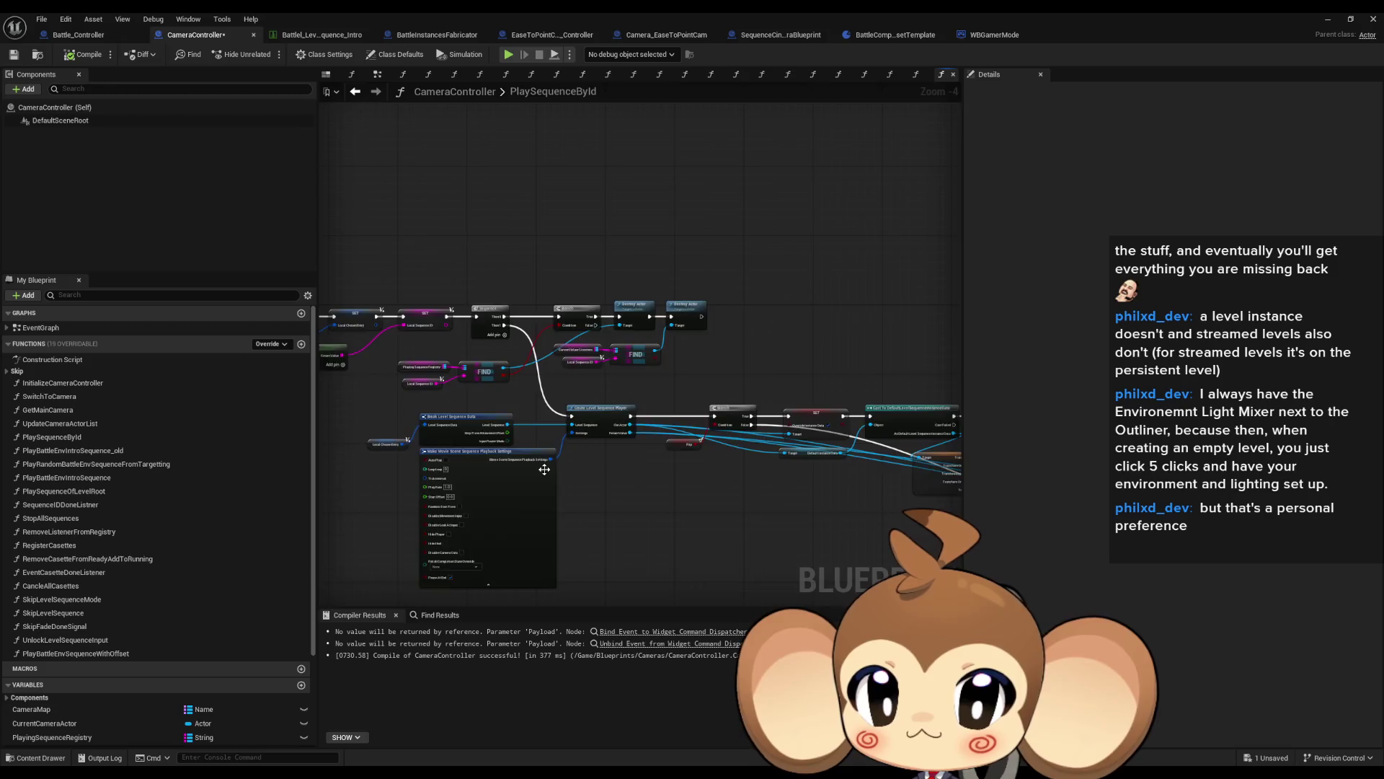
{"action": "scroll", "coordinate": [723, 454], "scroll_direction": "down", "scroll_amount": 2}
{"action": "scroll", "coordinate": [720, 516], "scroll_direction": "up", "scroll_amount": 4}
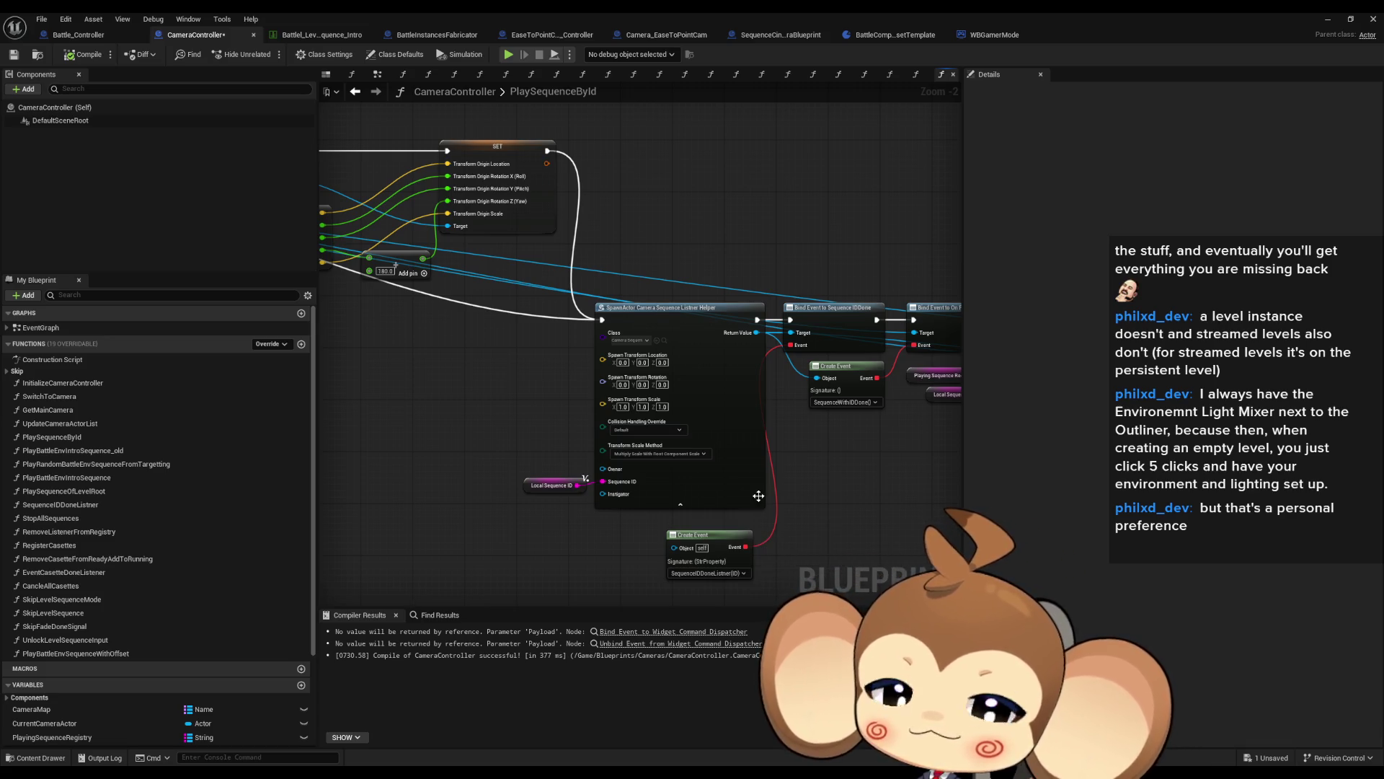
{"action": "scroll", "coordinate": [746, 534], "scroll_direction": "down", "scroll_amount": 1}
{"action": "mouse_move", "coordinate": [816, 522]}
{"action": "left_mouse_down"}
{"action": "mouse_move", "coordinate": [668, 302]}
{"action": "mouse_move", "coordinate": [667, 465]}
{"action": "mouse_move", "coordinate": [834, 470]}
{"action": "left_mouse_up"}
{"action": "scroll", "coordinate": [668, 299], "scroll_direction": "down", "scroll_amount": 1}
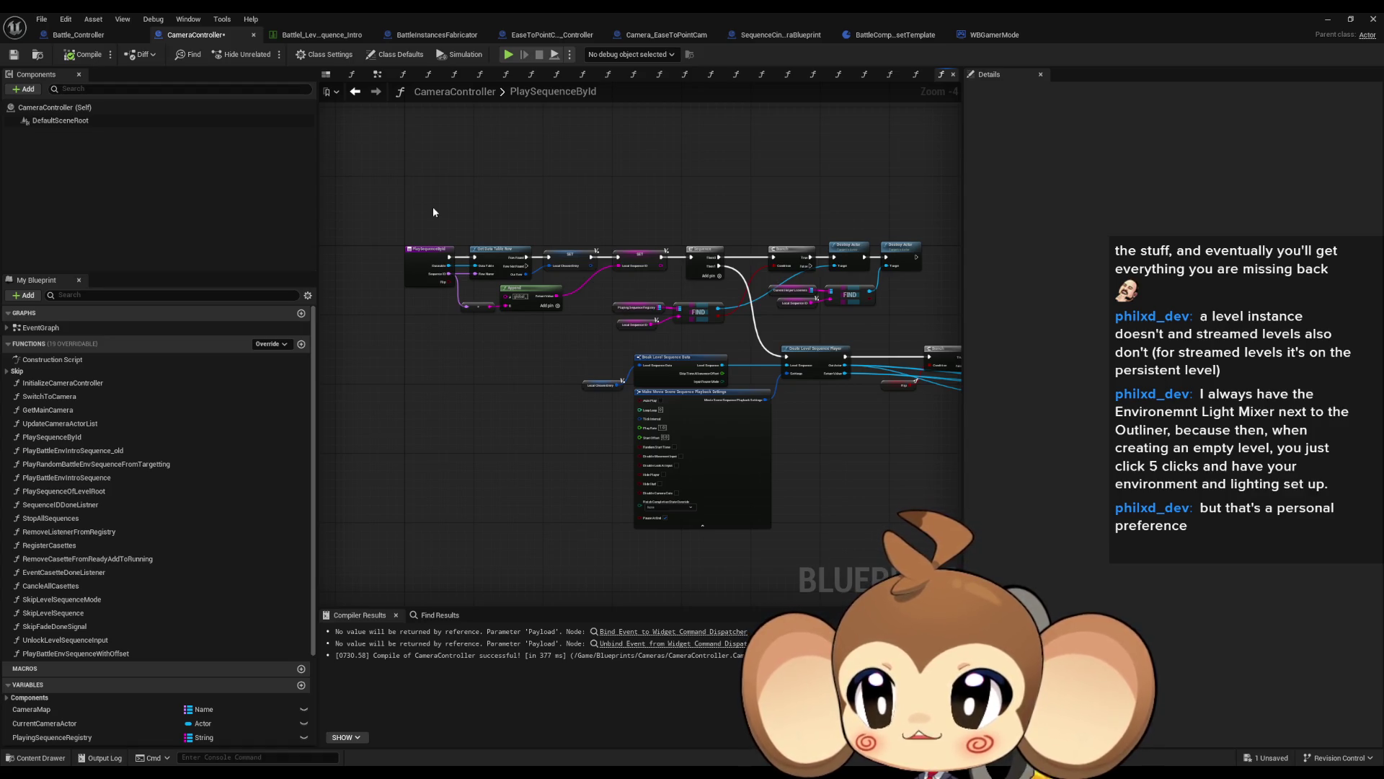
Step: Return to Battle_Controller and pan around the IntroLevelSequence graph from its entry node
{"action": "left_click", "coordinate": [81, 36]}
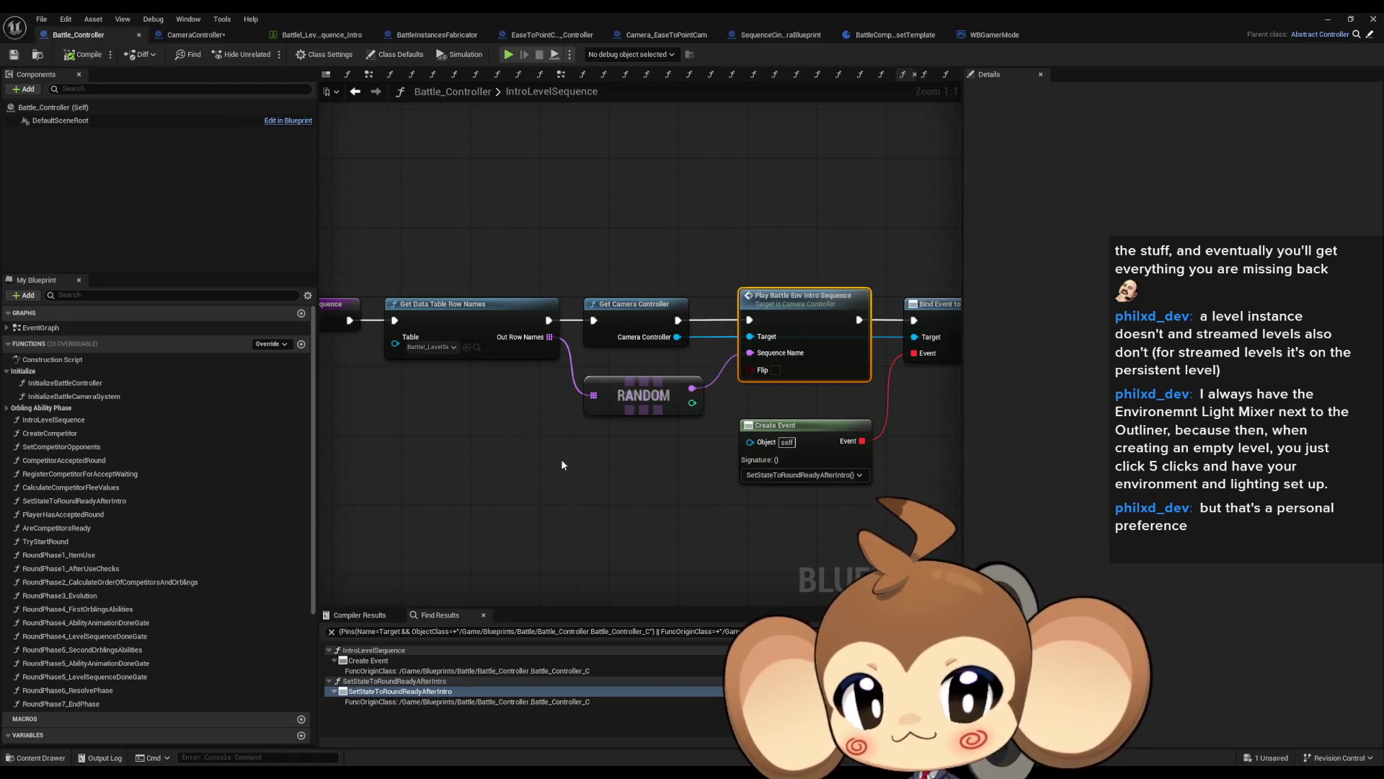
{"action": "scroll", "coordinate": [581, 476], "scroll_direction": "down", "scroll_amount": 2}
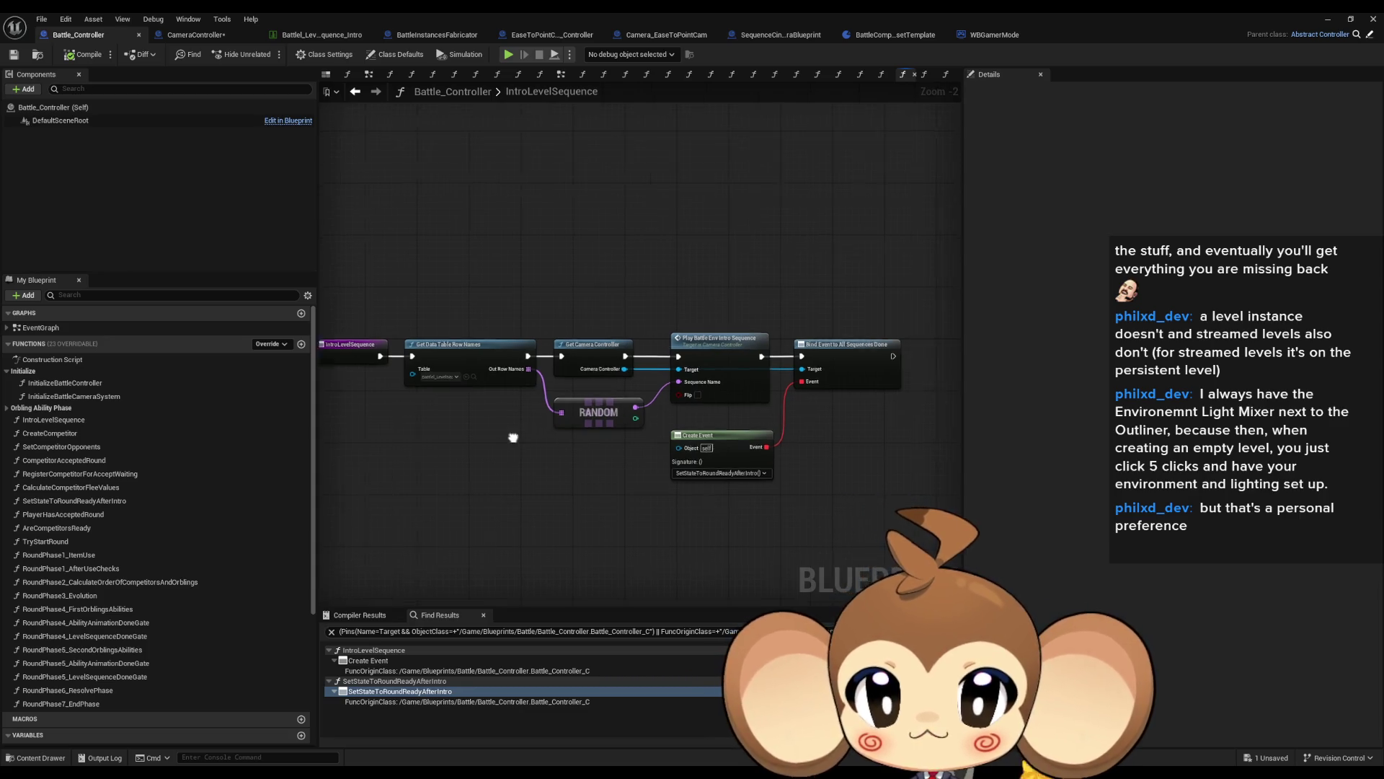
{"action": "left_click_drag", "start_coordinate": [564, 431], "coordinate": [498, 423]}
{"action": "scroll", "coordinate": [154, 556], "scroll_direction": "down", "scroll_amount": 3}
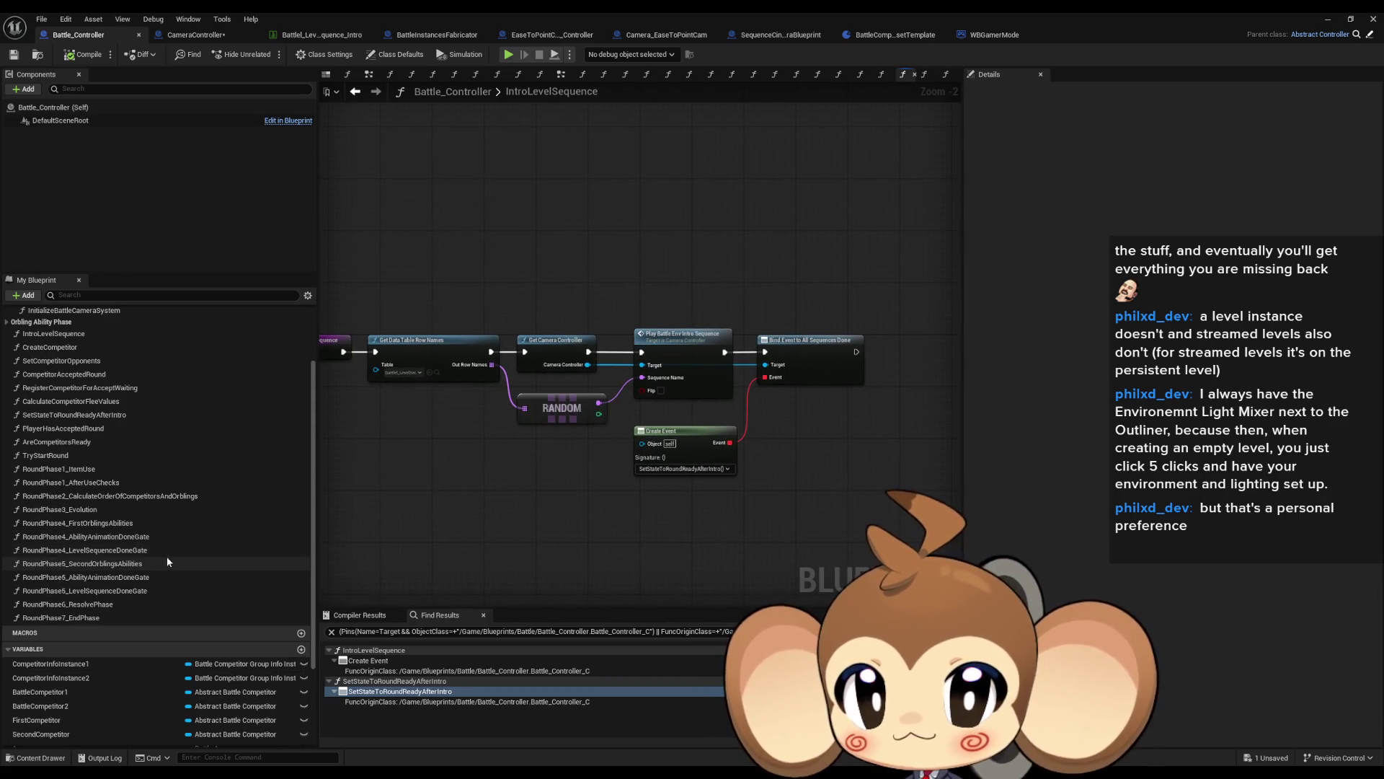
{"action": "mouse_move", "coordinate": [528, 524]}
{"action": "left_mouse_down"}
{"action": "mouse_move", "coordinate": [612, 522]}
{"action": "mouse_move", "coordinate": [533, 513]}
{"action": "left_mouse_up"}
{"action": "scroll", "coordinate": [612, 522], "scroll_direction": "up", "scroll_amount": 2}
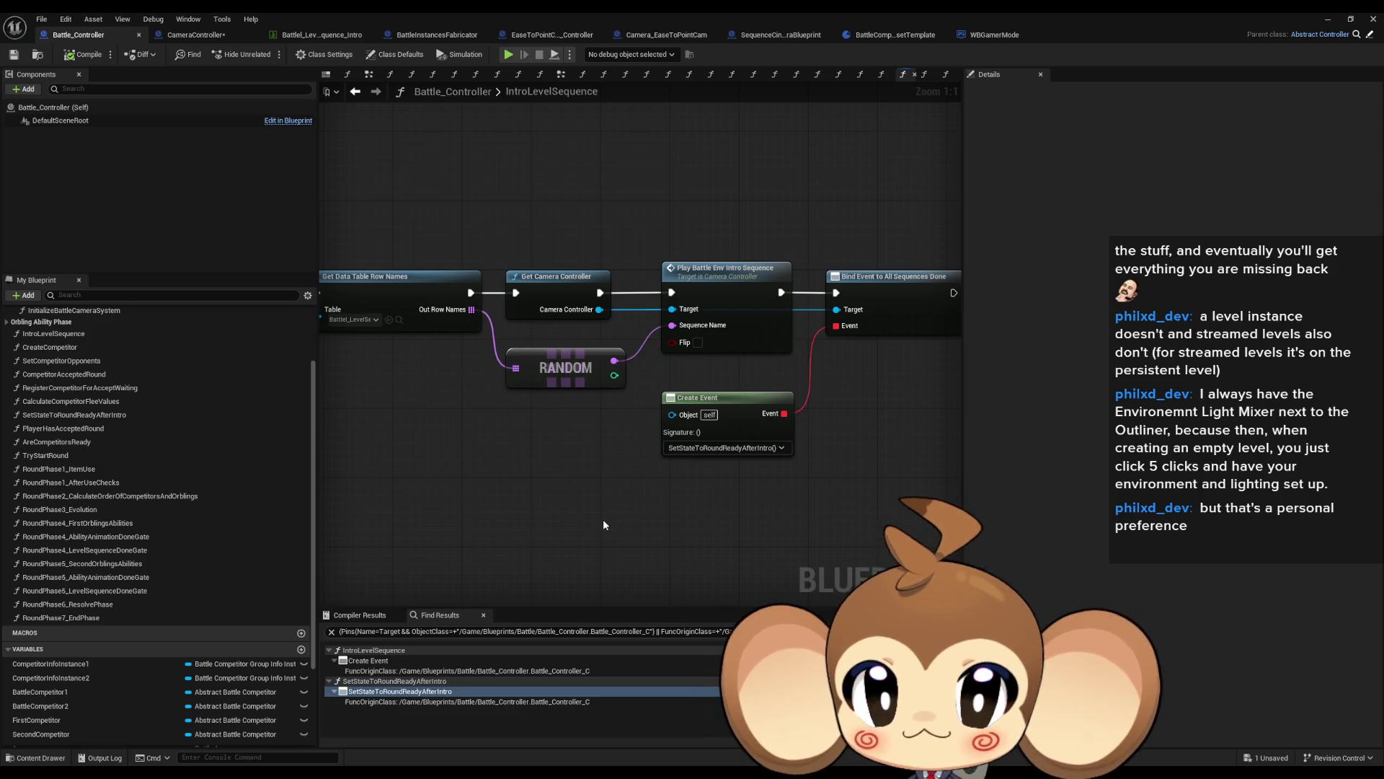
{"action": "mouse_move", "coordinate": [603, 525]}
{"action": "left_mouse_down"}
{"action": "mouse_move", "coordinate": [659, 470]}
{"action": "mouse_move", "coordinate": [566, 458]}
{"action": "left_mouse_up"}
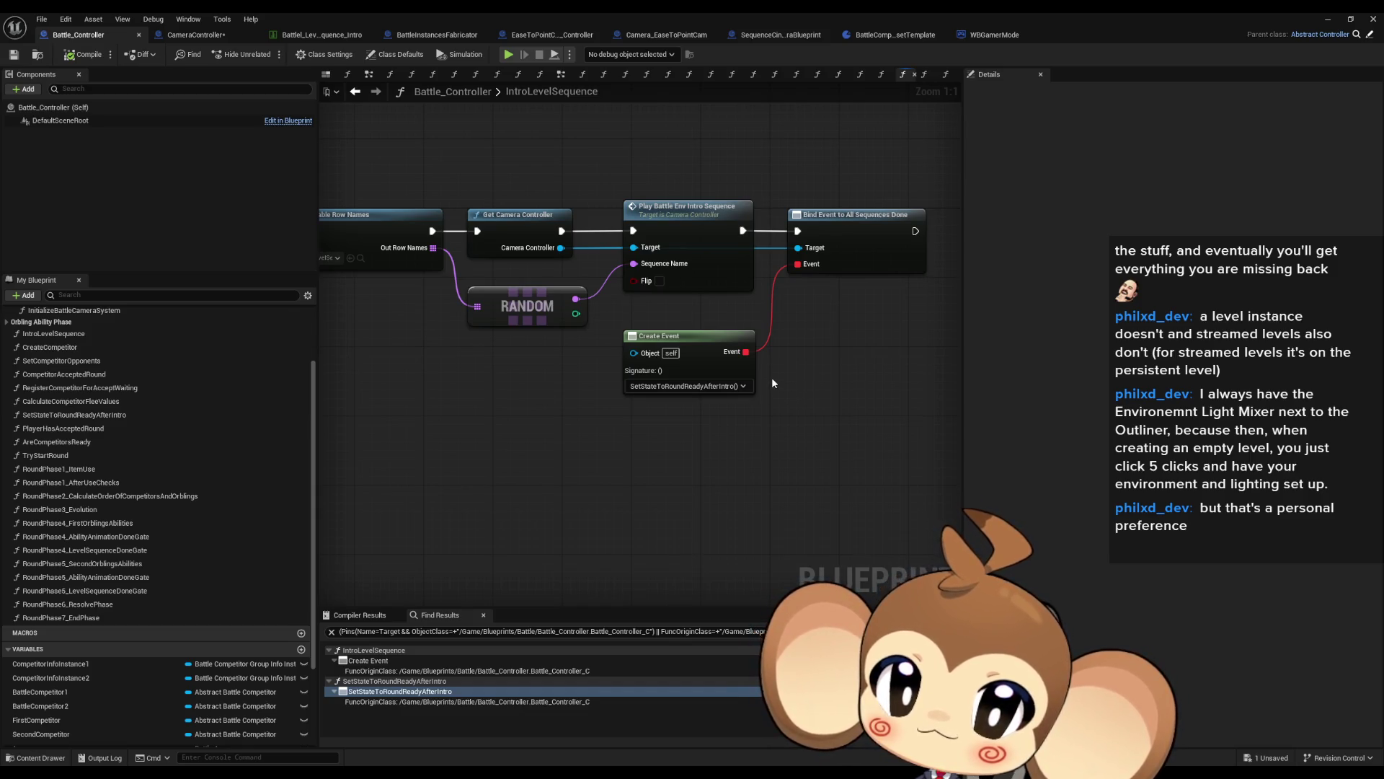
{"action": "left_click_drag", "start_coordinate": [858, 365], "coordinate": [853, 412]}
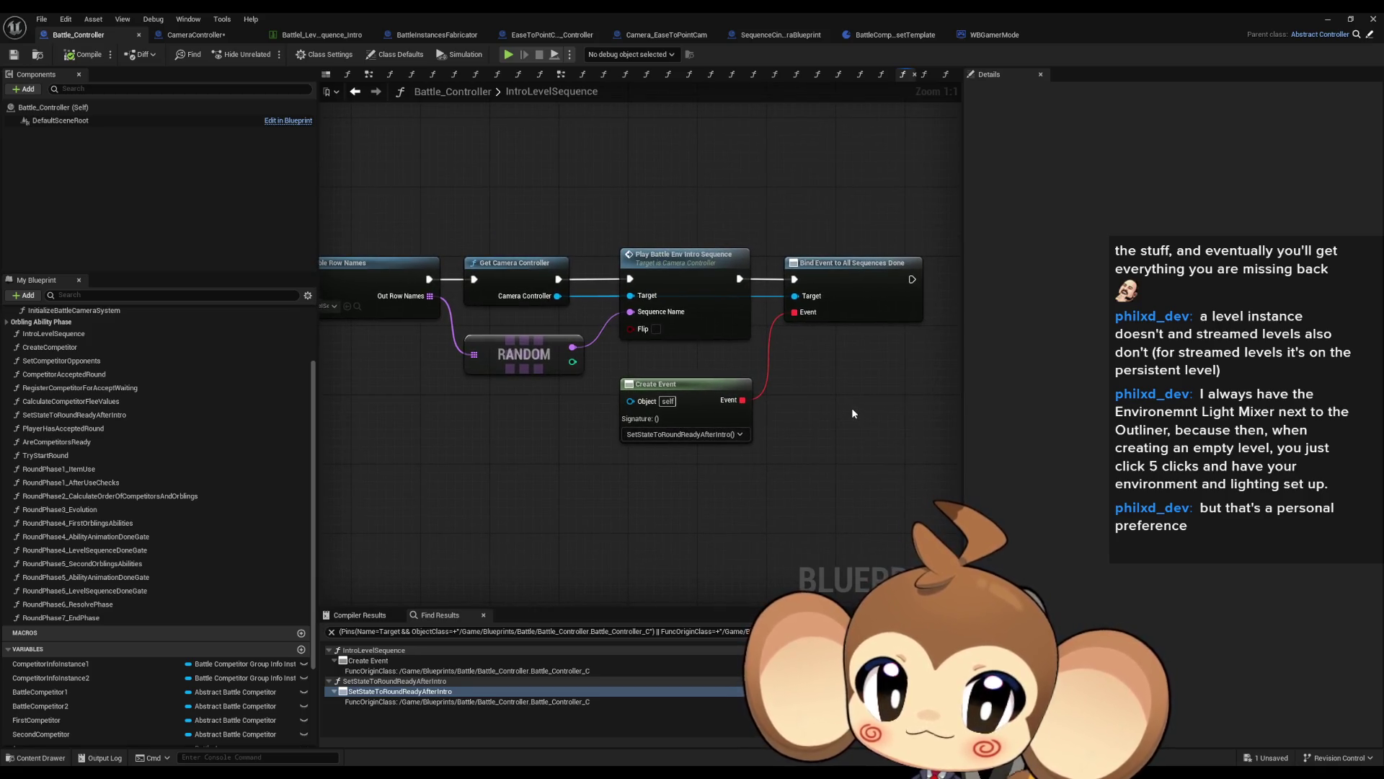
Step: Start and cancel a wire from RANDOM, review the Bind Event node, then switch to CameraController
{"action": "mouse_move", "coordinate": [571, 347]}
{"action": "left_mouse_down"}
{"action": "mouse_move", "coordinate": [766, 390]}
{"action": "mouse_move", "coordinate": [941, 401]}
{"action": "mouse_move", "coordinate": [859, 399]}
{"action": "left_mouse_up"}
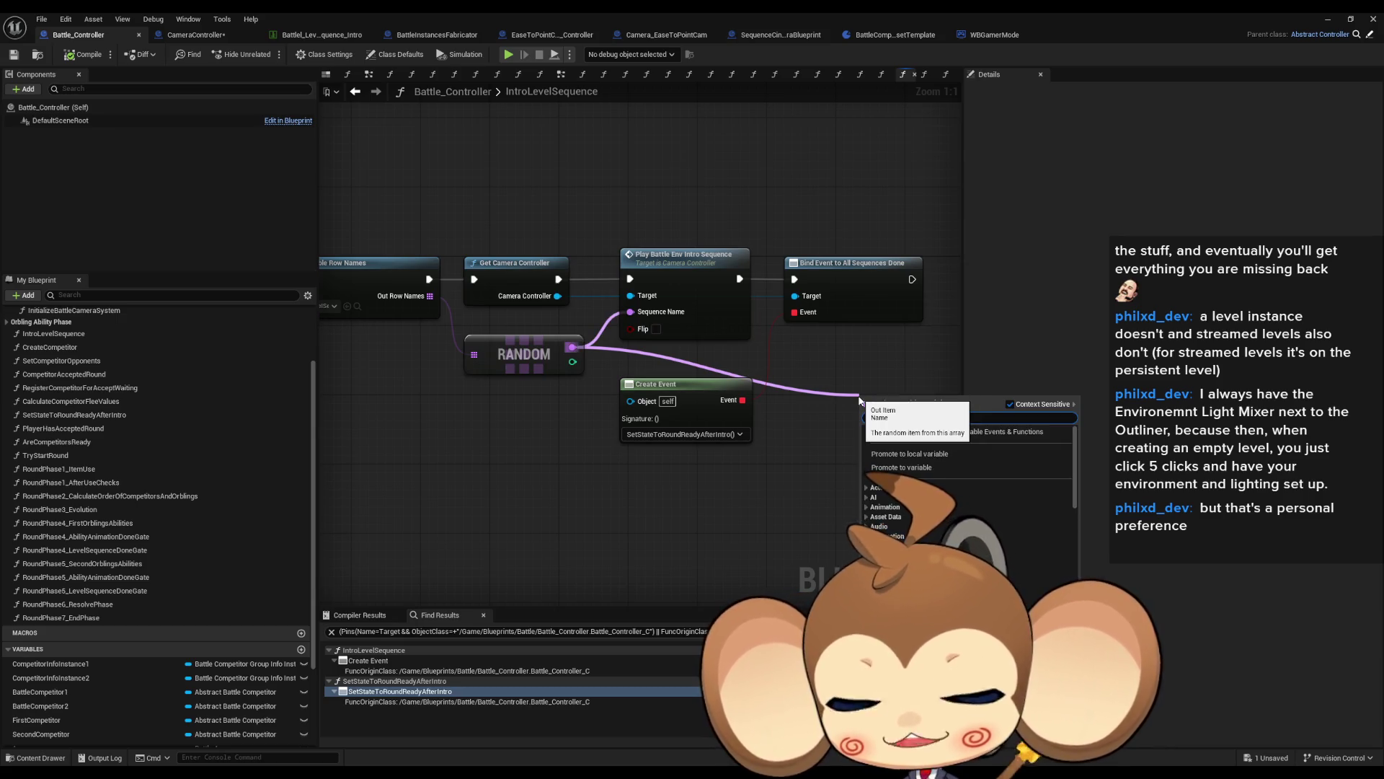
{"action": "left_click", "coordinate": [501, 410]}
{"action": "left_click_drag", "start_coordinate": [425, 280], "coordinate": [684, 300]}
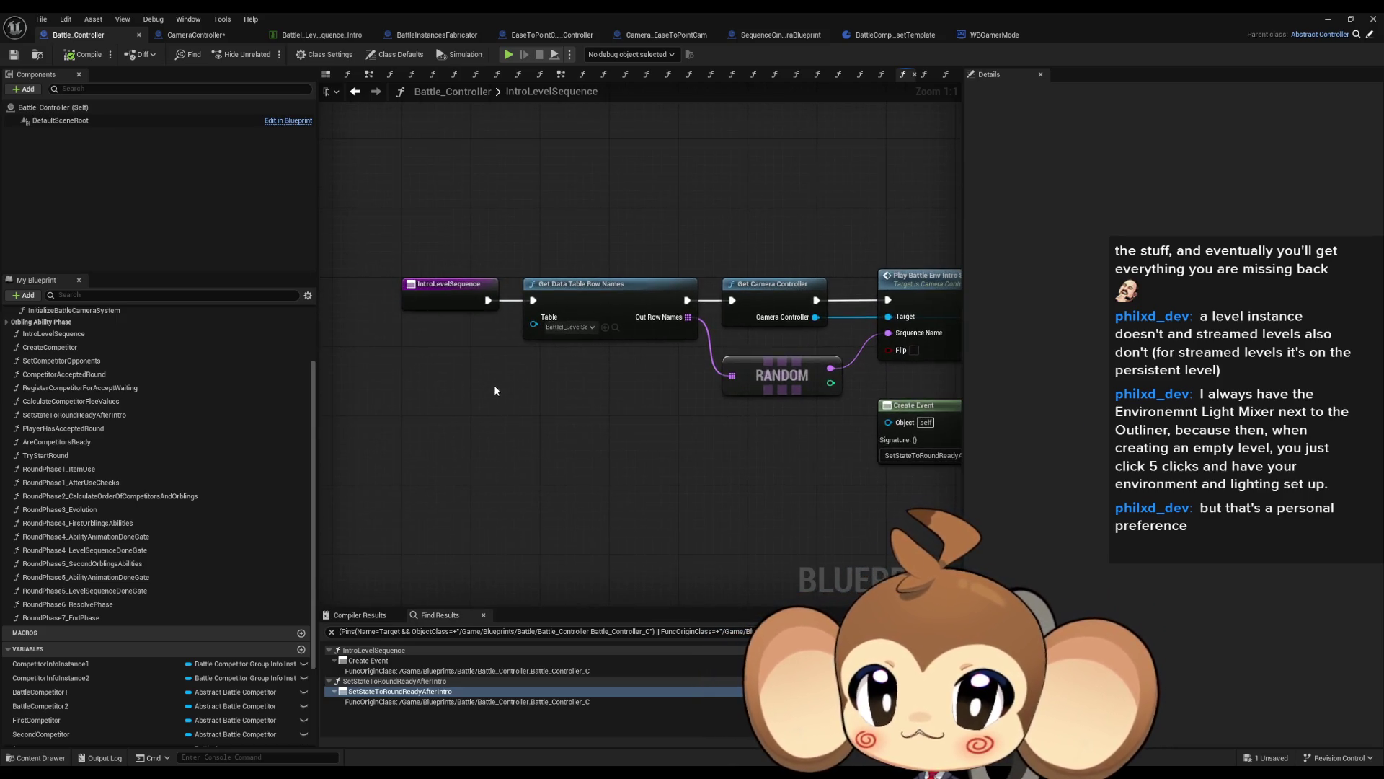
{"action": "left_click_drag", "start_coordinate": [747, 459], "coordinate": [575, 452]}
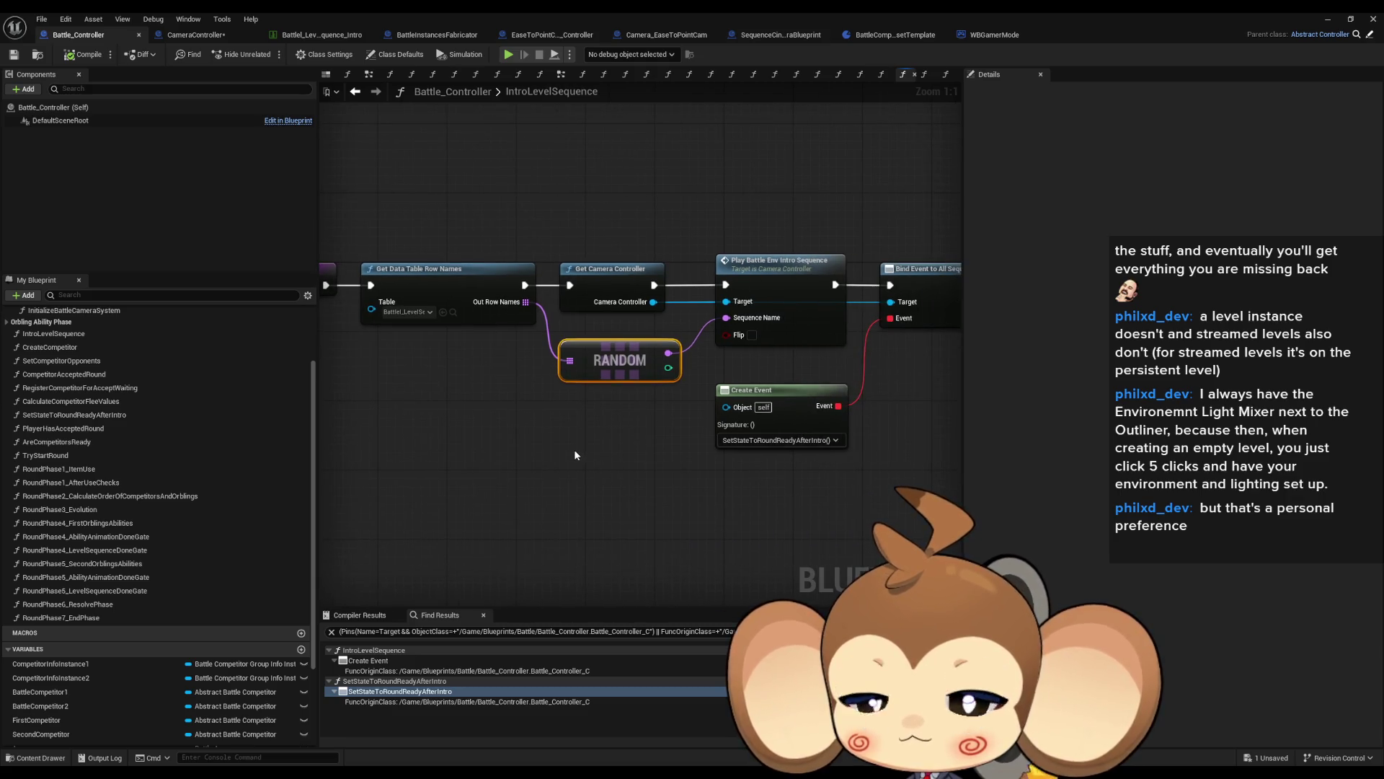
{"action": "left_click_drag", "start_coordinate": [965, 353], "coordinate": [765, 324]}
{"action": "scroll", "coordinate": [793, 461], "scroll_direction": "down", "scroll_amount": 3}
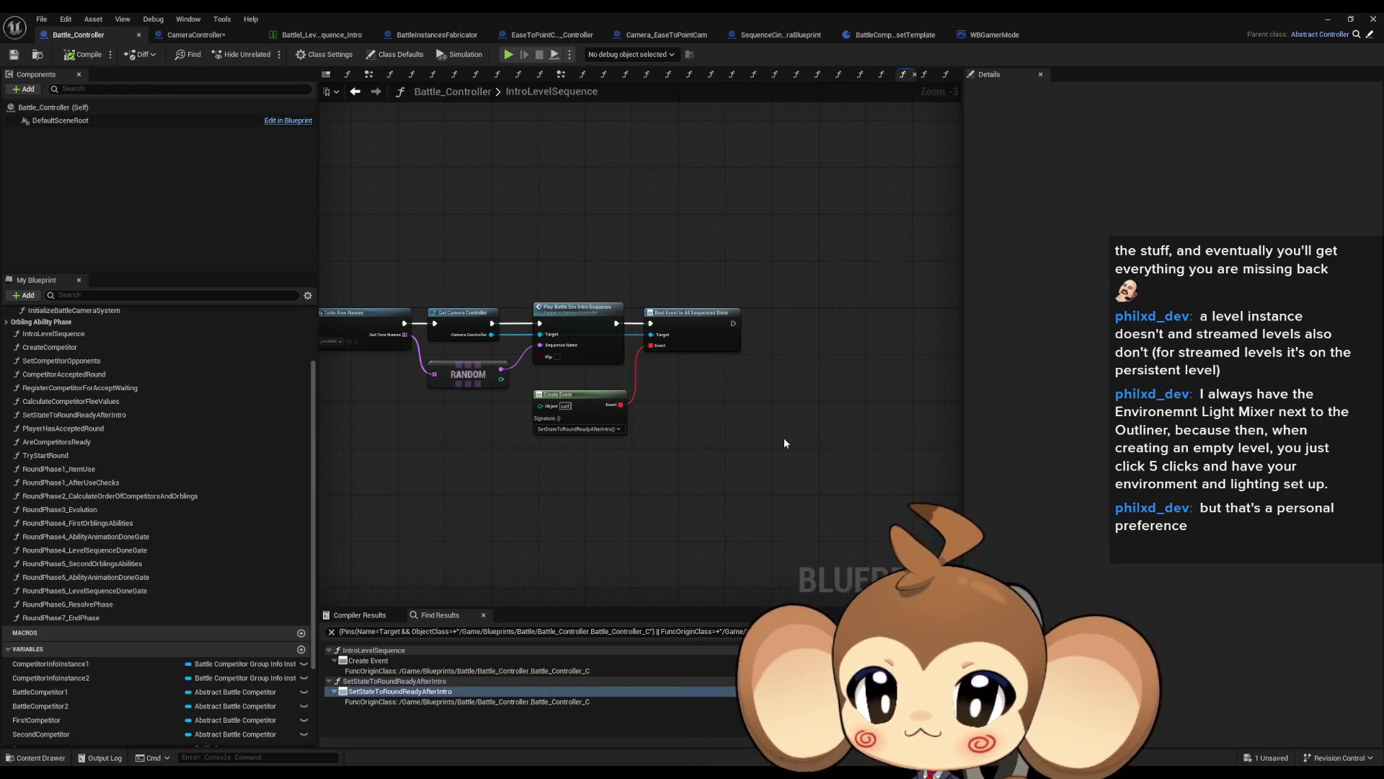
{"action": "left_click", "coordinate": [197, 35]}
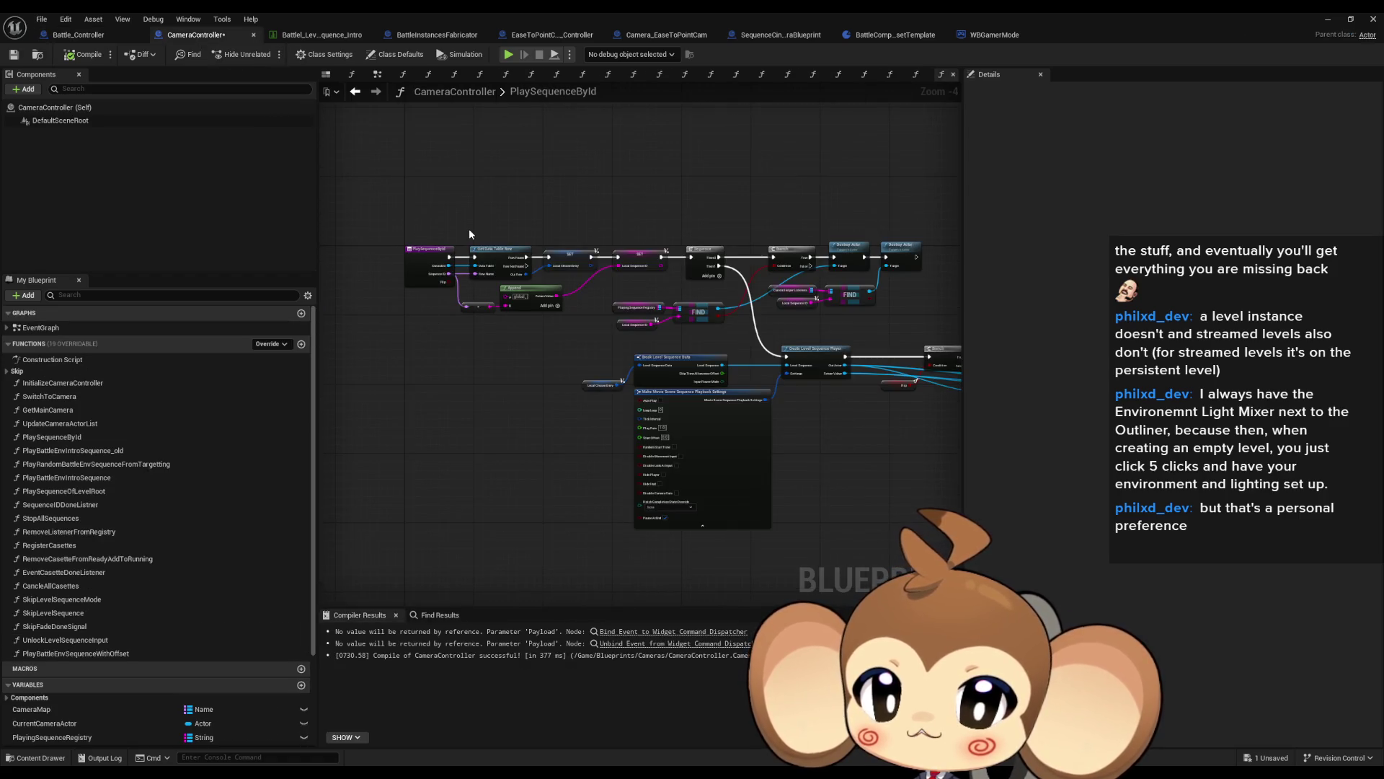
Step: Find all references to Local_ChosenEntry from the SET Local Chosen Entry node
{"action": "scroll", "coordinate": [472, 231], "scroll_direction": "up", "scroll_amount": 2}
{"action": "left_click", "coordinate": [505, 224]}
{"action": "scroll", "coordinate": [555, 426], "scroll_direction": "up", "scroll_amount": 2}
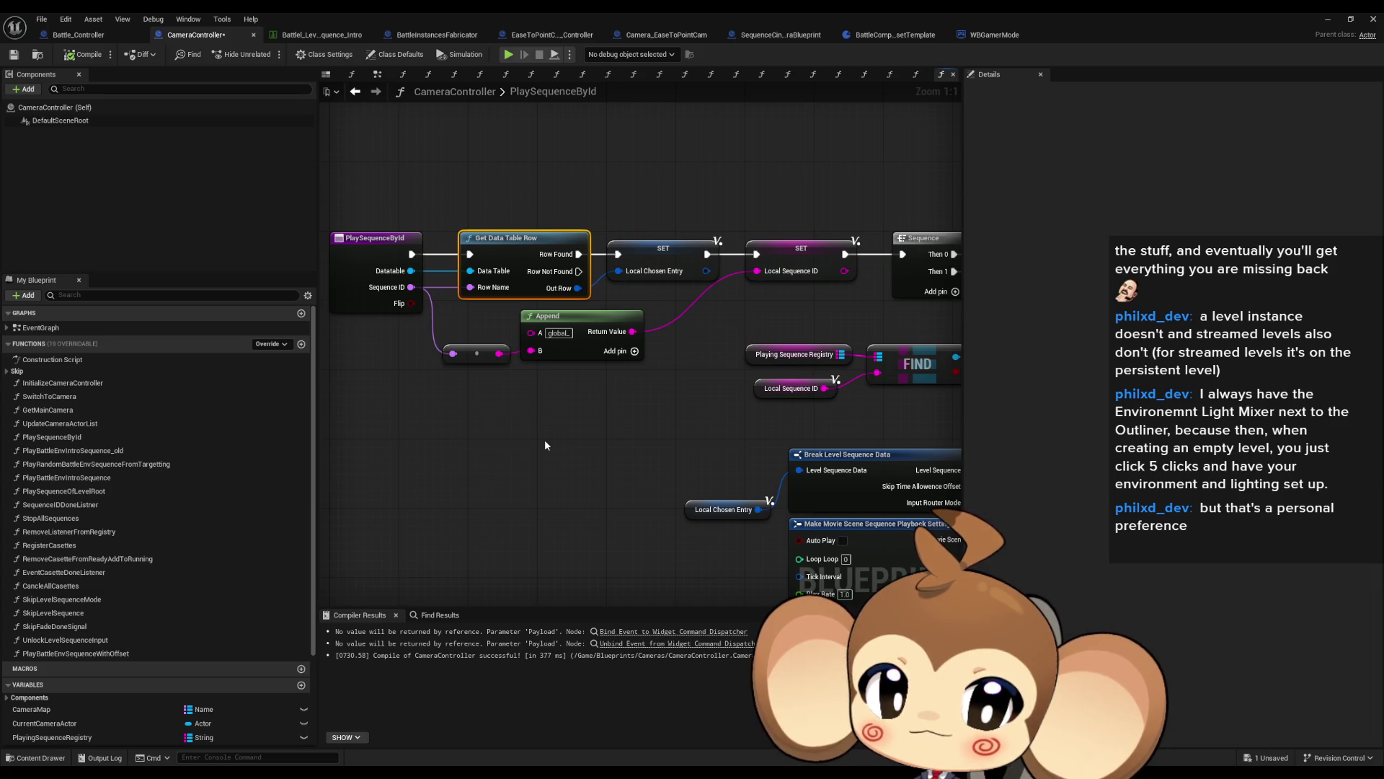
{"action": "scroll", "coordinate": [548, 435], "scroll_direction": "down", "scroll_amount": 2}
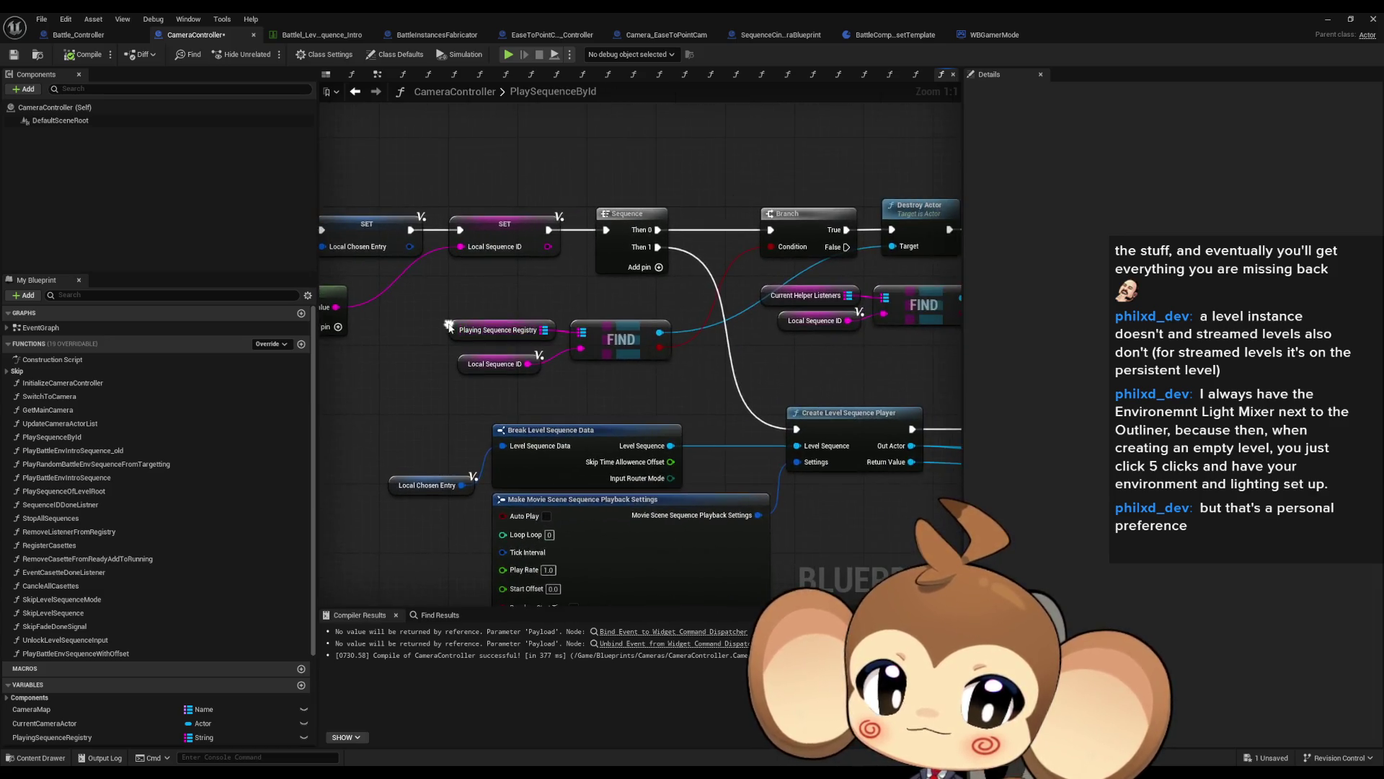
{"action": "scroll", "coordinate": [518, 288], "scroll_direction": "up", "scroll_amount": 2}
{"action": "left_click", "coordinate": [562, 261]}
{"action": "right_click", "coordinate": [551, 265]}
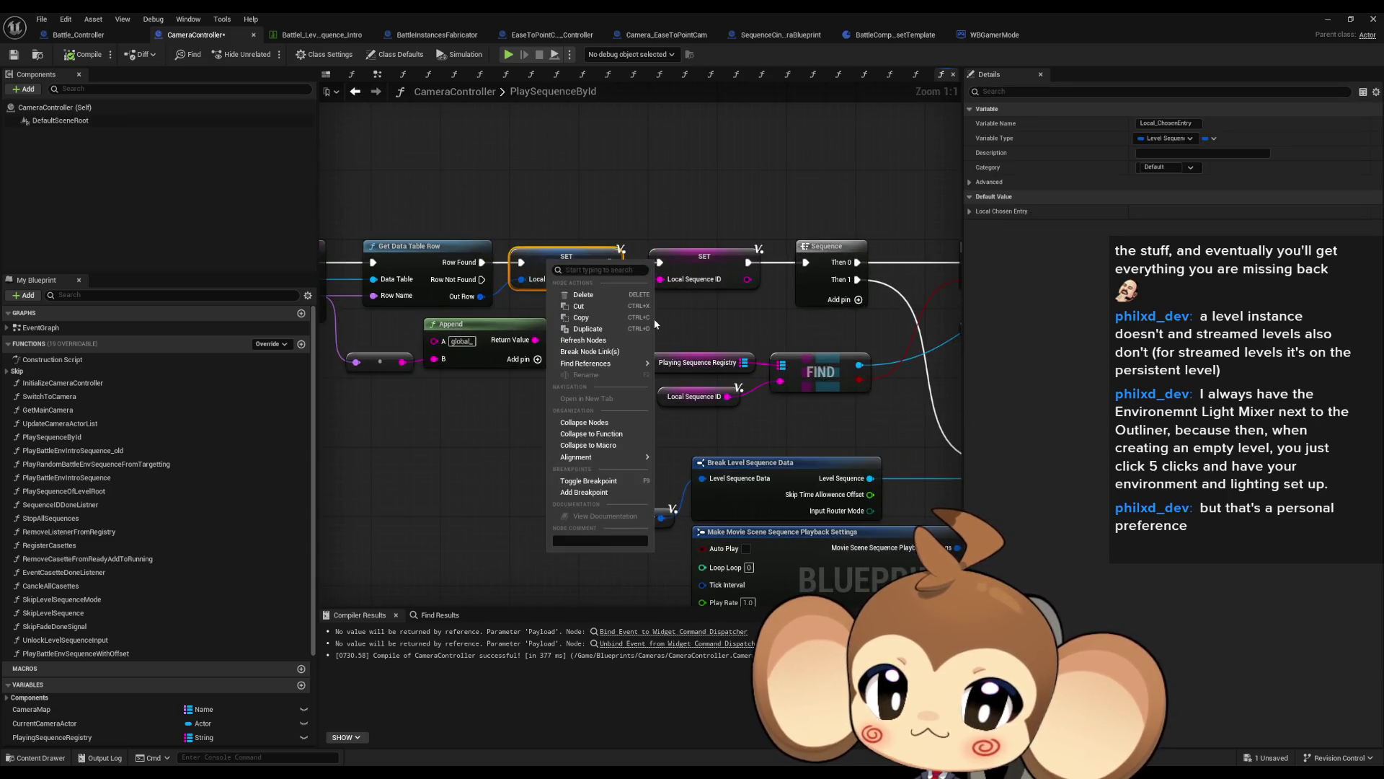
{"action": "mouse_move", "coordinate": [604, 364]}
{"action": "left_click", "coordinate": [693, 390]}
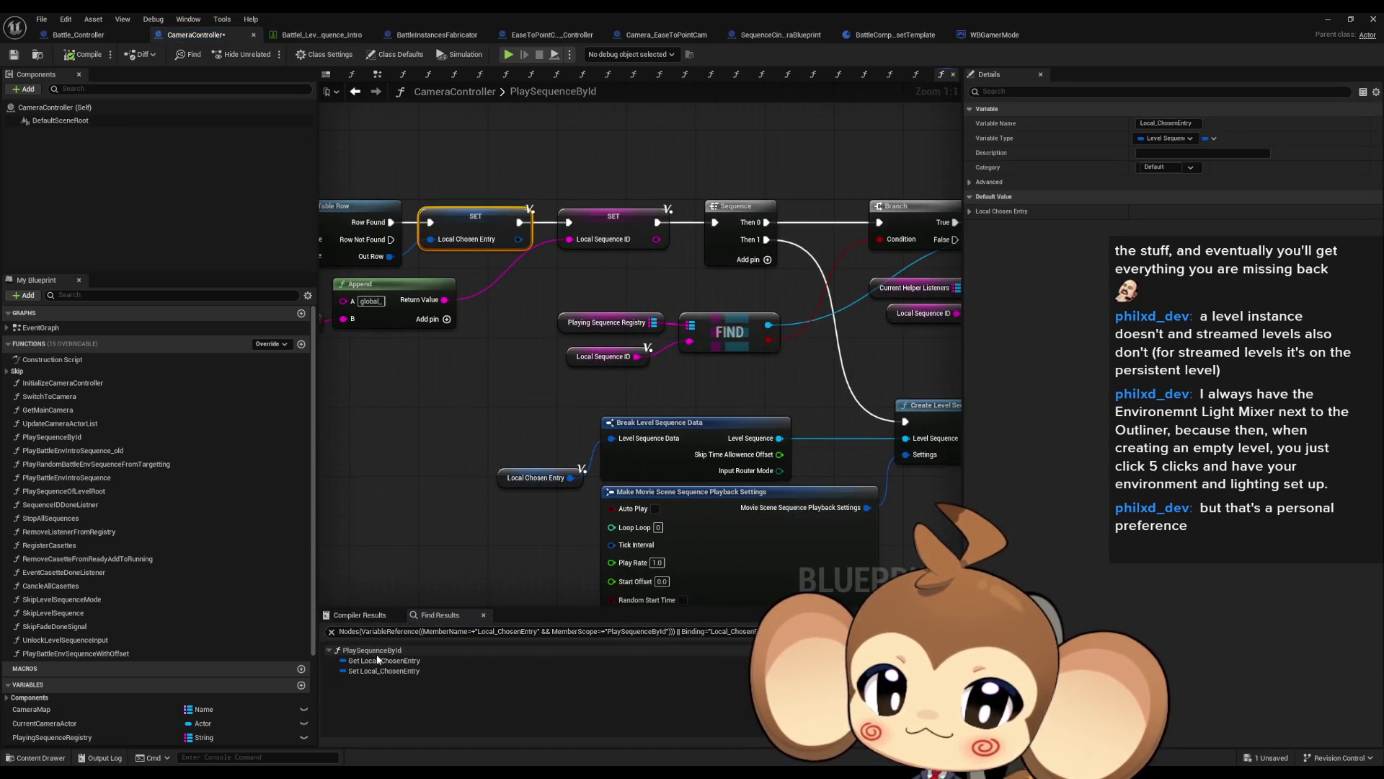
Step: Jump to the Local_ChosenEntry getter node and inspect the nearby PlaySequenceById entry nodes
{"action": "left_click", "coordinate": [373, 661]}
{"action": "double_click", "coordinate": [374, 662]}
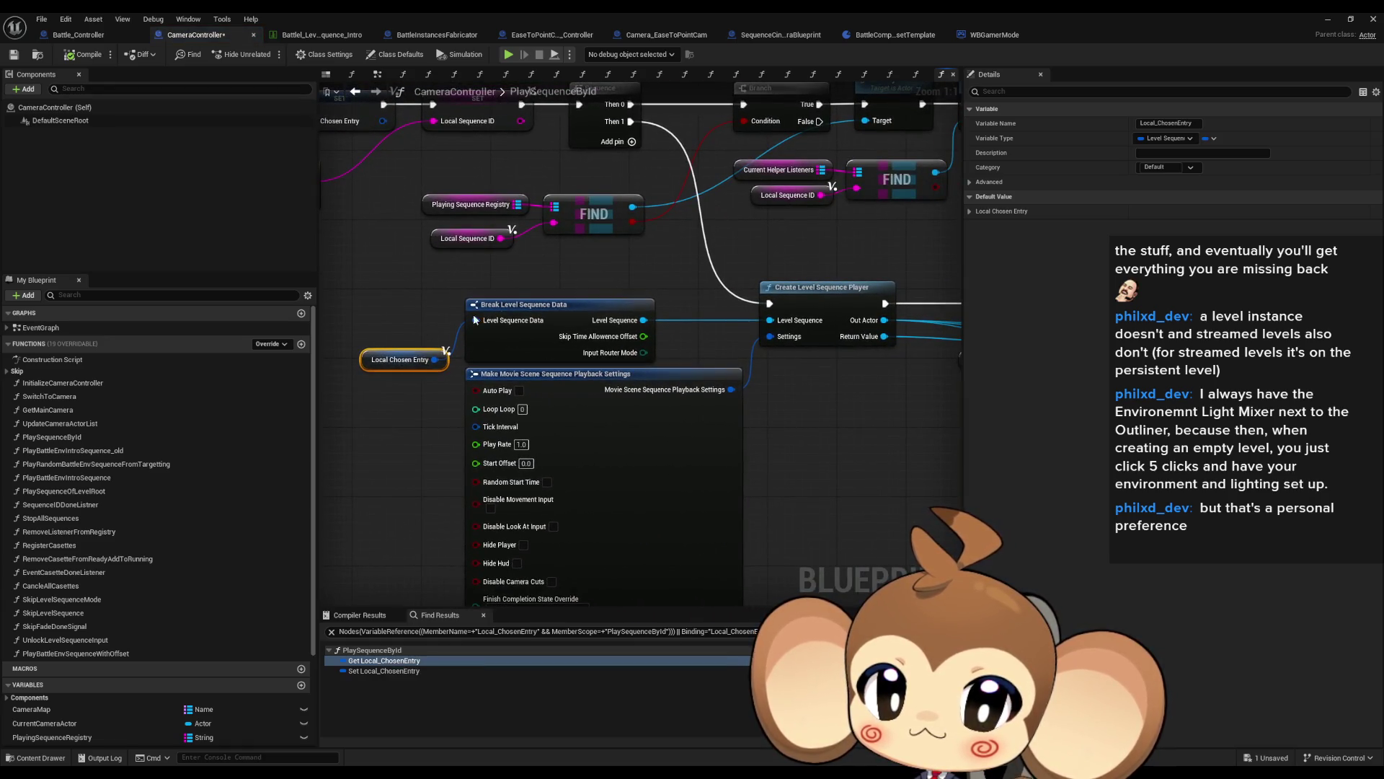
{"action": "left_click_drag", "start_coordinate": [430, 409], "coordinate": [557, 442]}
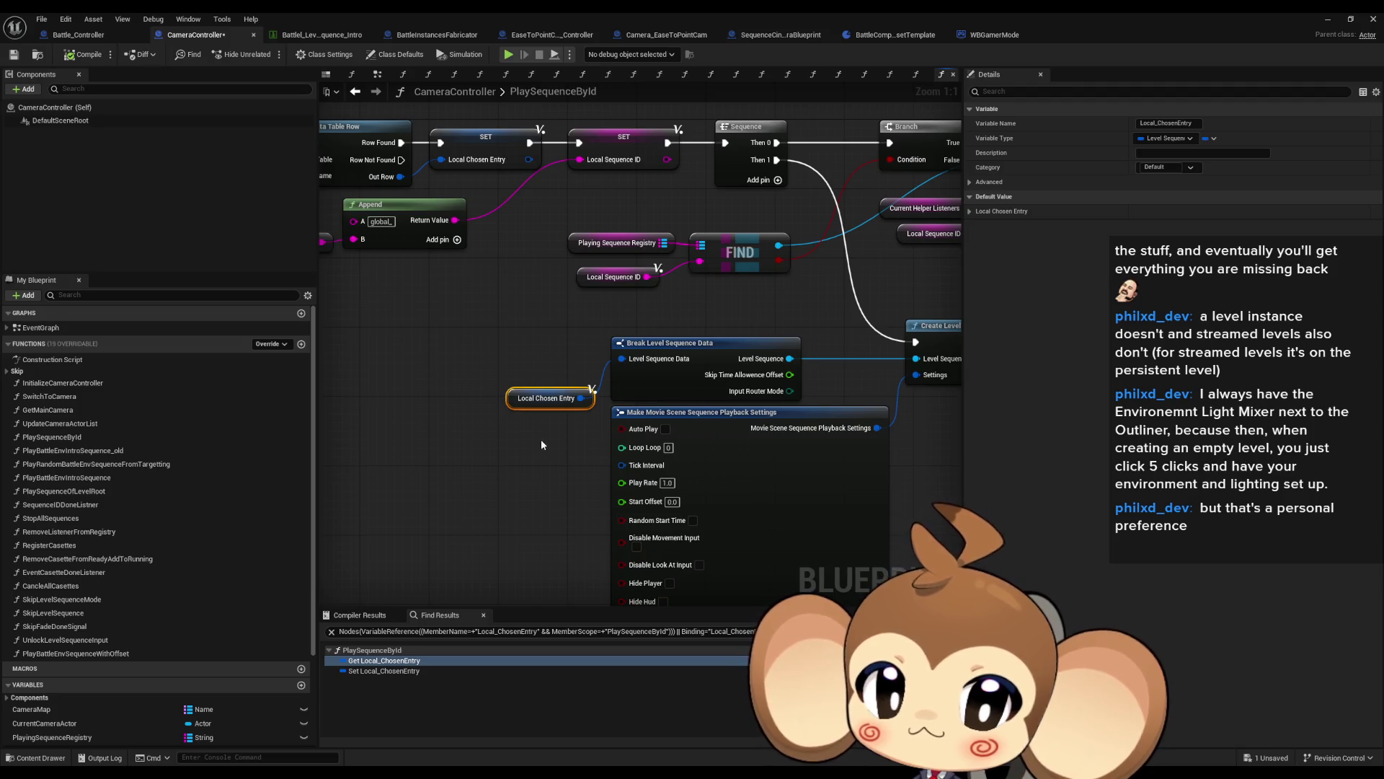
{"action": "scroll", "coordinate": [538, 436], "scroll_direction": "down", "scroll_amount": 1}
{"action": "left_click_drag", "start_coordinate": [431, 427], "coordinate": [392, 426]}
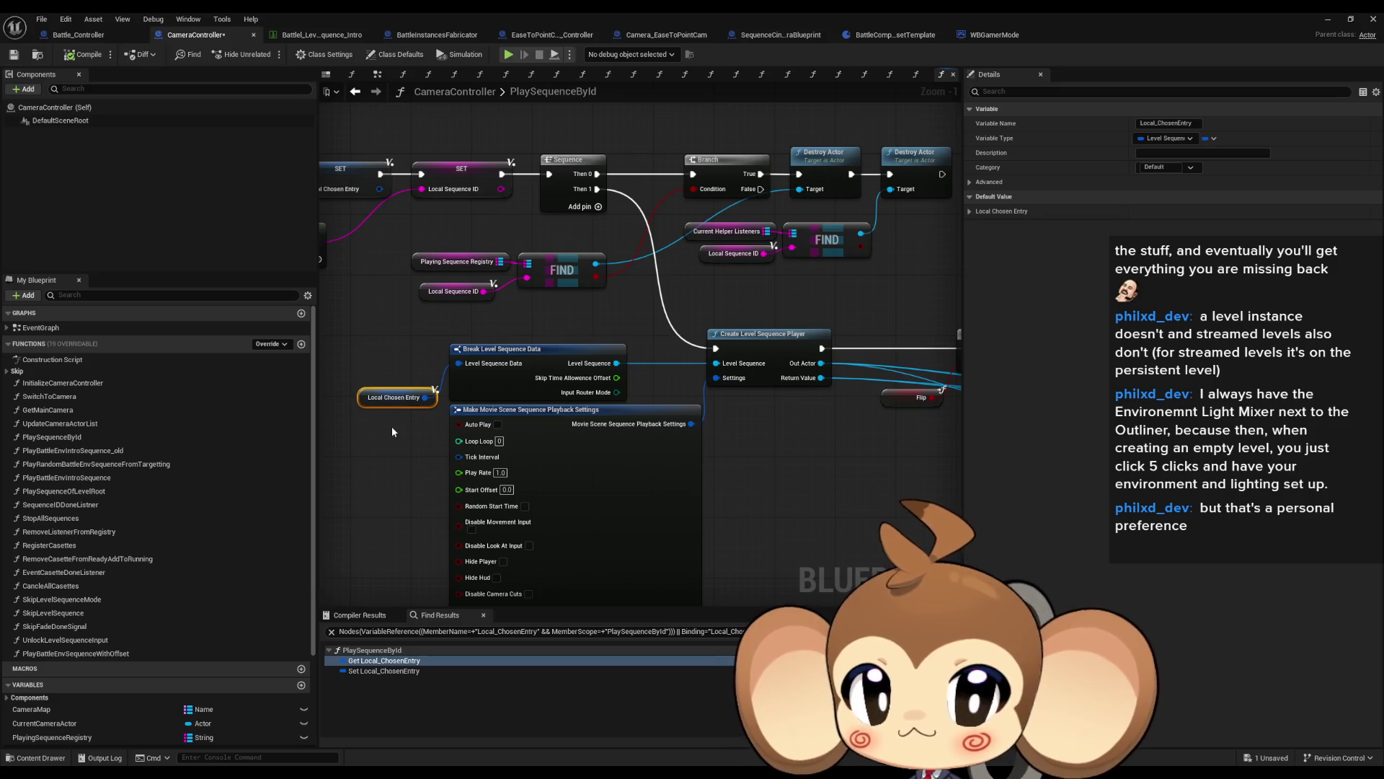
{"action": "scroll", "coordinate": [652, 280], "scroll_direction": "down", "scroll_amount": 1}
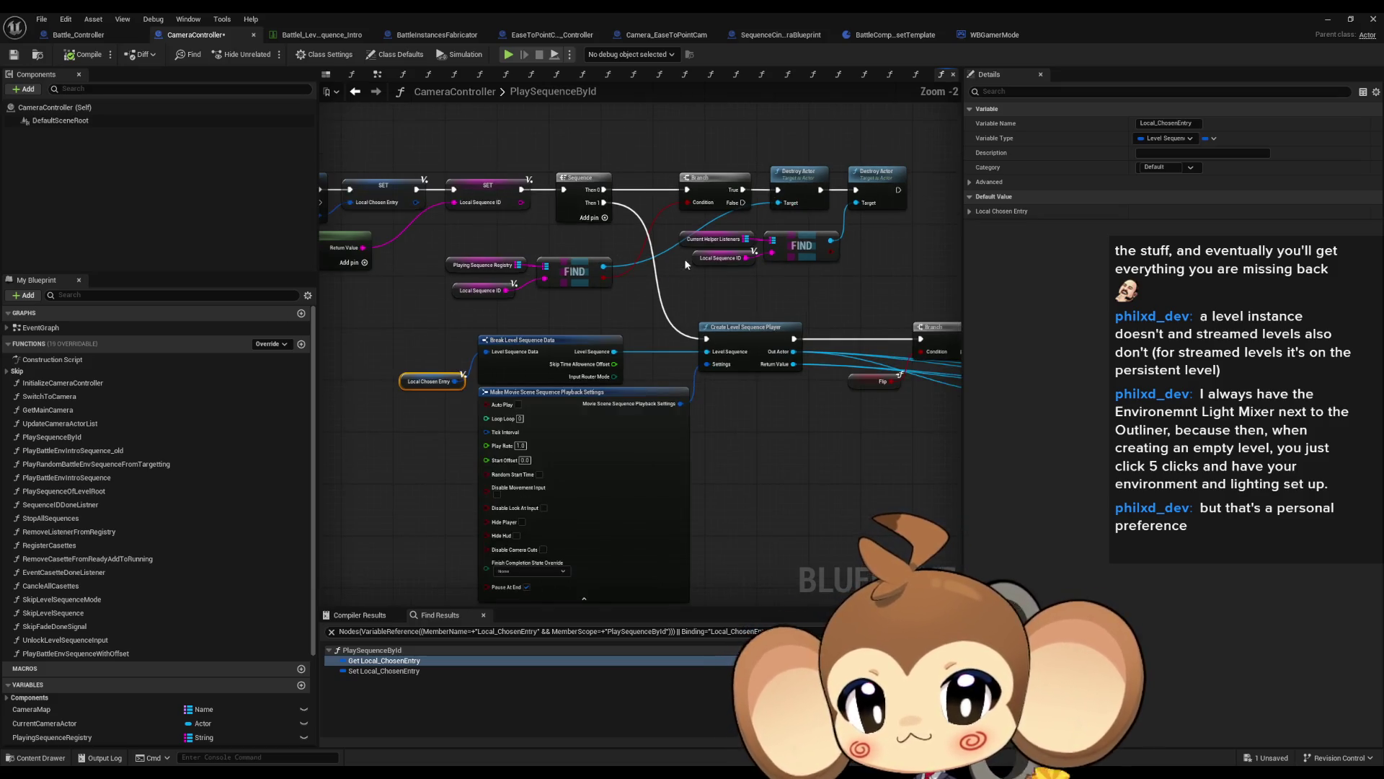
{"action": "scroll", "coordinate": [752, 372], "scroll_direction": "up", "scroll_amount": 1}
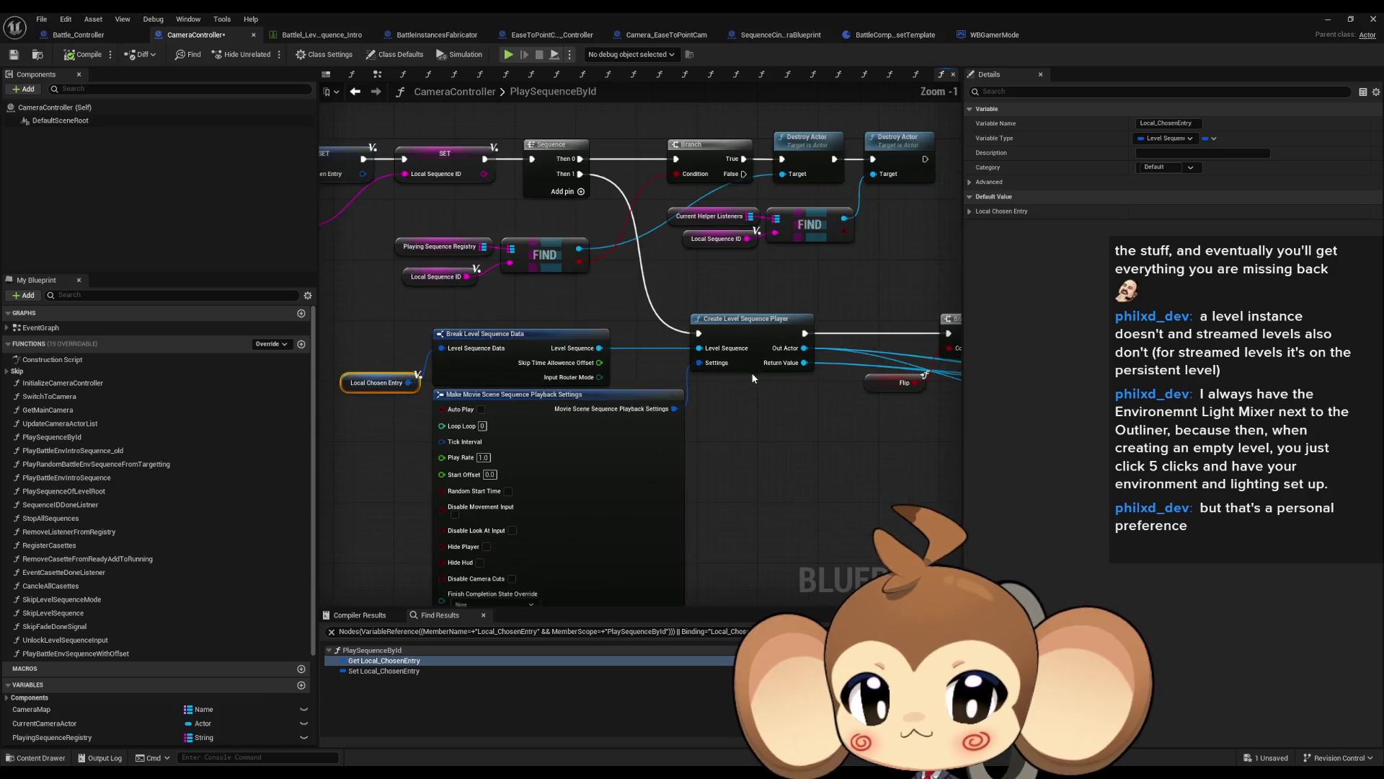
{"action": "left_click_drag", "start_coordinate": [745, 400], "coordinate": [1062, 454]}
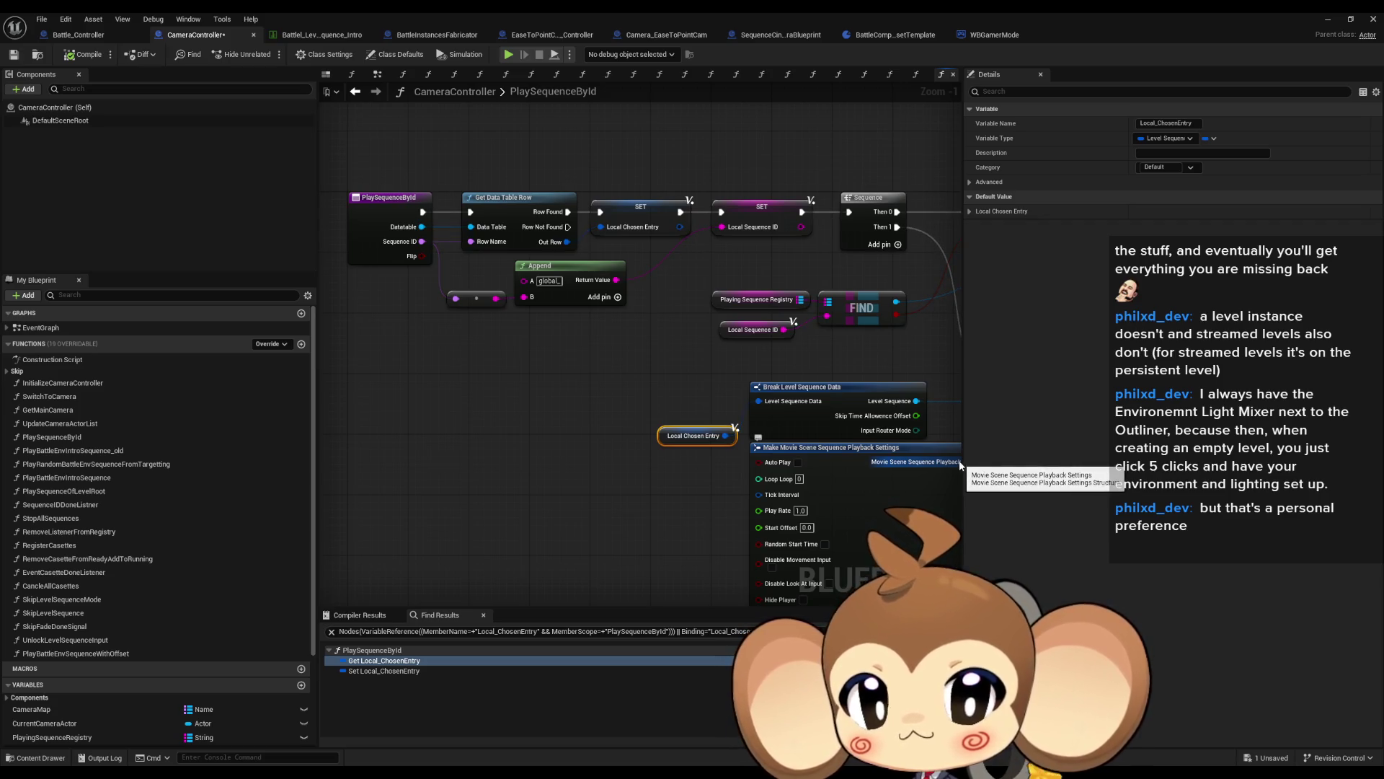
{"action": "mouse_move", "coordinate": [602, 420]}
{"action": "left_mouse_down"}
{"action": "mouse_move", "coordinate": [581, 402]}
{"action": "mouse_move", "coordinate": [420, 378]}
{"action": "left_mouse_up"}
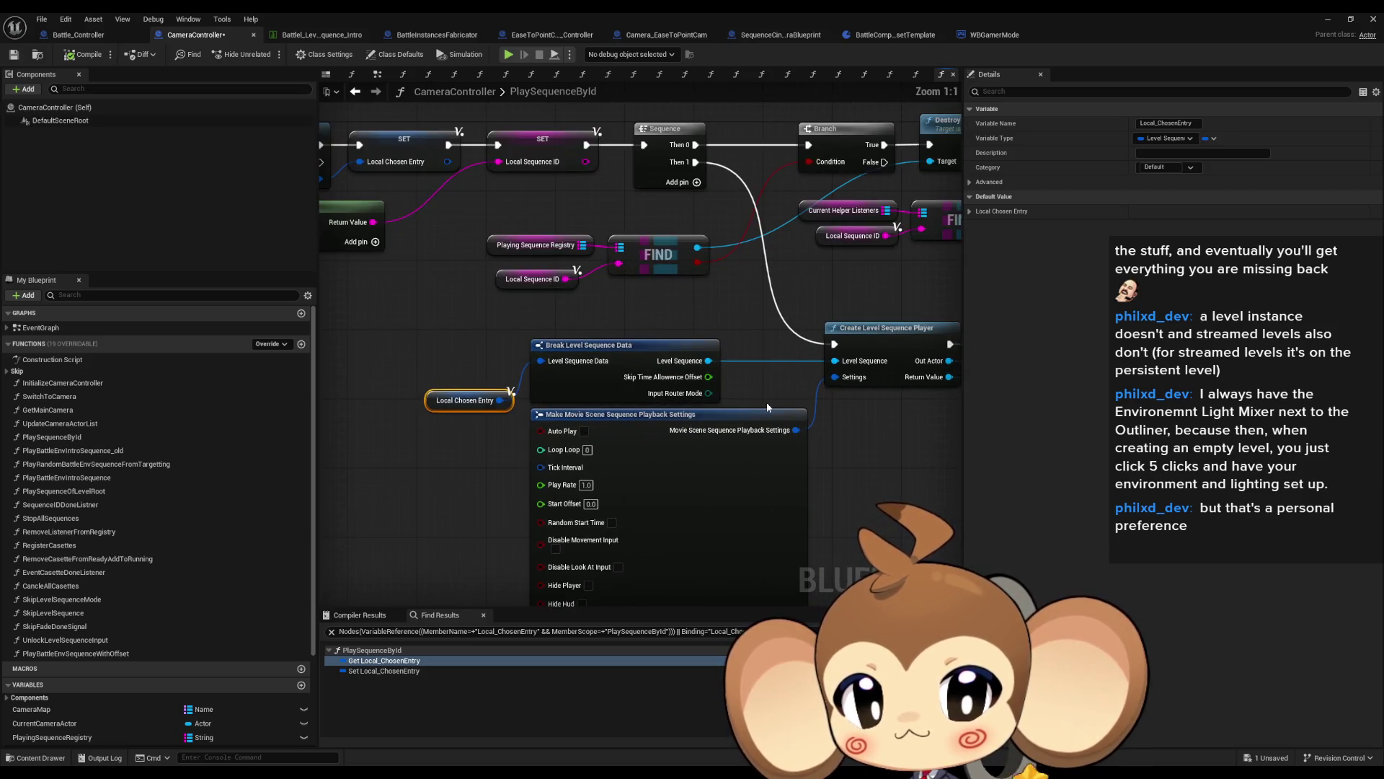
Step: Pan across the SET and spawn nodes and back to the entry nodes
{"action": "scroll", "coordinate": [767, 401], "scroll_direction": "down", "scroll_amount": 2}
{"action": "left_click_drag", "start_coordinate": [767, 401], "coordinate": [303, 357]}
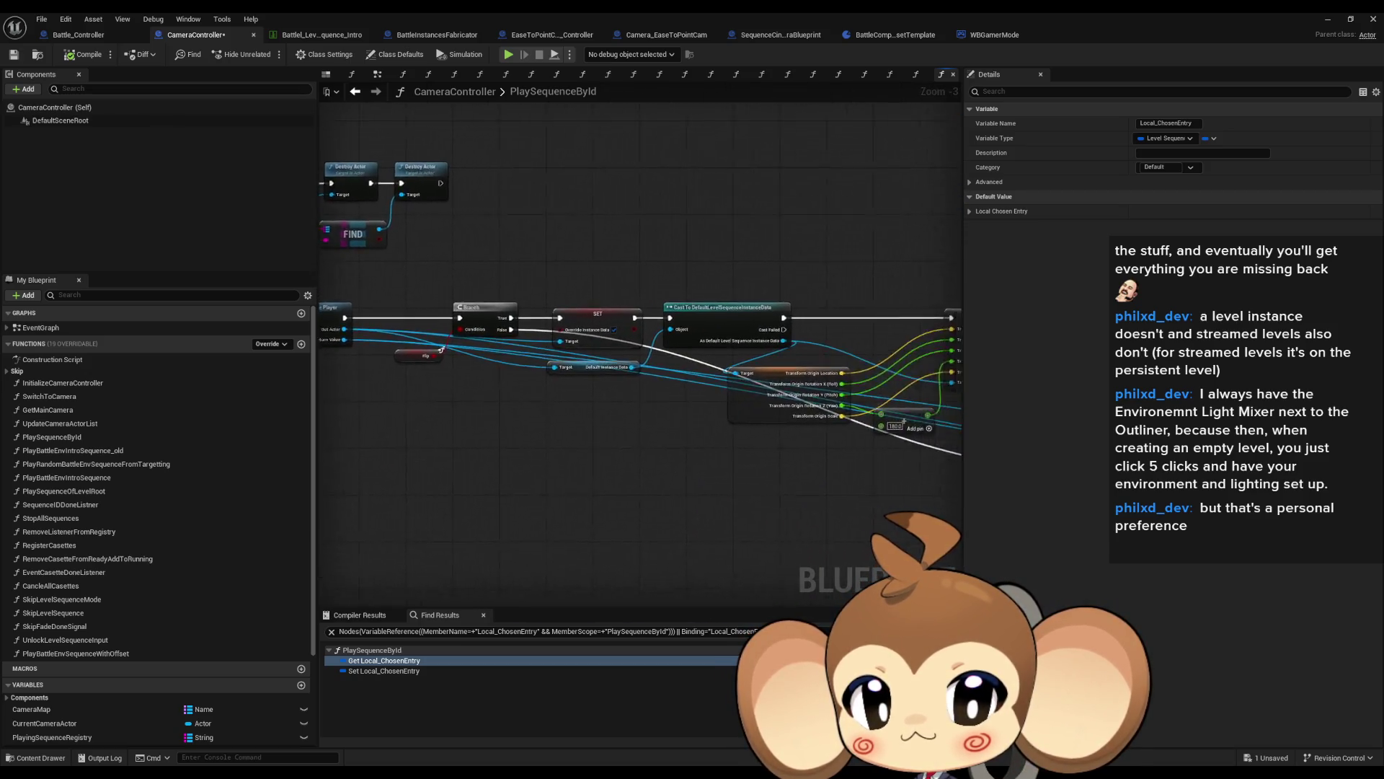
{"action": "left_click_drag", "start_coordinate": [721, 382], "coordinate": [577, 361]}
{"action": "mouse_move", "coordinate": [793, 389]}
{"action": "left_mouse_down"}
{"action": "mouse_move", "coordinate": [634, 372]}
{"action": "mouse_move", "coordinate": [757, 274]}
{"action": "mouse_move", "coordinate": [720, 404]}
{"action": "mouse_move", "coordinate": [685, 360]}
{"action": "mouse_move", "coordinate": [590, 339]}
{"action": "left_mouse_up"}
{"action": "scroll", "coordinate": [590, 339], "scroll_direction": "up", "scroll_amount": 1}
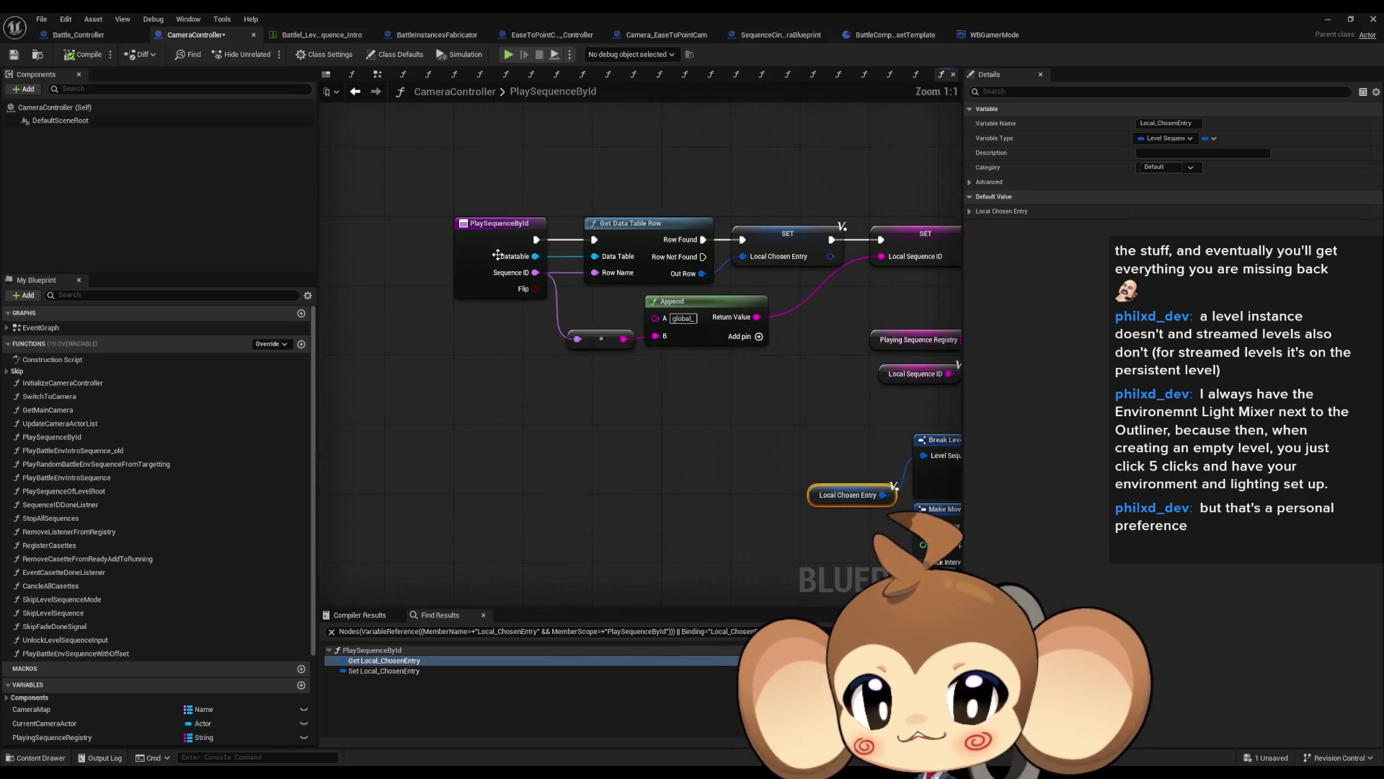
{"action": "scroll", "coordinate": [500, 323], "scroll_direction": "up", "scroll_amount": 3}
{"action": "mouse_move", "coordinate": [499, 323]}
{"action": "left_mouse_down"}
{"action": "mouse_move", "coordinate": [494, 344]}
{"action": "mouse_move", "coordinate": [583, 326]}
{"action": "left_mouse_up"}
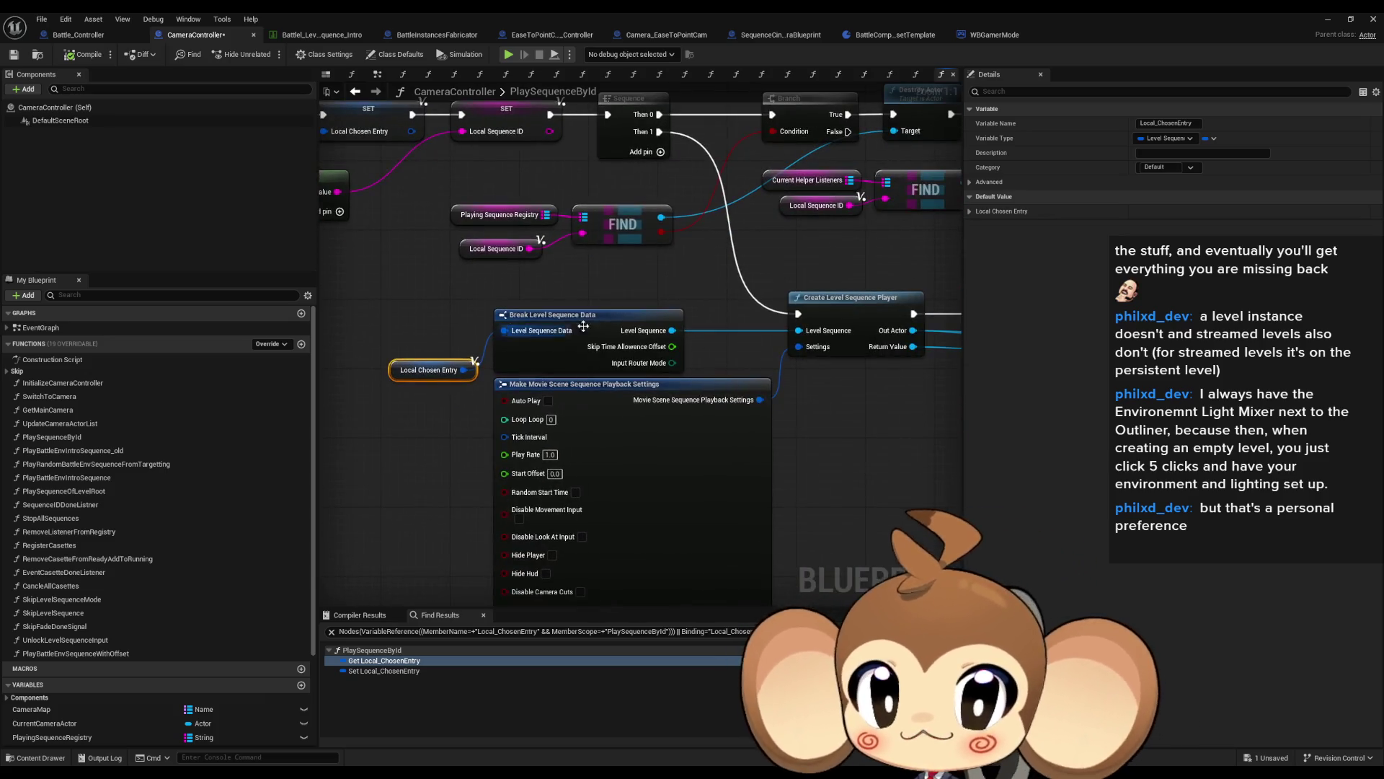
Step: Jump between the SET and getter results, then select the PlaySequenceById entry node
{"action": "left_click", "coordinate": [385, 671]}
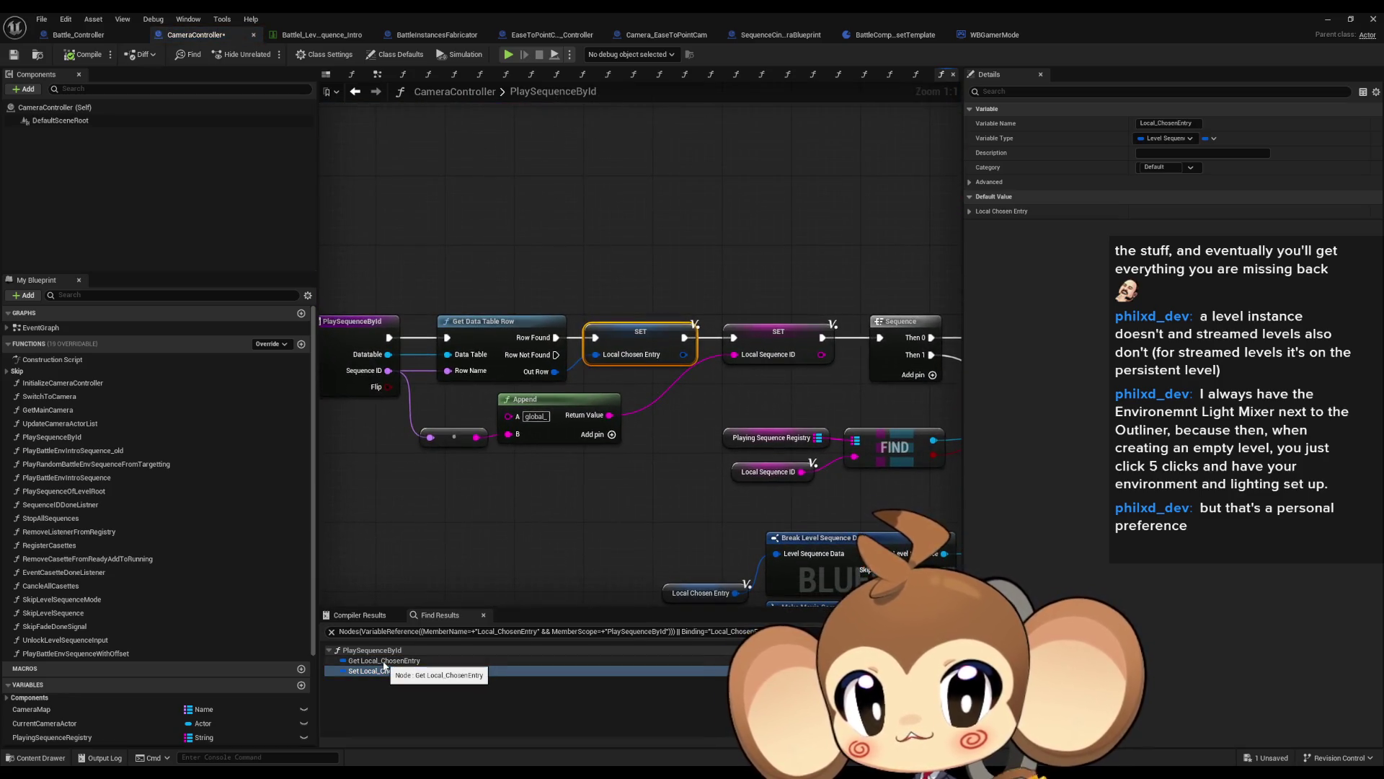
{"action": "left_click", "coordinate": [385, 661]}
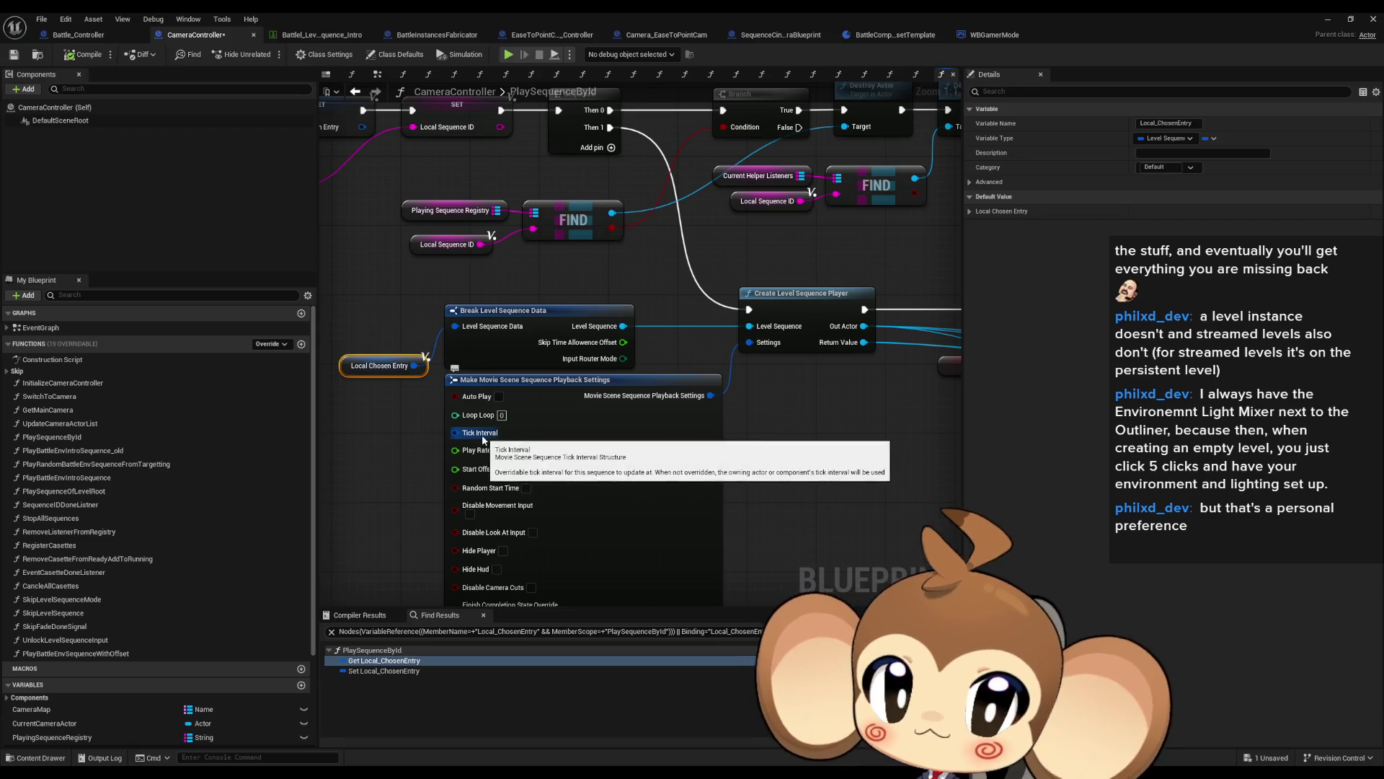
{"action": "mouse_move", "coordinate": [499, 436]}
{"action": "left_mouse_down"}
{"action": "mouse_move", "coordinate": [772, 514]}
{"action": "mouse_move", "coordinate": [941, 510]}
{"action": "left_mouse_up"}
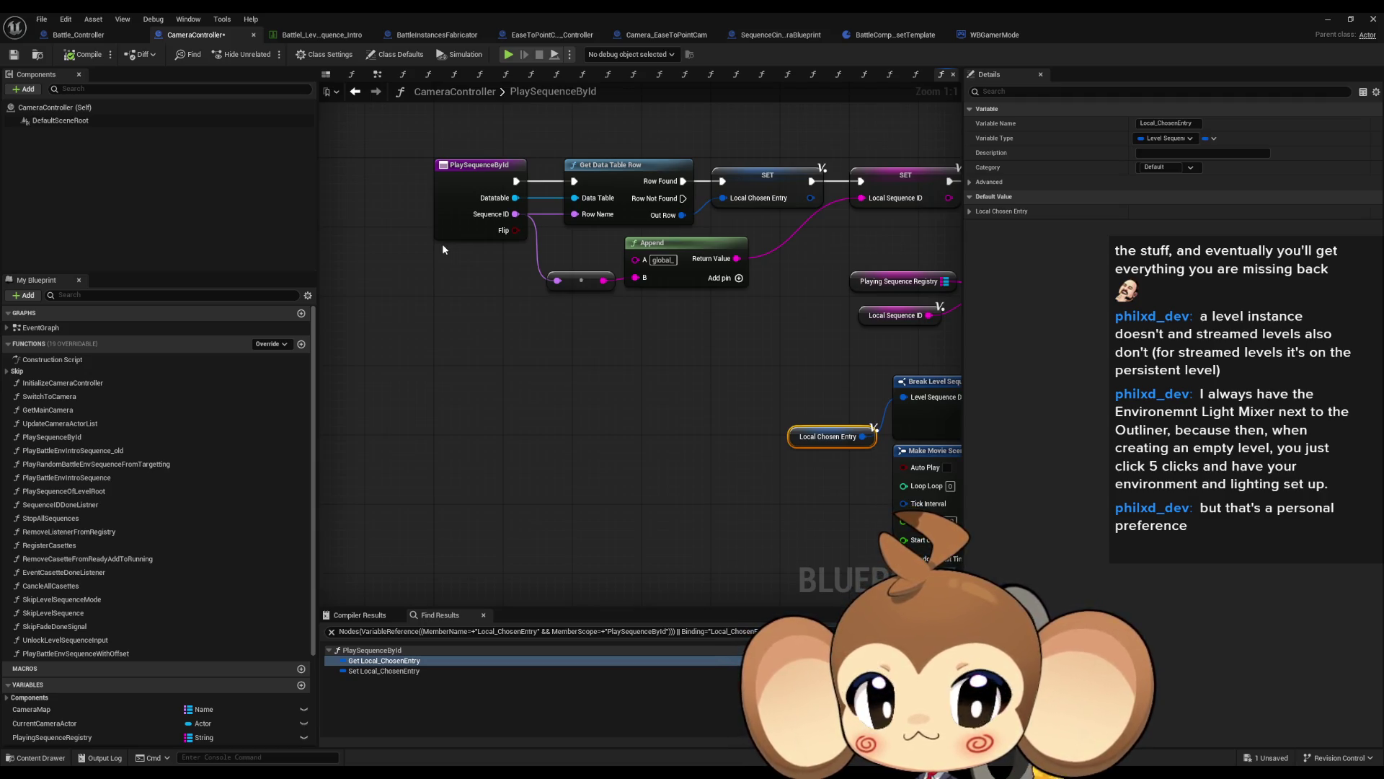
{"action": "mouse_move", "coordinate": [711, 324]}
{"action": "left_mouse_down"}
{"action": "mouse_move", "coordinate": [584, 350]}
{"action": "mouse_move", "coordinate": [639, 429]}
{"action": "left_mouse_up"}
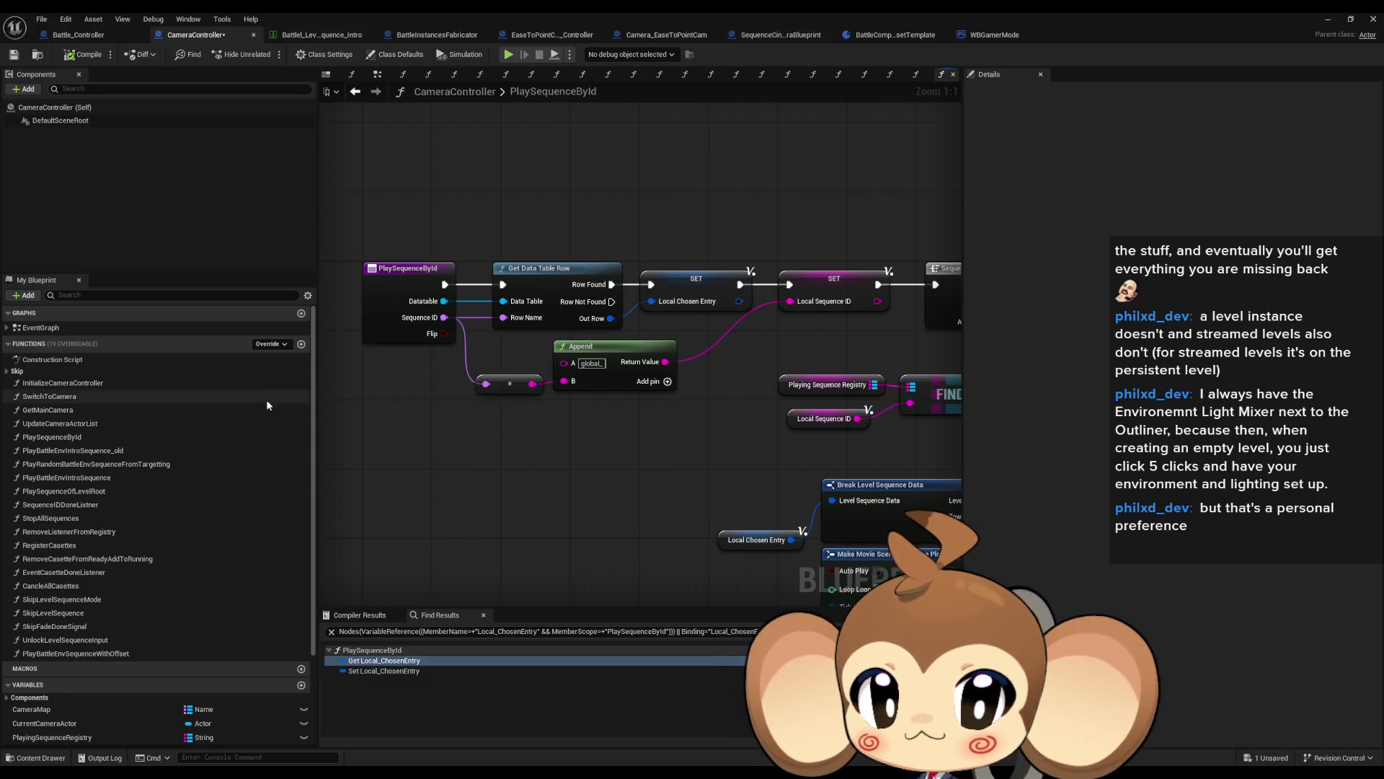
{"action": "mouse_move", "coordinate": [447, 424]}
{"action": "left_mouse_down"}
{"action": "mouse_move", "coordinate": [402, 411]}
{"action": "mouse_move", "coordinate": [440, 426]}
{"action": "left_mouse_up"}
{"action": "left_click", "coordinate": [374, 322]}
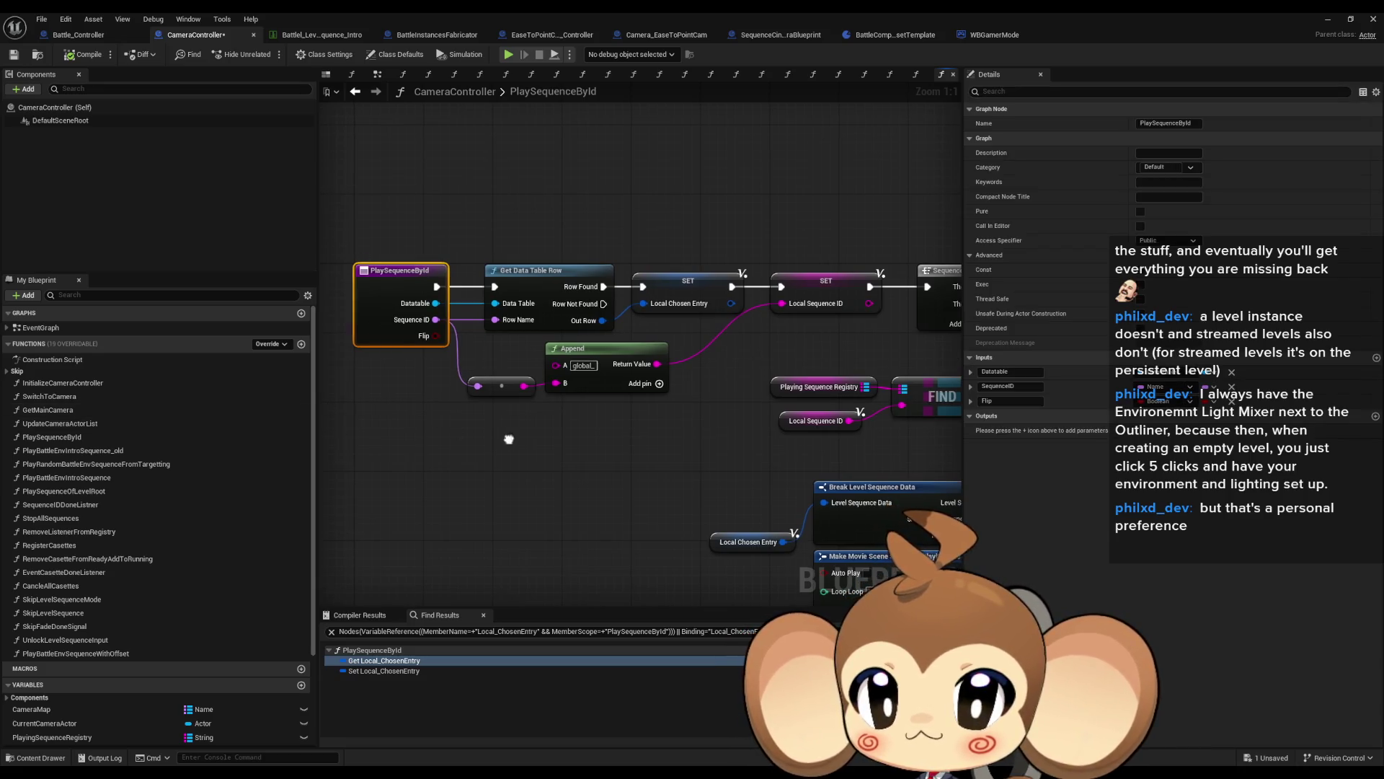
Step: Rename the PlaySequenceById function to PlayLevelSequence
{"action": "left_click", "coordinate": [51, 437]}
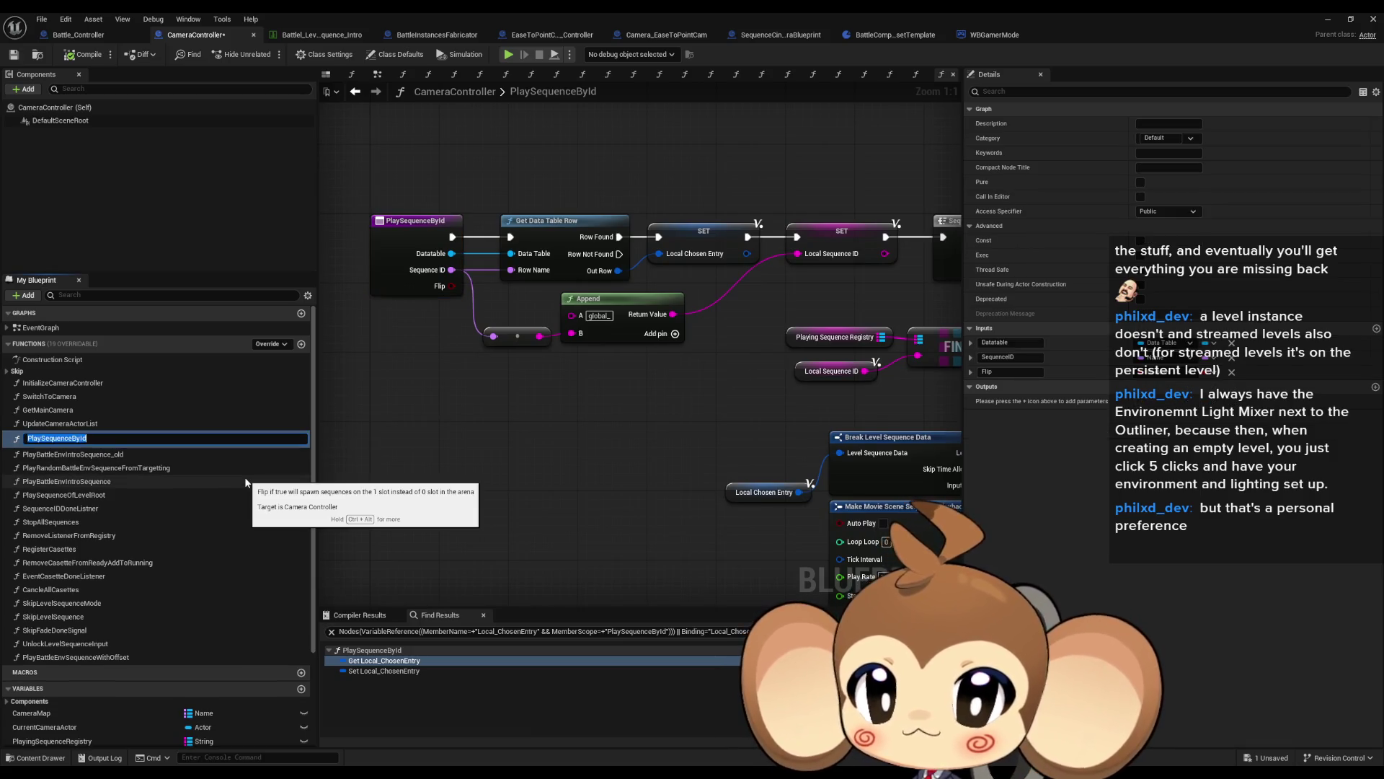
{"action": "key", "text": "F2"}
{"action": "key", "text": "BackSpace"}
{"action": "key", "text": "BackSpace"}
{"action": "key", "text": "BackSpace"}
{"action": "key", "text": "Return"}
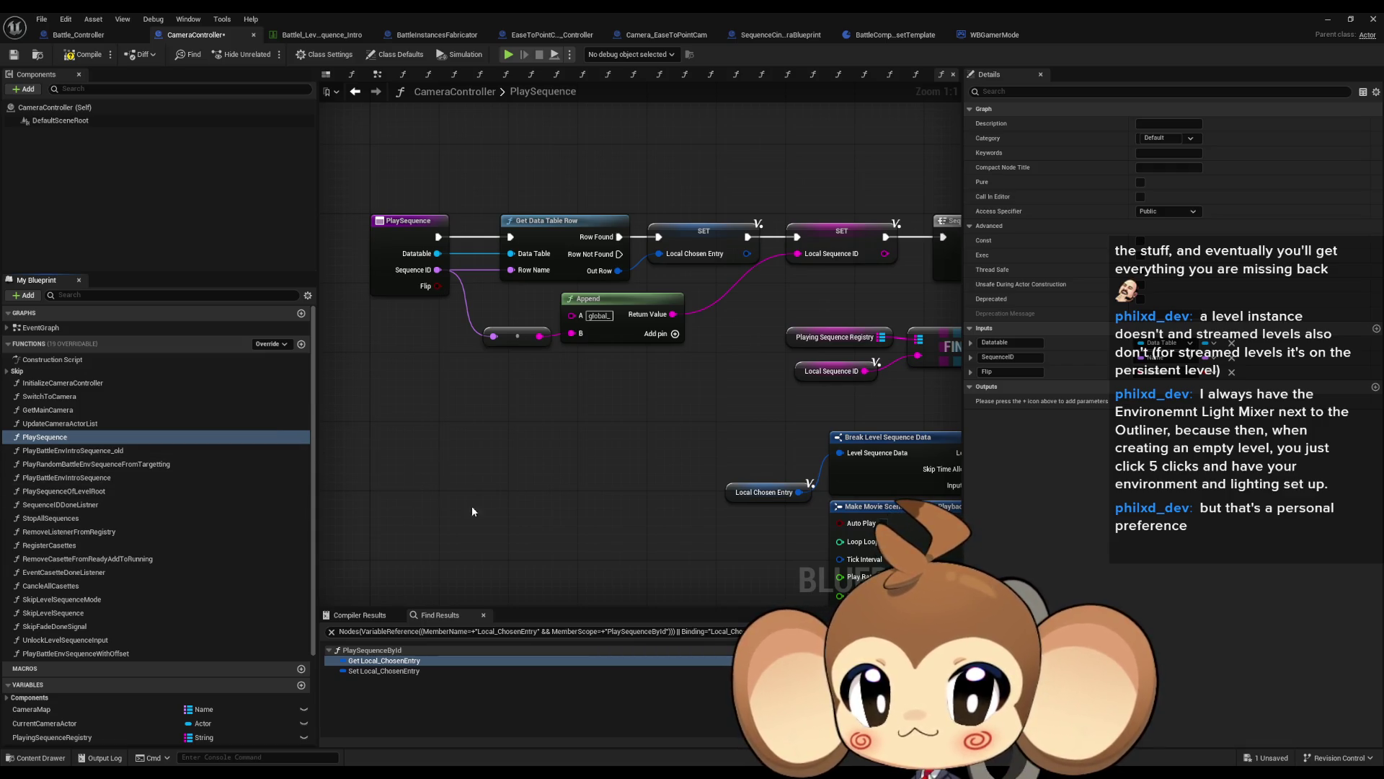
{"action": "key", "text": "F2"}
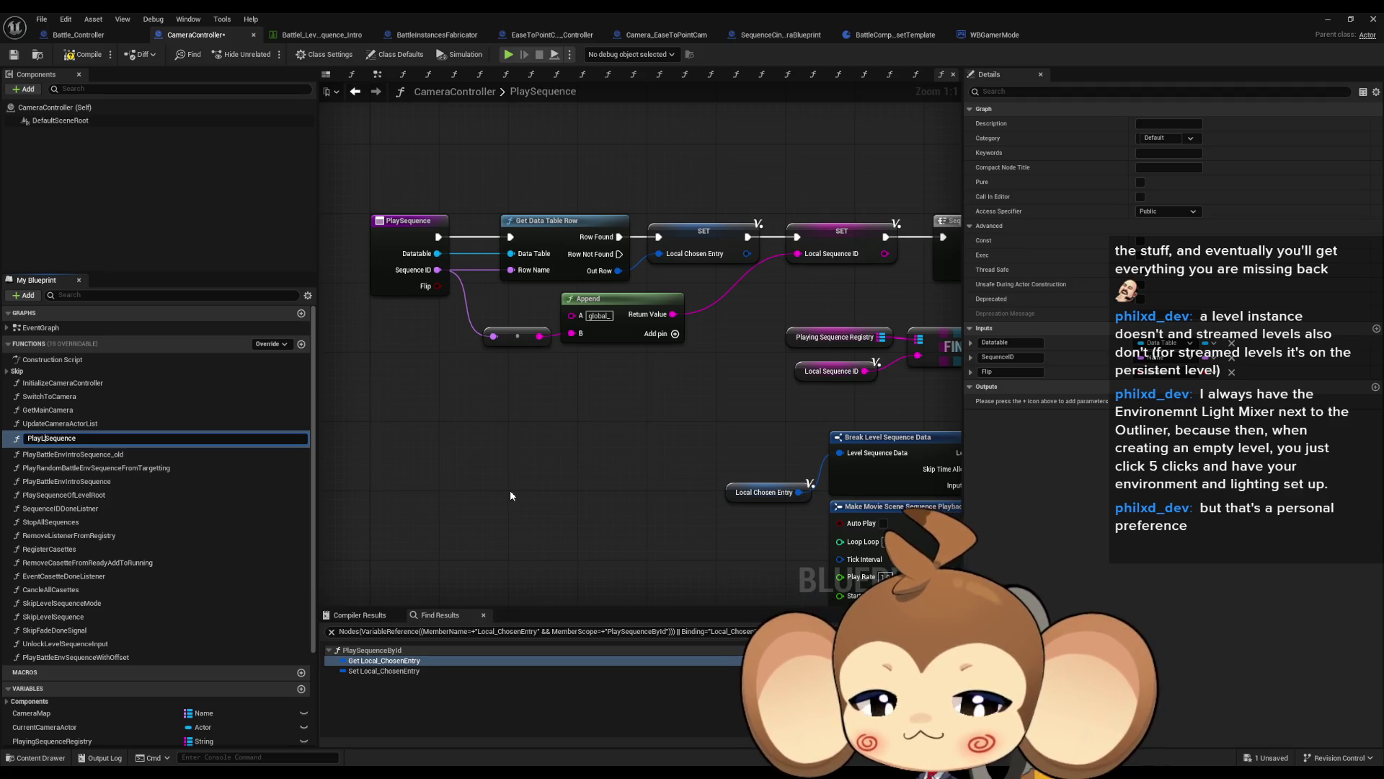
{"action": "type", "text": "Level"}
{"action": "key", "text": "Return"}
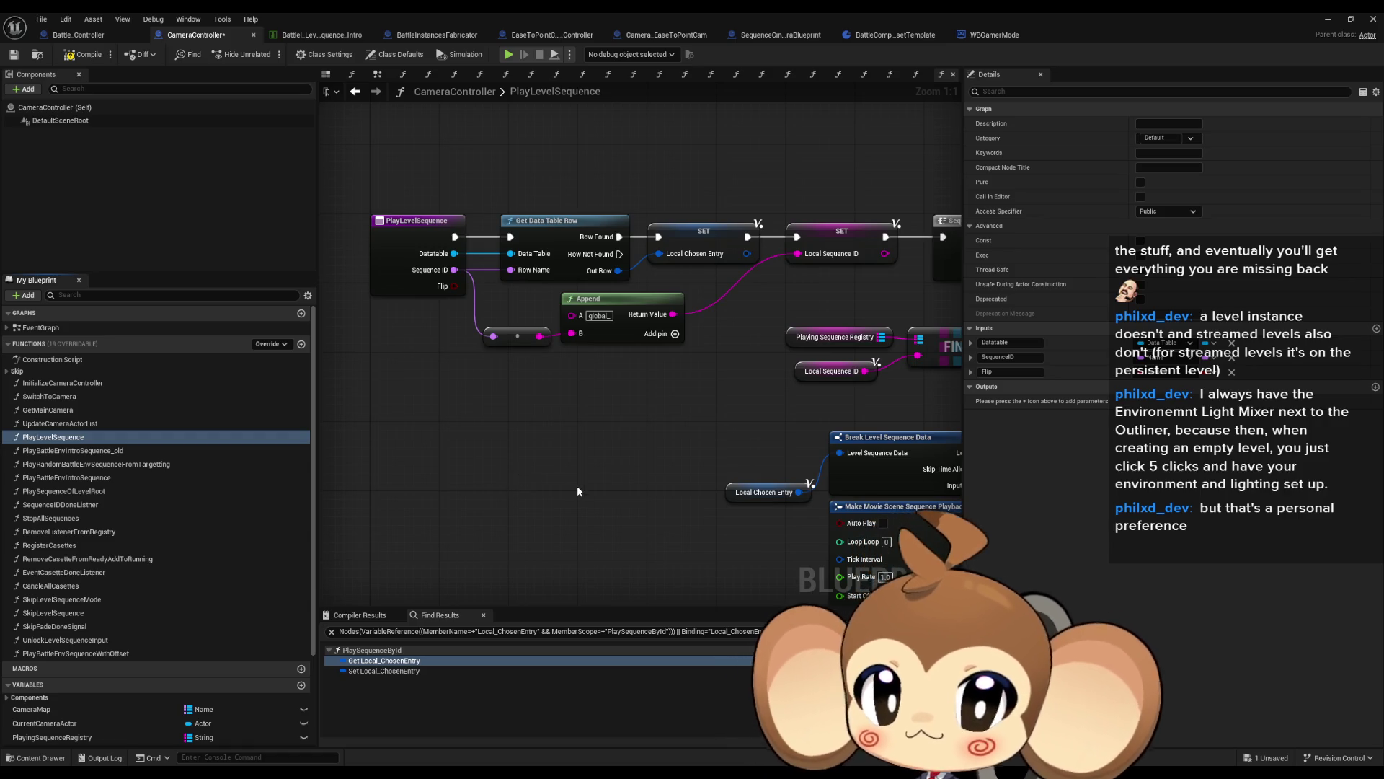
Step: Place the Level Sequence input above Flip, then open PlayBattleEnvIntroSequence_old's graph
{"action": "left_click_drag", "start_coordinate": [575, 487], "coordinate": [550, 490]}
{"action": "left_click_drag", "start_coordinate": [827, 450], "coordinate": [668, 434]}
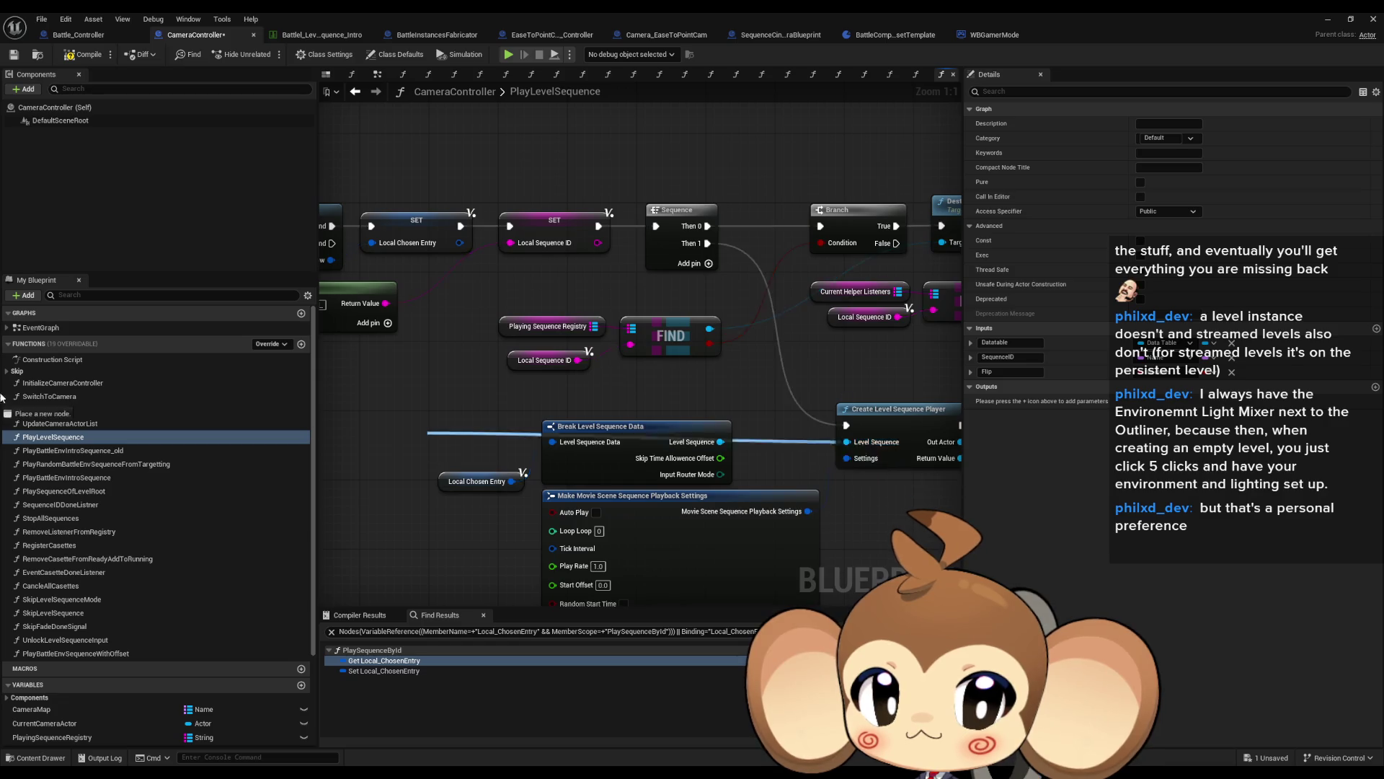
{"action": "mouse_move", "coordinate": [325, 267]}
{"action": "left_mouse_down"}
{"action": "mouse_move", "coordinate": [777, 265]}
{"action": "mouse_move", "coordinate": [703, 328]}
{"action": "mouse_move", "coordinate": [535, 333]}
{"action": "left_mouse_up"}
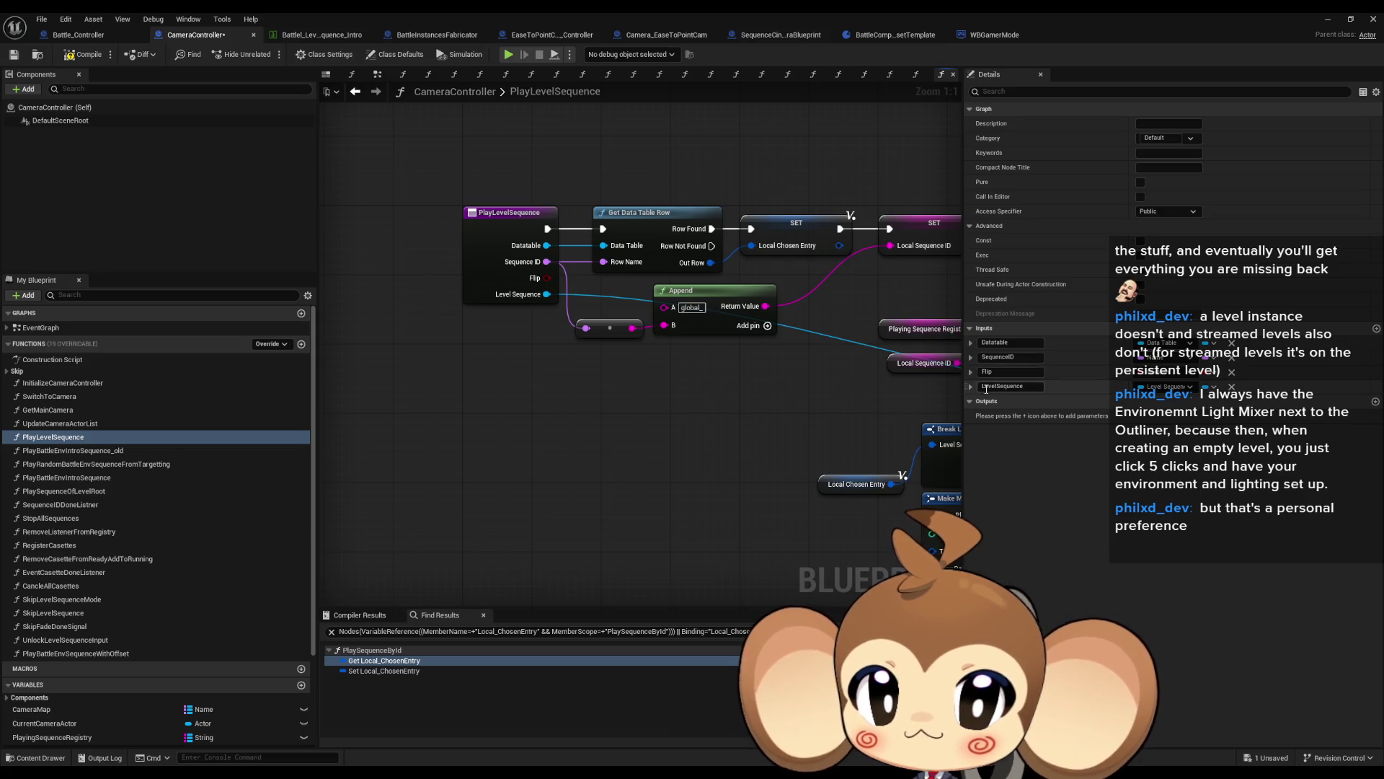
{"action": "left_click_drag", "start_coordinate": [966, 387], "coordinate": [967, 372]}
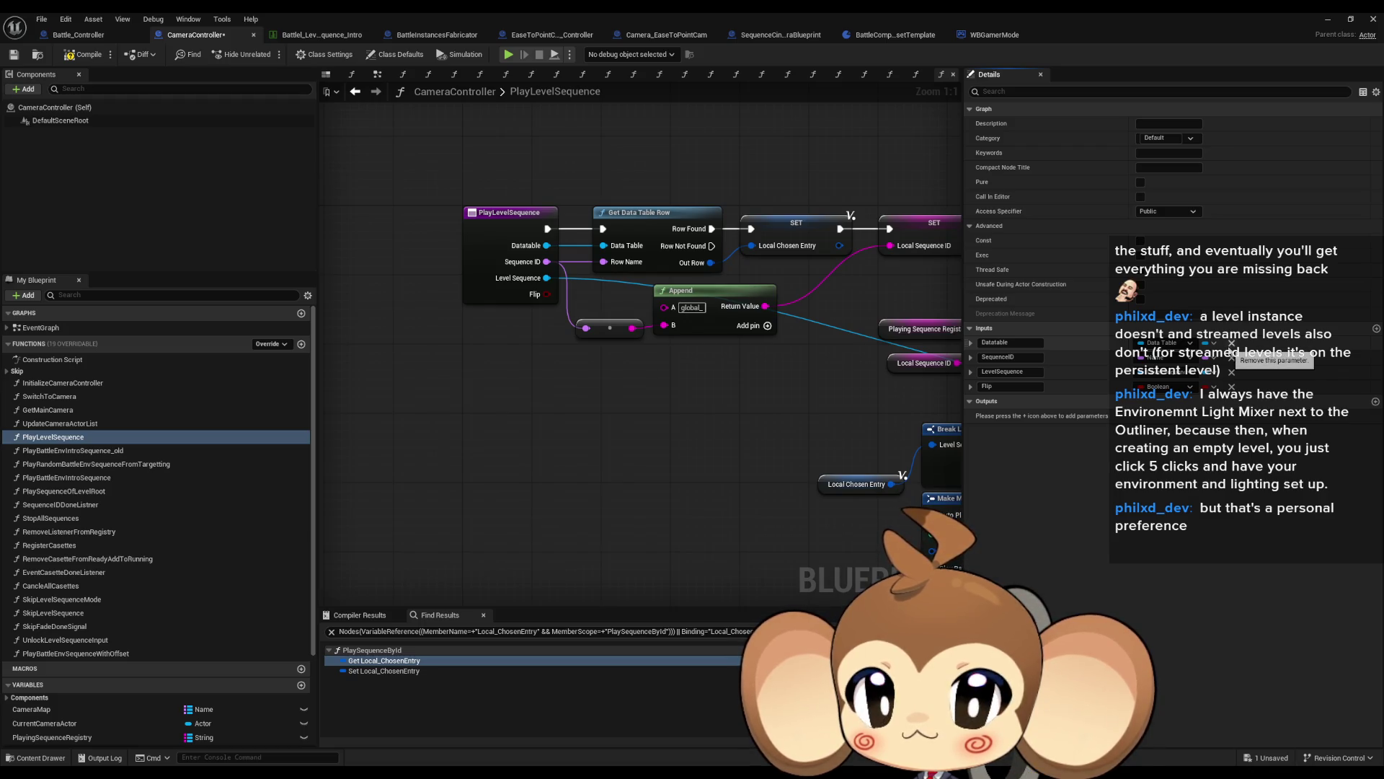
{"action": "double_click", "coordinate": [79, 454]}
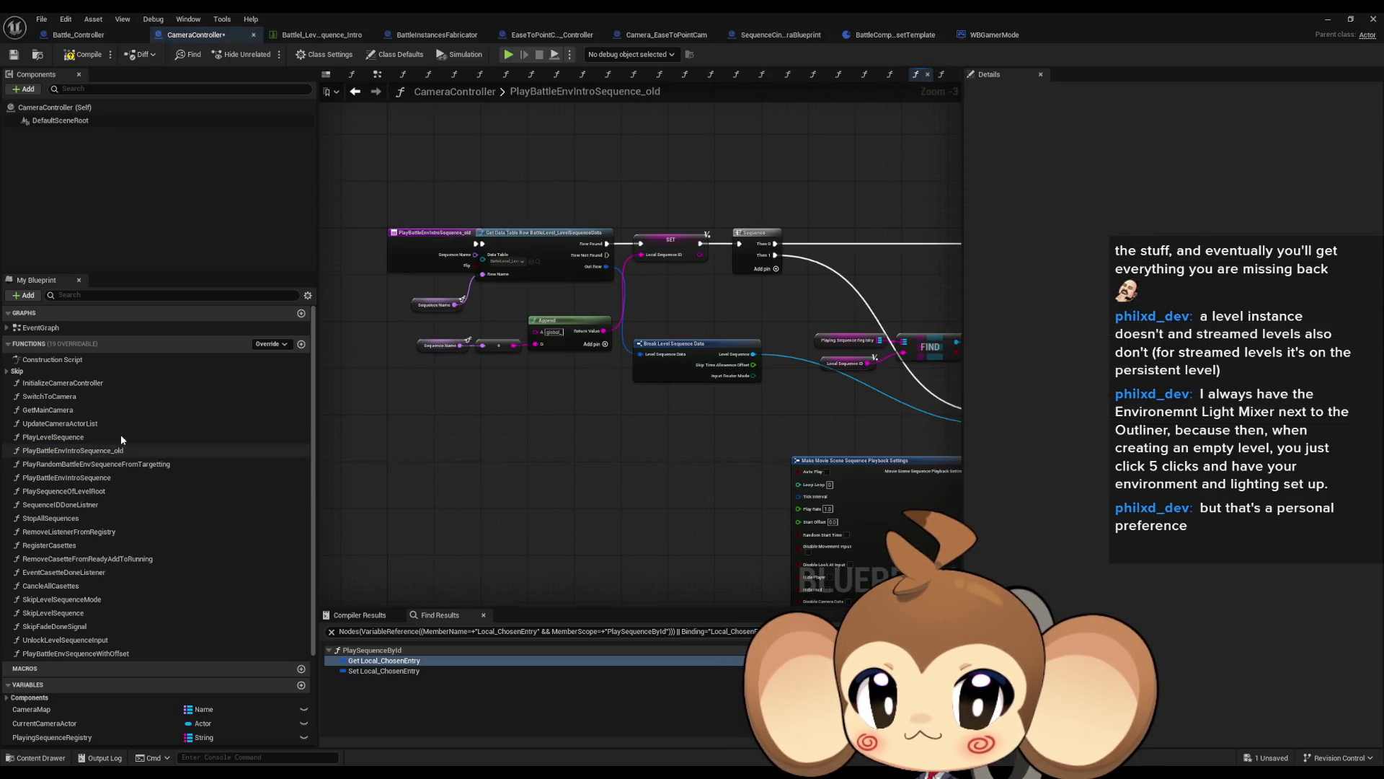
Step: Open PlayRandomBattleEnvSequenceFromTargetting and move PlayBattleEnvIntroSequence_old below PlaySequenceOfLevelRoot
{"action": "scroll", "coordinate": [584, 231], "scroll_direction": "up", "scroll_amount": 3}
{"action": "scroll", "coordinate": [510, 318], "scroll_direction": "down", "scroll_amount": 3}
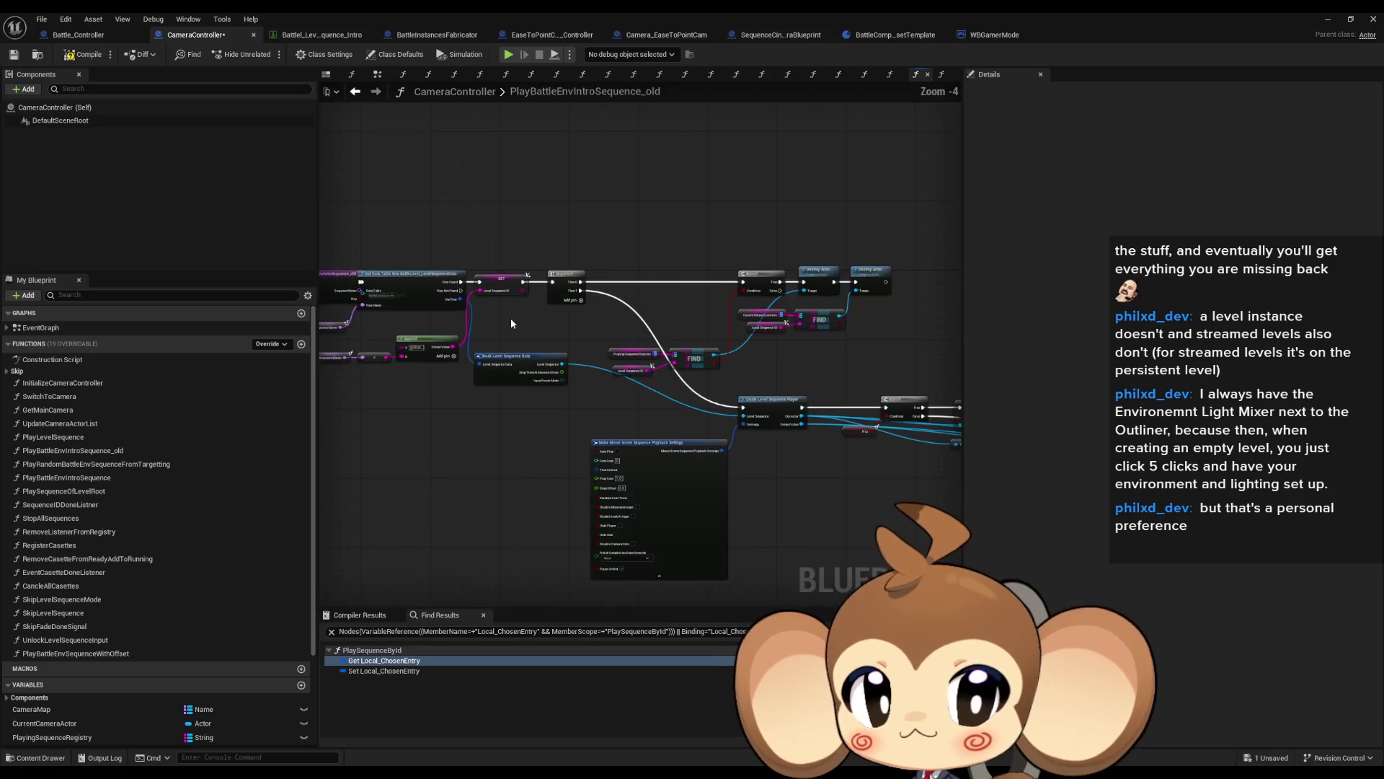
{"action": "scroll", "coordinate": [659, 330], "scroll_direction": "up", "scroll_amount": 2}
{"action": "double_click", "coordinate": [155, 465]}
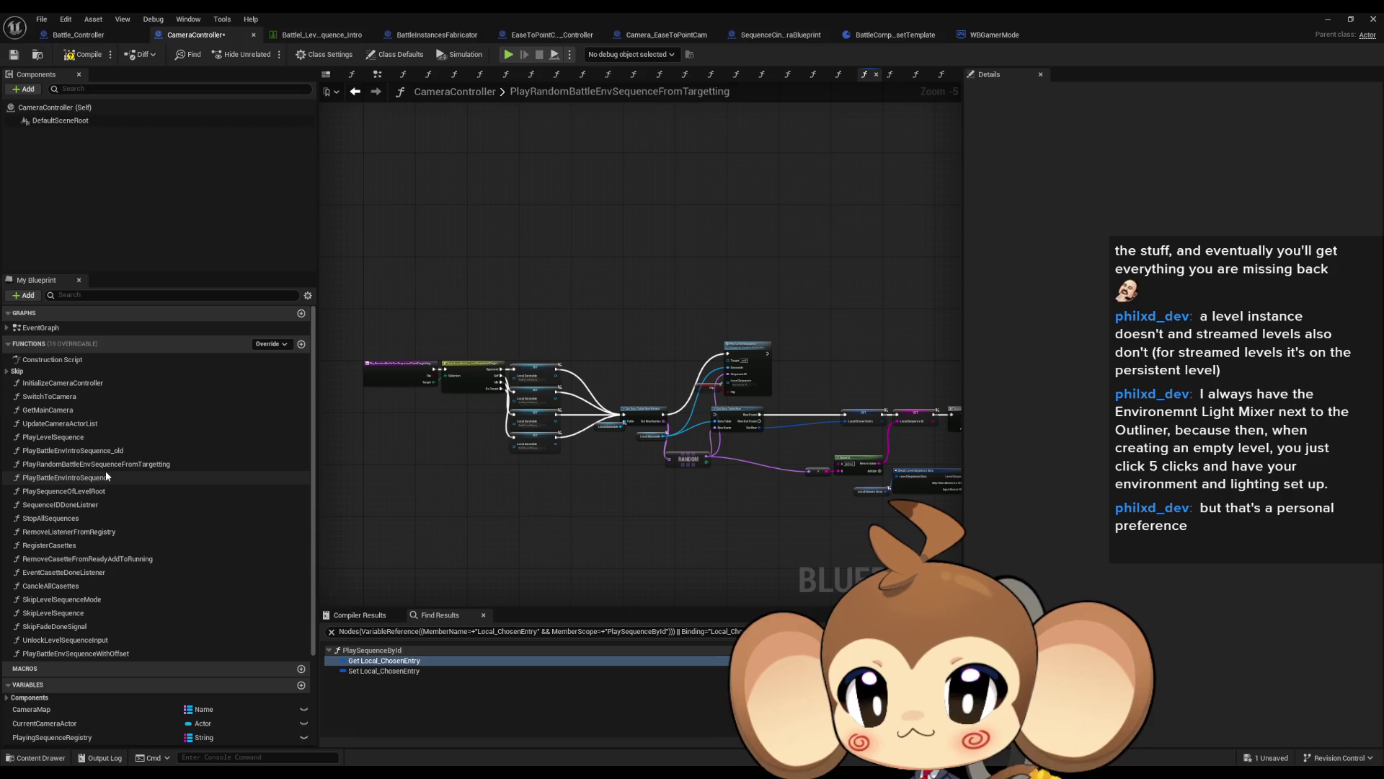
{"action": "left_click_drag", "start_coordinate": [86, 450], "coordinate": [87, 497]}
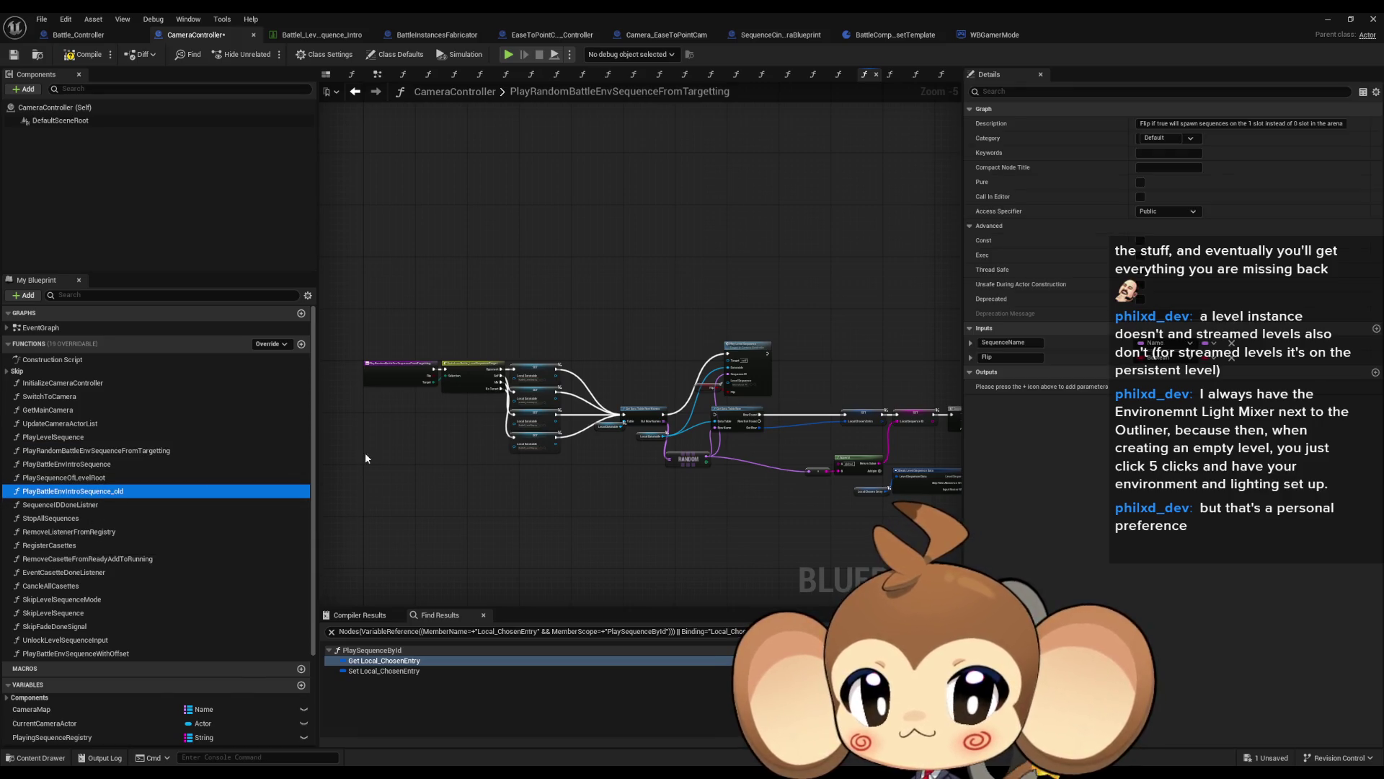
{"action": "left_click", "coordinate": [552, 474]}
Step: Inspect the Play Level Sequence call's new Level Sequence input and the nearby Get Data Table Row node
{"action": "scroll", "coordinate": [553, 480], "scroll_direction": "up", "scroll_amount": 2}
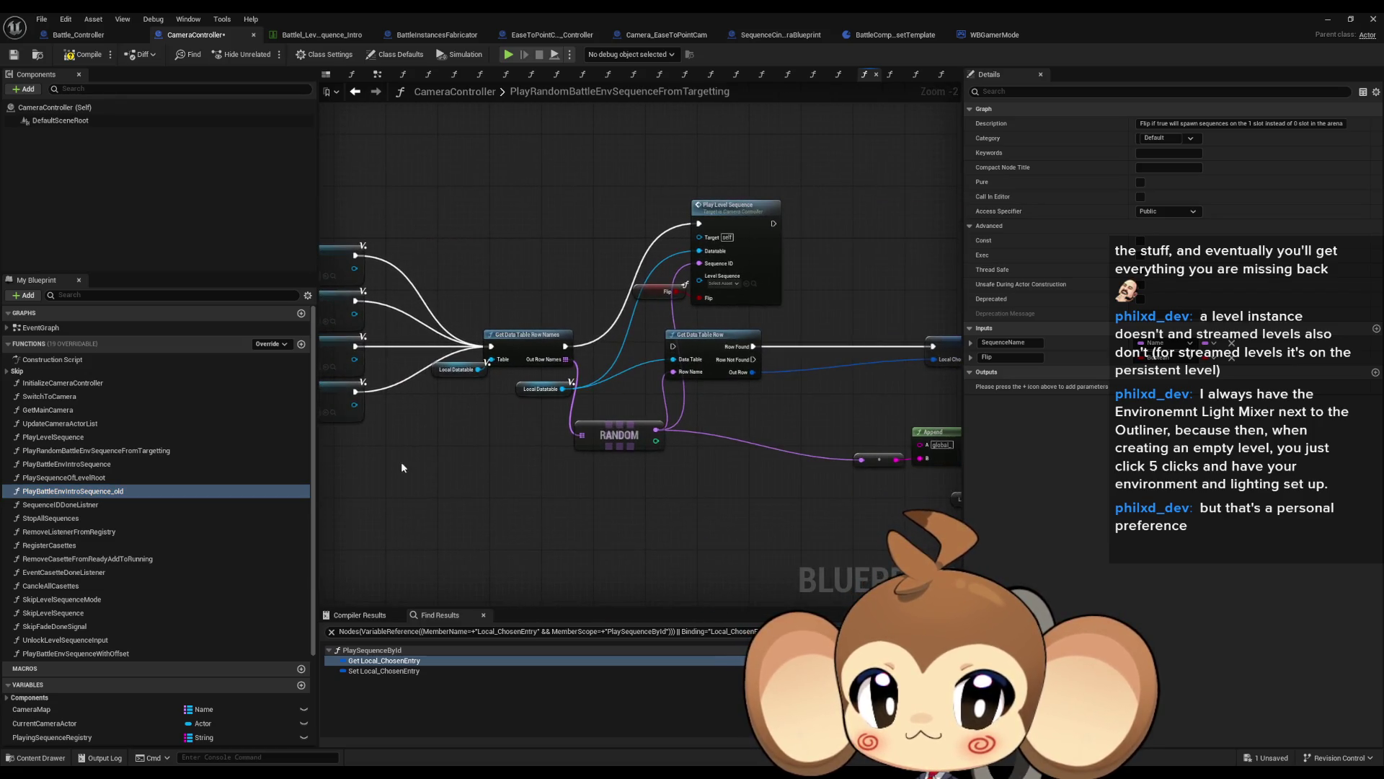
{"action": "scroll", "coordinate": [473, 465], "scroll_direction": "up", "scroll_amount": 2}
{"action": "mouse_move", "coordinate": [474, 466]}
{"action": "left_mouse_down"}
{"action": "mouse_move", "coordinate": [569, 473]}
{"action": "mouse_move", "coordinate": [665, 443]}
{"action": "mouse_move", "coordinate": [800, 457]}
{"action": "mouse_move", "coordinate": [648, 425]}
{"action": "mouse_move", "coordinate": [535, 424]}
{"action": "left_mouse_up"}
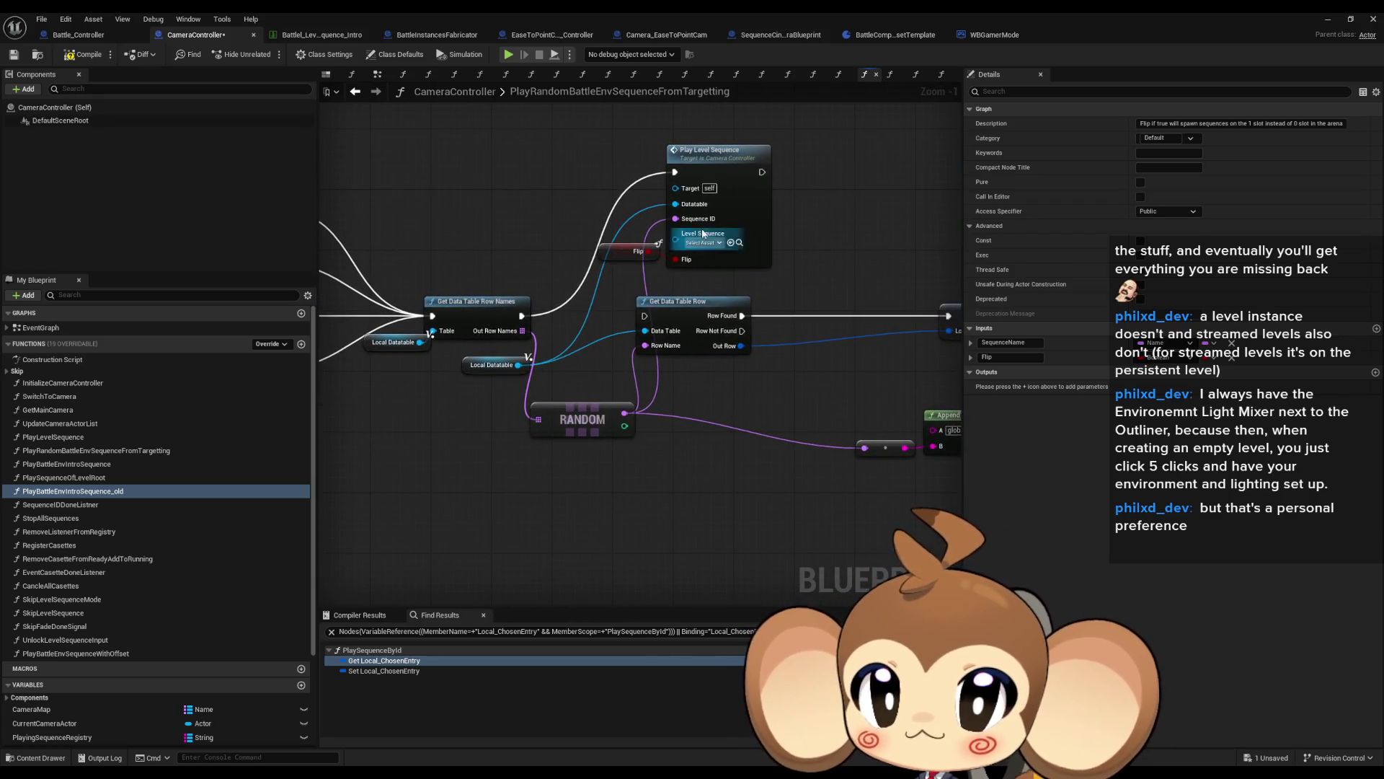
{"action": "left_click", "coordinate": [740, 220]}
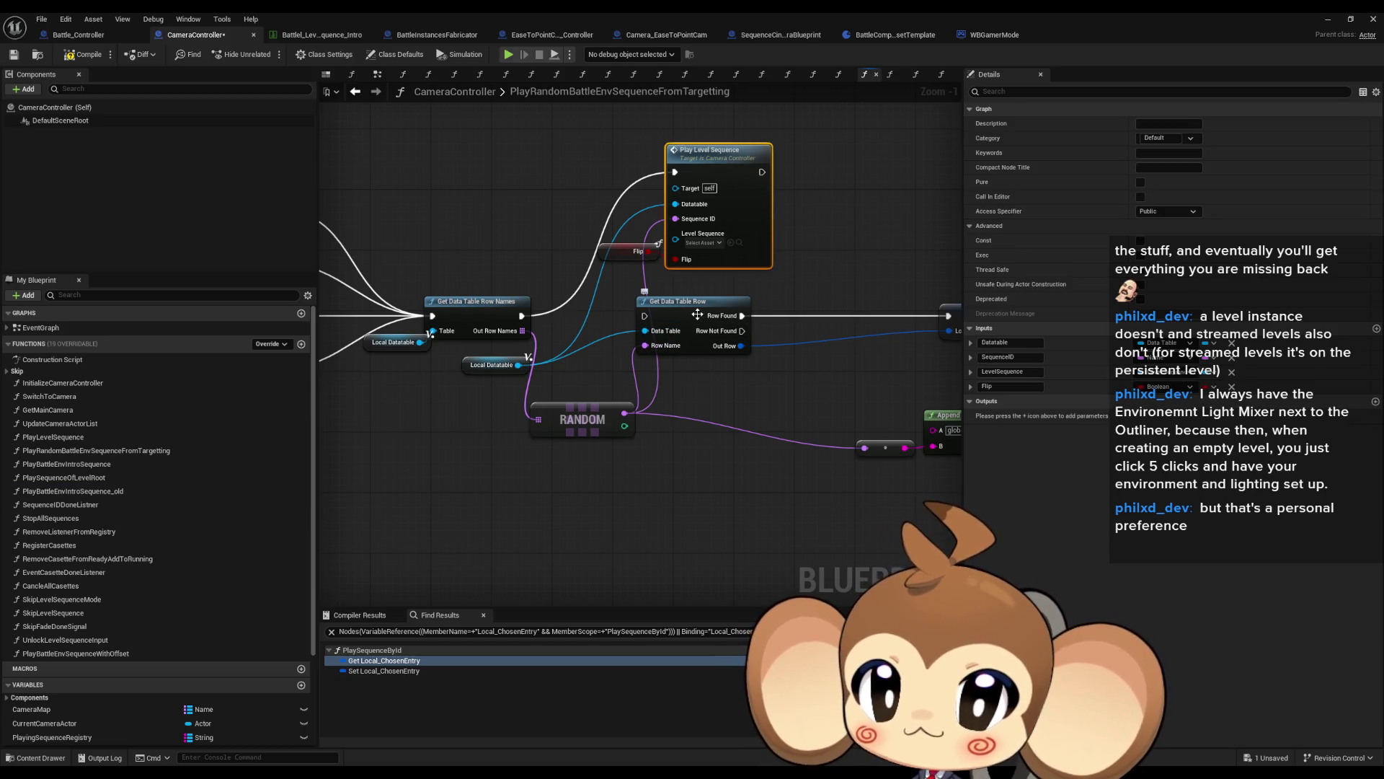
{"action": "left_click_drag", "start_coordinate": [717, 291], "coordinate": [790, 350]}
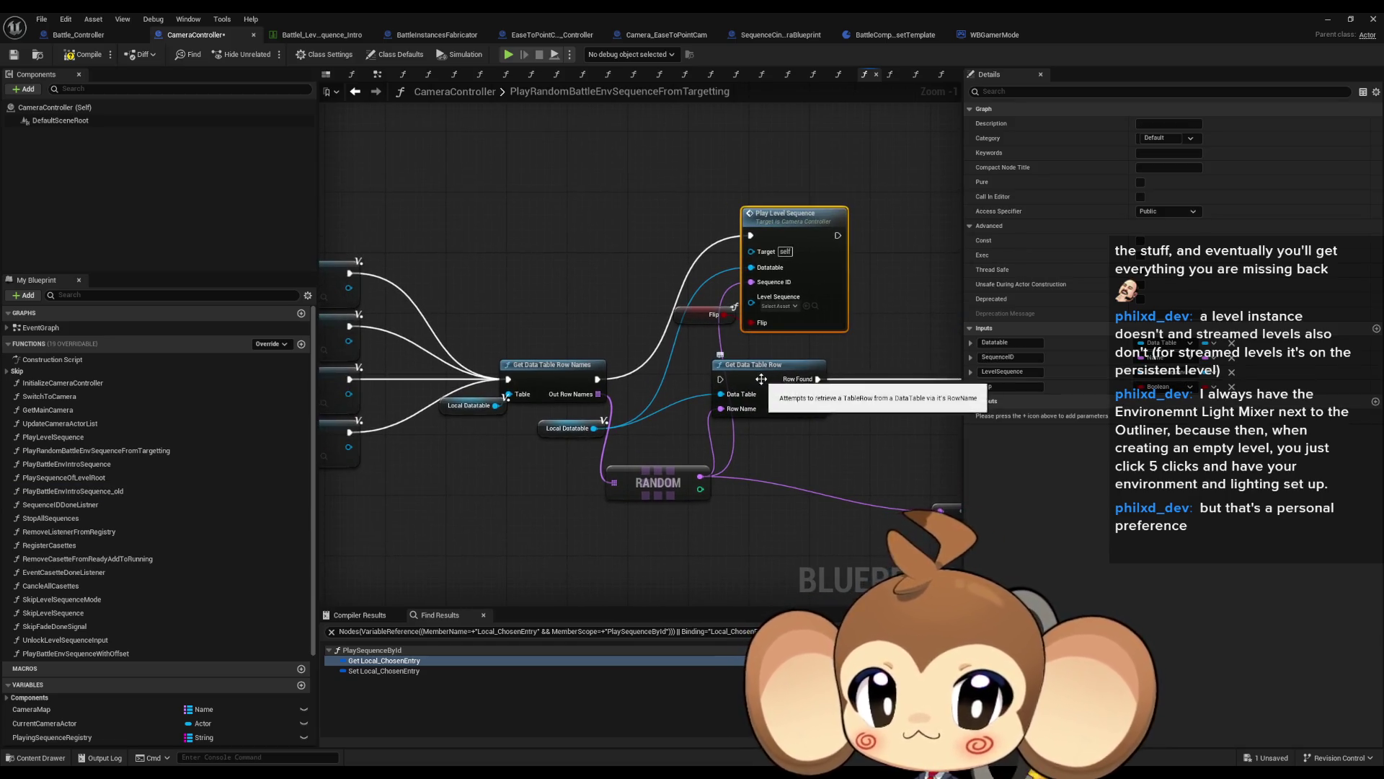
{"action": "scroll", "coordinate": [649, 409], "scroll_direction": "down", "scroll_amount": 4}
{"action": "scroll", "coordinate": [548, 389], "scroll_direction": "up", "scroll_amount": 1}
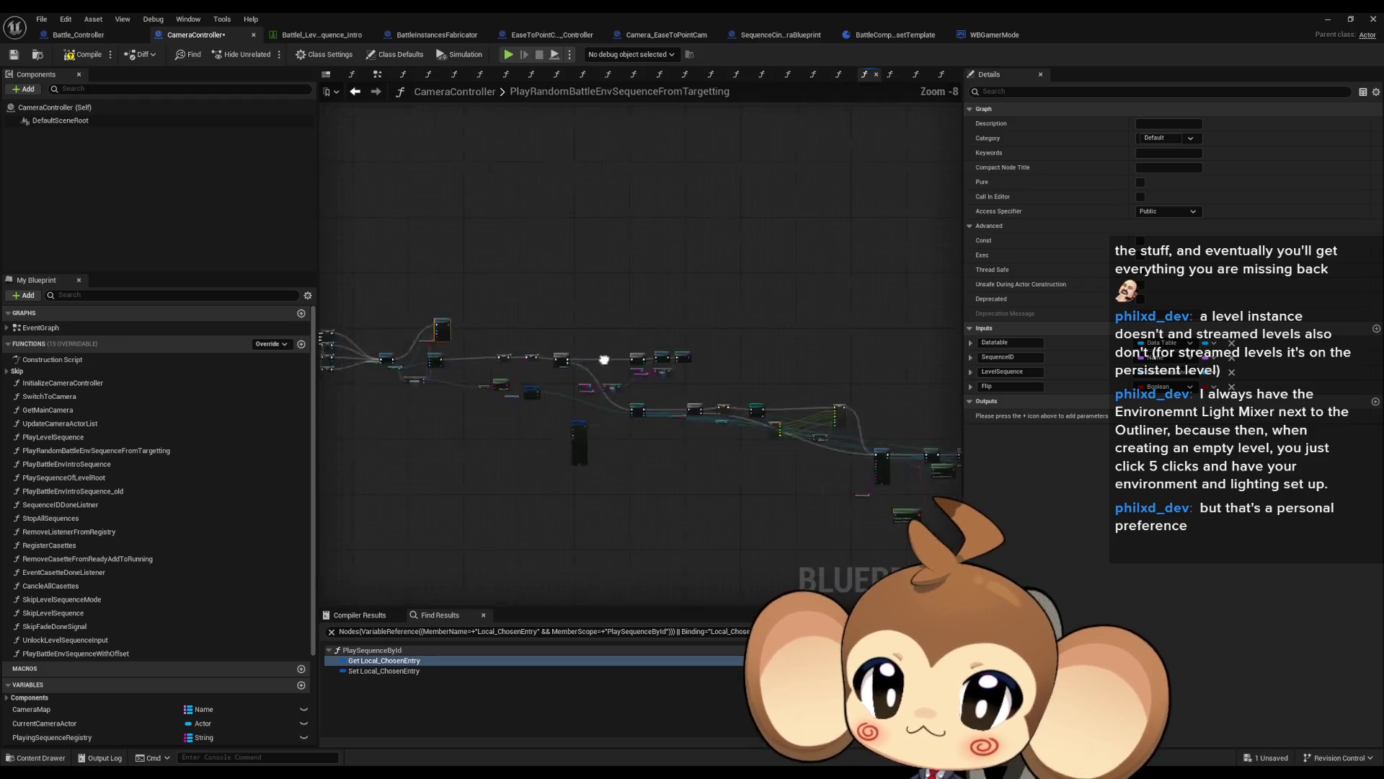
{"action": "left_click", "coordinate": [580, 380]}
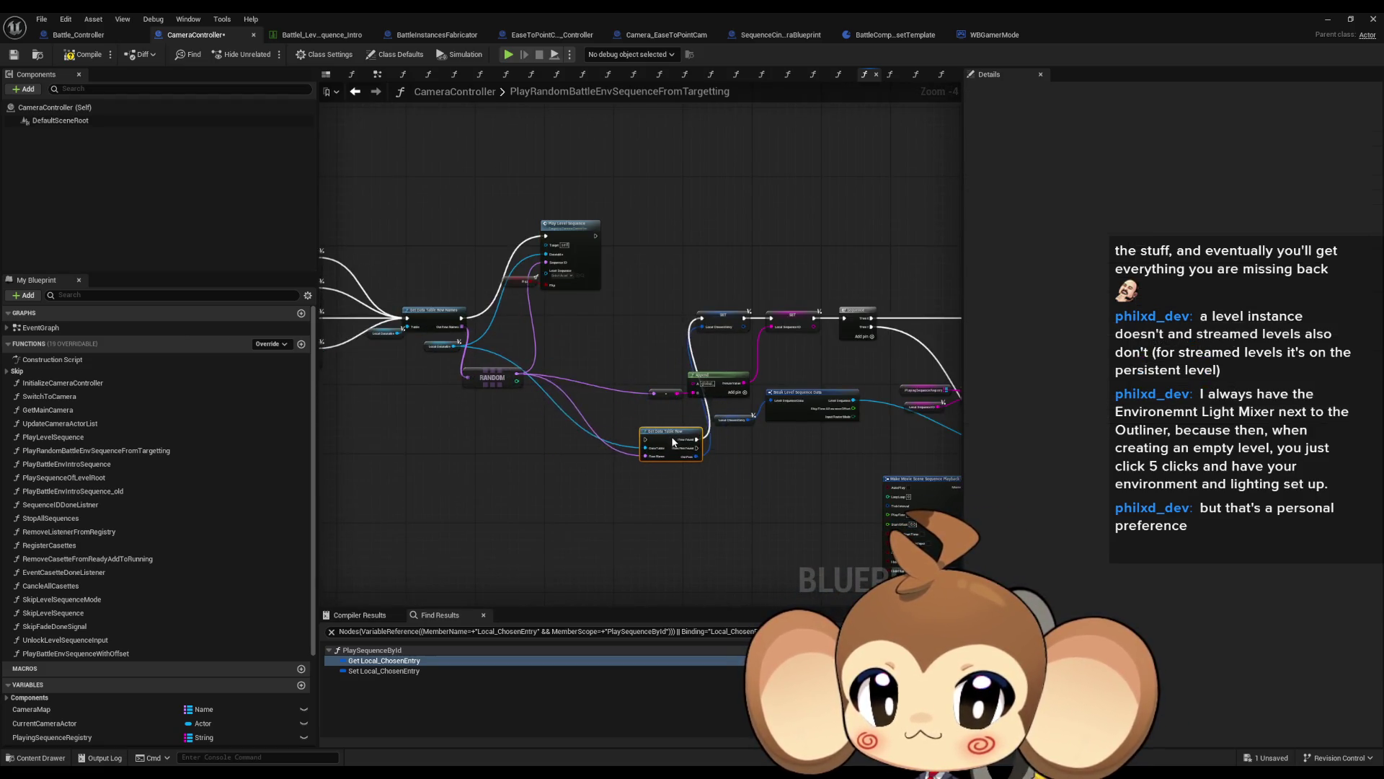
{"action": "scroll", "coordinate": [663, 411], "scroll_direction": "down", "scroll_amount": 5}
{"action": "left_click_drag", "start_coordinate": [692, 379], "coordinate": [1020, 542]}
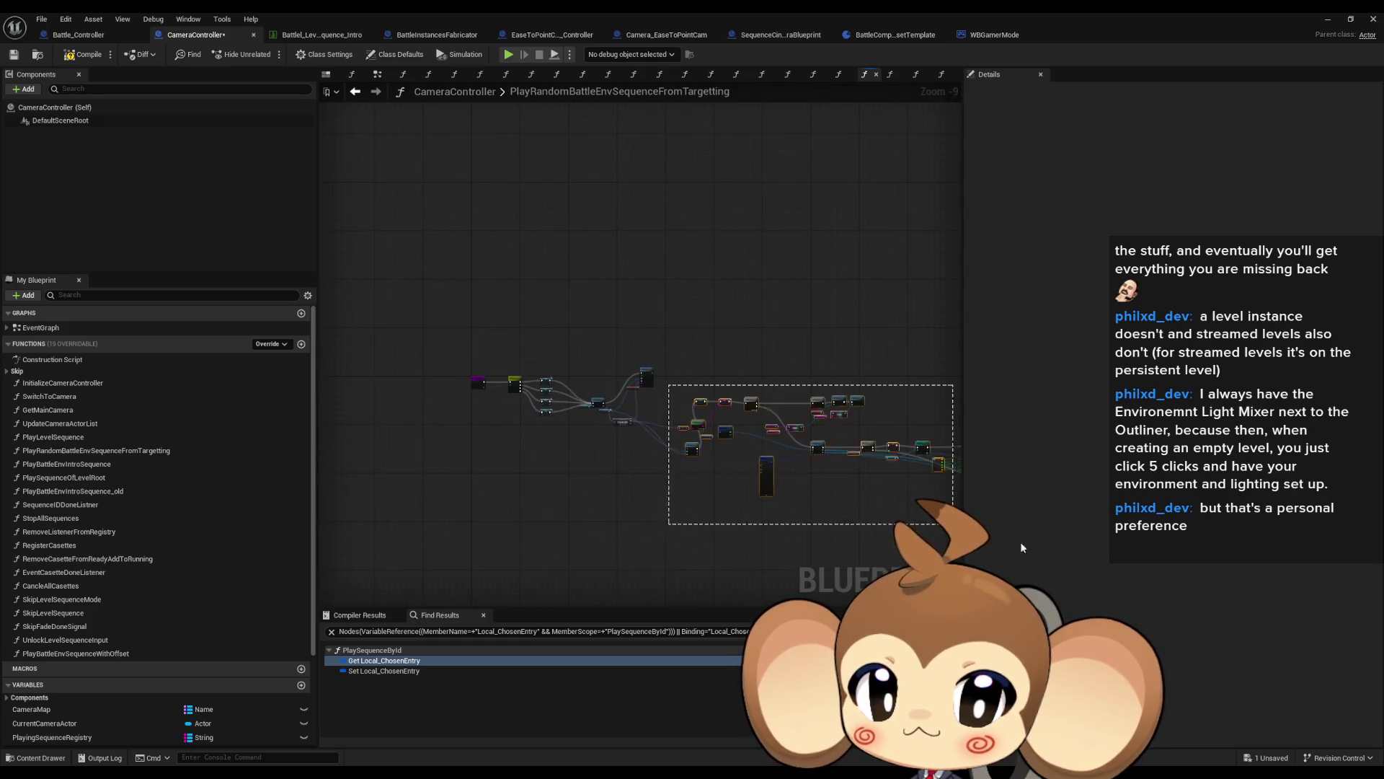
{"action": "scroll", "coordinate": [639, 452], "scroll_direction": "up", "scroll_amount": 8}
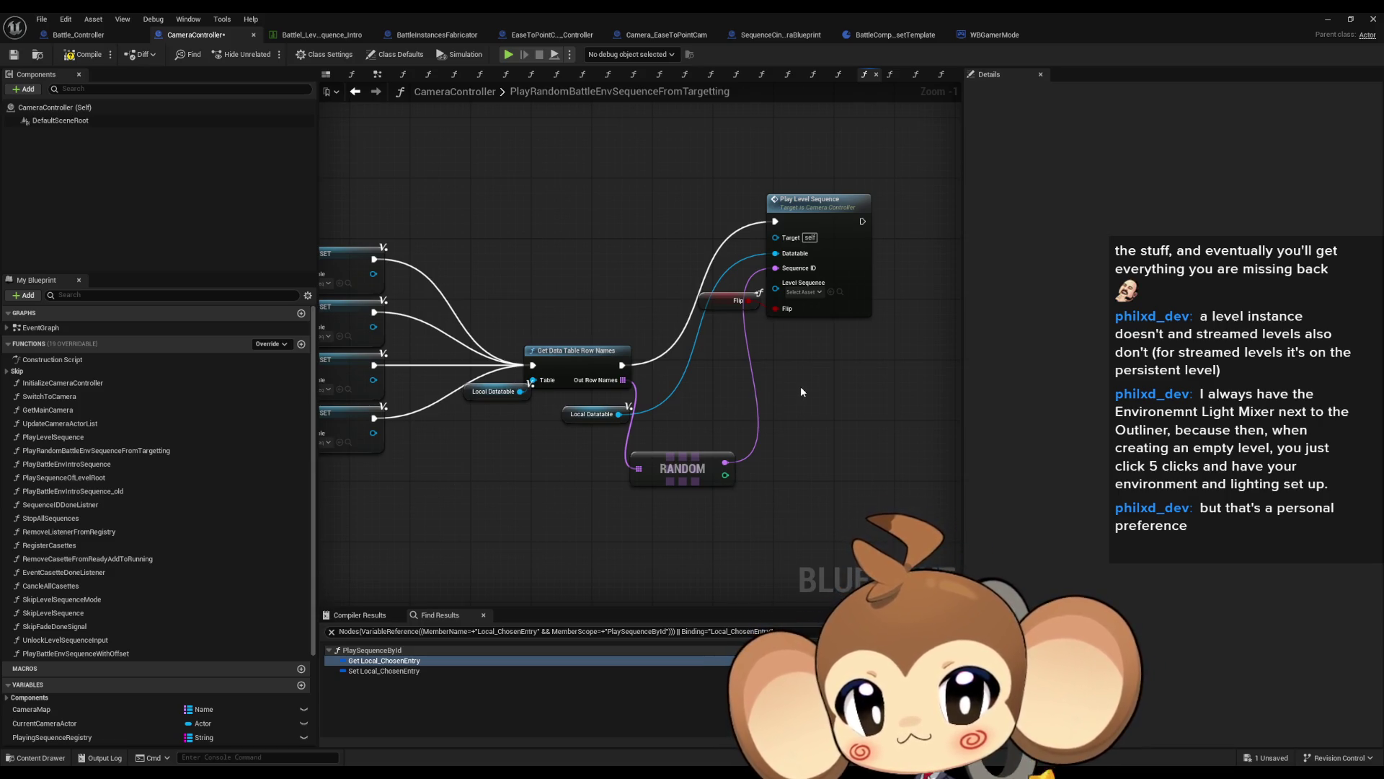
{"action": "left_click_drag", "start_coordinate": [813, 385], "coordinate": [751, 383]}
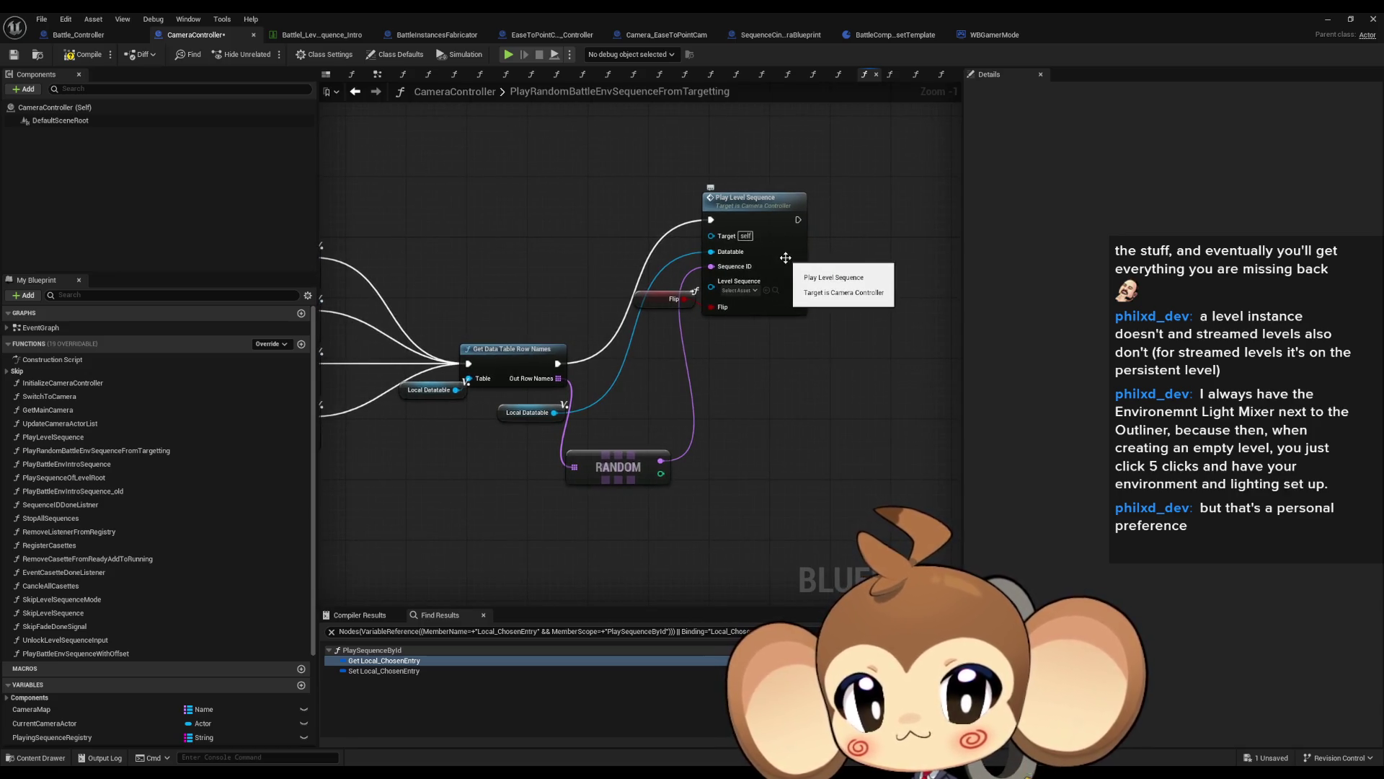
Step: Bring the Get Data Table Row node into the random-sequence graph, wired to Local Datatable
{"action": "double_click", "coordinate": [783, 251]}
{"action": "left_click_drag", "start_coordinate": [607, 203], "coordinate": [710, 242]}
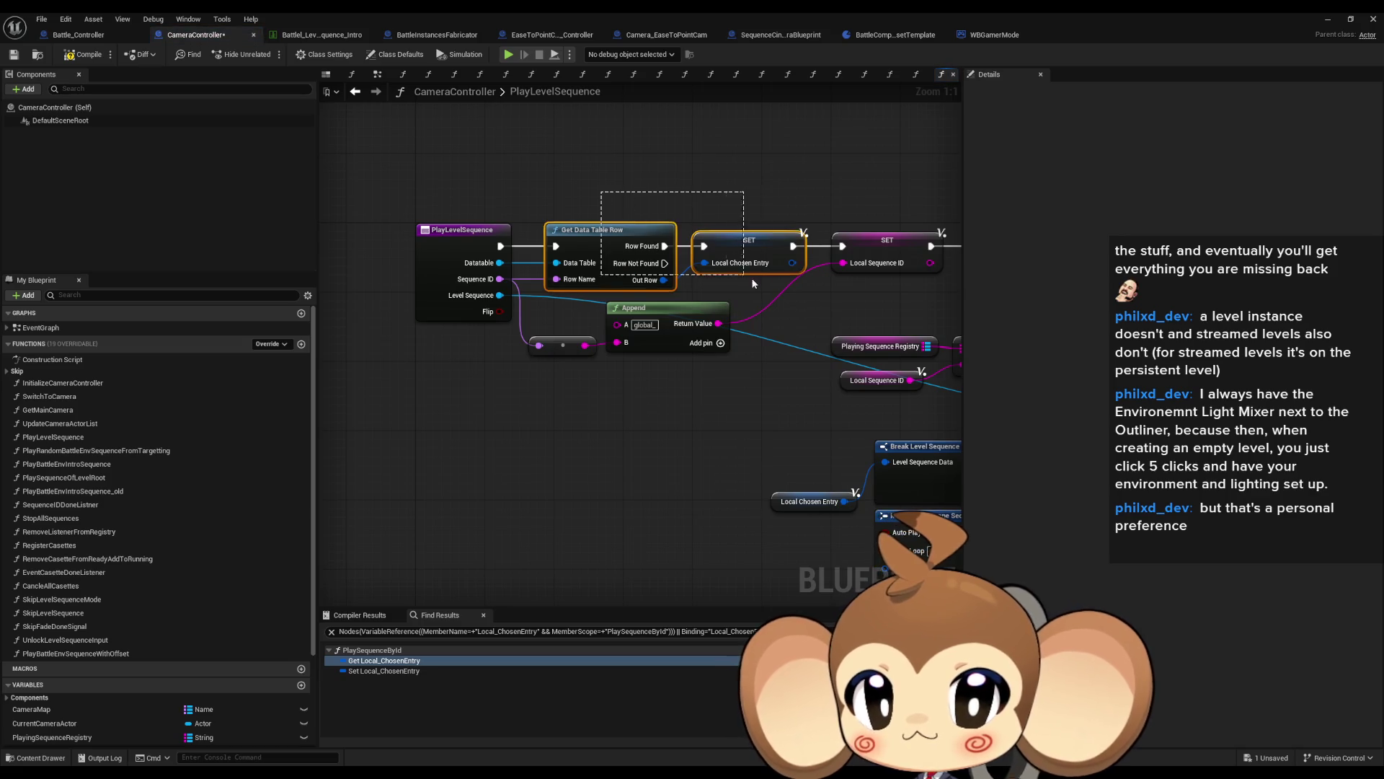
{"action": "left_click", "coordinate": [356, 92]}
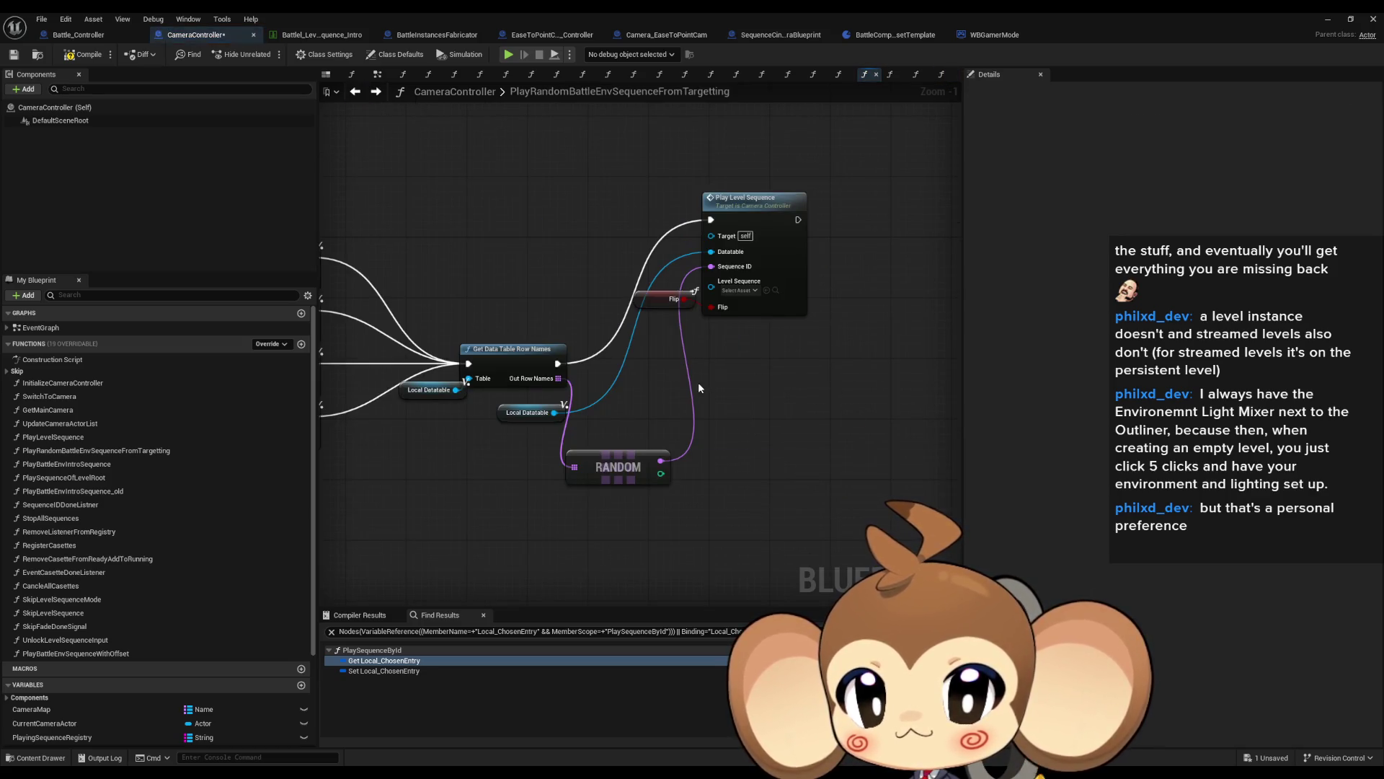
{"action": "left_click_drag", "start_coordinate": [698, 382], "coordinate": [752, 375]}
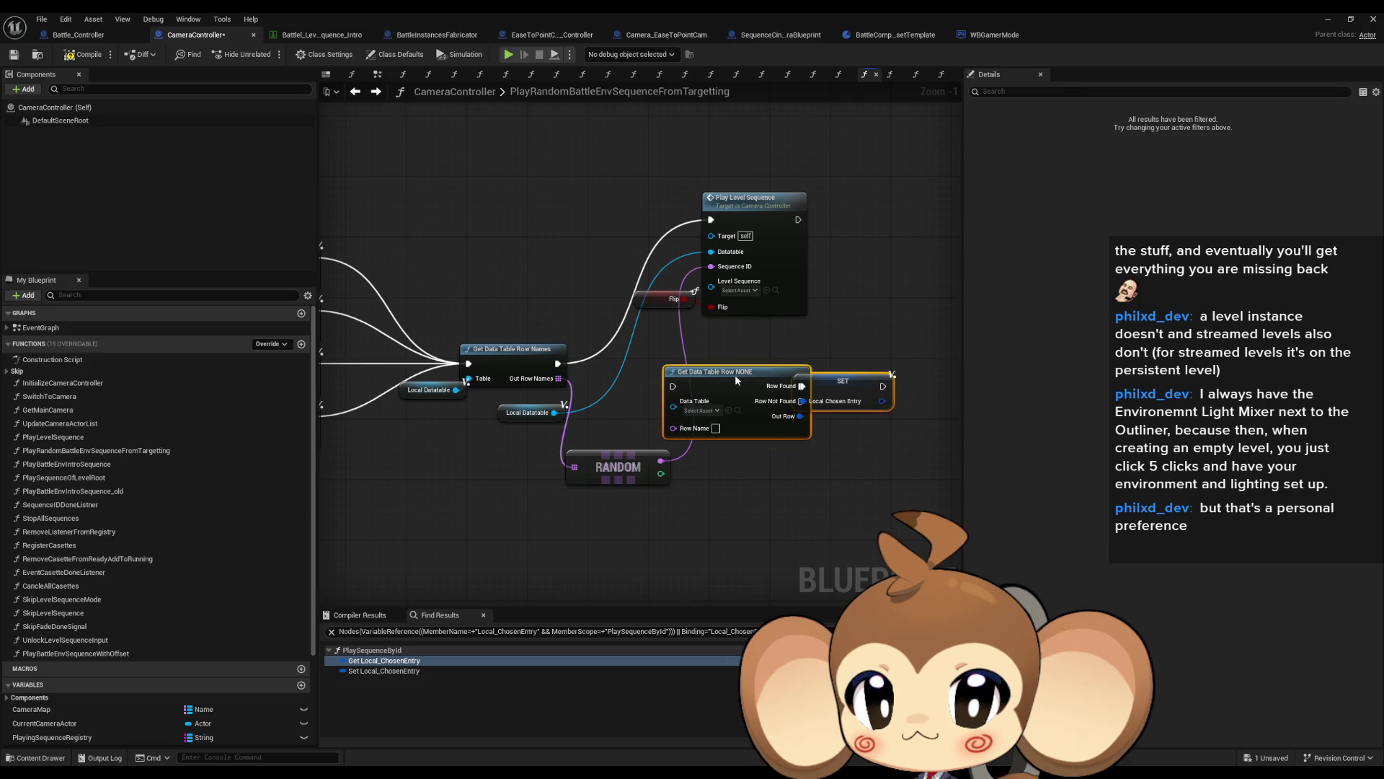
{"action": "left_click_drag", "start_coordinate": [673, 406], "coordinate": [552, 413]}
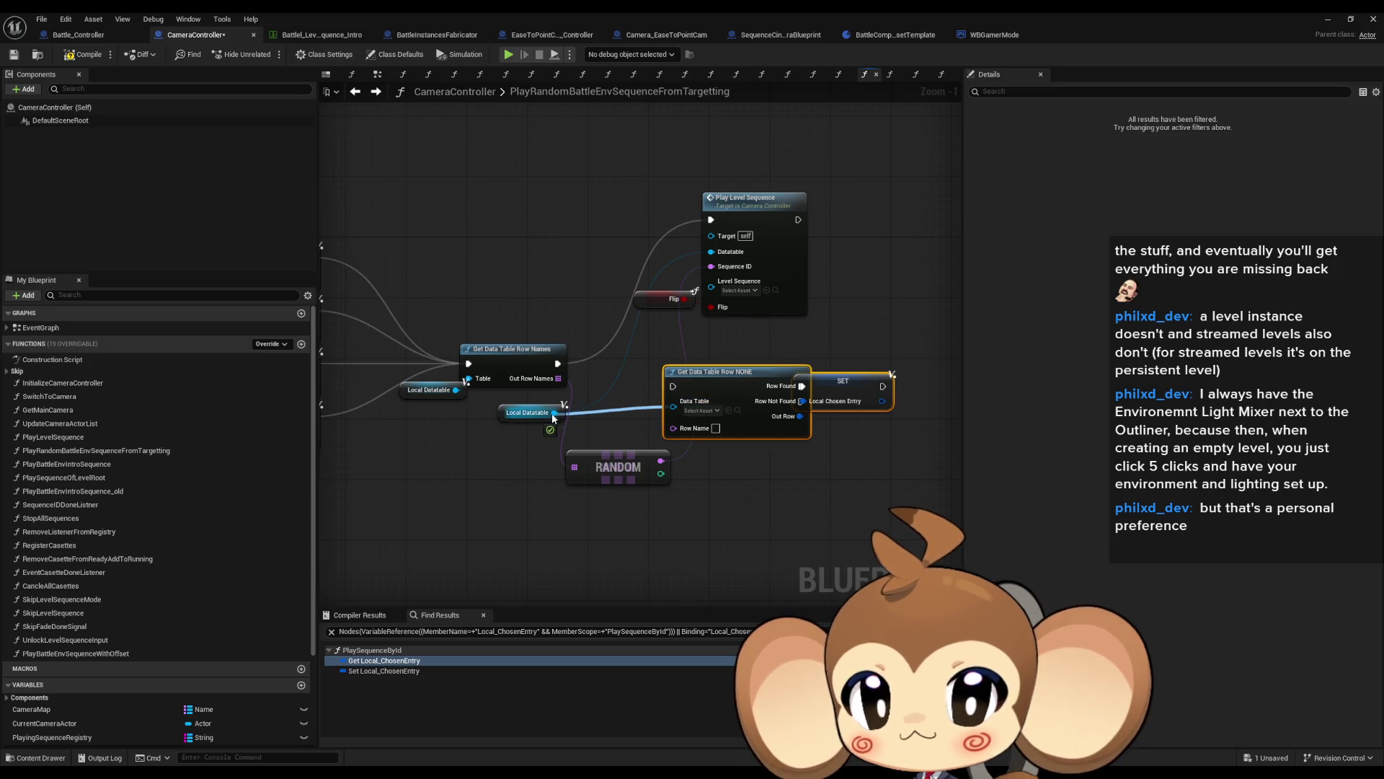
{"action": "left_click", "coordinate": [806, 465]}
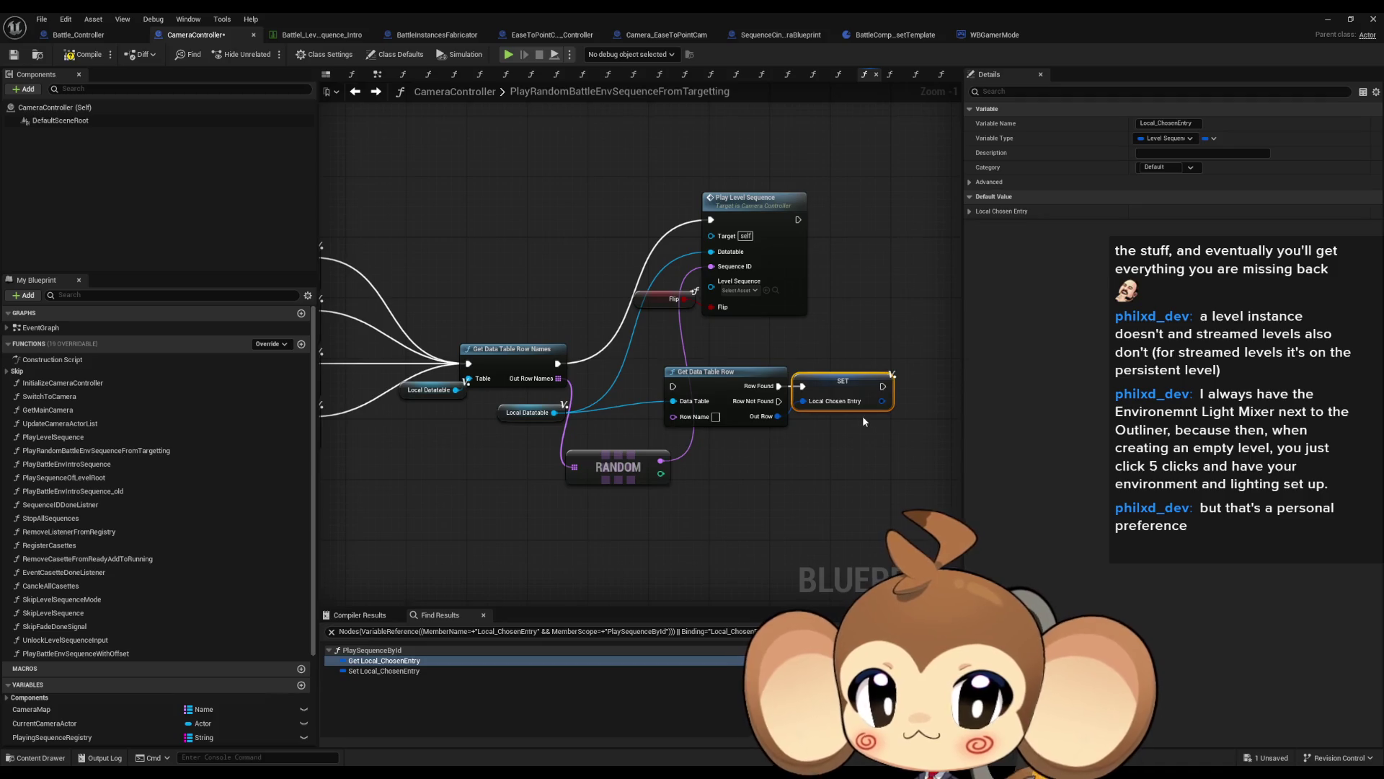
{"action": "key", "text": "Delete"}
Step: Delete the unused Local_ChosenEntry and Local_SequenceID local variables
{"action": "scroll", "coordinate": [266, 612], "scroll_direction": "down", "scroll_amount": 5}
{"action": "left_click", "coordinate": [9, 739]}
{"action": "scroll", "coordinate": [80, 703], "scroll_direction": "down", "scroll_amount": 2}
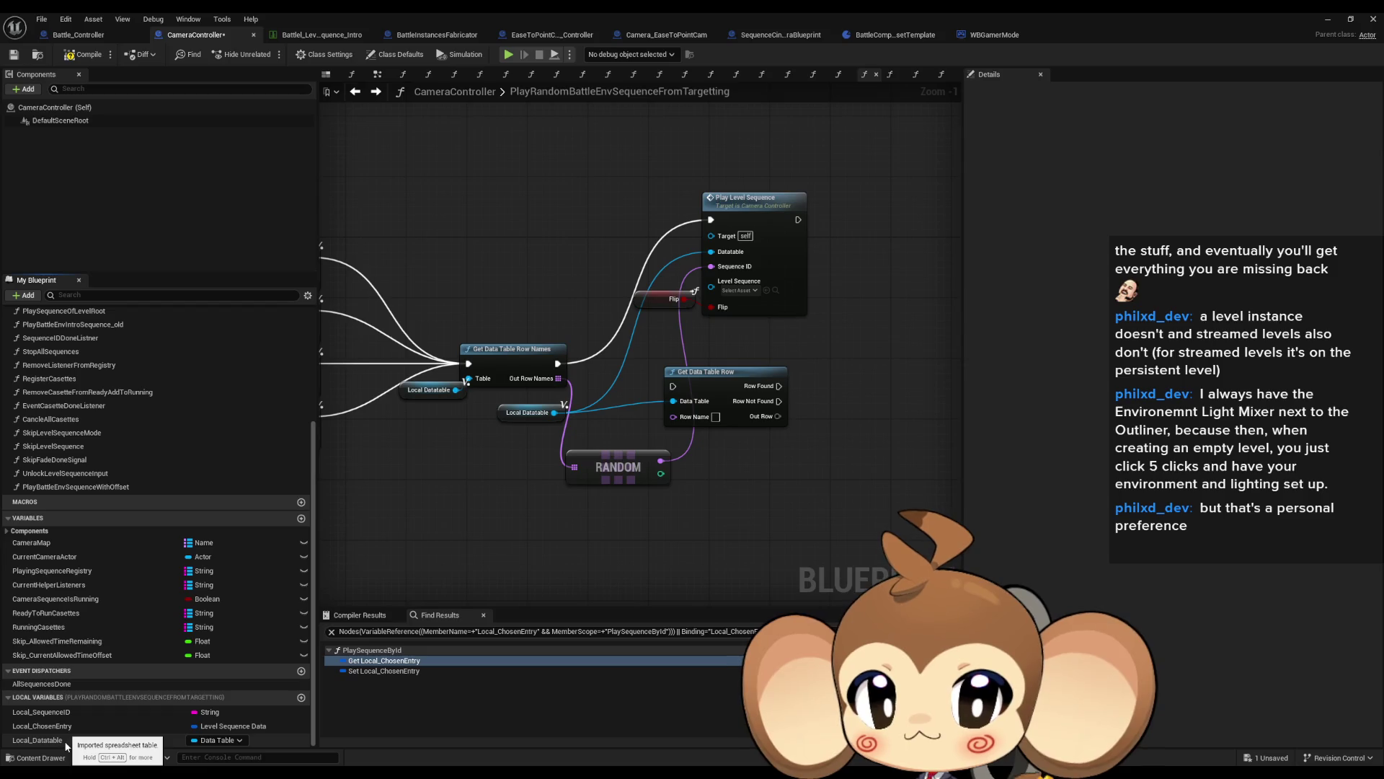
{"action": "left_click", "coordinate": [43, 726]}
{"action": "key", "text": "Delete"}
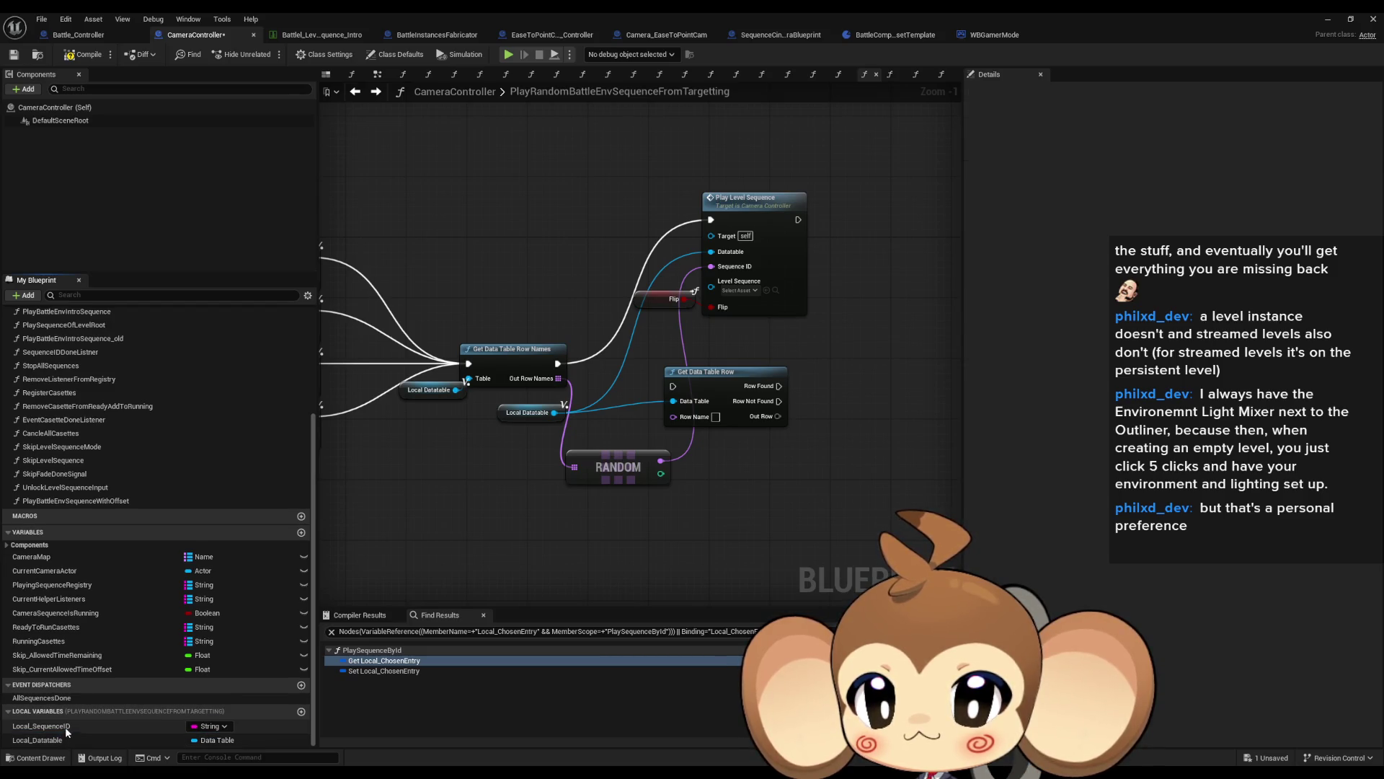
{"action": "left_click", "coordinate": [65, 727]}
{"action": "left_click_drag", "start_coordinate": [490, 499], "coordinate": [944, 509]}
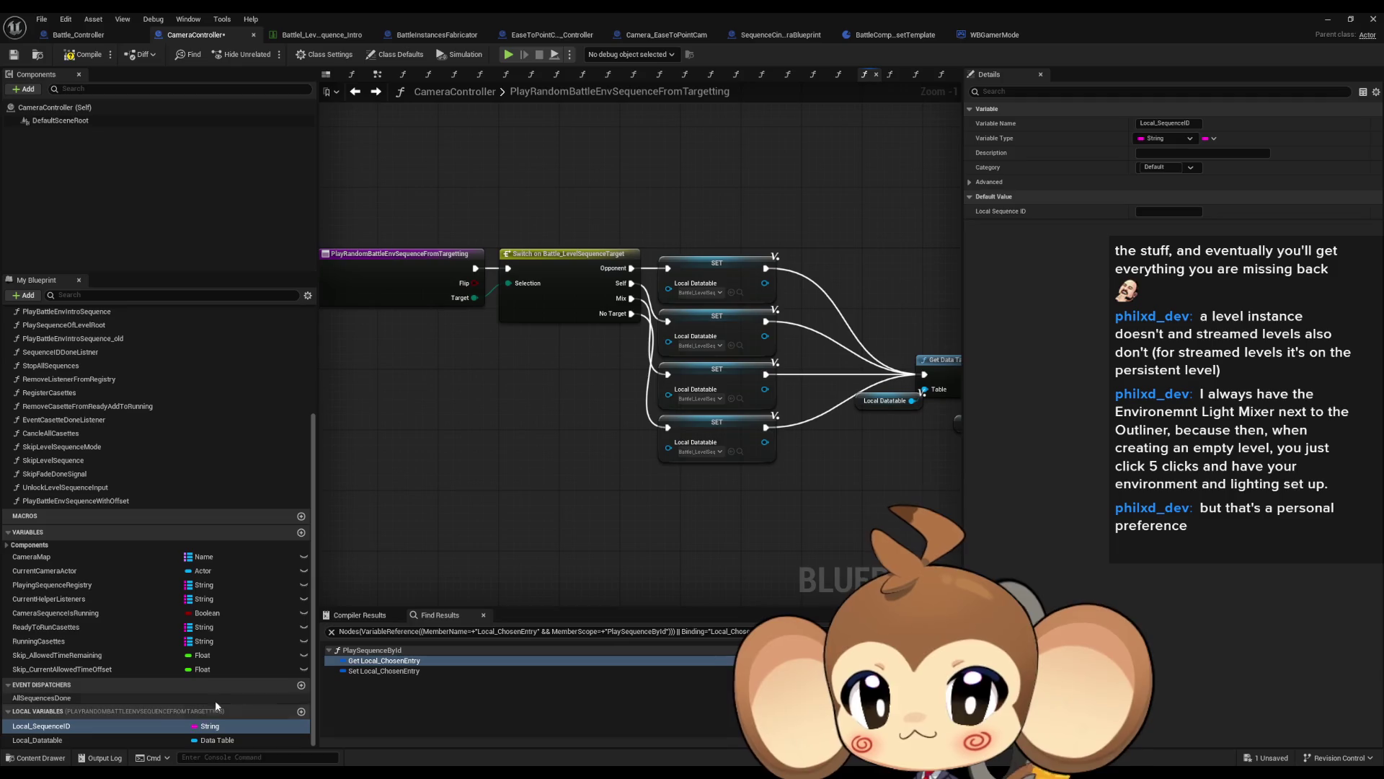
{"action": "key", "text": "Delete"}
{"action": "mouse_move", "coordinate": [959, 425]}
{"action": "left_mouse_down"}
{"action": "mouse_move", "coordinate": [458, 427]}
{"action": "mouse_move", "coordinate": [480, 430]}
{"action": "left_mouse_up"}
Step: Point the row lookup's data table at Battle_LevelSequence_Mix instead of Local Datatable
{"action": "left_click_drag", "start_coordinate": [705, 427], "coordinate": [758, 452]}
{"action": "type", "text": "brea"}
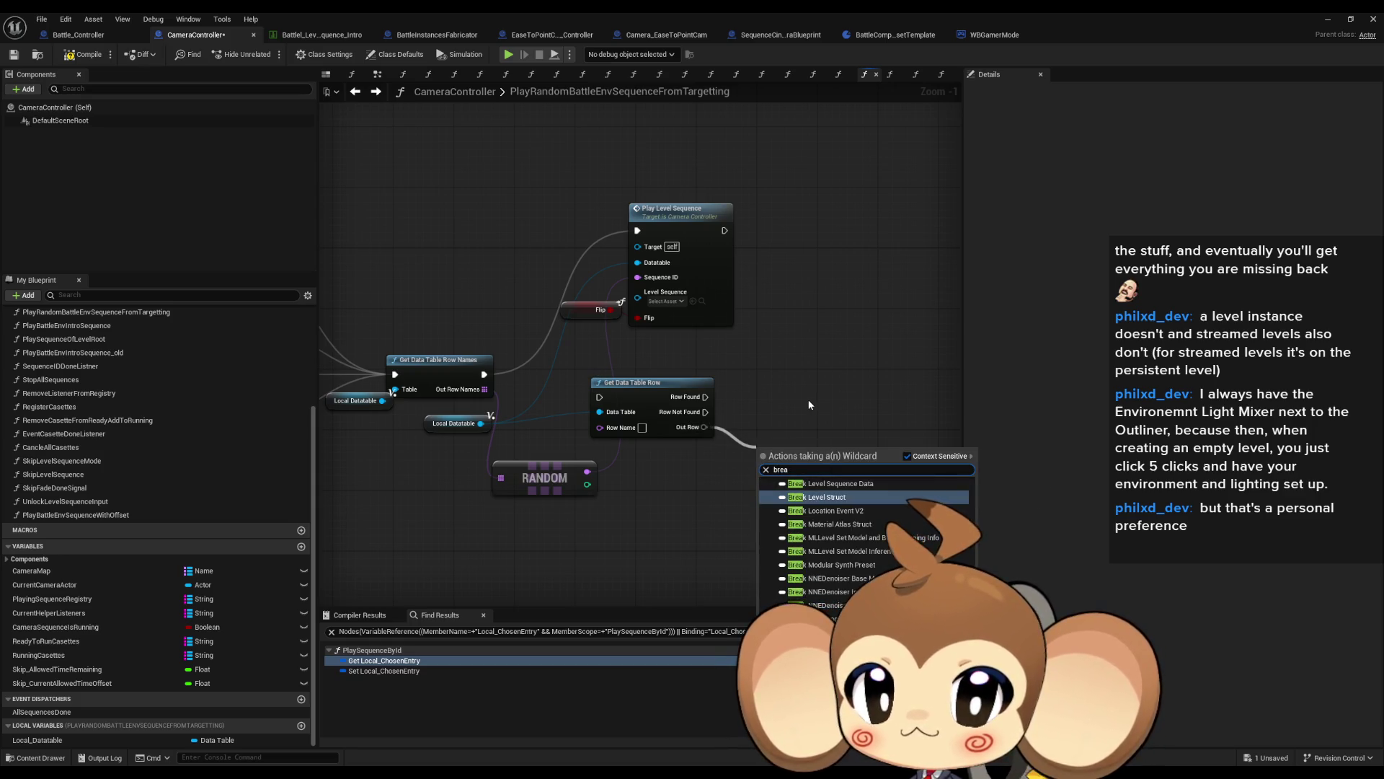
{"action": "left_click", "coordinate": [781, 388]}
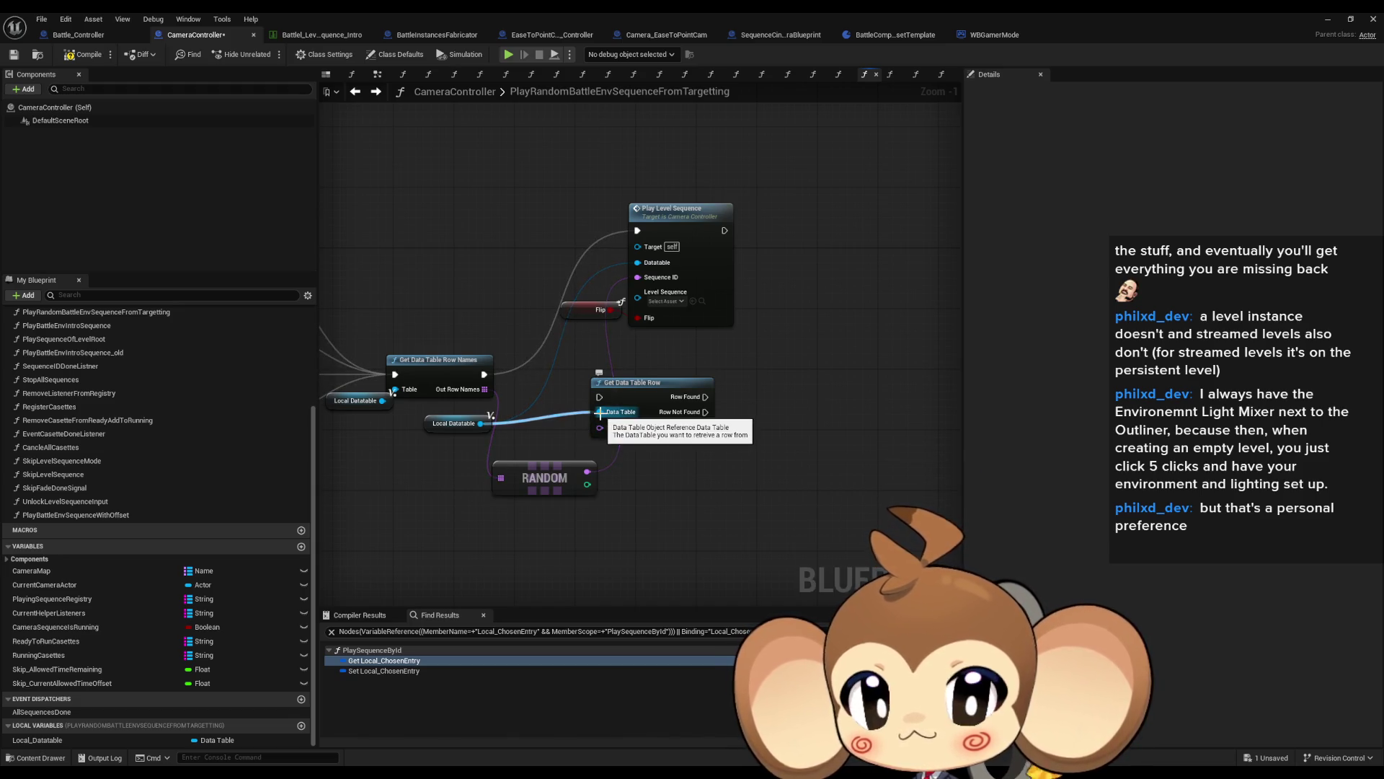
{"action": "left_click_drag", "start_coordinate": [600, 412], "coordinate": [911, 436]}
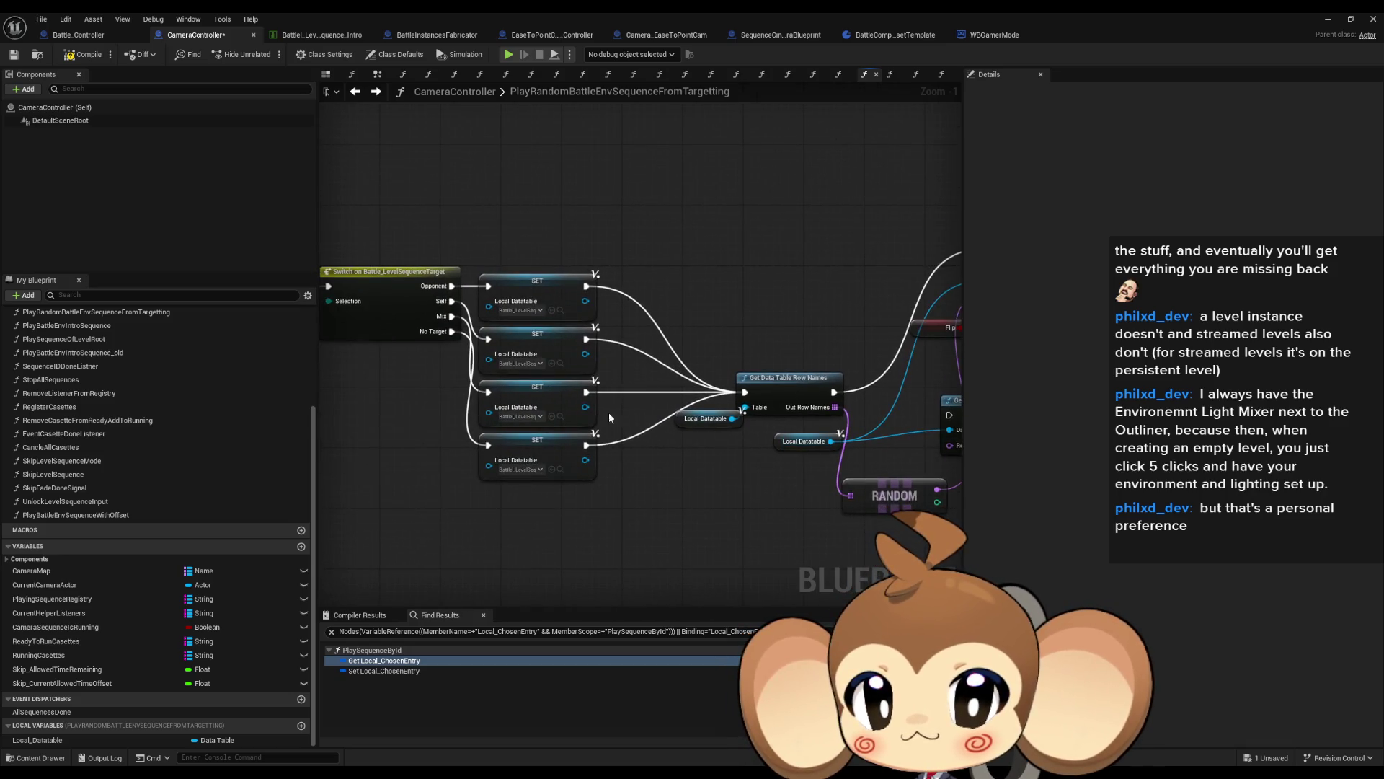
{"action": "left_click_drag", "start_coordinate": [610, 419], "coordinate": [479, 409]}
{"action": "left_click", "coordinate": [835, 428], "text": "alt"}
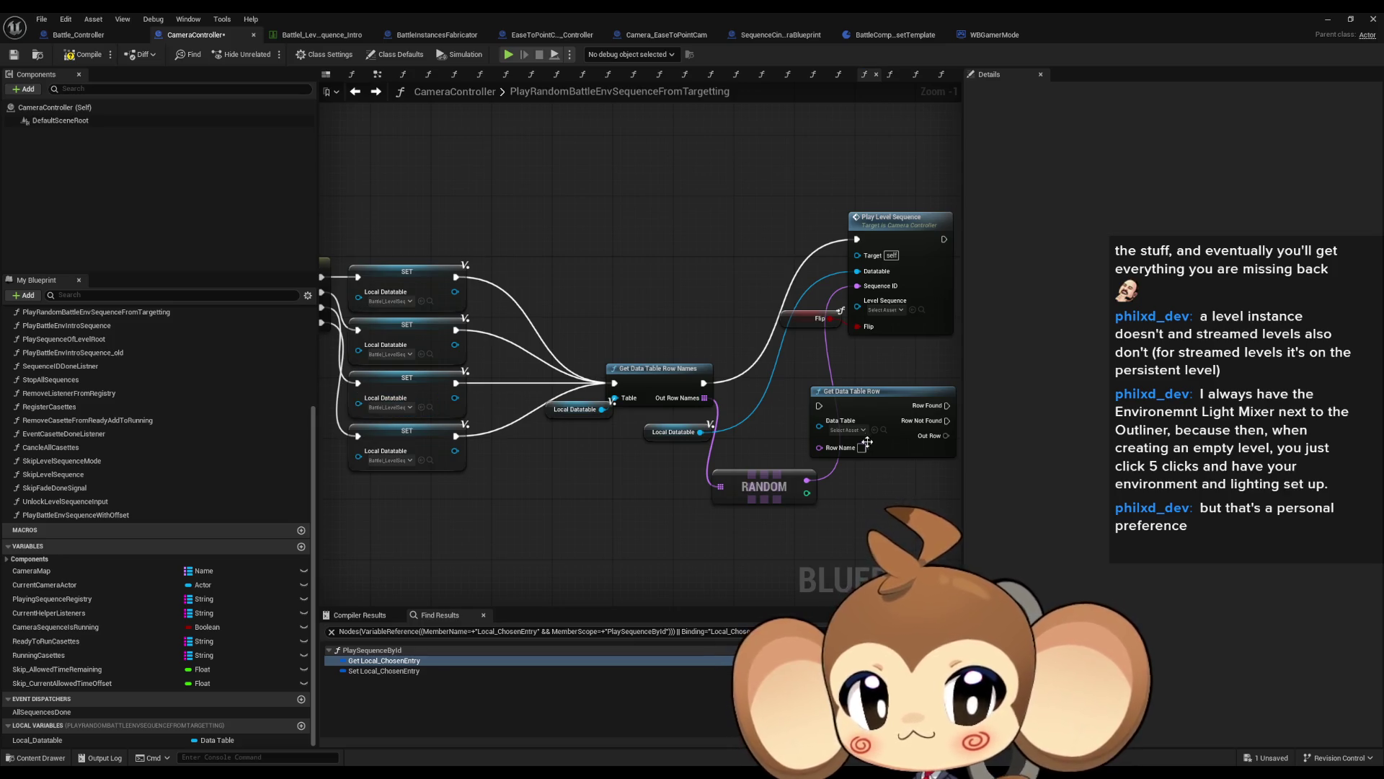
{"action": "left_click", "coordinate": [875, 429]}
Step: Add a Break Level Sequence Data node from Out Row and rewire the lookup's Data Table input
{"action": "mouse_move", "coordinate": [962, 439]}
{"action": "left_mouse_down"}
{"action": "mouse_move", "coordinate": [806, 413]}
{"action": "mouse_move", "coordinate": [837, 431]}
{"action": "left_mouse_up"}
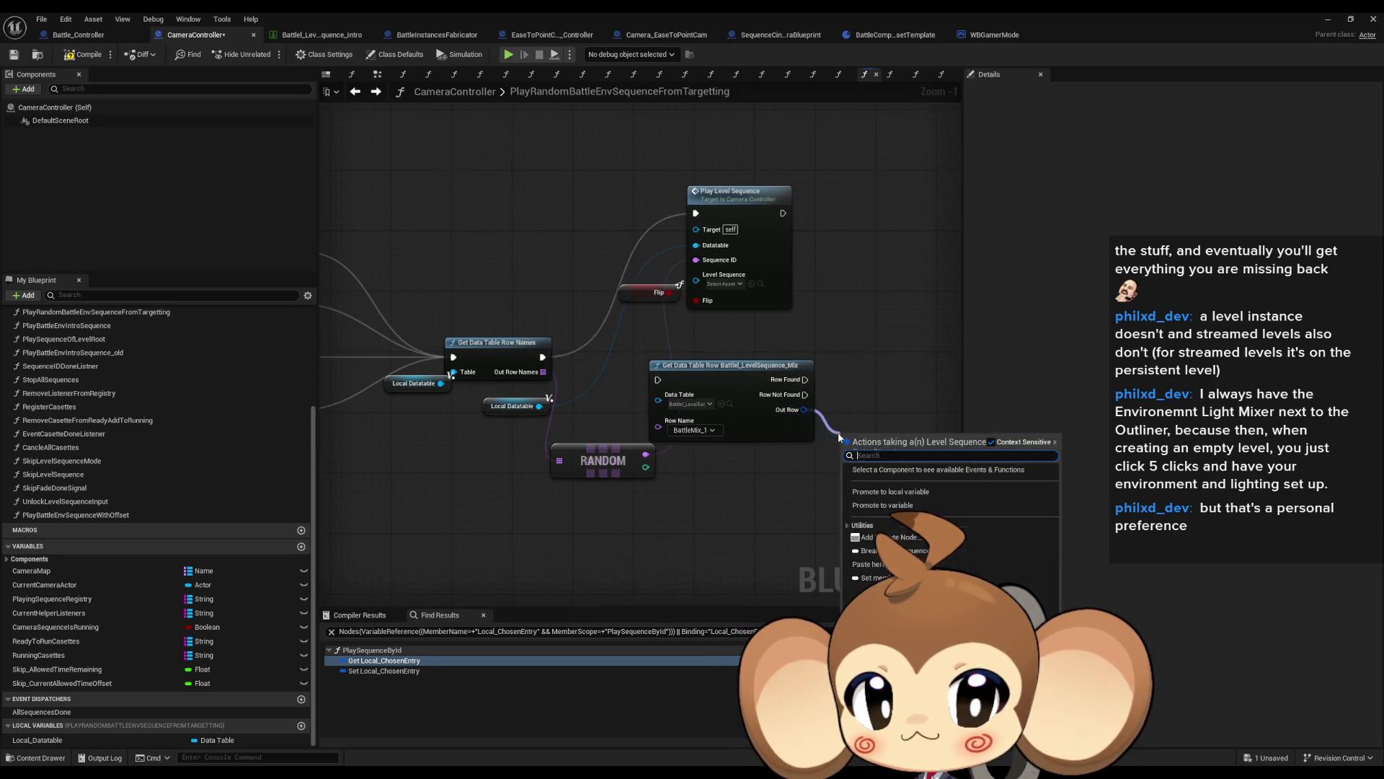
{"action": "type", "text": "break"}
{"action": "key", "text": "Return"}
{"action": "left_click_drag", "start_coordinate": [666, 408], "coordinate": [539, 406]}
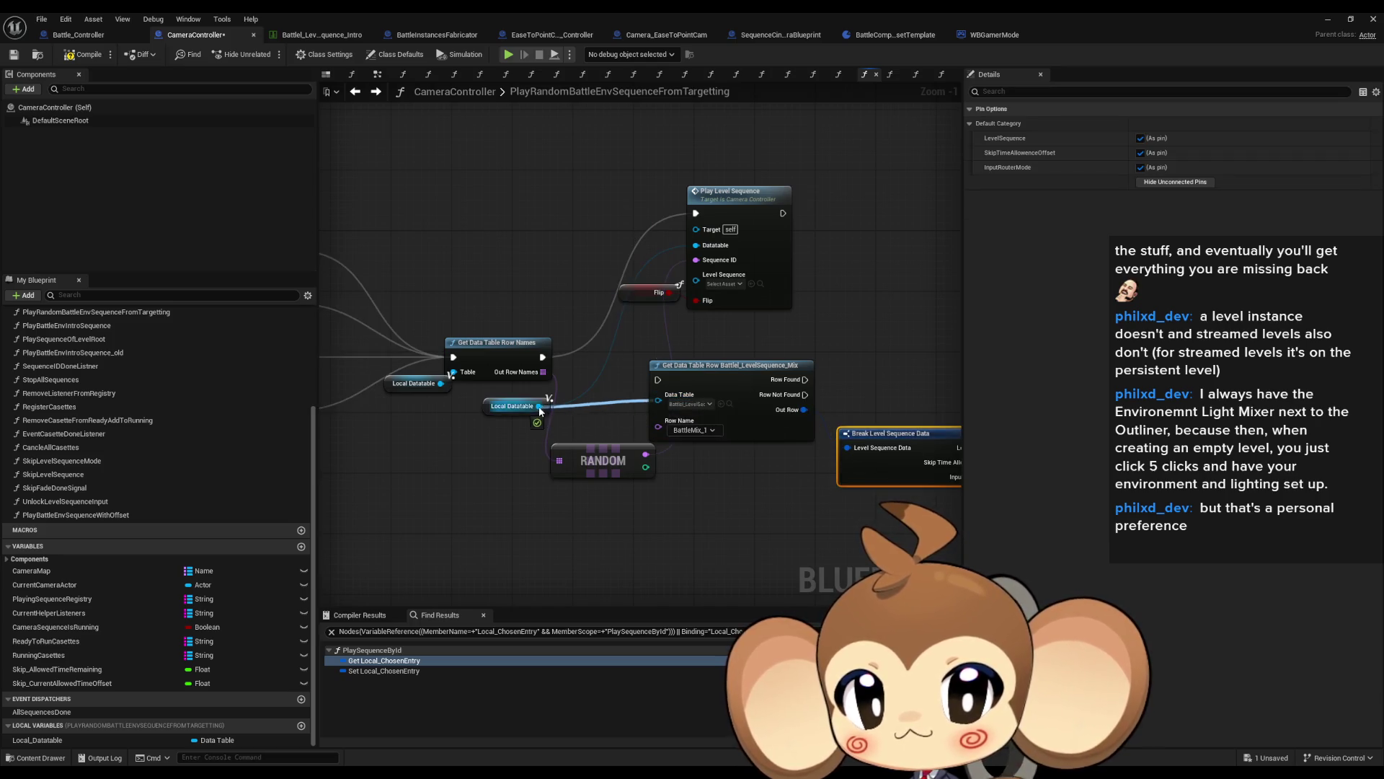
{"action": "left_click_drag", "start_coordinate": [832, 481], "coordinate": [681, 471]}
{"action": "left_click_drag", "start_coordinate": [718, 427], "coordinate": [725, 426]}
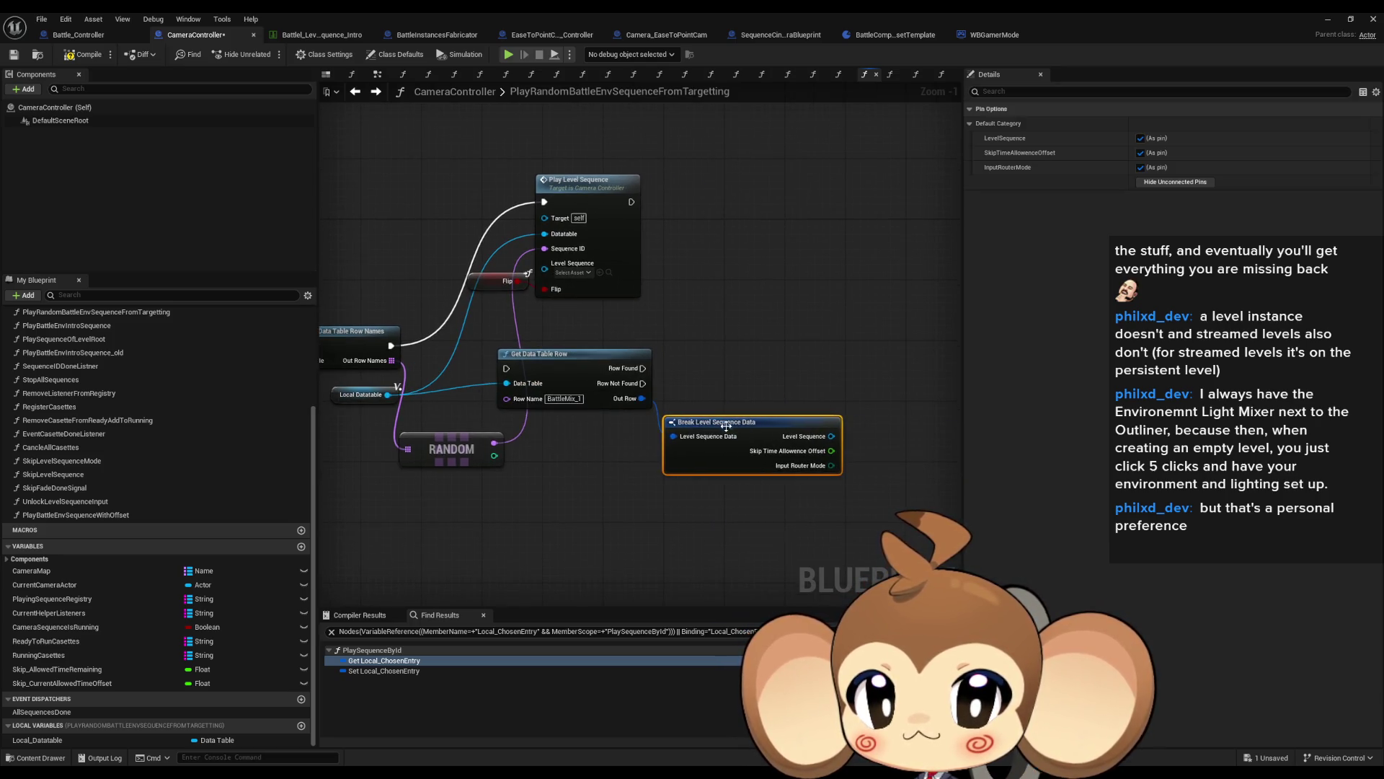
{"action": "left_click", "coordinate": [668, 491]}
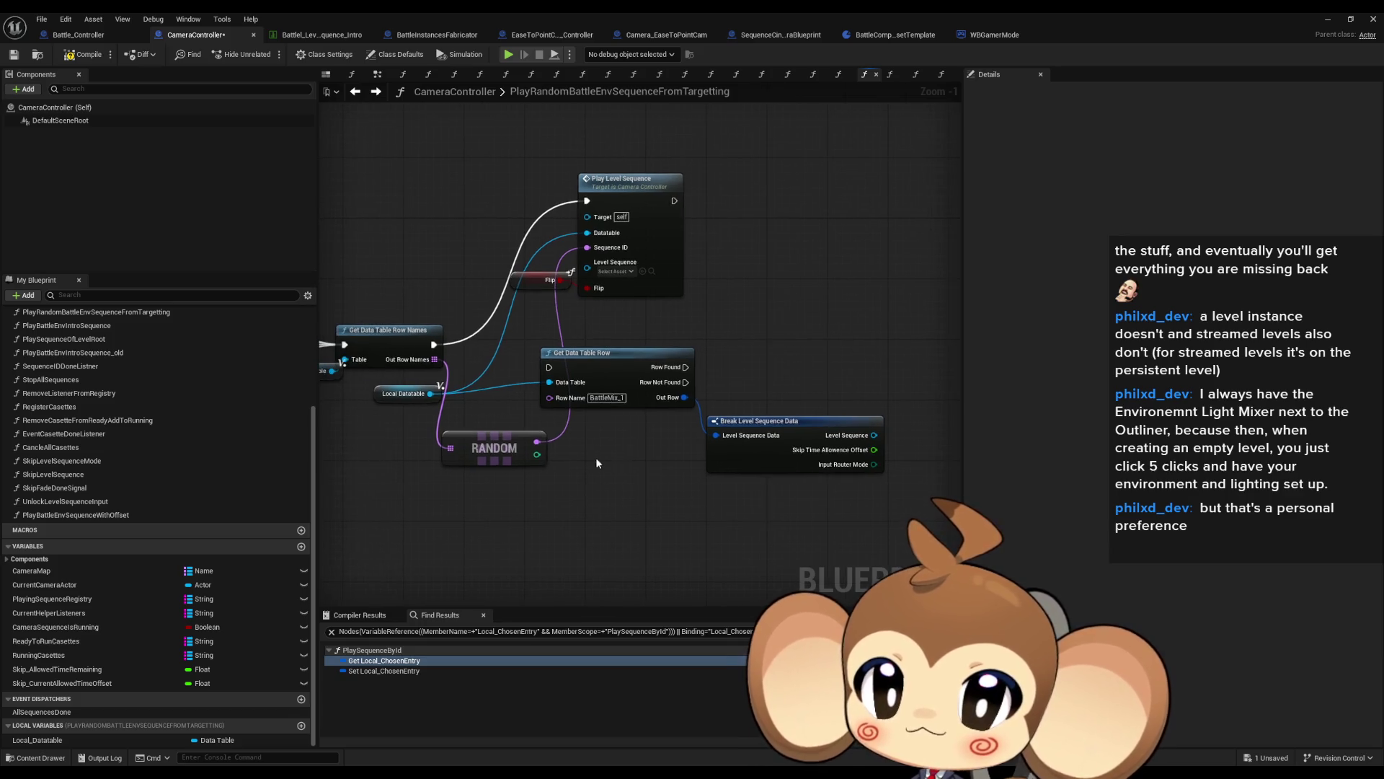
Step: Promote the random row name to a new local variable Local_chosenID and add its getter
{"action": "mouse_move", "coordinate": [536, 442]}
{"action": "left_mouse_down"}
{"action": "mouse_move", "coordinate": [548, 400]}
{"action": "mouse_move", "coordinate": [583, 469]}
{"action": "left_mouse_up"}
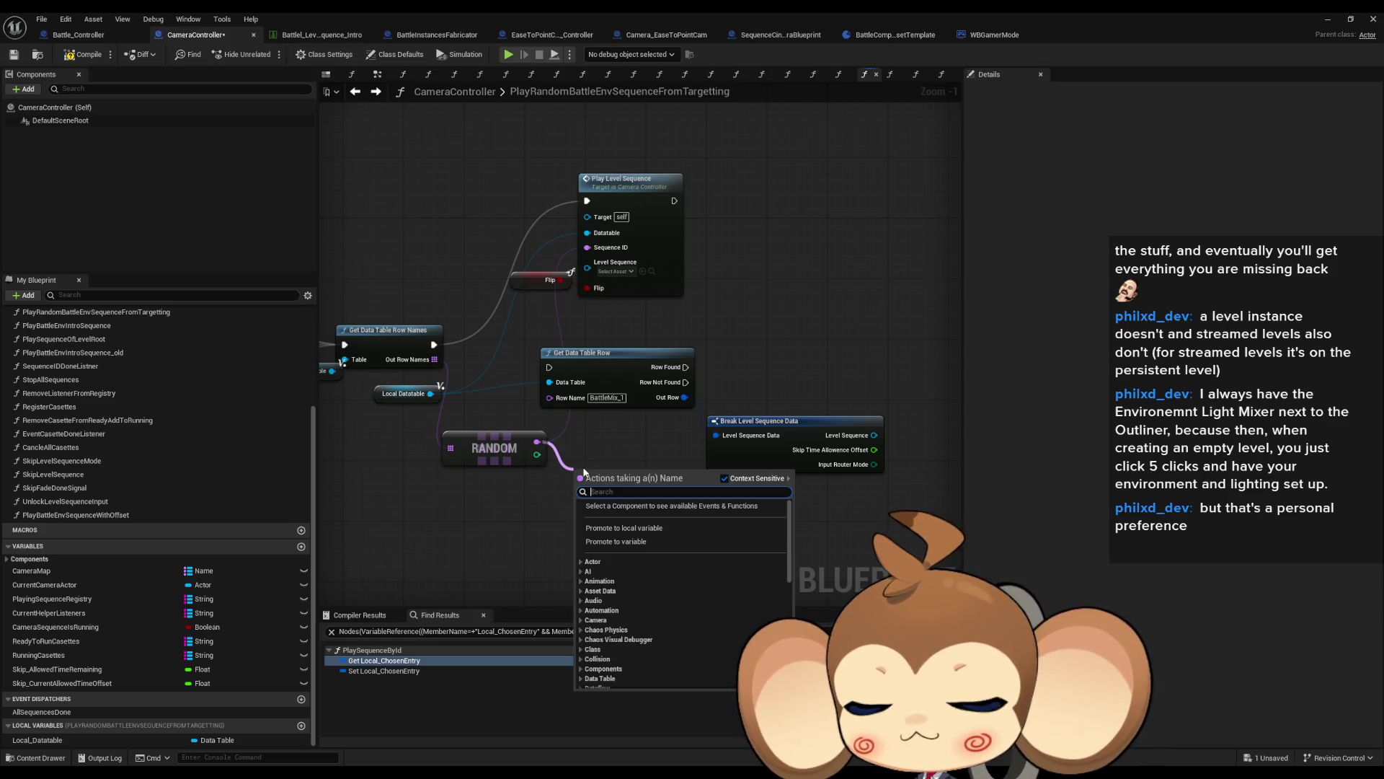
{"action": "type", "text": "por lo"}
{"action": "type", "text": "loca"}
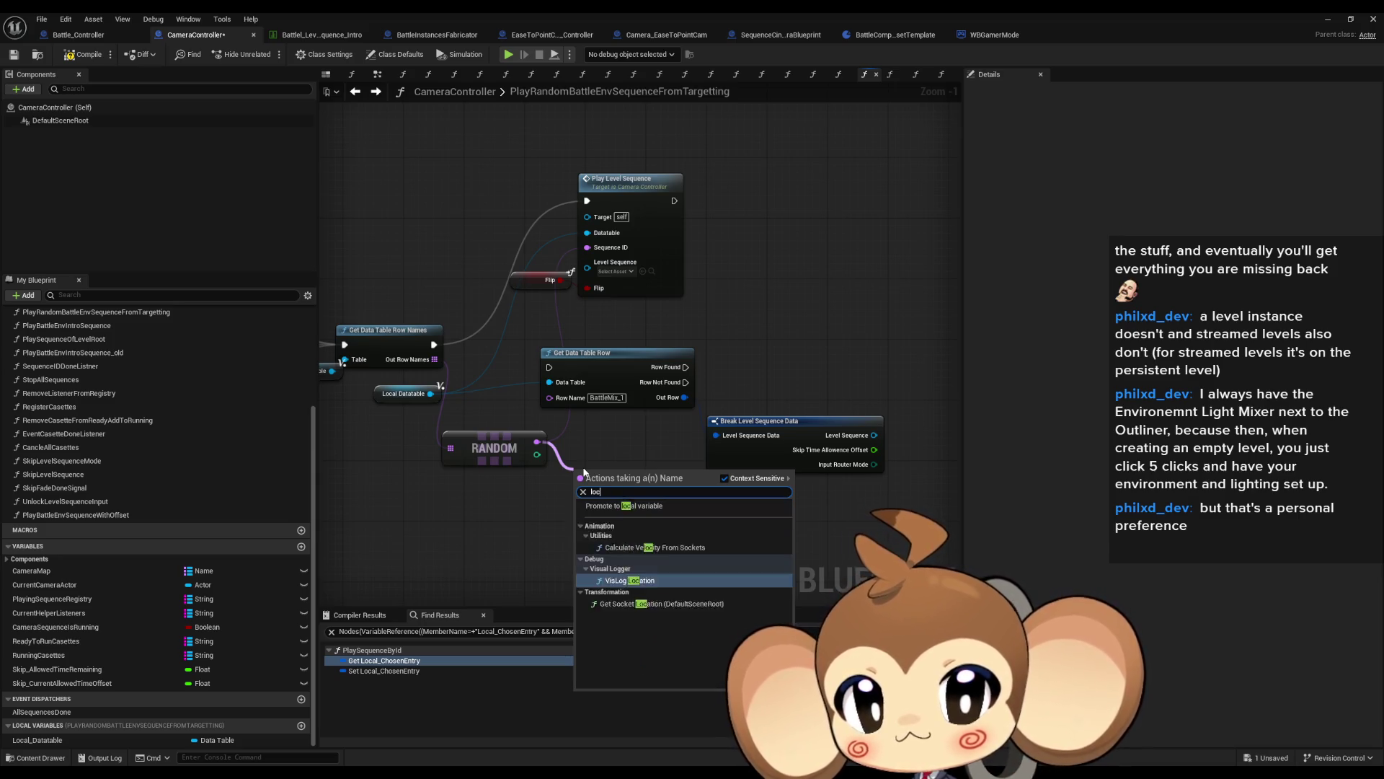
{"action": "key", "text": "Return"}
{"action": "type", "text": "Local_chosenID"}
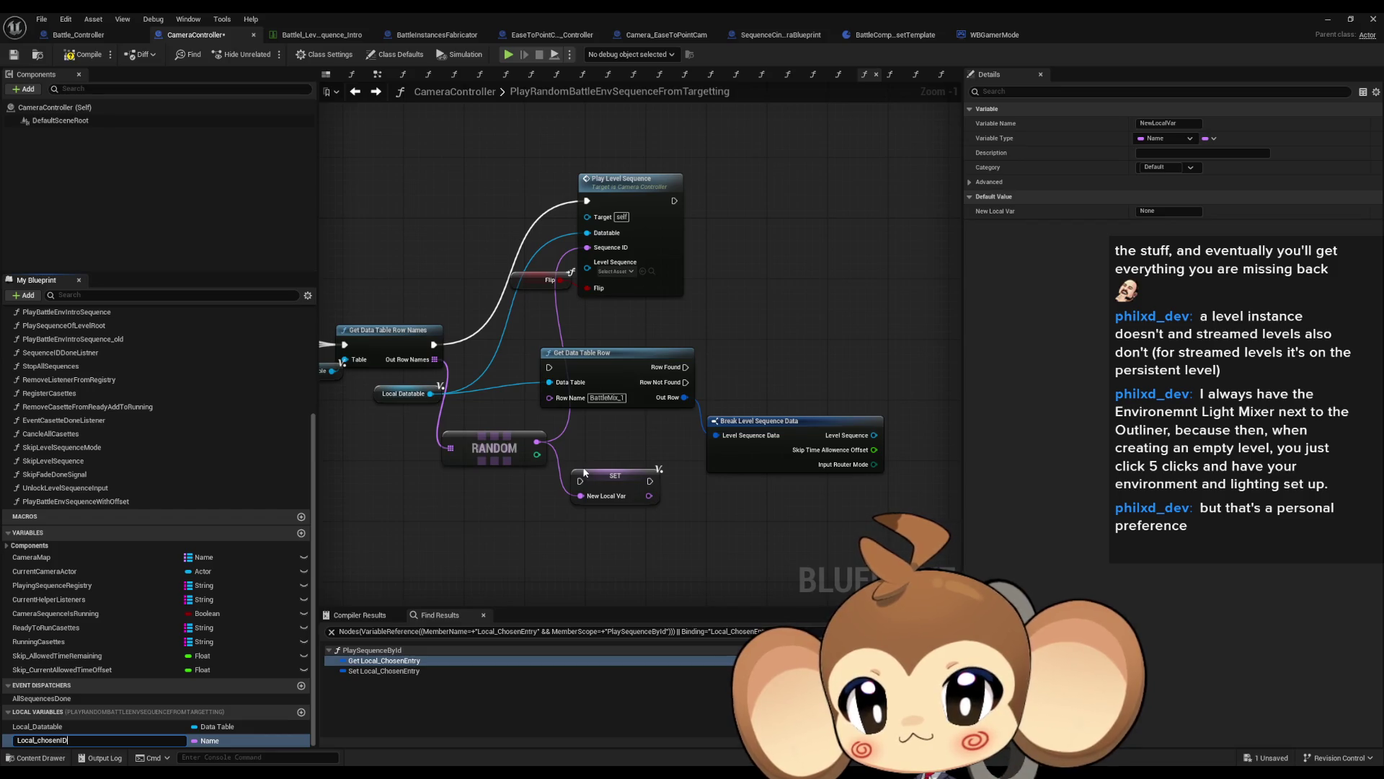
{"action": "key", "text": "Return"}
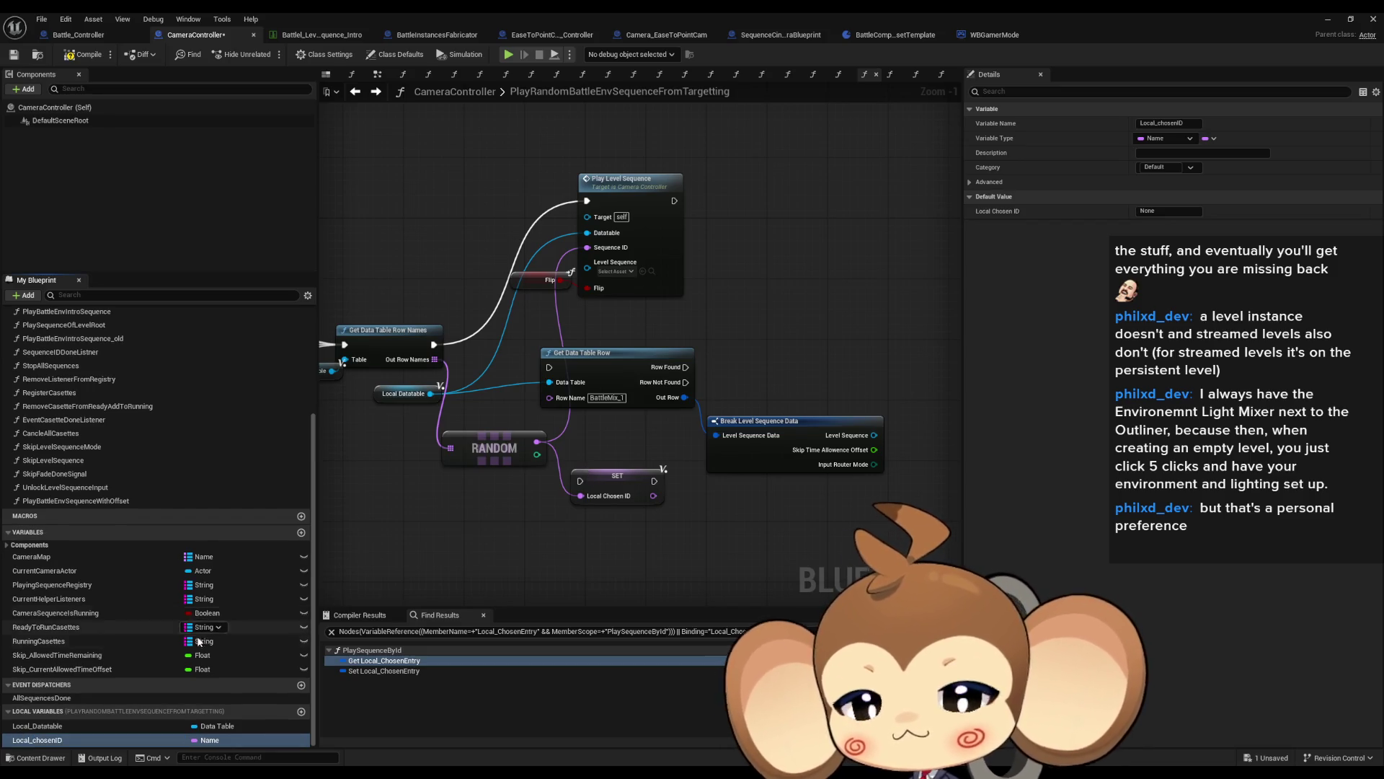
{"action": "left_click_drag", "start_coordinate": [36, 740], "coordinate": [431, 535]}
{"action": "left_click", "coordinate": [456, 557]}
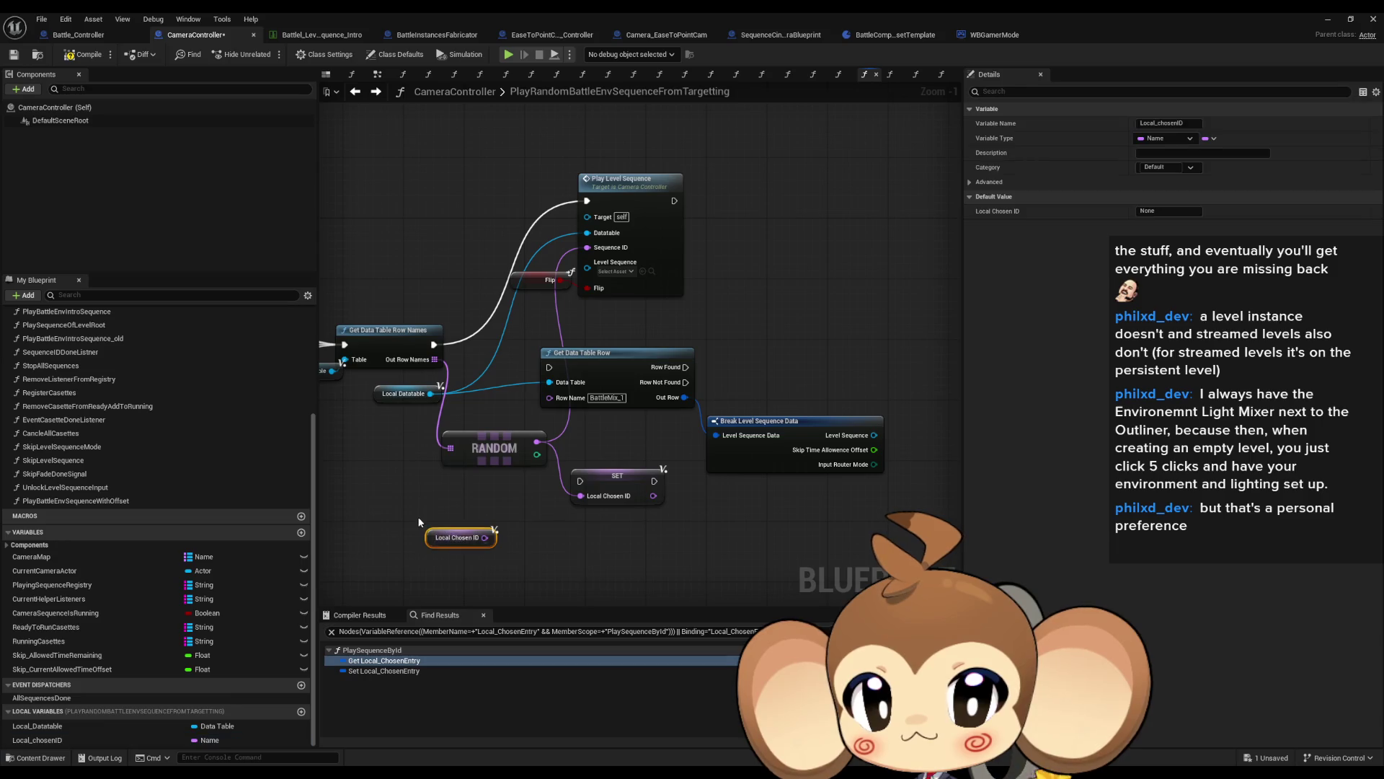
Step: Wire Local_chosenID into Sequence ID, run execution through SET, and play the row's sequence when found
{"action": "left_click_drag", "start_coordinate": [492, 227], "coordinate": [589, 248]}
{"action": "left_click_drag", "start_coordinate": [485, 537], "coordinate": [552, 400]}
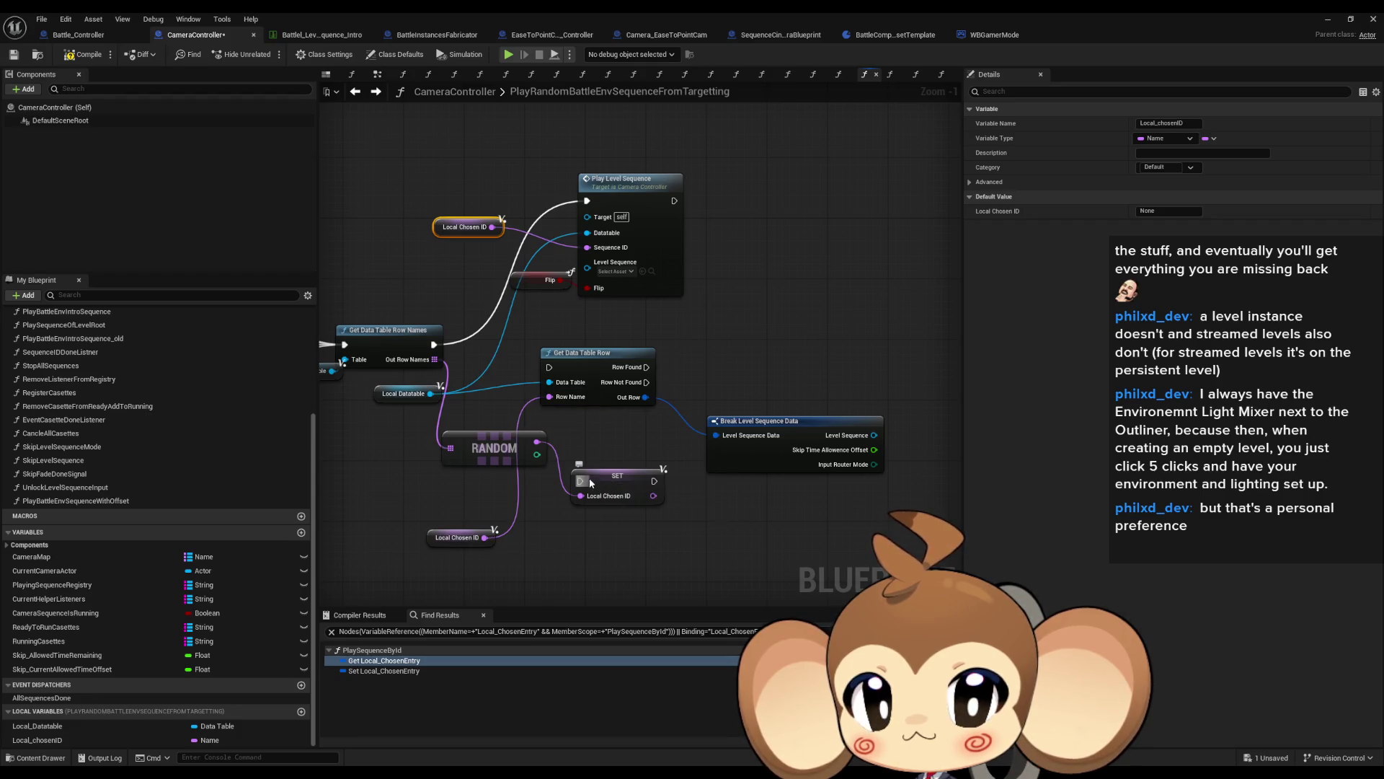
{"action": "left_click_drag", "start_coordinate": [584, 485], "coordinate": [434, 345]}
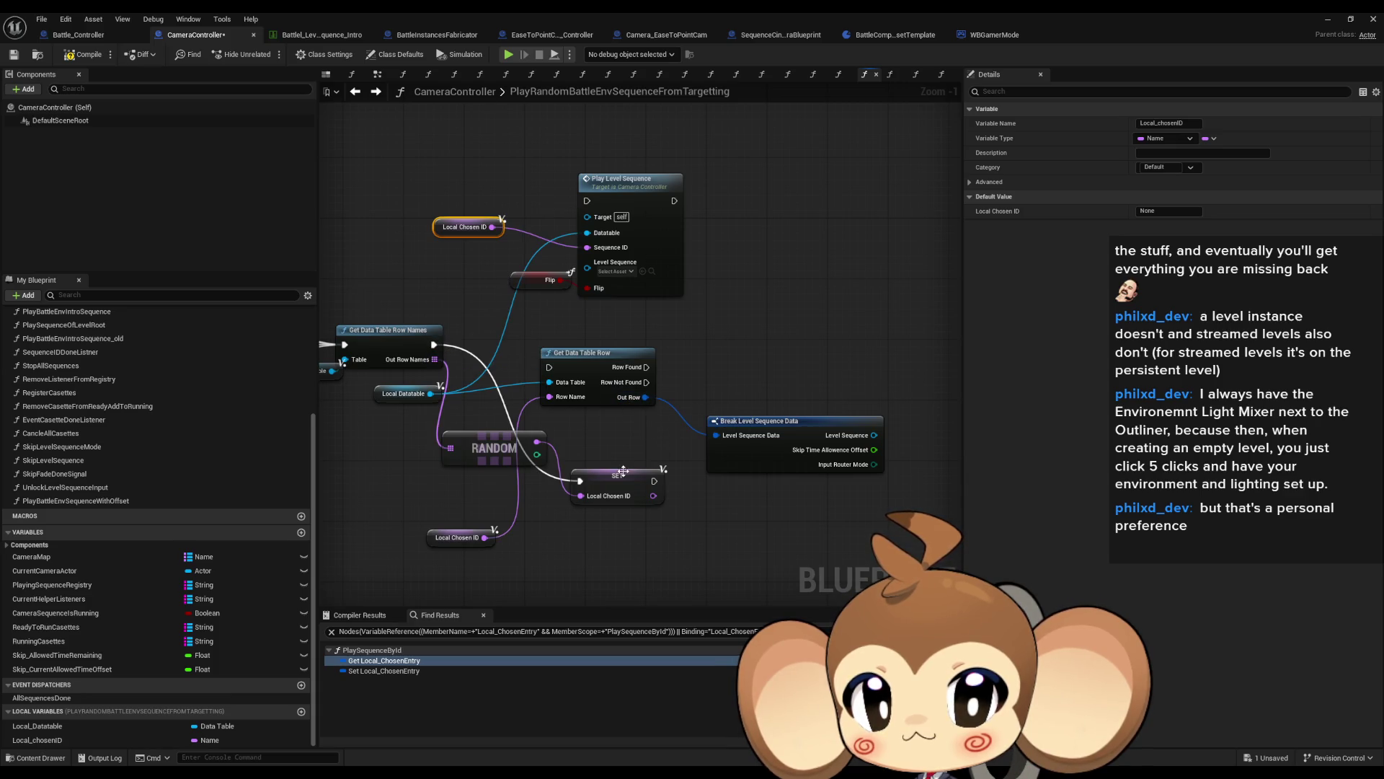
{"action": "mouse_move", "coordinate": [653, 479]}
{"action": "left_mouse_down"}
{"action": "mouse_move", "coordinate": [577, 379]}
{"action": "mouse_move", "coordinate": [549, 367]}
{"action": "left_mouse_up"}
{"action": "left_click_drag", "start_coordinate": [874, 435], "coordinate": [588, 262]}
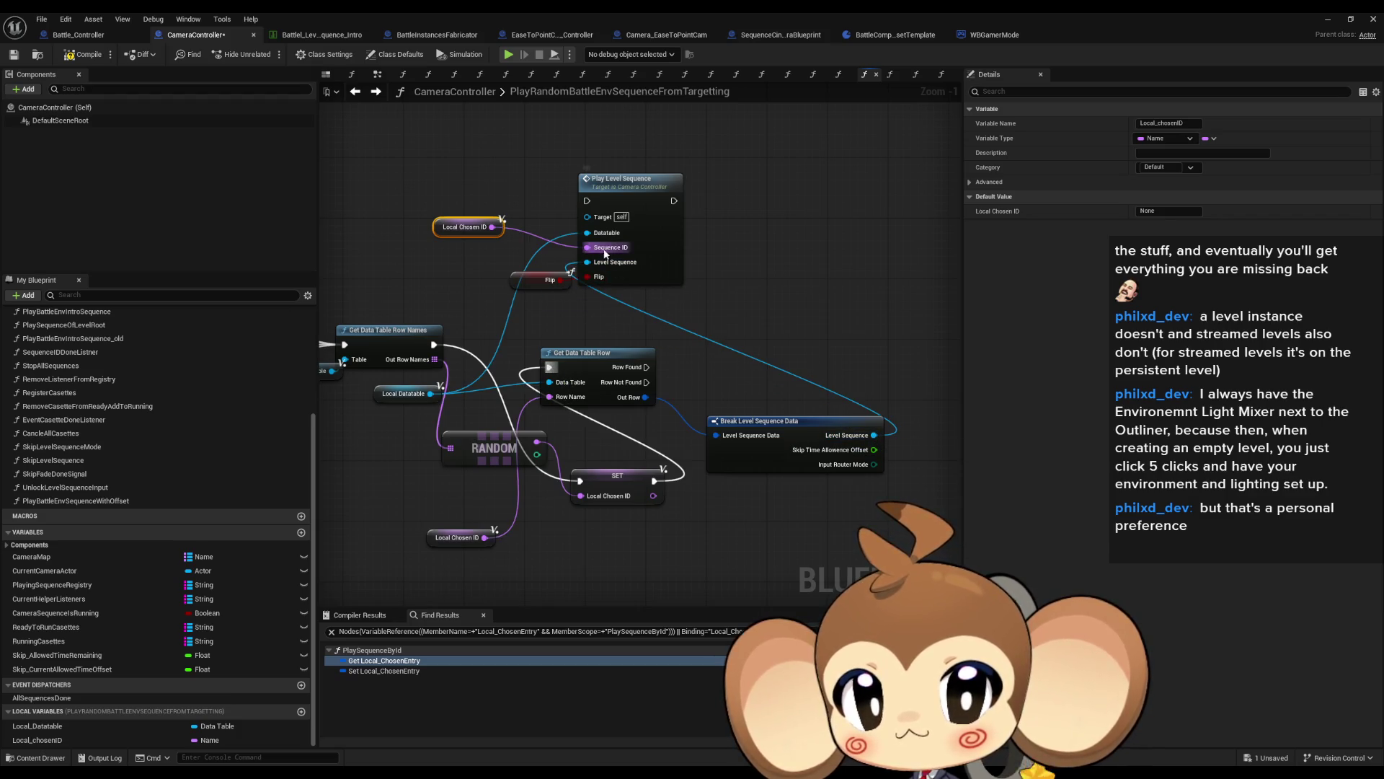
{"action": "left_click_drag", "start_coordinate": [623, 206], "coordinate": [915, 236]}
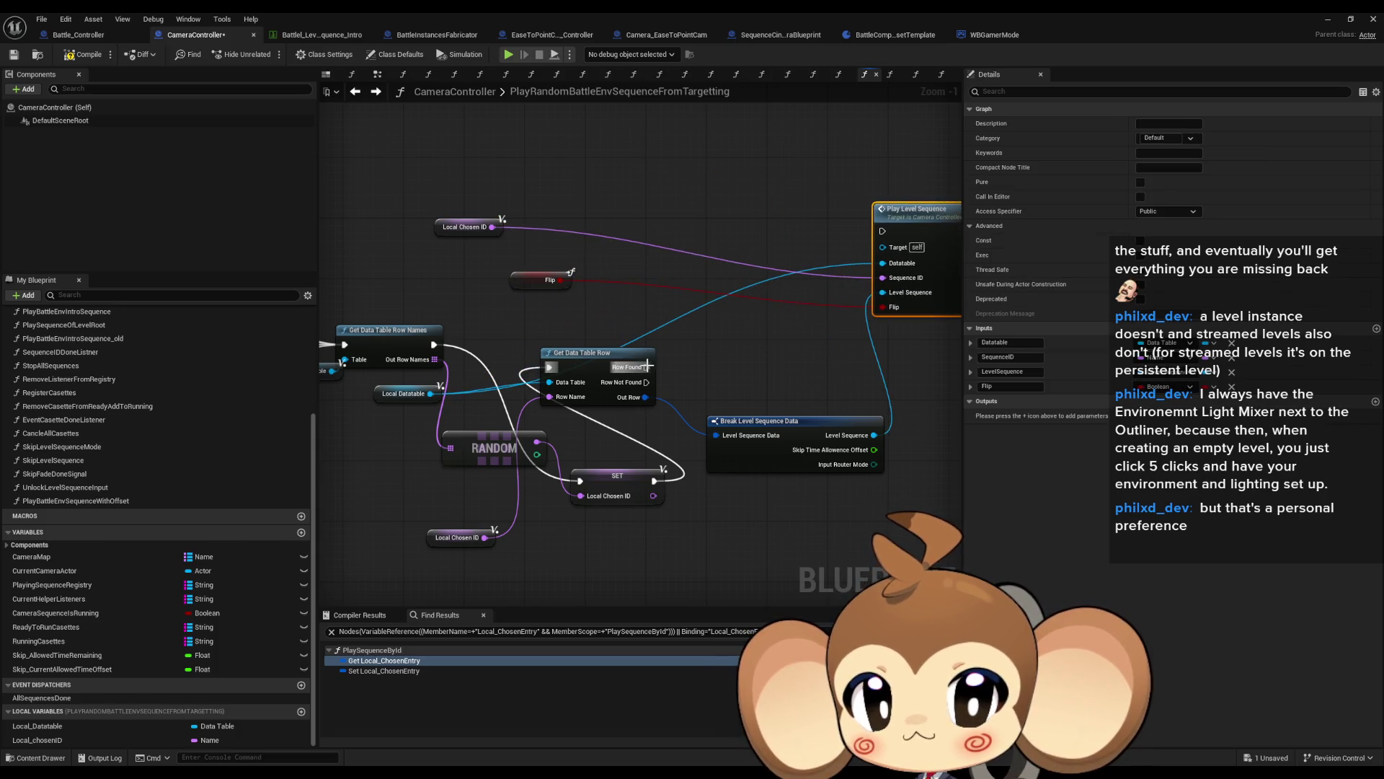
{"action": "left_click_drag", "start_coordinate": [647, 367], "coordinate": [910, 231]}
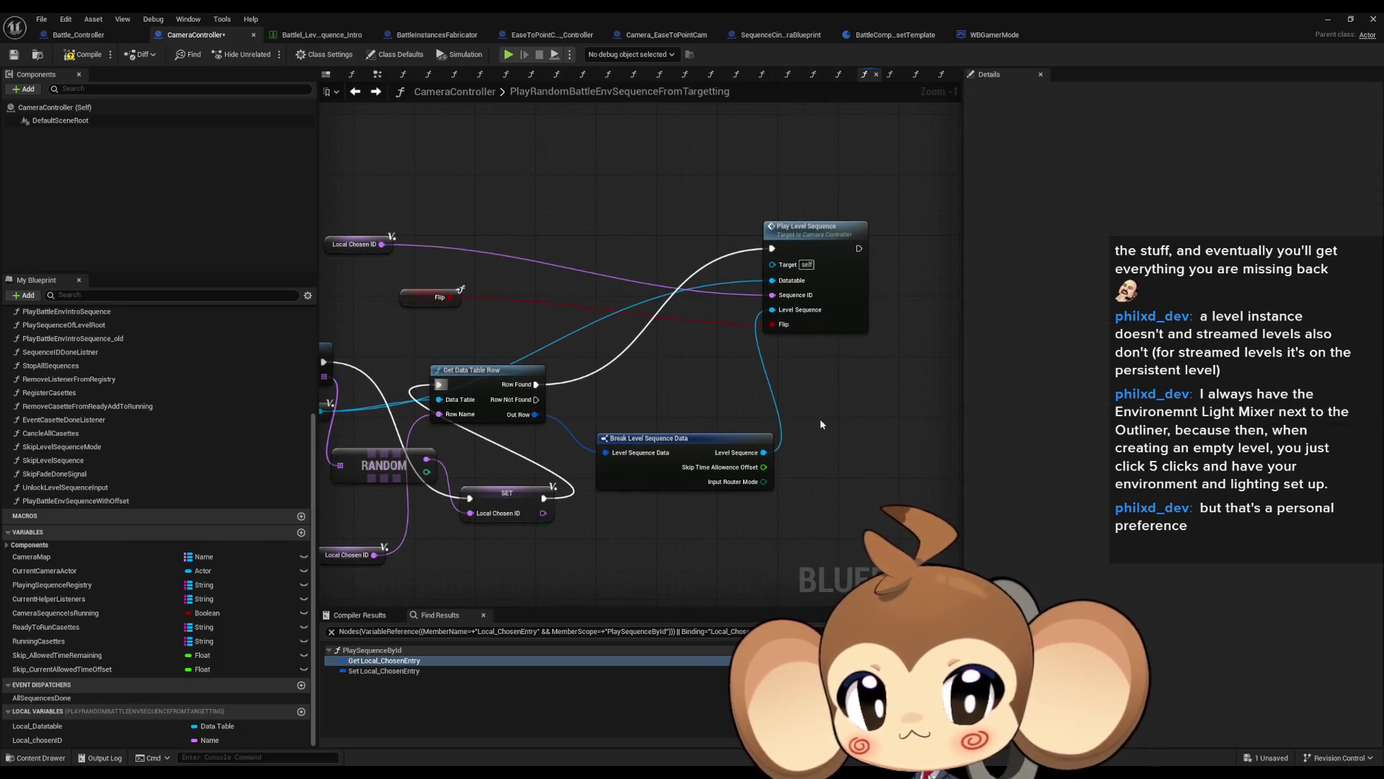
{"action": "scroll", "coordinate": [105, 407], "scroll_direction": "up", "scroll_amount": 3}
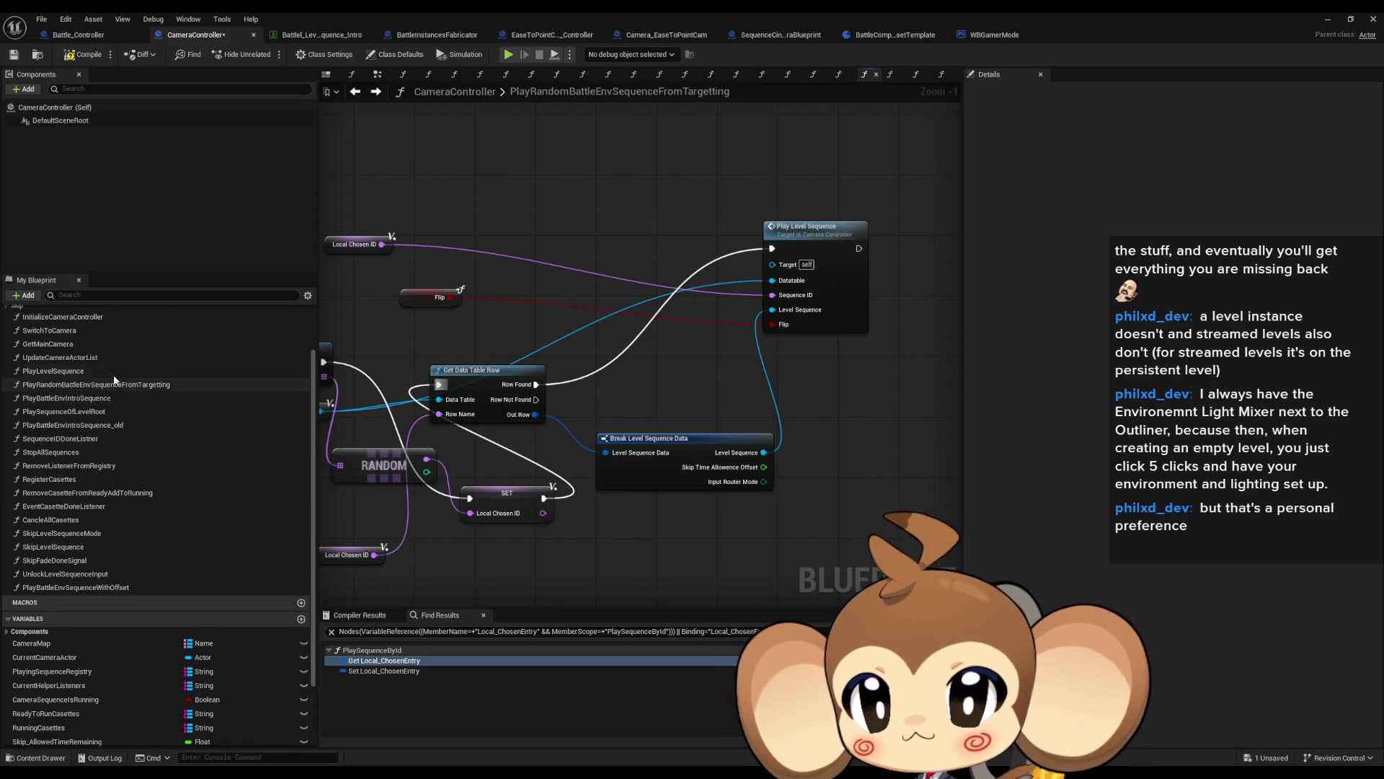
Step: Copy the row lookup and Break Level Sequence Data nodes into PlayBattleEnvIntroSequence
{"action": "double_click", "coordinate": [110, 372]}
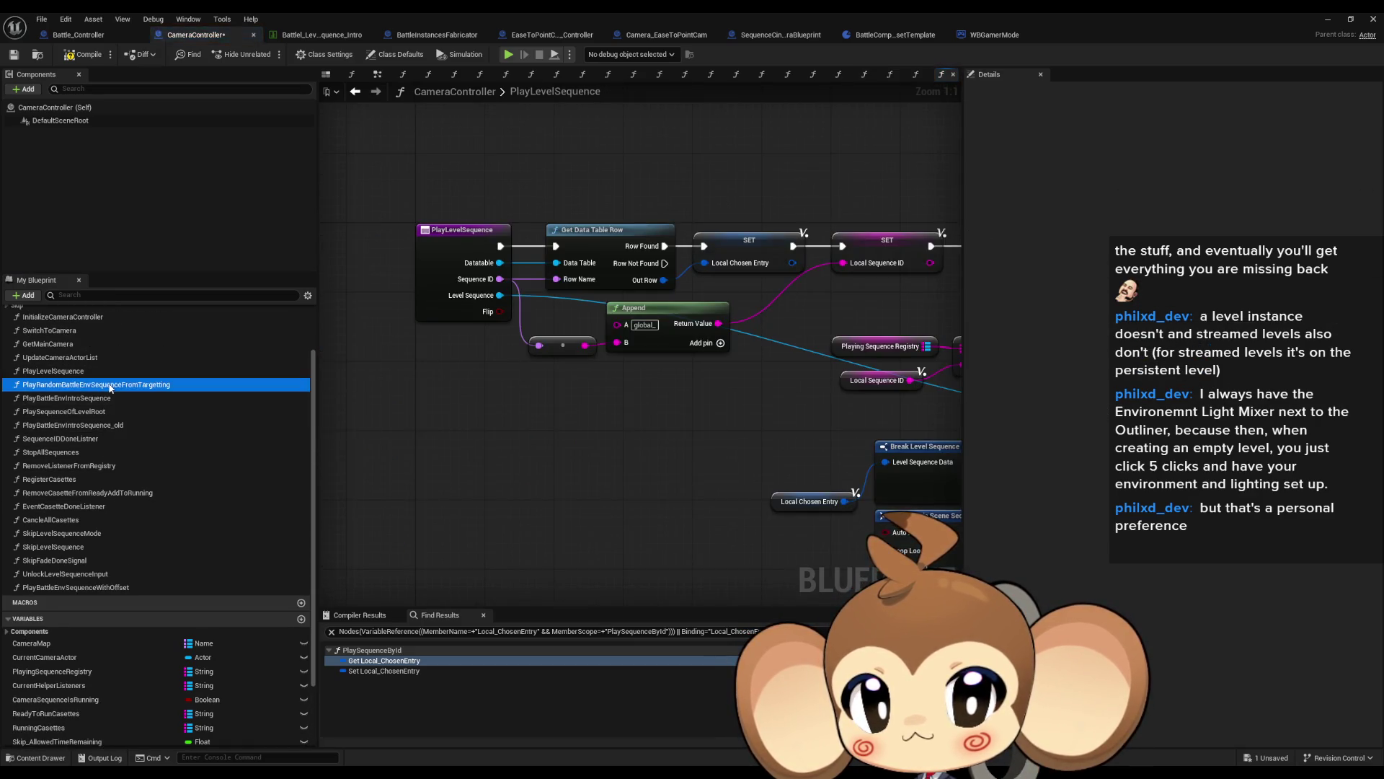
{"action": "double_click", "coordinate": [109, 384]}
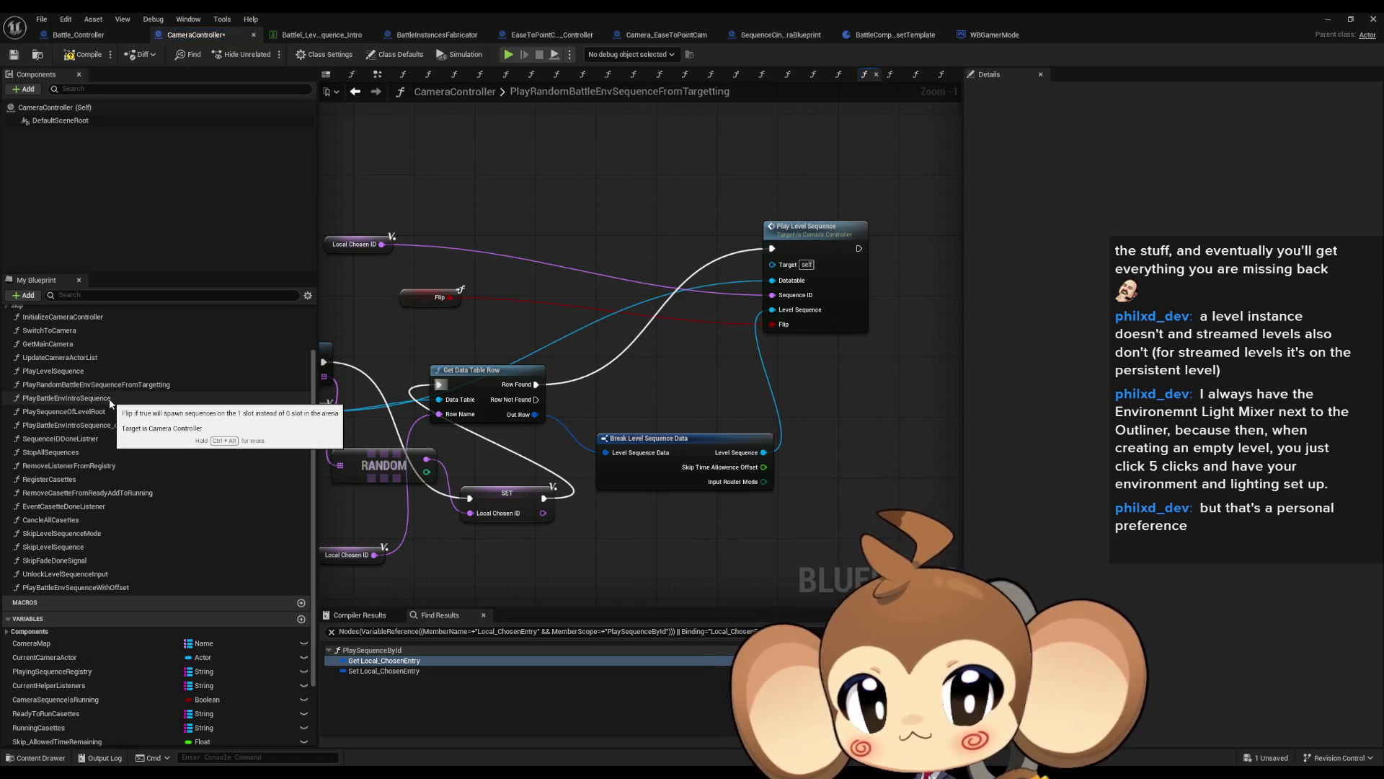
{"action": "double_click", "coordinate": [66, 398]}
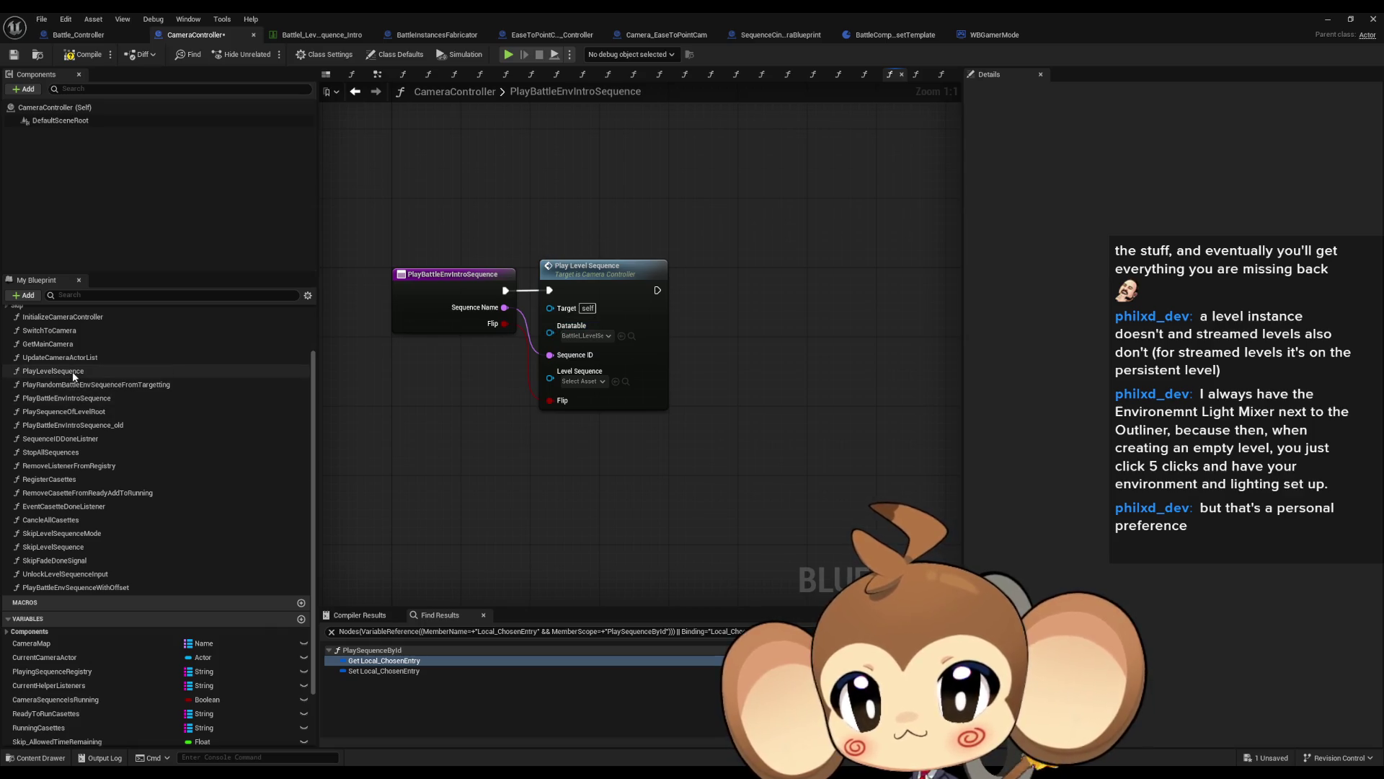
{"action": "double_click", "coordinate": [88, 384]}
{"action": "mouse_move", "coordinate": [564, 317]}
{"action": "left_mouse_down"}
{"action": "mouse_move", "coordinate": [605, 379]}
{"action": "mouse_move", "coordinate": [765, 426]}
{"action": "left_mouse_up"}
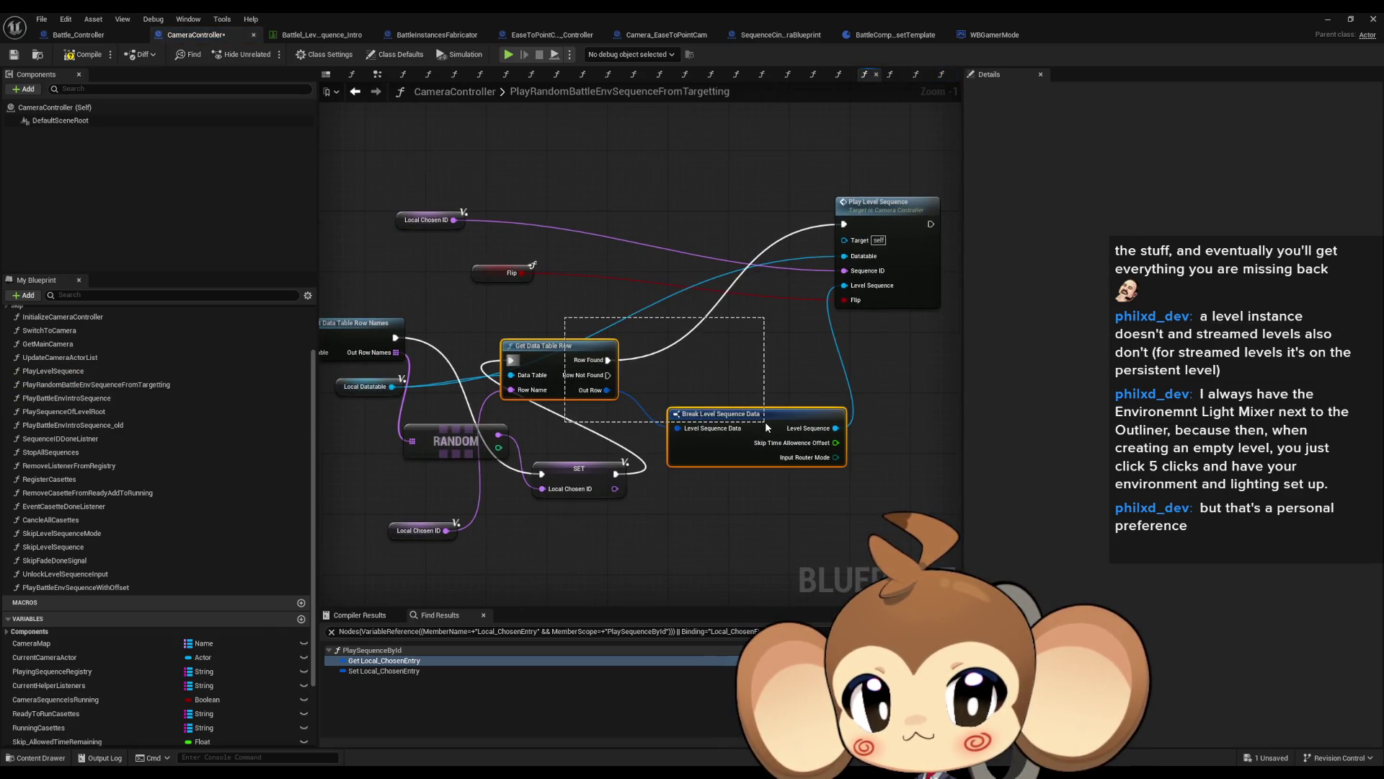
{"action": "double_click", "coordinate": [95, 398]}
{"action": "key", "text": "ctrl+v"}
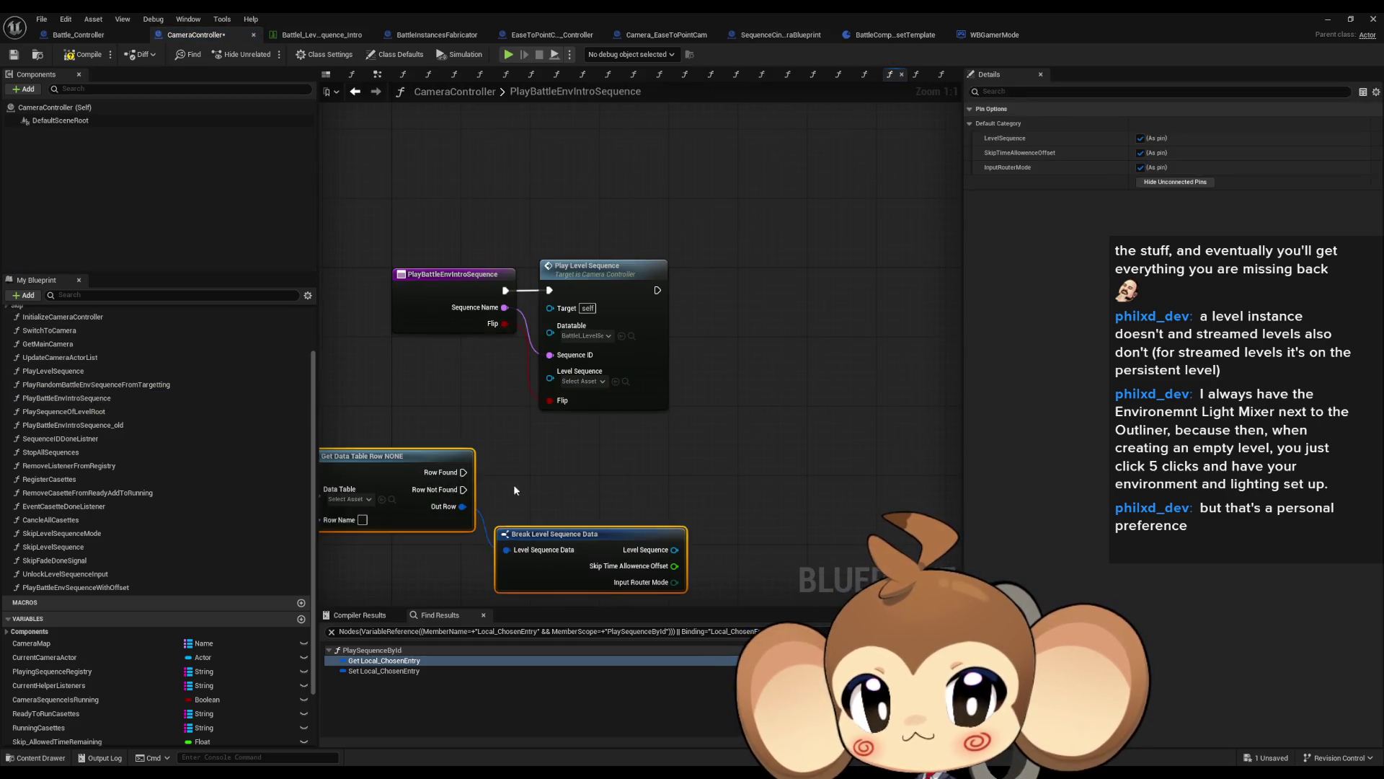
{"action": "left_click_drag", "start_coordinate": [513, 483], "coordinate": [610, 457]}
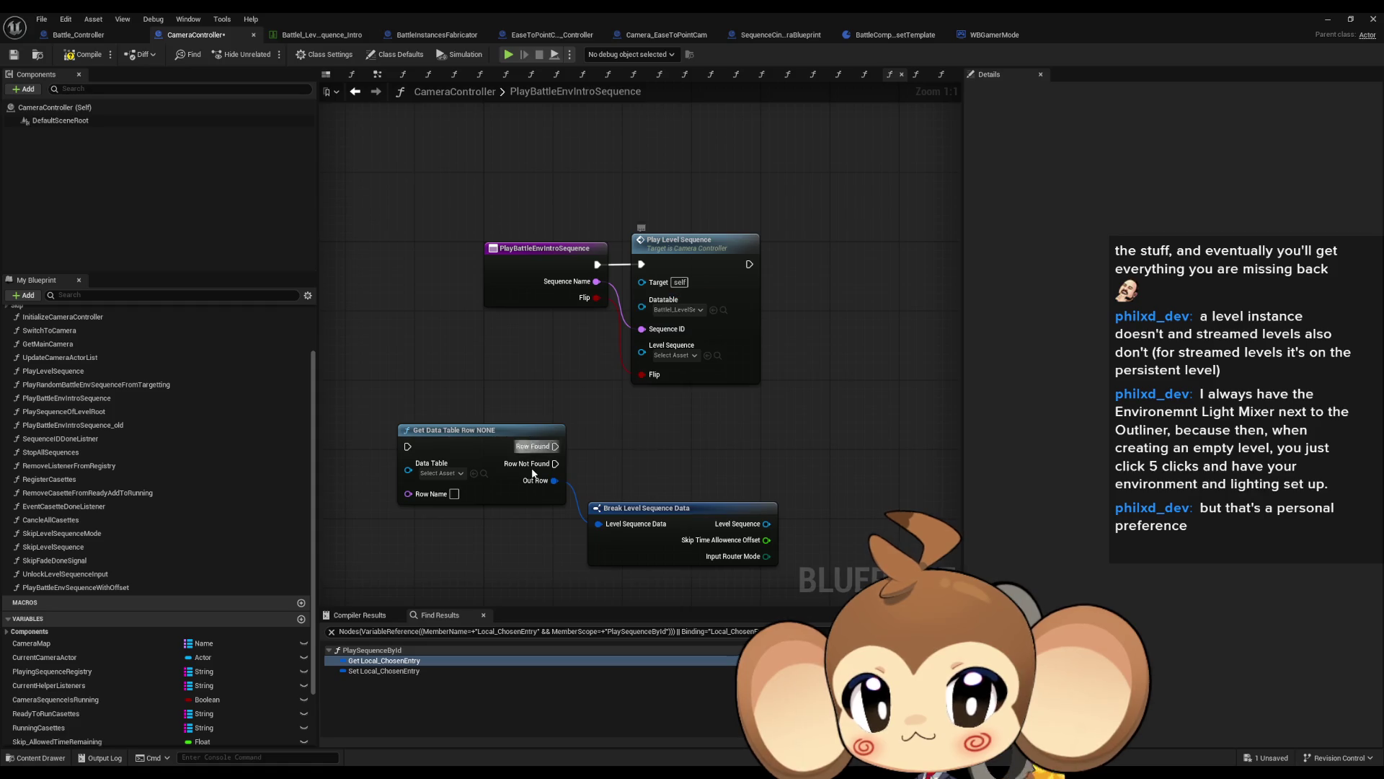
Step: Look up Battle_LevelSequence_Intro by Sequence Name and feed its level sequence into Play Level Sequence
{"action": "left_click", "coordinate": [480, 473]}
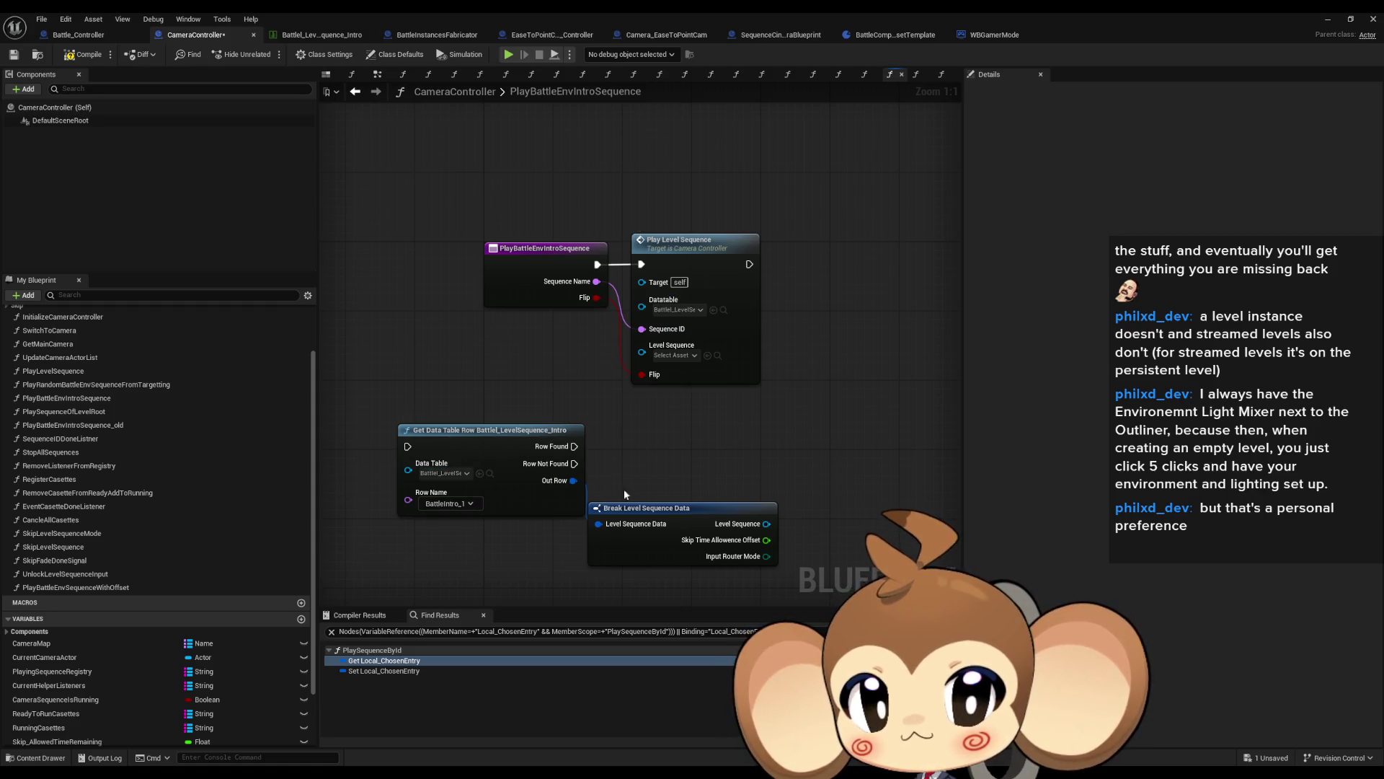
{"action": "left_click_drag", "start_coordinate": [596, 281], "coordinate": [408, 492]}
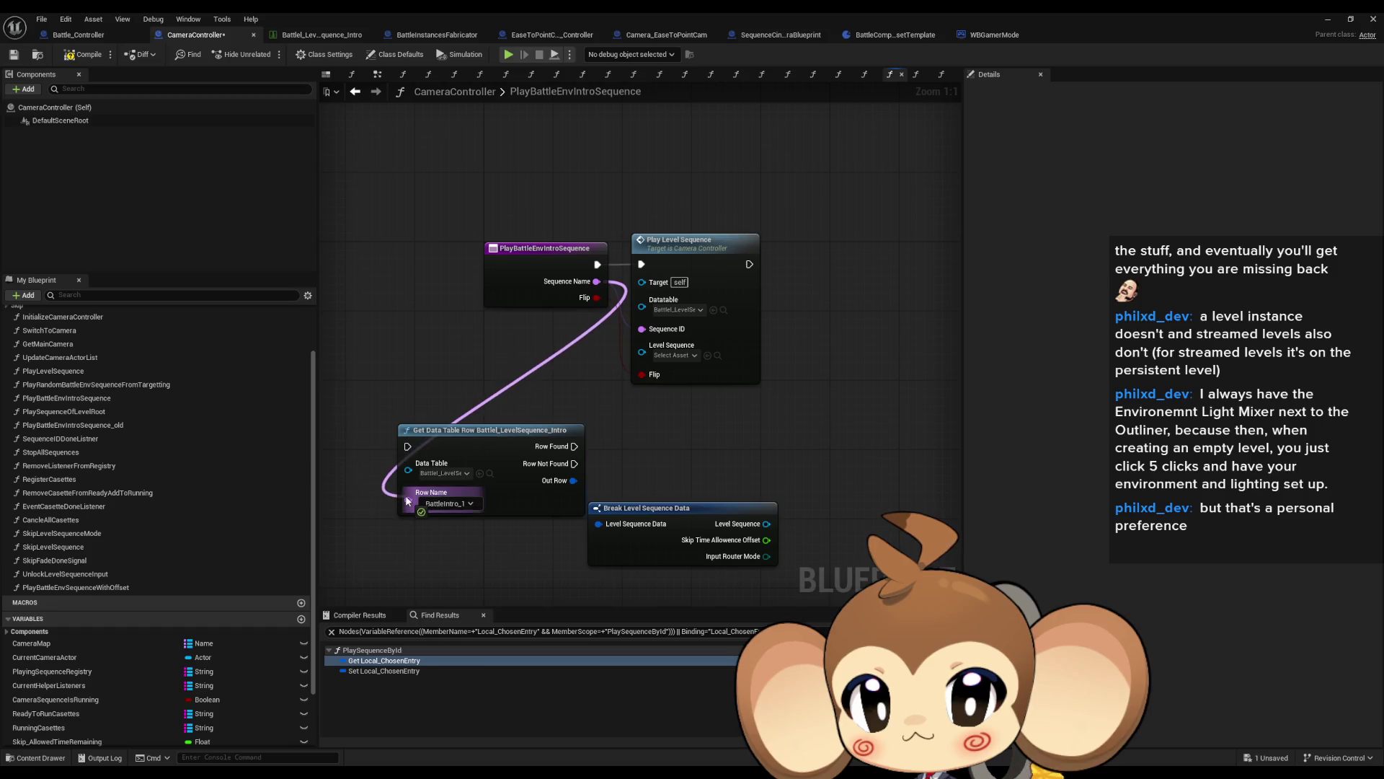
{"action": "mouse_move", "coordinate": [765, 524]}
{"action": "left_mouse_down"}
{"action": "mouse_move", "coordinate": [636, 364]}
{"action": "mouse_move", "coordinate": [642, 352]}
{"action": "left_mouse_up"}
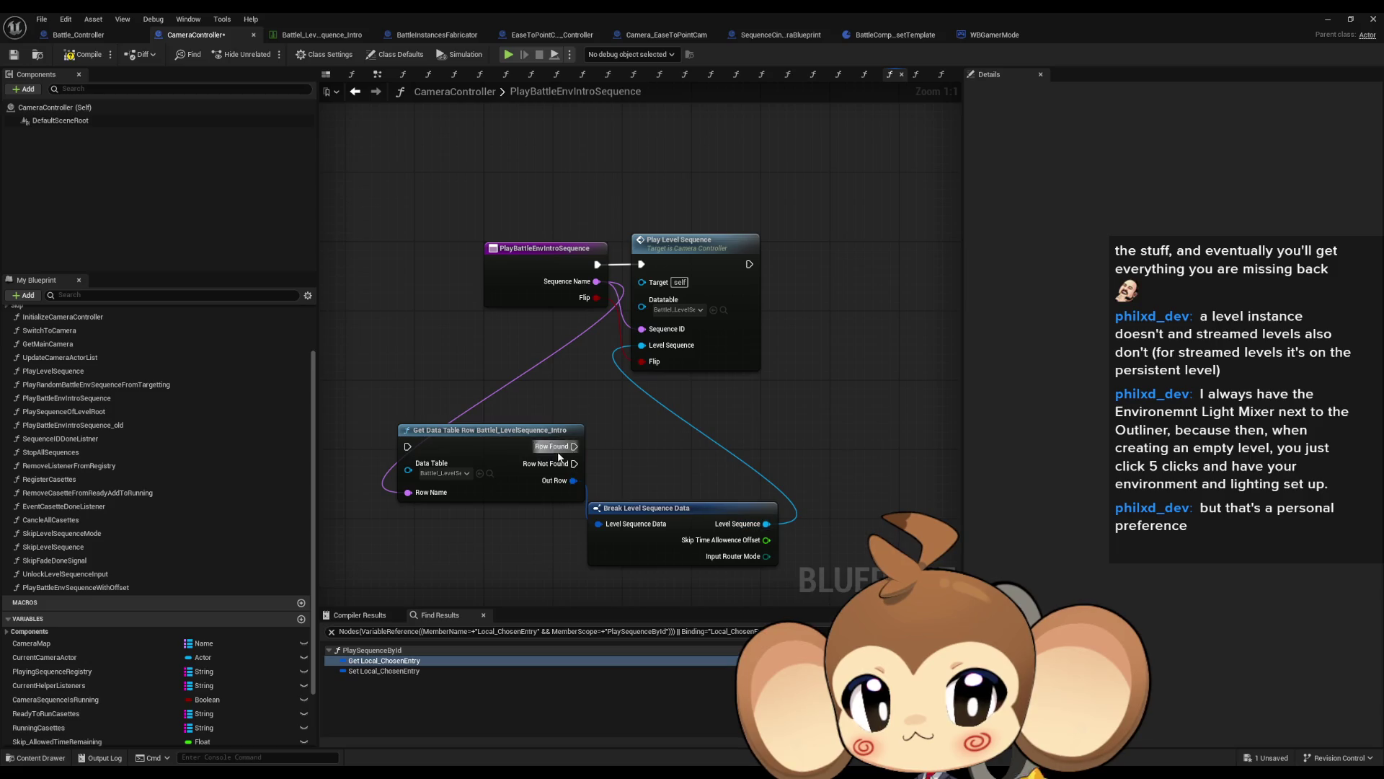
{"action": "mouse_move", "coordinate": [575, 447]}
{"action": "left_mouse_down"}
{"action": "mouse_move", "coordinate": [641, 264]}
{"action": "mouse_move", "coordinate": [408, 447]}
{"action": "left_mouse_up"}
{"action": "left_click_drag", "start_coordinate": [681, 268], "coordinate": [852, 448]}
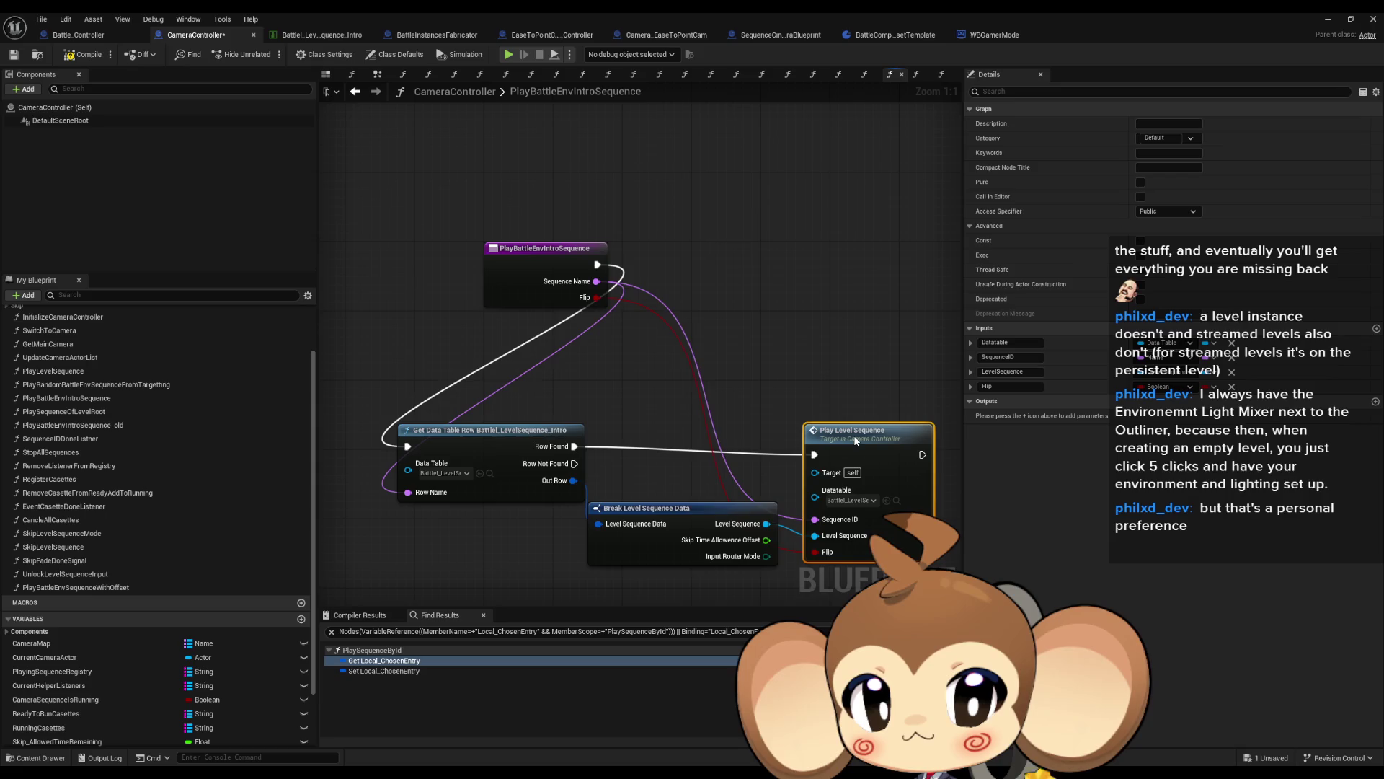
{"action": "left_click_drag", "start_coordinate": [382, 410], "coordinate": [850, 554]}
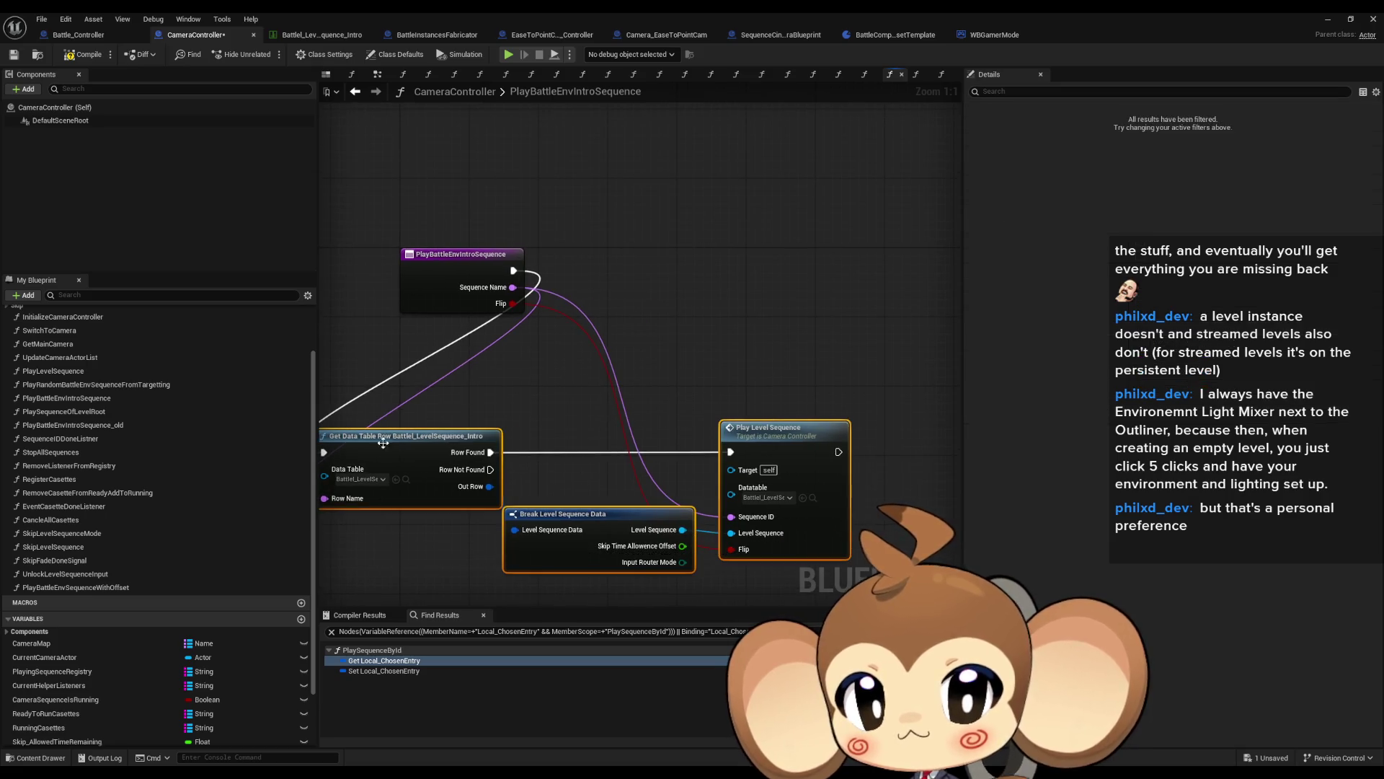
{"action": "mouse_move", "coordinate": [387, 440]}
{"action": "left_mouse_down"}
{"action": "mouse_move", "coordinate": [630, 249]}
{"action": "mouse_move", "coordinate": [615, 258]}
{"action": "left_mouse_up"}
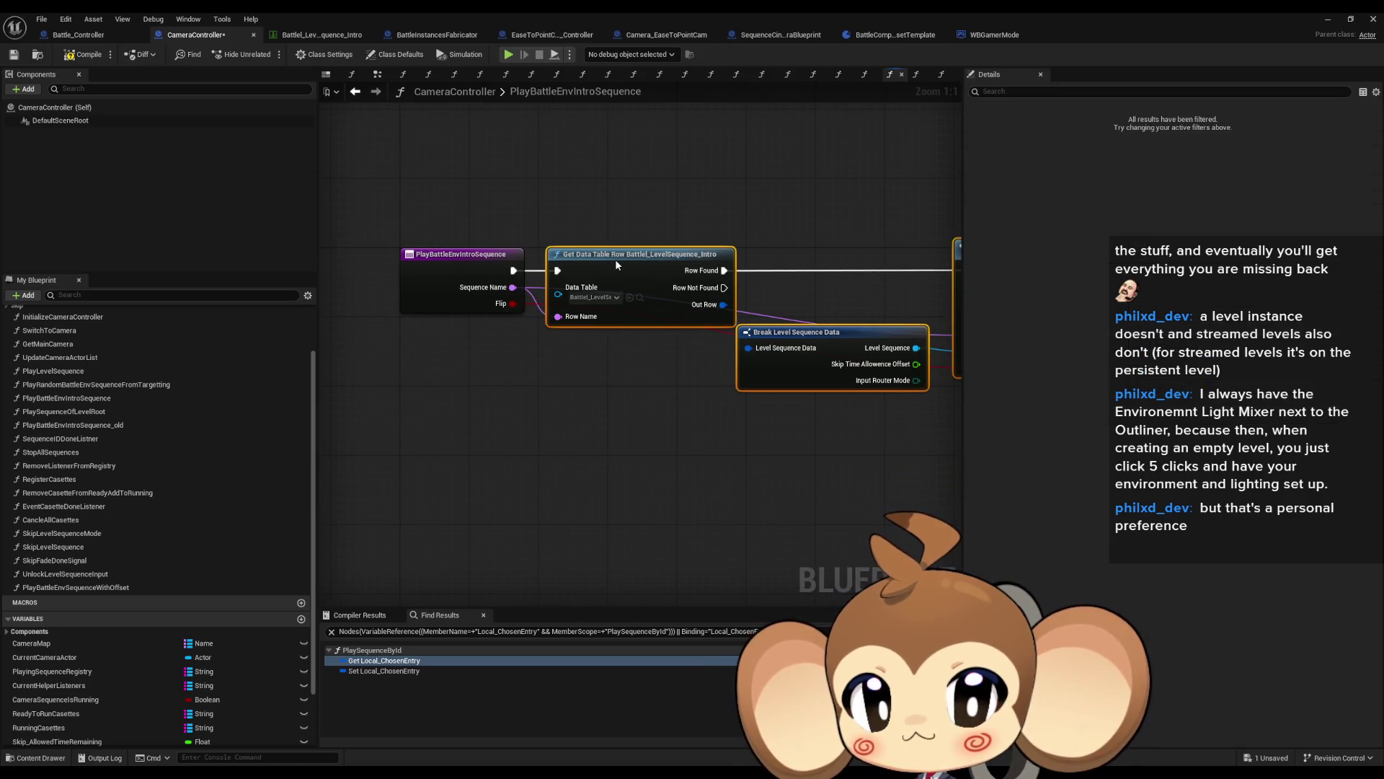
{"action": "left_click", "coordinate": [649, 426]}
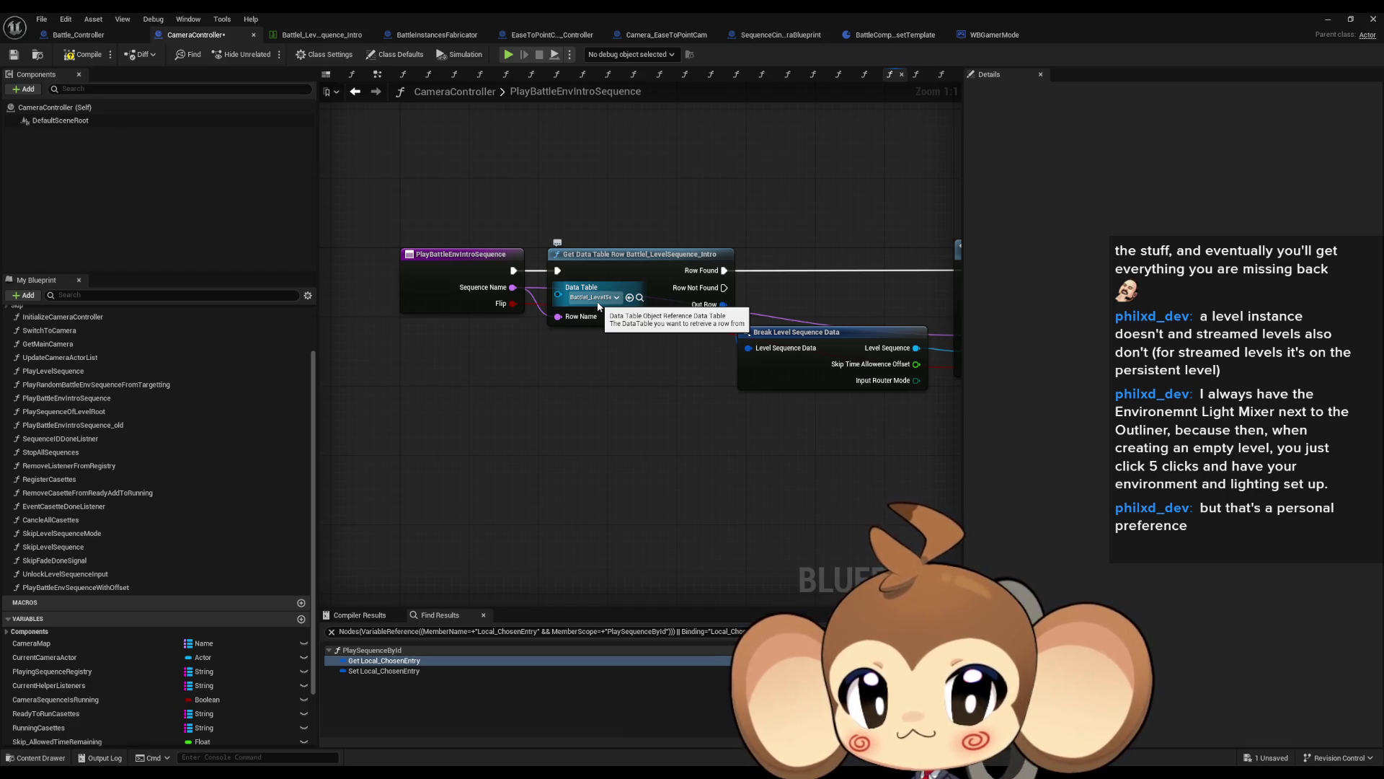
{"action": "left_click_drag", "start_coordinate": [598, 305], "coordinate": [394, 282]}
Step: Compile, then find Play Level Sequence's references and open its function graph
{"action": "left_click", "coordinate": [72, 55]}
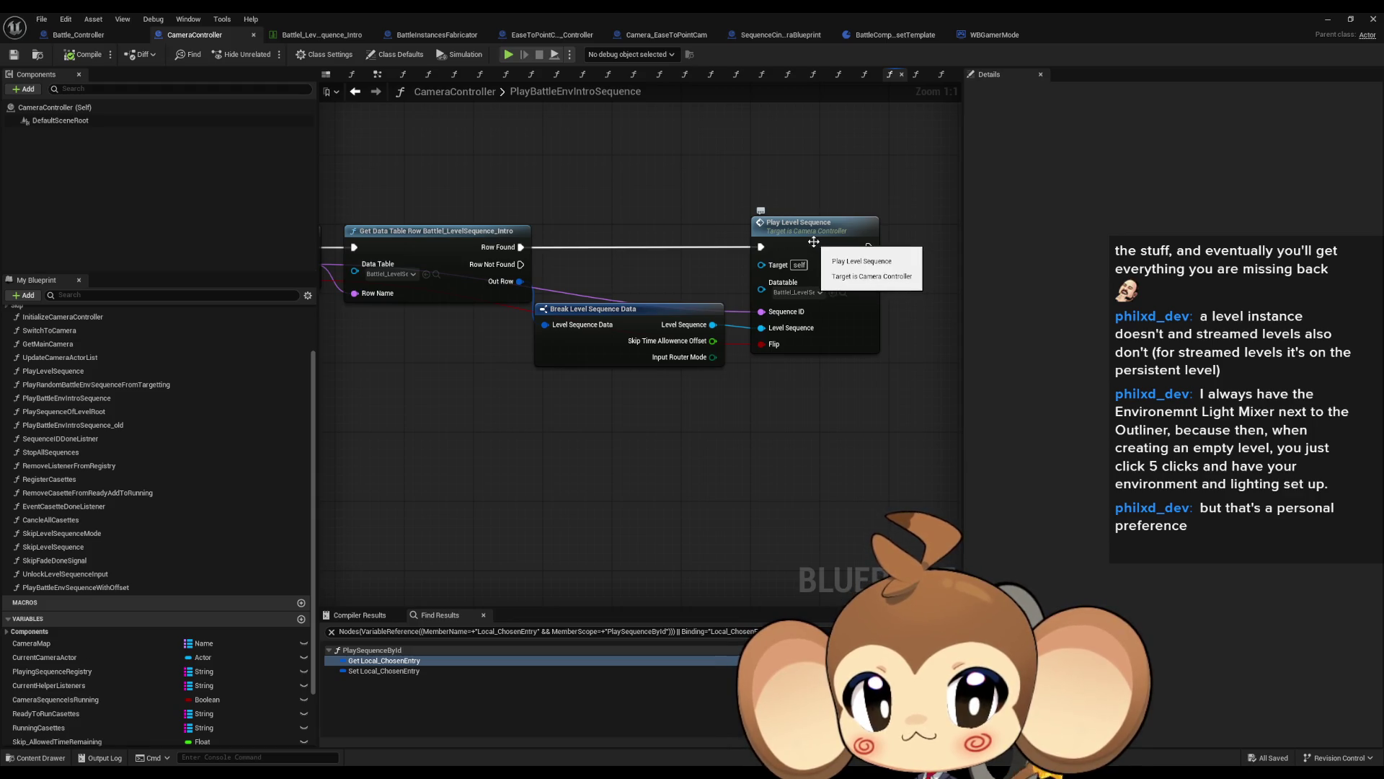
{"action": "right_click", "coordinate": [813, 242]}
{"action": "left_click", "coordinate": [957, 384]}
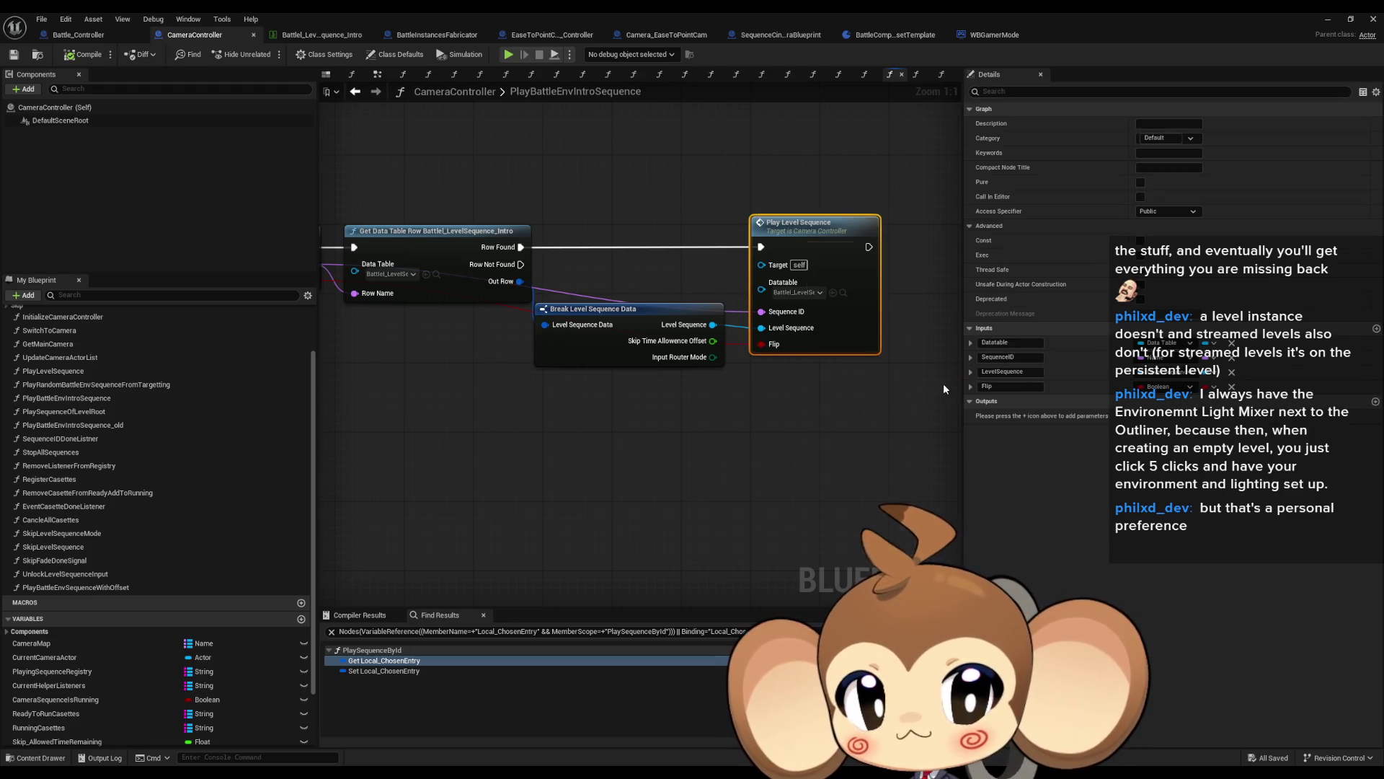
{"action": "left_click", "coordinate": [376, 691]}
{"action": "left_click", "coordinate": [361, 712]}
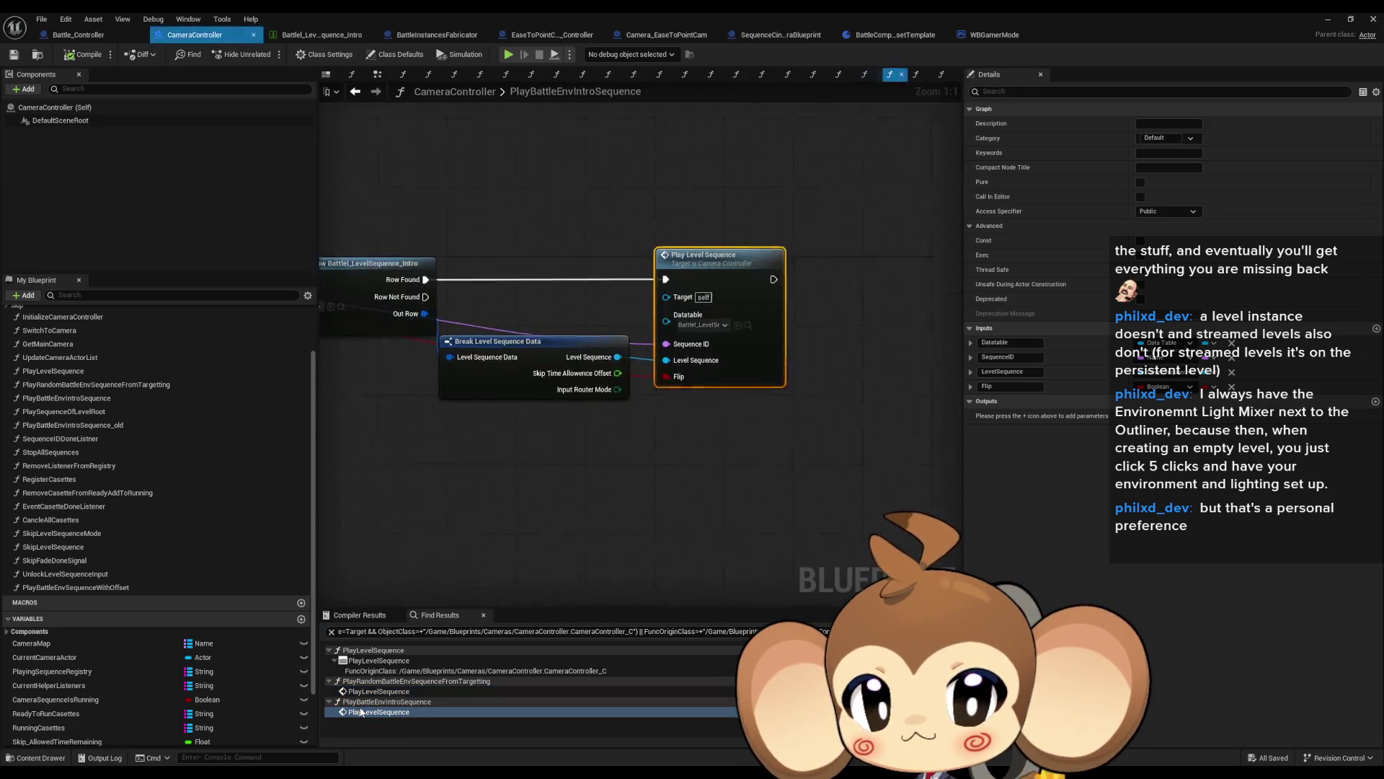
{"action": "left_click", "coordinate": [363, 661]}
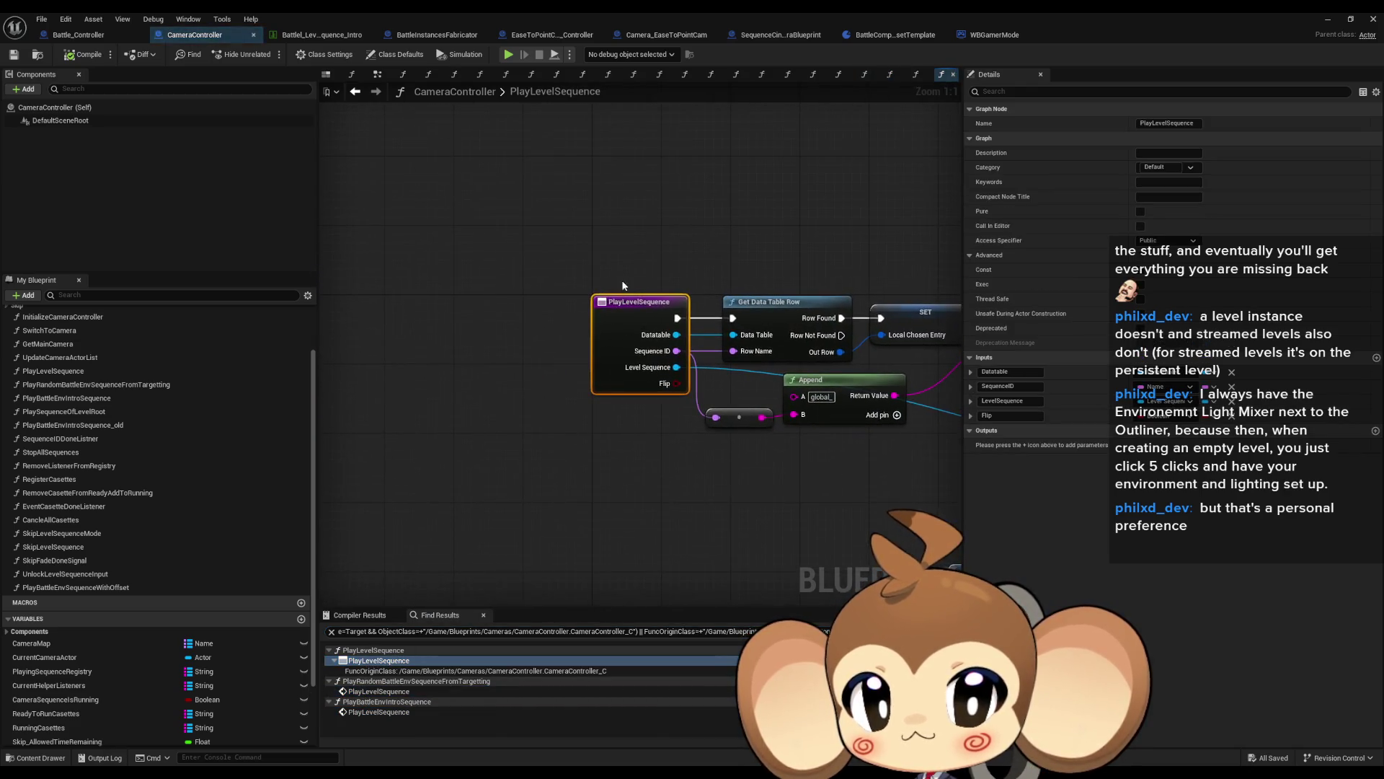
Step: Remove the Datatable input from PlayLevelSequence while keeping Sequence ID
{"action": "left_click", "coordinate": [1232, 376]}
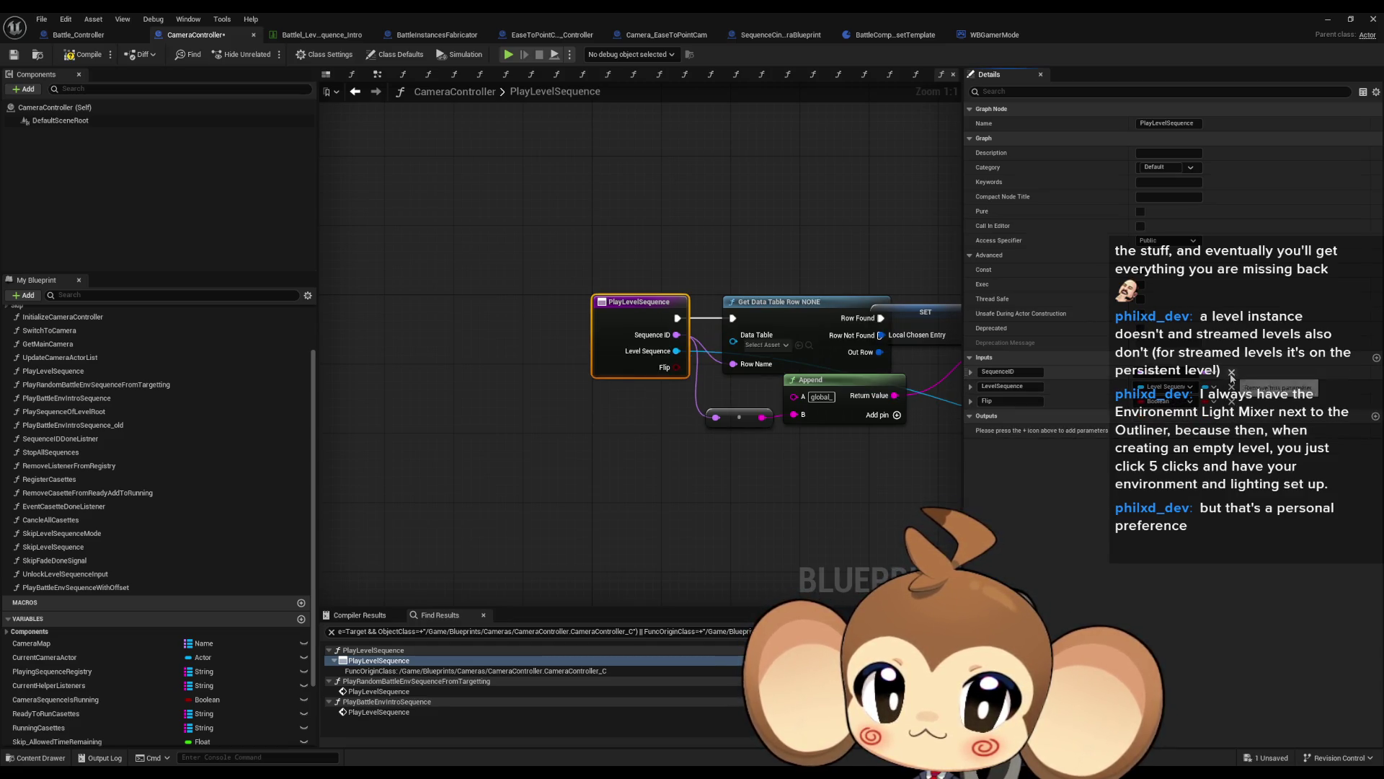
{"action": "left_click", "coordinate": [1232, 373]}
{"action": "mouse_move", "coordinate": [699, 405]}
{"action": "left_mouse_down"}
{"action": "mouse_move", "coordinate": [466, 395]}
{"action": "mouse_move", "coordinate": [476, 417]}
{"action": "mouse_move", "coordinate": [425, 422]}
{"action": "left_mouse_up"}
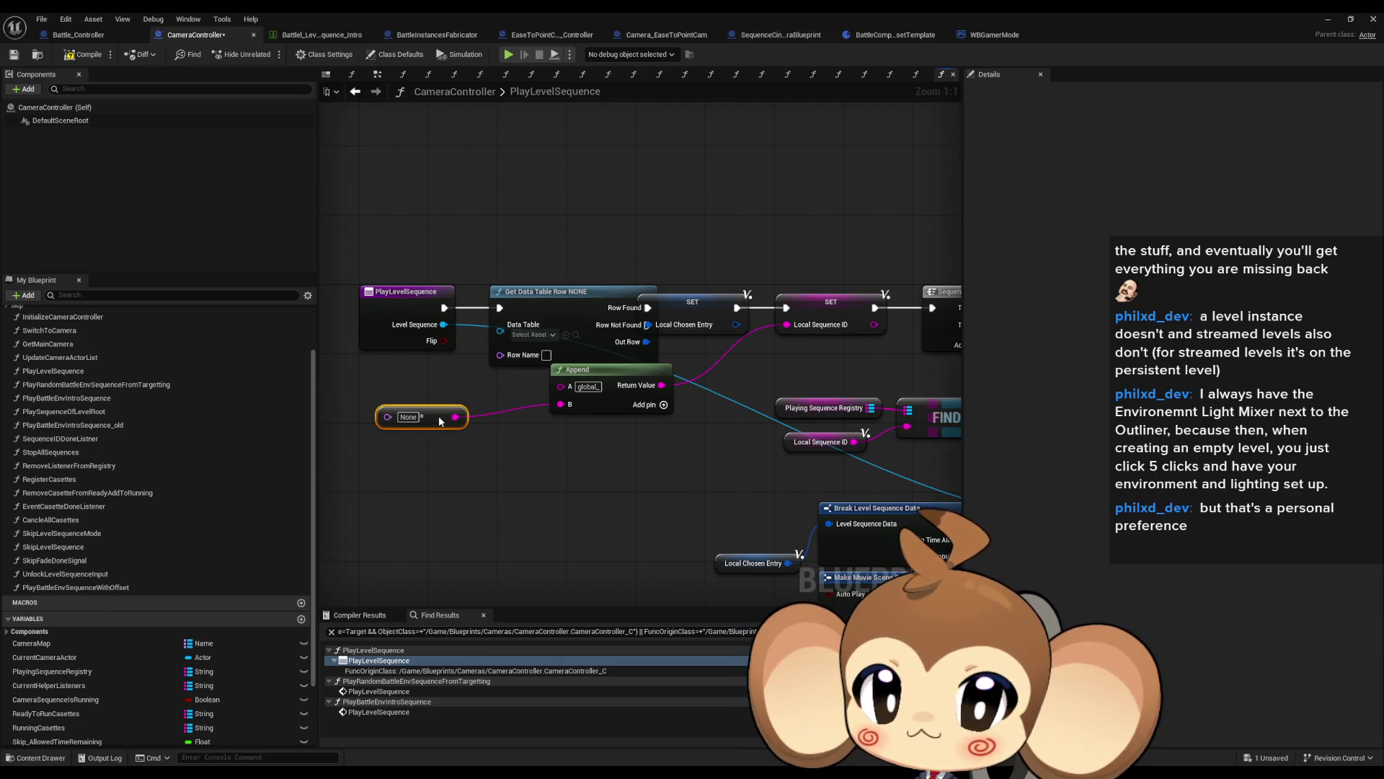
{"action": "left_click_drag", "start_coordinate": [439, 421], "coordinate": [482, 412]}
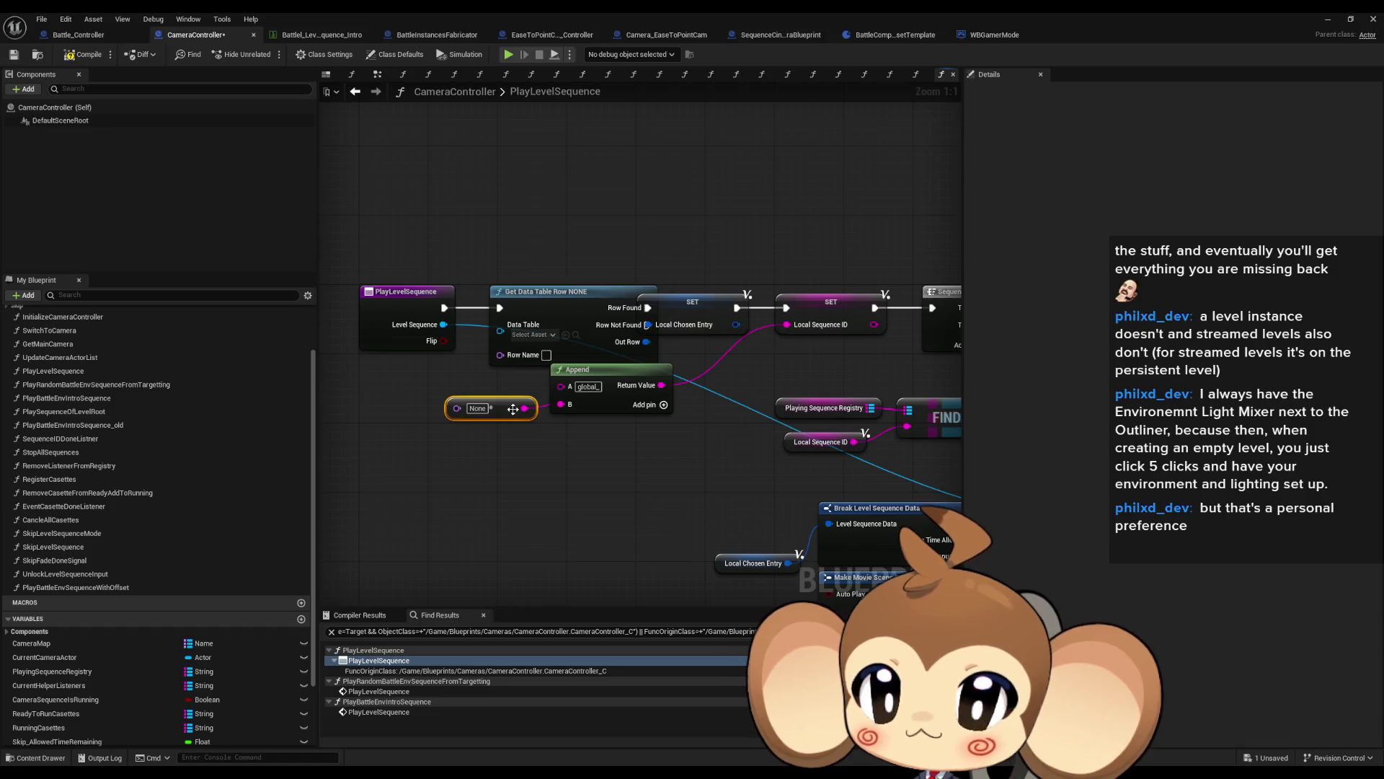
{"action": "key", "text": "ctrl+z"}
{"action": "key", "text": "ctrl+z"}
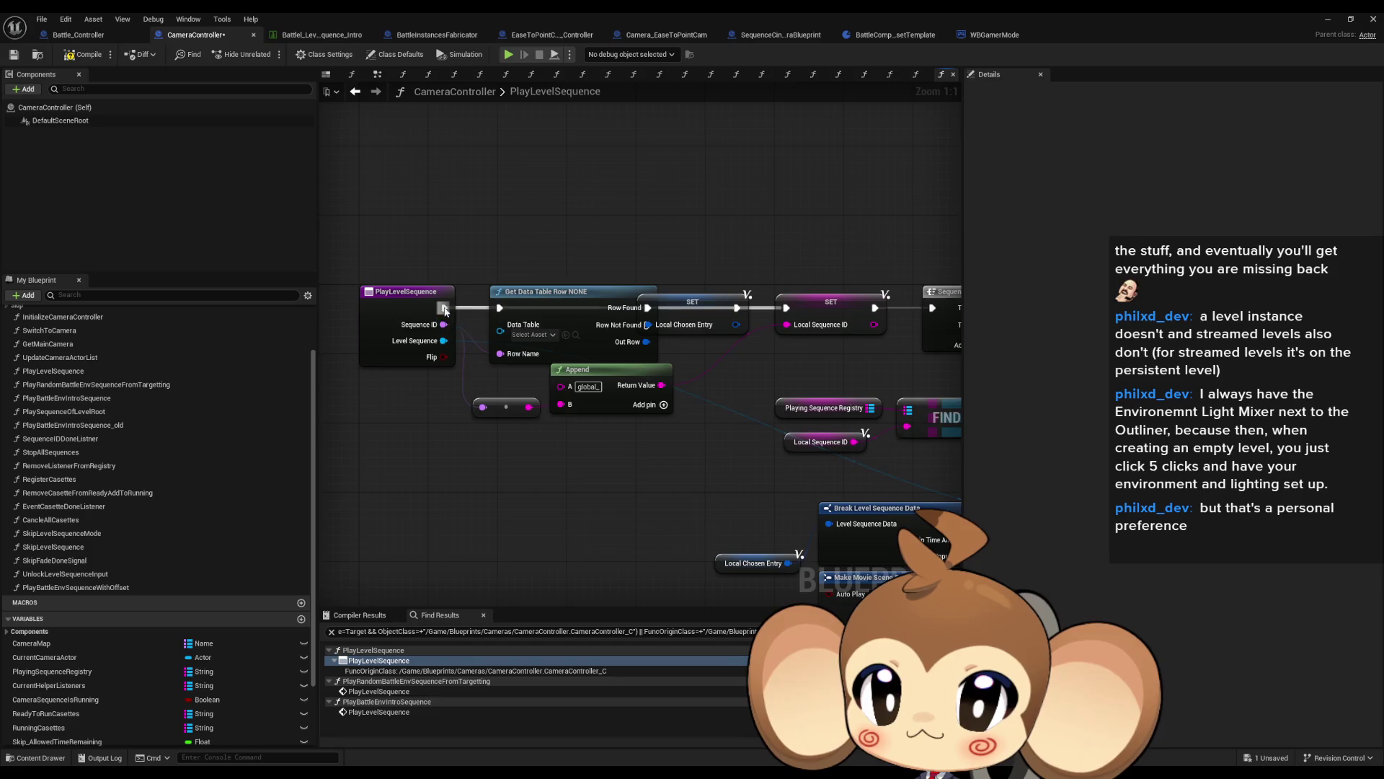
Step: Delete the Get Data Table Row, SET and Break Level Sequence Data nodes plus Local_ChosenEntry
{"action": "mouse_move", "coordinate": [581, 264]}
{"action": "left_mouse_down"}
{"action": "mouse_move", "coordinate": [646, 308]}
{"action": "mouse_move", "coordinate": [750, 332]}
{"action": "left_mouse_up"}
{"action": "mouse_move", "coordinate": [739, 439]}
{"action": "left_mouse_down"}
{"action": "mouse_move", "coordinate": [671, 405]}
{"action": "mouse_move", "coordinate": [456, 365]}
{"action": "left_mouse_up"}
{"action": "key", "text": "Delete"}
{"action": "left_click", "coordinate": [556, 463]}
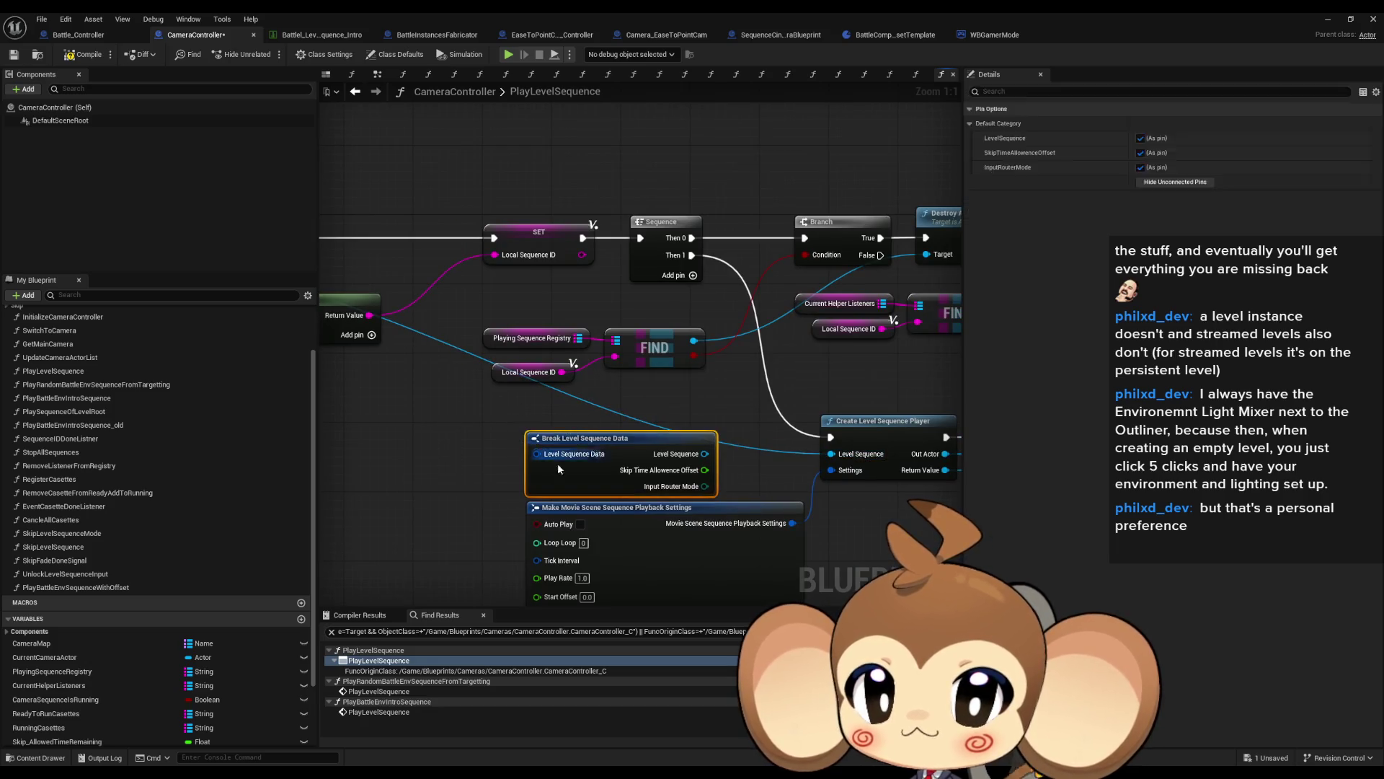
{"action": "key", "text": "Delete"}
{"action": "left_click_drag", "start_coordinate": [557, 463], "coordinate": [758, 379]}
{"action": "scroll", "coordinate": [216, 648], "scroll_direction": "down", "scroll_amount": 3}
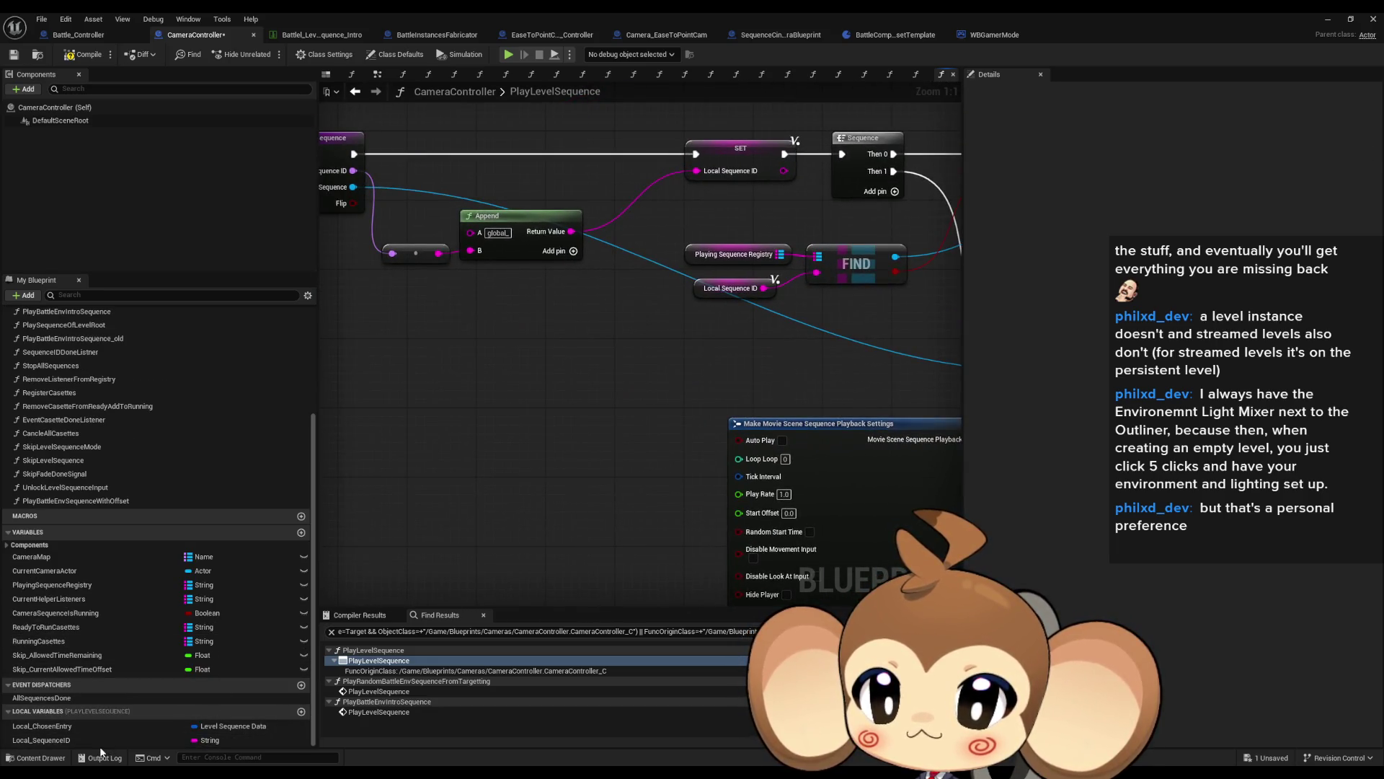
{"action": "left_click_drag", "start_coordinate": [577, 430], "coordinate": [179, 482]}
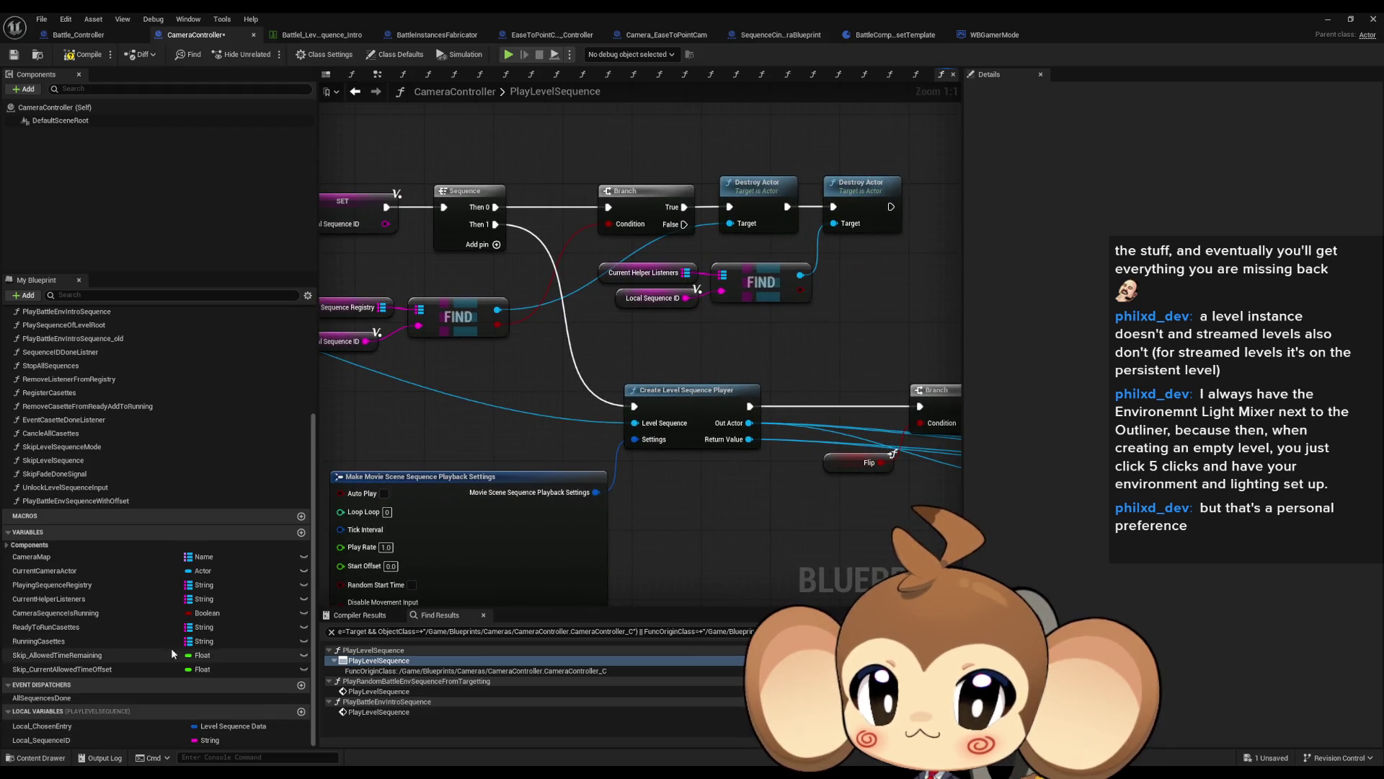
{"action": "left_click", "coordinate": [80, 725]}
{"action": "key", "text": "Delete"}
{"action": "left_click_drag", "start_coordinate": [496, 439], "coordinate": [926, 479]}
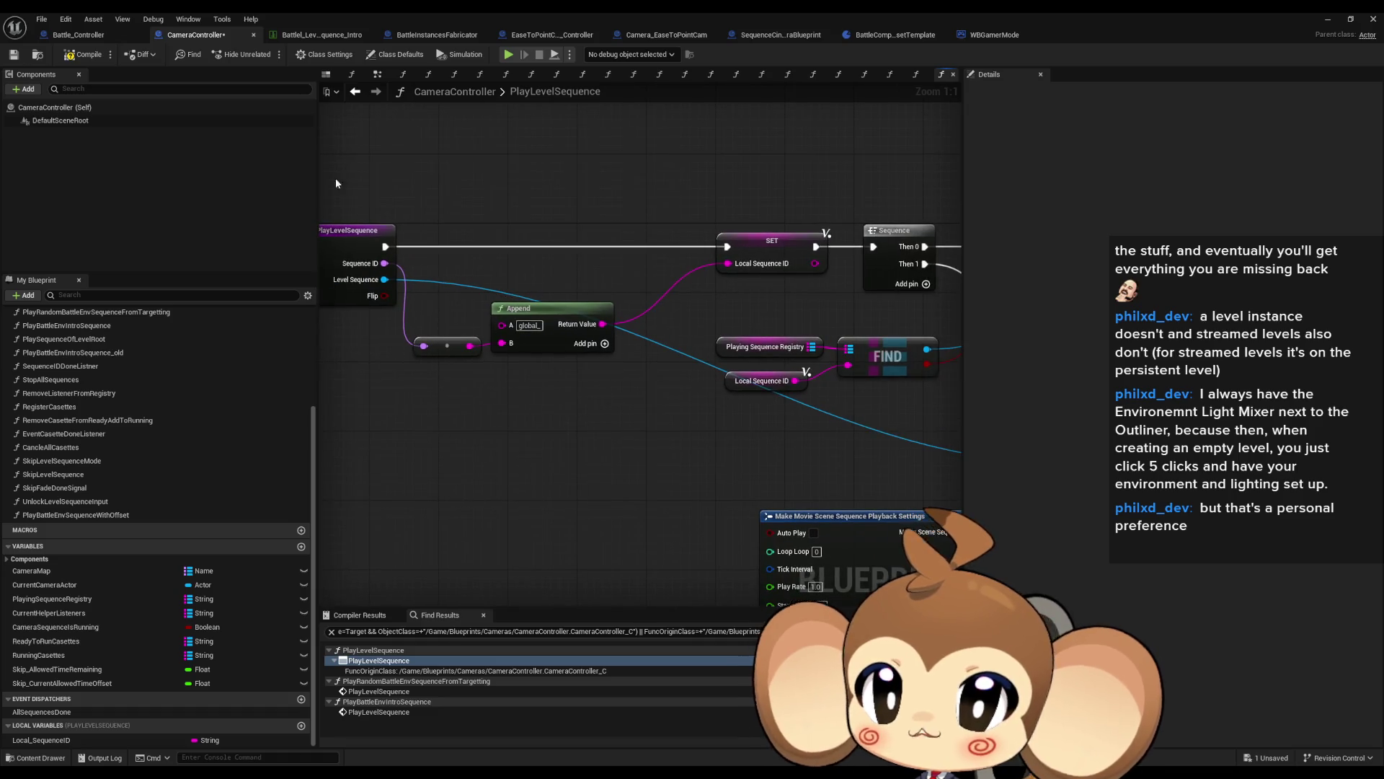
Step: Compile and trace the error to the Play Level Sequence call in PlayBattleEnvIntroSequence
{"action": "left_click", "coordinate": [83, 54]}
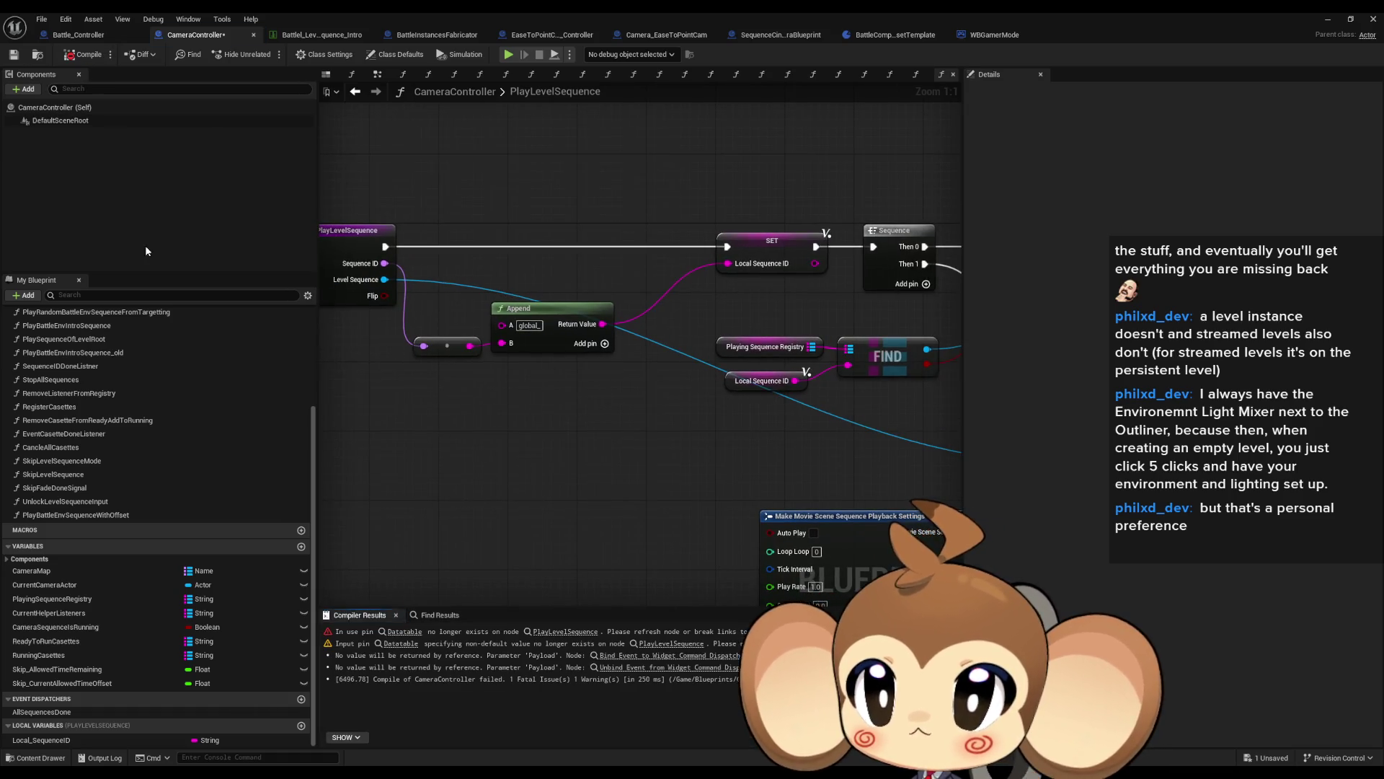
{"action": "left_click", "coordinate": [403, 631]}
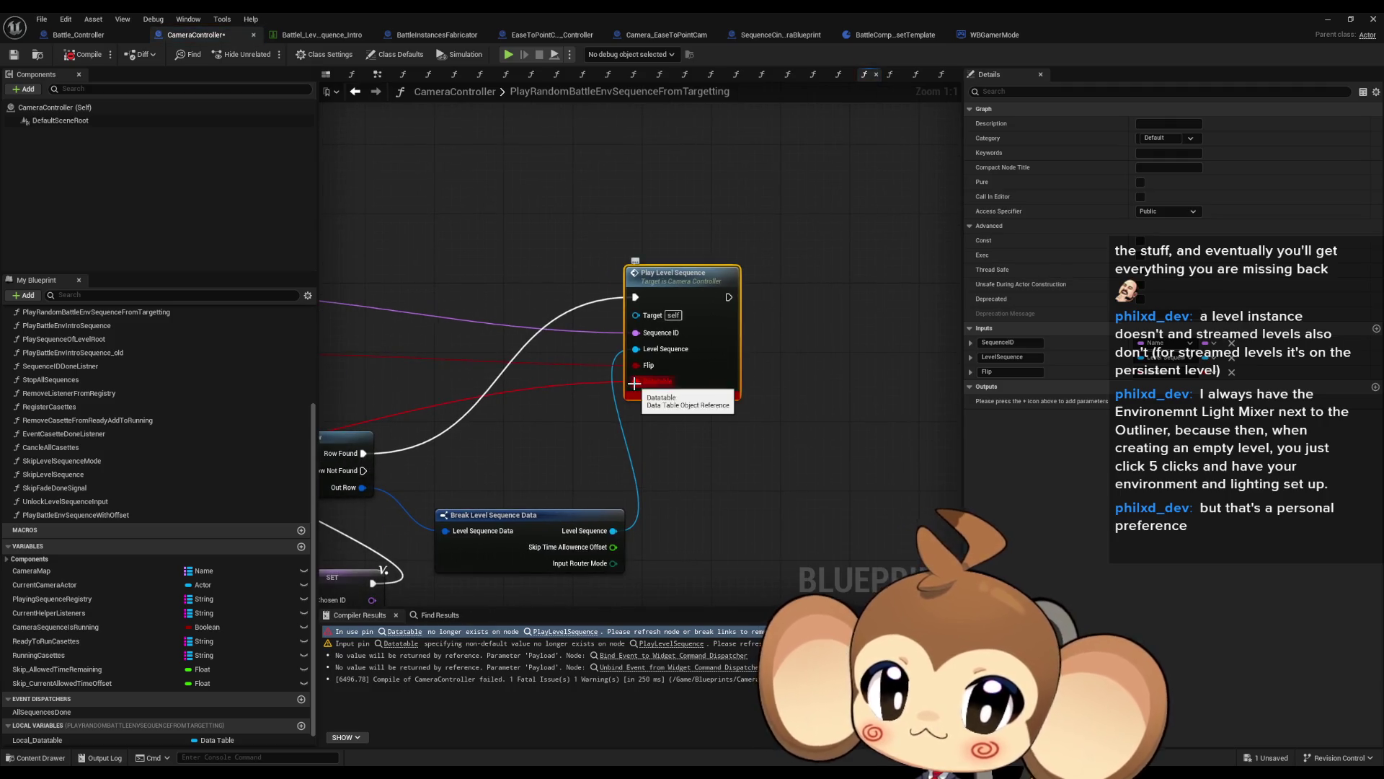
{"action": "left_click_drag", "start_coordinate": [583, 444], "coordinate": [675, 344]}
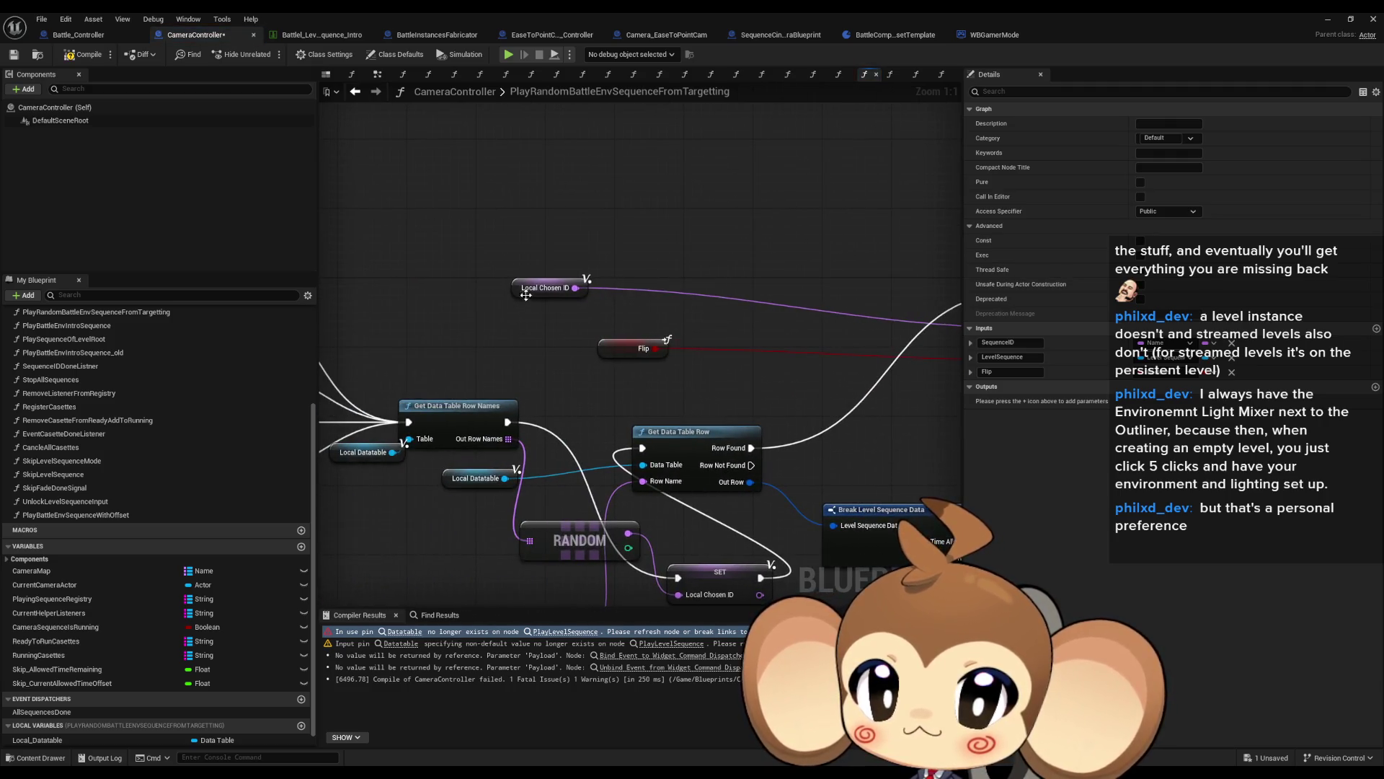
{"action": "left_click_drag", "start_coordinate": [526, 295], "coordinate": [408, 210]}
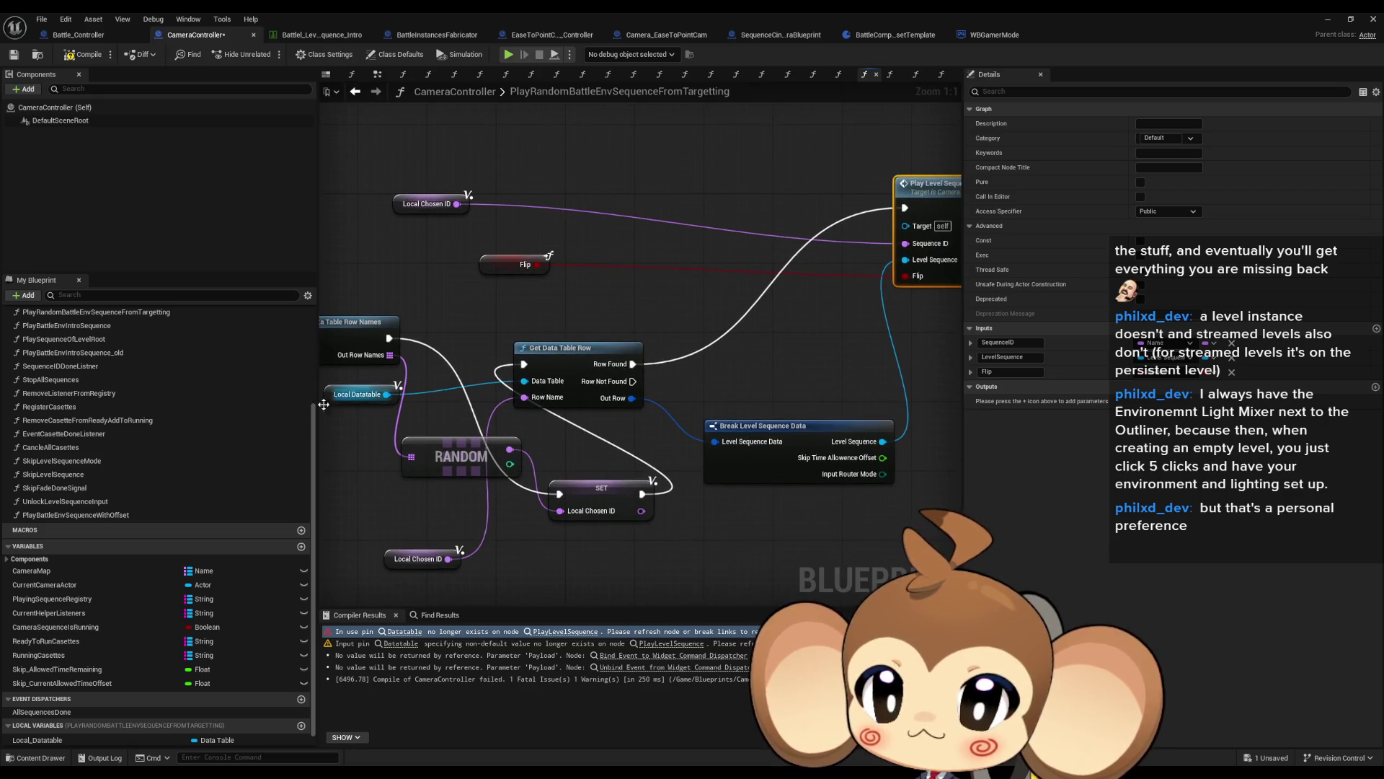
{"action": "scroll", "coordinate": [117, 408], "scroll_direction": "up", "scroll_amount": 2}
{"action": "double_click", "coordinate": [103, 390]}
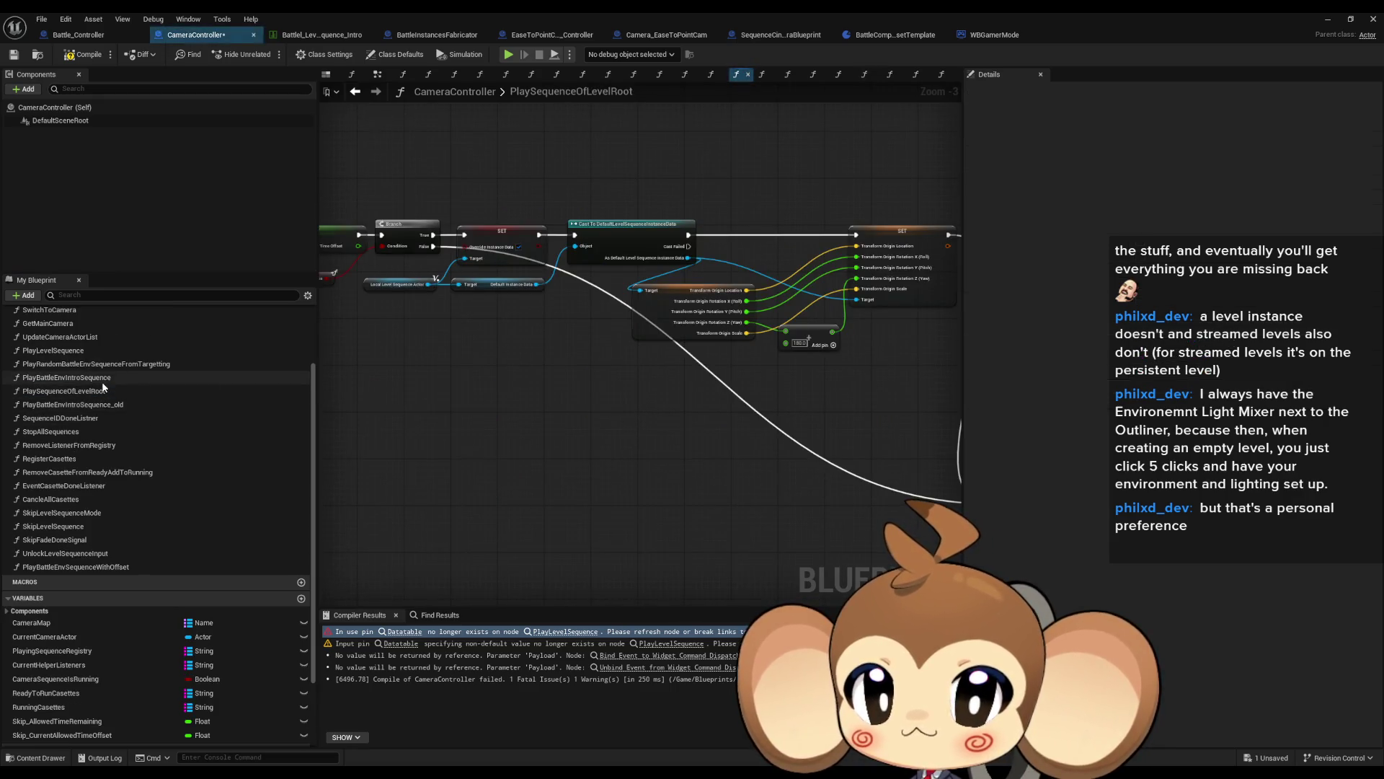
{"action": "double_click", "coordinate": [103, 380]}
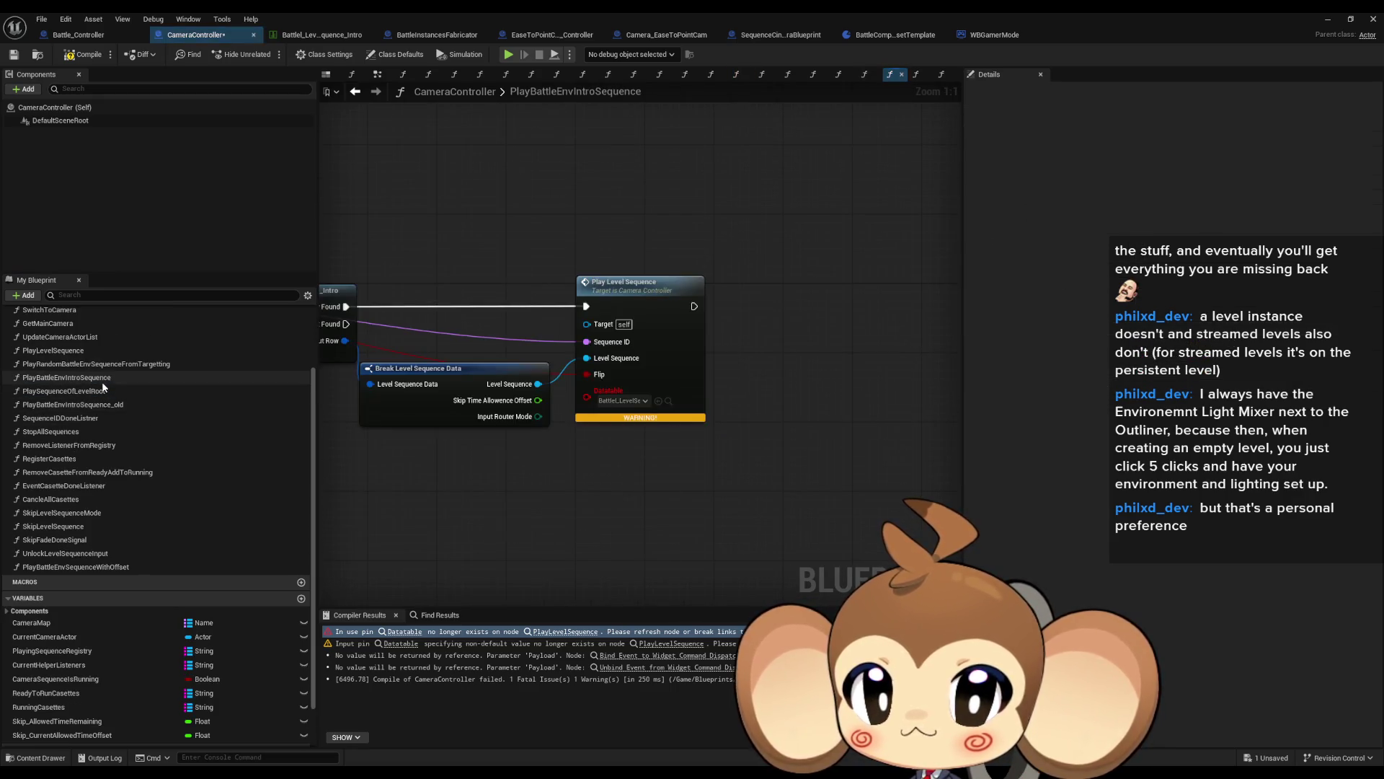
Step: Refresh the Play Level Sequence call to drop its stale Datatable pin, then recompile CameraController
{"action": "right_click", "coordinate": [586, 400]}
{"action": "left_click", "coordinate": [634, 461]}
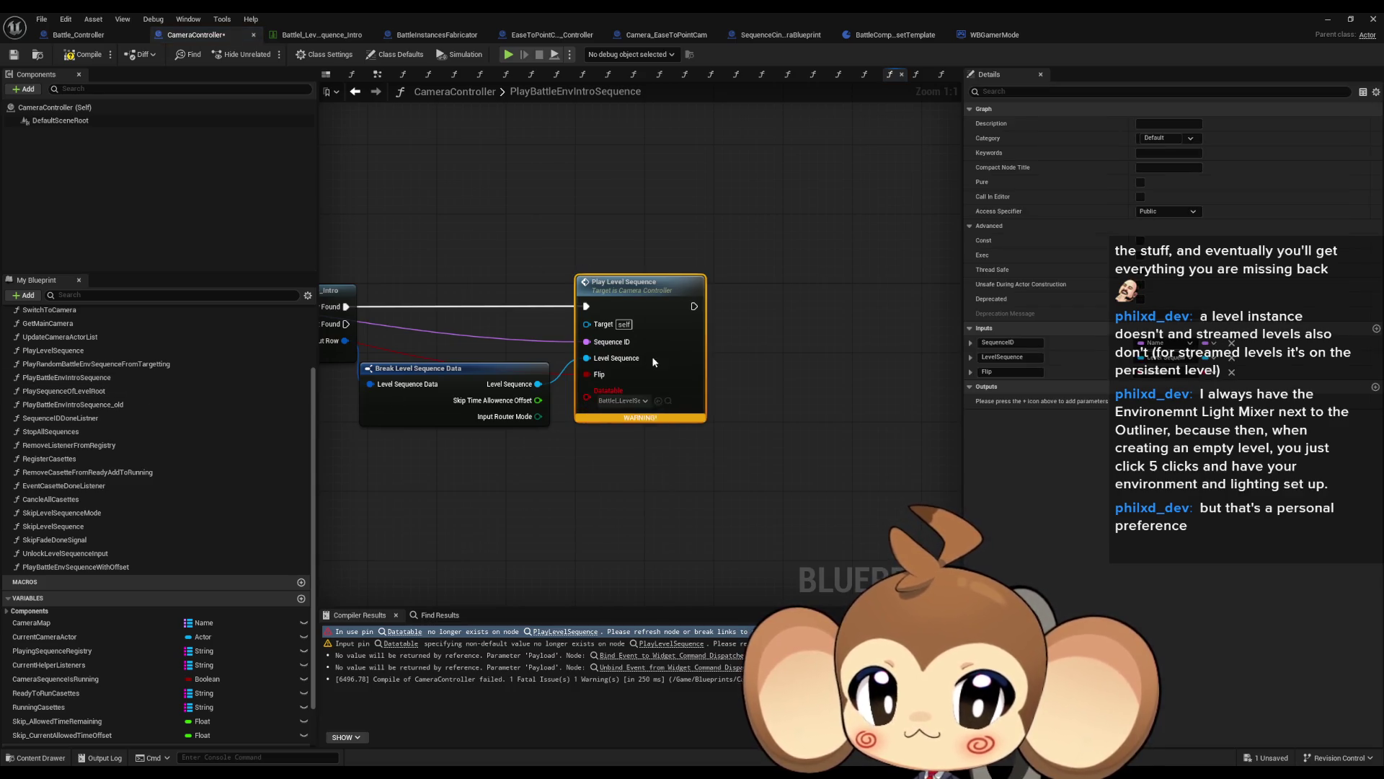
{"action": "right_click", "coordinate": [653, 362]}
{"action": "left_click", "coordinate": [685, 436]}
{"action": "left_click_drag", "start_coordinate": [581, 441], "coordinate": [811, 453]}
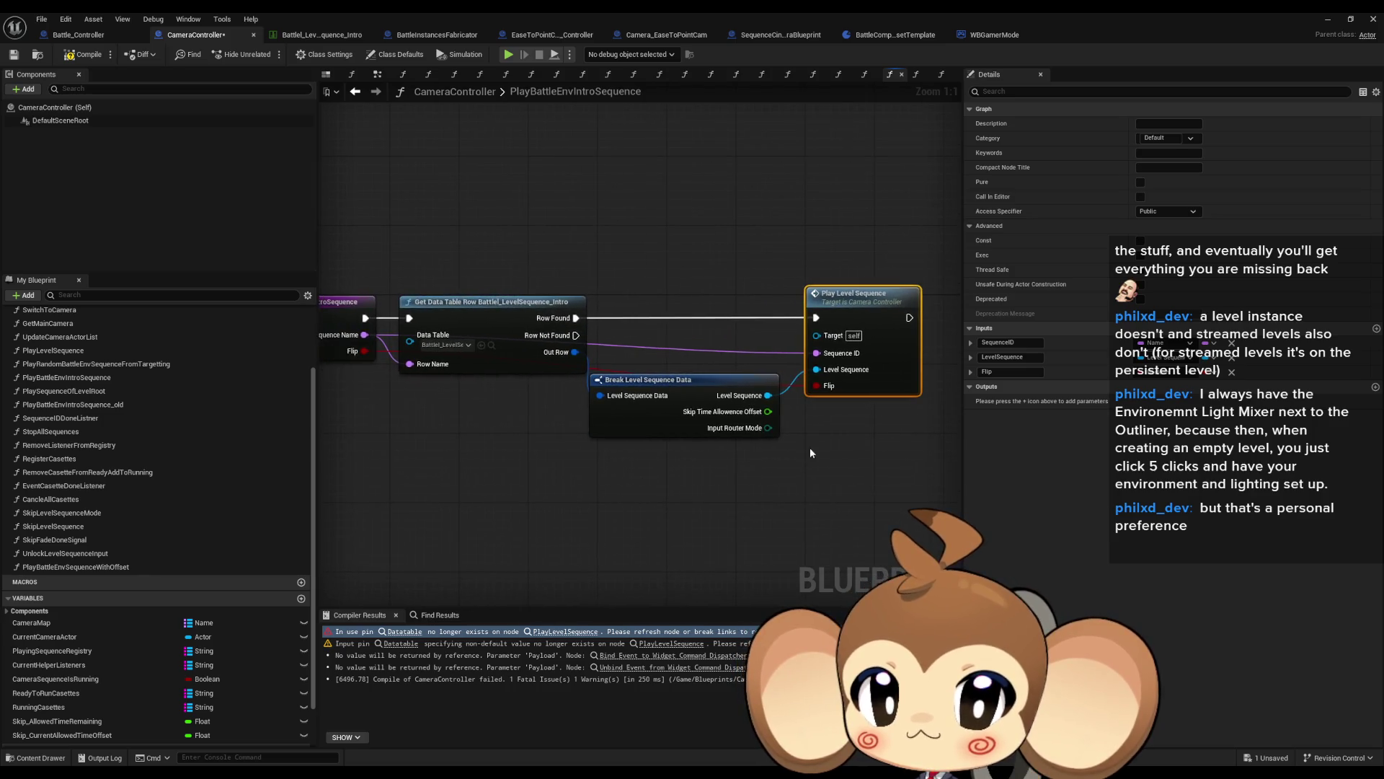
{"action": "mouse_move", "coordinate": [718, 435]}
{"action": "left_mouse_down"}
{"action": "mouse_move", "coordinate": [917, 448]}
{"action": "mouse_move", "coordinate": [738, 444]}
{"action": "left_mouse_up"}
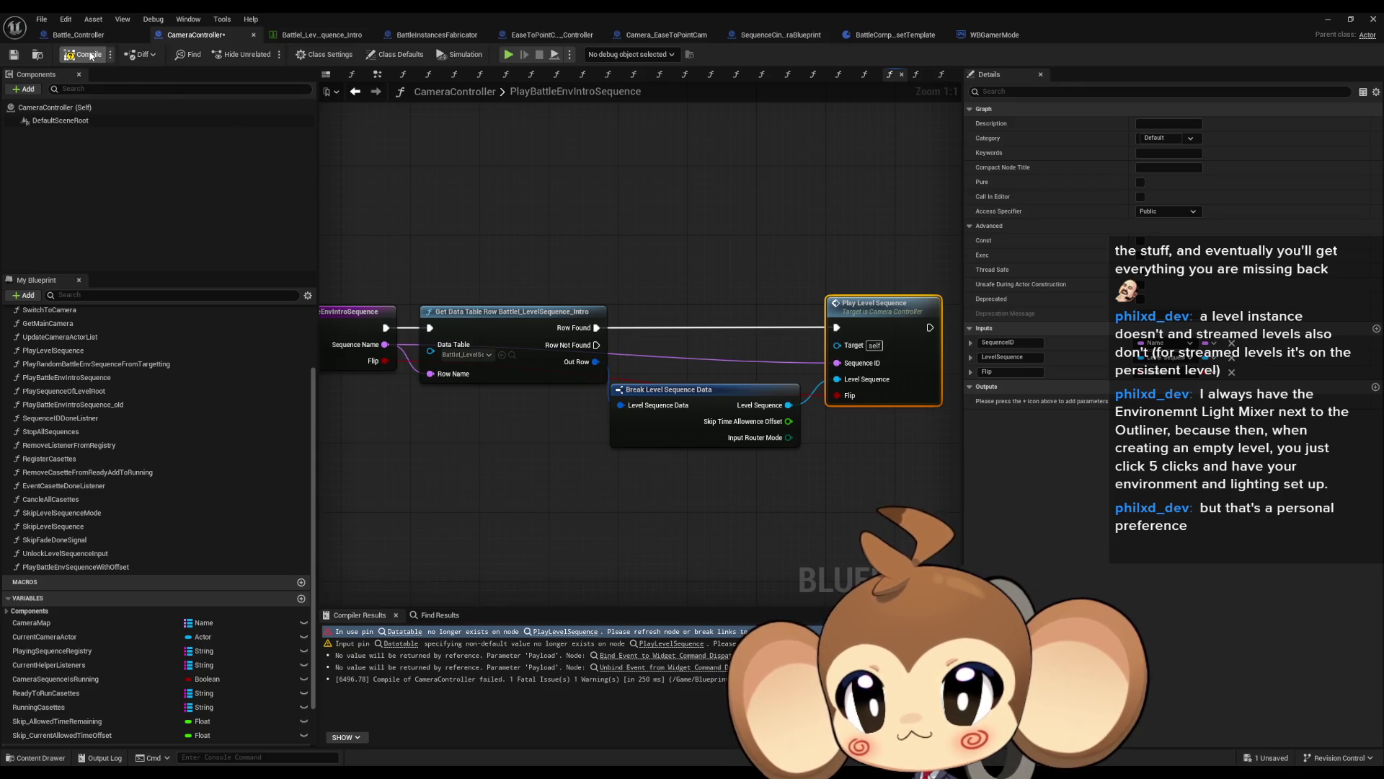
{"action": "key", "text": "ctrl+s"}
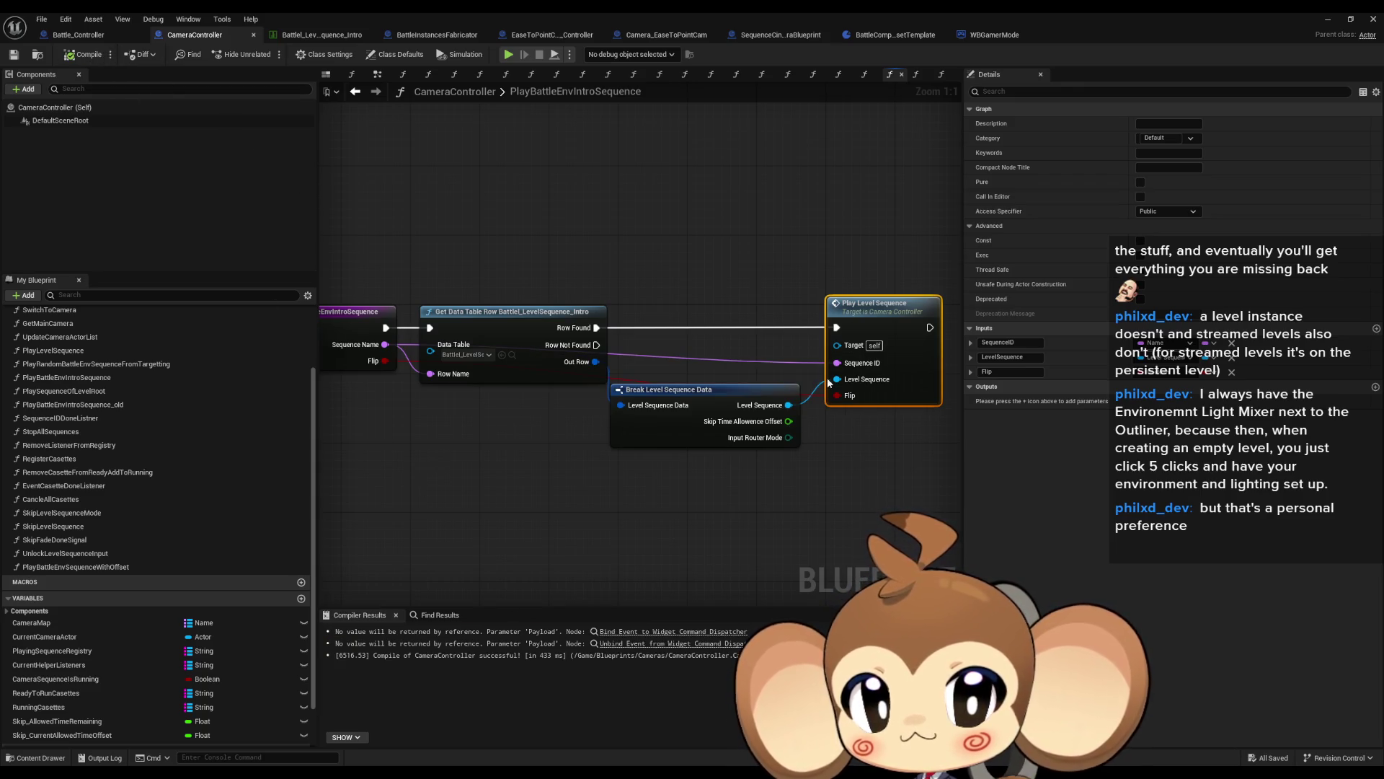
Step: Reopen the PlayLevelSequence graph to review the cleaned-up function
{"action": "double_click", "coordinate": [886, 324]}
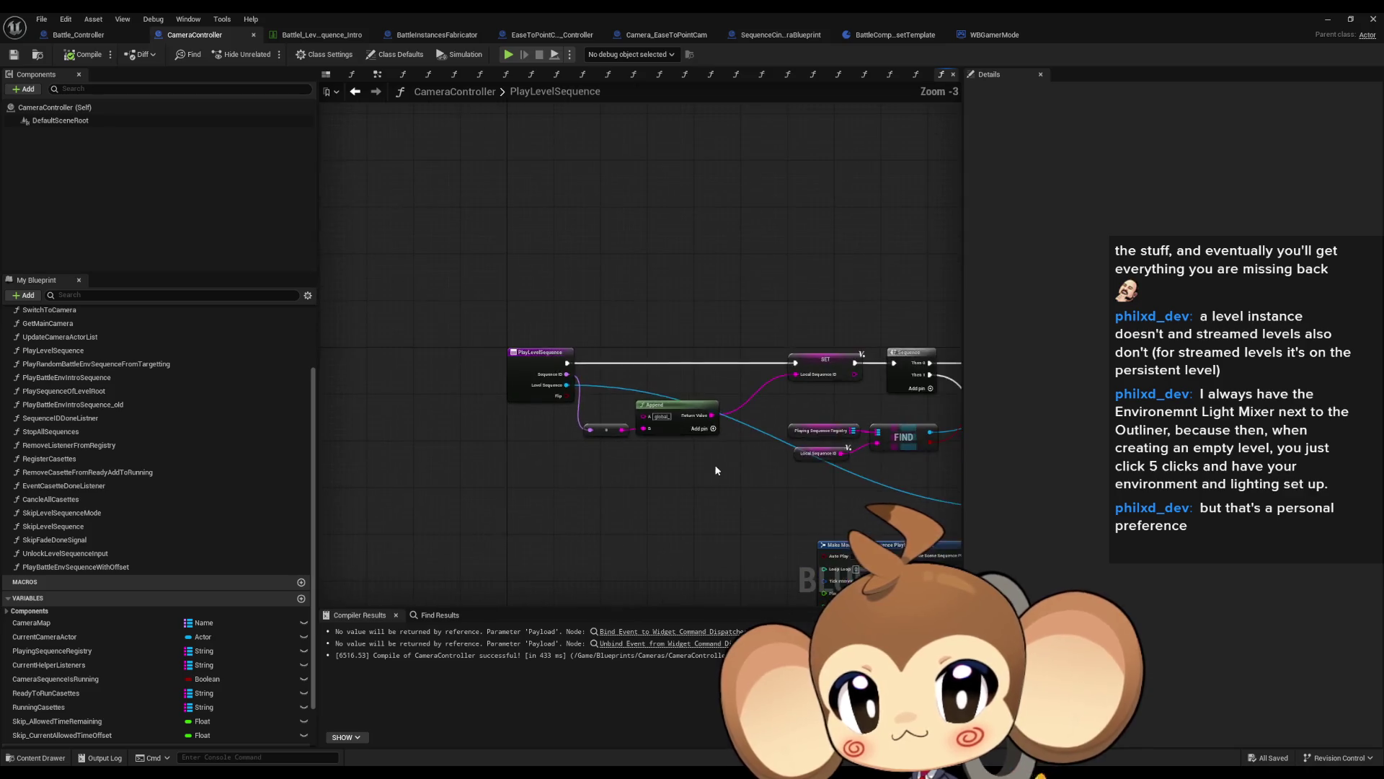
{"action": "scroll", "coordinate": [648, 454], "scroll_direction": "down", "scroll_amount": 4}
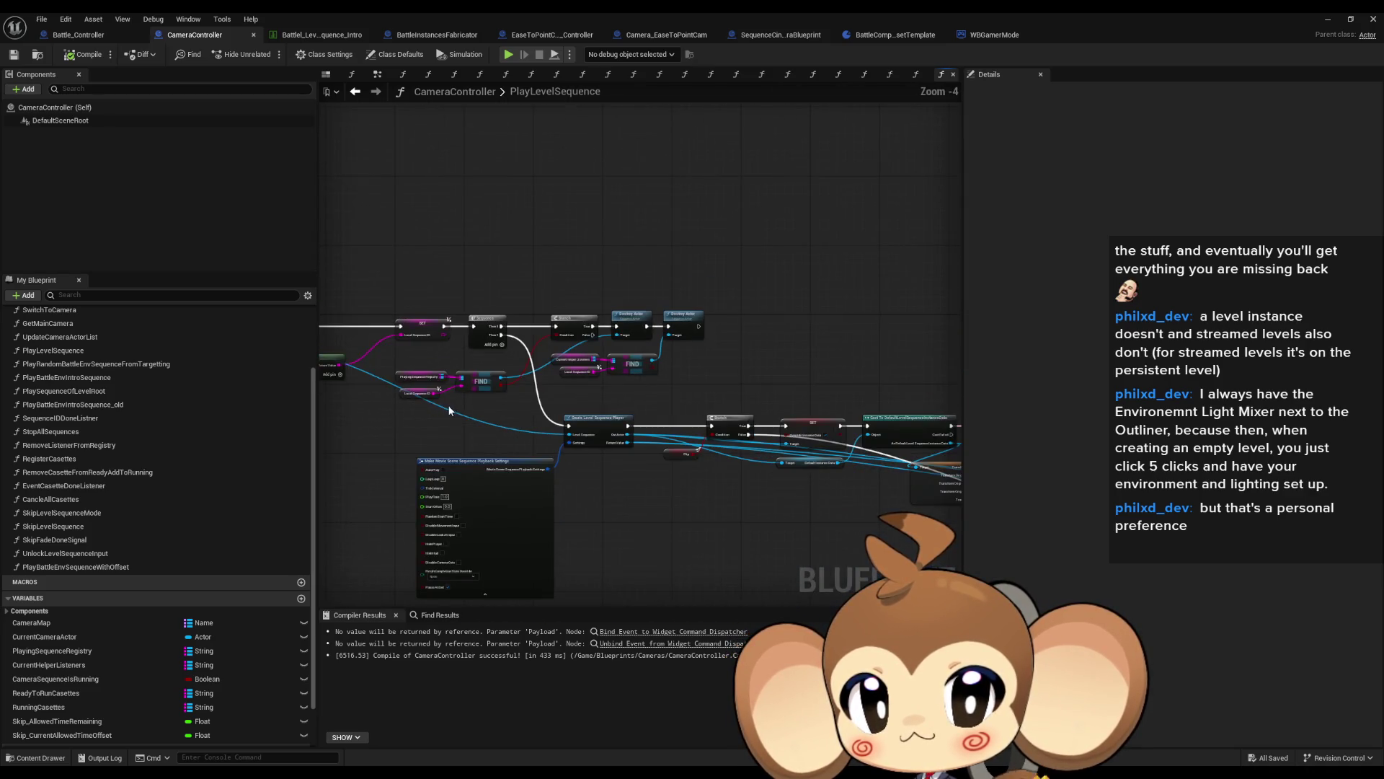
{"action": "left_click_drag", "start_coordinate": [434, 406], "coordinate": [557, 393]}
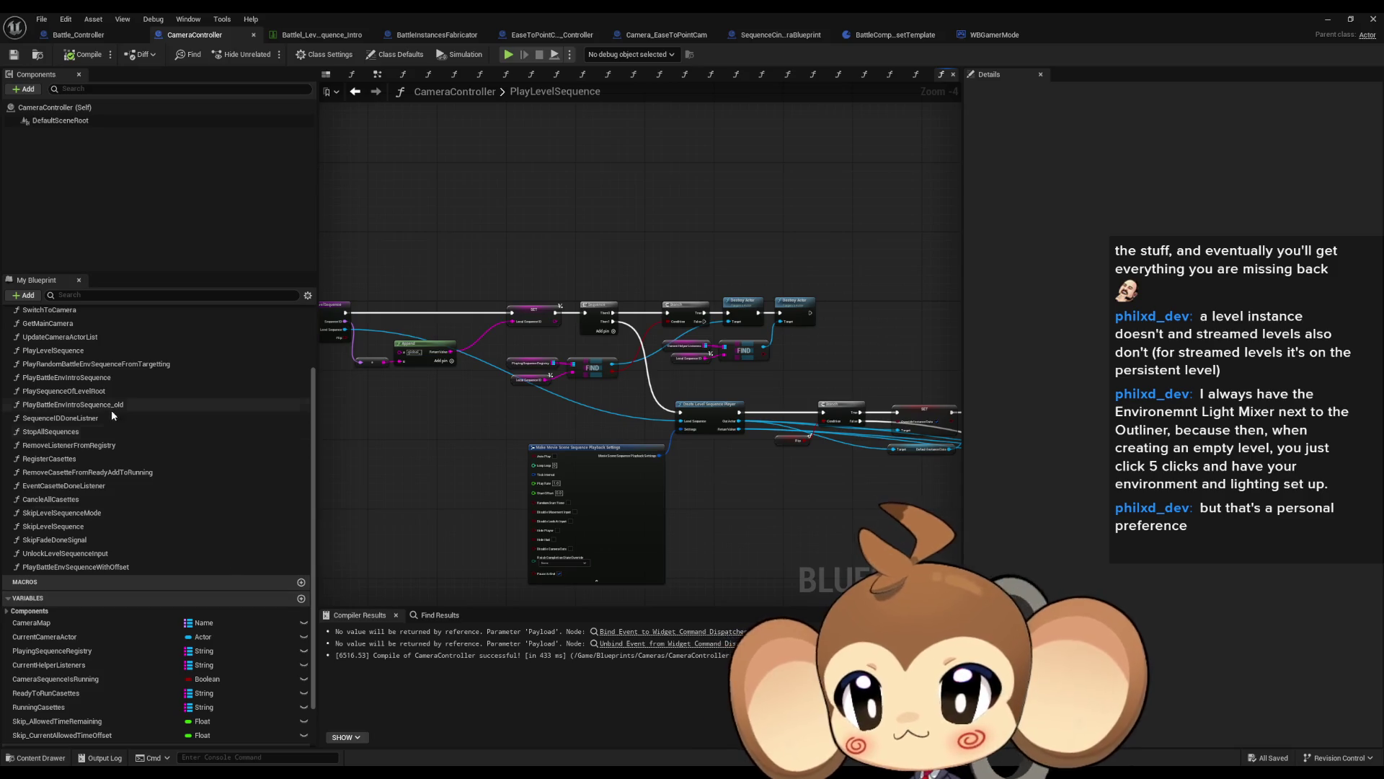
{"action": "scroll", "coordinate": [111, 410], "scroll_direction": "up", "scroll_amount": 2}
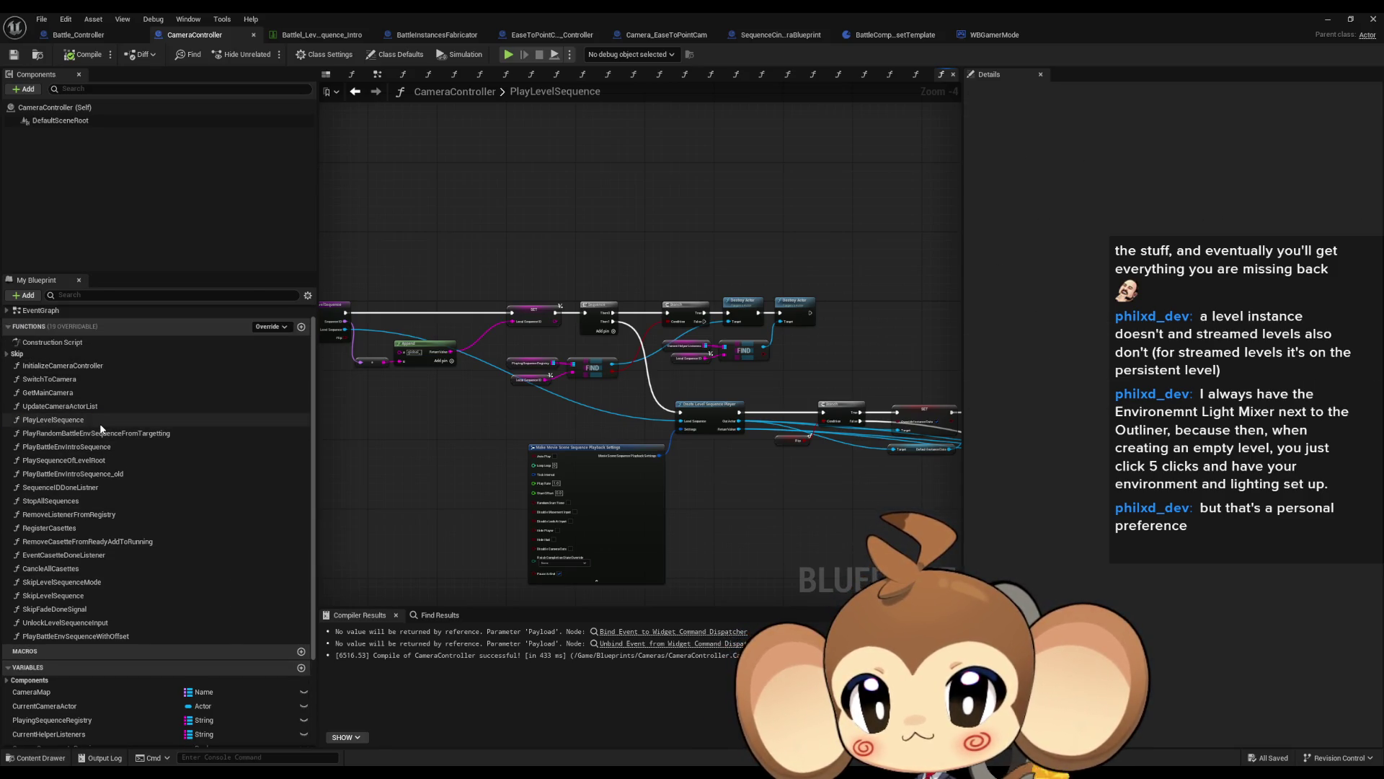
Step: Tidy PlayRandomBattleEnvSequenceFromTargetting by regrouping Local Chosen ID, Flip, the call, lookup and SET nodes
{"action": "double_click", "coordinate": [100, 434]}
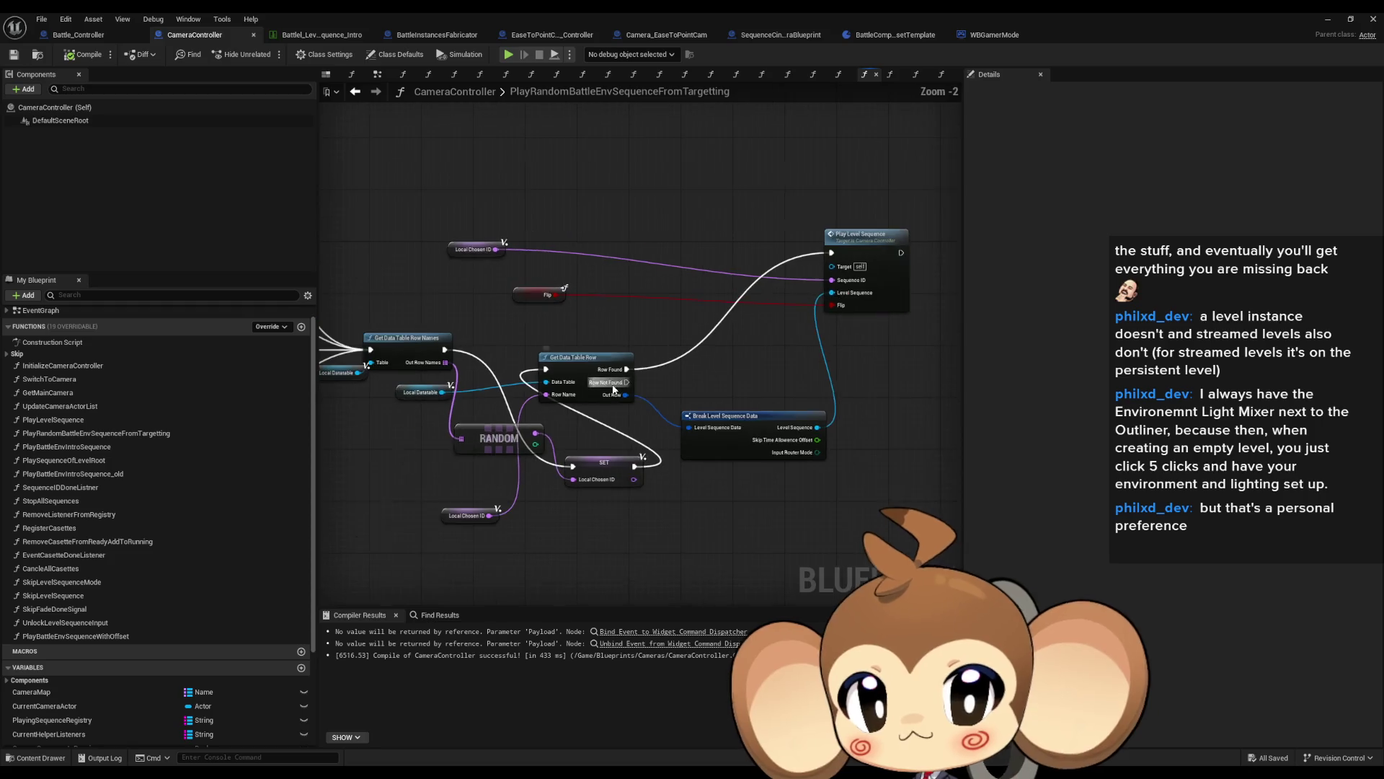
{"action": "left_click_drag", "start_coordinate": [464, 261], "coordinate": [696, 286]}
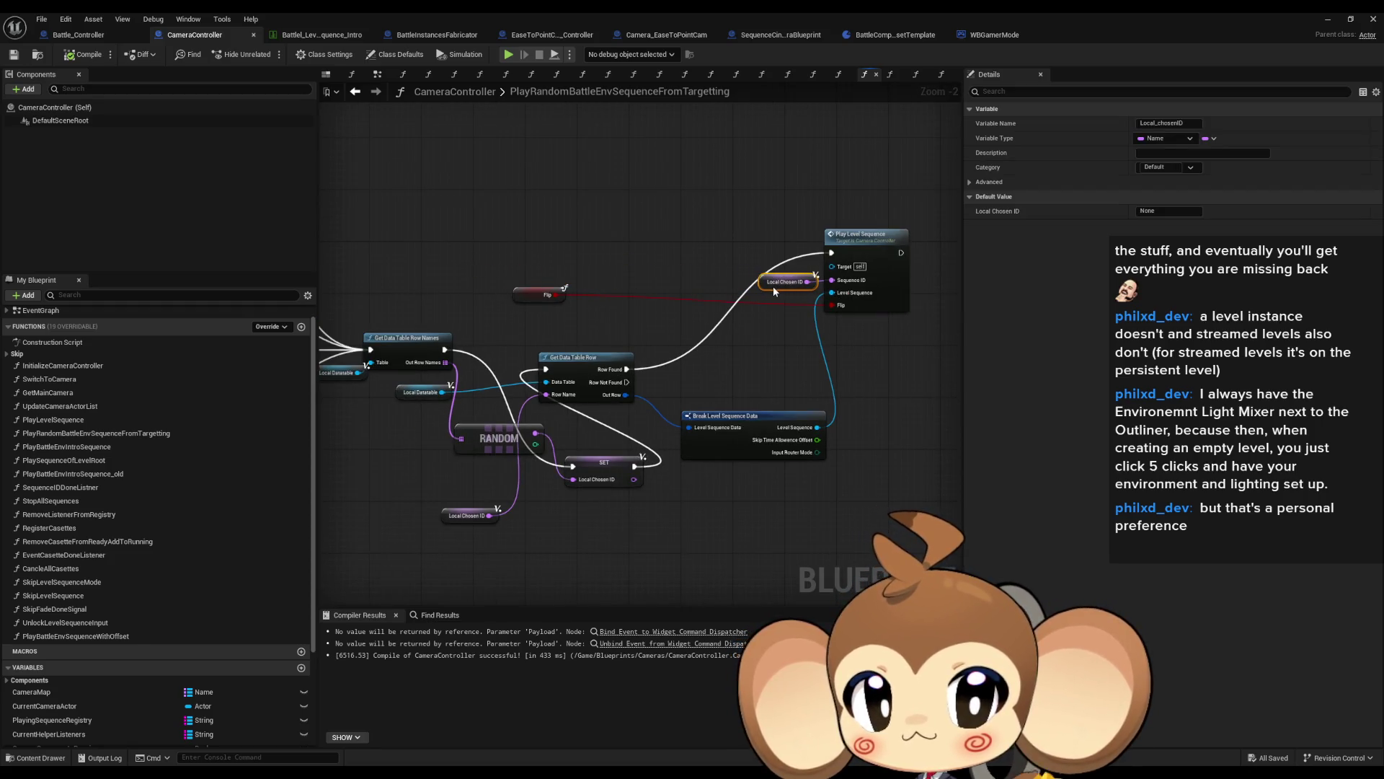
{"action": "left_click_drag", "start_coordinate": [553, 305], "coordinate": [567, 313]}
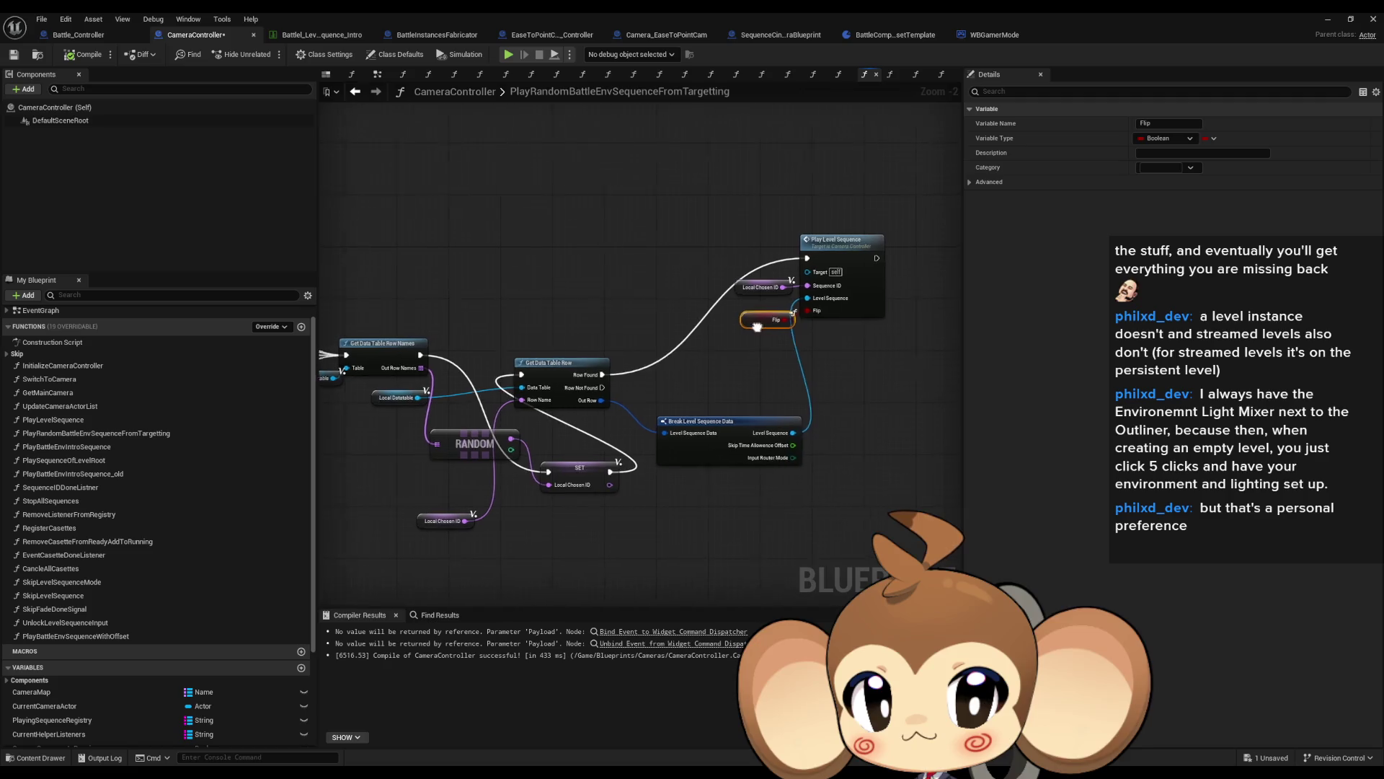
{"action": "mouse_move", "coordinate": [750, 266]}
{"action": "left_mouse_down"}
{"action": "mouse_move", "coordinate": [914, 344]}
{"action": "mouse_move", "coordinate": [906, 375]}
{"action": "left_mouse_up"}
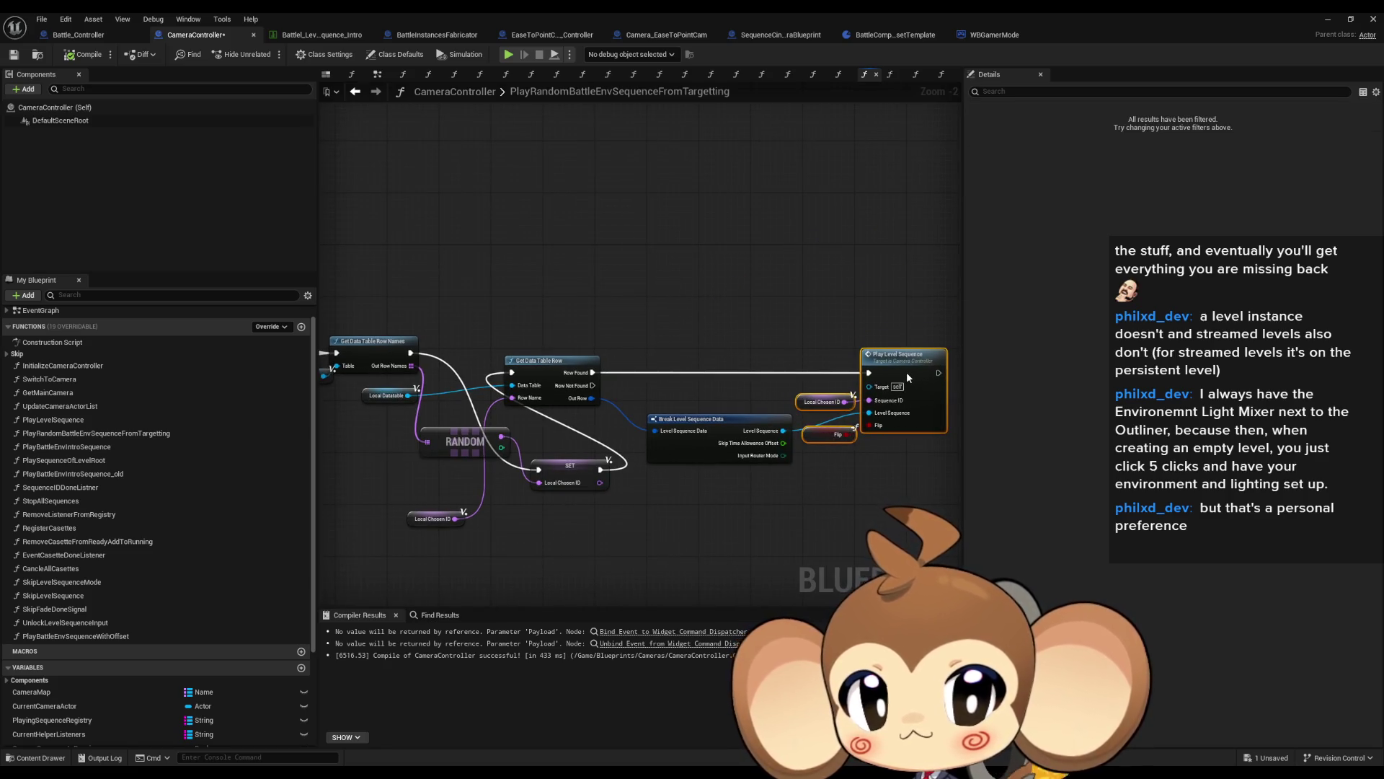
{"action": "mouse_move", "coordinate": [432, 337]}
{"action": "left_mouse_down"}
{"action": "mouse_move", "coordinate": [617, 349]}
{"action": "mouse_move", "coordinate": [728, 413]}
{"action": "mouse_move", "coordinate": [472, 365]}
{"action": "left_mouse_up"}
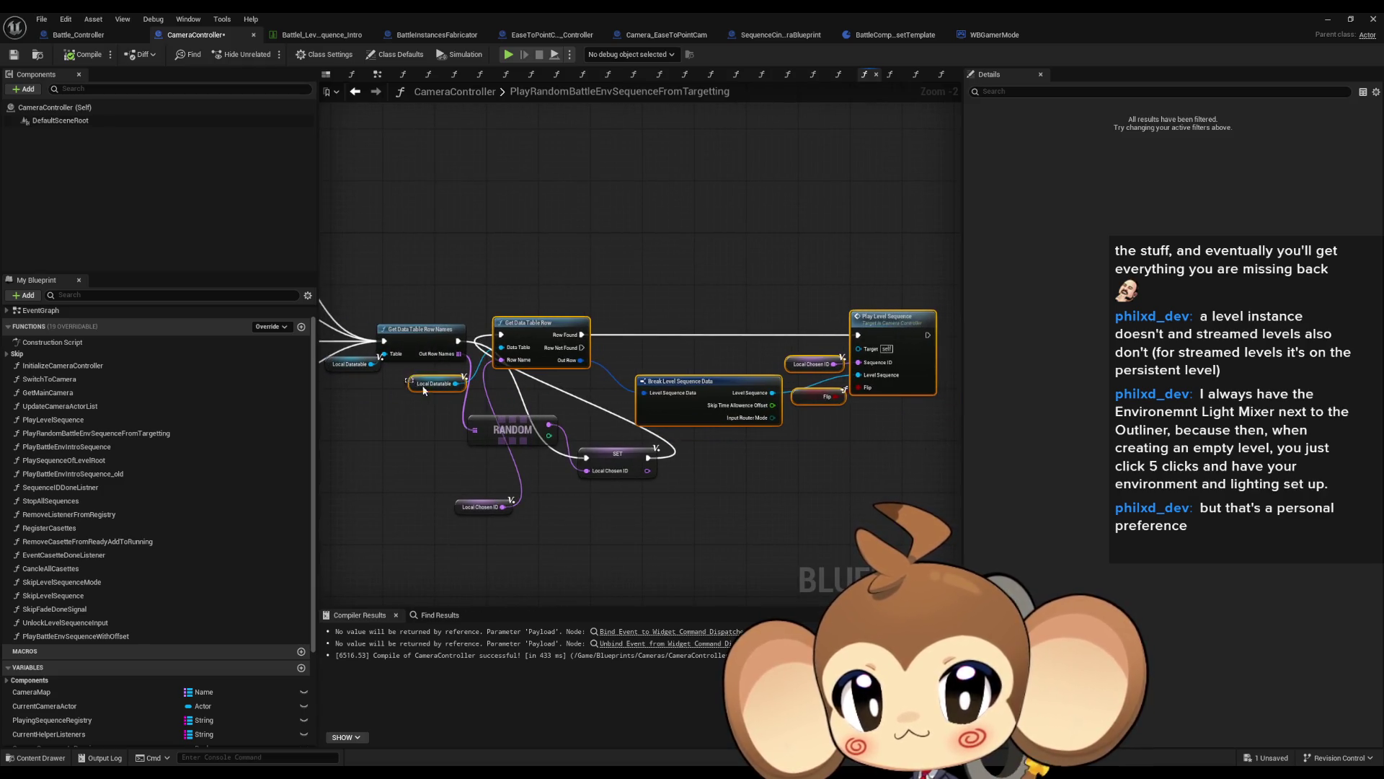
{"action": "mouse_move", "coordinate": [557, 331]}
{"action": "left_mouse_down"}
{"action": "mouse_move", "coordinate": [602, 435]}
{"action": "mouse_move", "coordinate": [778, 423]}
{"action": "mouse_move", "coordinate": [708, 448]}
{"action": "mouse_move", "coordinate": [631, 411]}
{"action": "mouse_move", "coordinate": [638, 337]}
{"action": "left_mouse_up"}
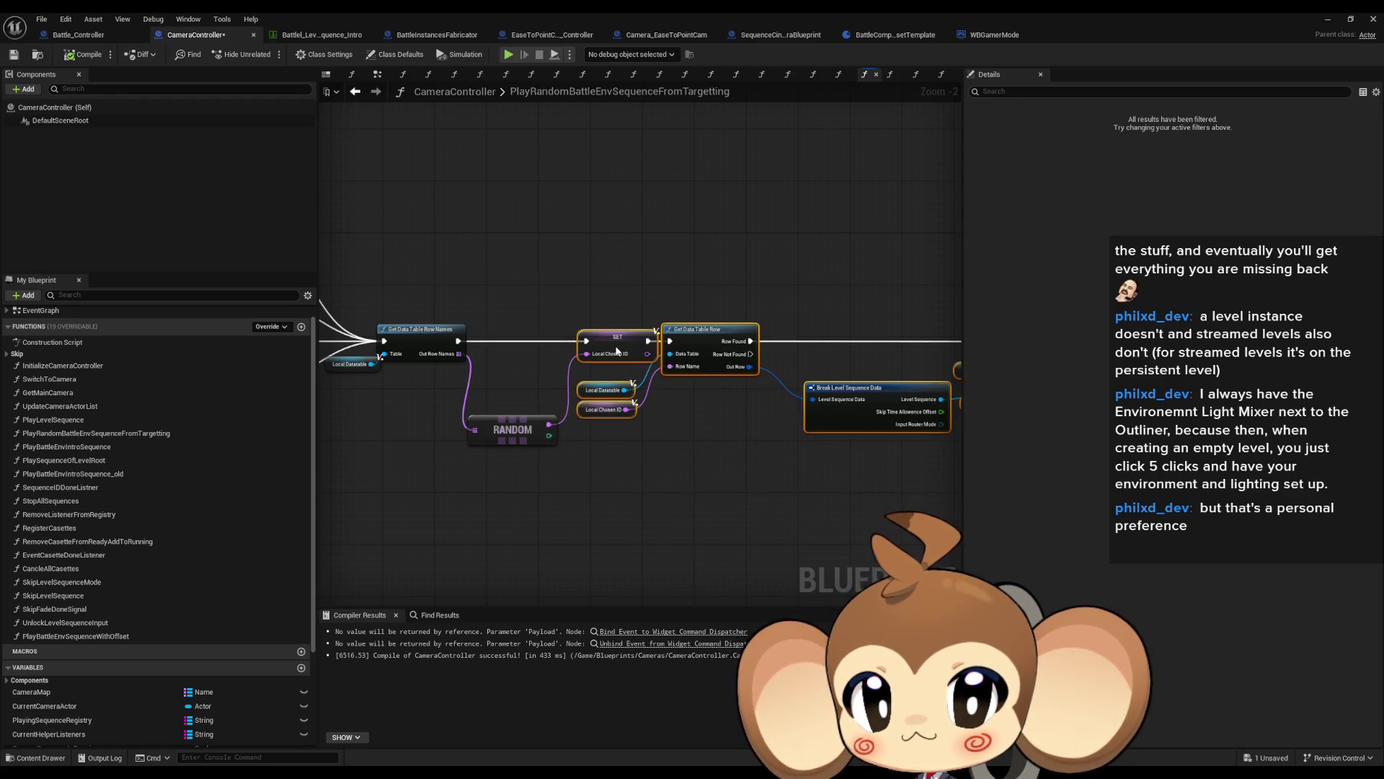
{"action": "mouse_move", "coordinate": [536, 382]}
{"action": "left_mouse_down"}
{"action": "mouse_move", "coordinate": [641, 393]}
{"action": "mouse_move", "coordinate": [432, 339]}
{"action": "left_mouse_up"}
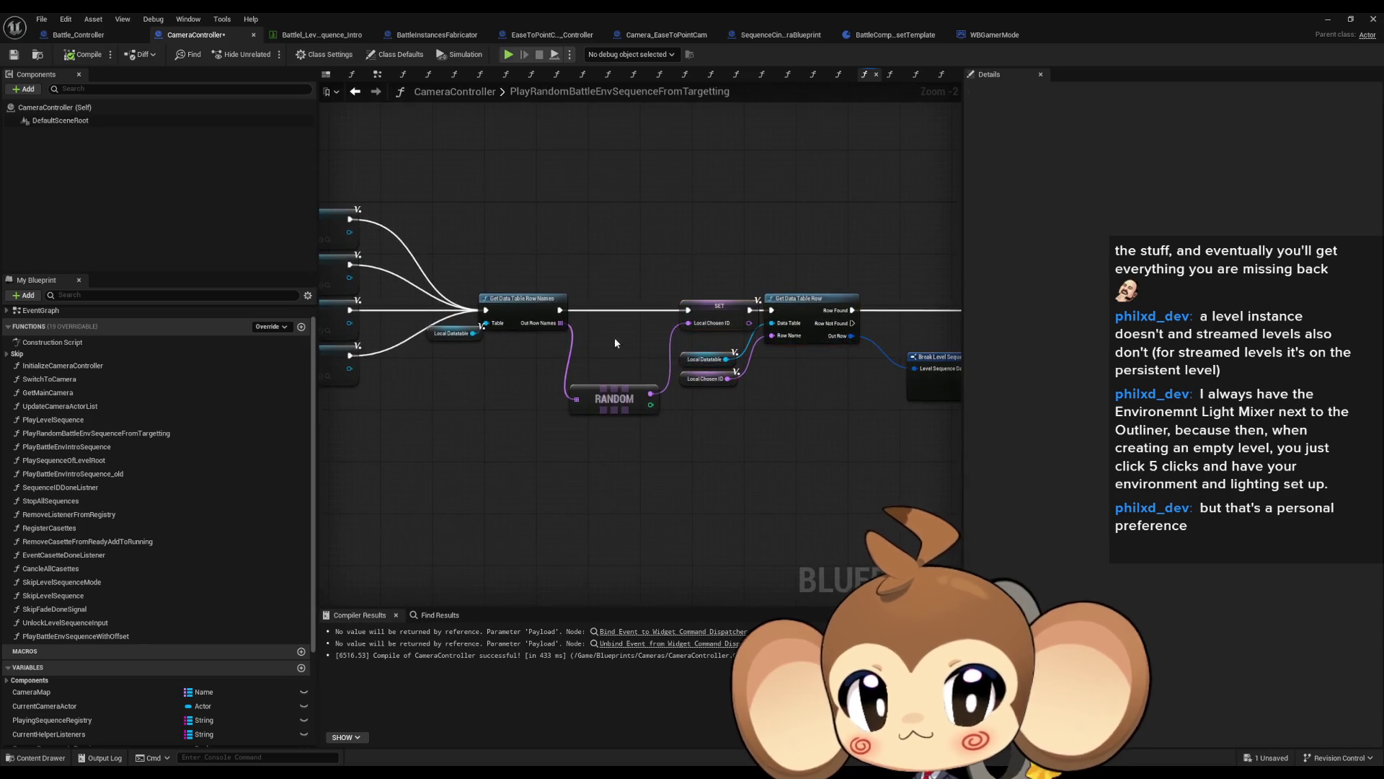
{"action": "left_click_drag", "start_coordinate": [491, 376], "coordinate": [490, 376]}
{"action": "left_click_drag", "start_coordinate": [475, 362], "coordinate": [482, 355]}
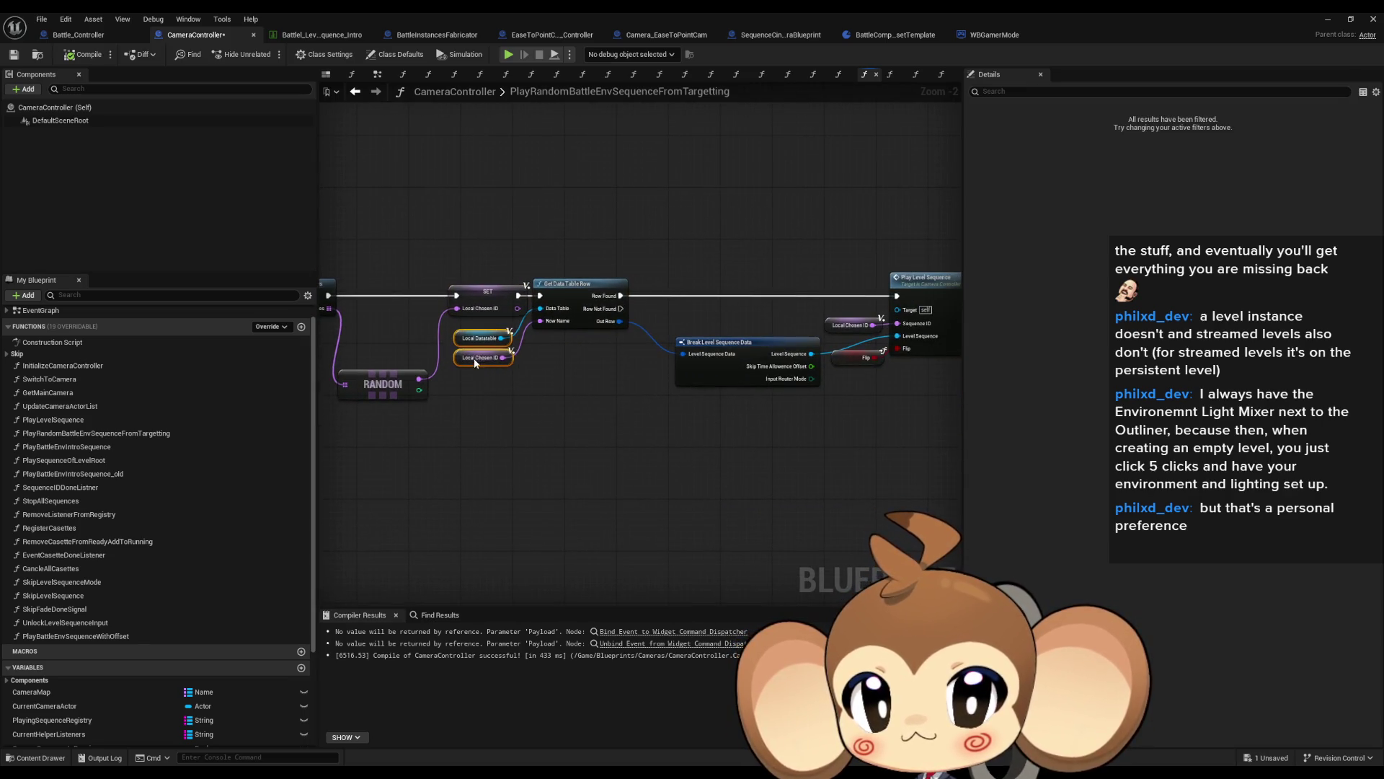
{"action": "left_click", "coordinate": [465, 428]}
{"action": "scroll", "coordinate": [108, 447], "scroll_direction": "up", "scroll_amount": 1}
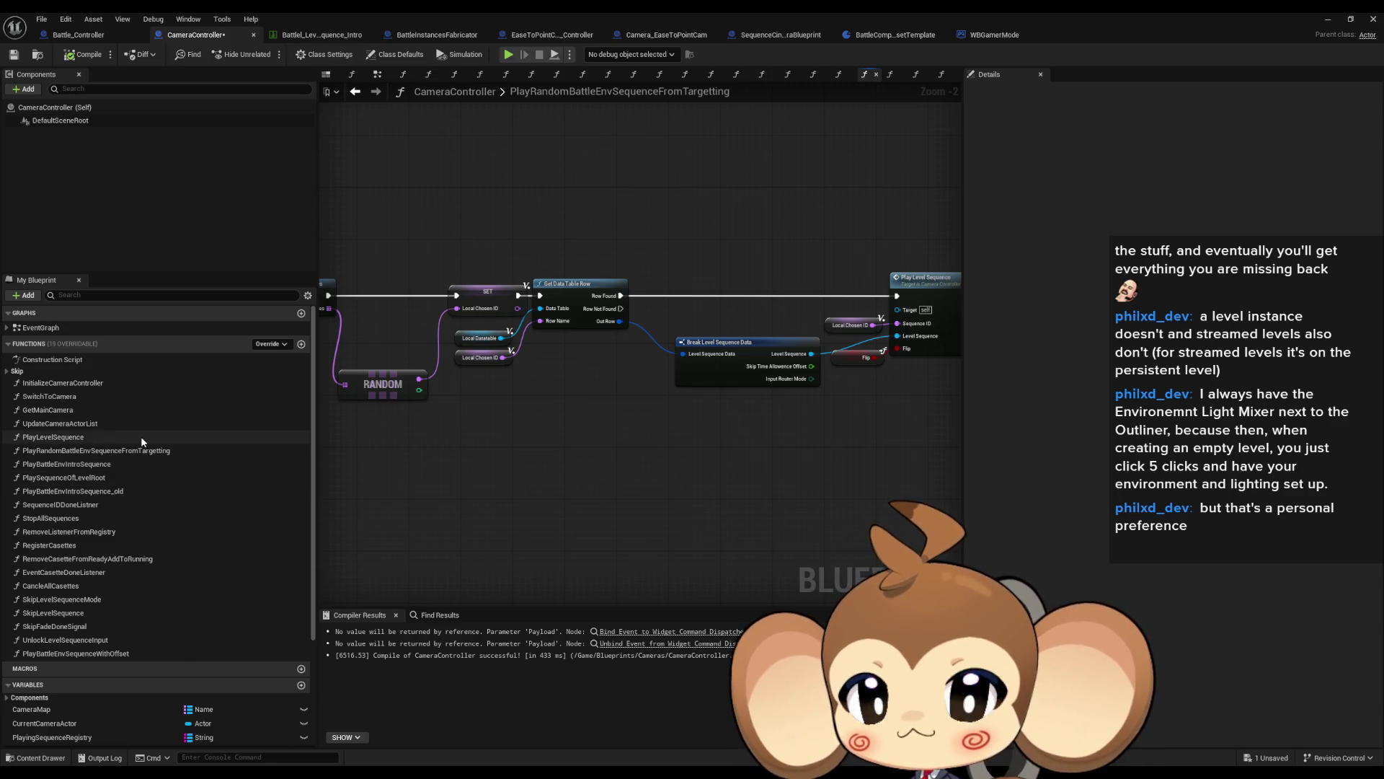
Step: Open PlayBattleEnvIntroSequence and restore the Blueprint editor window to reveal the level editor
{"action": "double_click", "coordinate": [108, 464]}
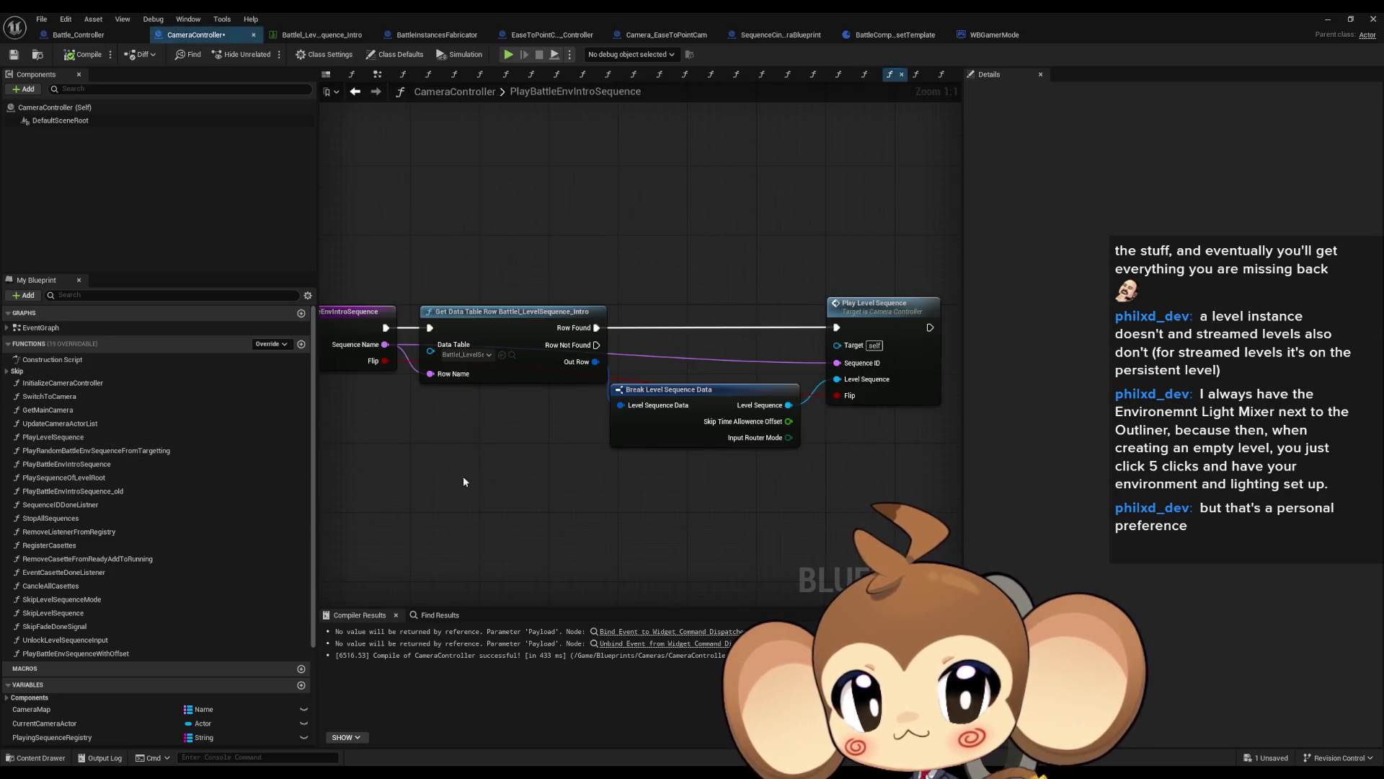
{"action": "left_click_drag", "start_coordinate": [464, 481], "coordinate": [545, 469]}
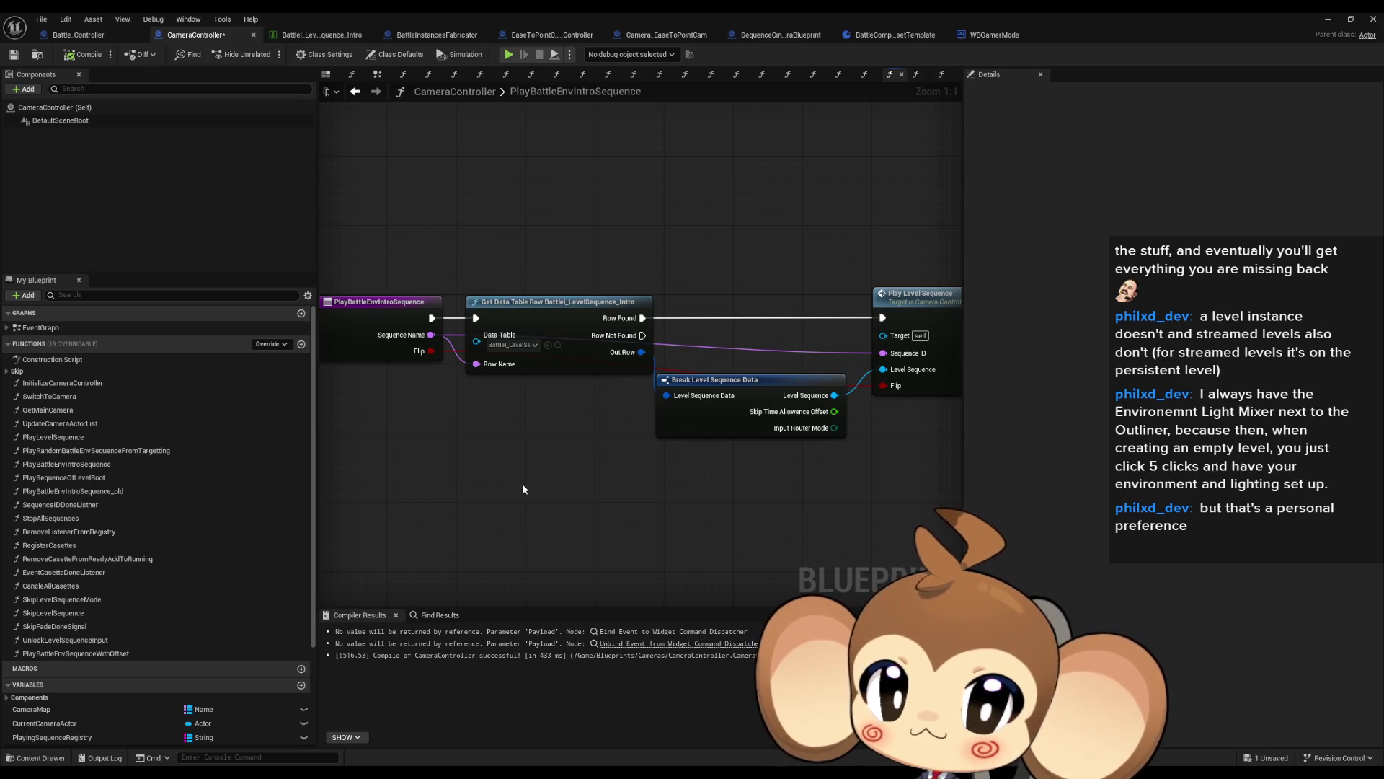
{"action": "double_click", "coordinate": [786, 12]}
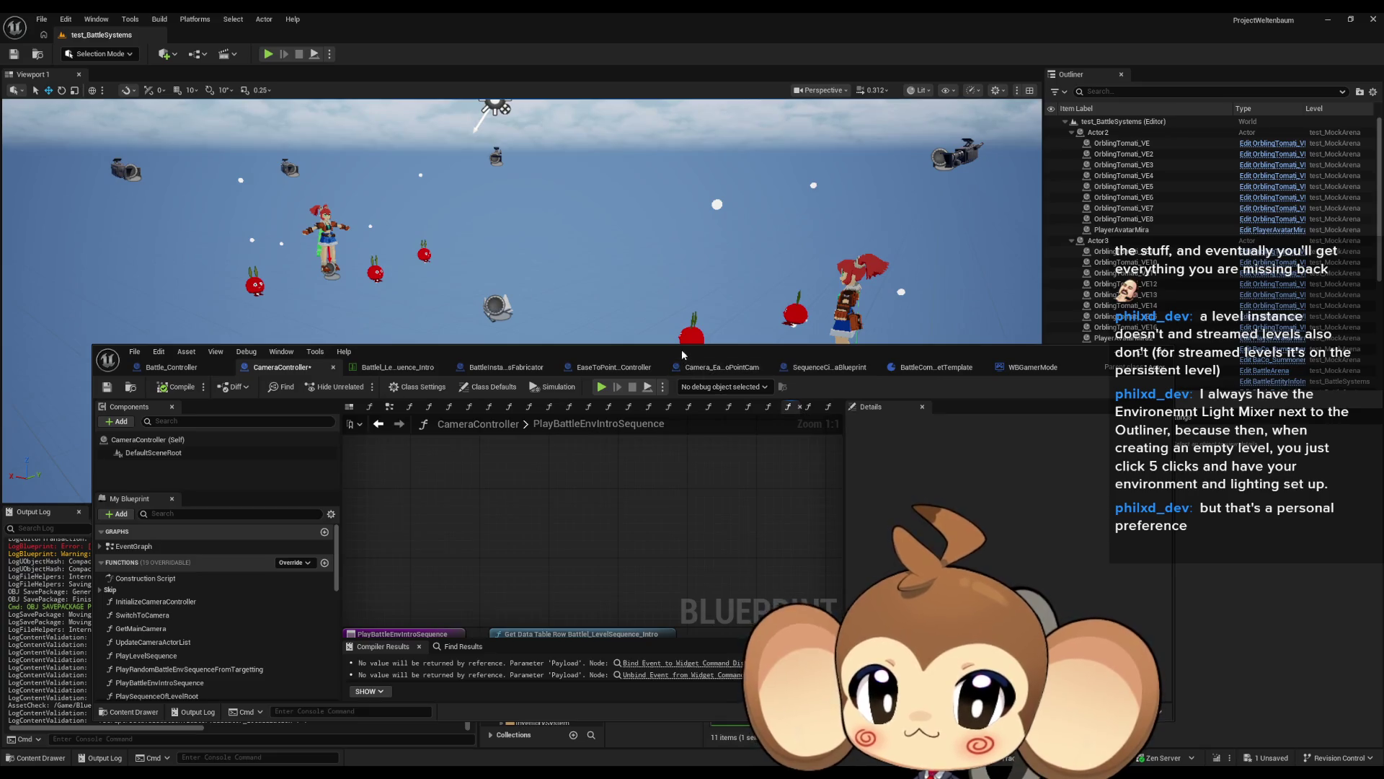
Step: Duplicate the level sequence and events struct in Blueprints/Cameras, keeping the default name
{"action": "left_click_drag", "start_coordinate": [687, 367], "coordinate": [643, 81]}
{"action": "left_click", "coordinate": [840, 545]}
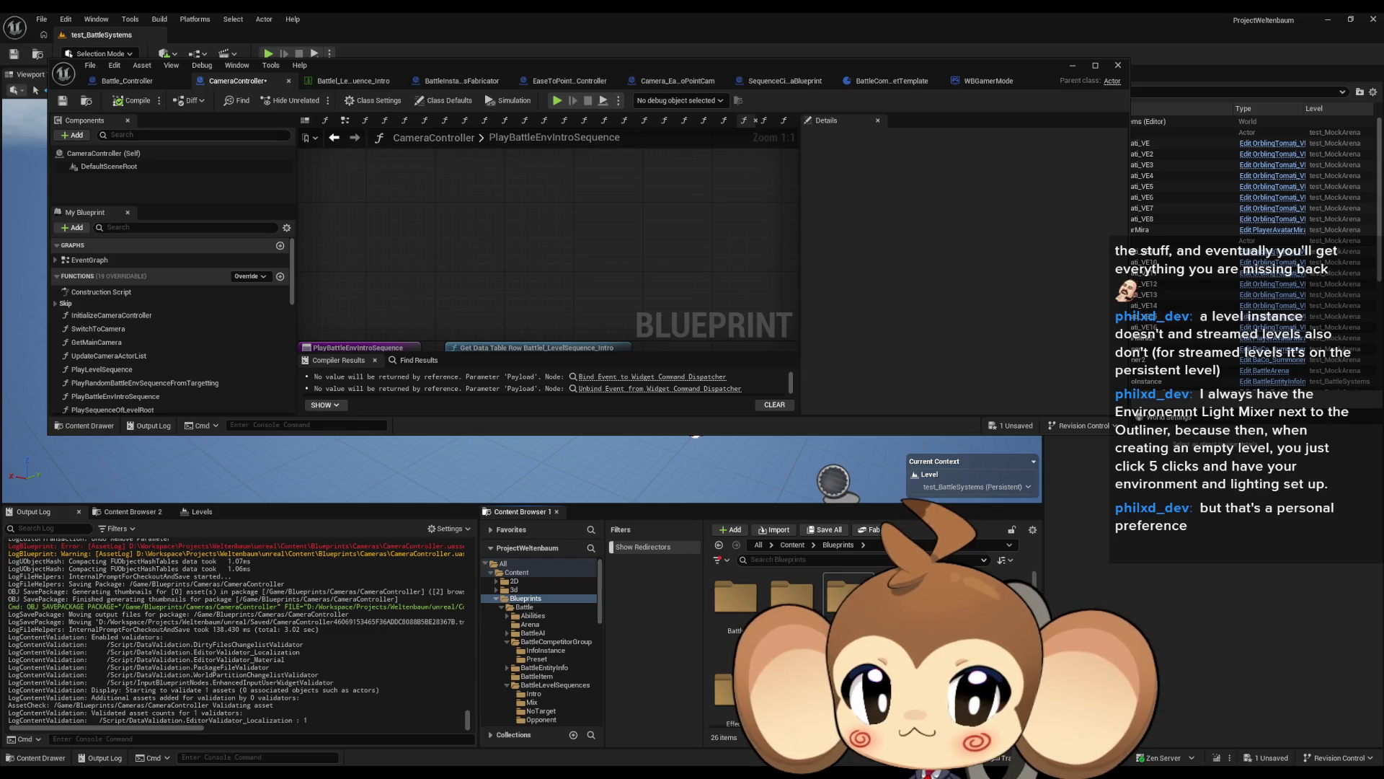
{"action": "double_click", "coordinate": [847, 598]}
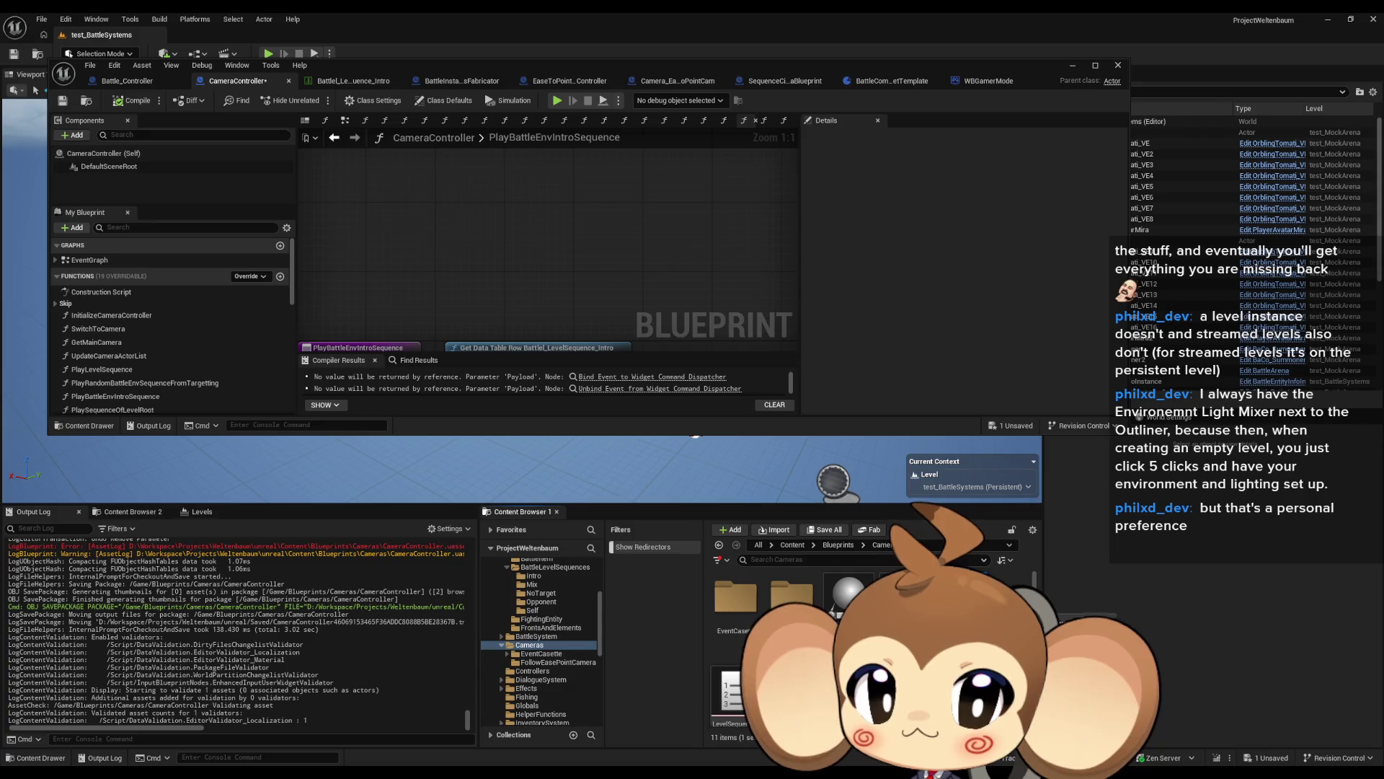
{"action": "key", "text": "ctrl+d"}
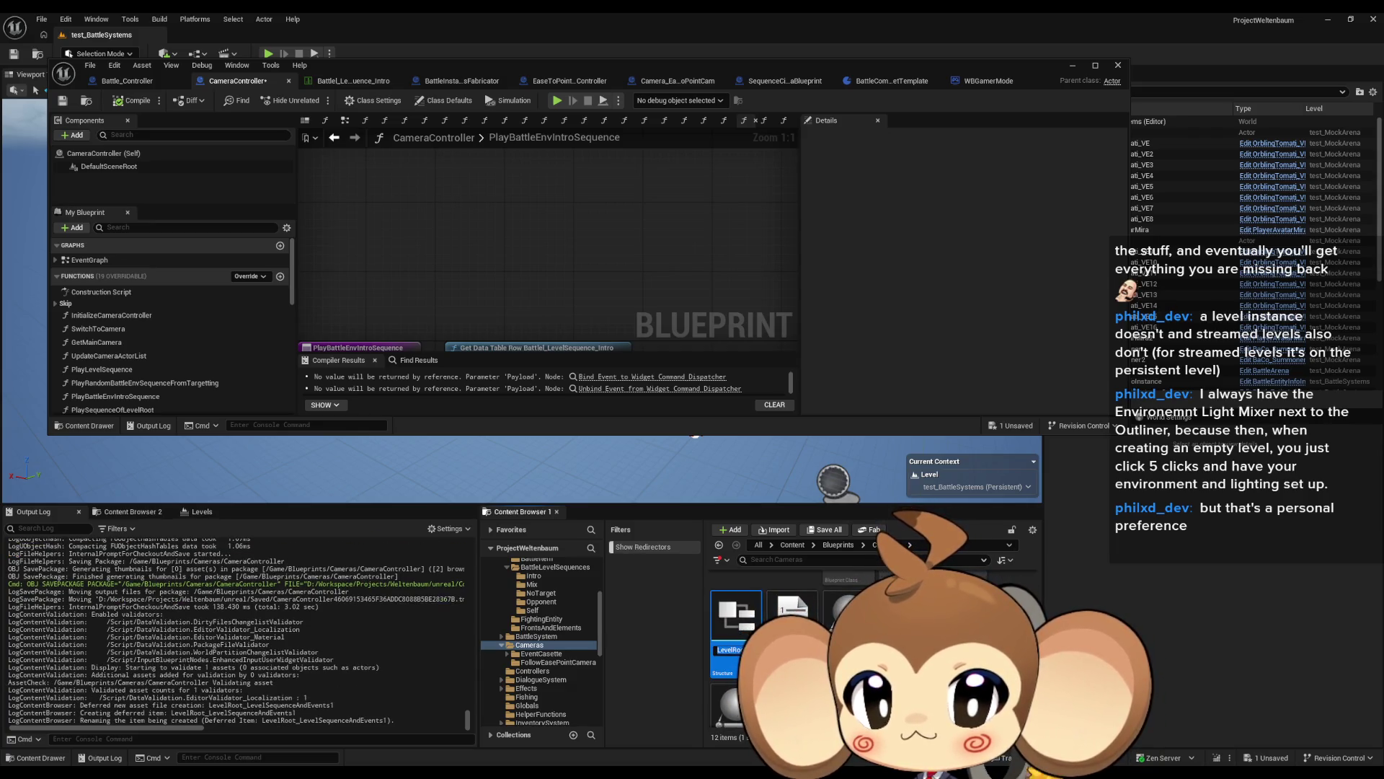
{"action": "key", "text": "Return"}
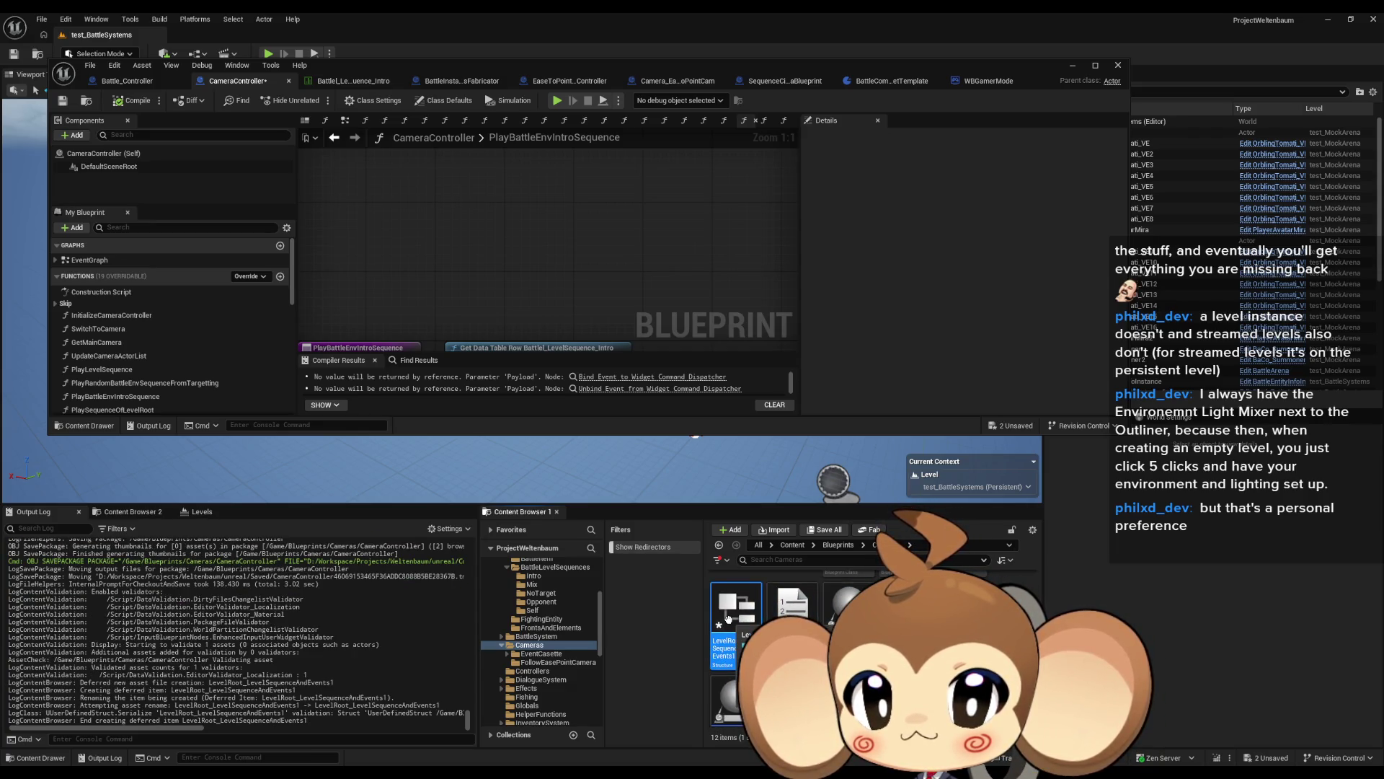
{"action": "scroll", "coordinate": [535, 633], "scroll_direction": "up", "scroll_amount": 2}
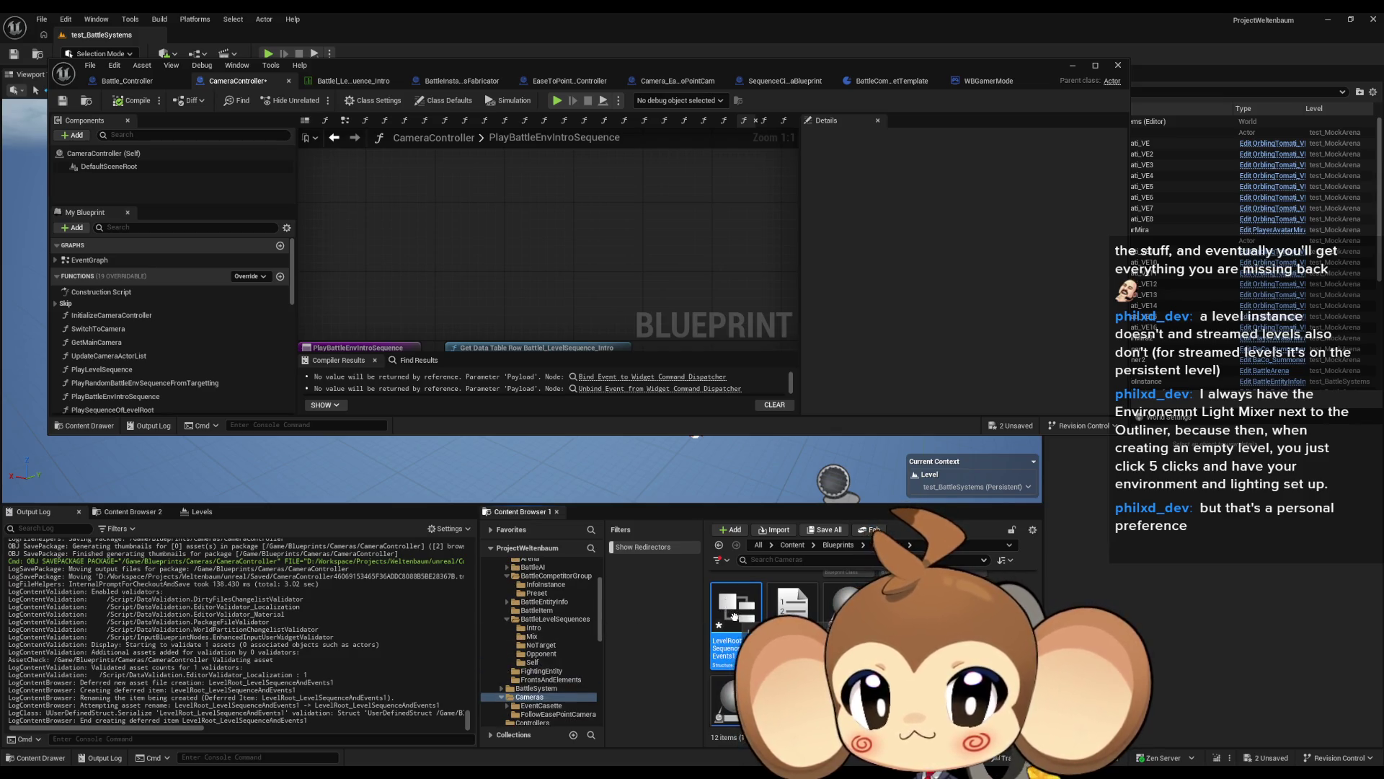
Step: Move the struct copy into BattleLevelSequences and name it BattleIntroLevelSequenceDataTableStruct
{"action": "left_click_drag", "start_coordinate": [633, 646], "coordinate": [546, 623]}
{"action": "left_click", "coordinate": [546, 618]}
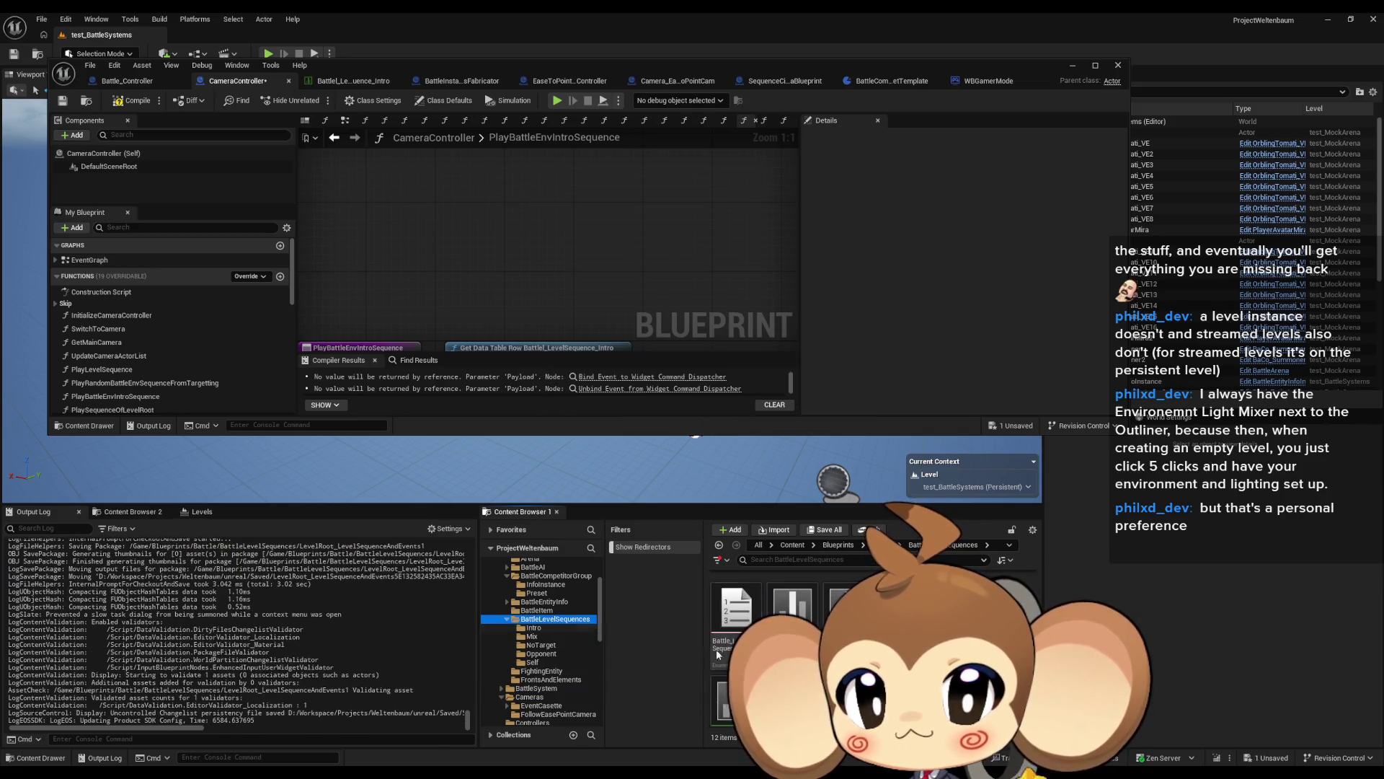
{"action": "left_click", "coordinate": [901, 591]}
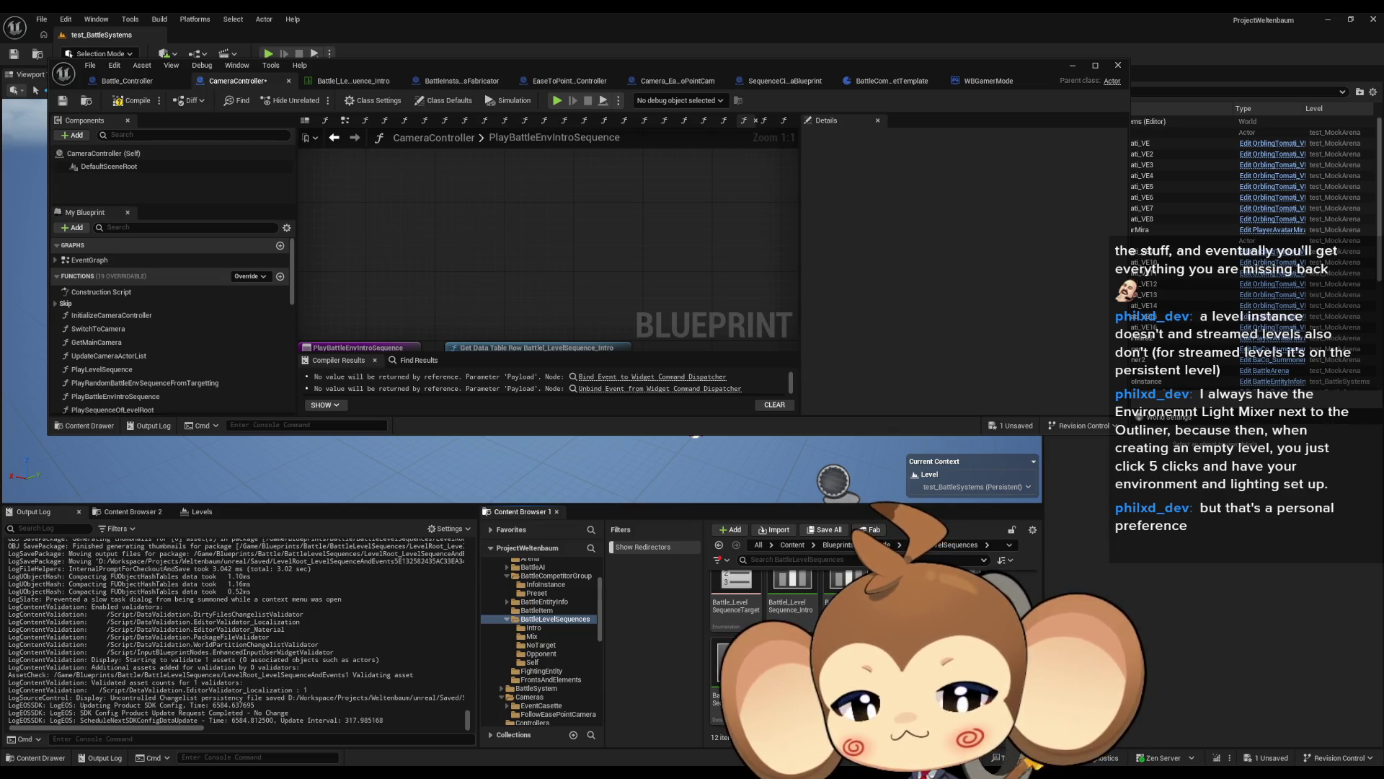
{"action": "key", "text": "Return"}
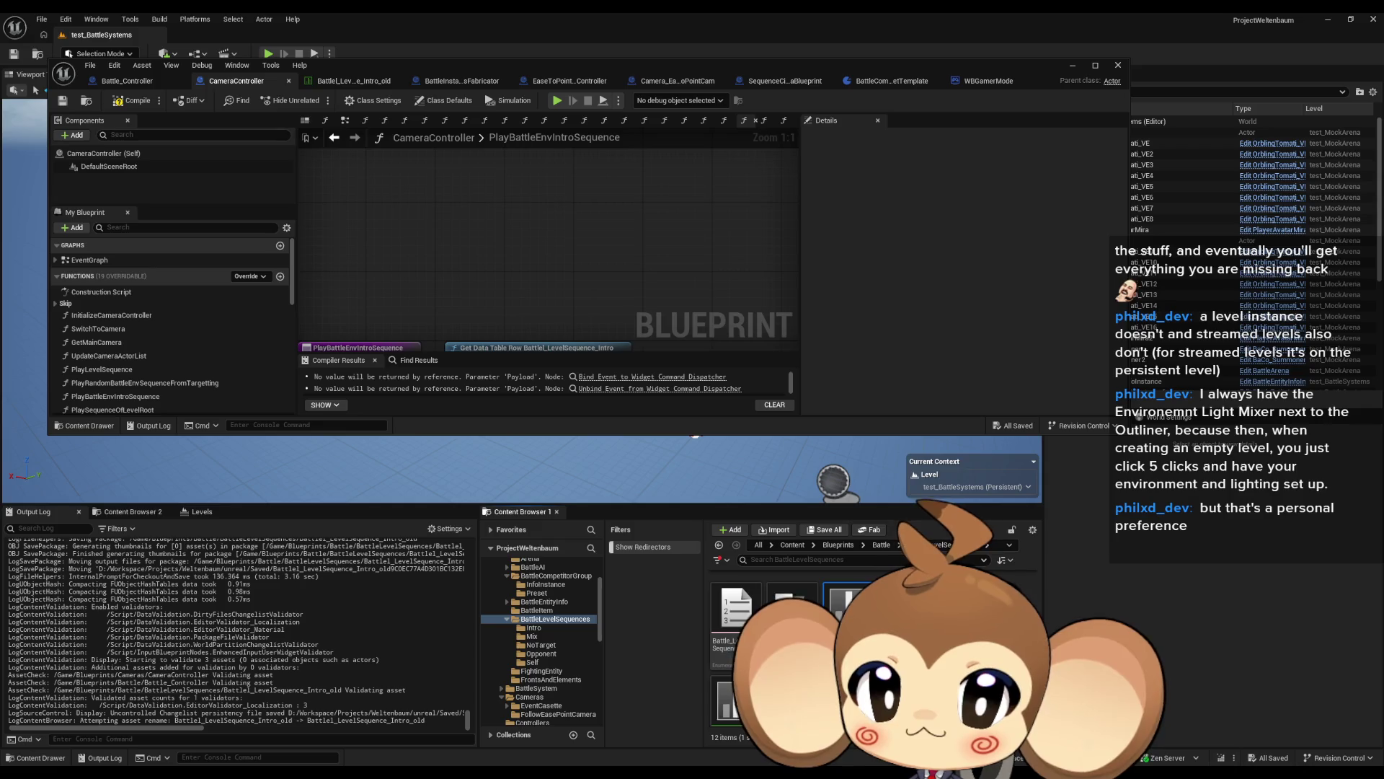
Step: Create data table Battlel_LevelSequence_Intro using BattleIntroLevelSequenceDataTableStruct rows and open it
{"action": "right_click", "coordinate": [854, 634]}
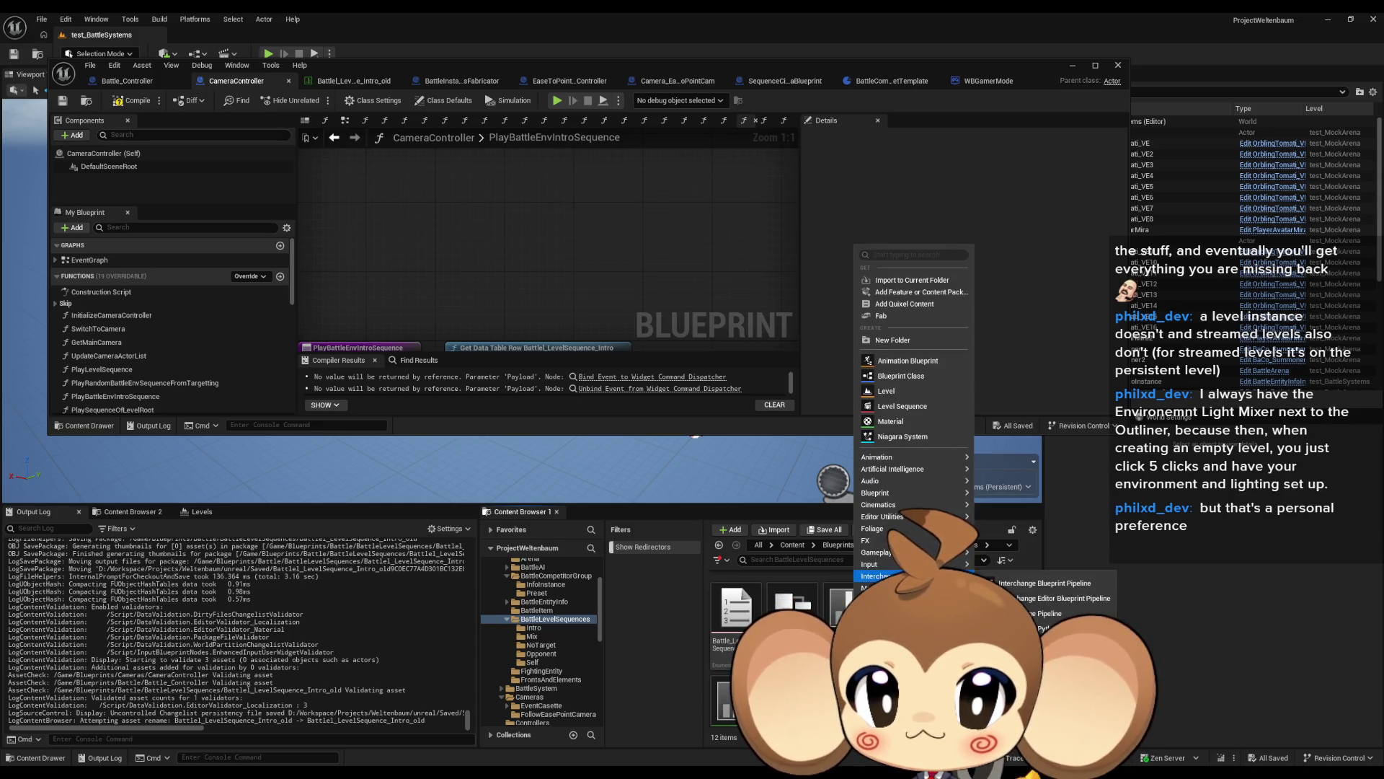
{"action": "mouse_move", "coordinate": [876, 588]}
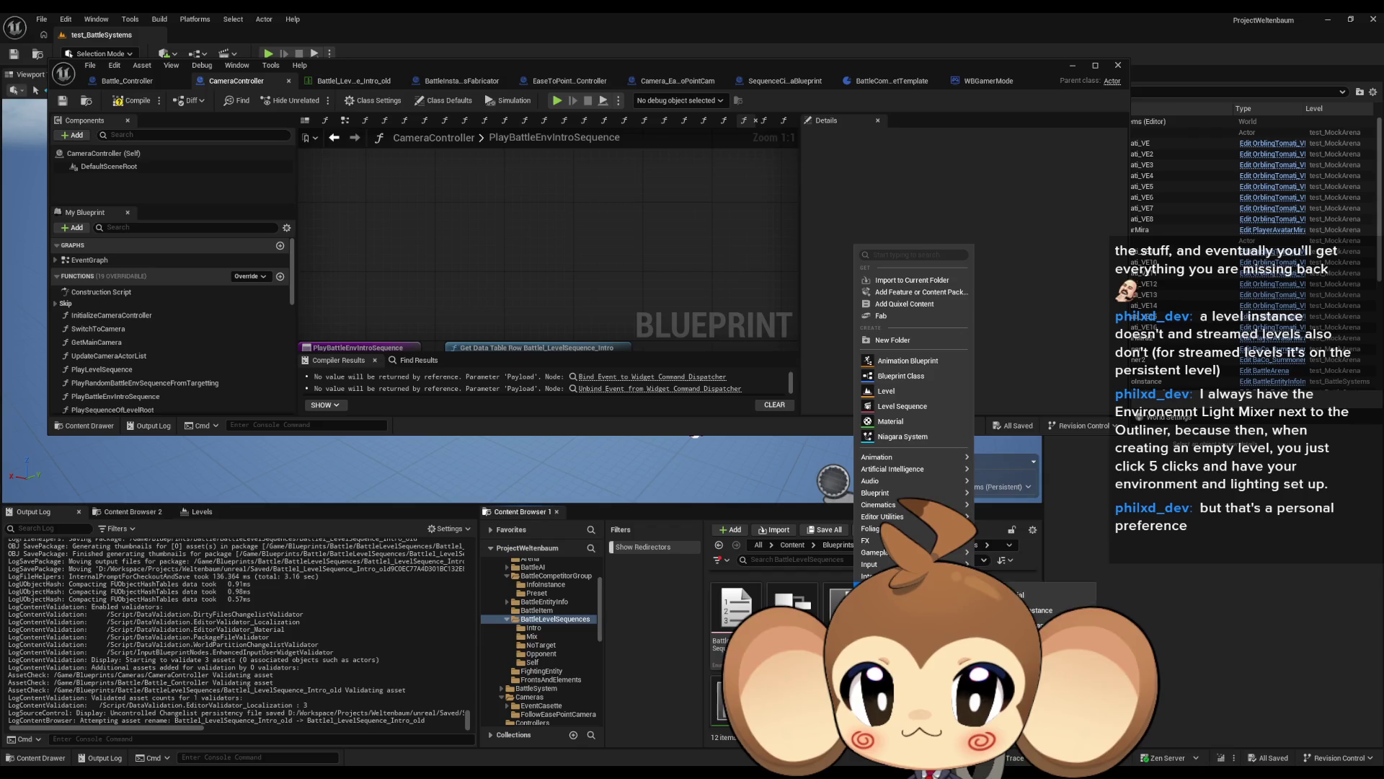
{"action": "mouse_move", "coordinate": [937, 612]}
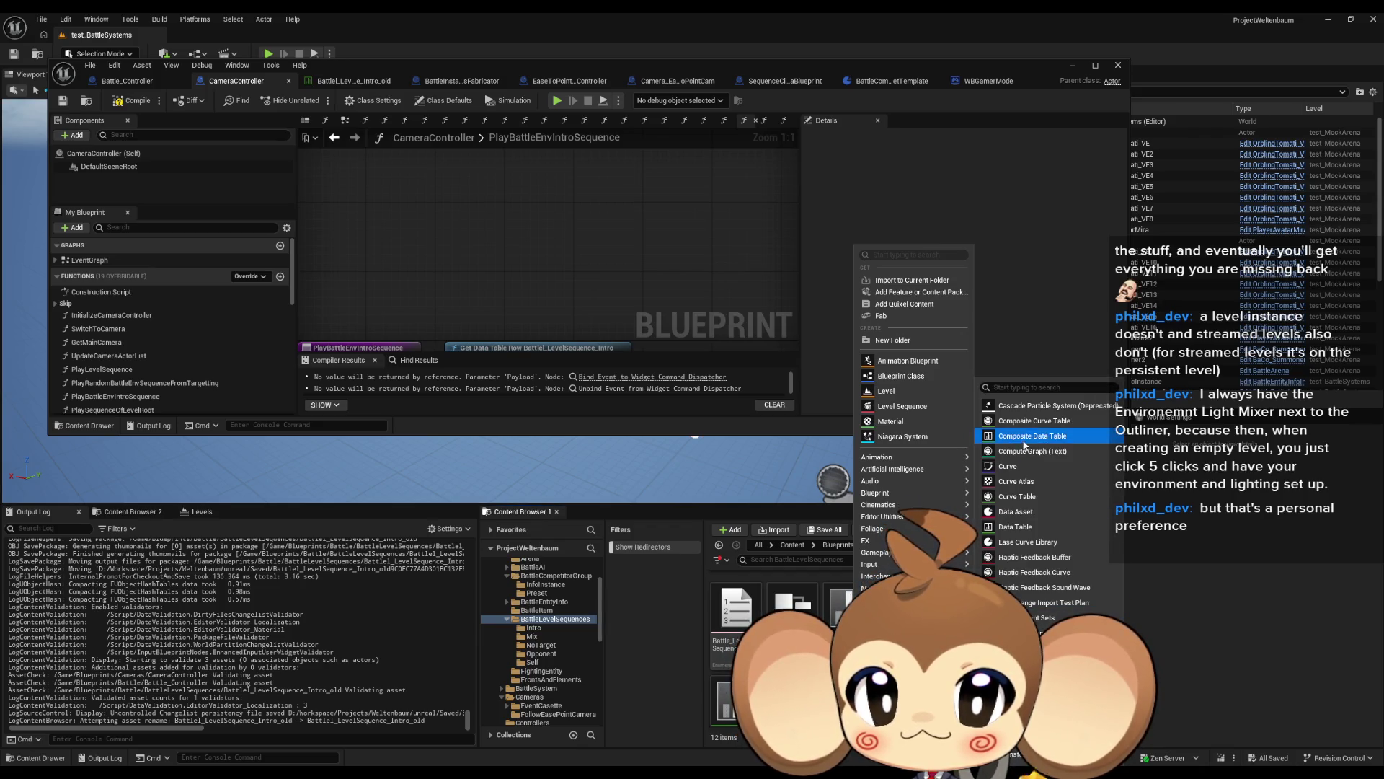
{"action": "left_click", "coordinate": [1016, 527]}
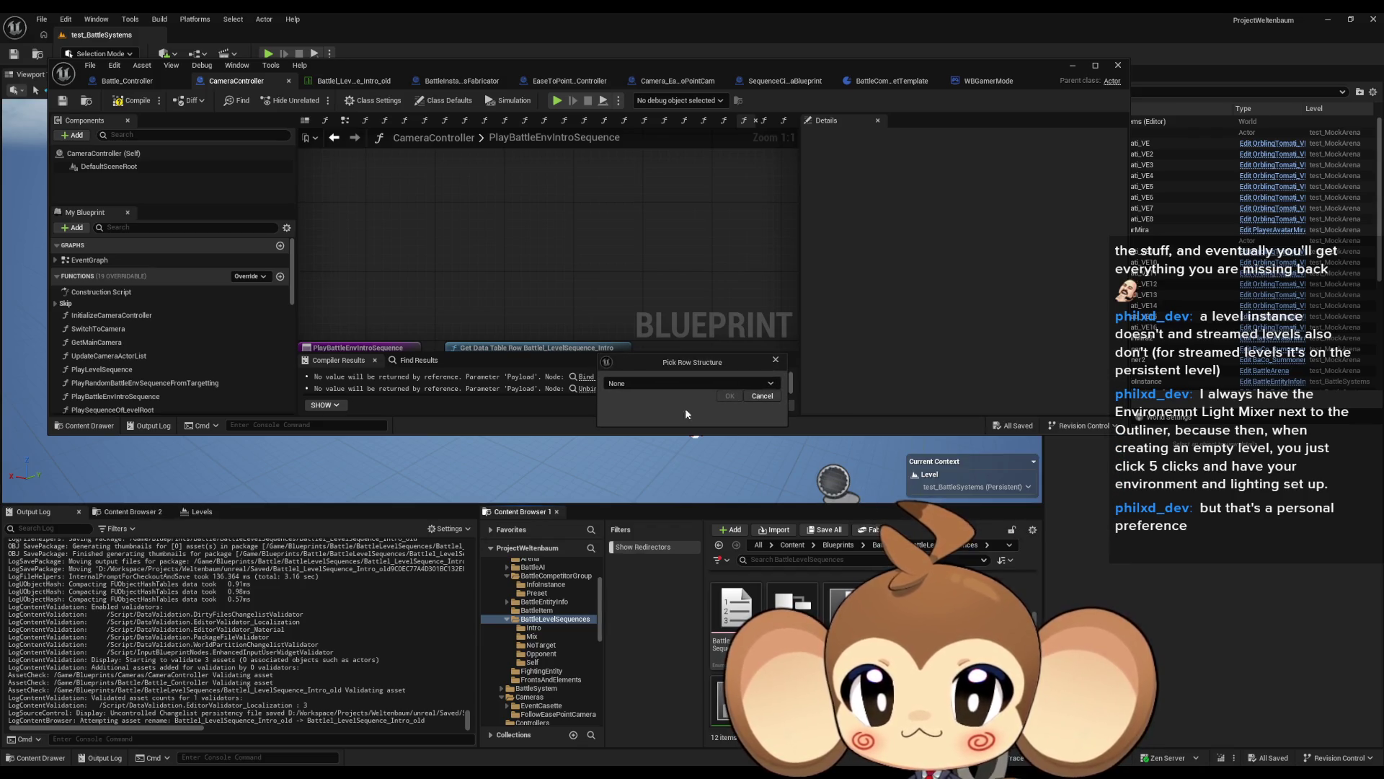
{"action": "left_click", "coordinate": [654, 382]}
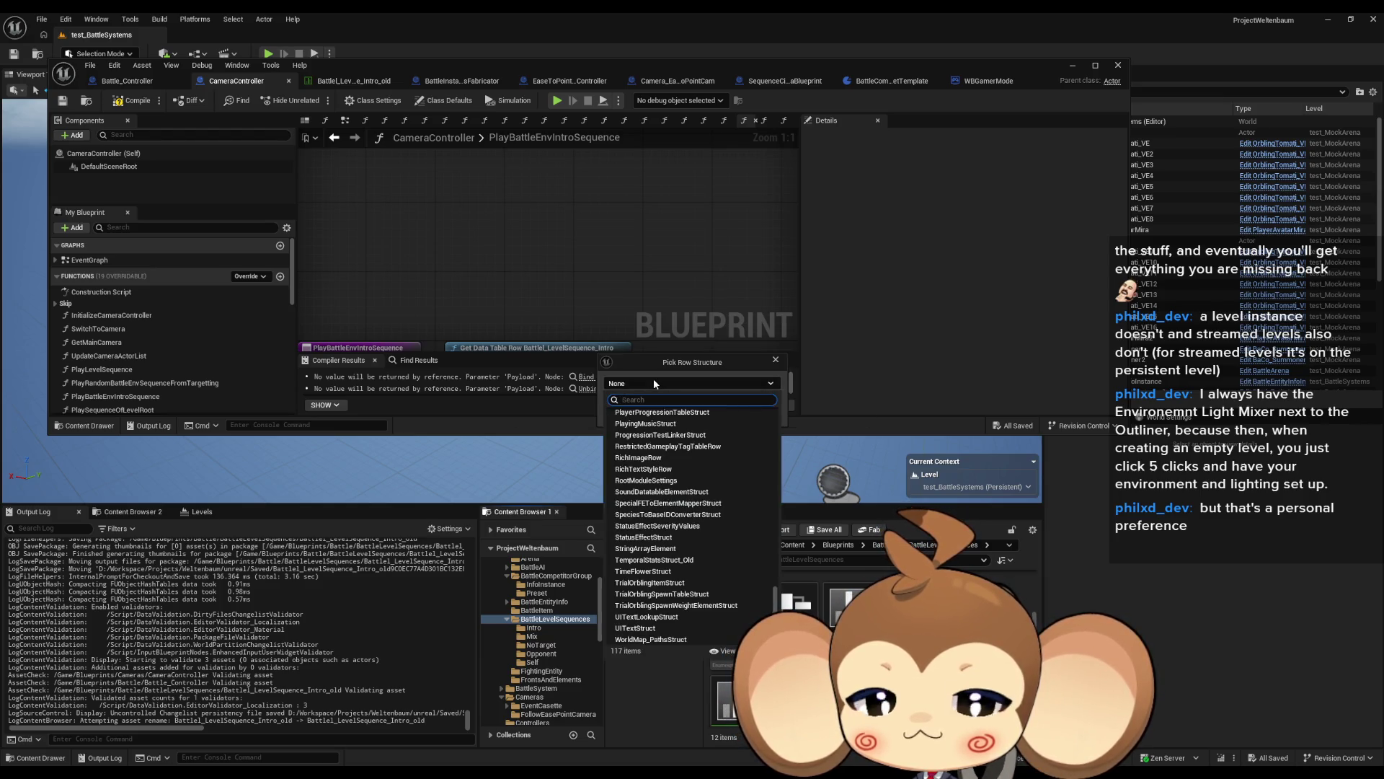
{"action": "type", "text": "stru"}
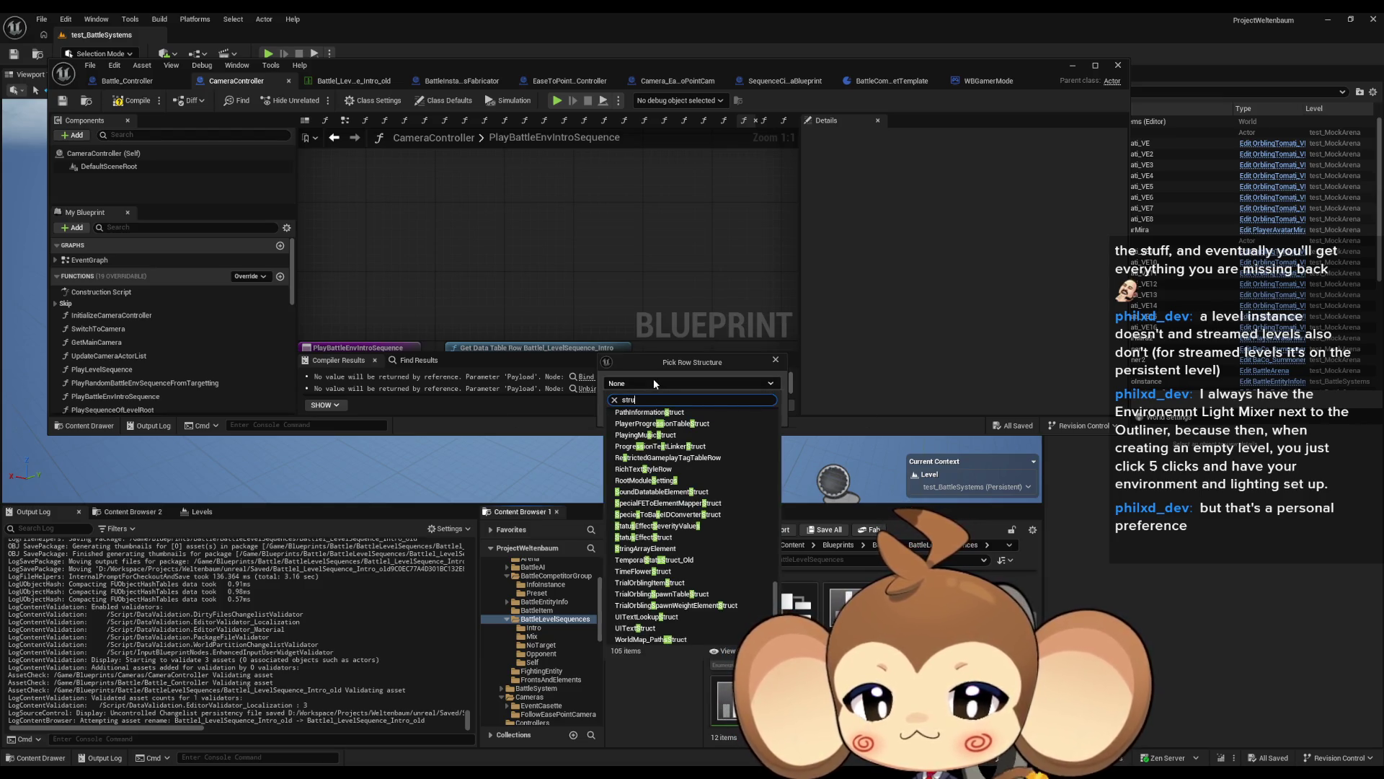
{"action": "type", "text": "c i"}
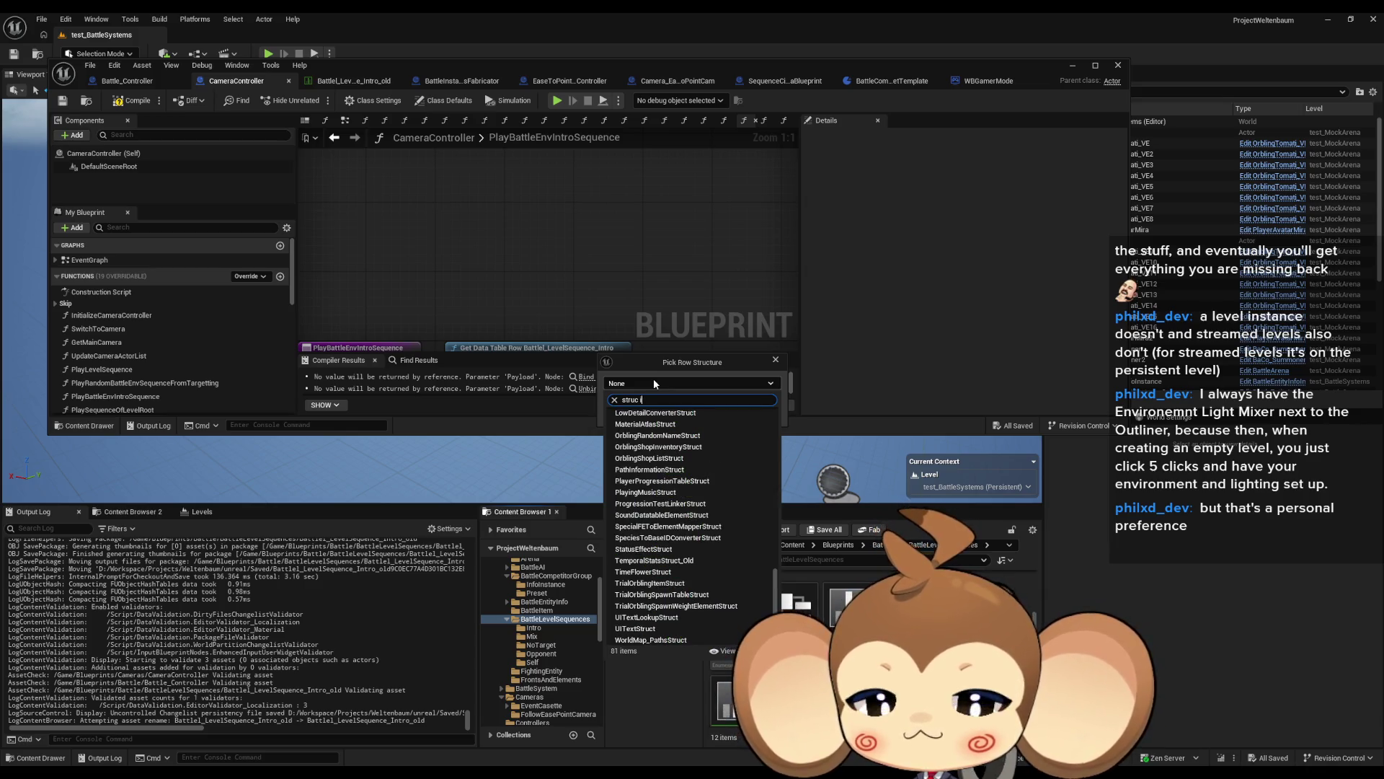
{"action": "type", "text": "ntro batt"}
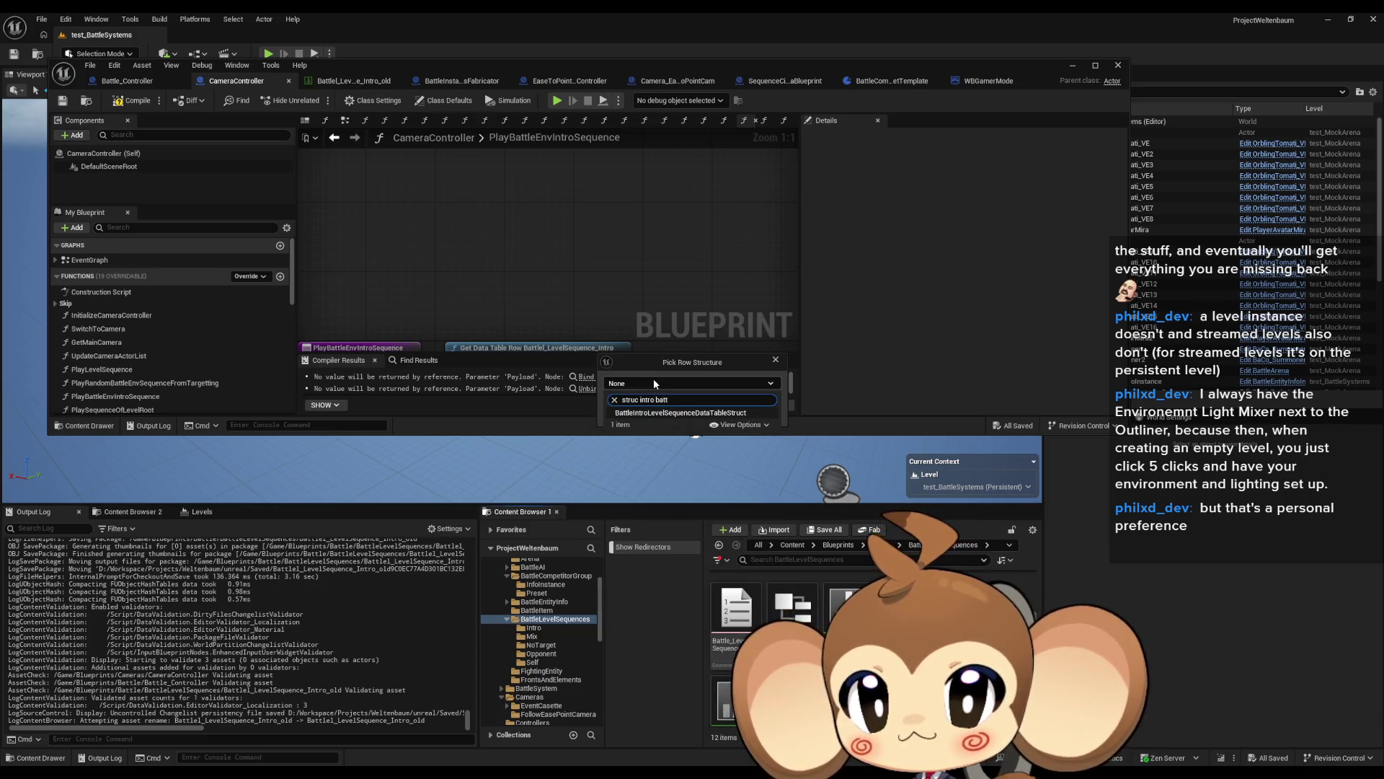
{"action": "left_click", "coordinate": [690, 413]}
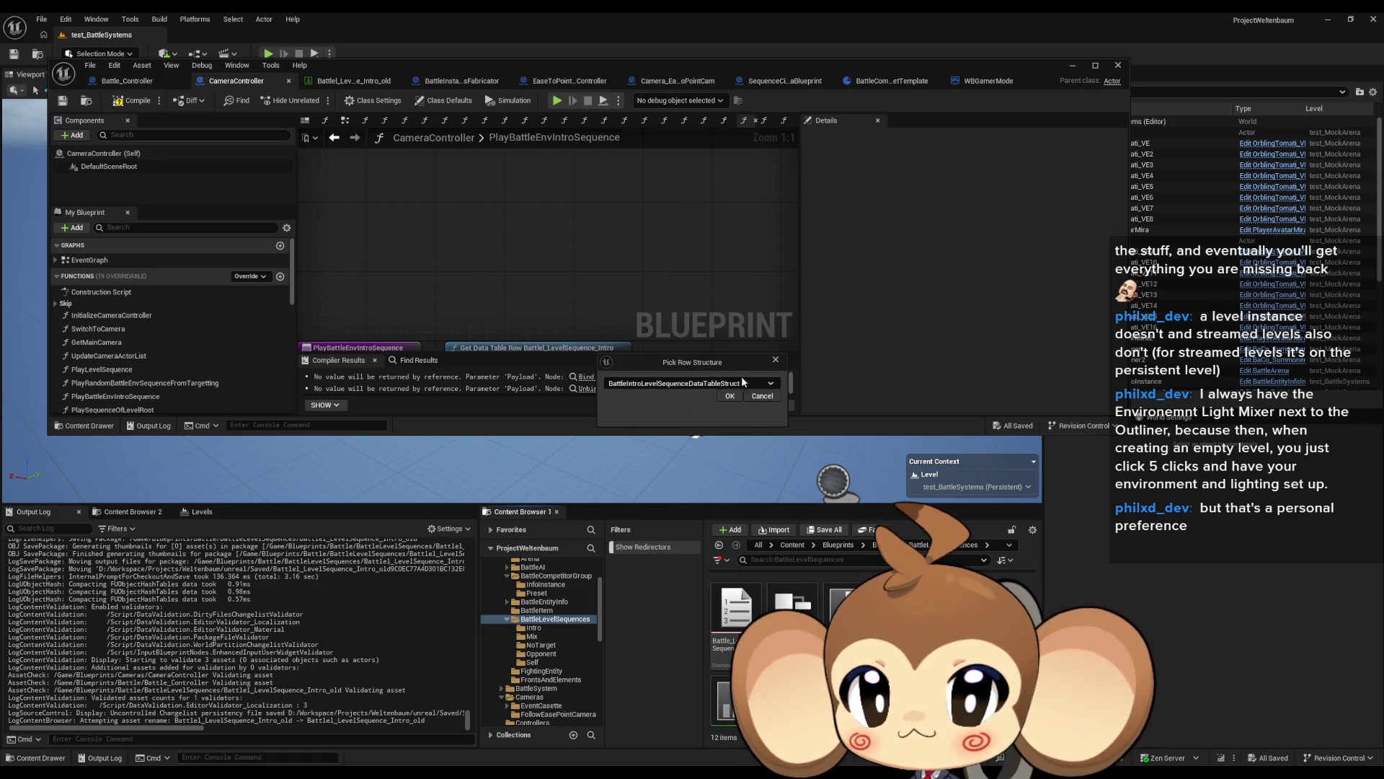
{"action": "left_click", "coordinate": [730, 397]}
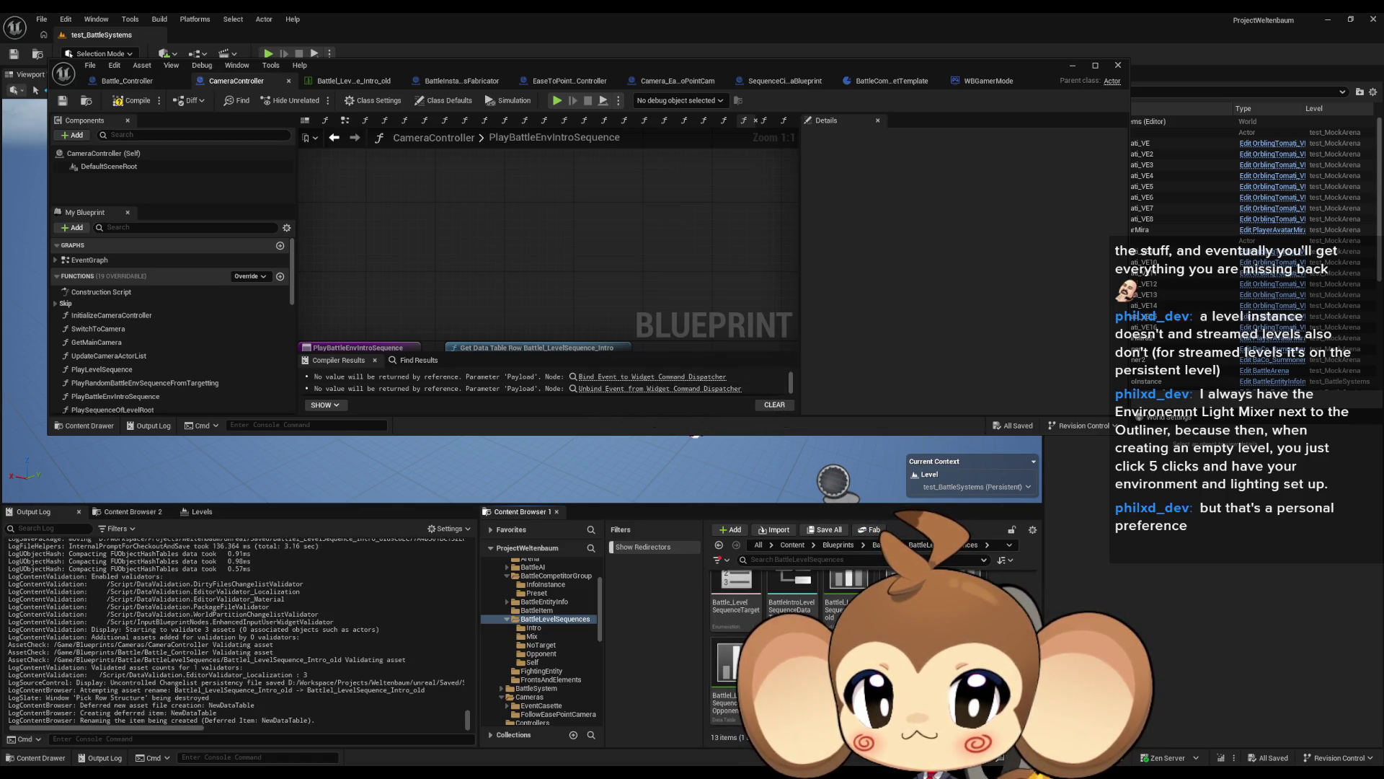
{"action": "key", "text": "Return"}
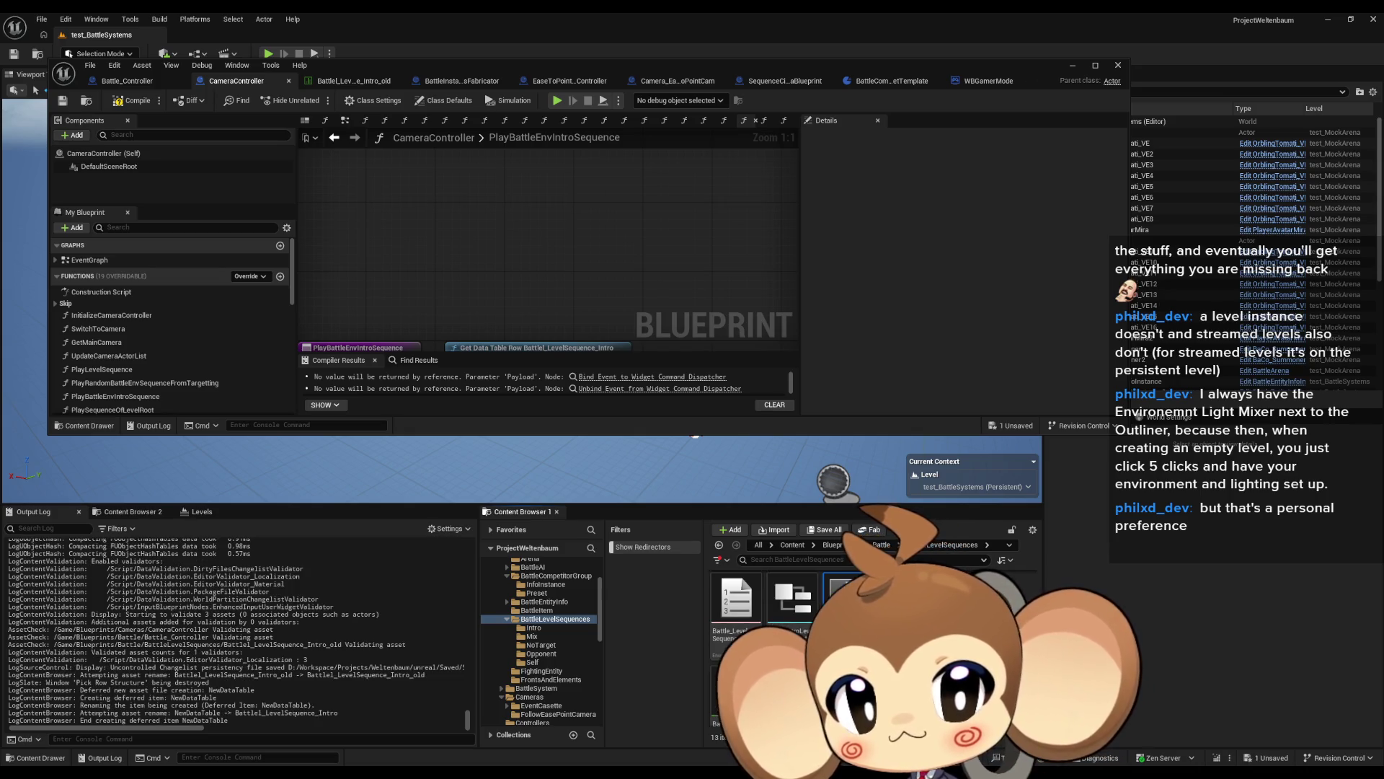
{"action": "double_click", "coordinate": [845, 613]}
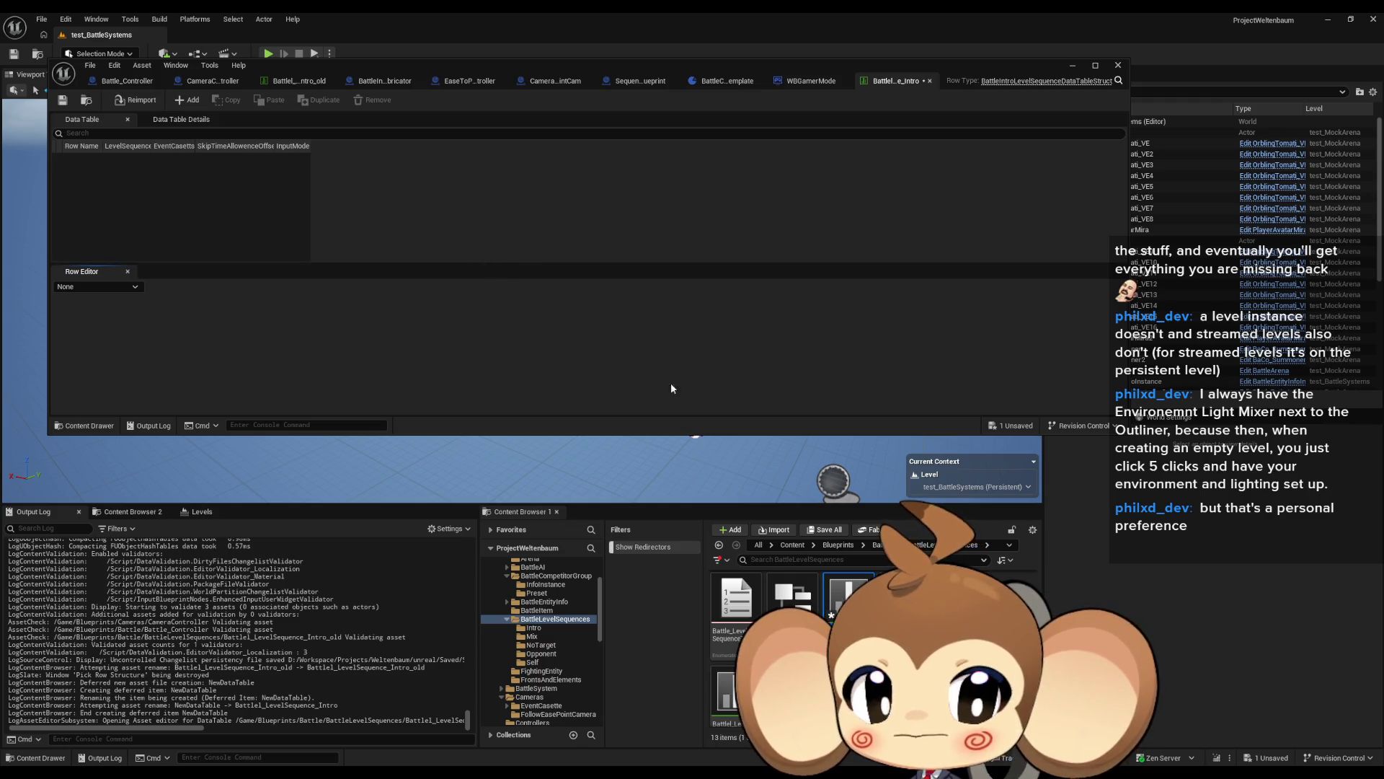
Step: Find the LevelSequenceData struct in GameData and duplicate it as LevelSequenceData1
{"action": "left_click", "coordinate": [1046, 81]}
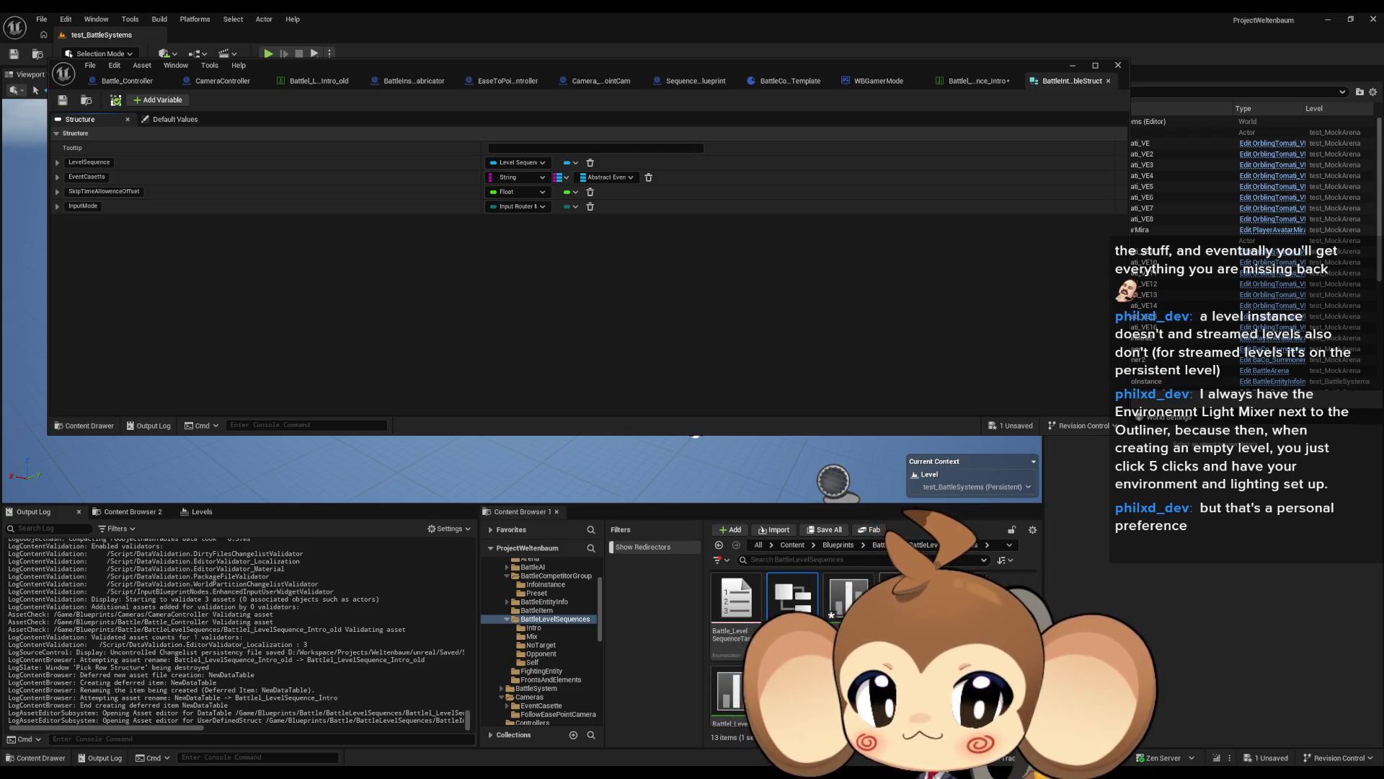
{"action": "scroll", "coordinate": [930, 613], "scroll_direction": "up", "scroll_amount": 2}
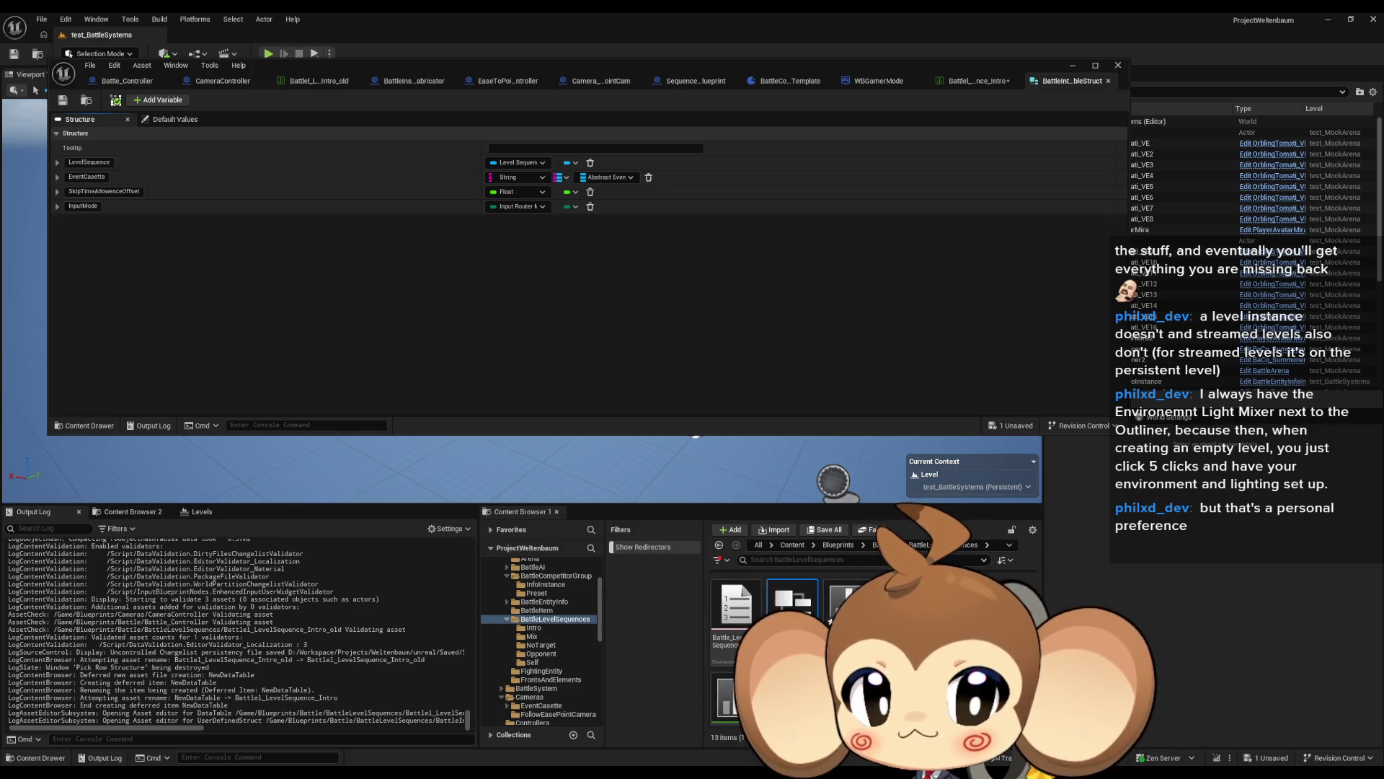
{"action": "left_click", "coordinate": [317, 81]}
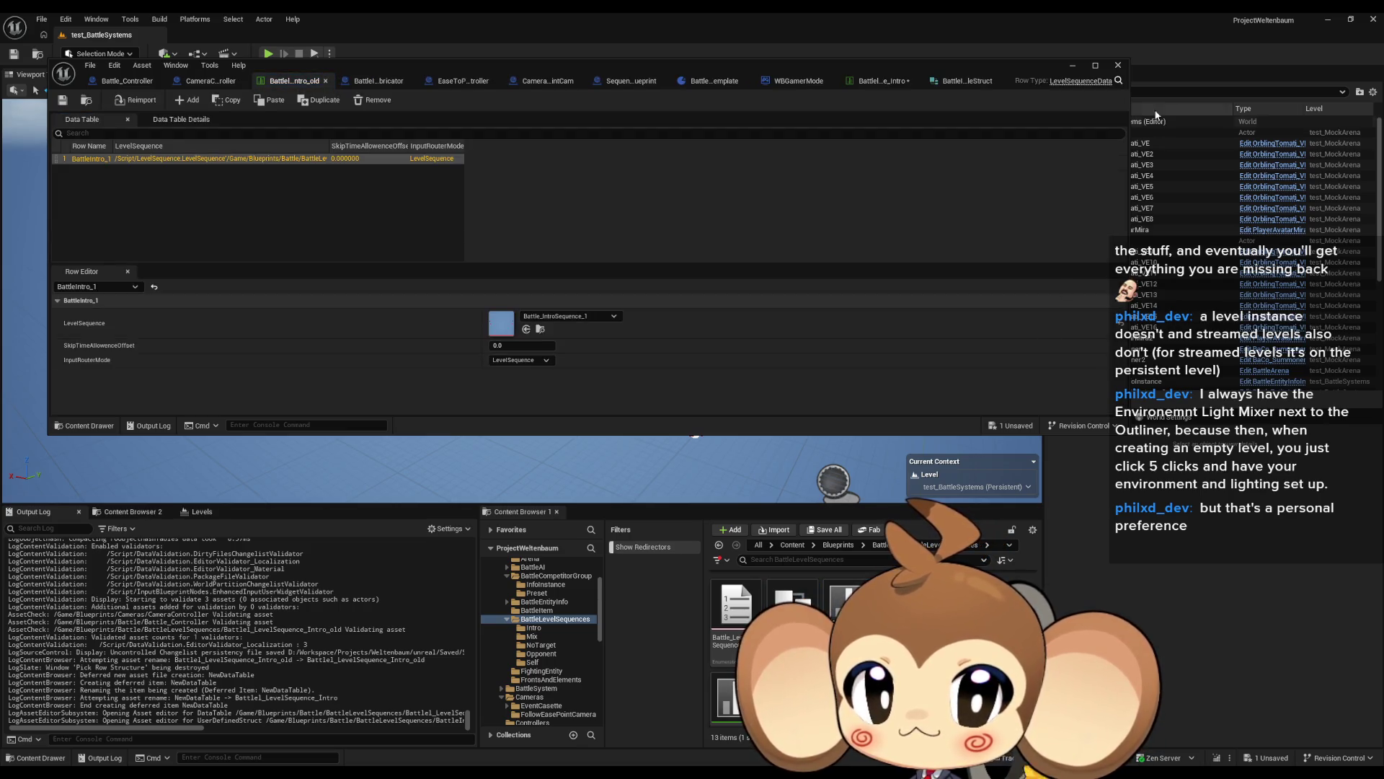
{"action": "left_click", "coordinate": [1080, 81]}
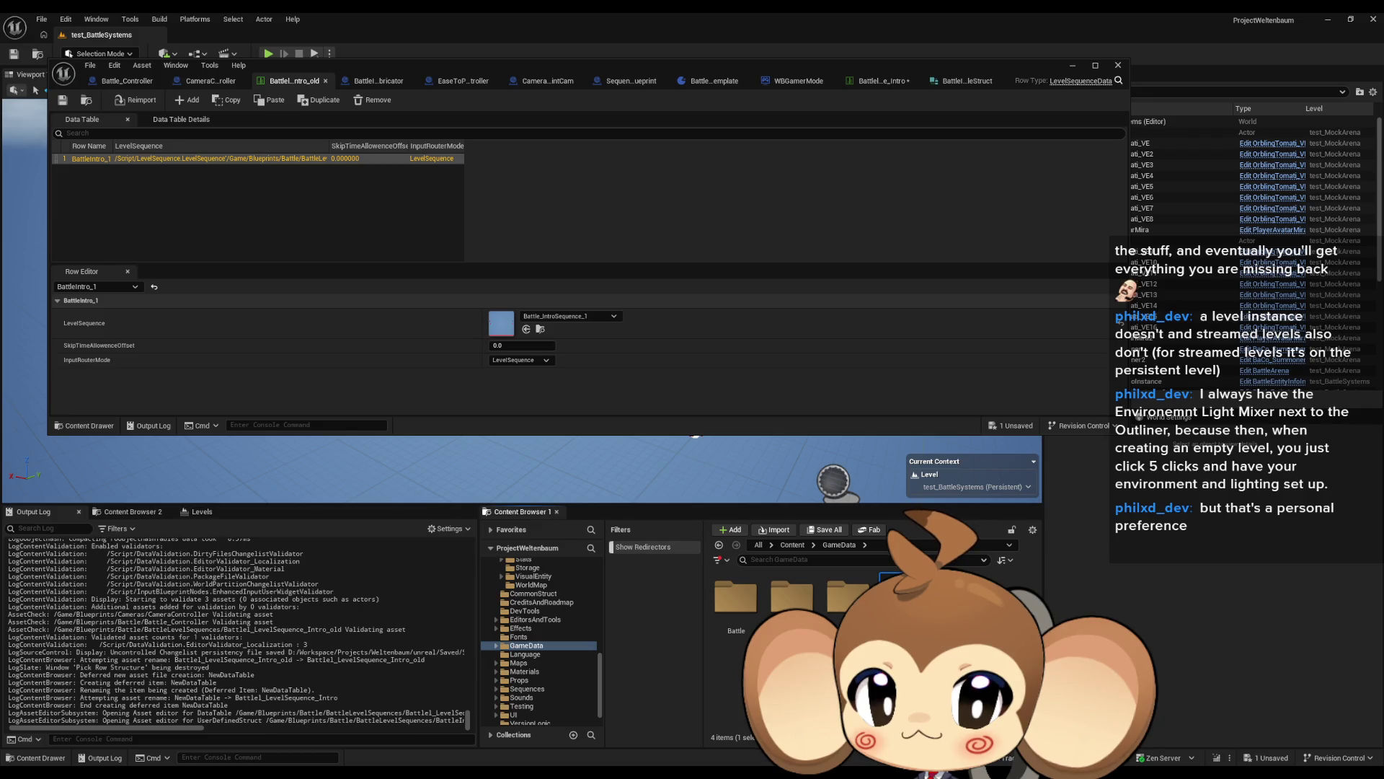
{"action": "key", "text": "Return"}
Step: Move LevelSequenceData1 into the BattleLevelSequences folder and show that folder
{"action": "mouse_move", "coordinate": [930, 598]}
{"action": "left_mouse_down"}
{"action": "mouse_move", "coordinate": [549, 633]}
{"action": "mouse_move", "coordinate": [547, 670]}
{"action": "mouse_move", "coordinate": [547, 652]}
{"action": "left_mouse_up"}
{"action": "left_click", "coordinate": [559, 662]}
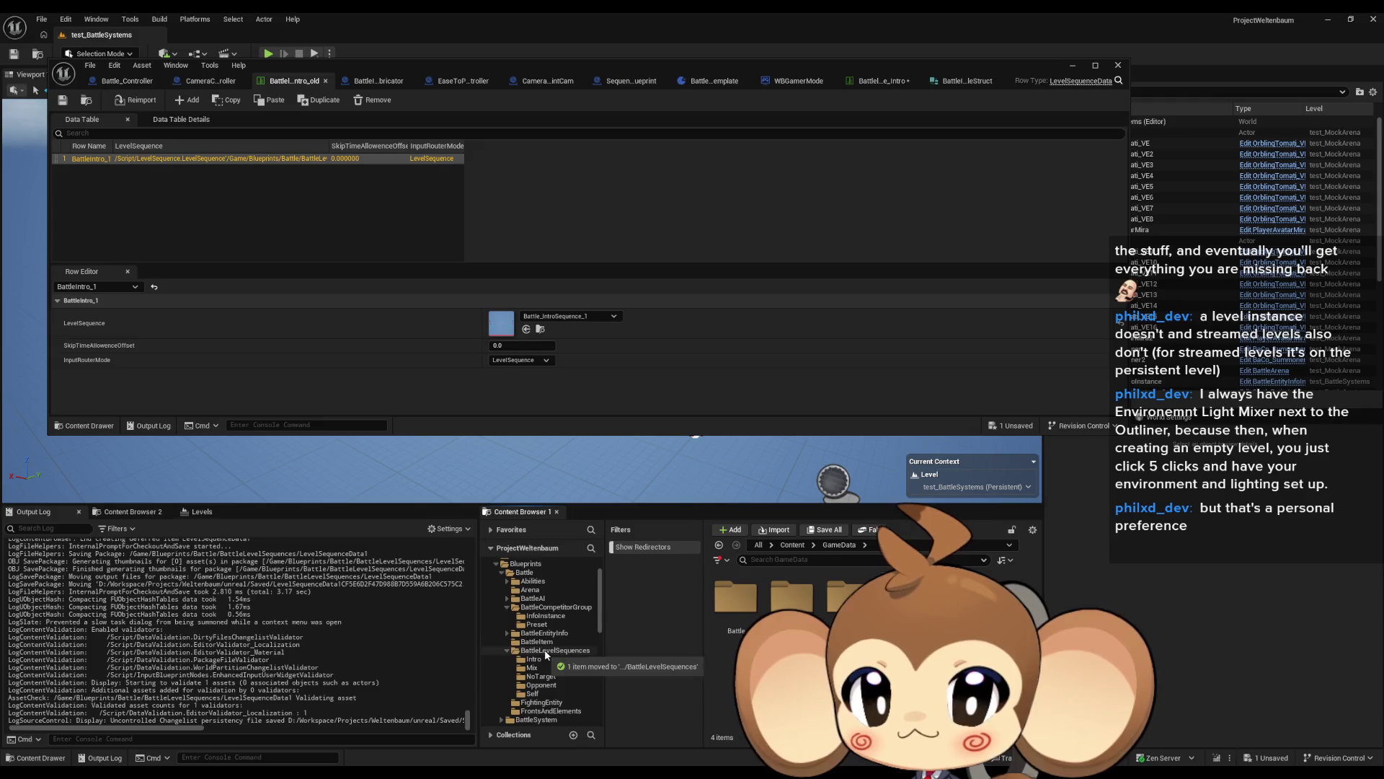
{"action": "left_click", "coordinate": [556, 650]}
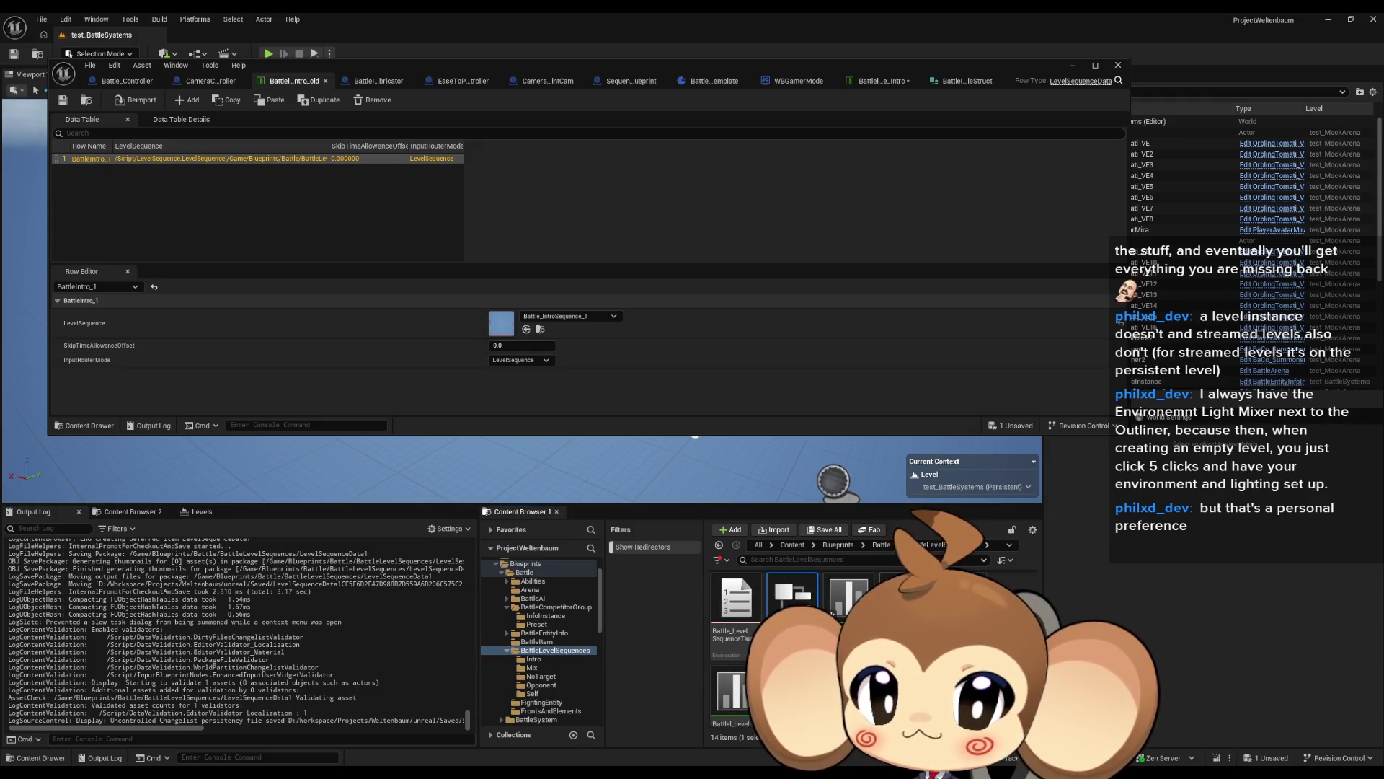
Step: Force-delete two unused assets from the folder
{"action": "key", "text": "Delete"}
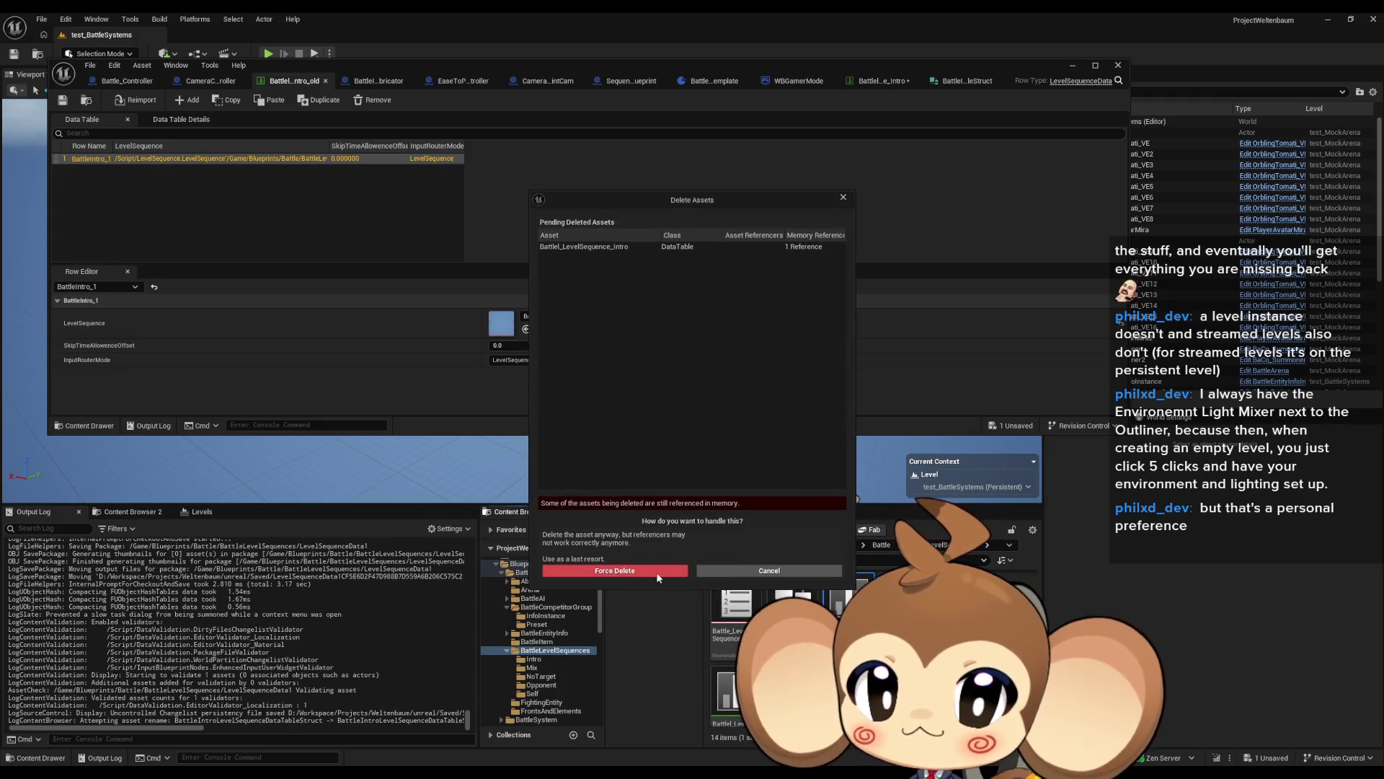
{"action": "left_click", "coordinate": [613, 570]}
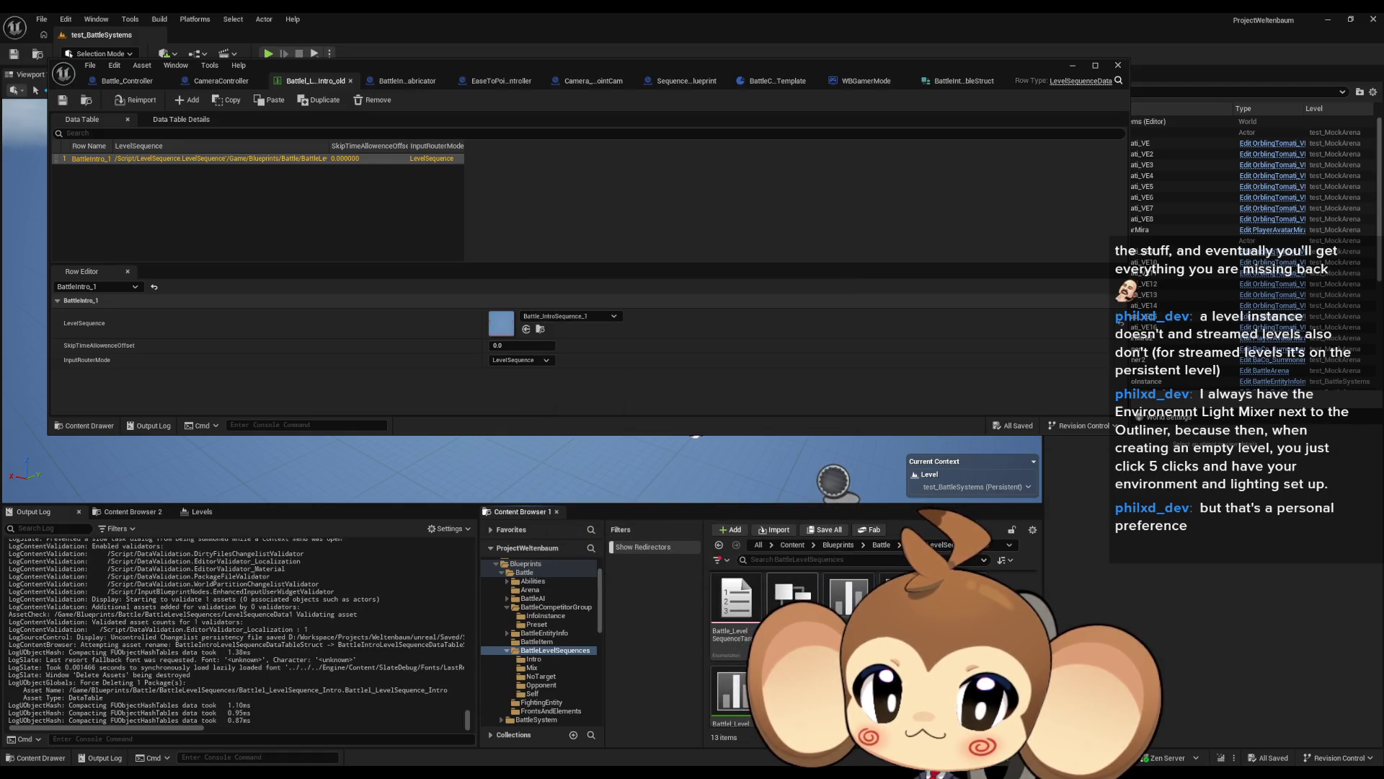
{"action": "key", "text": "Delete"}
{"action": "left_click", "coordinate": [649, 569]}
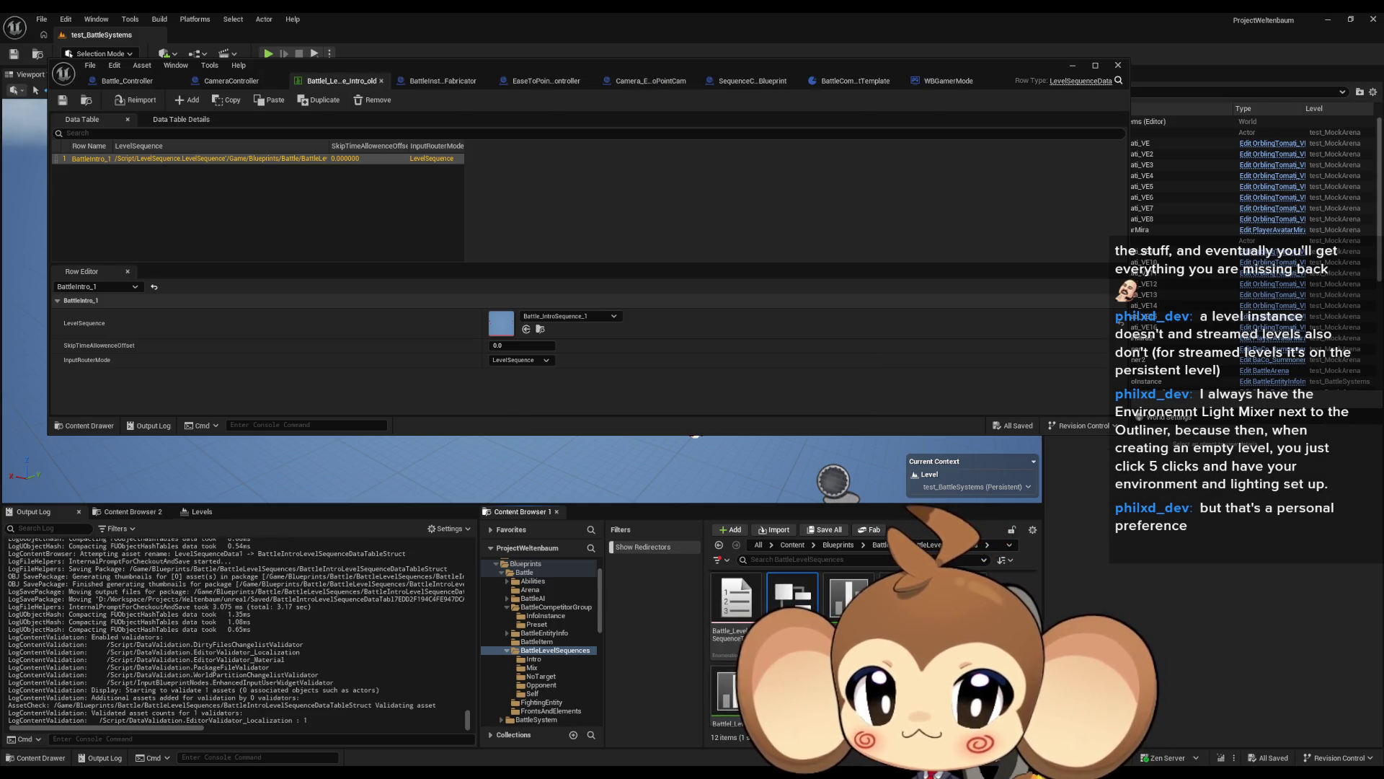
Step: Create a new Data Table asset from the folder's Miscellaneous menu
{"action": "right_click", "coordinate": [854, 678]}
{"action": "left_click", "coordinate": [848, 605]}
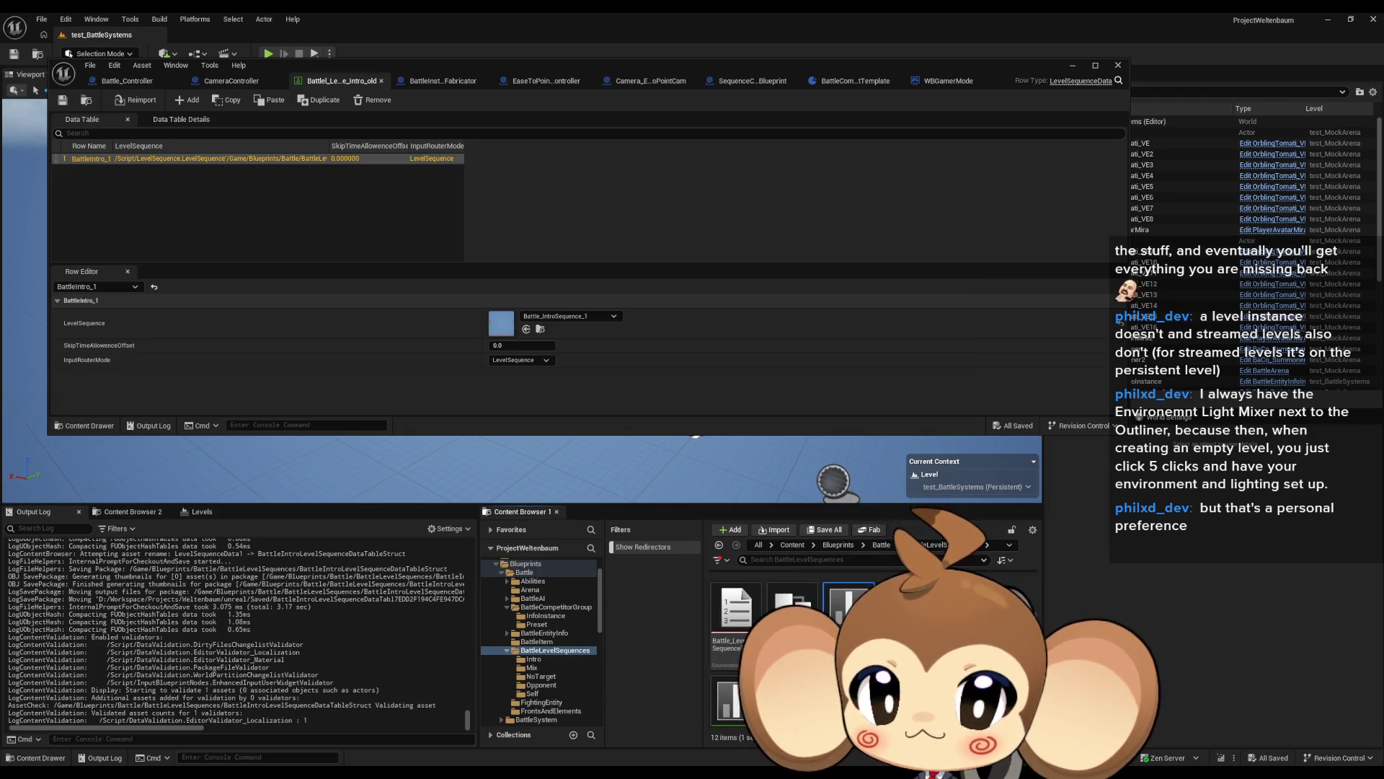
{"action": "right_click", "coordinate": [802, 609]}
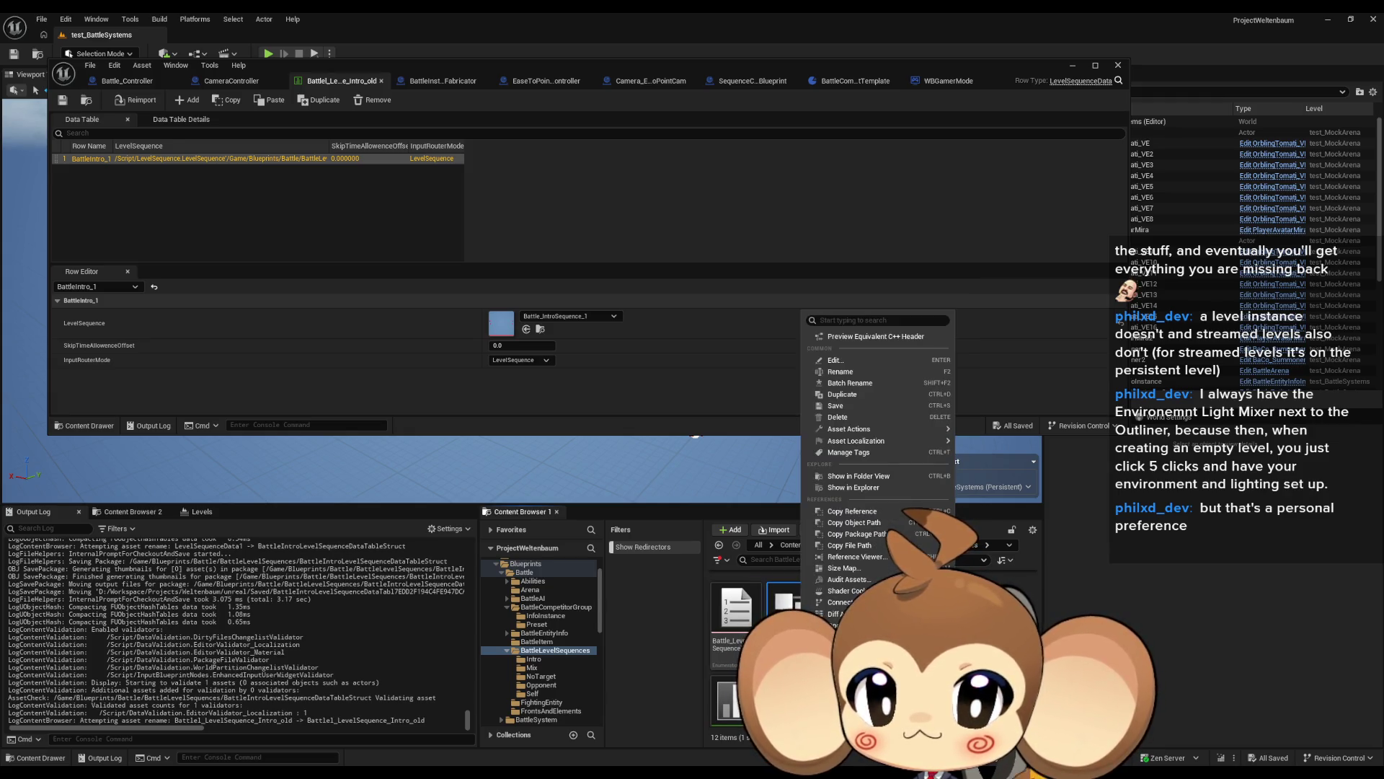
{"action": "left_click", "coordinate": [865, 678]}
{"action": "right_click", "coordinate": [880, 678]}
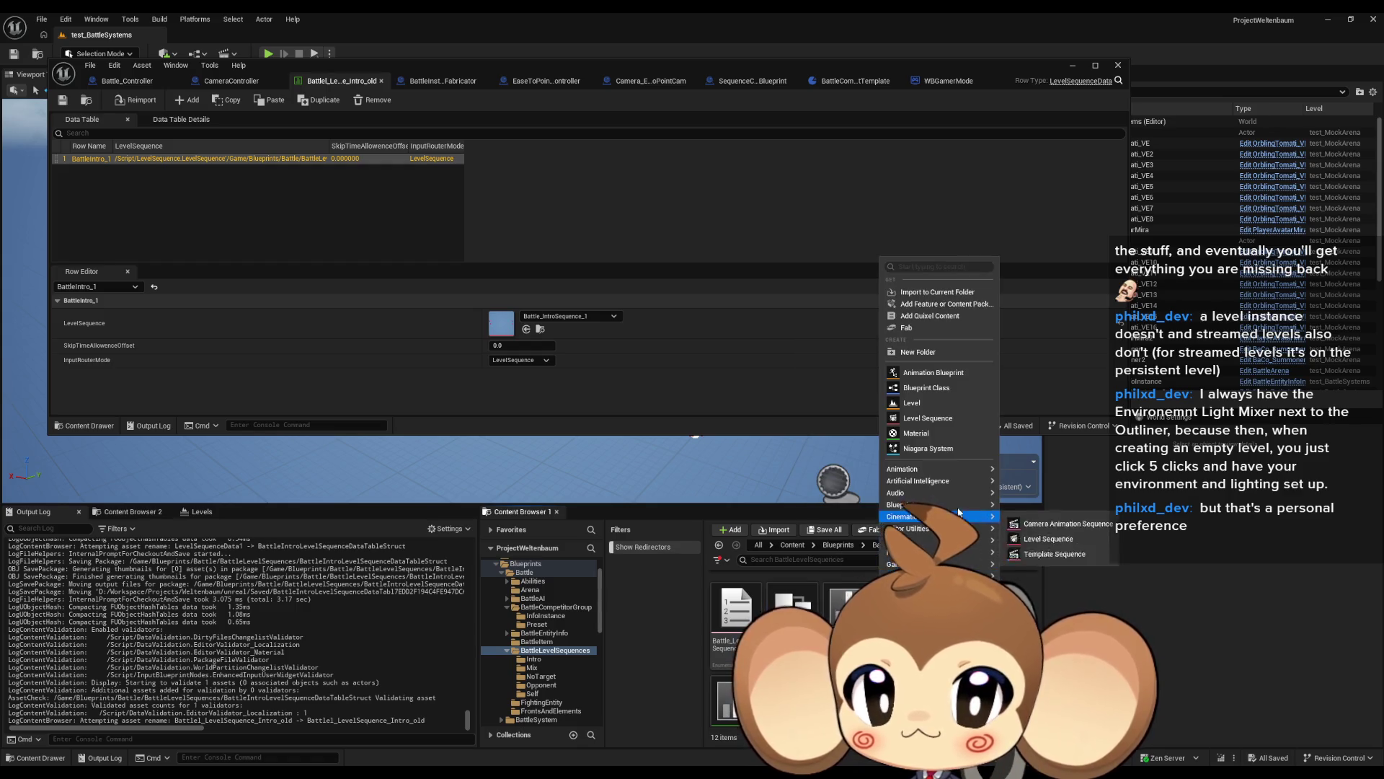
{"action": "mouse_move", "coordinate": [937, 588]}
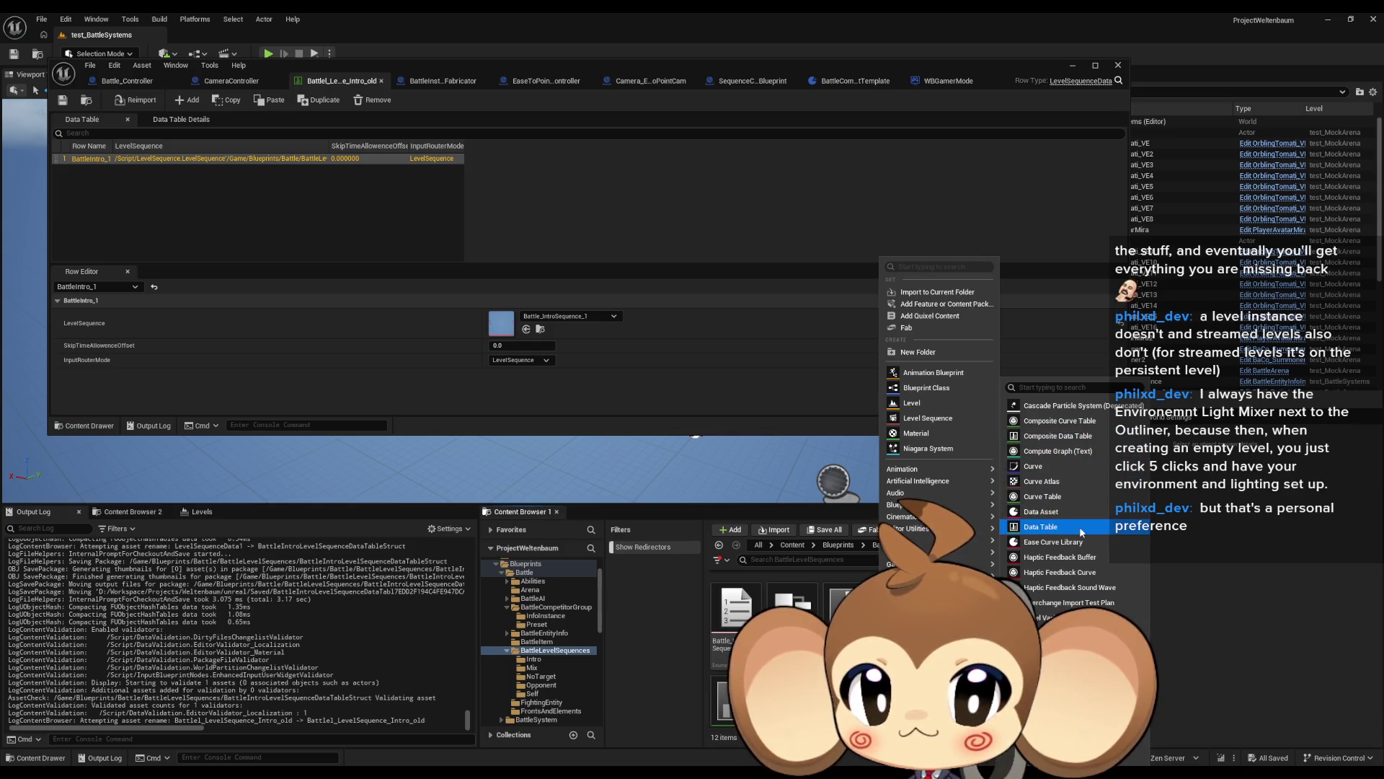
{"action": "left_click", "coordinate": [1081, 532]}
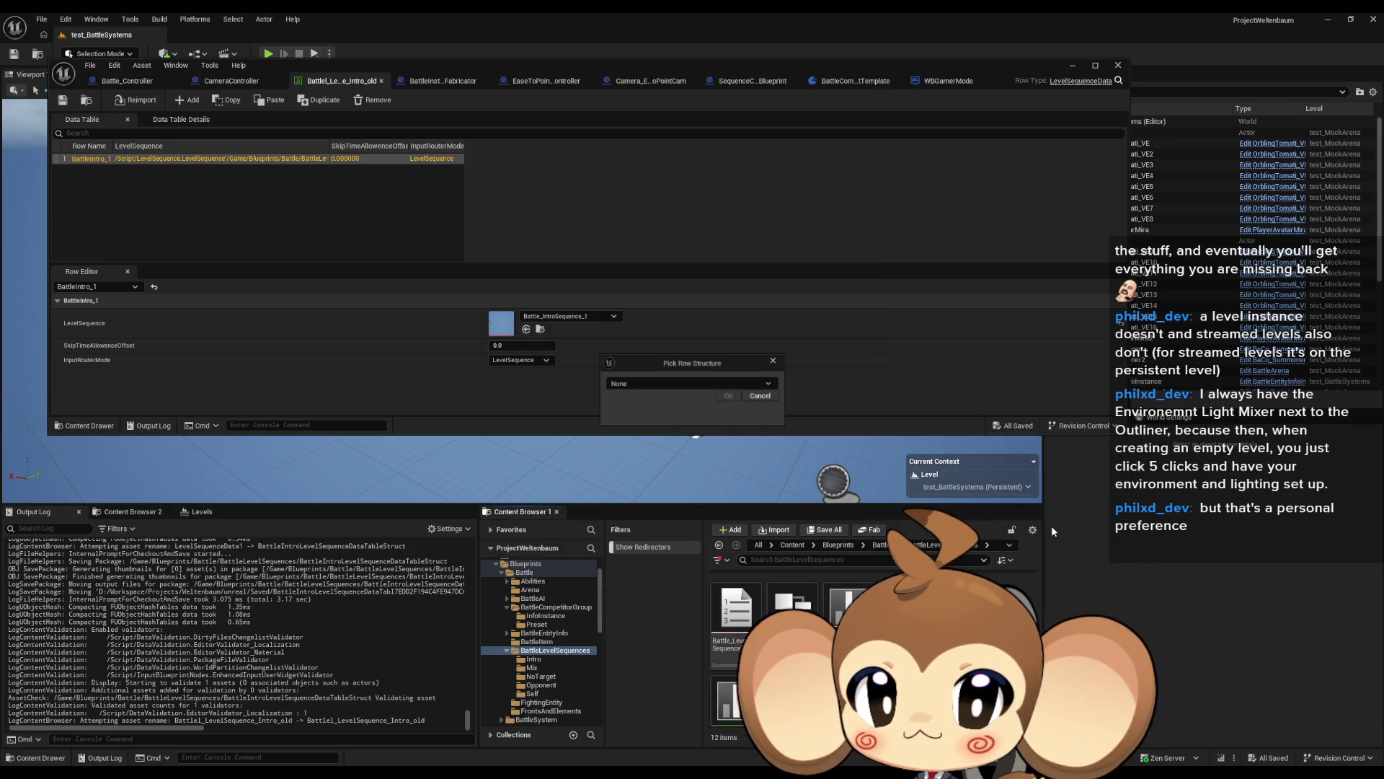
Step: Base the table on BattleIntroLevelSequenceDataTableStruct and name it Battlel_LevelSequence_Intro
{"action": "left_click", "coordinate": [664, 380]}
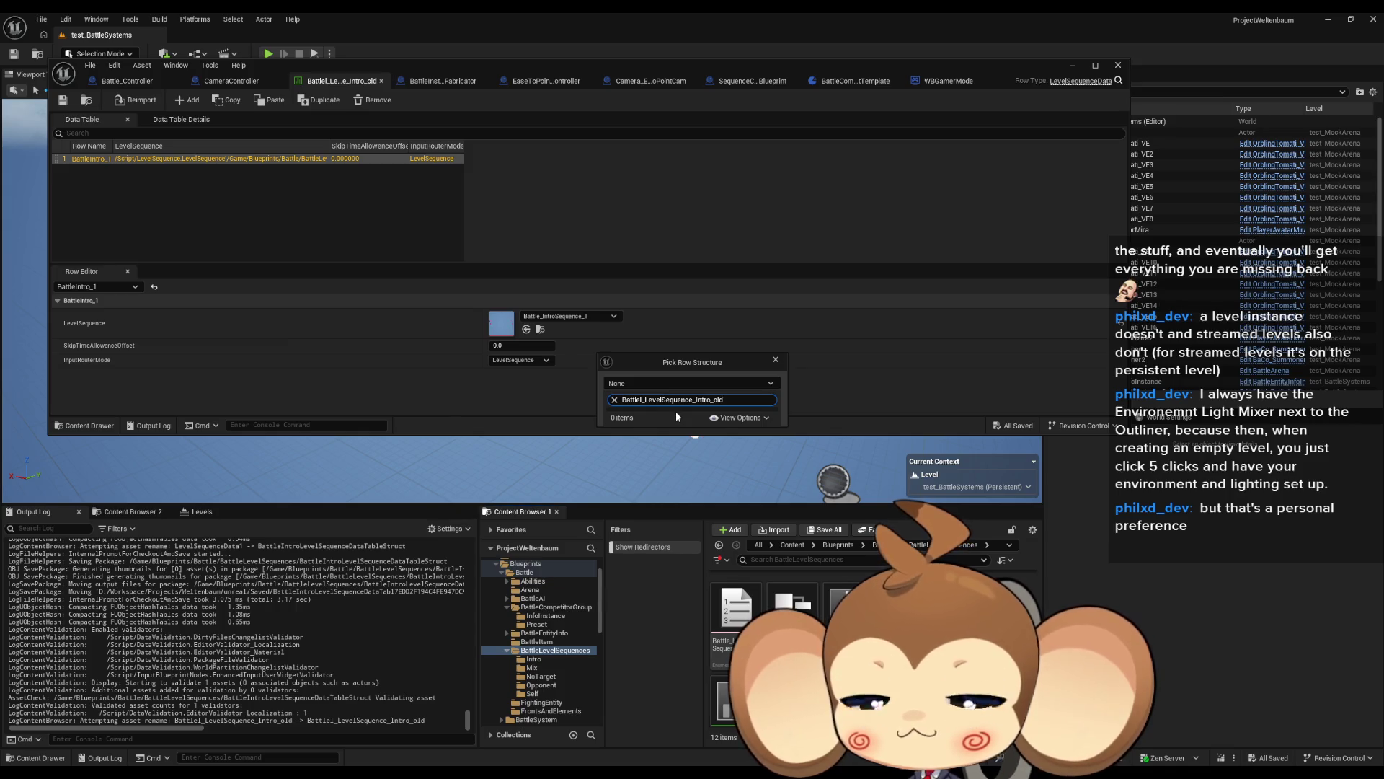
{"action": "key", "text": "ctrl+a"}
{"action": "type", "text": "batt"}
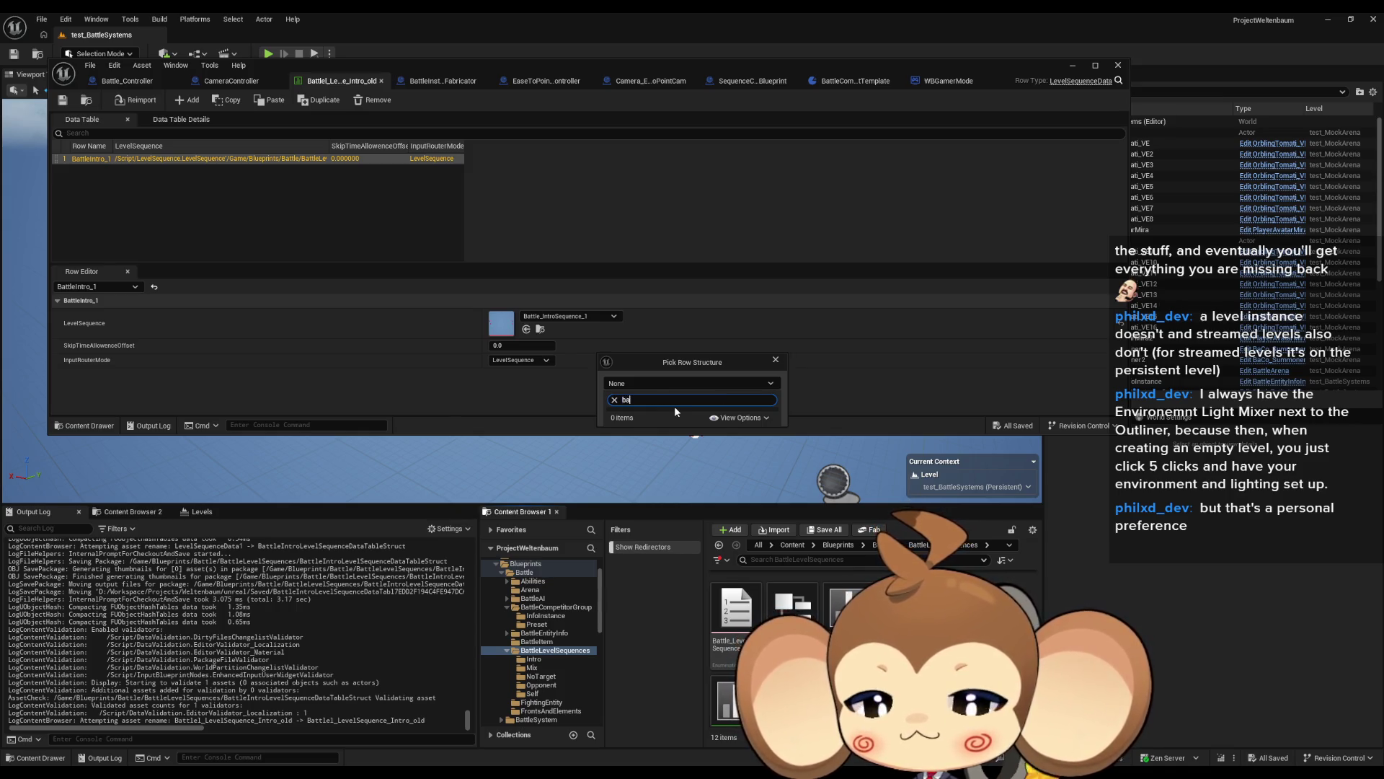
{"action": "left_click", "coordinate": [672, 409]}
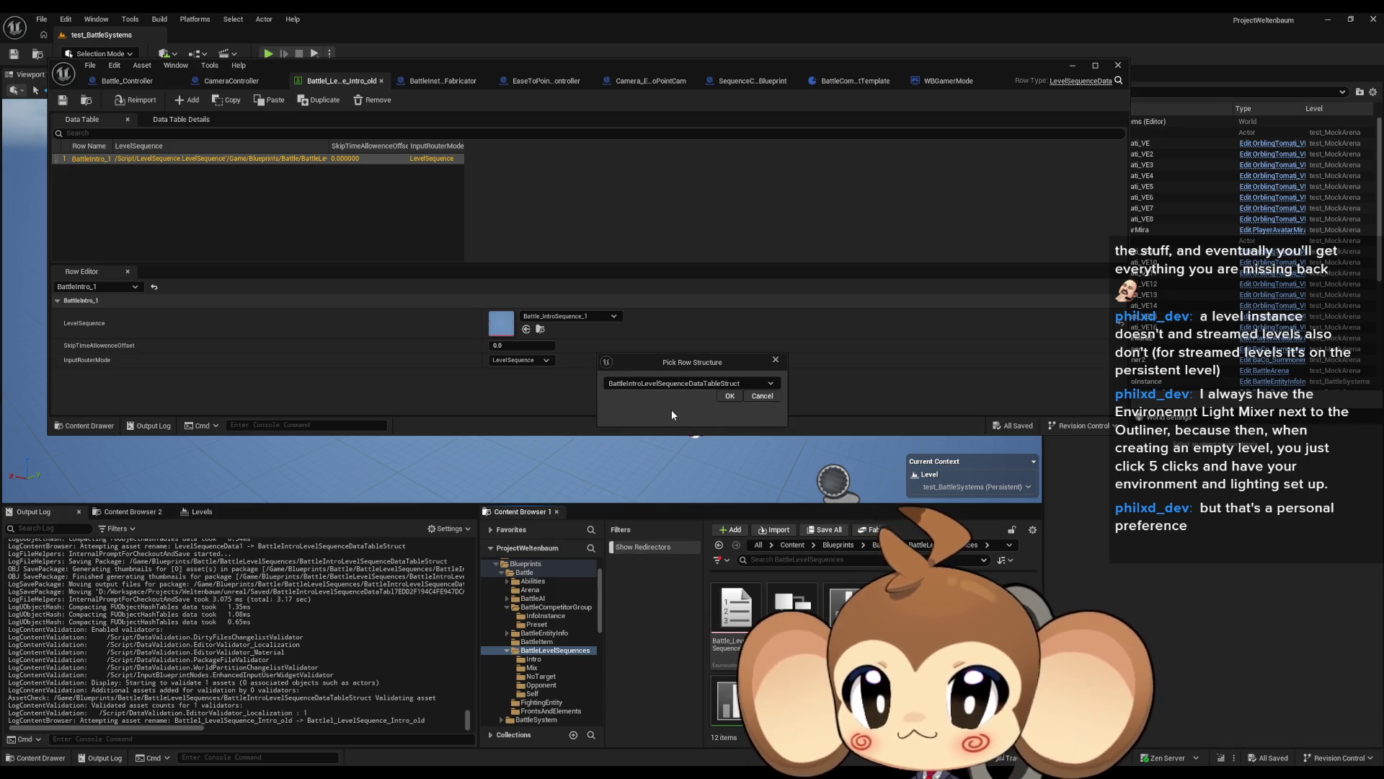
{"action": "left_click", "coordinate": [729, 396]}
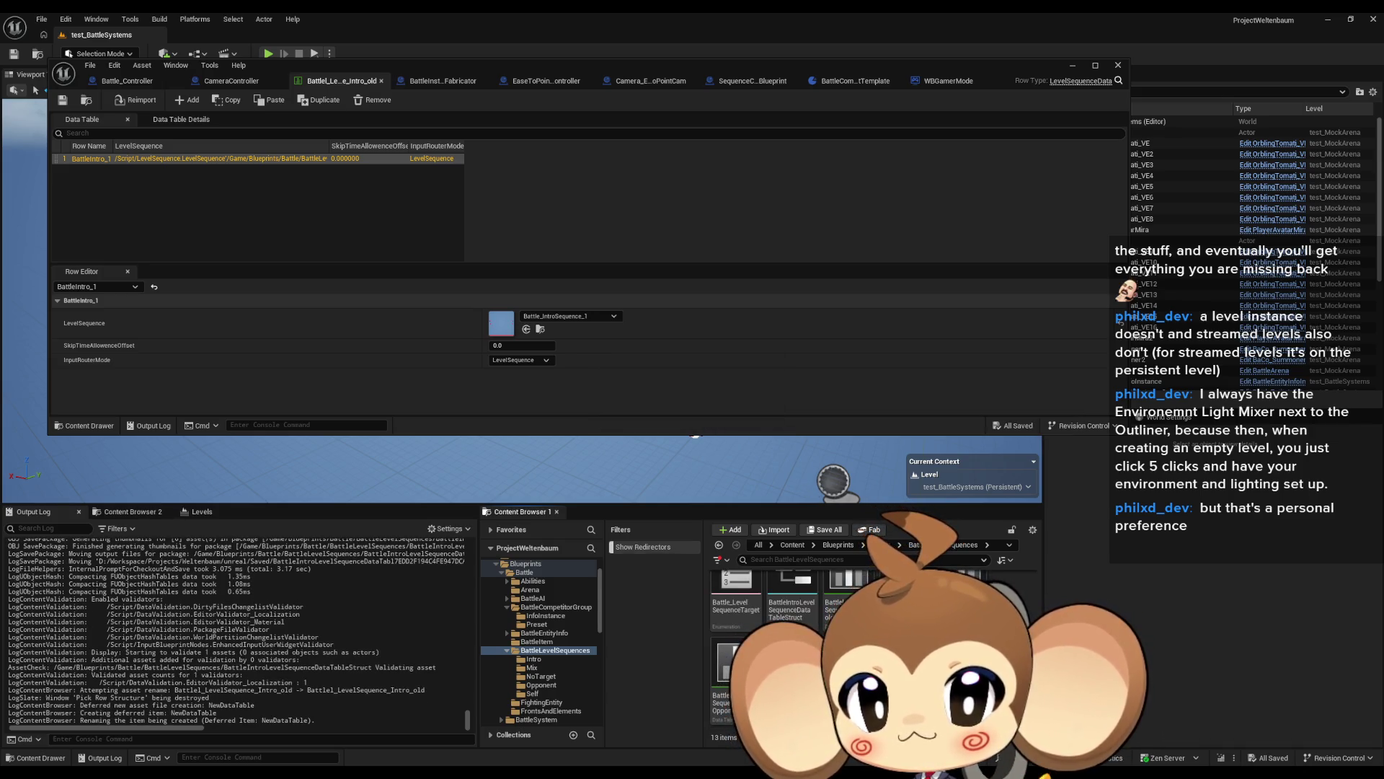
{"action": "type", "text": "Battlel_LevelSequence_Intro"}
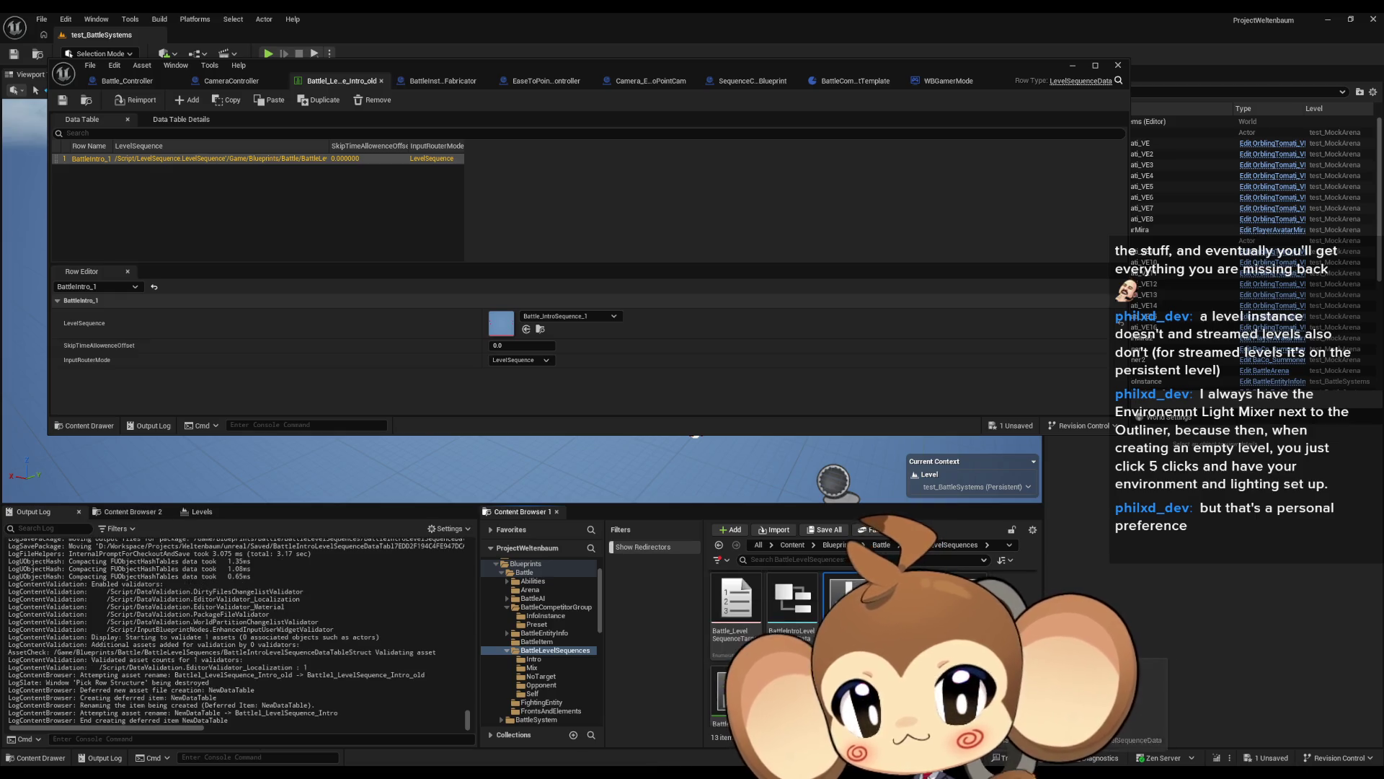
{"action": "key", "text": "Return"}
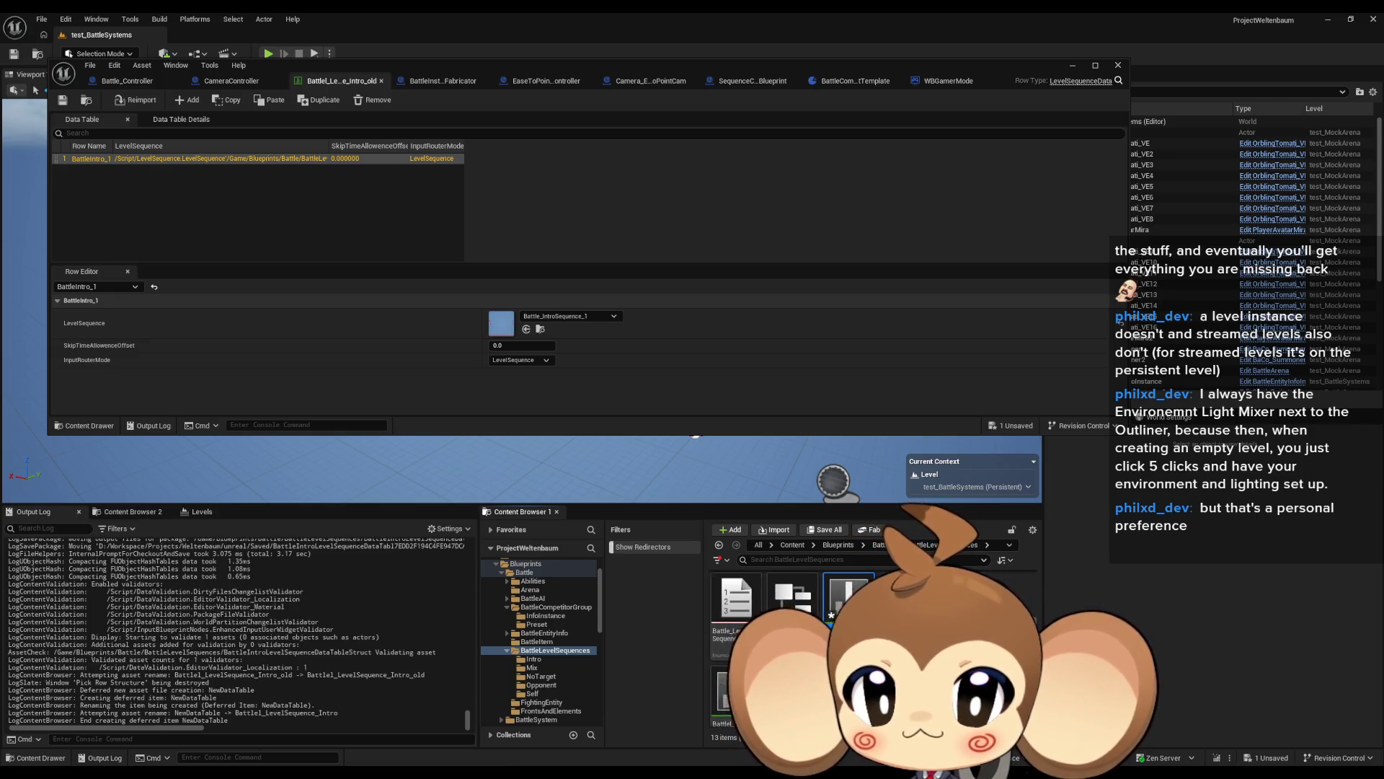
Step: Dock the new table's editor tab beside the old intro table
{"action": "scroll", "coordinate": [872, 635], "scroll_direction": "up", "scroll_amount": 2}
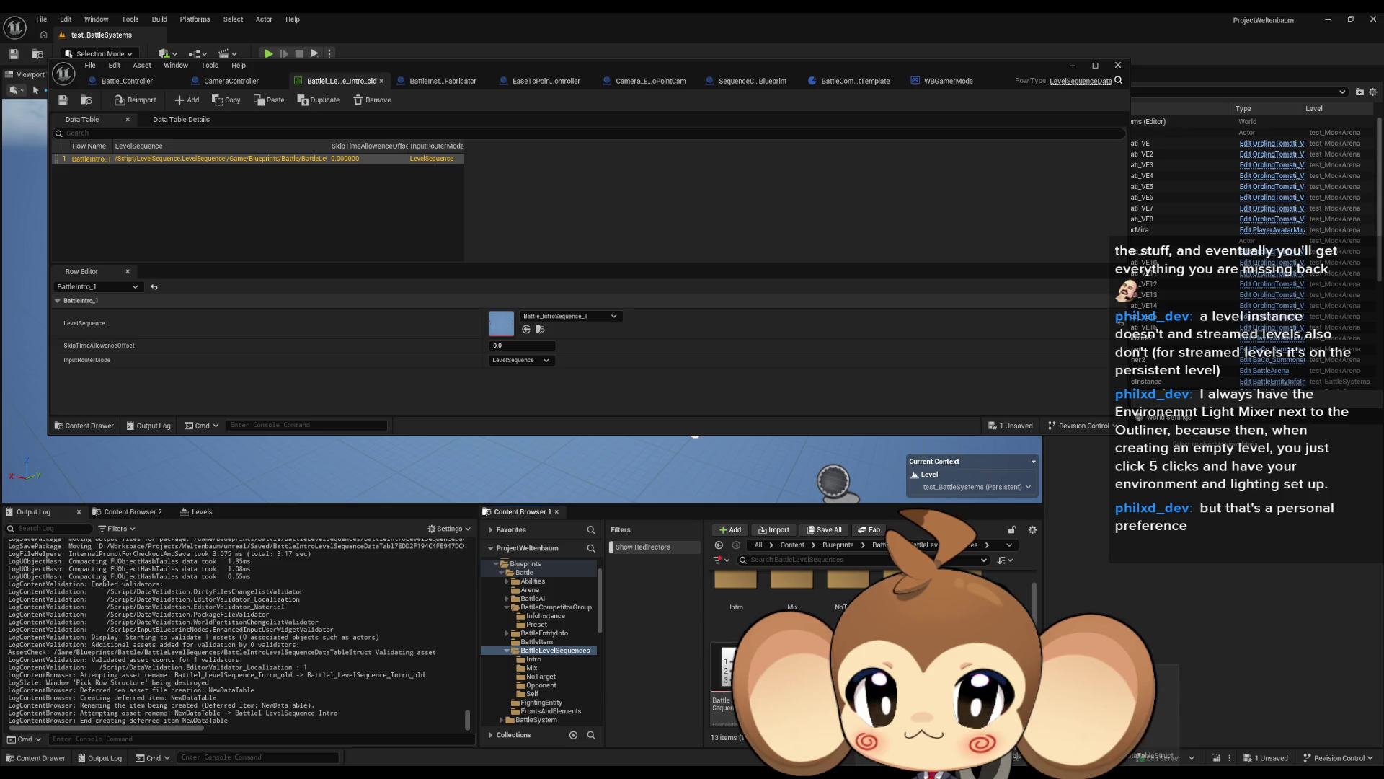
{"action": "scroll", "coordinate": [872, 635], "scroll_direction": "down", "scroll_amount": 2}
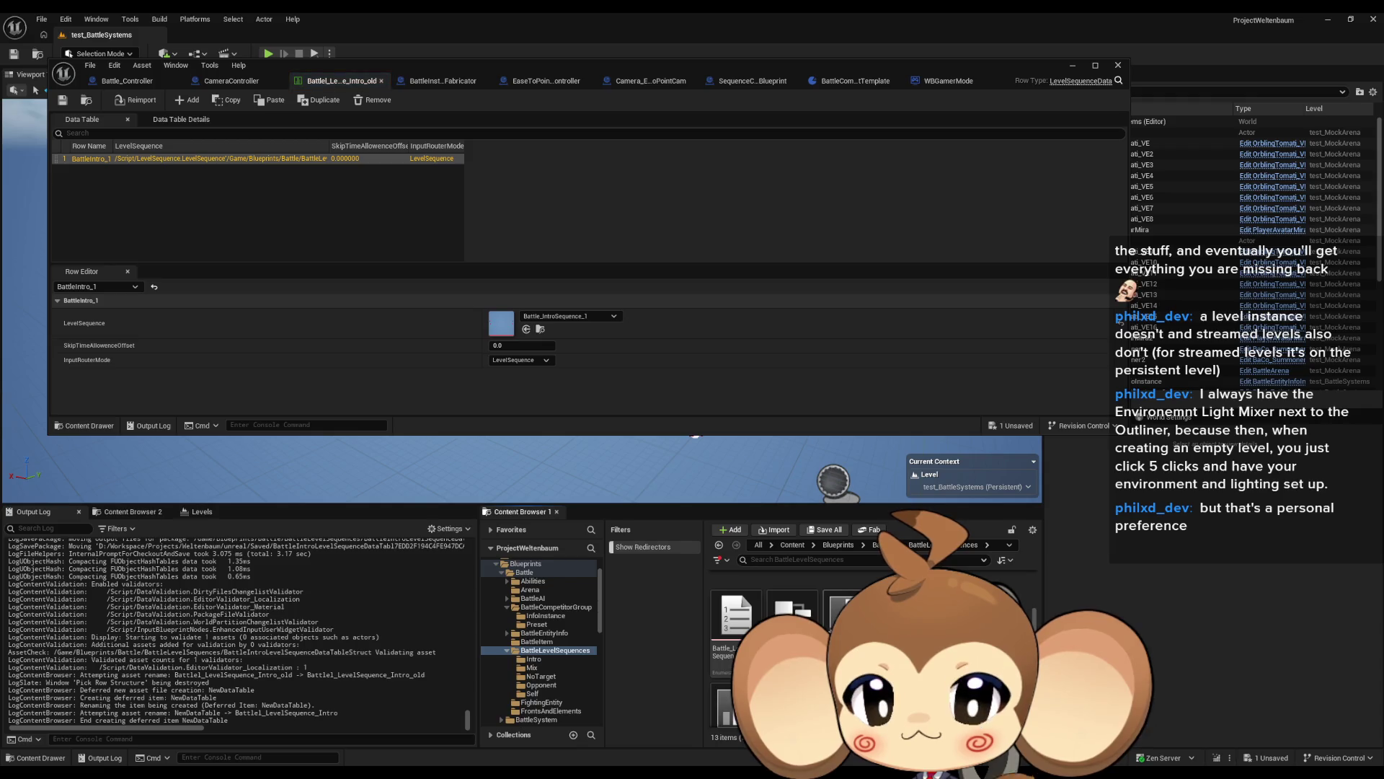
{"action": "left_click_drag", "start_coordinate": [904, 83], "coordinate": [404, 85]}
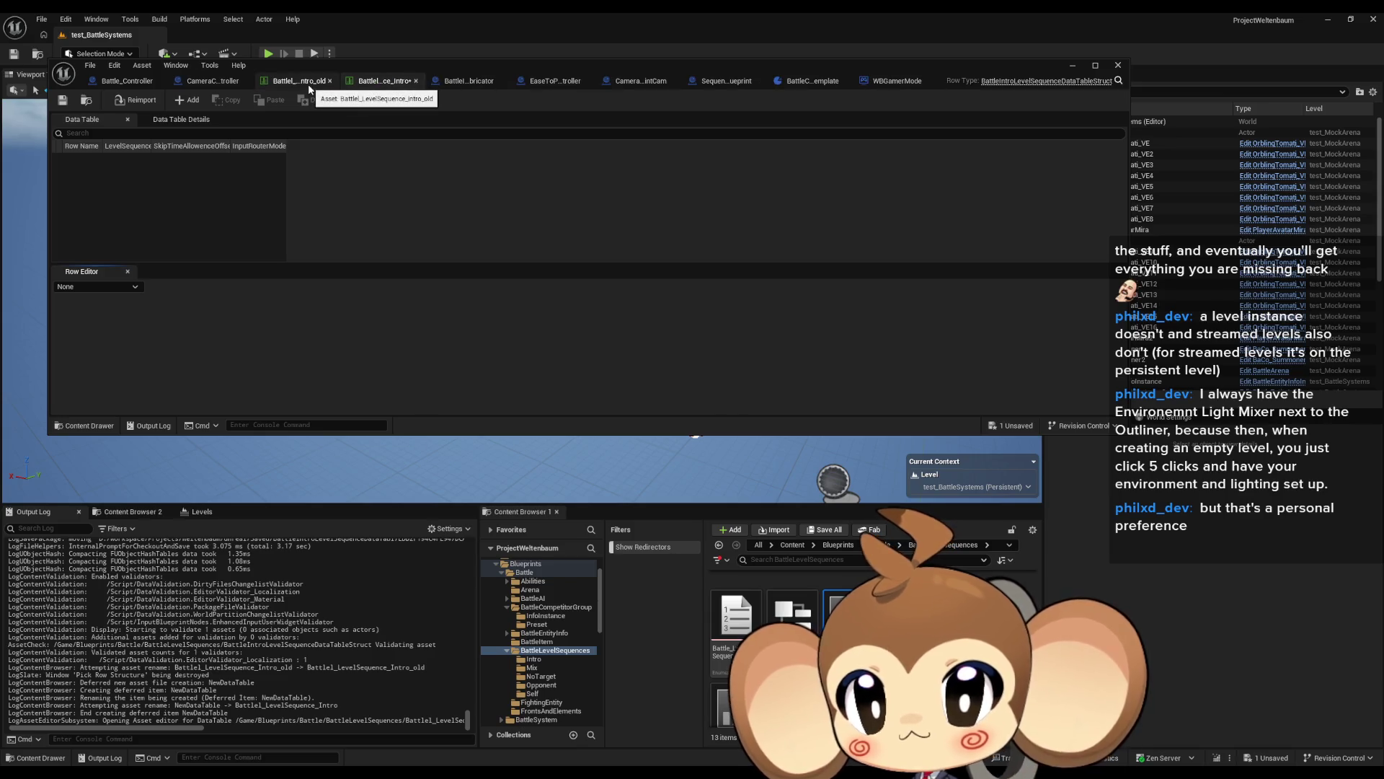
Step: Close the old intro table editor and add a new row to the new table
{"action": "left_click", "coordinate": [330, 81]}
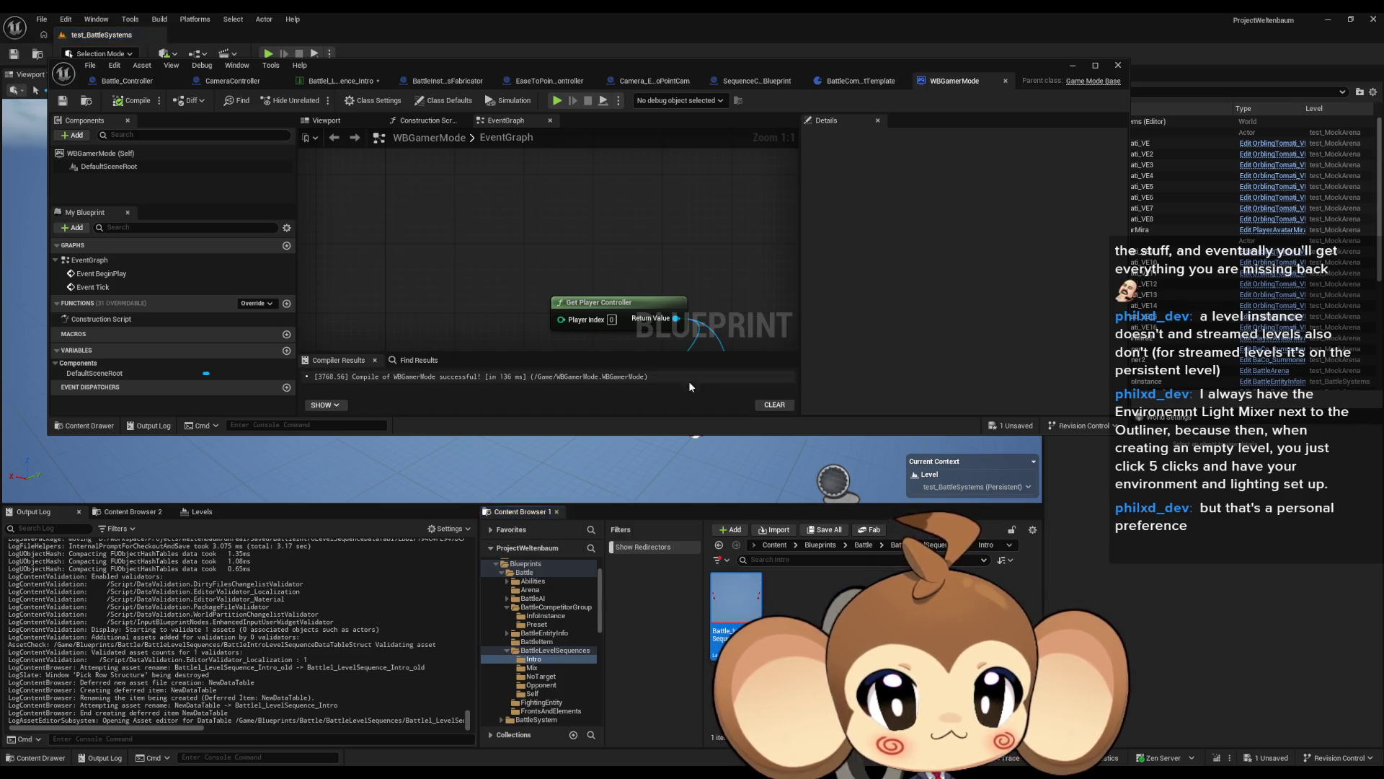
{"action": "left_click", "coordinate": [324, 81]}
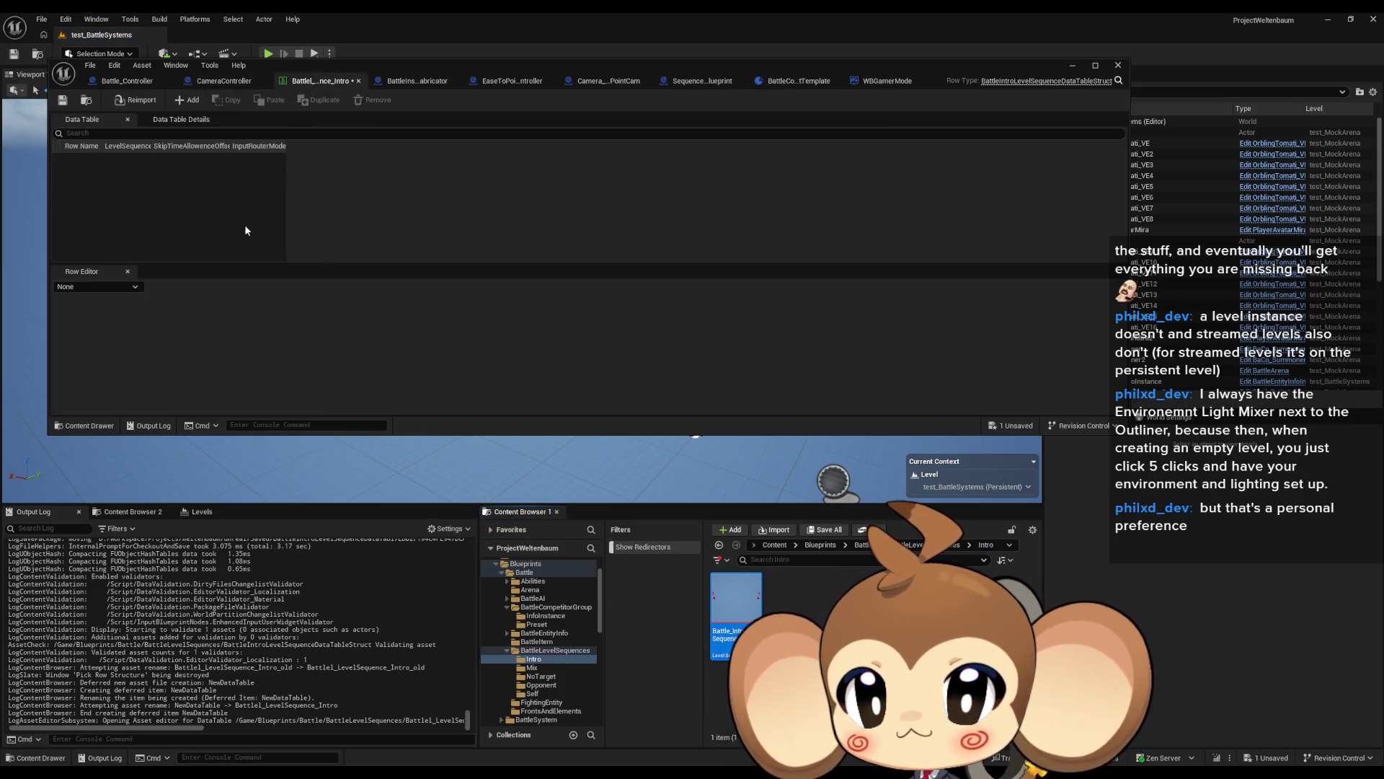
{"action": "left_click", "coordinate": [184, 101]}
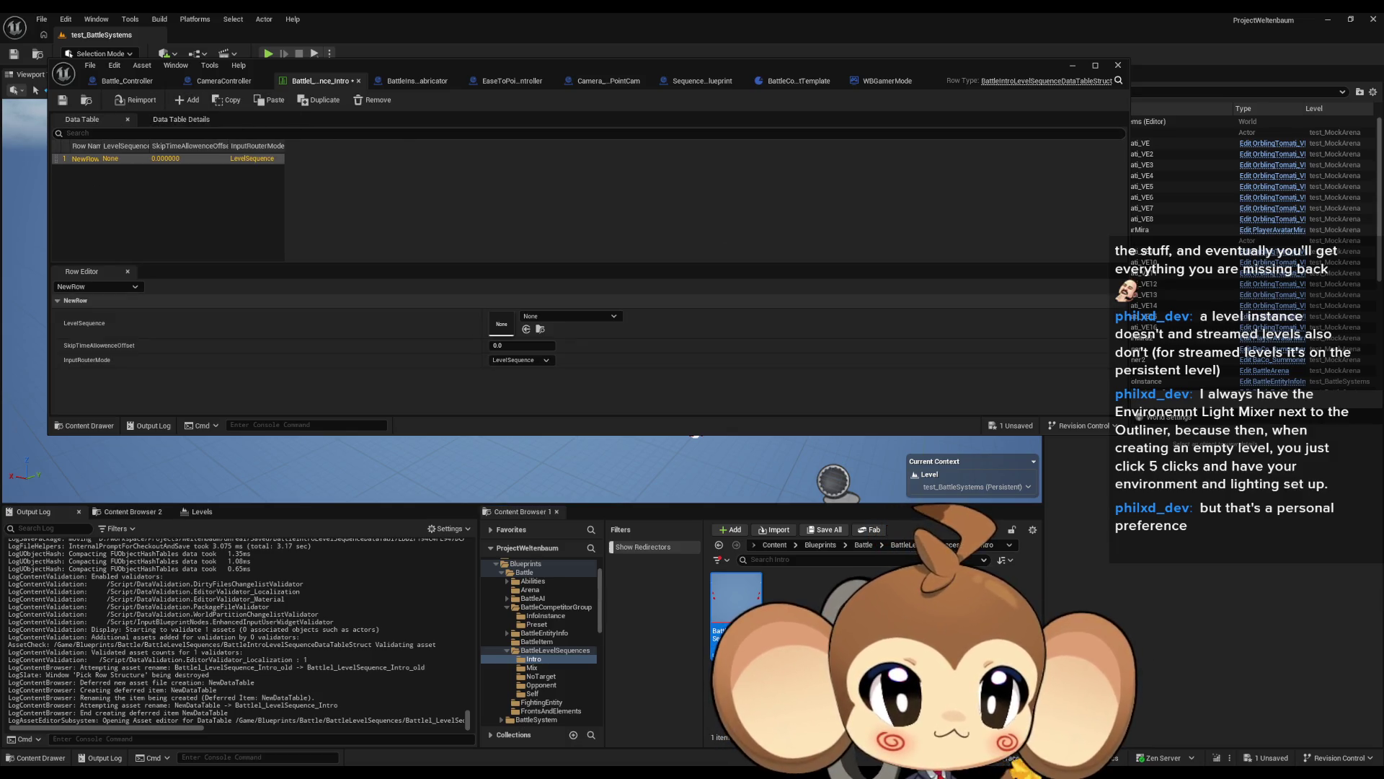
Step: Name the row BattleIntro_1, assign Battle_IntroSequence_1, and open the row struct
{"action": "left_click", "coordinate": [94, 158]}
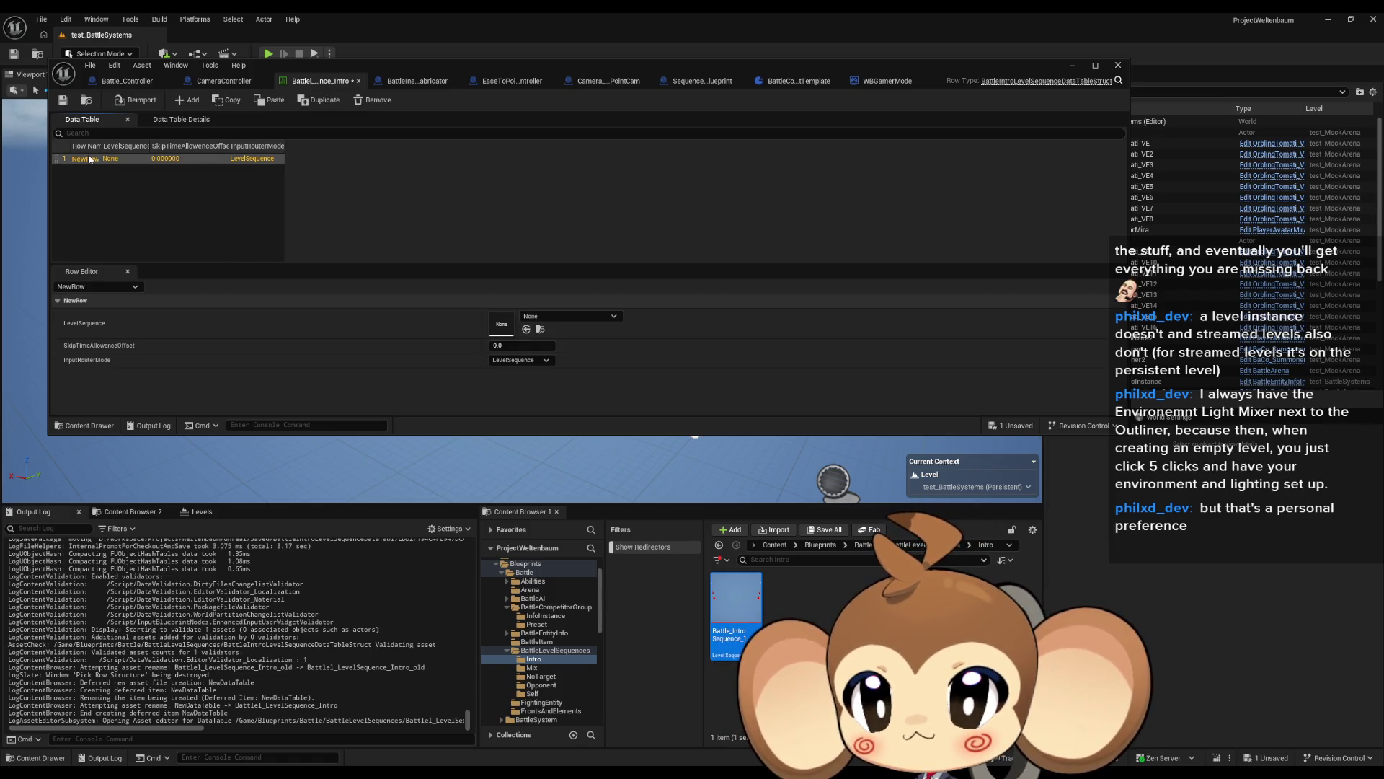
{"action": "type", "text": "BattleIntro_1"}
{"action": "key", "text": "Return"}
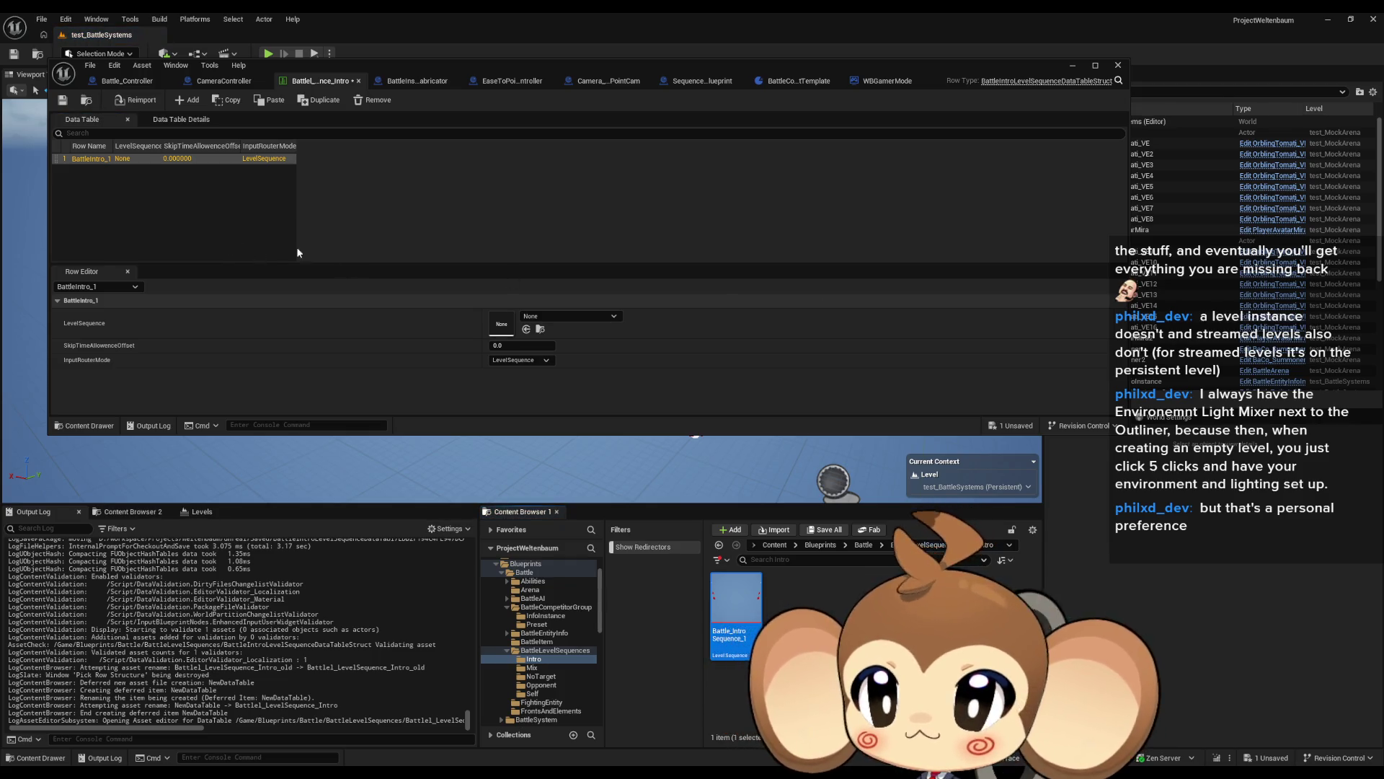
{"action": "left_click", "coordinate": [526, 328]}
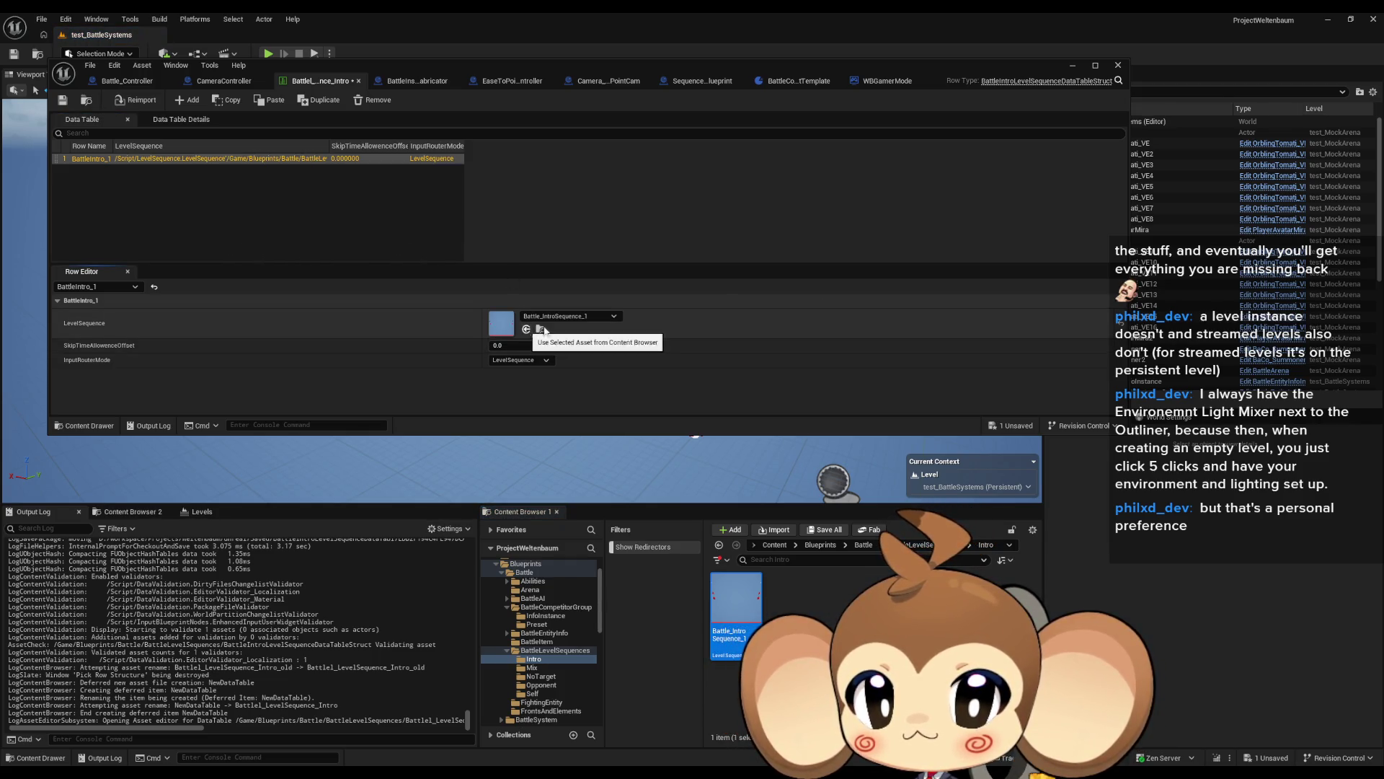
{"action": "left_click", "coordinate": [1118, 82]}
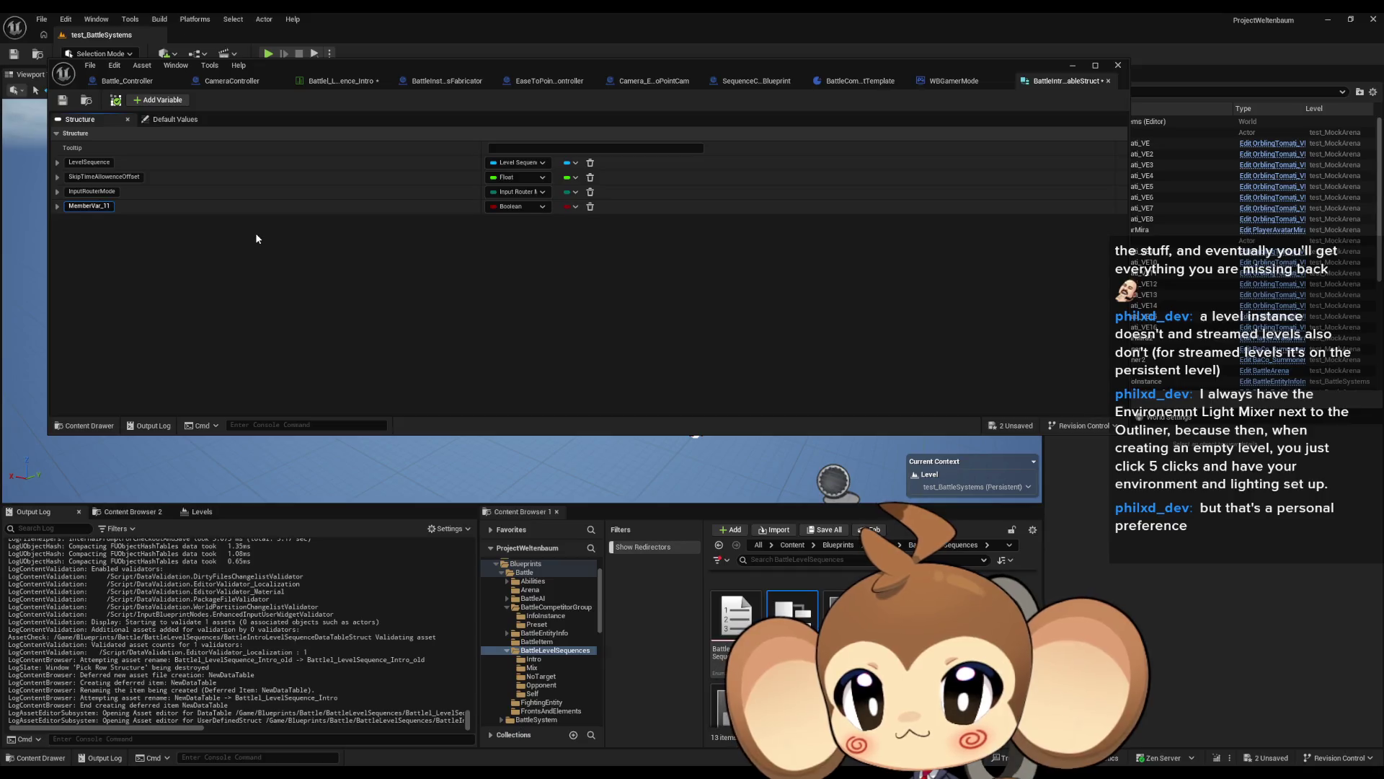
Step: Rename the struct's last field to CameraEndPointID, make it a String, and save
{"action": "type", "text": "Sk"}
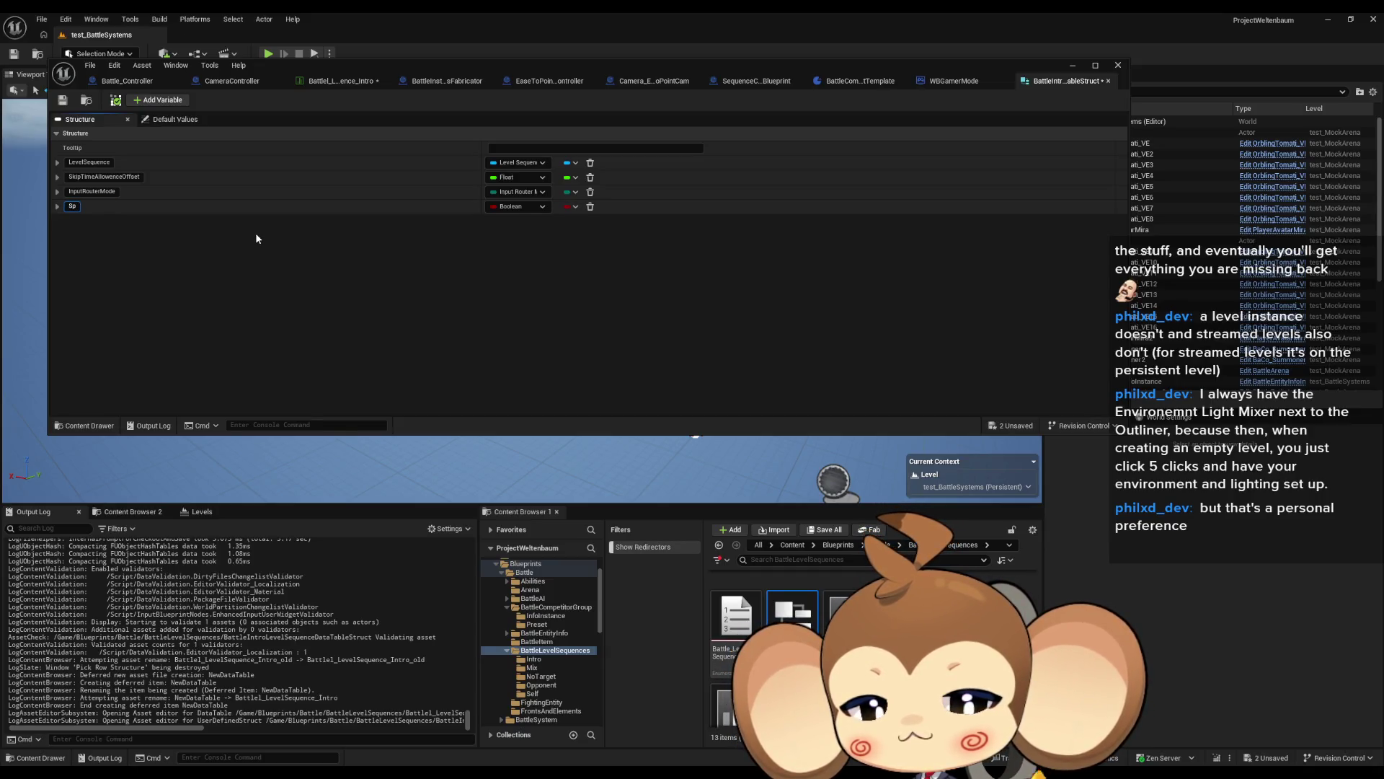
{"action": "type", "text": "awn"}
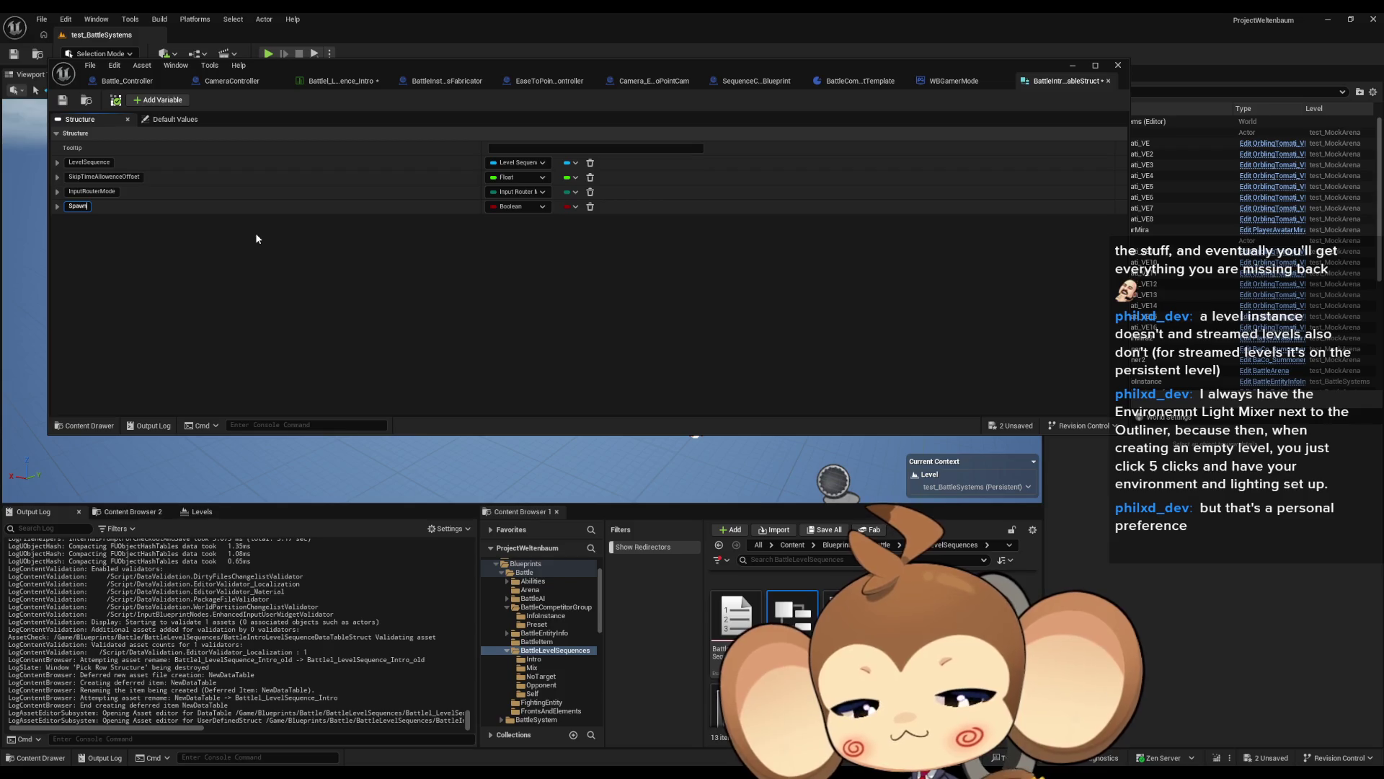
{"action": "type", "text": "P"}
{"action": "key", "text": "ctrl+a"}
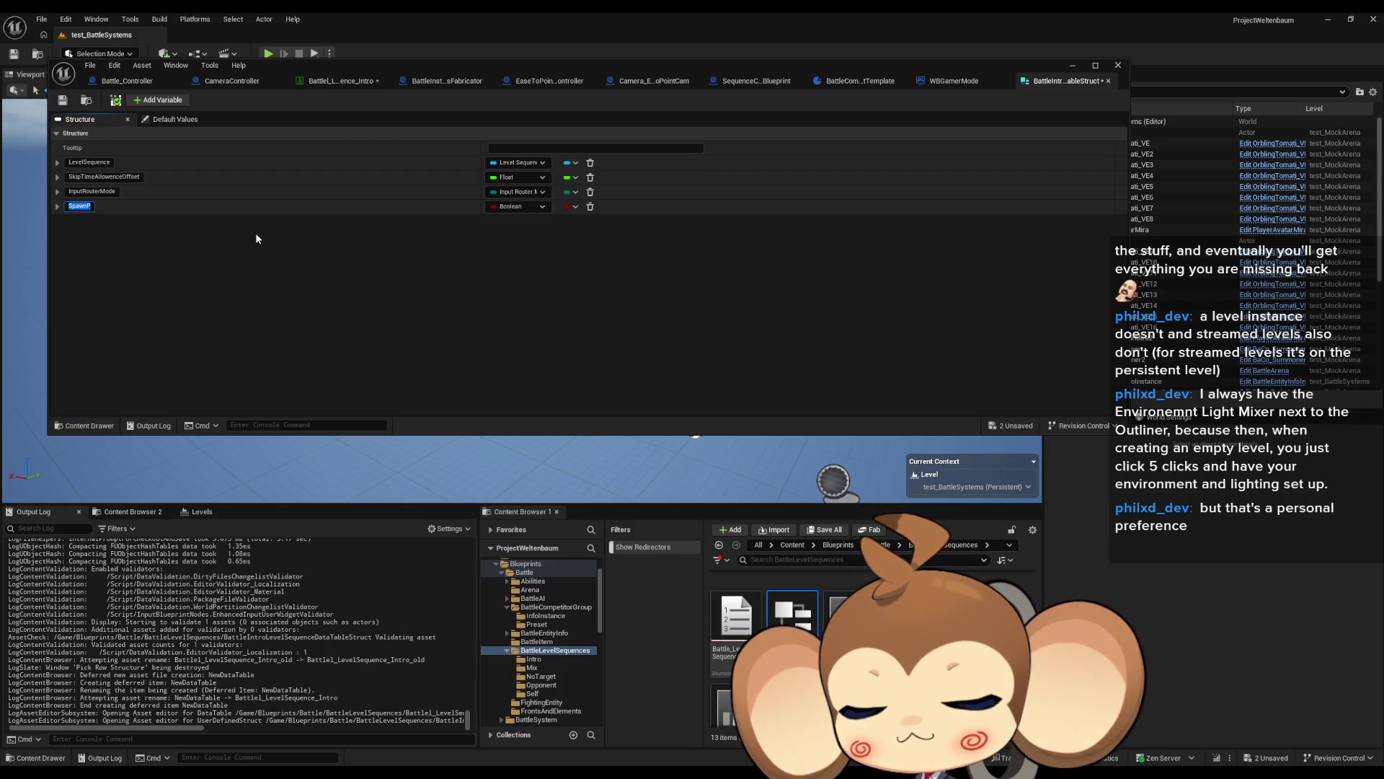
{"action": "type", "text": "C"}
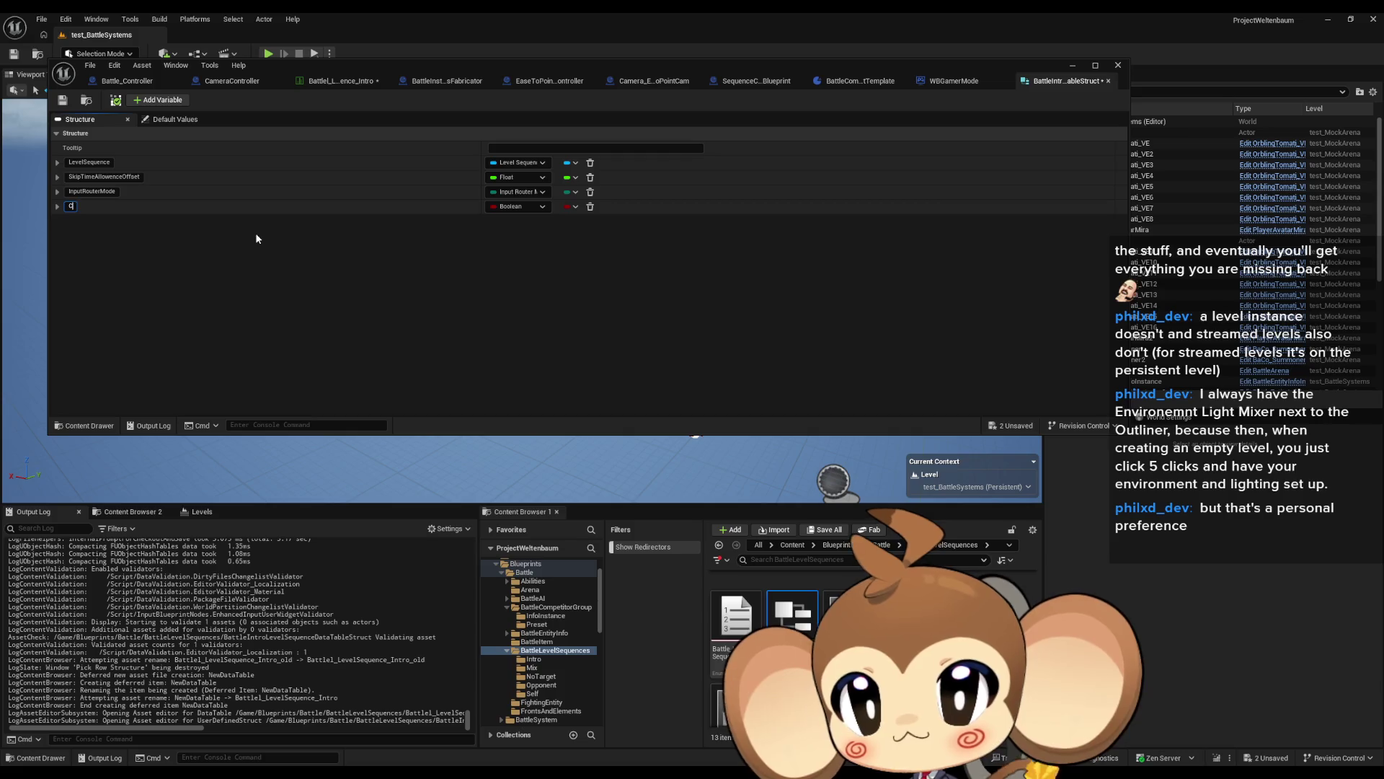
{"action": "type", "text": "ameraPoint"}
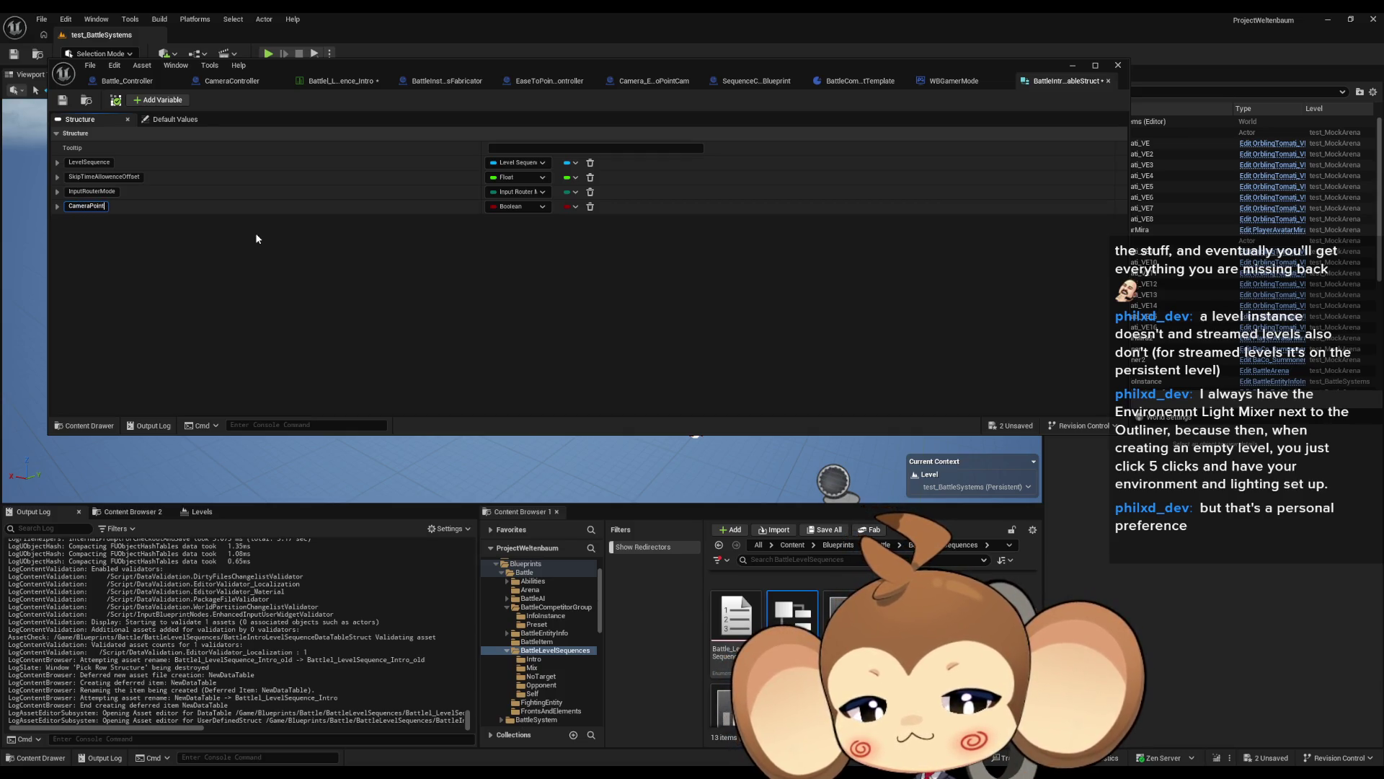
{"action": "type", "text": "En"}
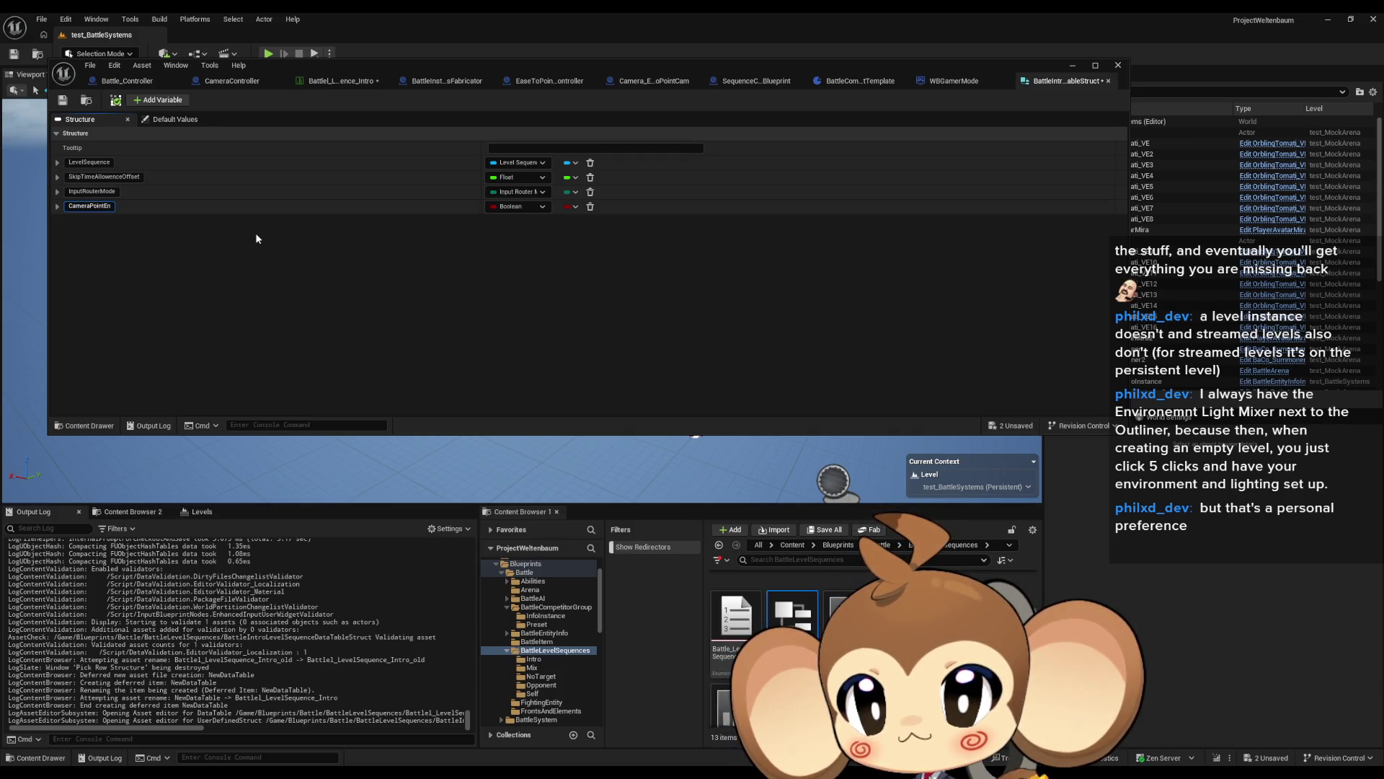
{"action": "type", "text": "C"}
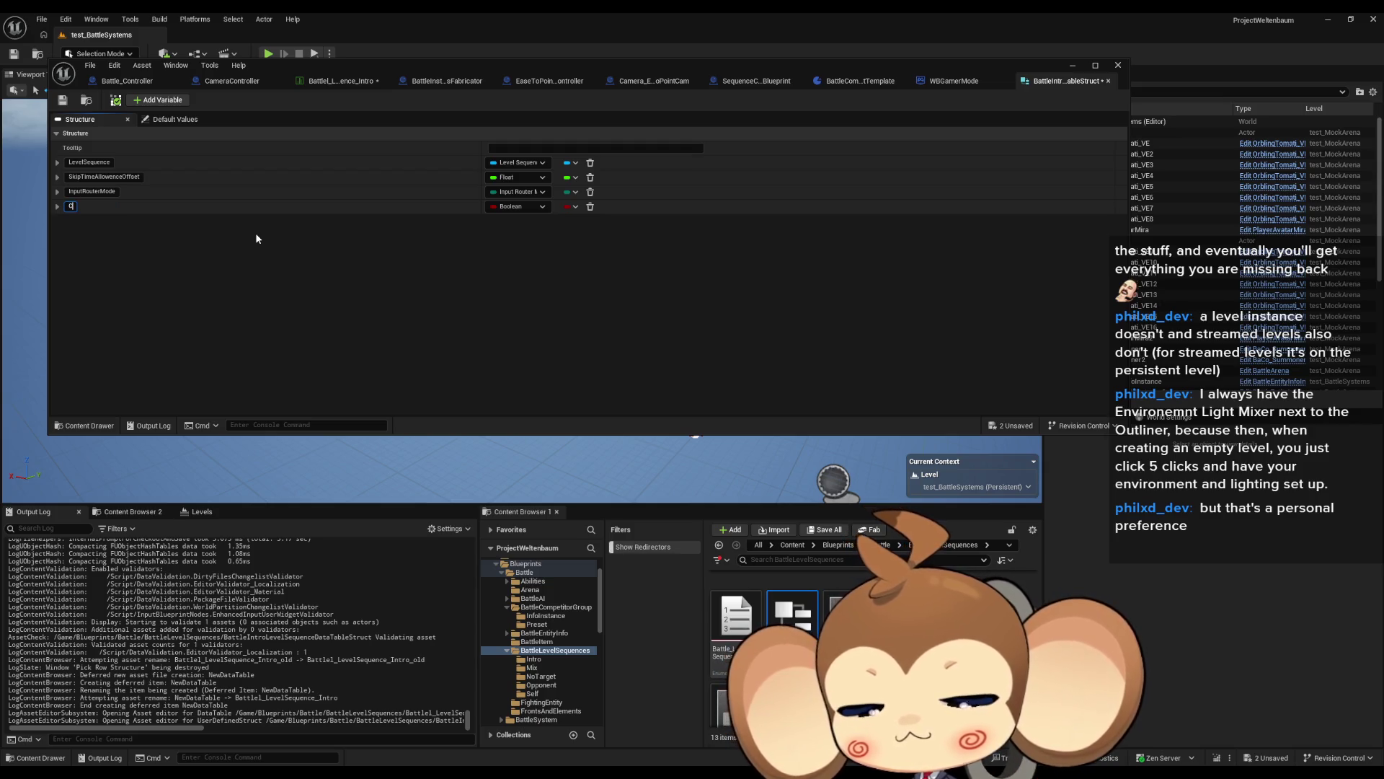
{"action": "type", "text": "ameraEnd"}
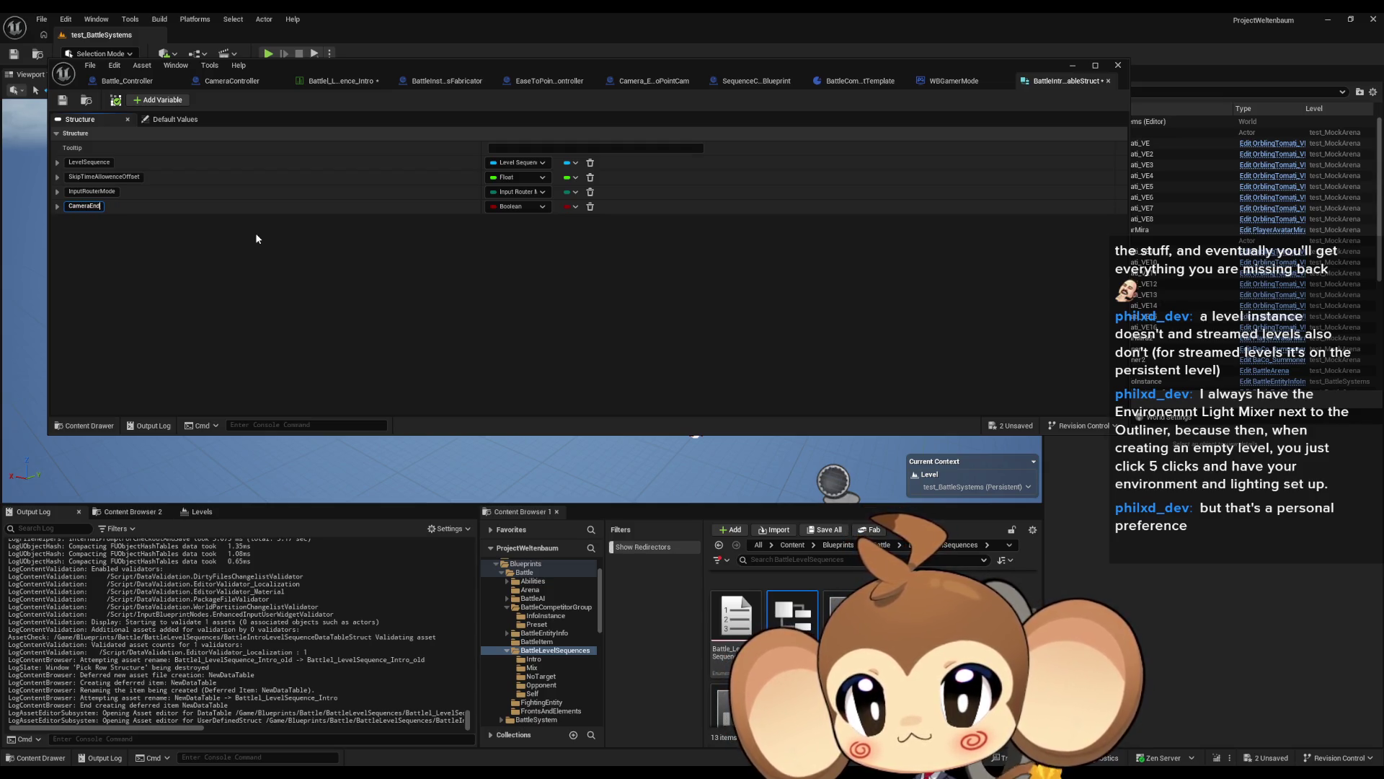
{"action": "type", "text": "PointID"}
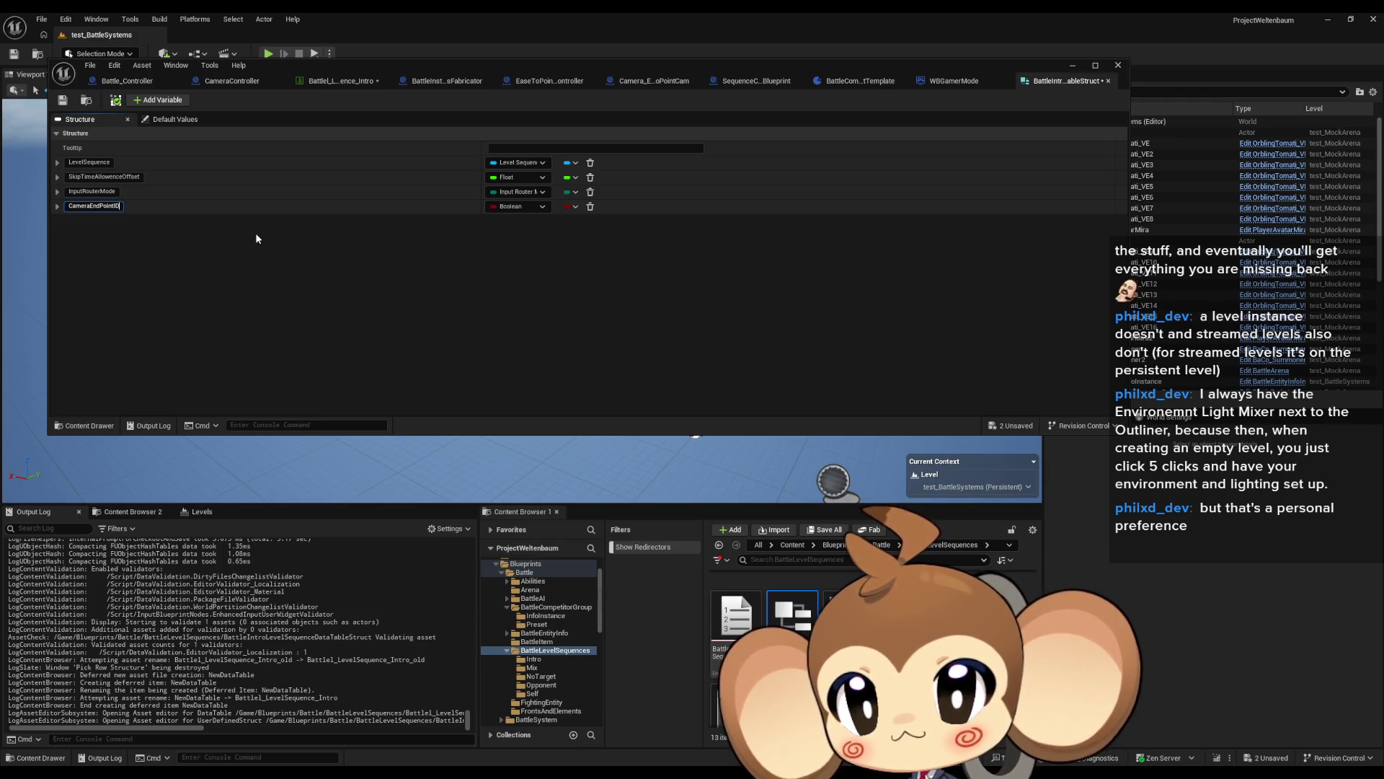
{"action": "key", "text": "Return"}
{"action": "left_click", "coordinate": [529, 207]}
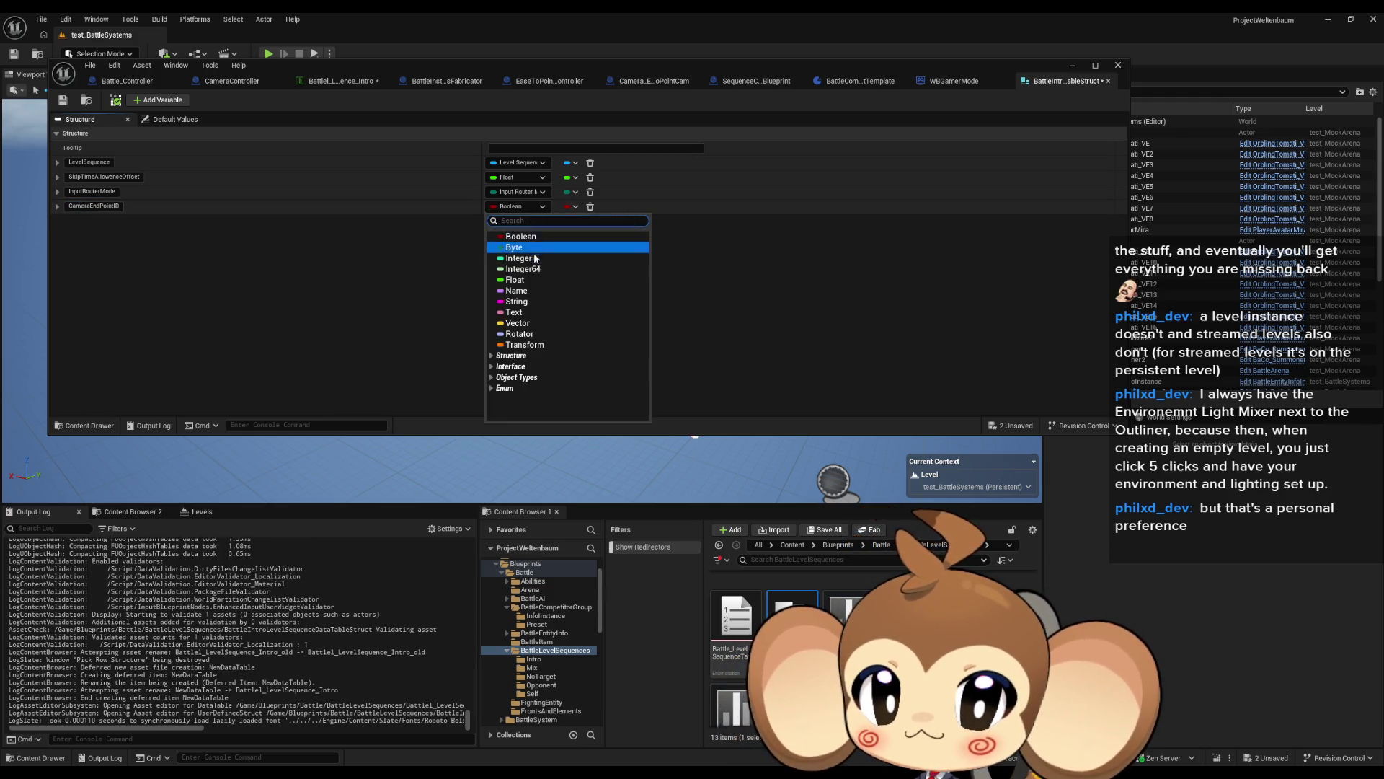
{"action": "left_click", "coordinate": [534, 303]}
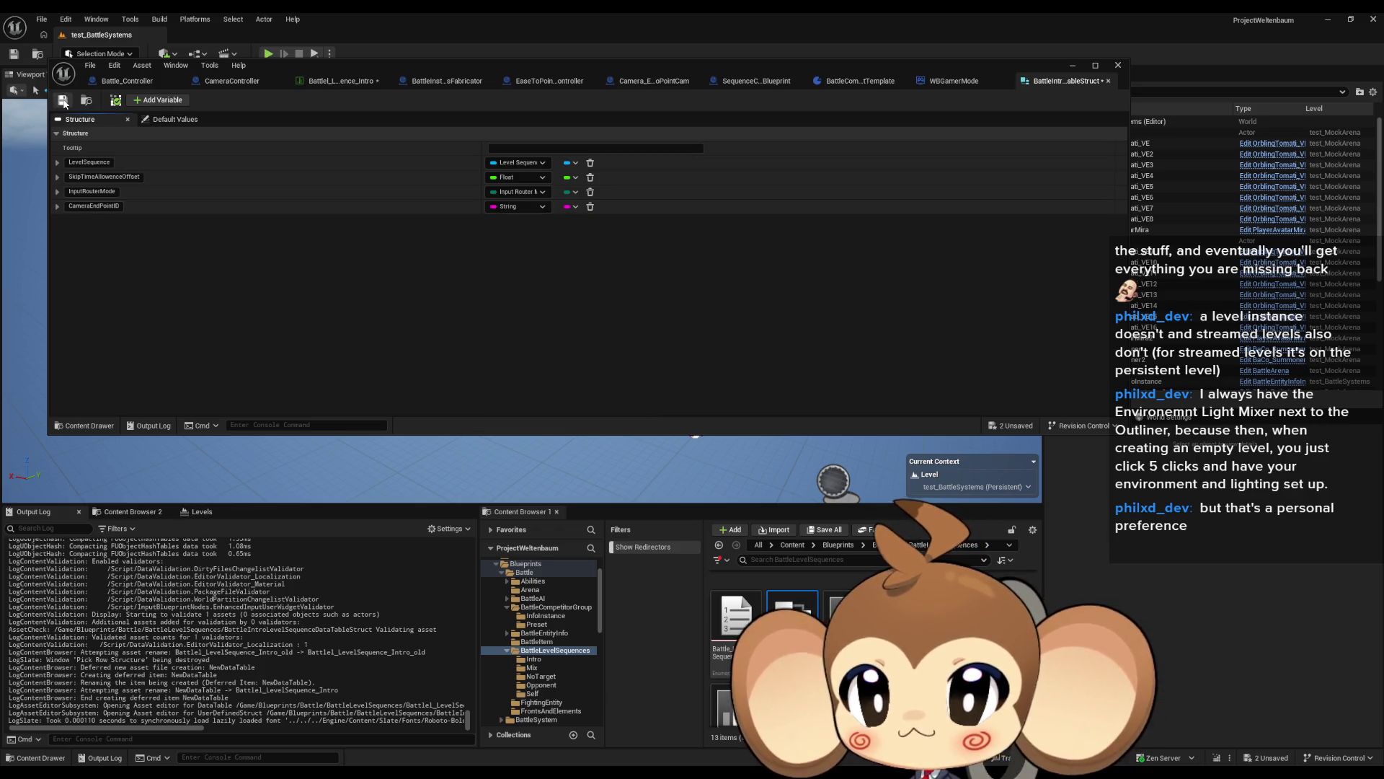
{"action": "left_click", "coordinate": [63, 101]}
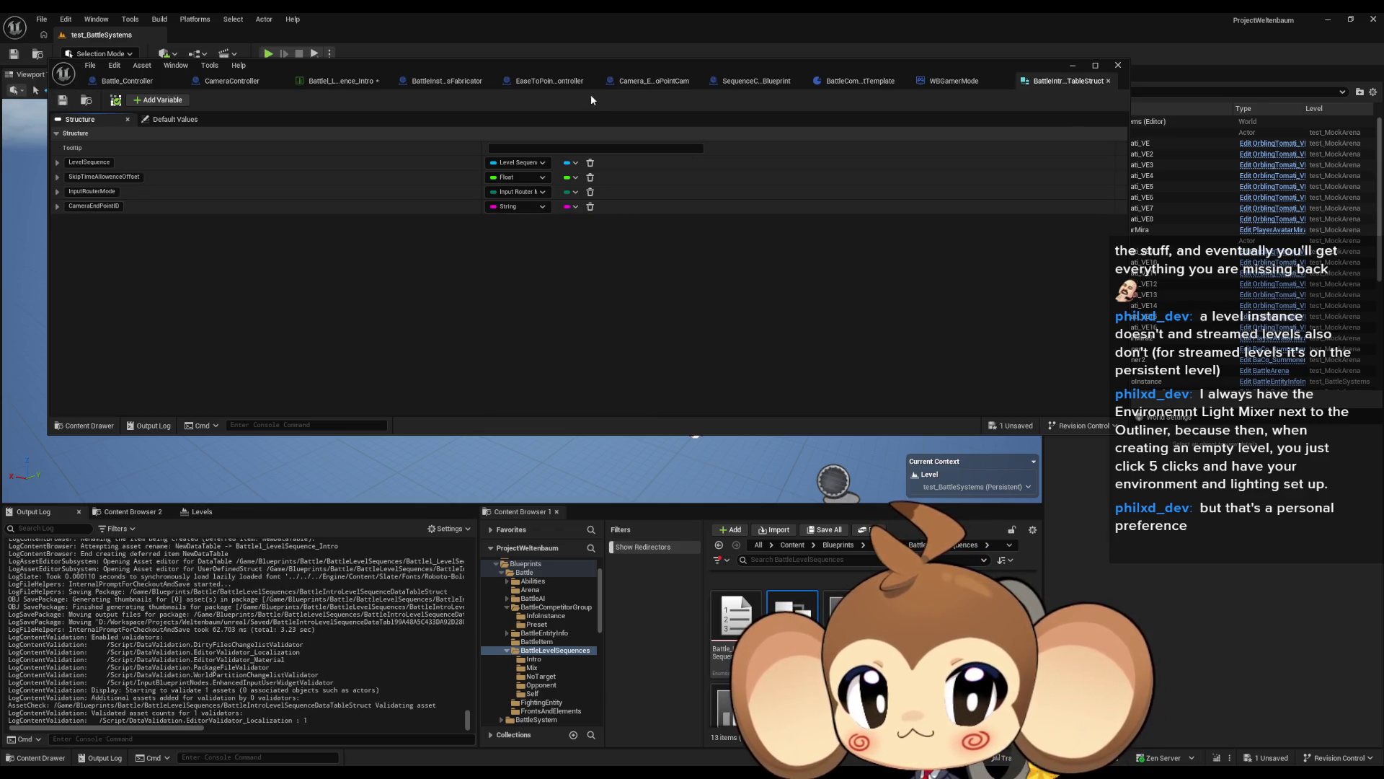
Step: Set BattleIntro_1's CameraEndPointID to North in the data table and save
{"action": "left_click", "coordinate": [333, 87]}
{"action": "left_click", "coordinate": [549, 375]}
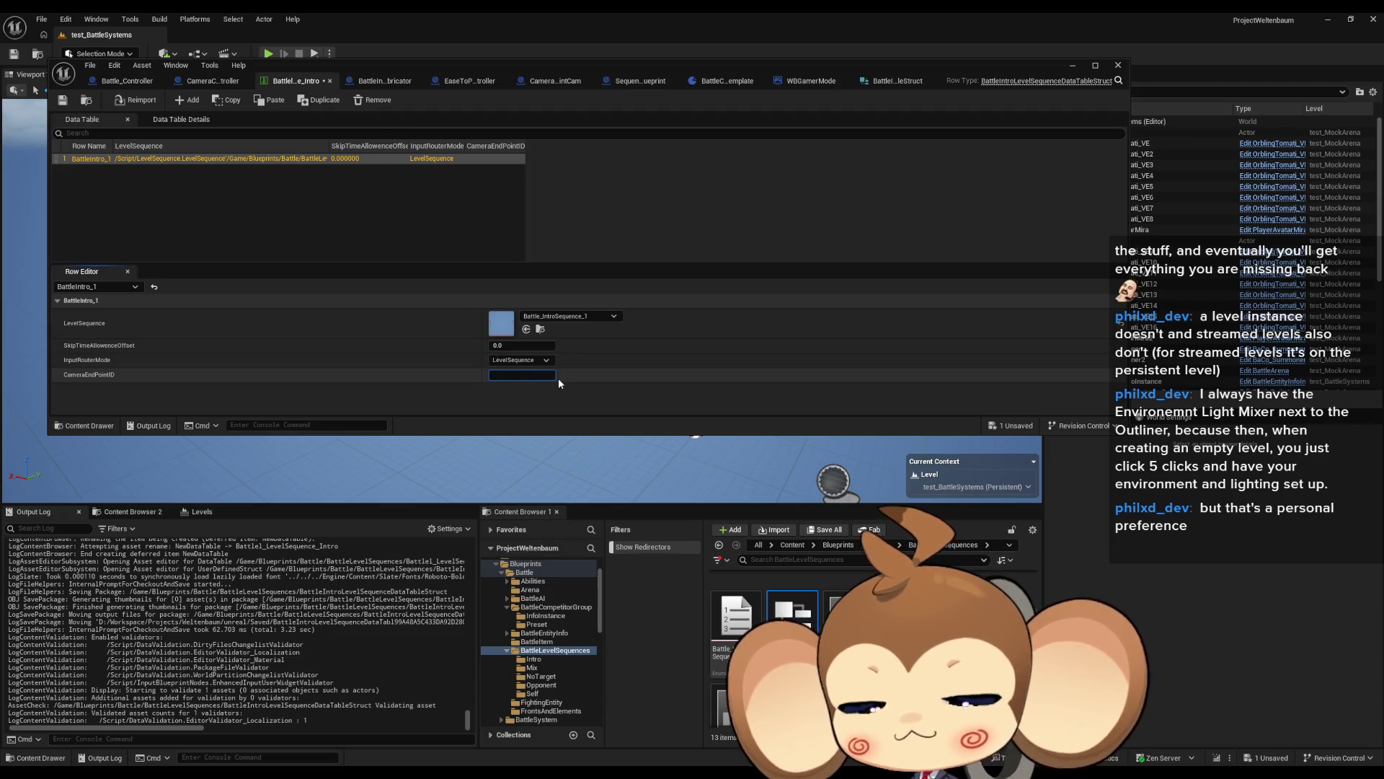
{"action": "type", "text": "North"}
{"action": "key", "text": "Return"}
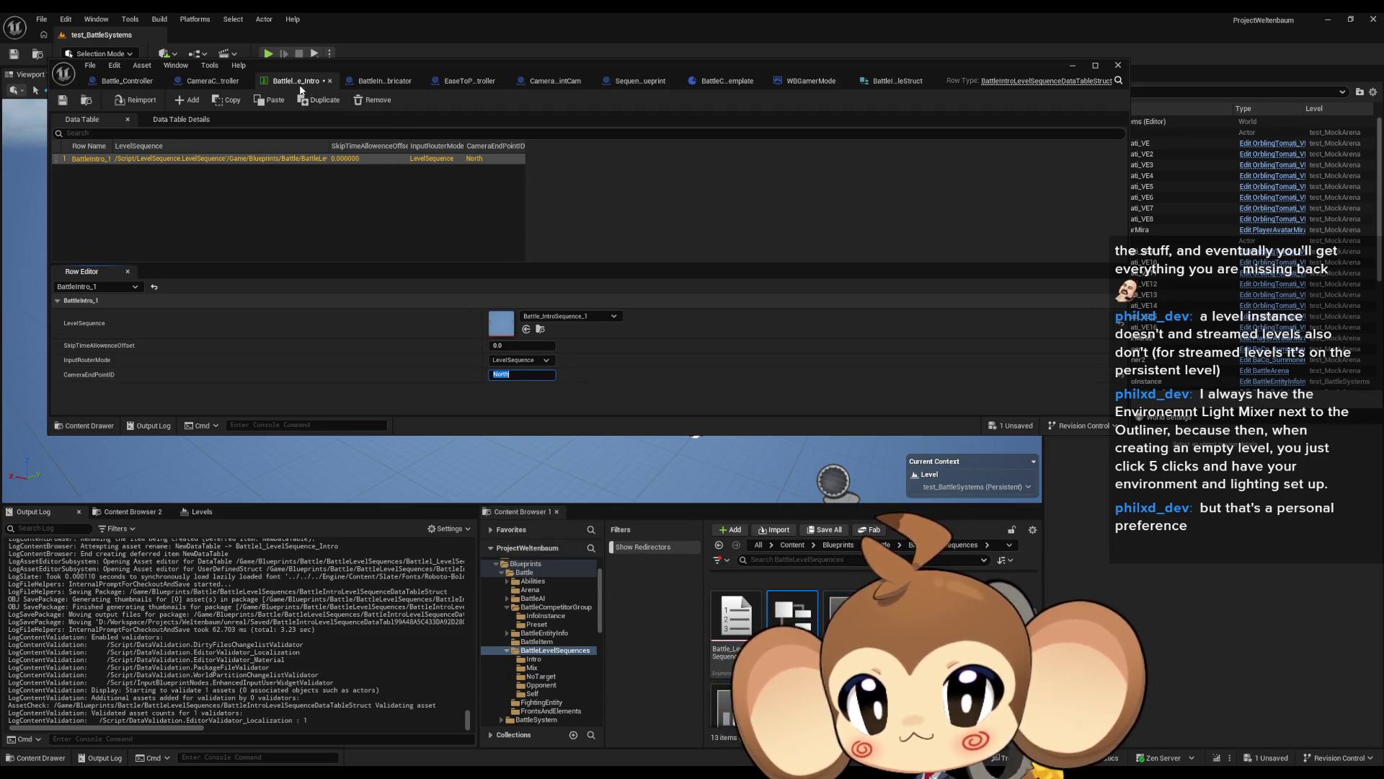
{"action": "left_click", "coordinate": [62, 100]}
{"action": "left_click_drag", "start_coordinate": [382, 66], "coordinate": [460, 169]}
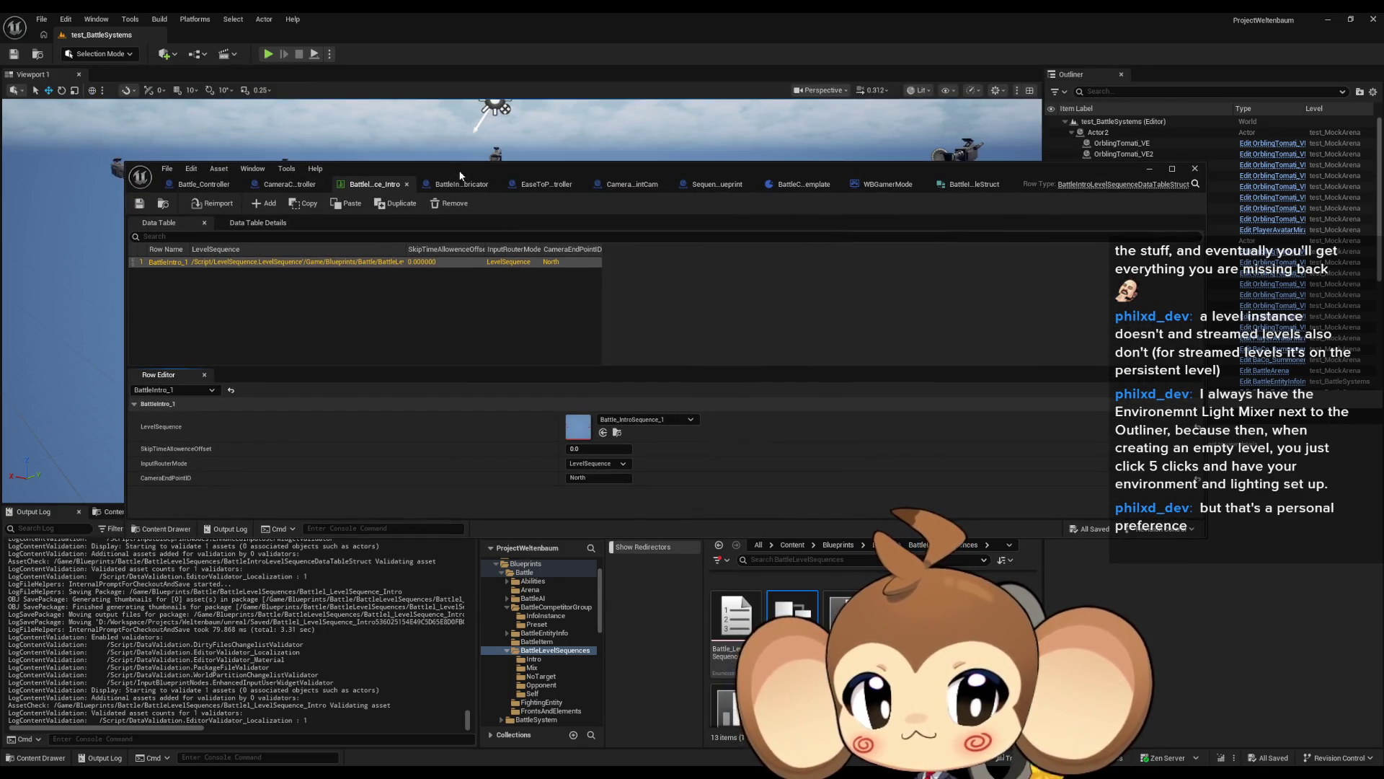
Step: In CameraController, assign Battle_LevelSequence_Intro to the Get Data Table Row node
{"action": "double_click", "coordinate": [460, 172]}
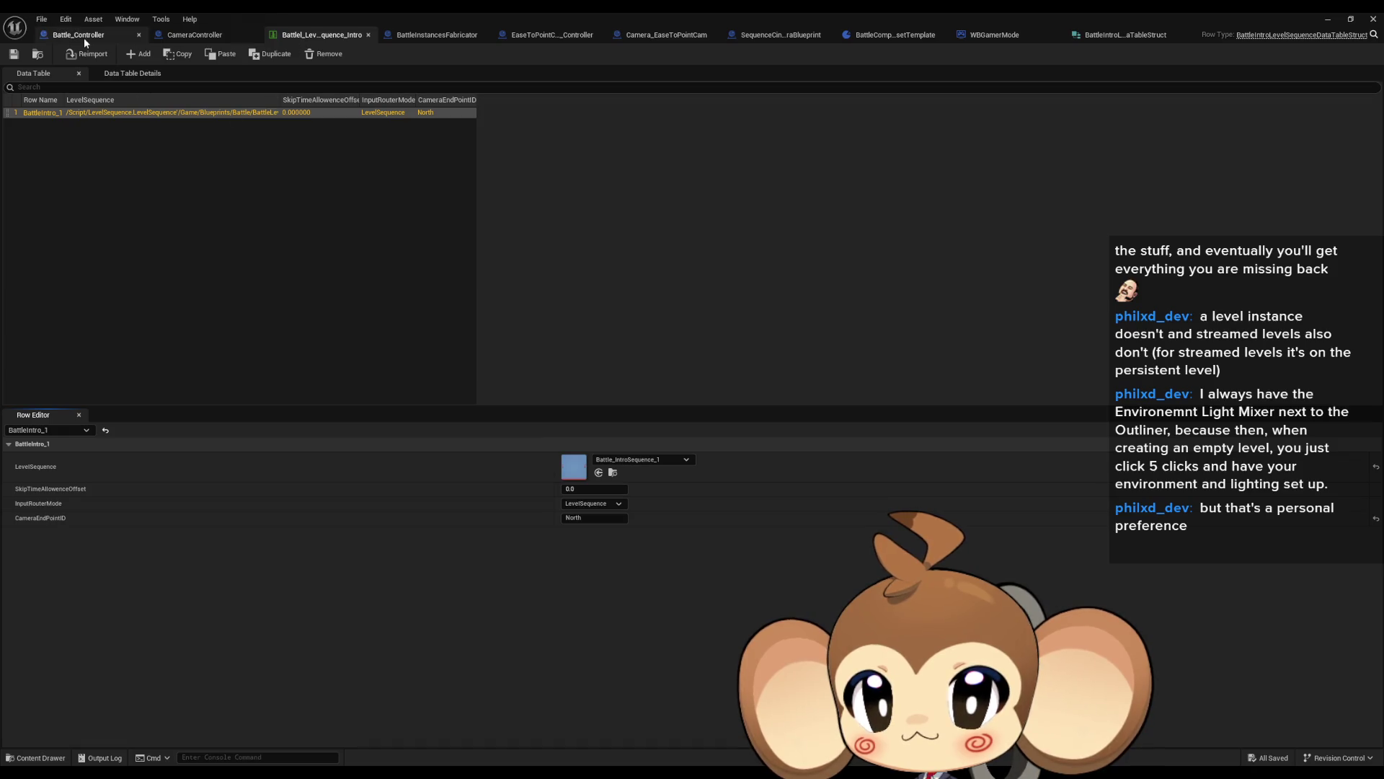
{"action": "left_click", "coordinate": [84, 37]}
{"action": "scroll", "coordinate": [621, 431], "scroll_direction": "up", "scroll_amount": 3}
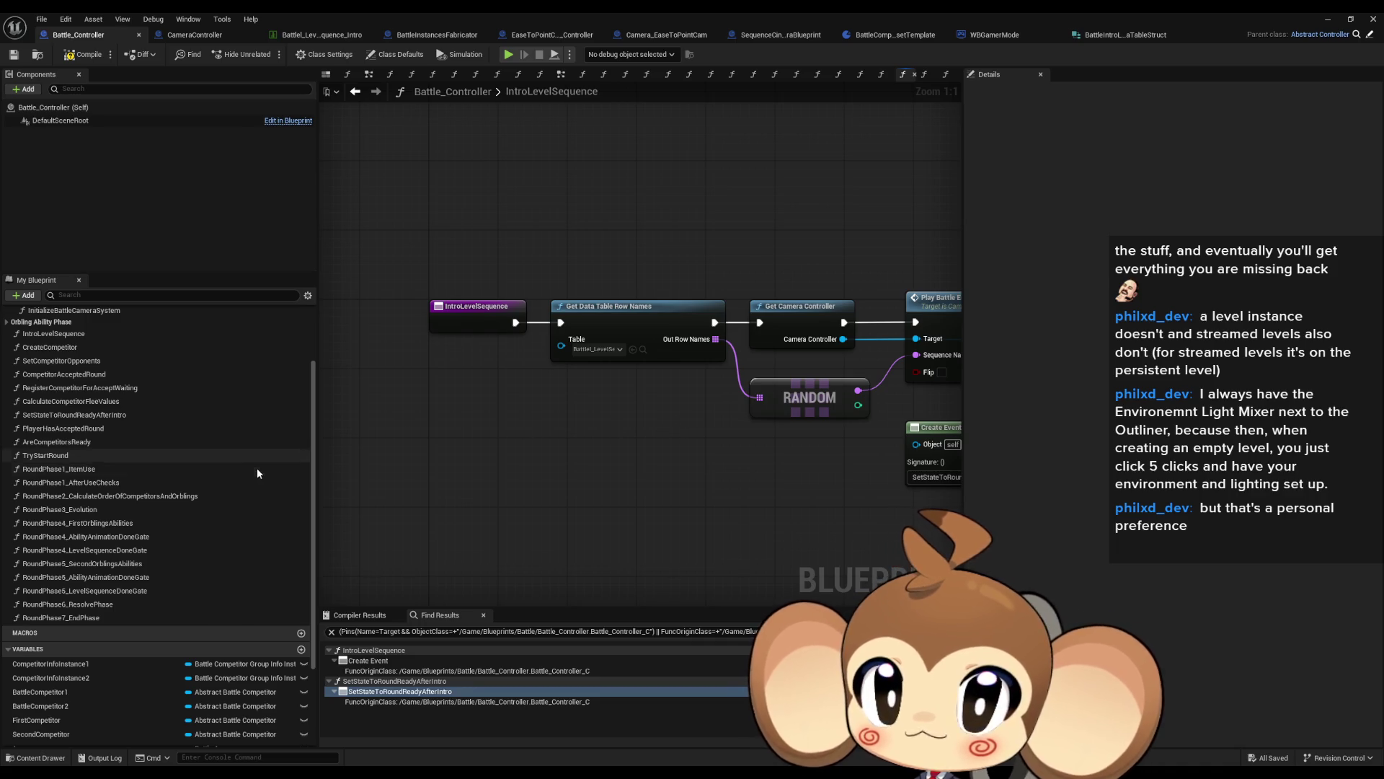
{"action": "left_click", "coordinate": [198, 37]}
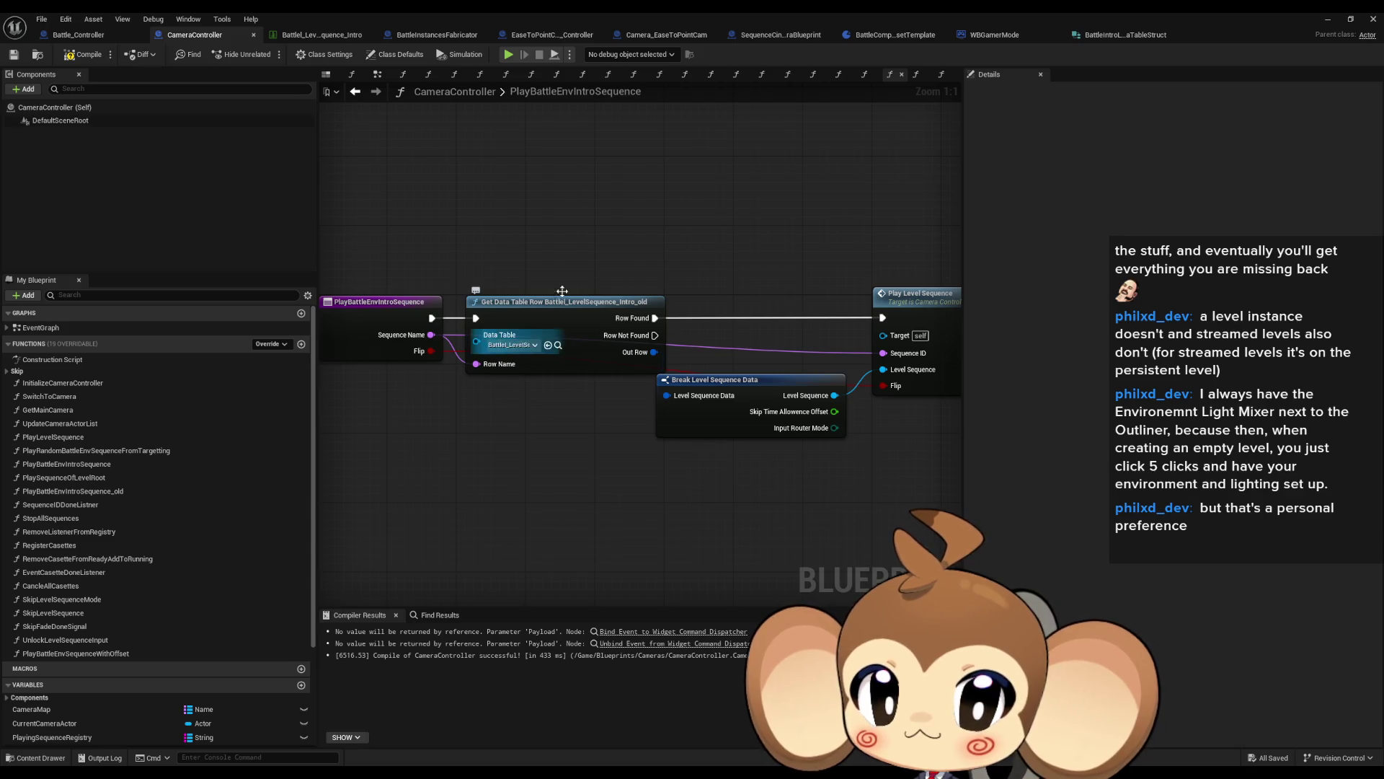
{"action": "double_click", "coordinate": [573, 11]}
{"action": "scroll", "coordinate": [561, 423], "scroll_direction": "up", "scroll_amount": 5}
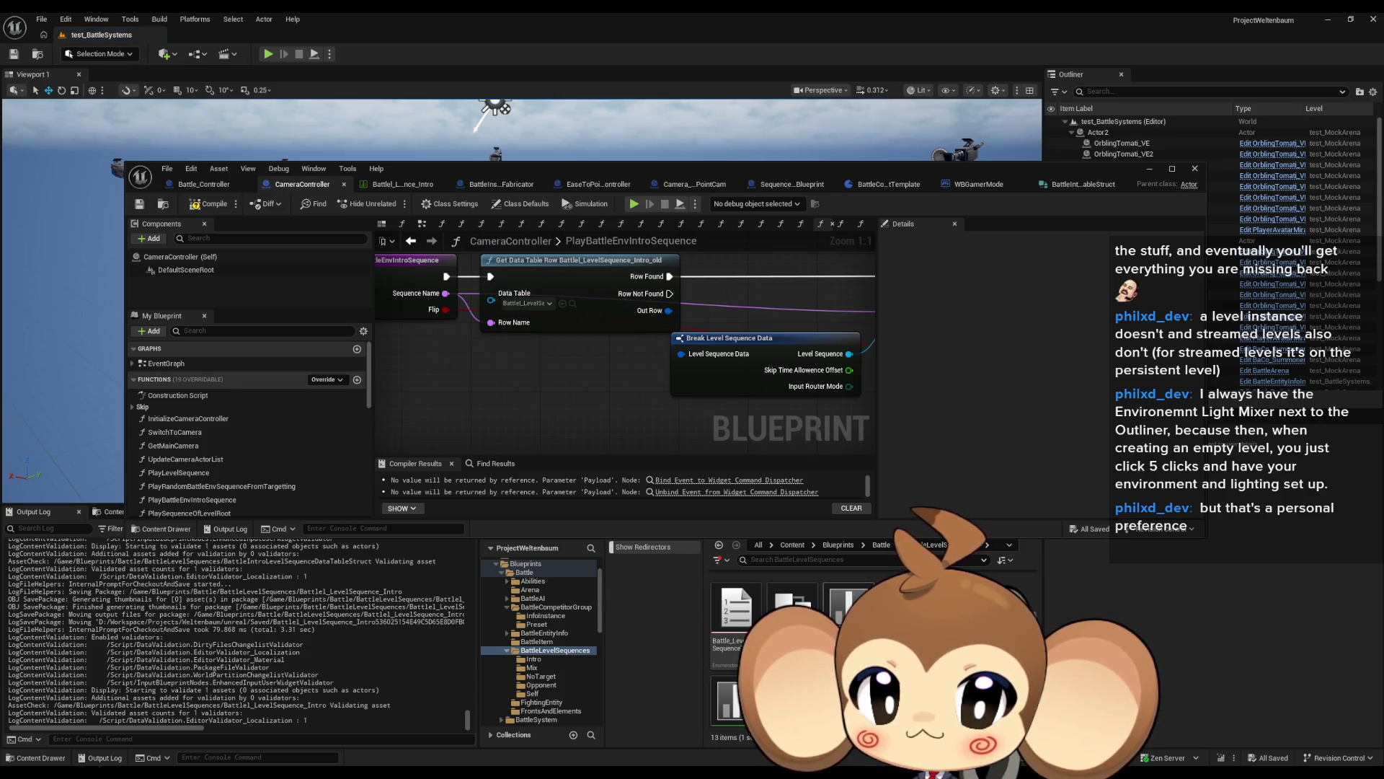
{"action": "scroll", "coordinate": [793, 634], "scroll_direction": "down", "scroll_amount": 1}
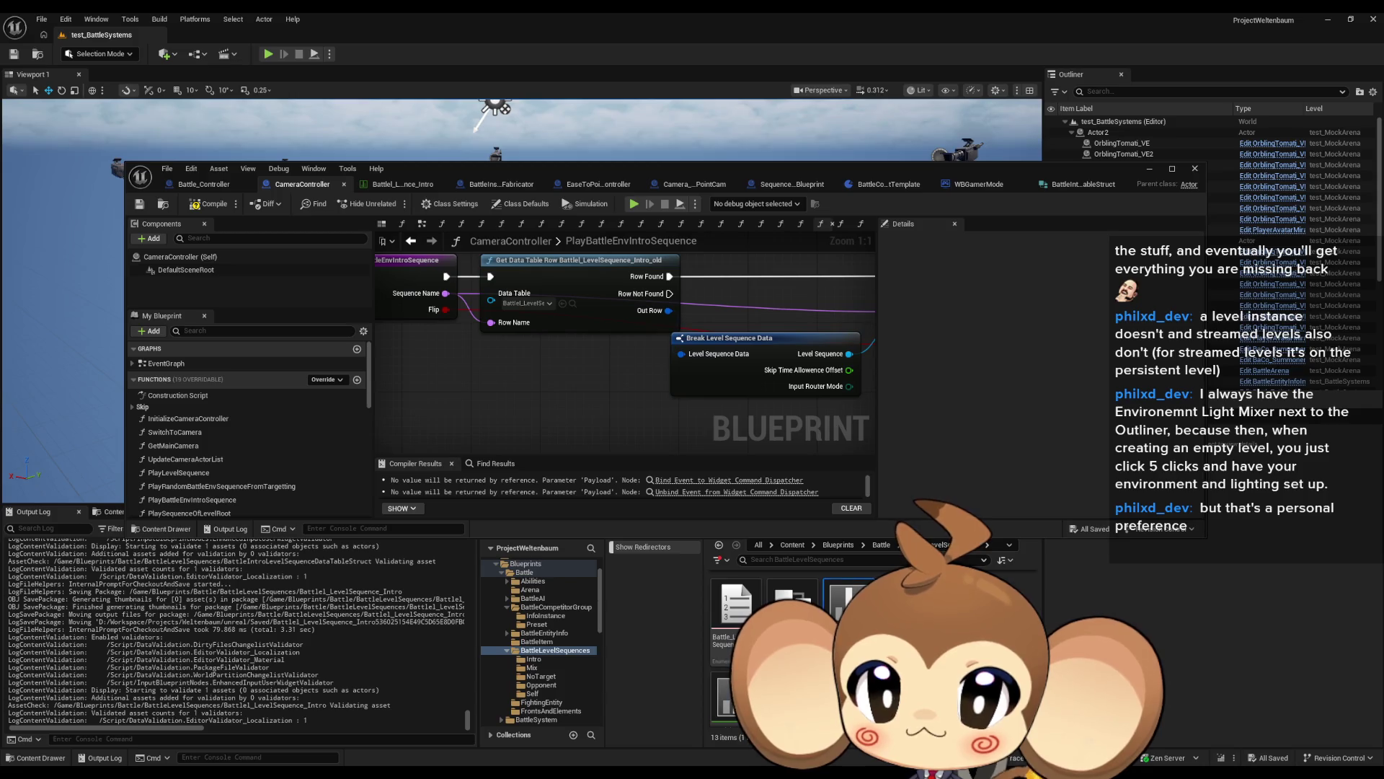
{"action": "left_click", "coordinate": [563, 303]}
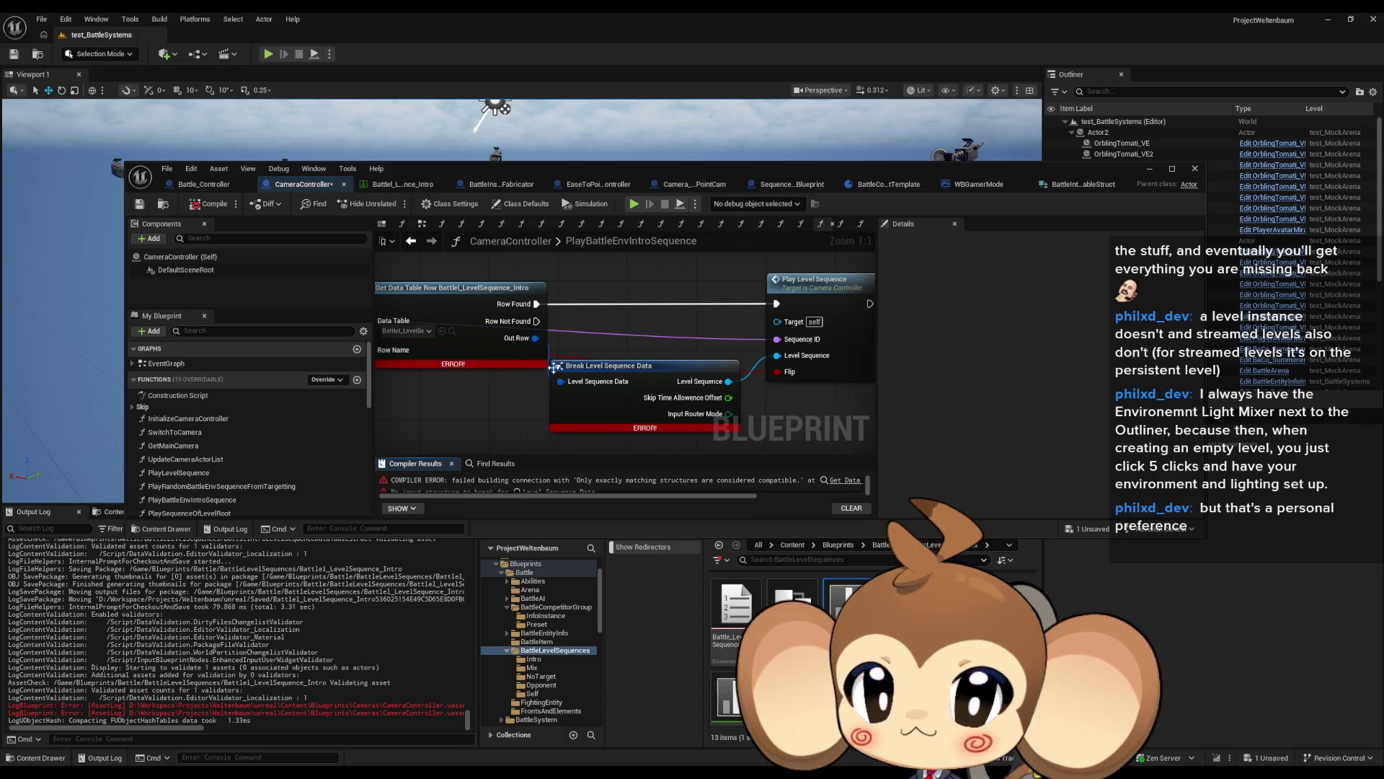
Step: Replace the old break node with a Break Battle Intro struct node feeding Level Sequence, then compile
{"action": "left_click_drag", "start_coordinate": [536, 339], "coordinate": [457, 435]}
{"action": "type", "text": "brea"}
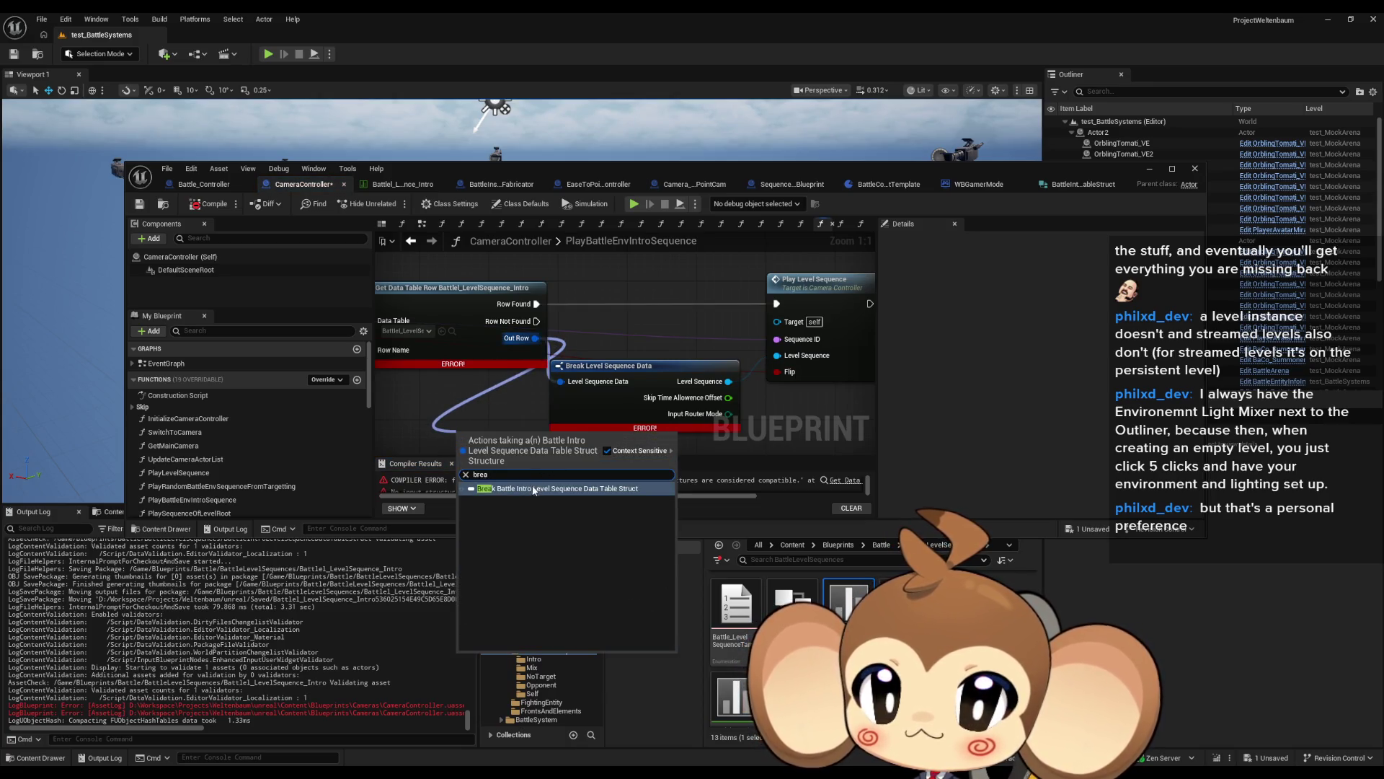
{"action": "left_click", "coordinate": [534, 489]}
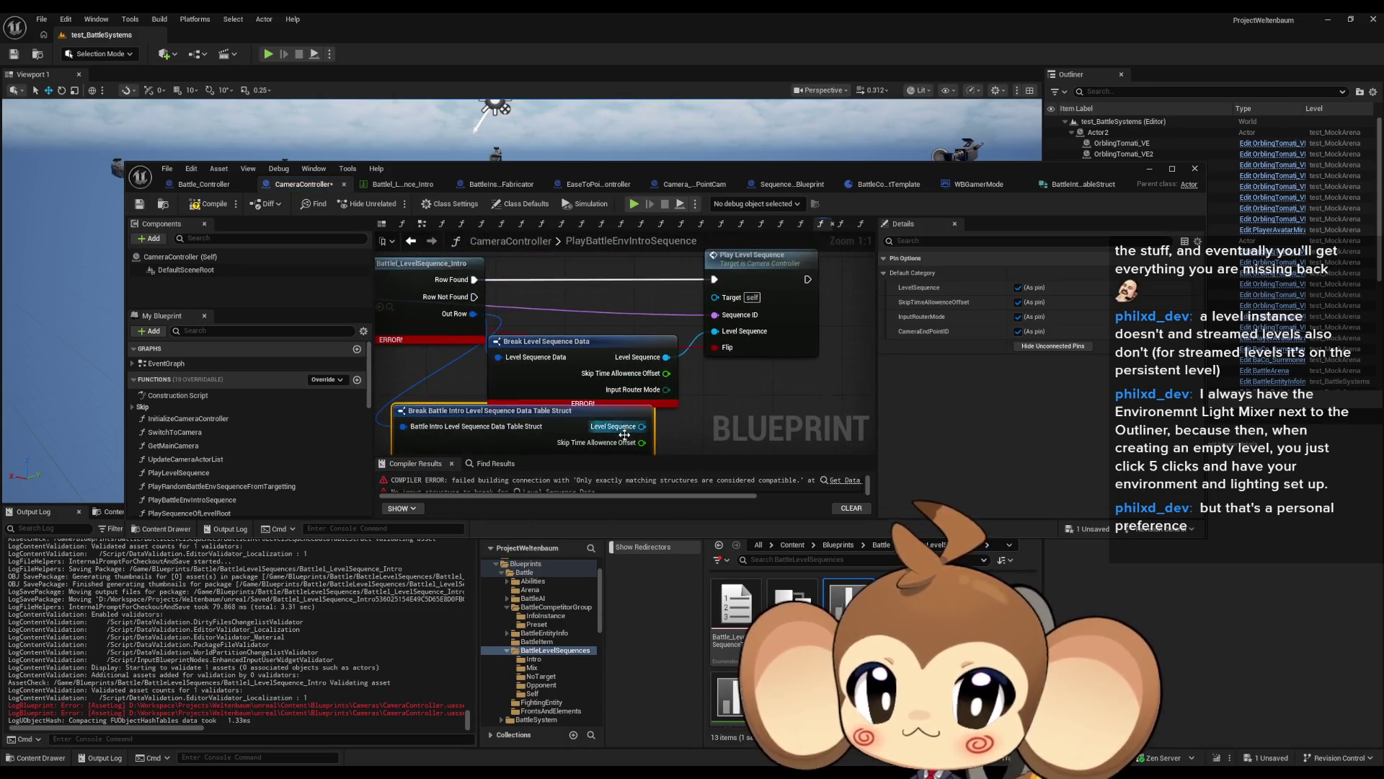
{"action": "mouse_move", "coordinate": [641, 426]}
{"action": "left_mouse_down"}
{"action": "mouse_move", "coordinate": [703, 317]}
{"action": "mouse_move", "coordinate": [715, 331]}
{"action": "left_mouse_up"}
{"action": "left_click", "coordinate": [596, 385]}
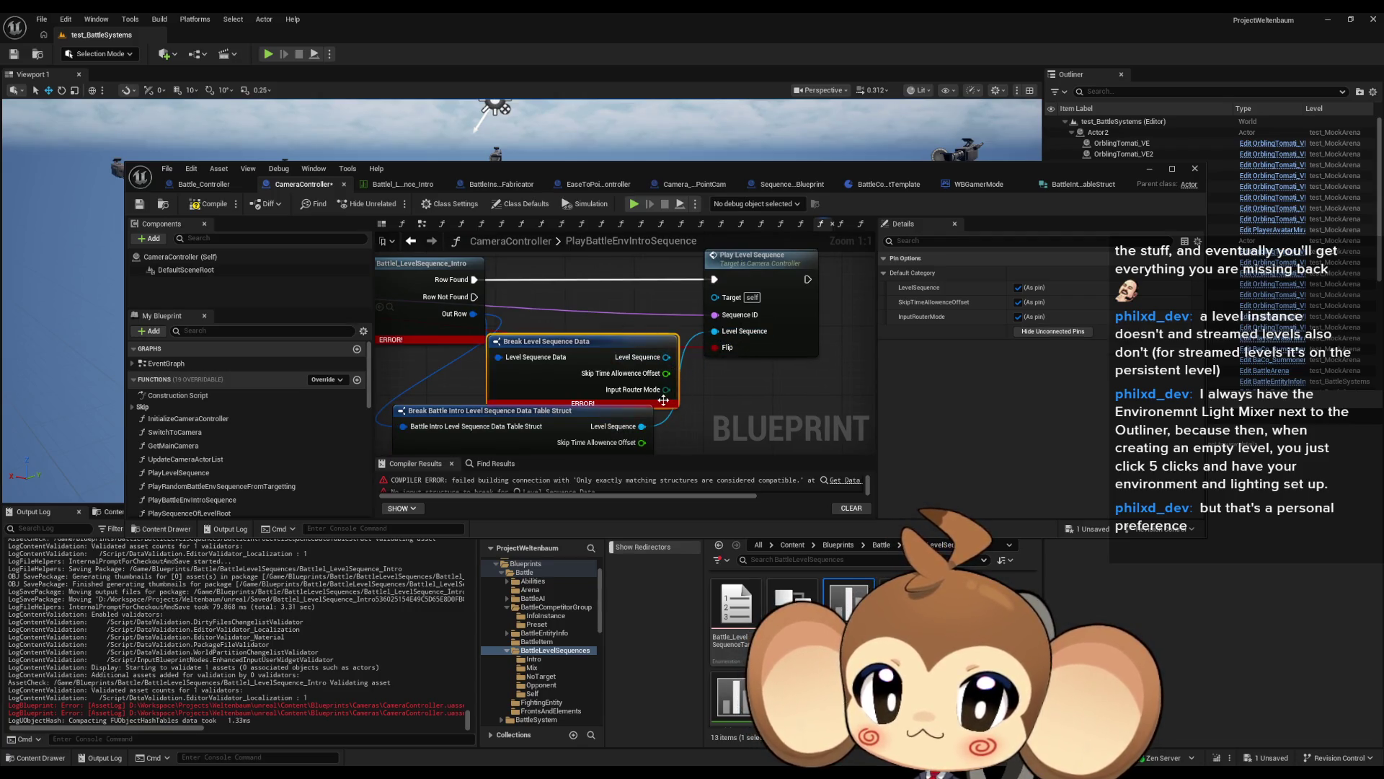
{"action": "key", "text": "Delete"}
{"action": "mouse_move", "coordinate": [596, 385]}
{"action": "left_mouse_down"}
{"action": "mouse_move", "coordinate": [661, 342]}
{"action": "mouse_move", "coordinate": [623, 322]}
{"action": "left_mouse_up"}
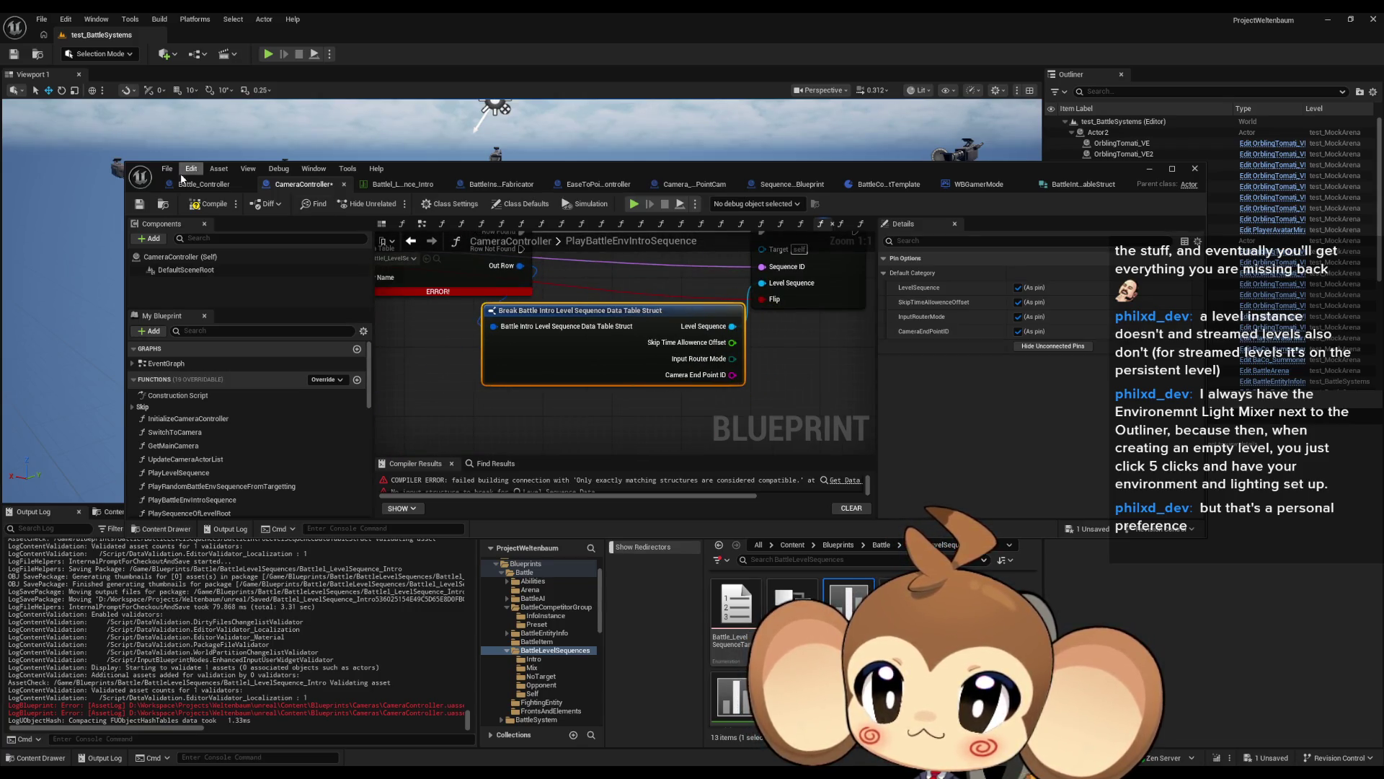
{"action": "left_click", "coordinate": [209, 204]}
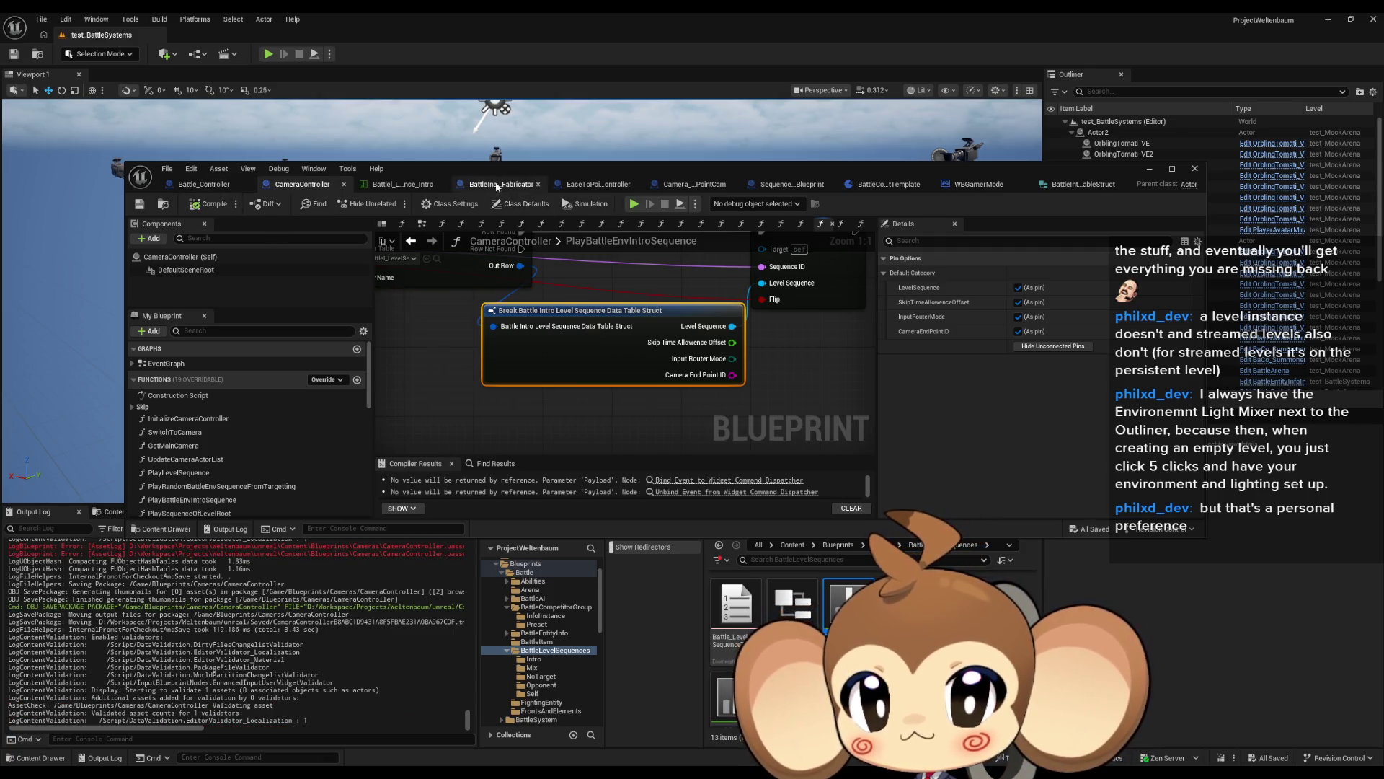
Step: Add a String output named CameraEndPointID to PlayBattleEnvIntroSequence
{"action": "double_click", "coordinate": [491, 172]}
{"action": "mouse_move", "coordinate": [520, 258]}
{"action": "left_mouse_down"}
{"action": "mouse_move", "coordinate": [617, 474]}
{"action": "mouse_move", "coordinate": [749, 492]}
{"action": "left_mouse_up"}
{"action": "left_click", "coordinate": [418, 288]}
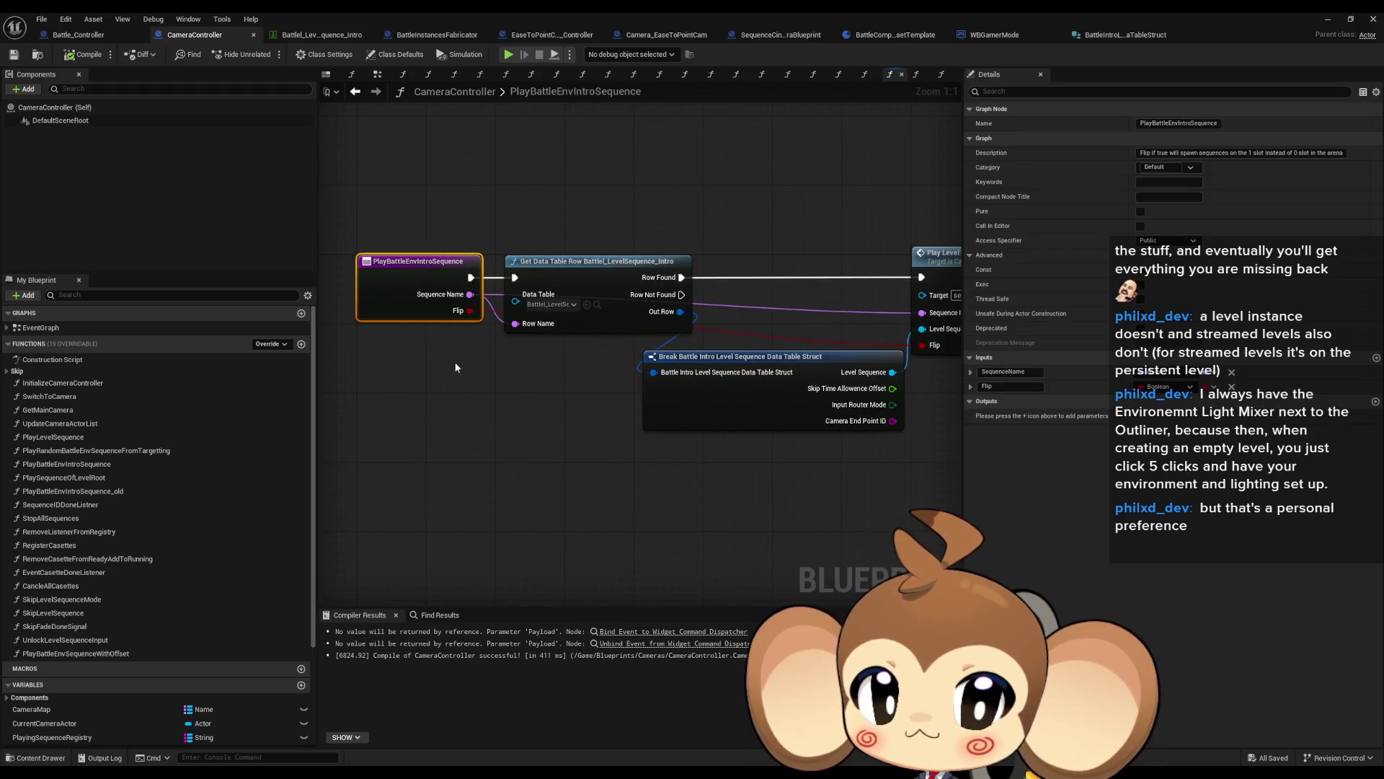
{"action": "left_click_drag", "start_coordinate": [452, 357], "coordinate": [415, 357]}
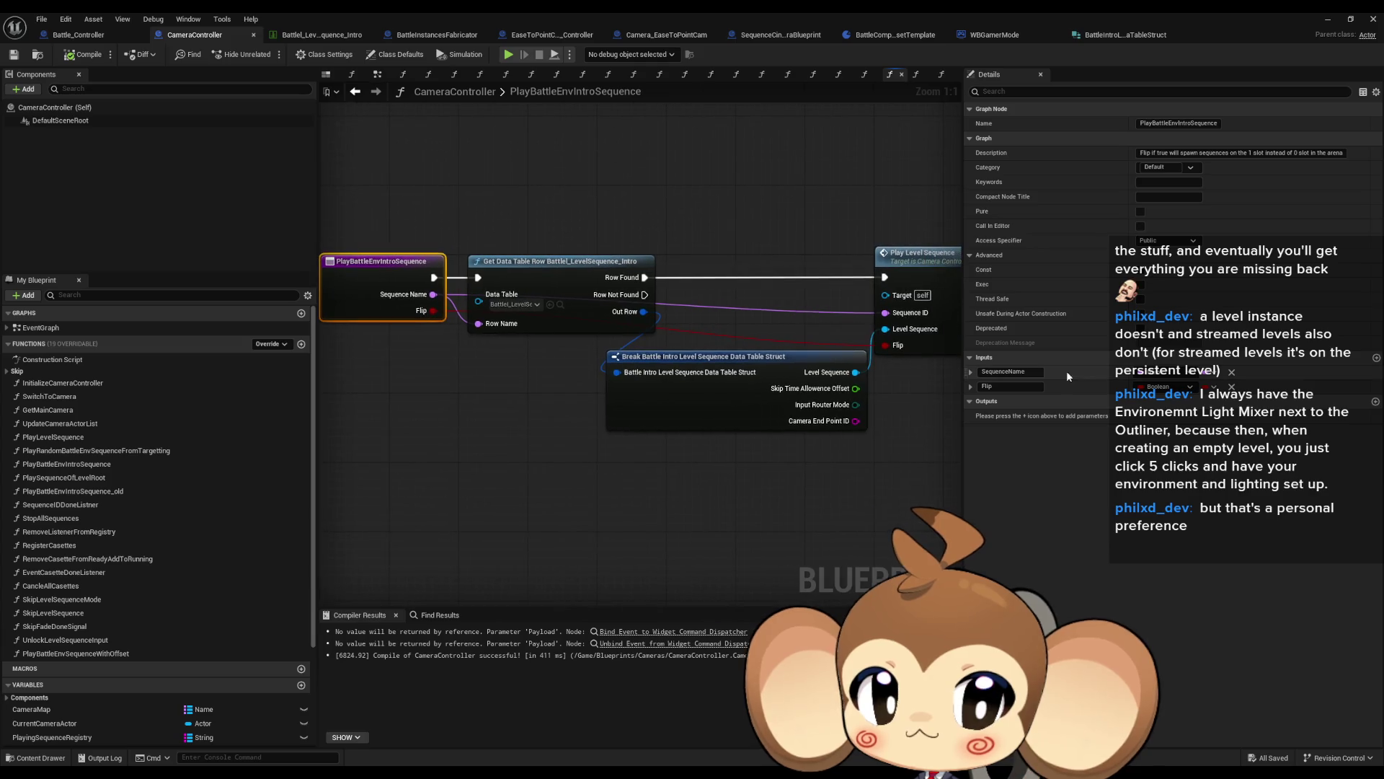
{"action": "left_click", "coordinate": [1375, 403]}
{"action": "left_click", "coordinate": [1002, 417]}
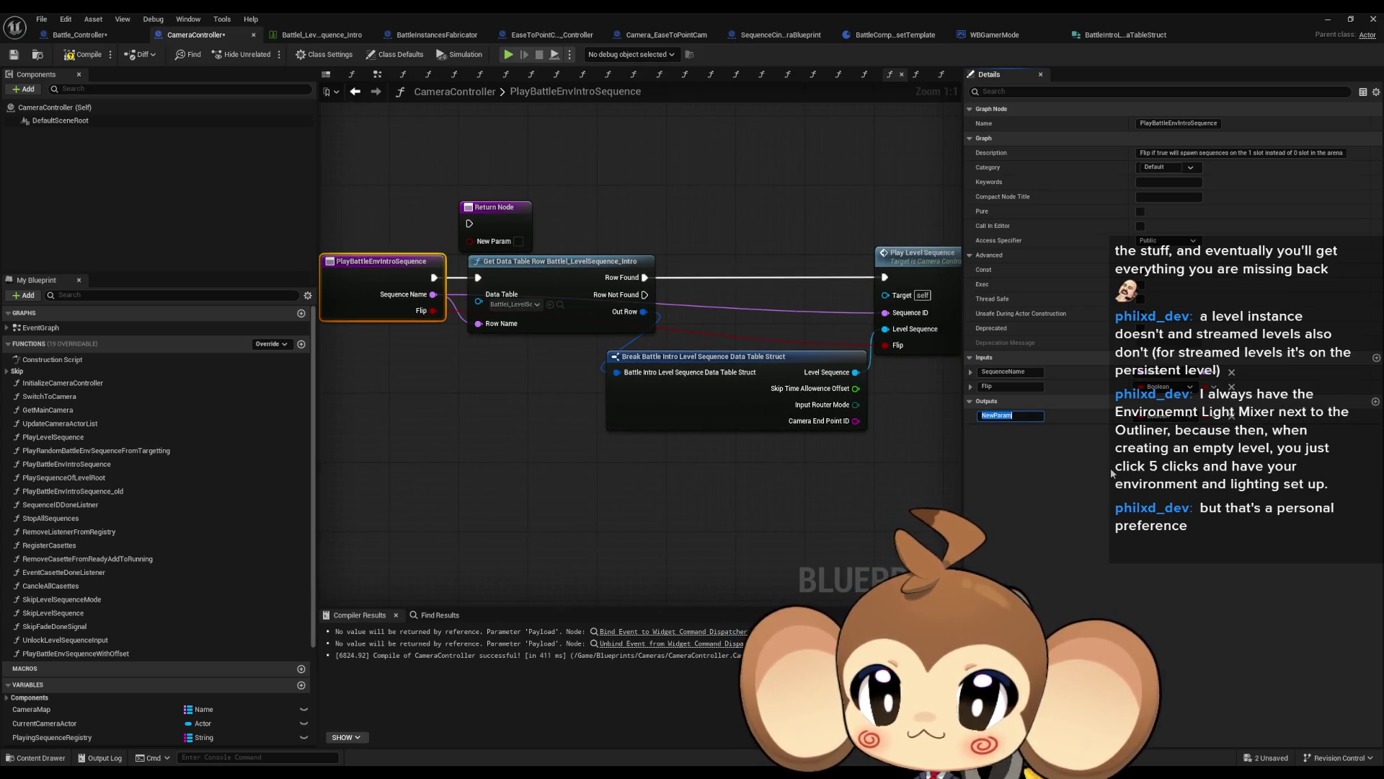
{"action": "type", "text": "C"}
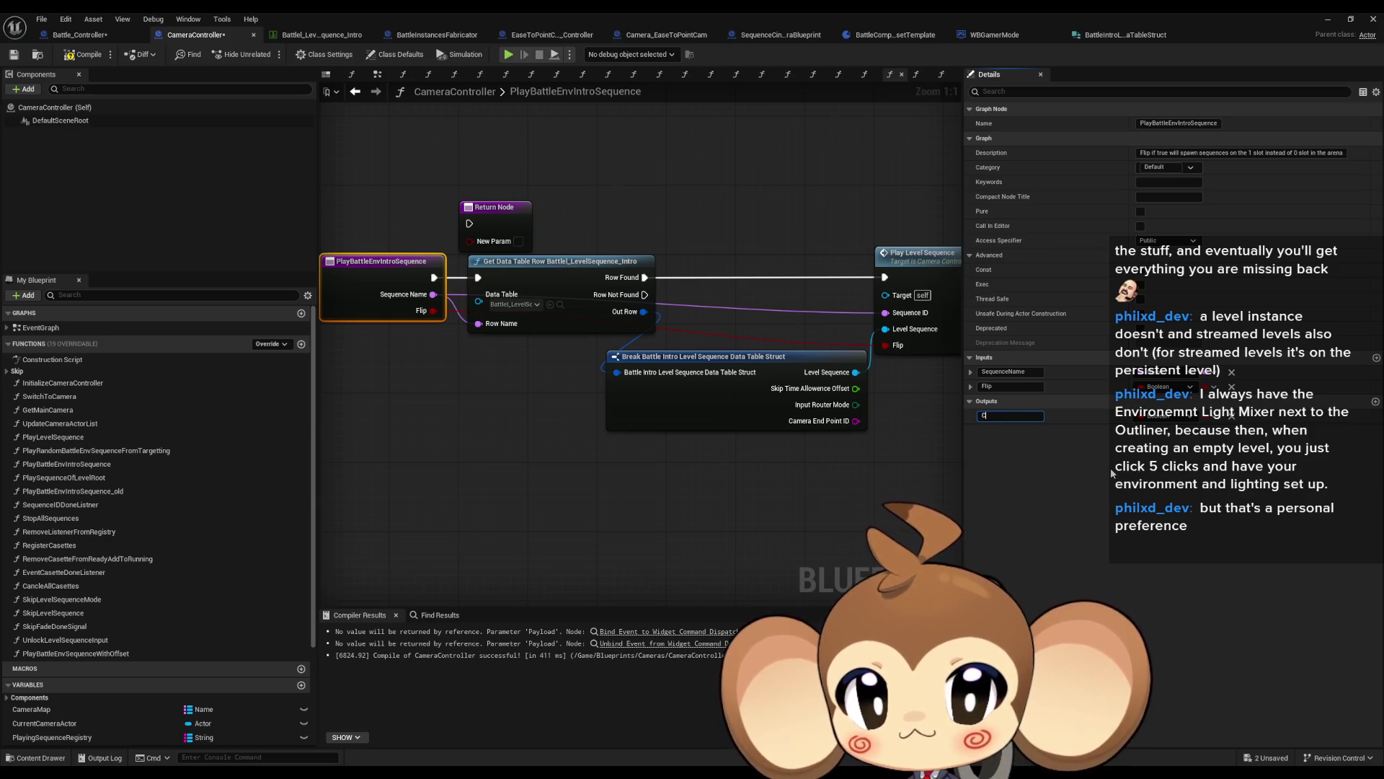
{"action": "type", "text": "ameraEndPoint"}
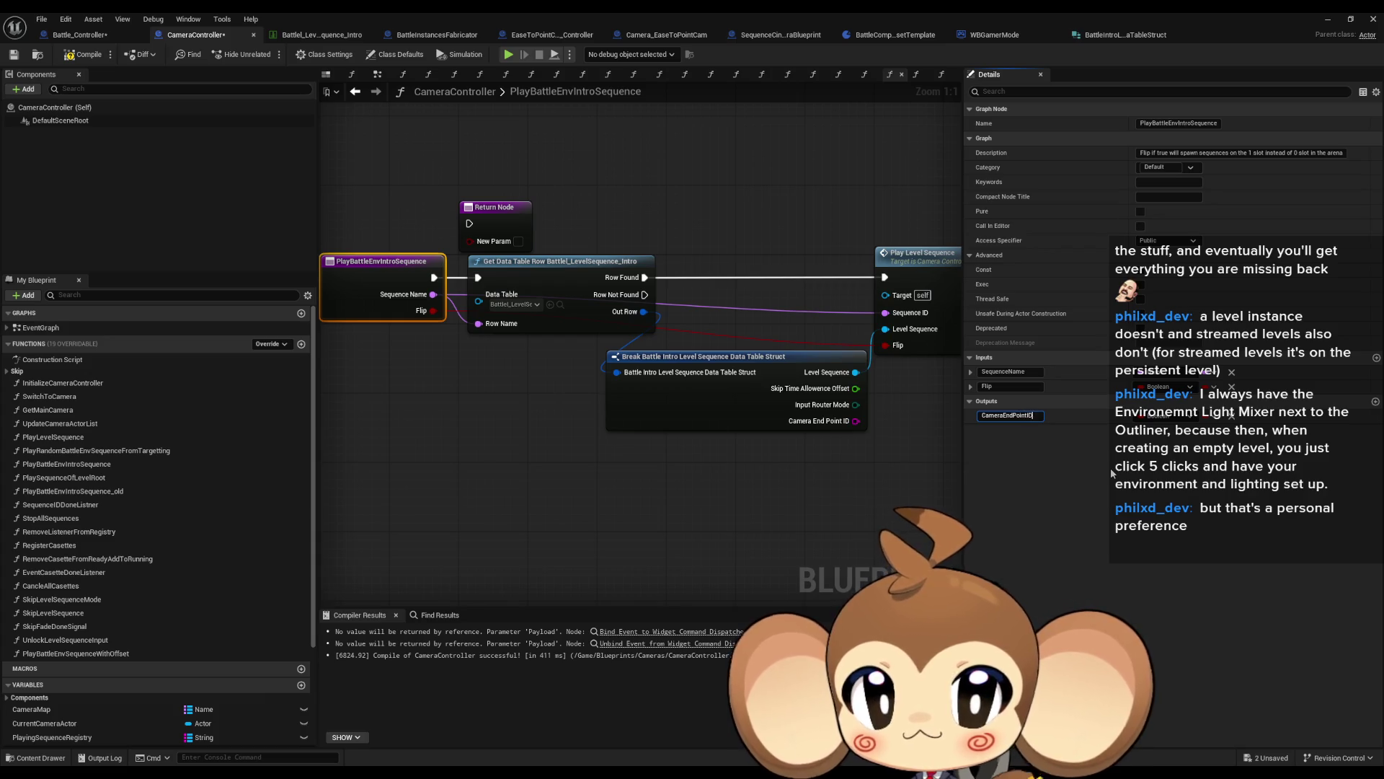
{"action": "type", "text": "ID"}
{"action": "key", "text": "Return"}
{"action": "left_click", "coordinate": [1157, 416]}
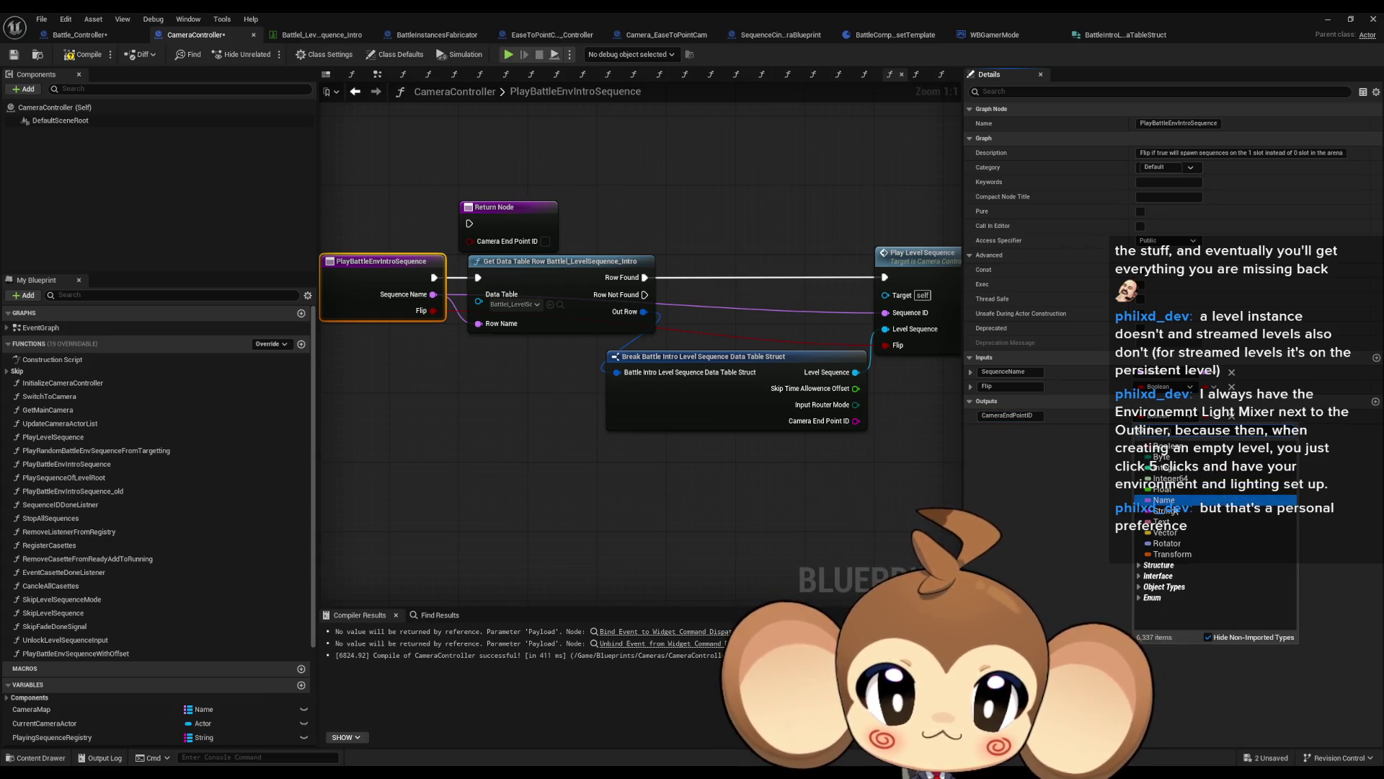
{"action": "left_click", "coordinate": [1162, 510]}
Step: Chain the Return Node after Play Level Sequence and connect Camera End Point ID to it
{"action": "mouse_move", "coordinate": [505, 224]}
{"action": "left_mouse_down"}
{"action": "mouse_move", "coordinate": [942, 292]}
{"action": "mouse_move", "coordinate": [923, 275]}
{"action": "mouse_move", "coordinate": [778, 277]}
{"action": "left_mouse_up"}
{"action": "left_click_drag", "start_coordinate": [894, 295], "coordinate": [656, 420]}
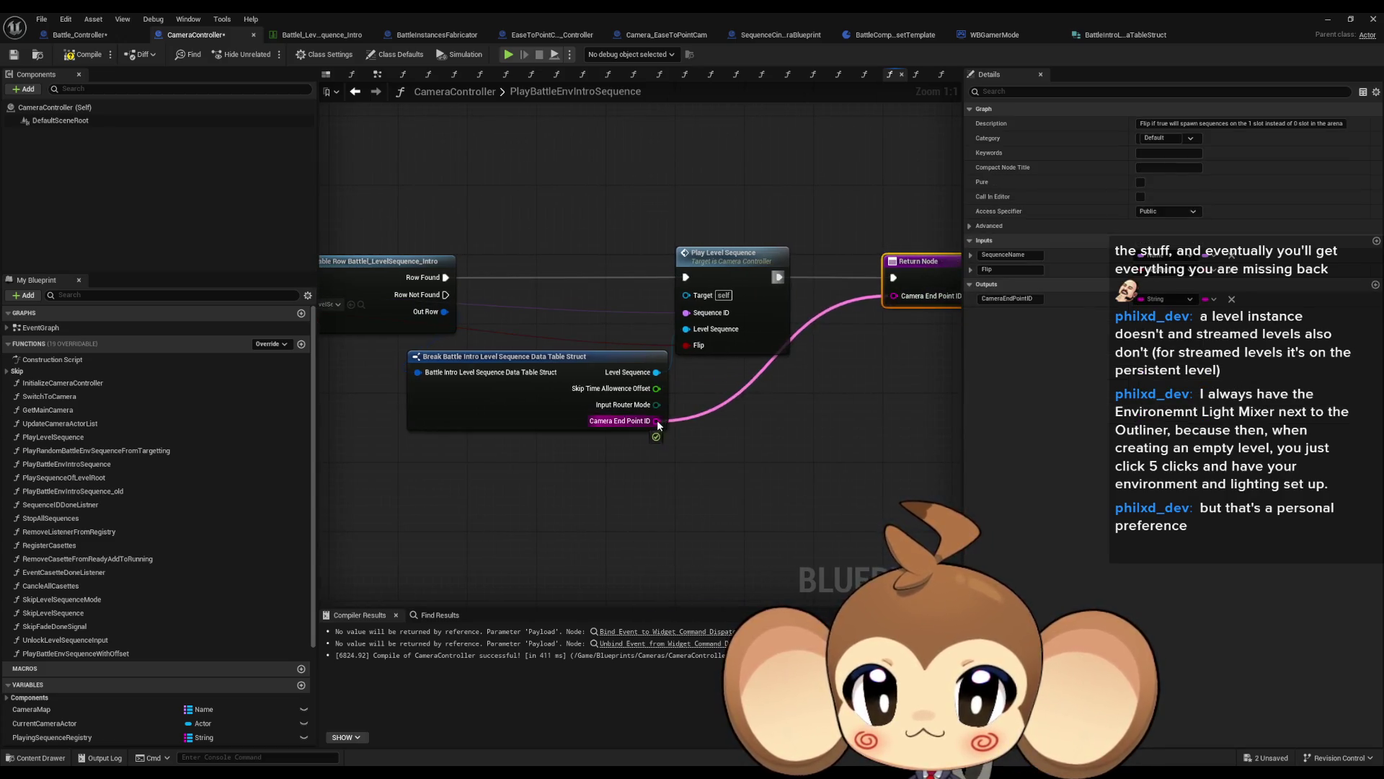
{"action": "left_click", "coordinate": [83, 54]}
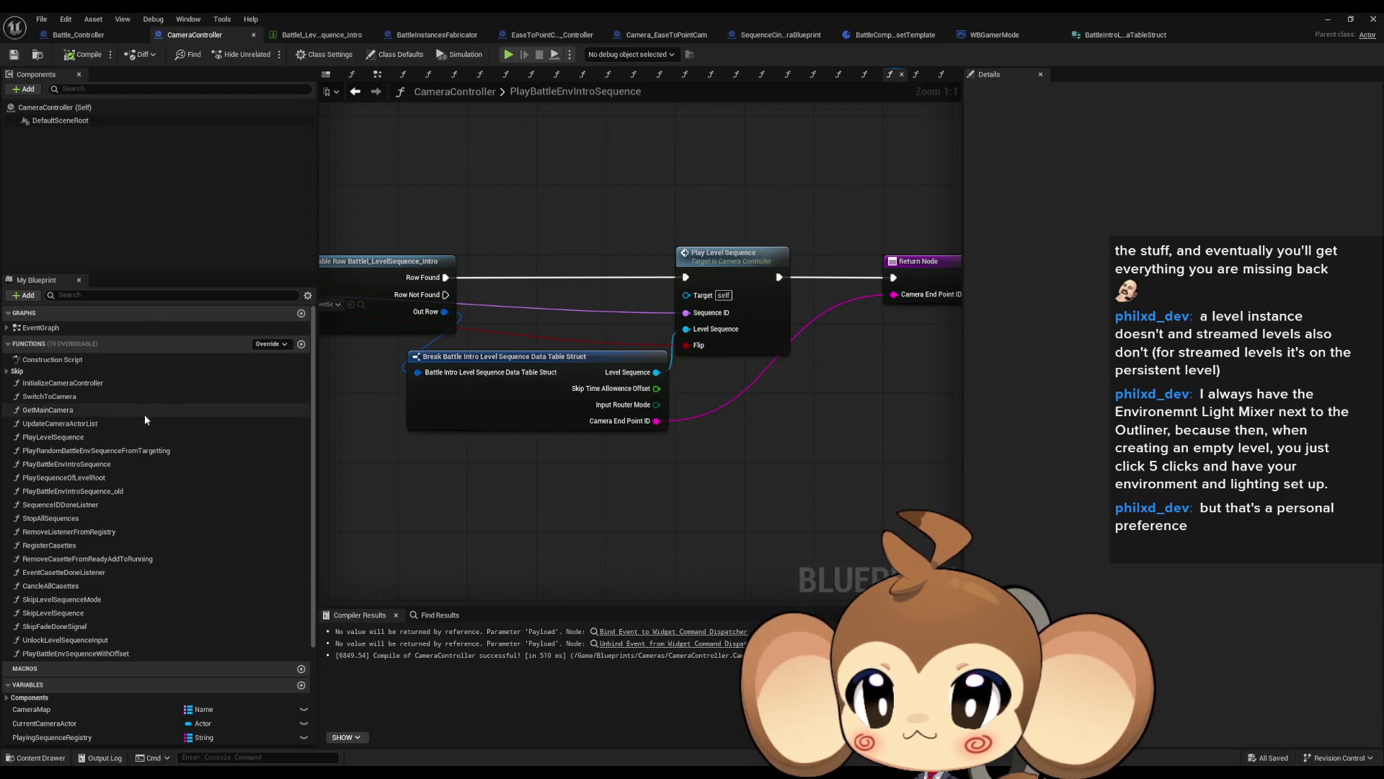
Step: In Battle_Controller, look through InitializeBattleController and InitializeBattleCameraSystem, then return to IntroLevelSequence
{"action": "left_click", "coordinate": [89, 35]}
{"action": "scroll", "coordinate": [93, 366], "scroll_direction": "up", "scroll_amount": 2}
{"action": "scroll", "coordinate": [94, 372], "scroll_direction": "up", "scroll_amount": 1}
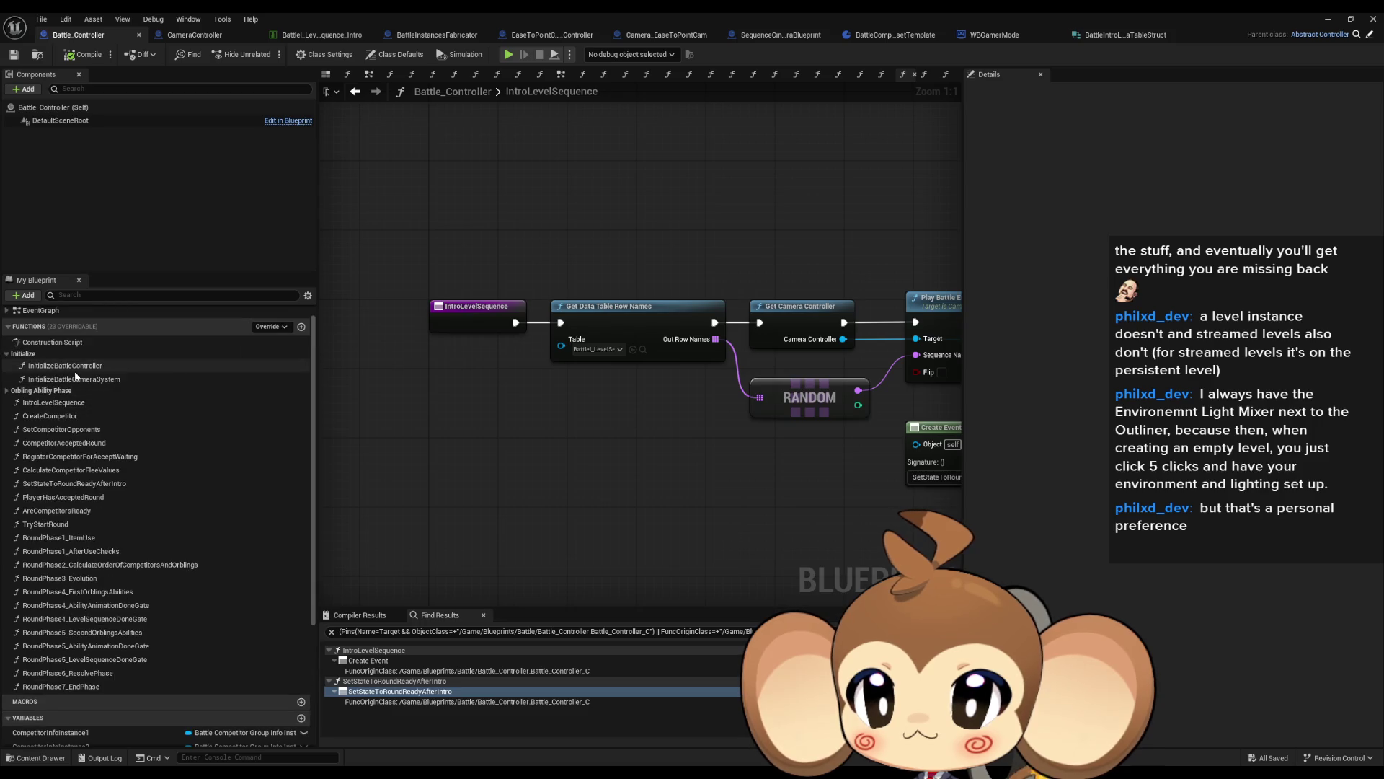
{"action": "double_click", "coordinate": [91, 365]}
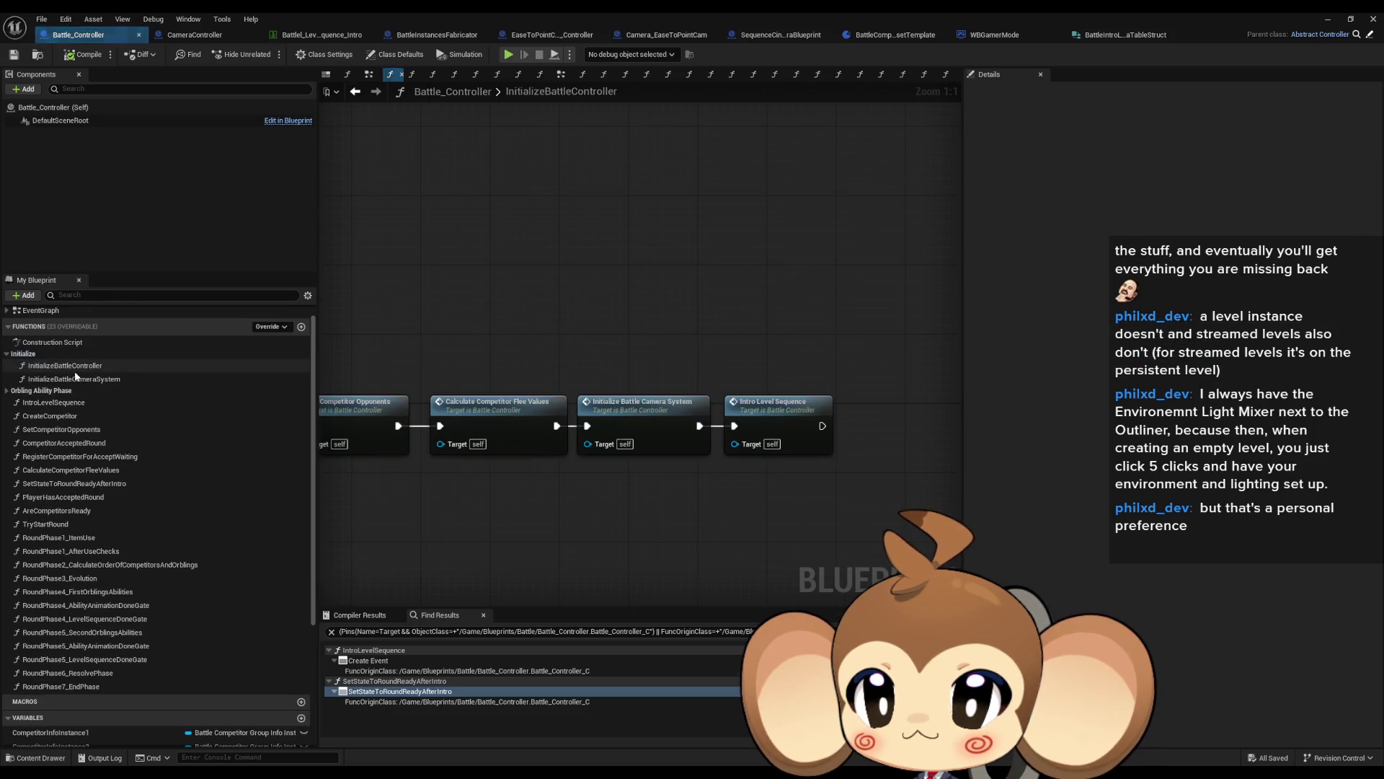
{"action": "double_click", "coordinate": [672, 421]}
{"action": "scroll", "coordinate": [758, 444], "scroll_direction": "up", "scroll_amount": 2}
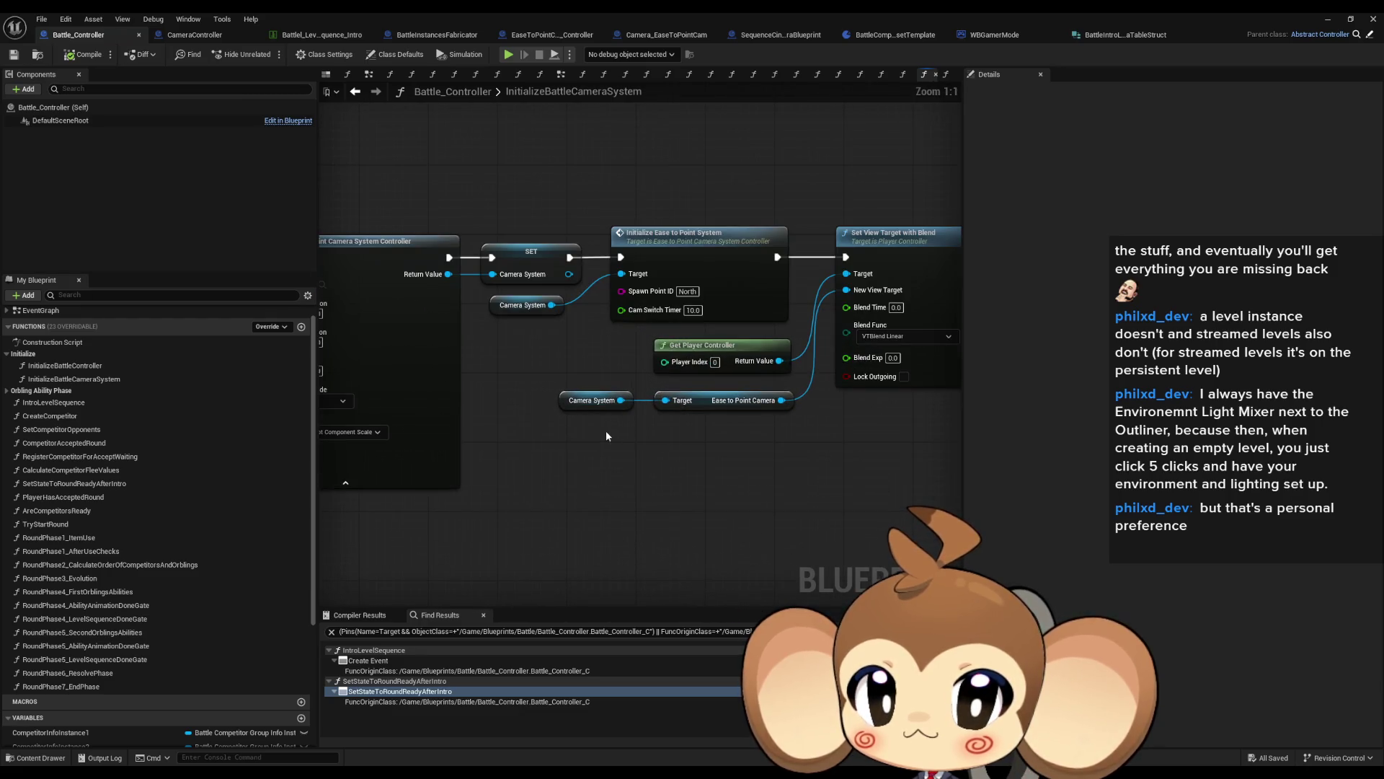
{"action": "left_click_drag", "start_coordinate": [605, 436], "coordinate": [675, 455]}
{"action": "left_click", "coordinate": [354, 91]}
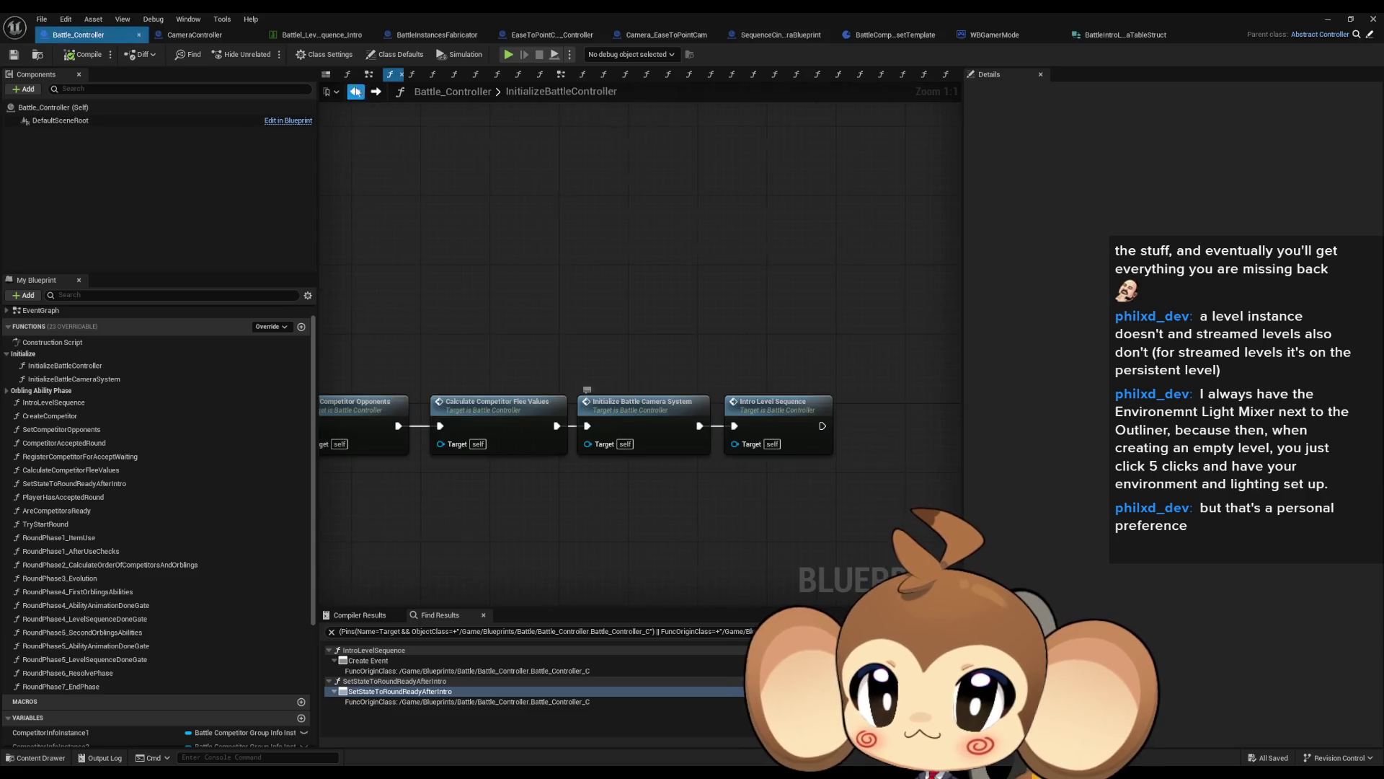
{"action": "left_click", "coordinate": [355, 92]}
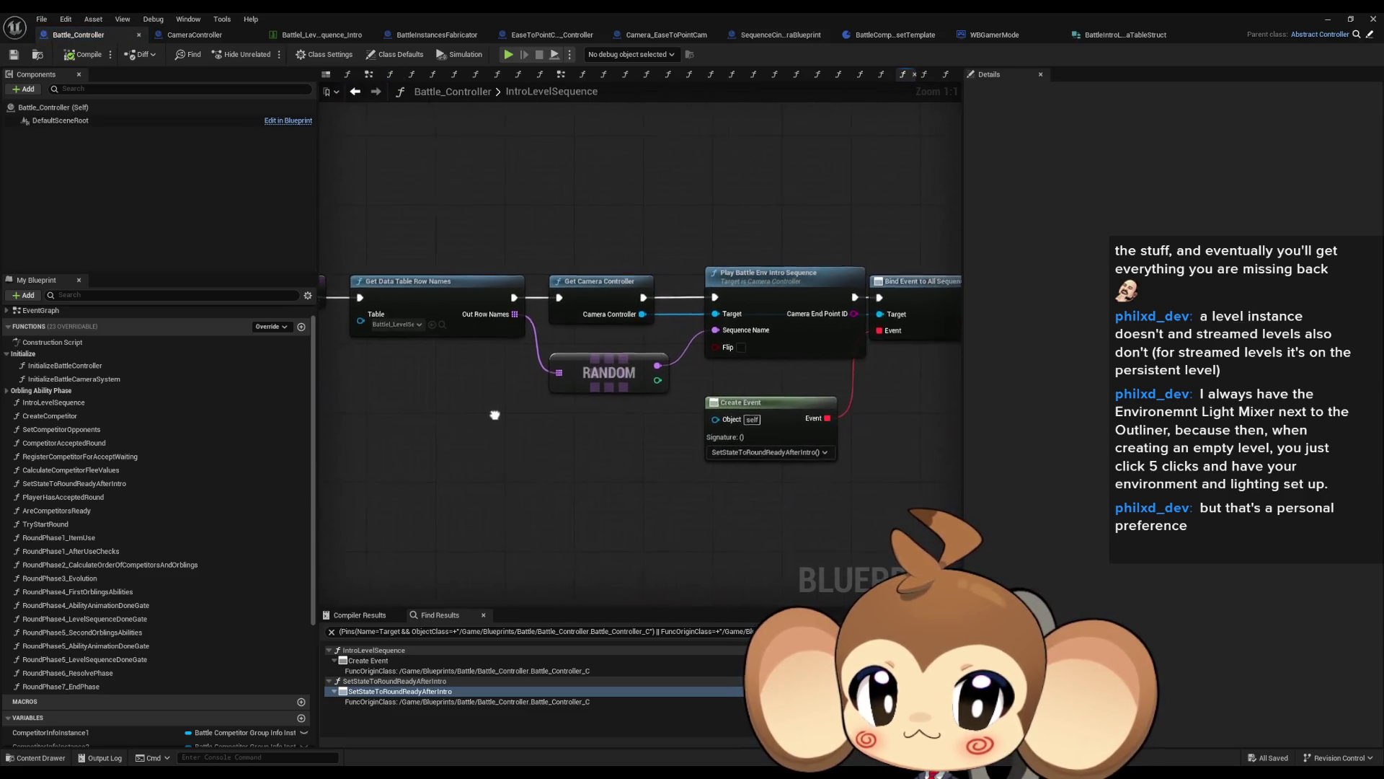
{"action": "left_click_drag", "start_coordinate": [746, 329], "coordinate": [849, 360]}
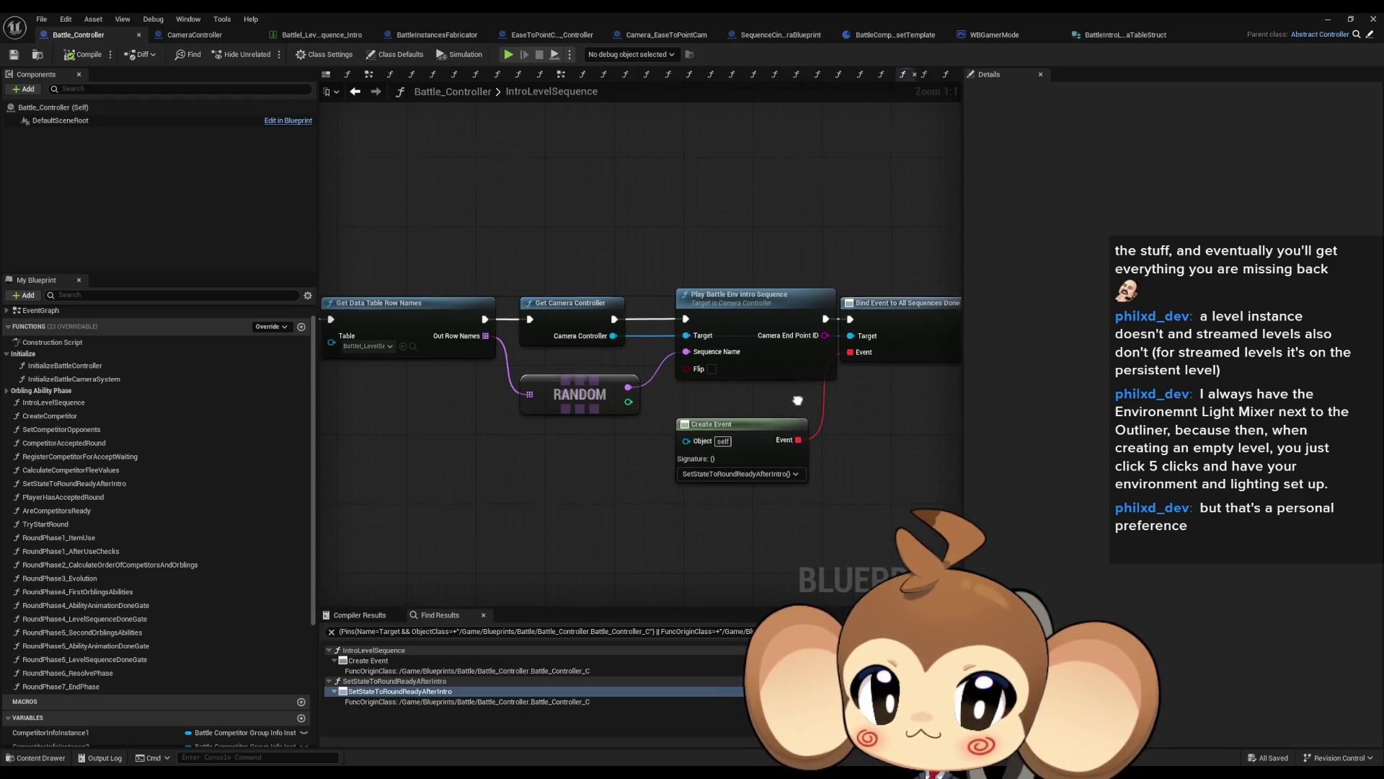
{"action": "mouse_move", "coordinate": [434, 388]}
{"action": "left_mouse_down"}
{"action": "mouse_move", "coordinate": [481, 419]}
{"action": "mouse_move", "coordinate": [516, 389]}
{"action": "left_mouse_up"}
Step: Add a String output named CameraEndPointID to IntroLevelSequence
{"action": "left_click", "coordinate": [378, 330]}
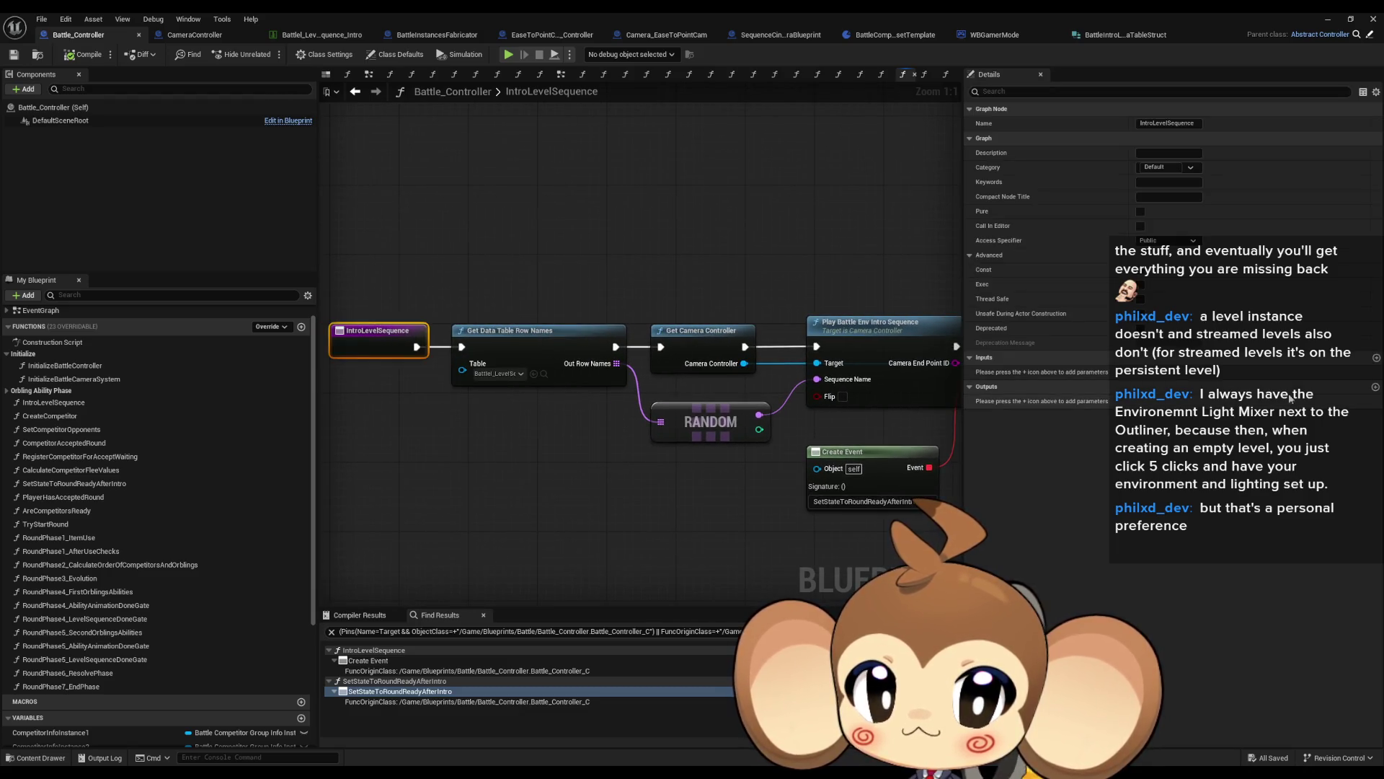
{"action": "left_click", "coordinate": [1375, 388]}
{"action": "left_click", "coordinate": [1038, 400]}
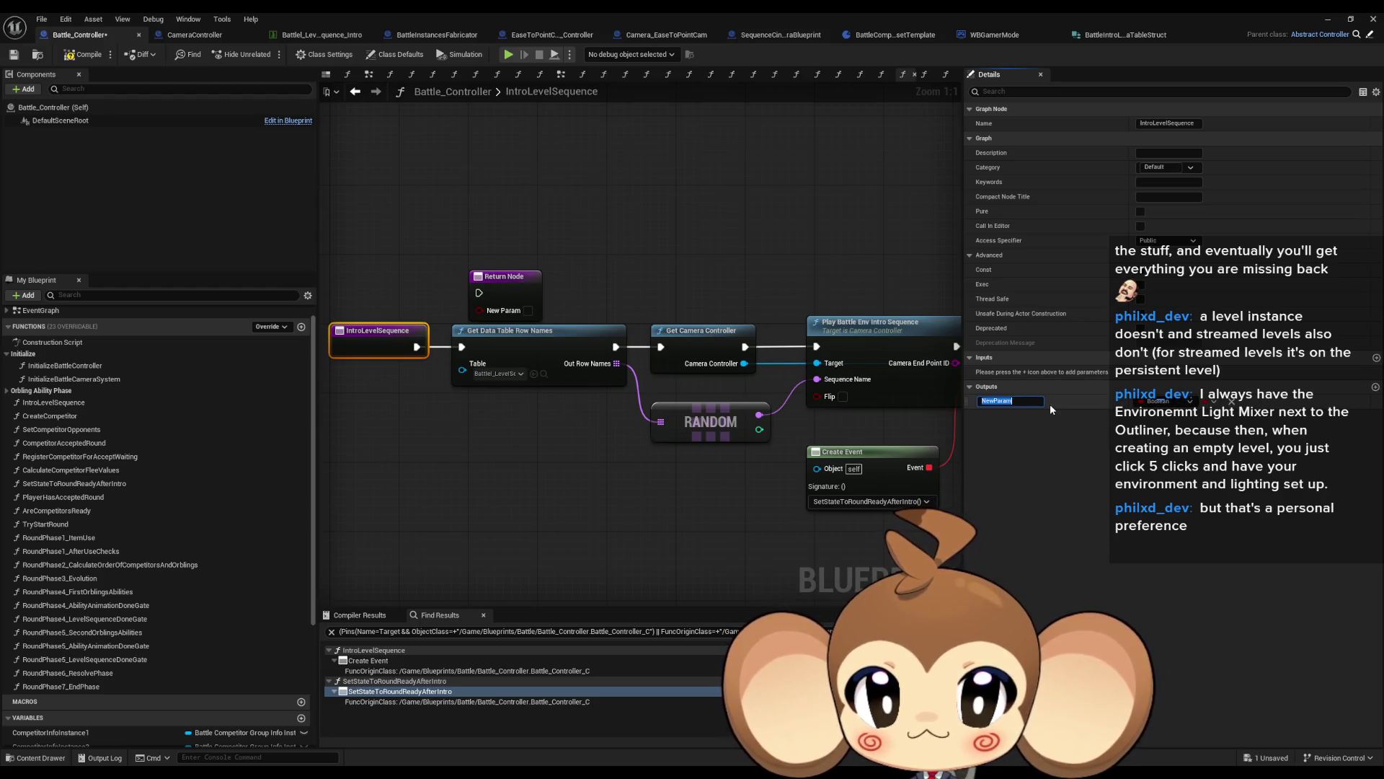
{"action": "type", "text": "CameraEndPoint"}
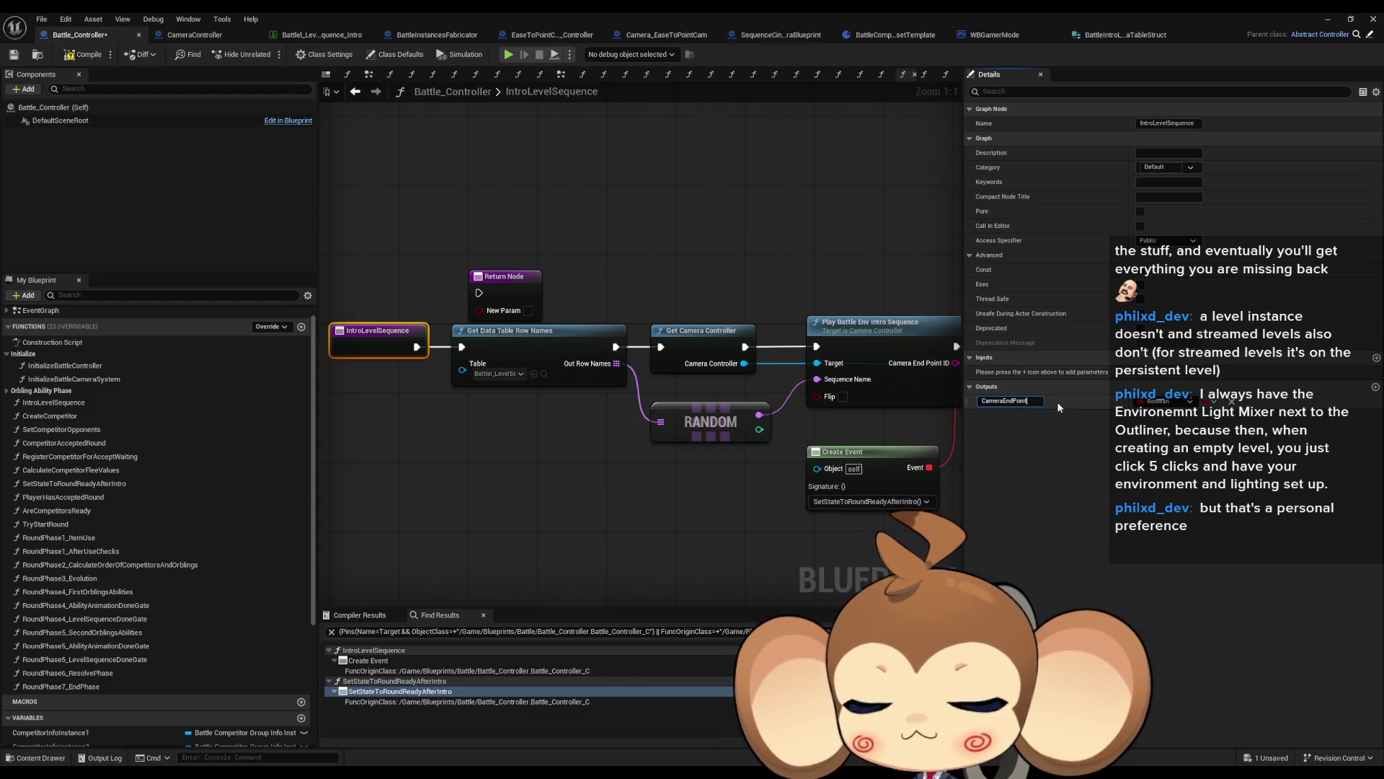
{"action": "type", "text": "ID"}
{"action": "key", "text": "Return"}
{"action": "left_click", "coordinate": [1162, 400]}
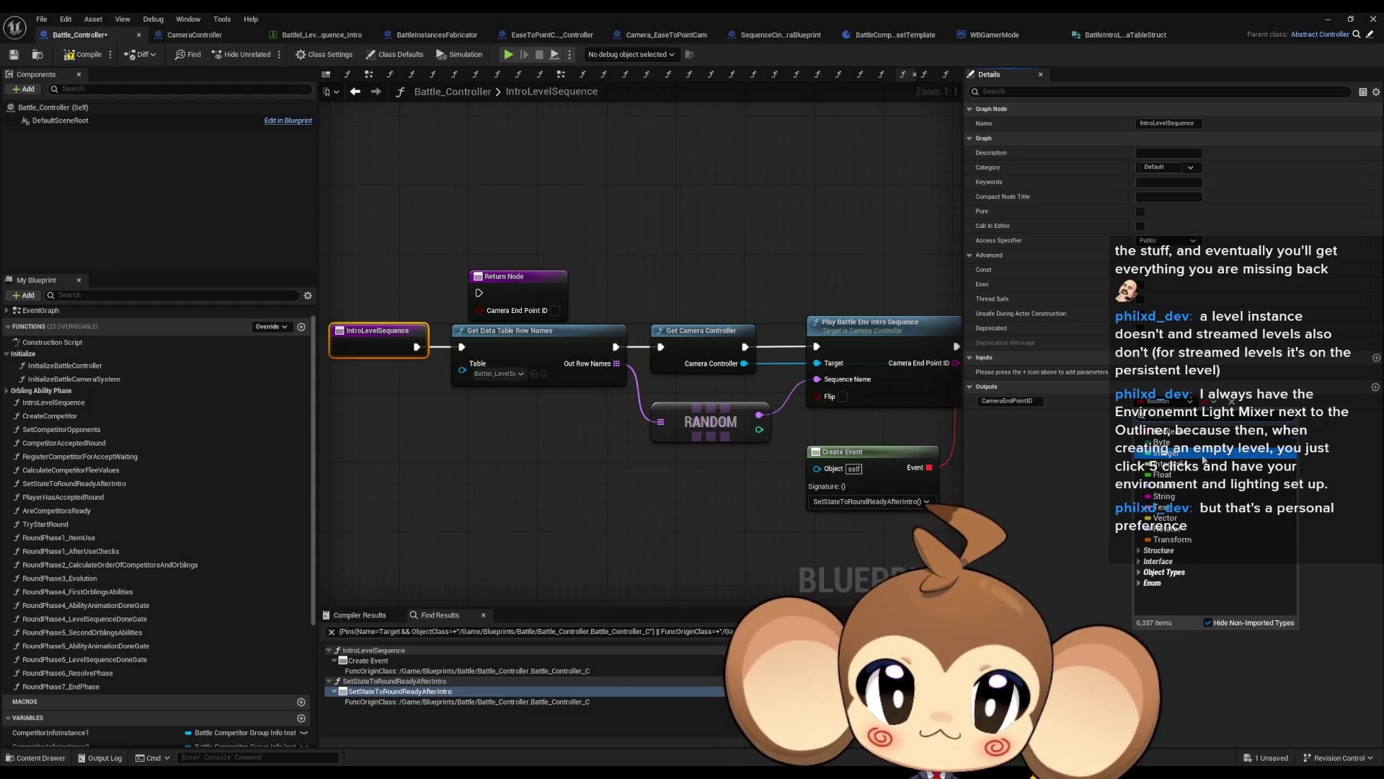
{"action": "left_click", "coordinate": [1163, 496]}
Step: Wire Camera End Point ID into the Return Node, then compile and save
{"action": "mouse_move", "coordinate": [523, 290]}
{"action": "left_mouse_down"}
{"action": "mouse_move", "coordinate": [922, 349]}
{"action": "mouse_move", "coordinate": [685, 363]}
{"action": "left_mouse_up"}
{"action": "left_click_drag", "start_coordinate": [828, 347], "coordinate": [894, 348]}
{"action": "left_click", "coordinate": [886, 469]}
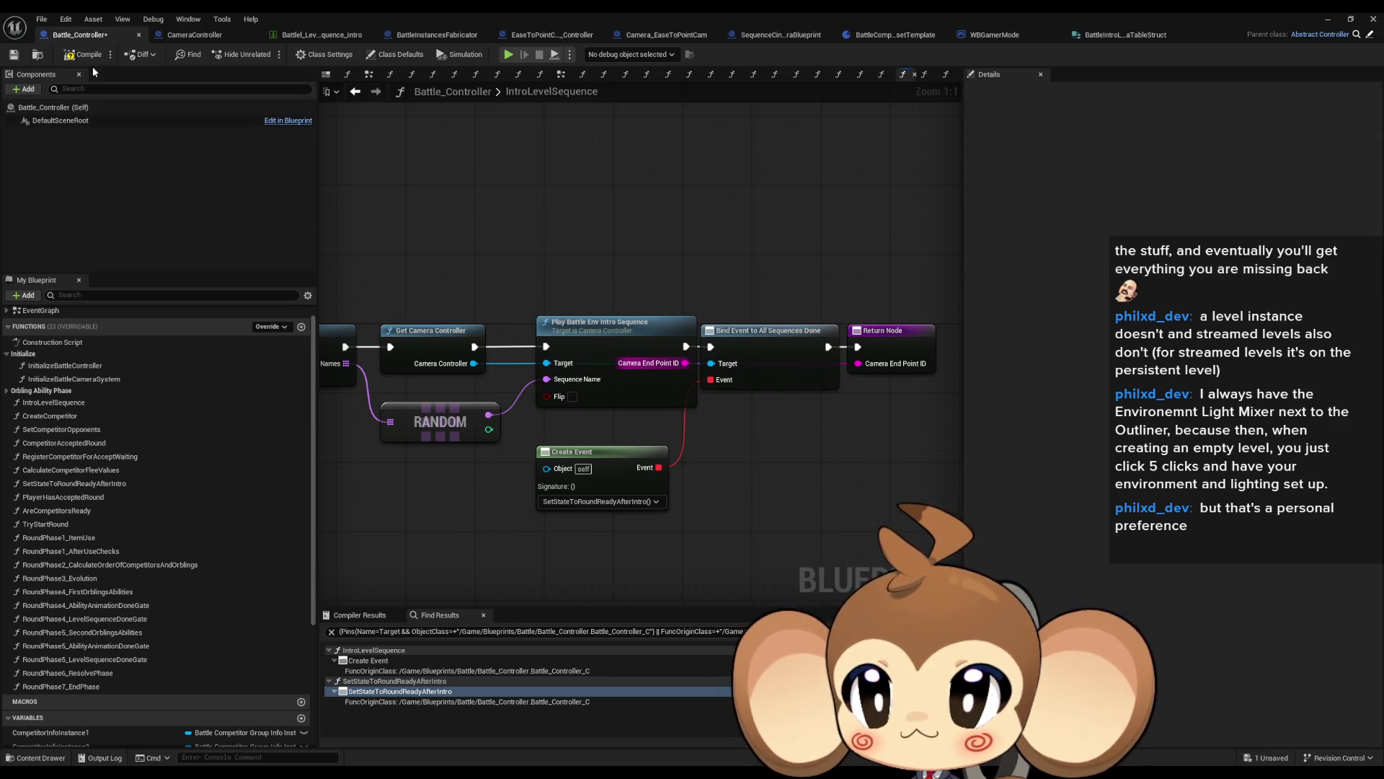
{"action": "key", "text": "ctrl+s"}
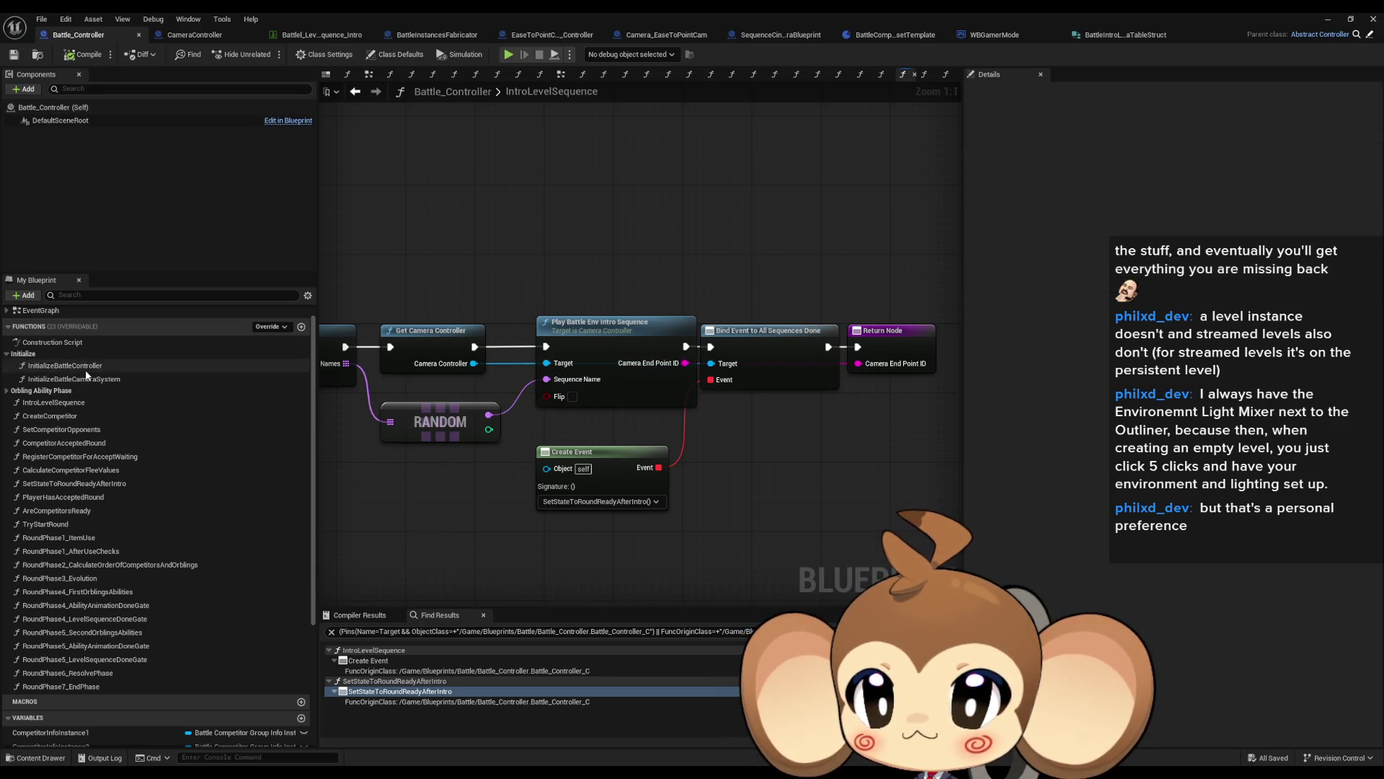
Step: Add a CameraSpawnPoint input to Initialize Battle Camera System
{"action": "double_click", "coordinate": [85, 368]}
{"action": "left_click", "coordinate": [581, 403]}
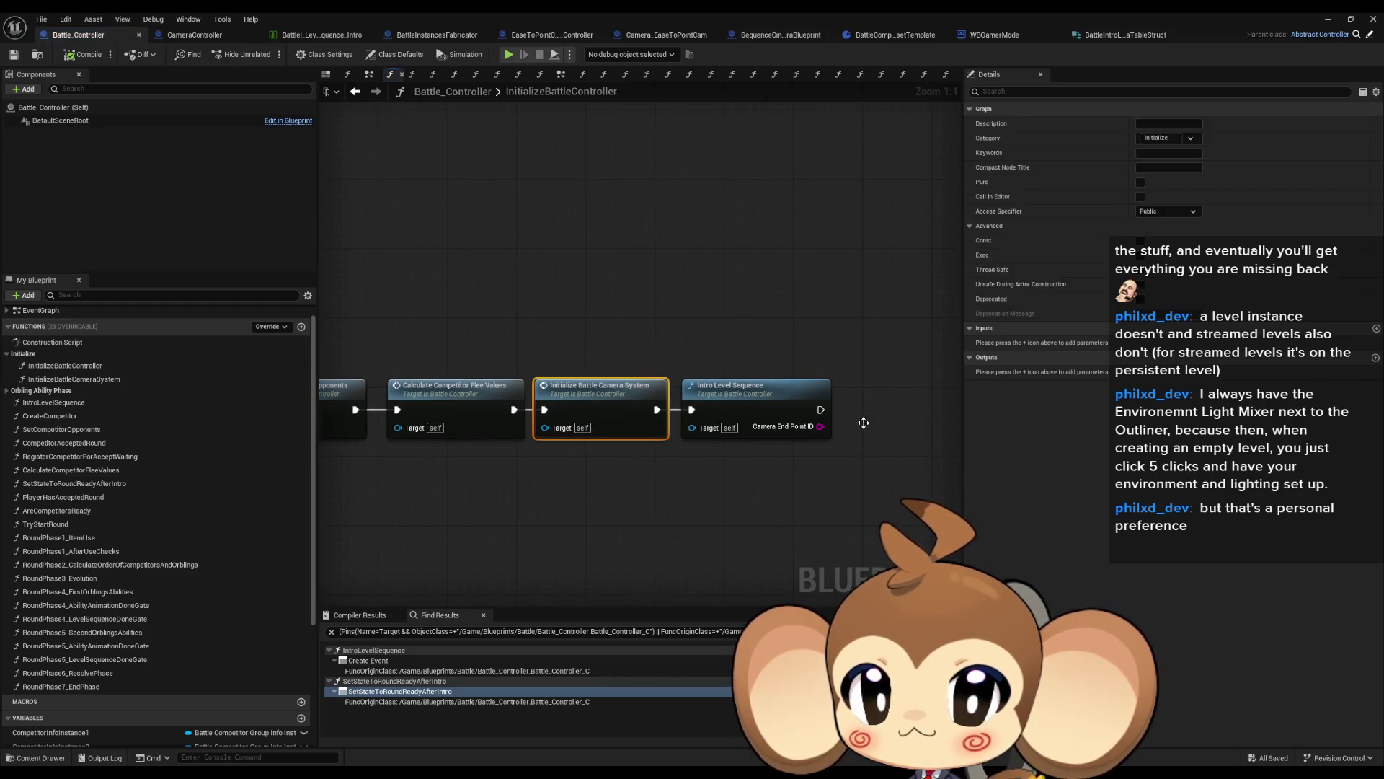
{"action": "left_click", "coordinate": [1376, 328]}
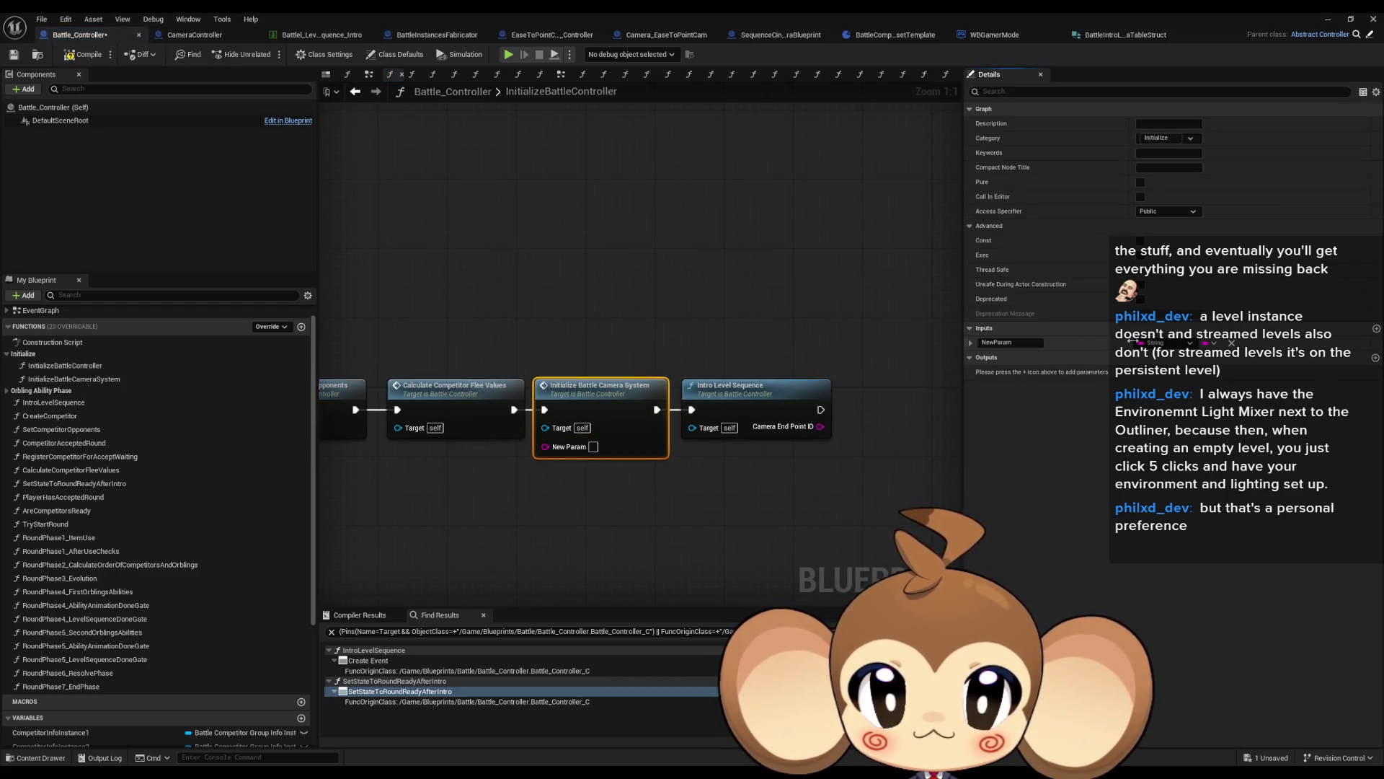
{"action": "left_click", "coordinate": [1010, 343]}
{"action": "type", "text": "CameraSpawnPoint"}
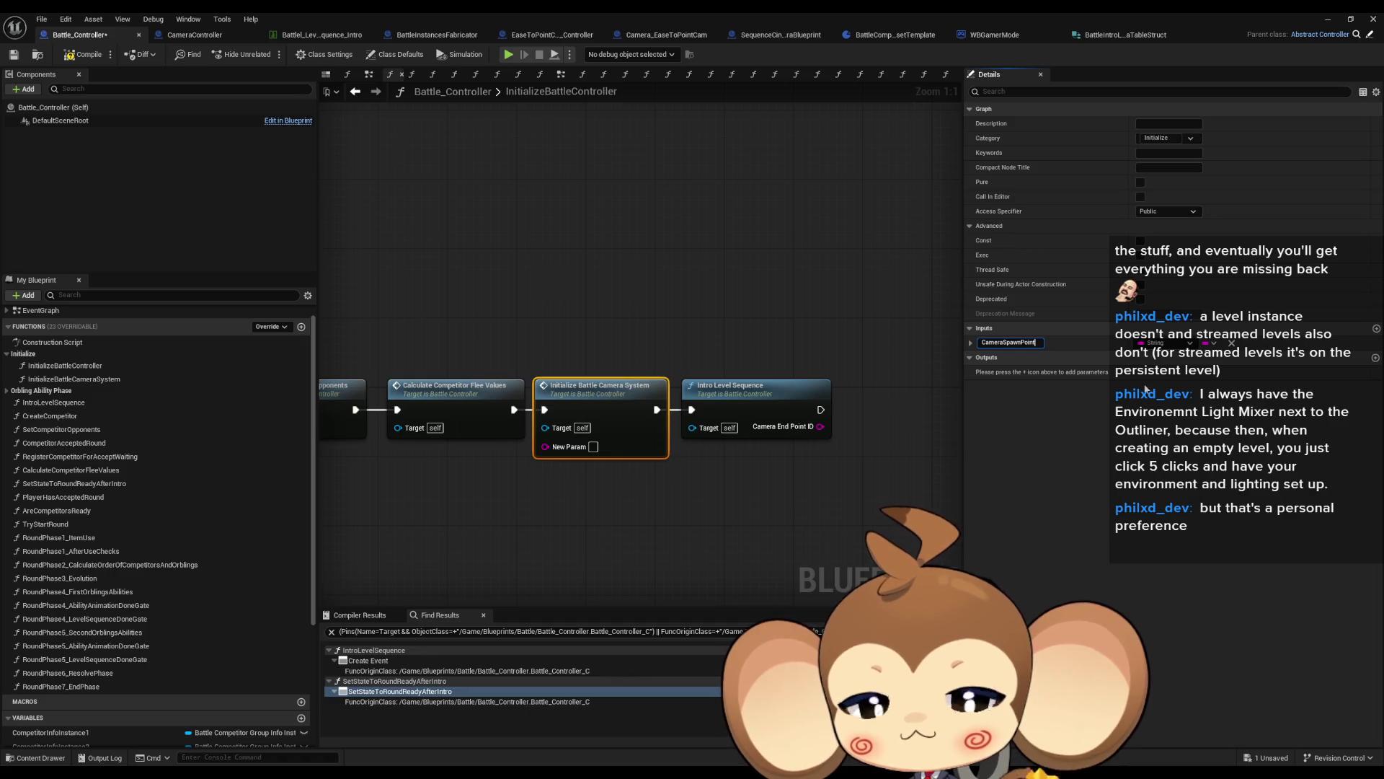
{"action": "key", "text": "Return"}
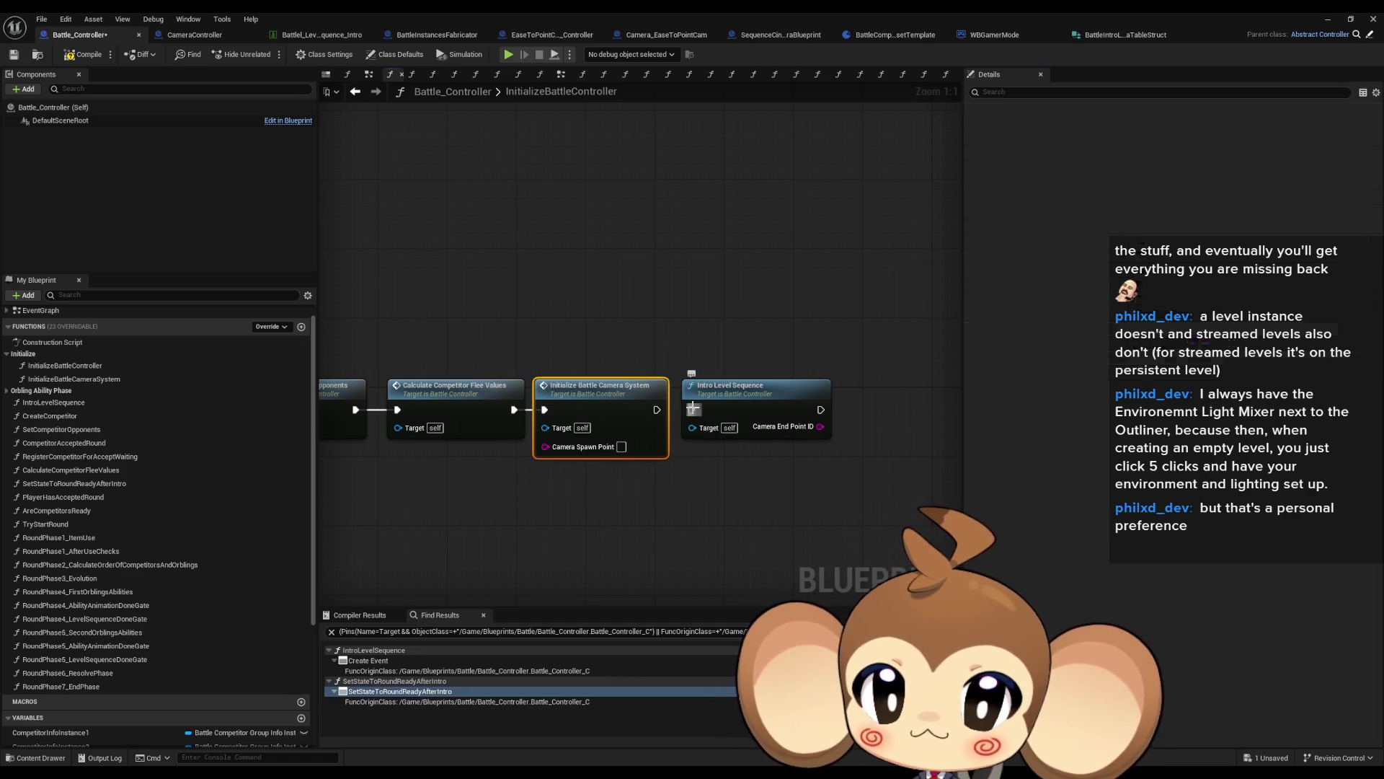
Step: Run Intro Level Sequence first and wire its Camera End Point ID into Camera Spawn Point
{"action": "mouse_move", "coordinate": [693, 409]}
{"action": "left_mouse_down"}
{"action": "mouse_move", "coordinate": [588, 310]}
{"action": "mouse_move", "coordinate": [510, 313]}
{"action": "left_mouse_up"}
{"action": "mouse_move", "coordinate": [544, 410]}
{"action": "left_mouse_down"}
{"action": "mouse_move", "coordinate": [649, 328]}
{"action": "mouse_move", "coordinate": [637, 315]}
{"action": "left_mouse_up"}
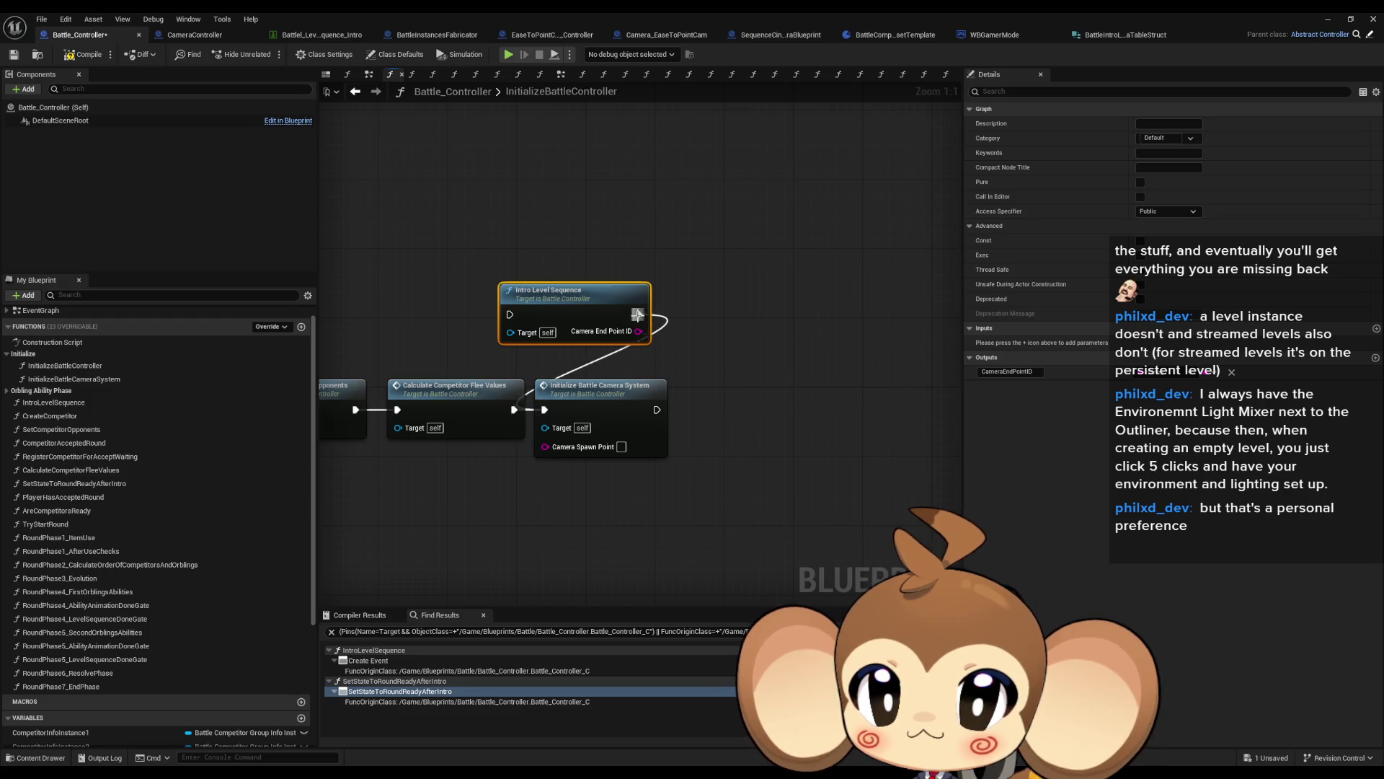
{"action": "mouse_move", "coordinate": [545, 446]}
{"action": "left_mouse_down"}
{"action": "mouse_move", "coordinate": [607, 344]}
{"action": "mouse_move", "coordinate": [638, 331]}
{"action": "left_mouse_up"}
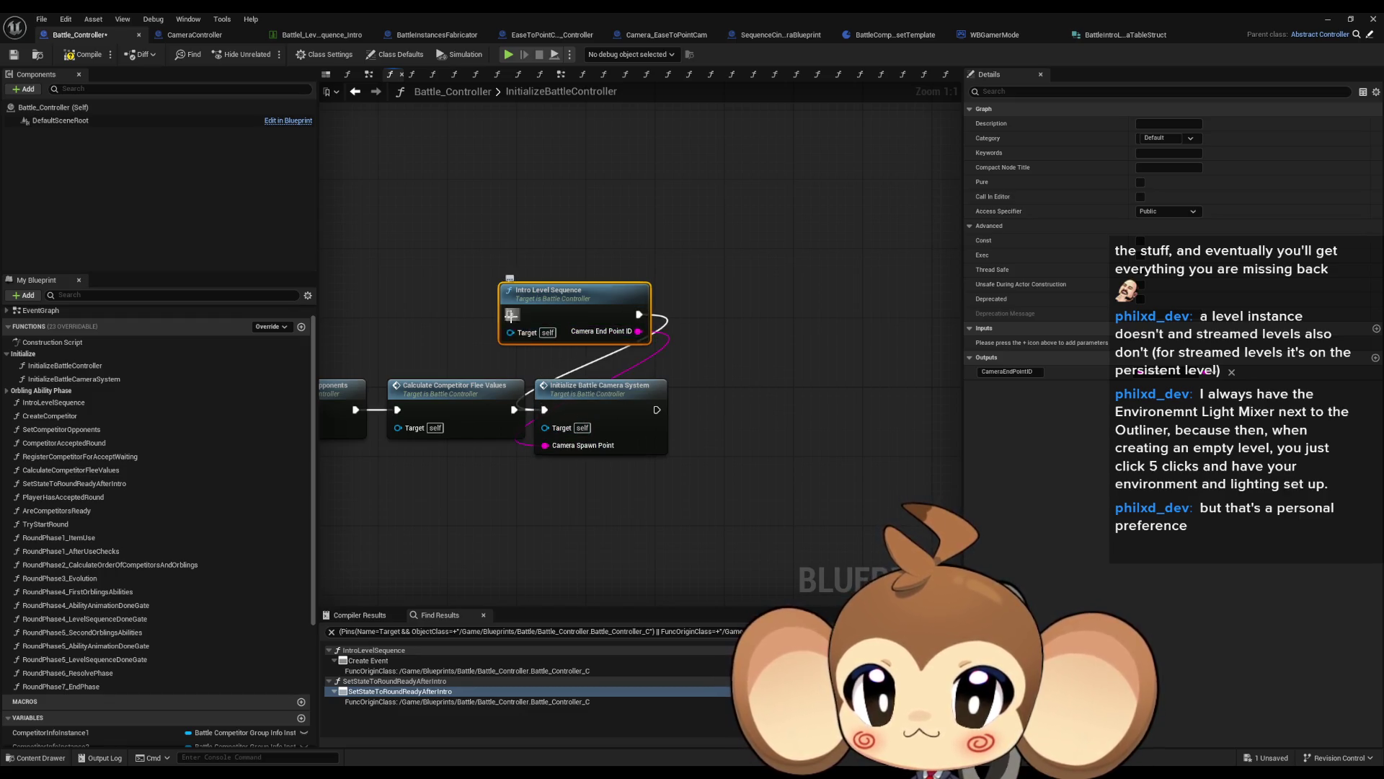
{"action": "mouse_move", "coordinate": [511, 315]}
{"action": "left_mouse_down"}
{"action": "mouse_move", "coordinate": [514, 409]}
{"action": "mouse_move", "coordinate": [754, 307]}
{"action": "mouse_move", "coordinate": [704, 287]}
{"action": "left_mouse_up"}
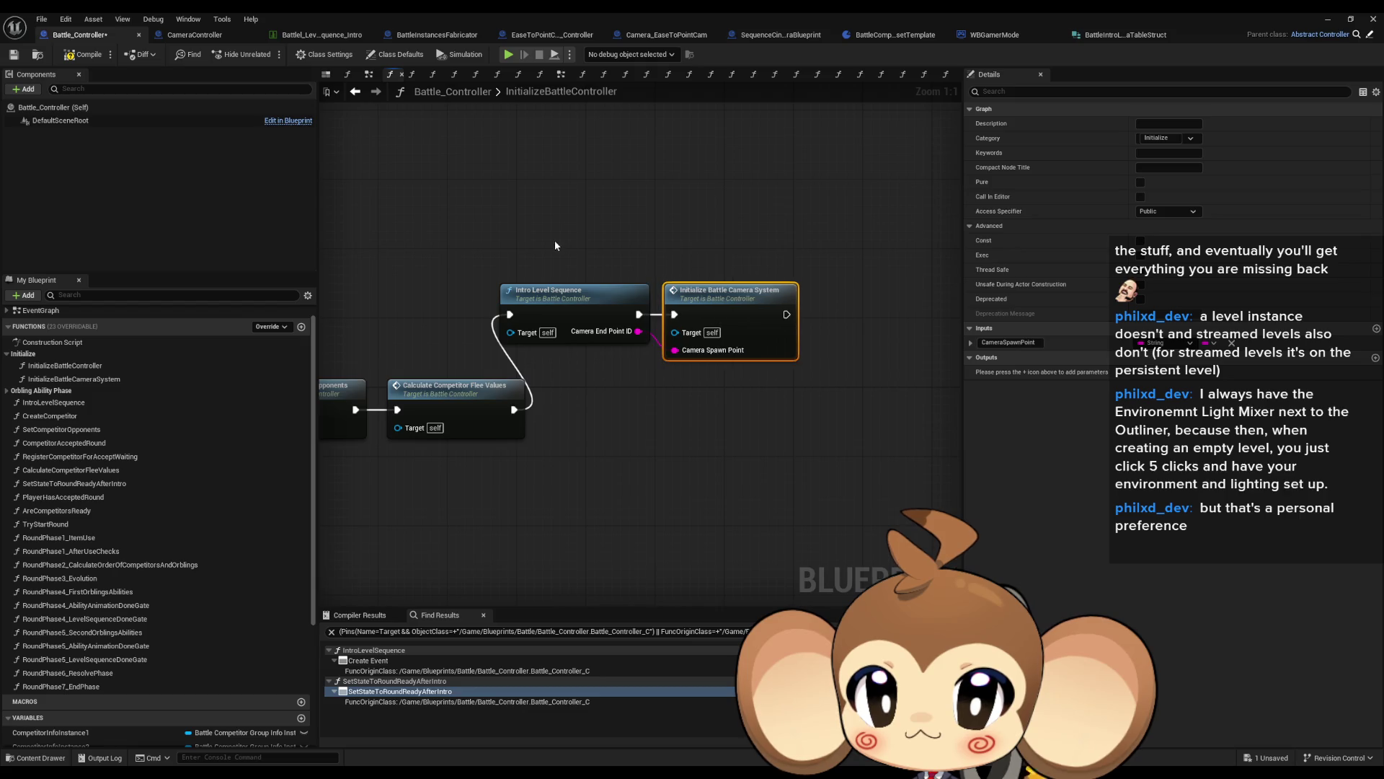
{"action": "left_click", "coordinate": [596, 309], "text": "ctrl"}
{"action": "left_click_drag", "start_coordinate": [596, 309], "coordinate": [629, 402]}
{"action": "left_click", "coordinate": [651, 504]}
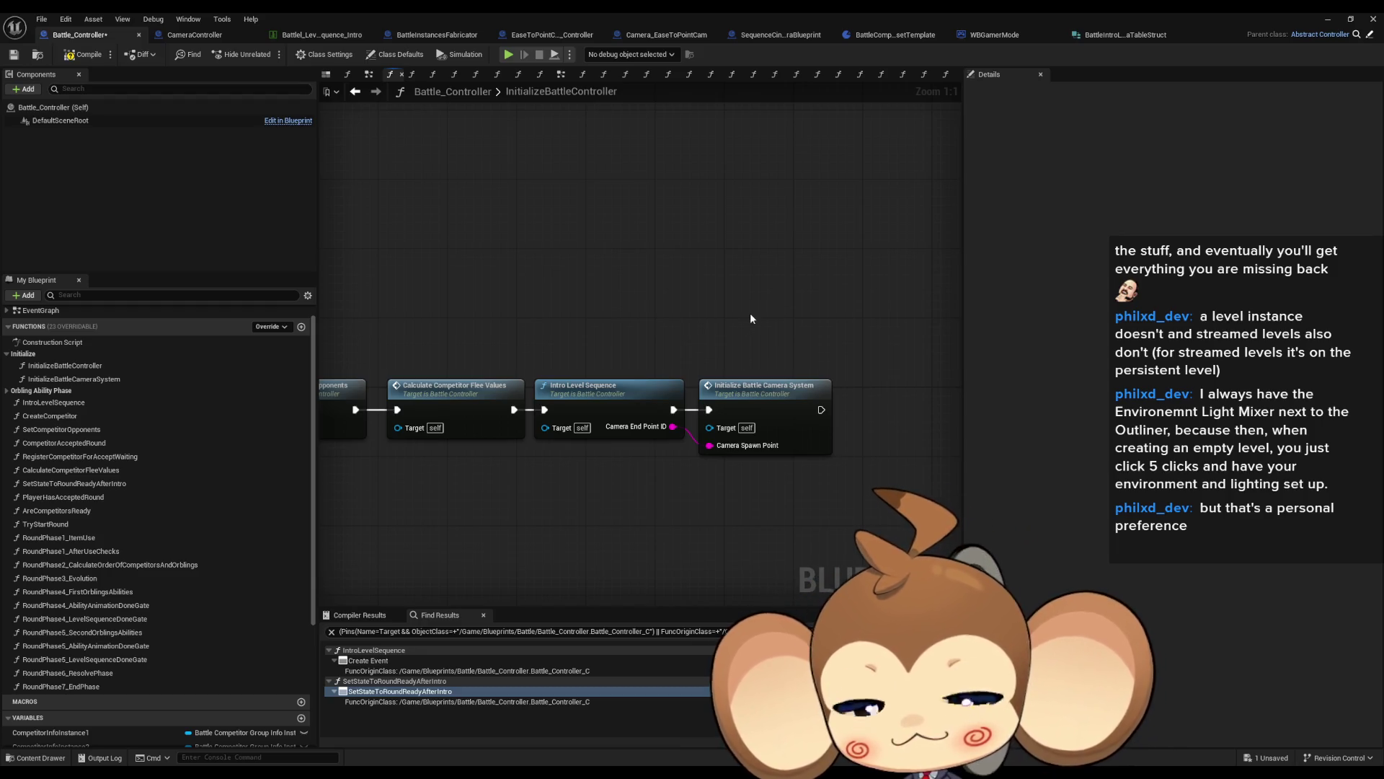
Step: Check the IntroLevelSequence and InitializeBattleCameraSystem graphs, save, and minimize the Blueprint editor
{"action": "double_click", "coordinate": [611, 401]}
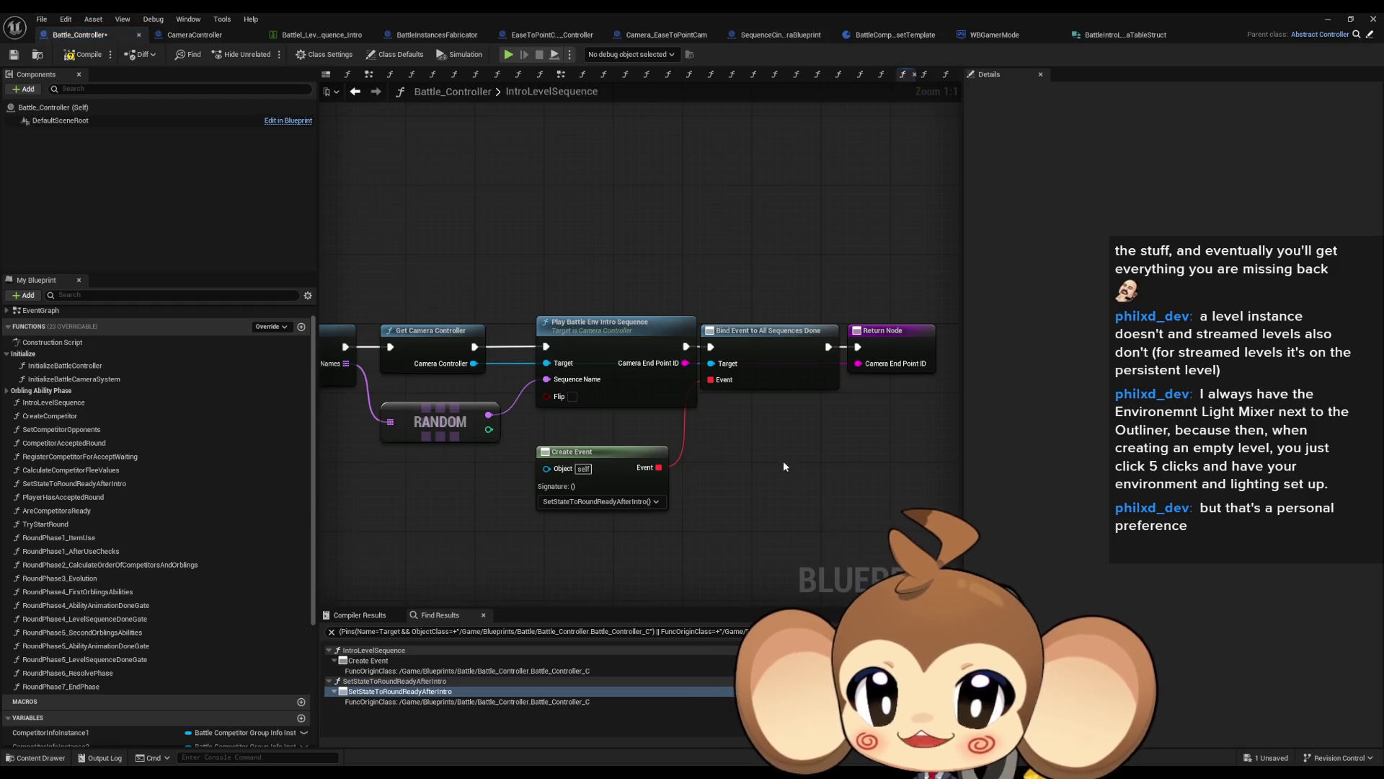
{"action": "key", "text": "alt+Left"}
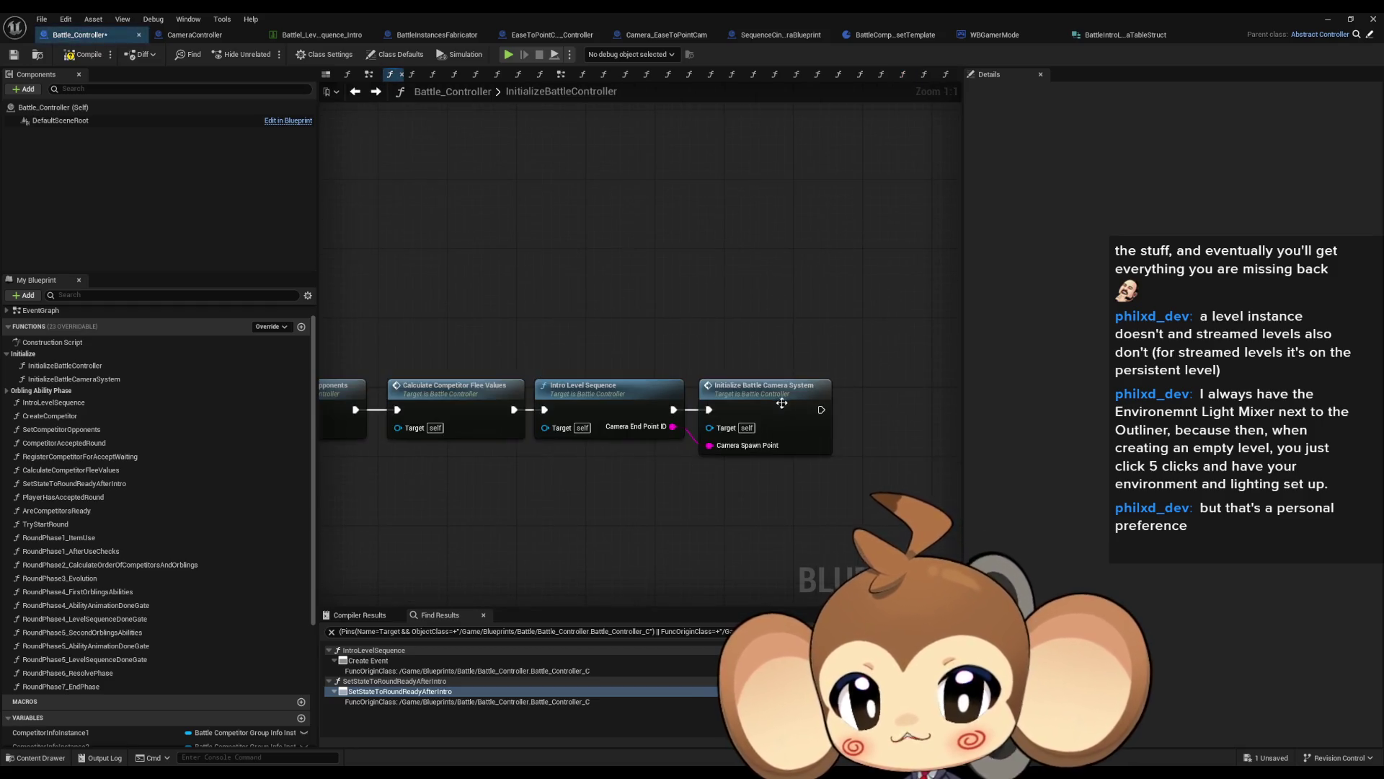
{"action": "double_click", "coordinate": [782, 403]}
{"action": "scroll", "coordinate": [802, 460], "scroll_direction": "down", "scroll_amount": 3}
{"action": "scroll", "coordinate": [652, 451], "scroll_direction": "up", "scroll_amount": 2}
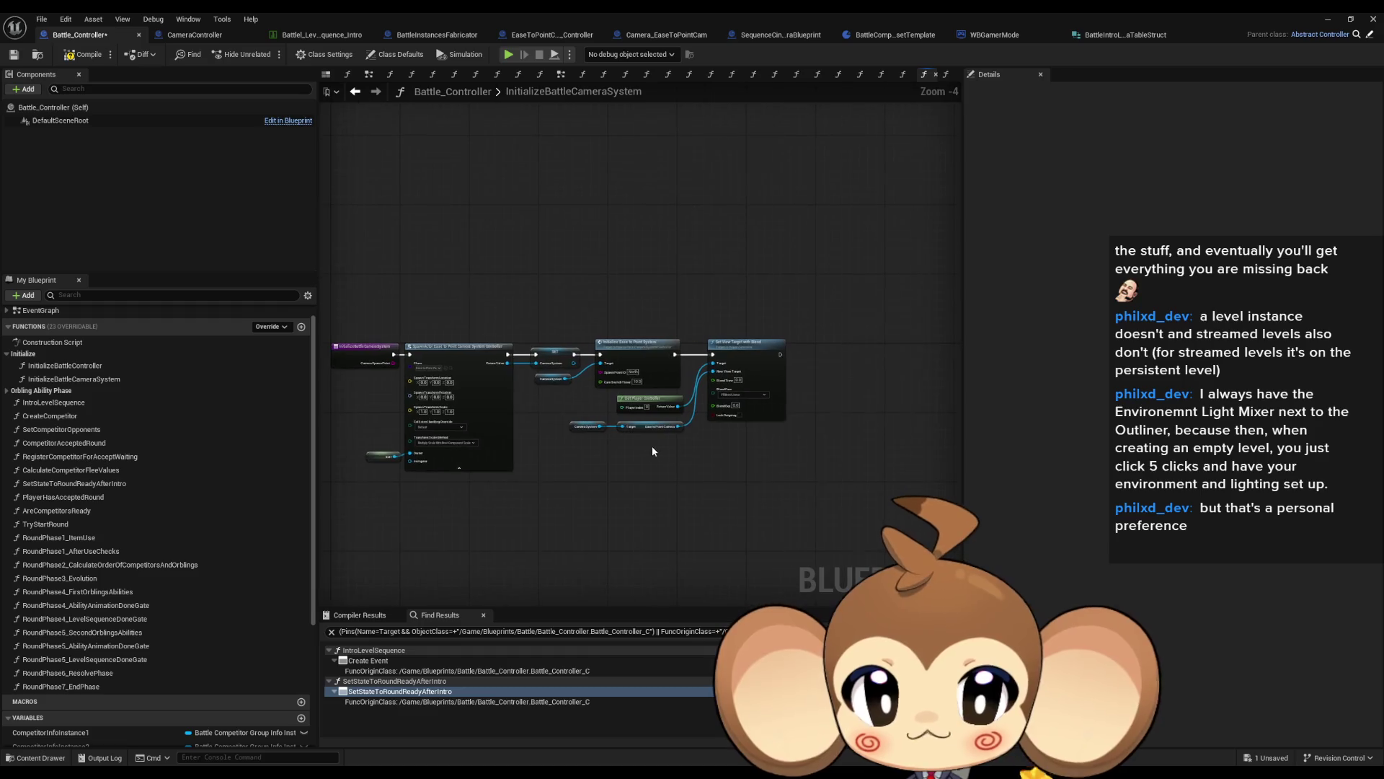
{"action": "scroll", "coordinate": [653, 451], "scroll_direction": "up", "scroll_amount": 2}
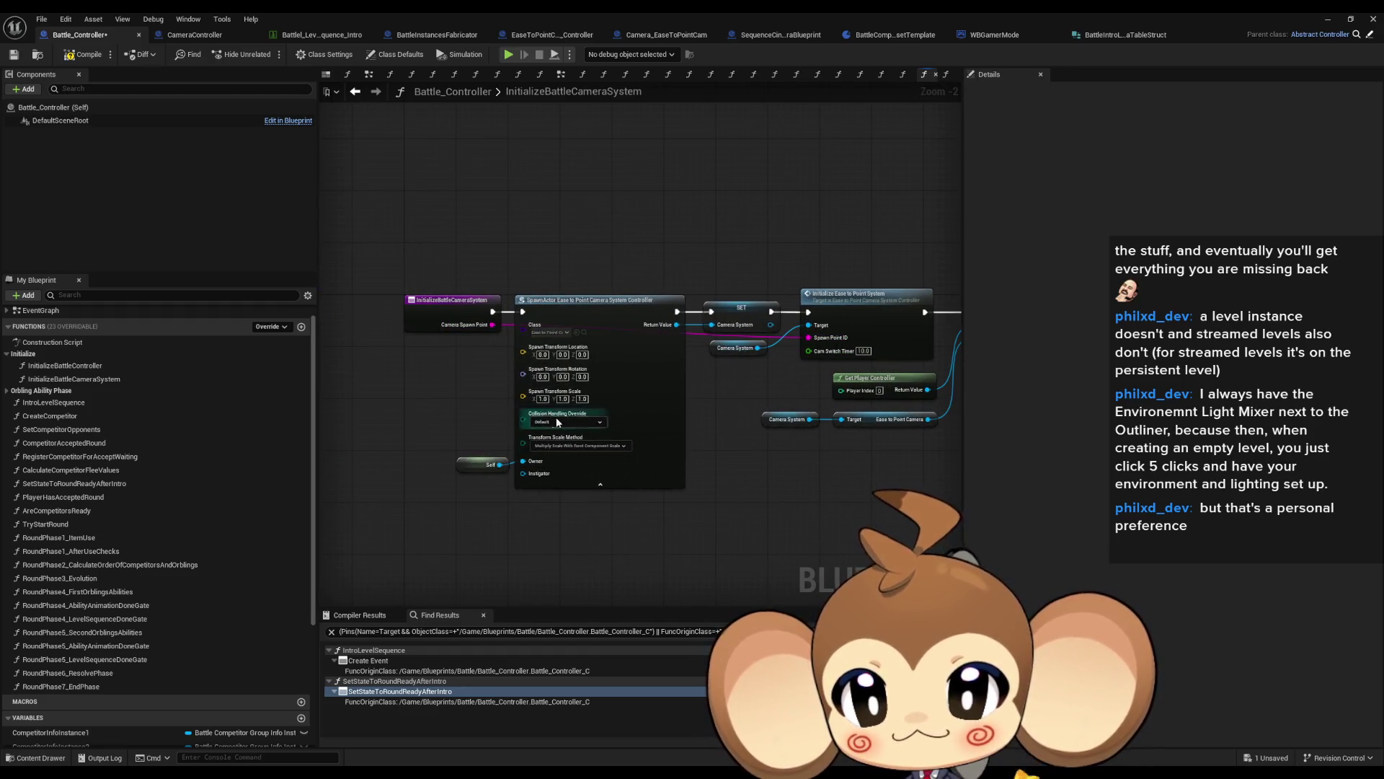
{"action": "key", "text": "ctrl+s"}
{"action": "mouse_move", "coordinate": [867, 476]}
{"action": "left_mouse_down"}
{"action": "mouse_move", "coordinate": [740, 458]}
{"action": "mouse_move", "coordinate": [734, 445]}
{"action": "left_mouse_up"}
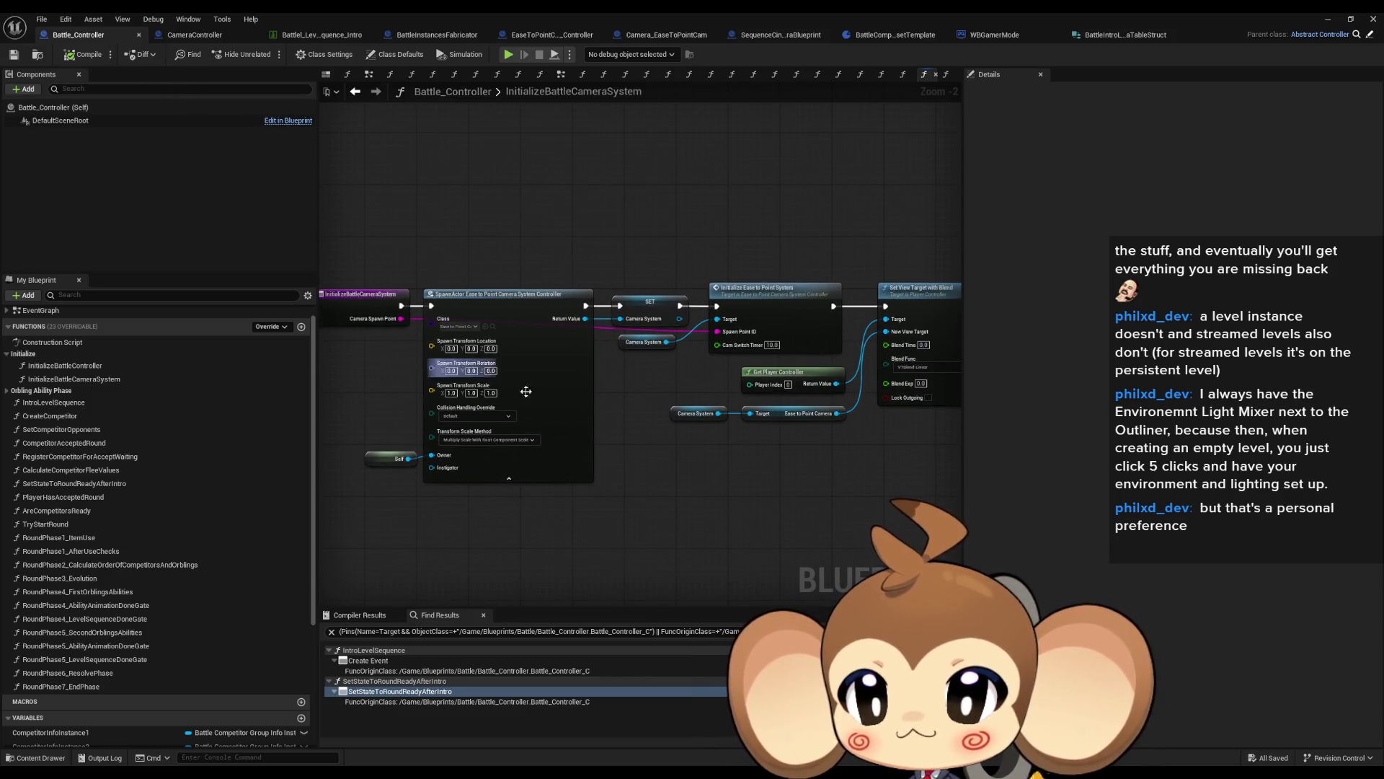
{"action": "left_click_drag", "start_coordinate": [526, 392], "coordinate": [427, 387]}
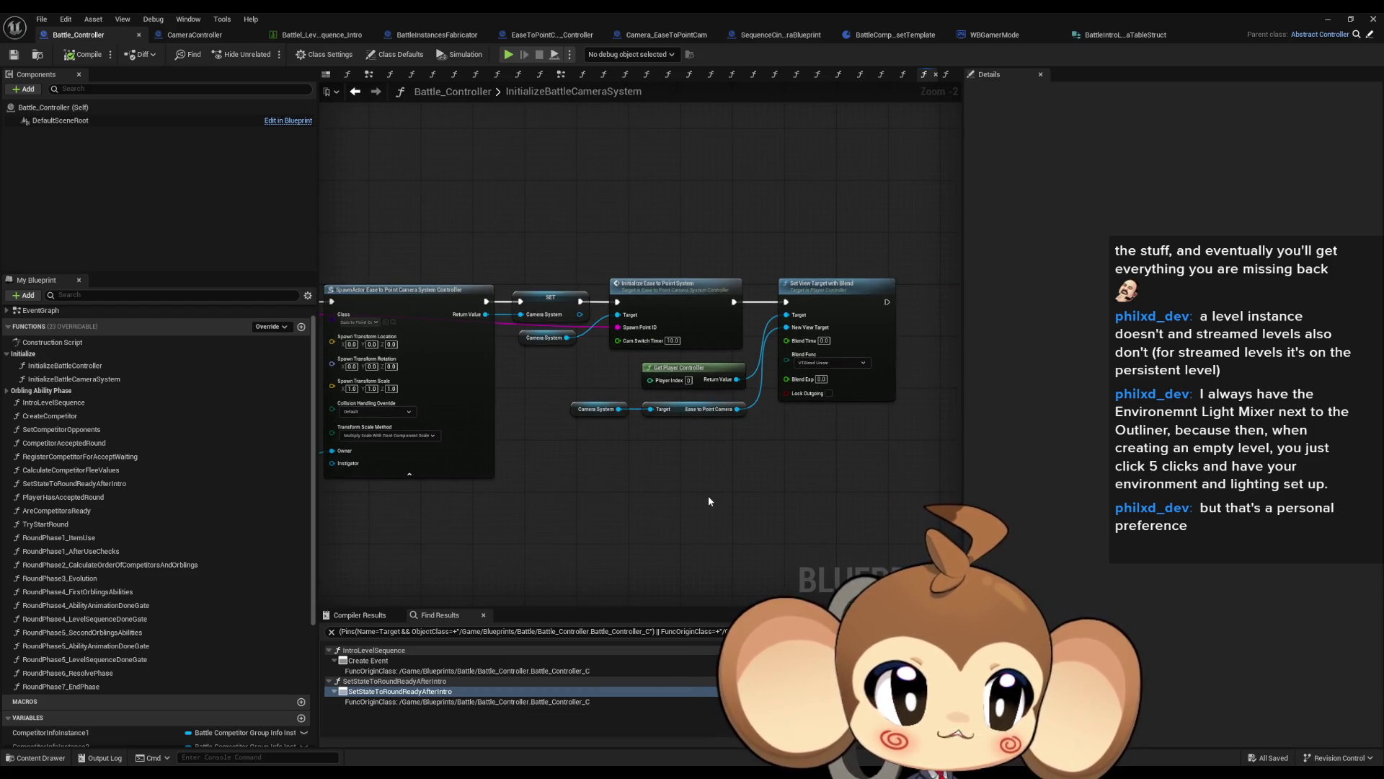
{"action": "left_click", "coordinate": [1326, 20]}
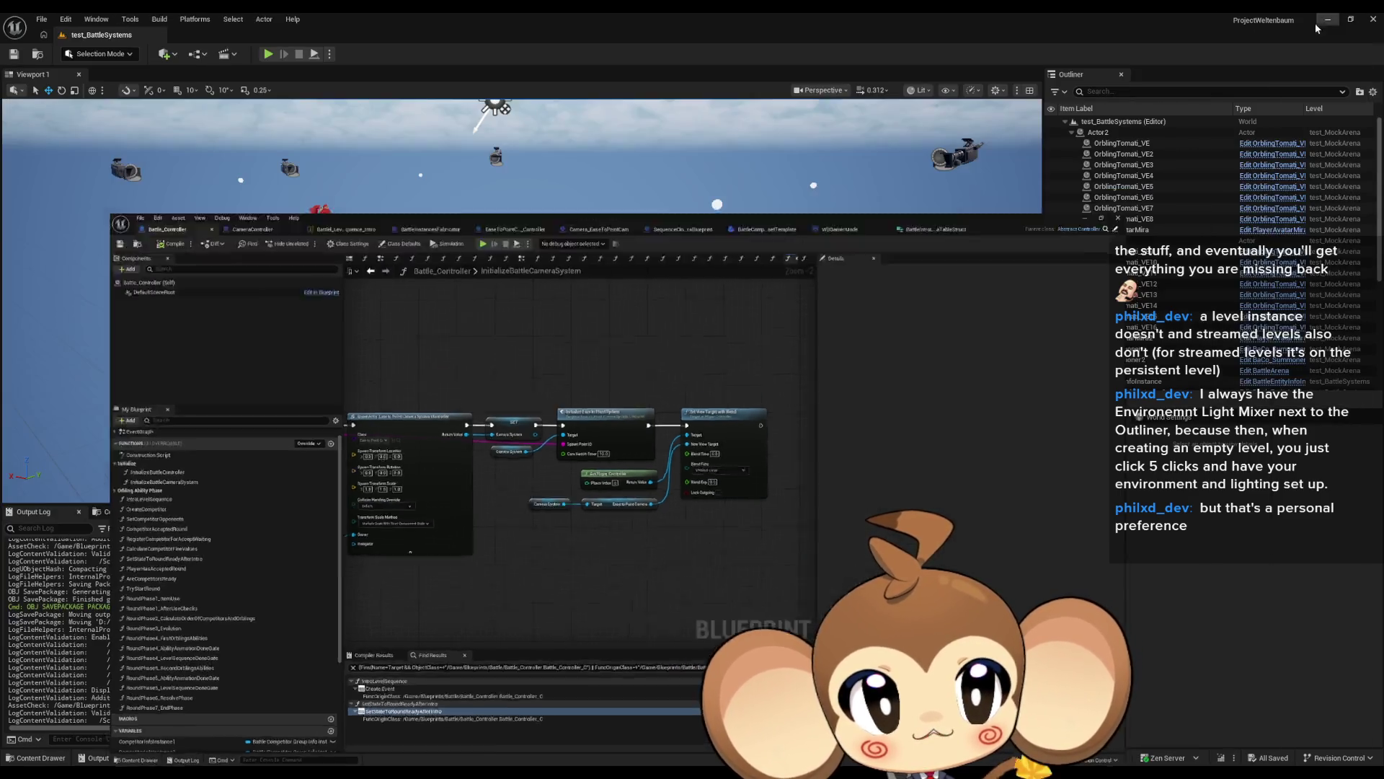
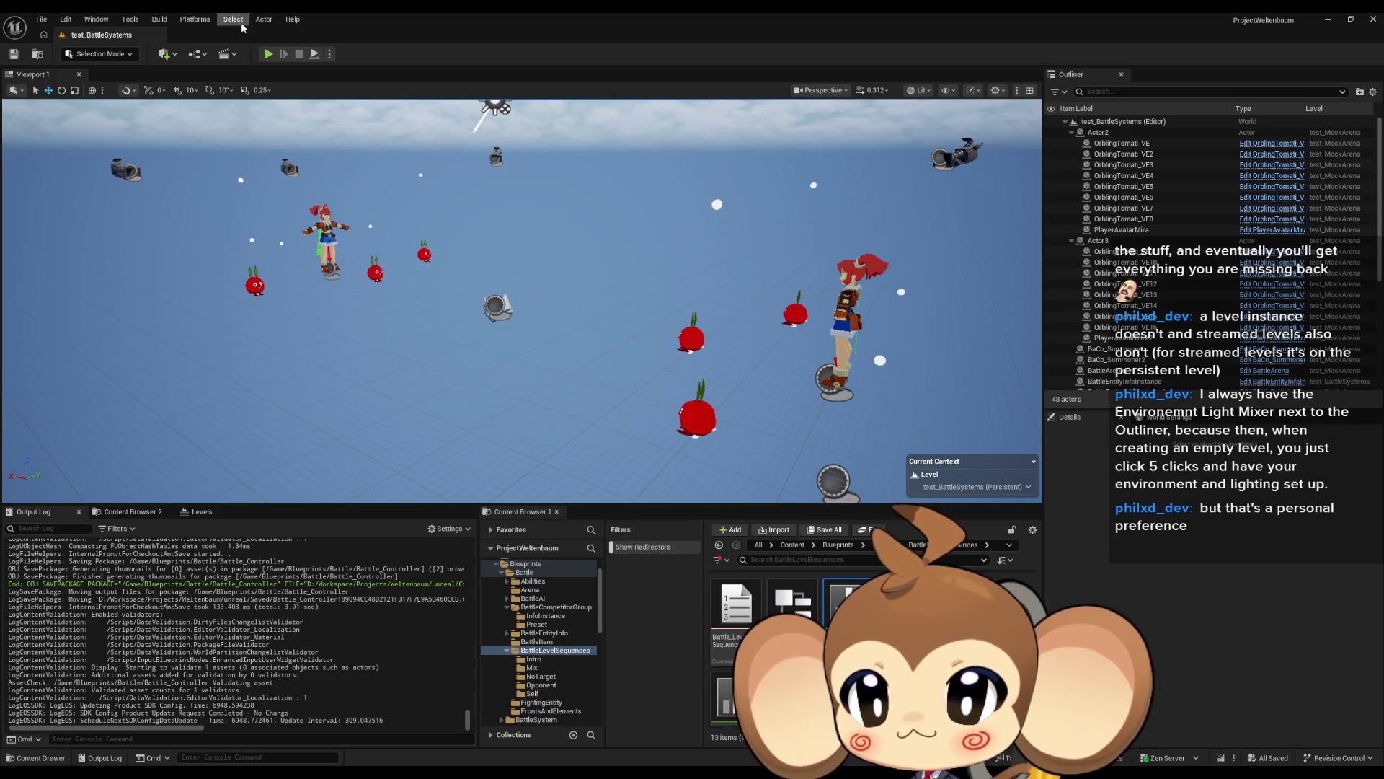
Step: Play-test the level in fullscreen, then stop the session
{"action": "key", "text": "alt+p"}
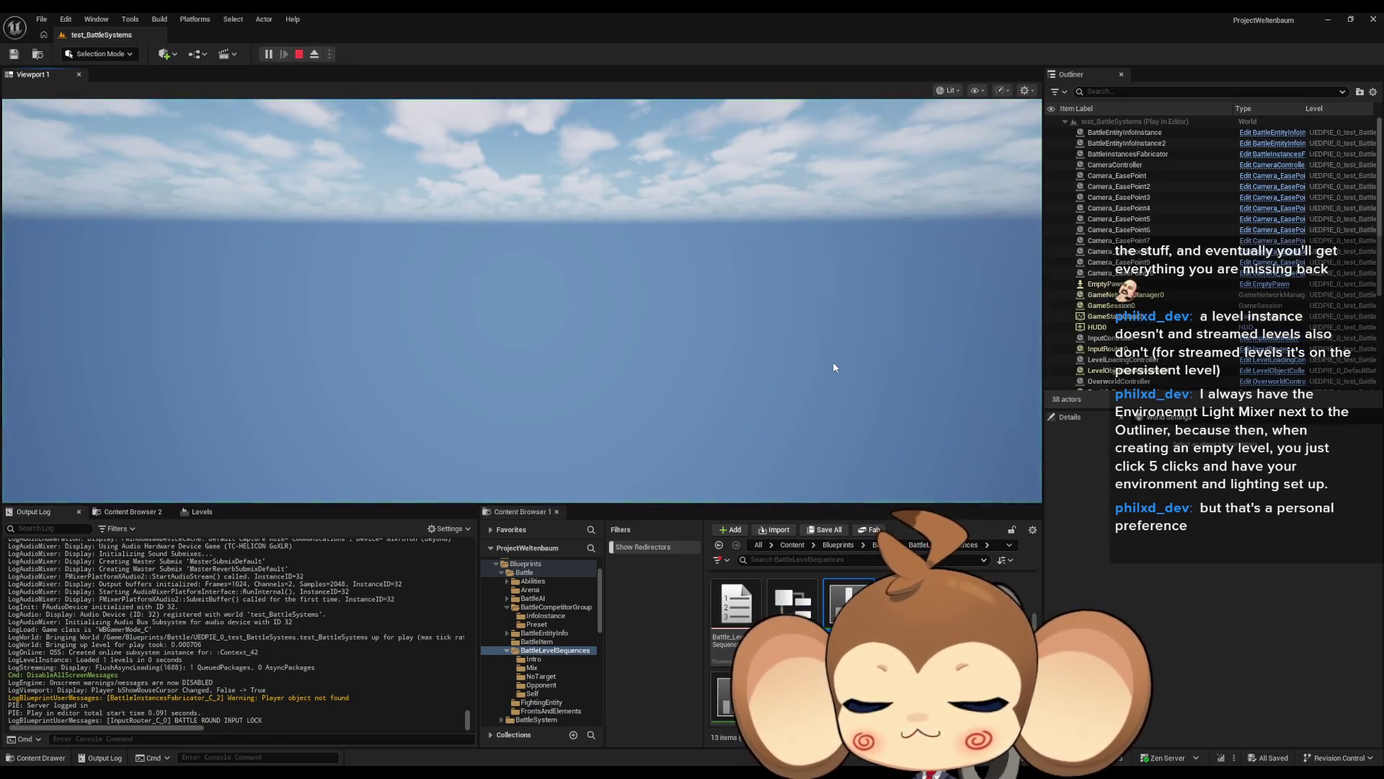
{"action": "key", "text": "F11"}
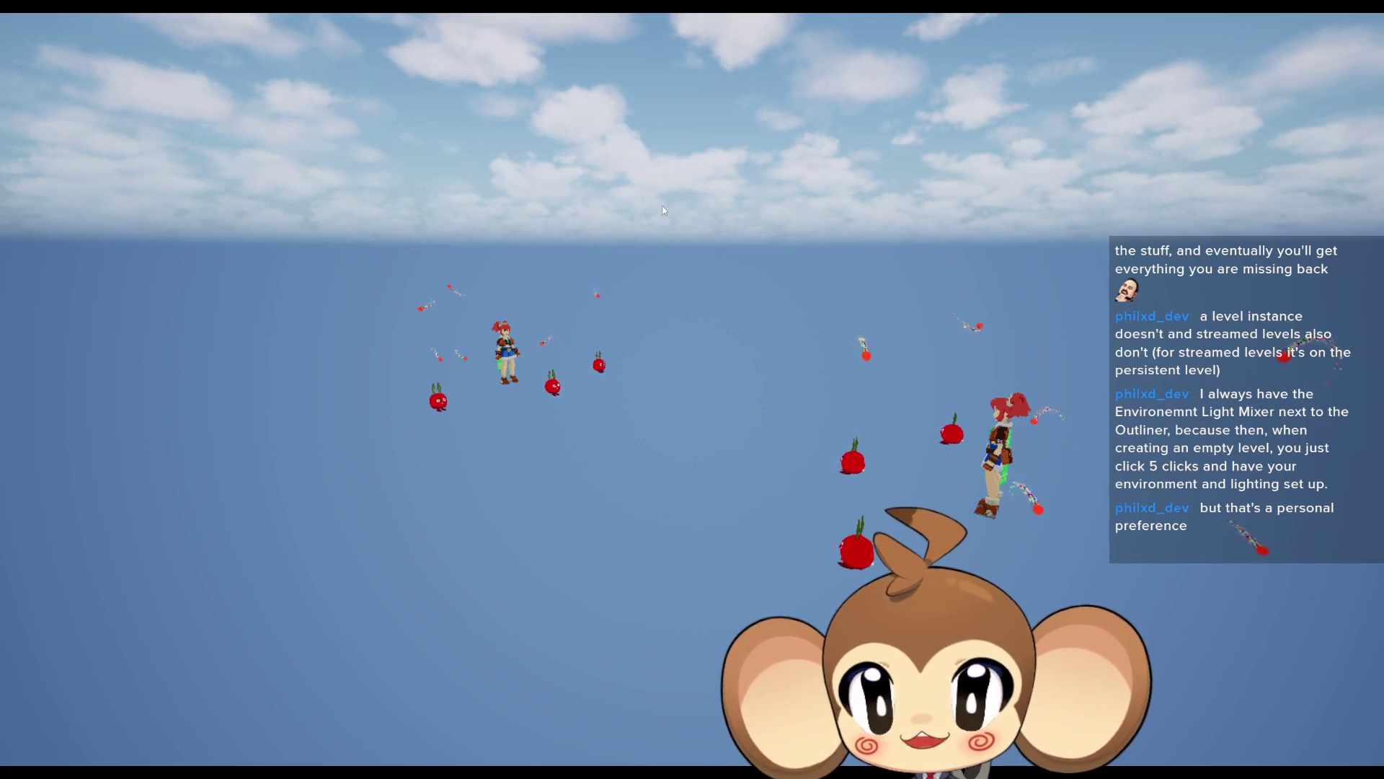
{"action": "key", "text": "F11"}
{"action": "left_click", "coordinate": [300, 55]}
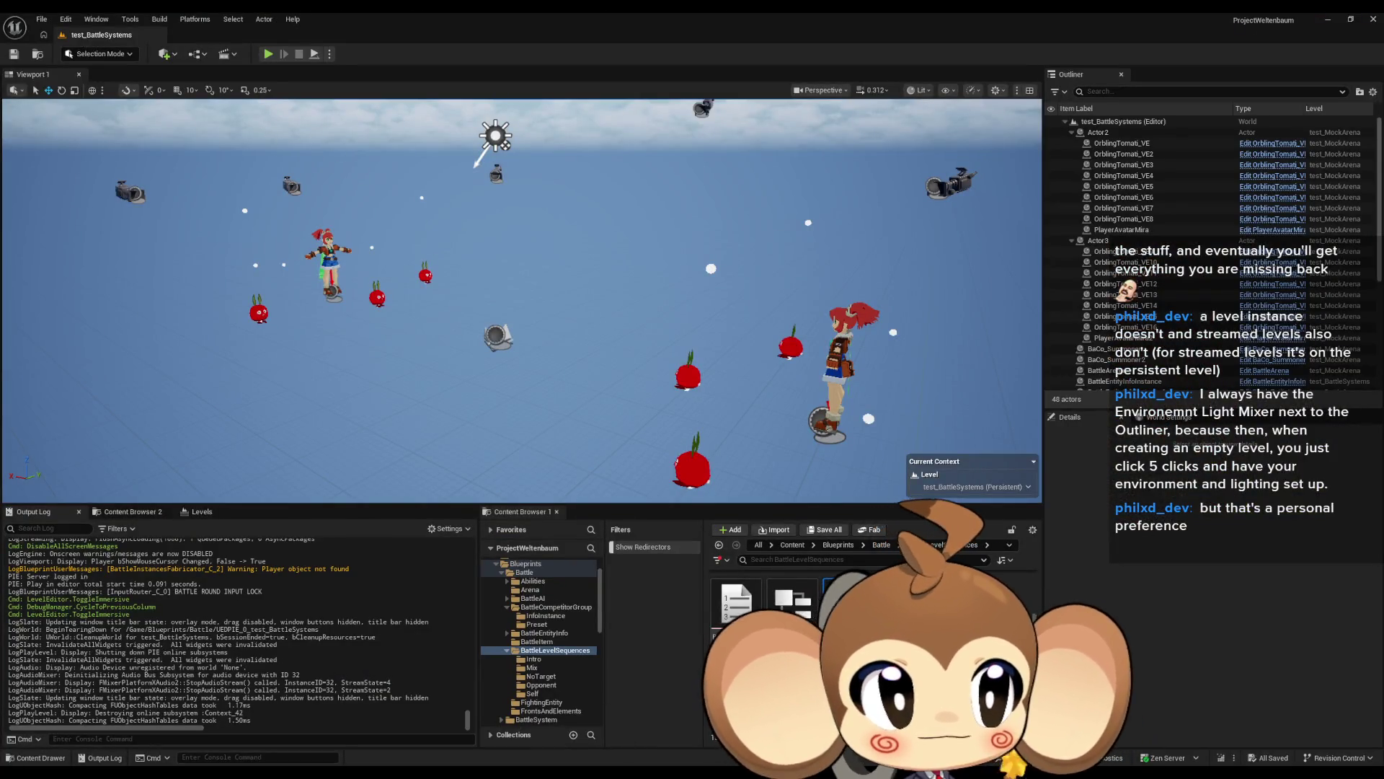
Step: Restore the broken Spawn Point ID link in InitializeBattleCameraSystem by undoing Break Pin Links
{"action": "mouse_move", "coordinate": [543, 776]}
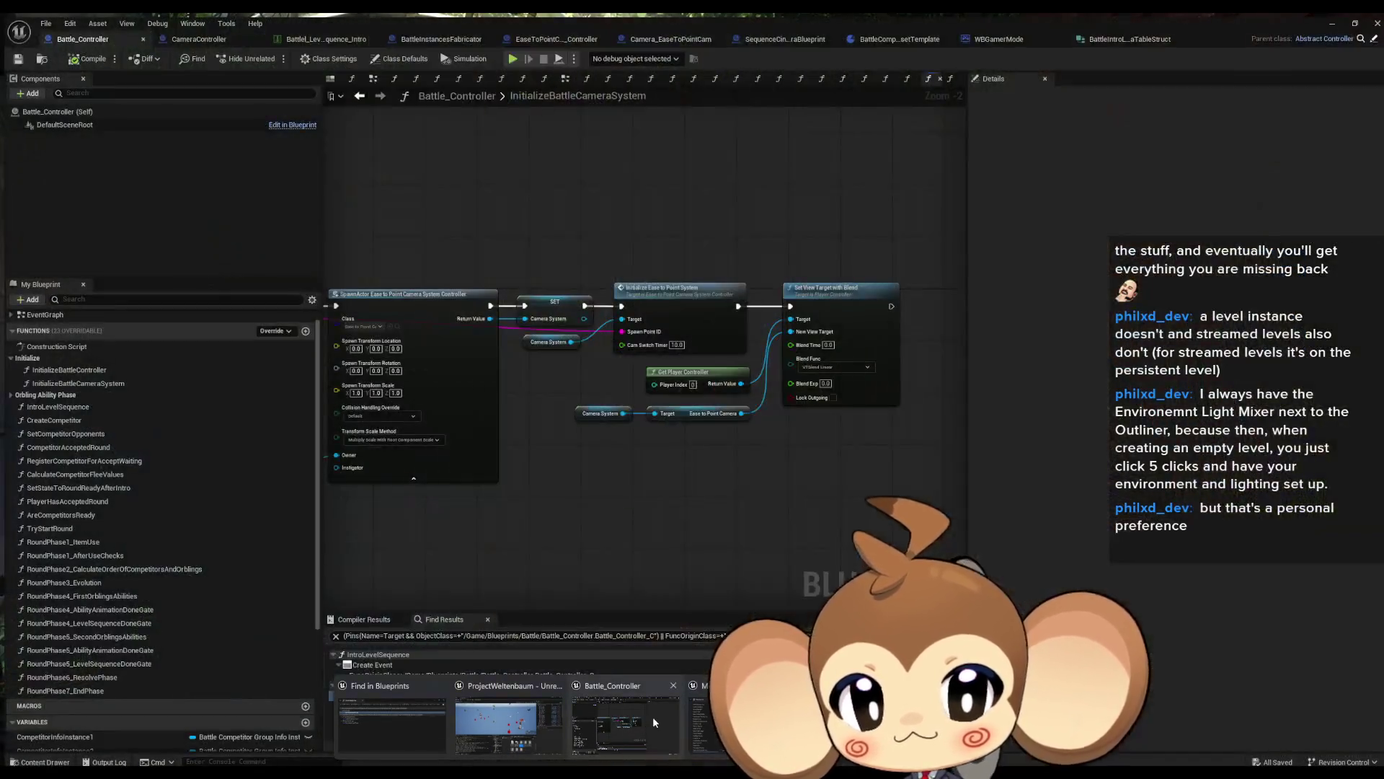
{"action": "left_click", "coordinate": [652, 715]}
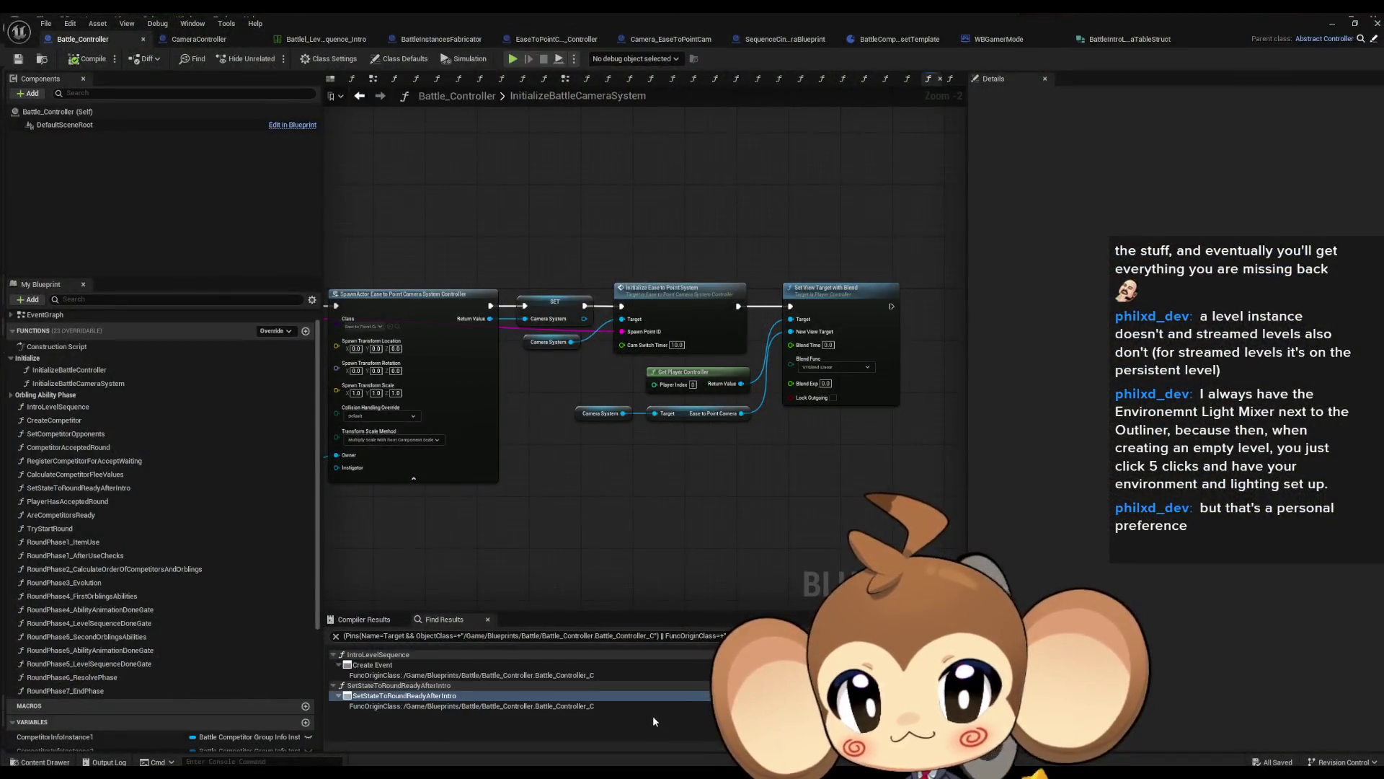
{"action": "left_click", "coordinate": [321, 34]}
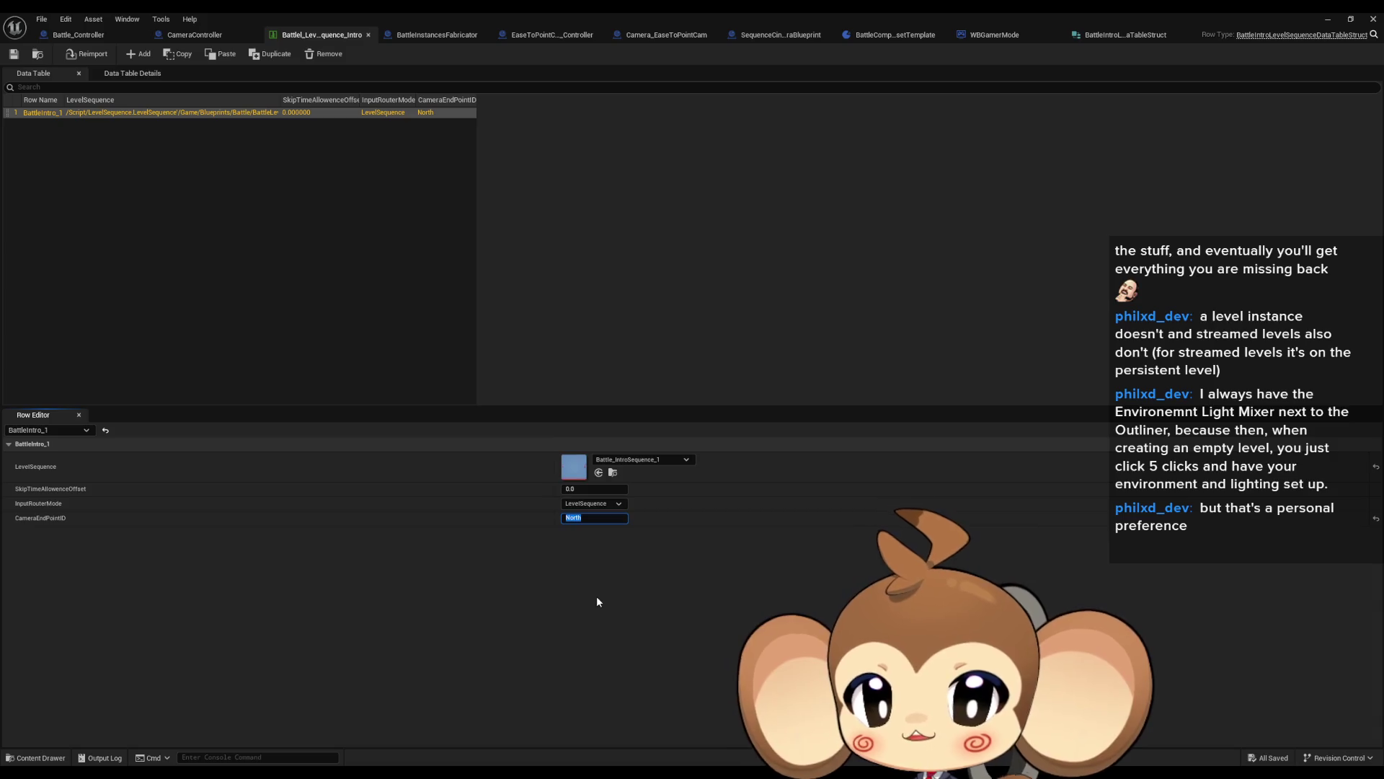
{"action": "left_click", "coordinate": [79, 34]}
{"action": "left_click", "coordinate": [99, 366]}
{"action": "double_click", "coordinate": [98, 365]}
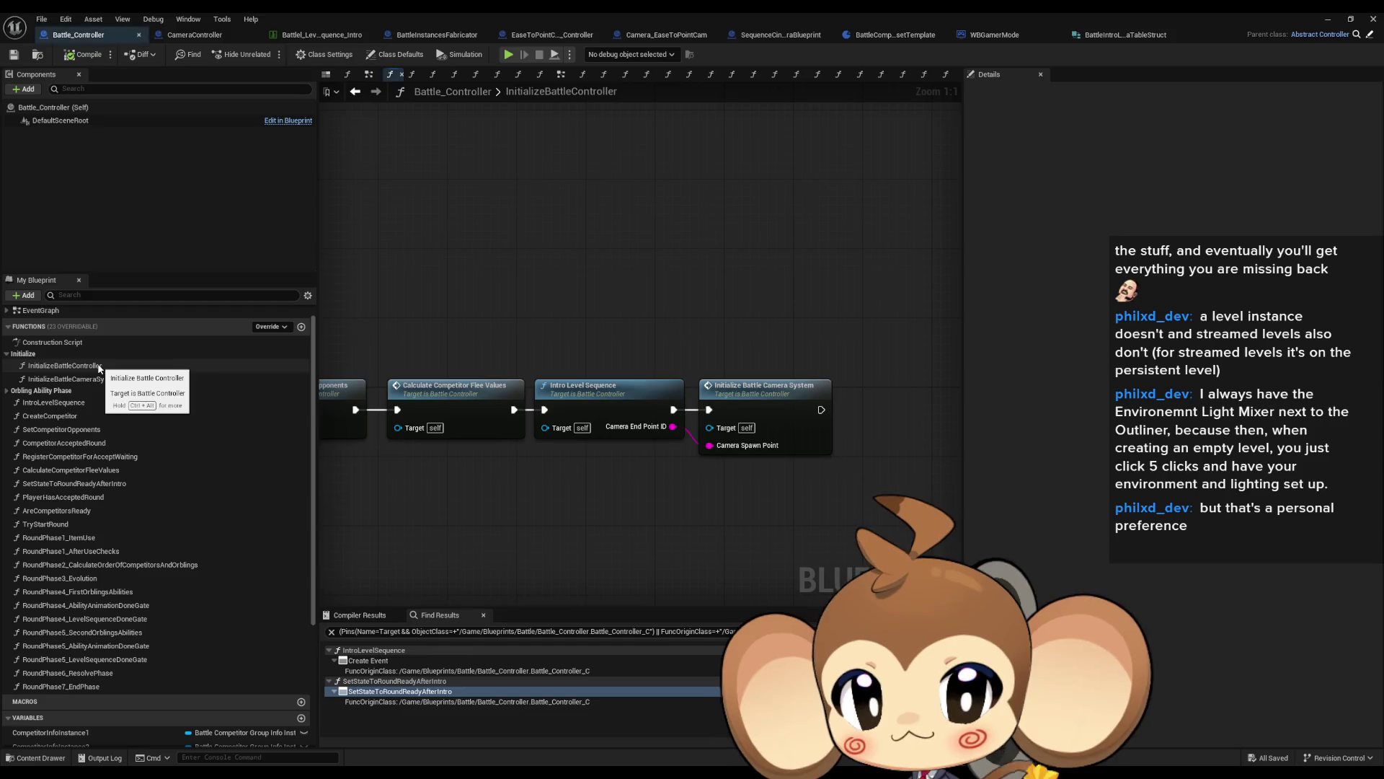
{"action": "double_click", "coordinate": [783, 404]}
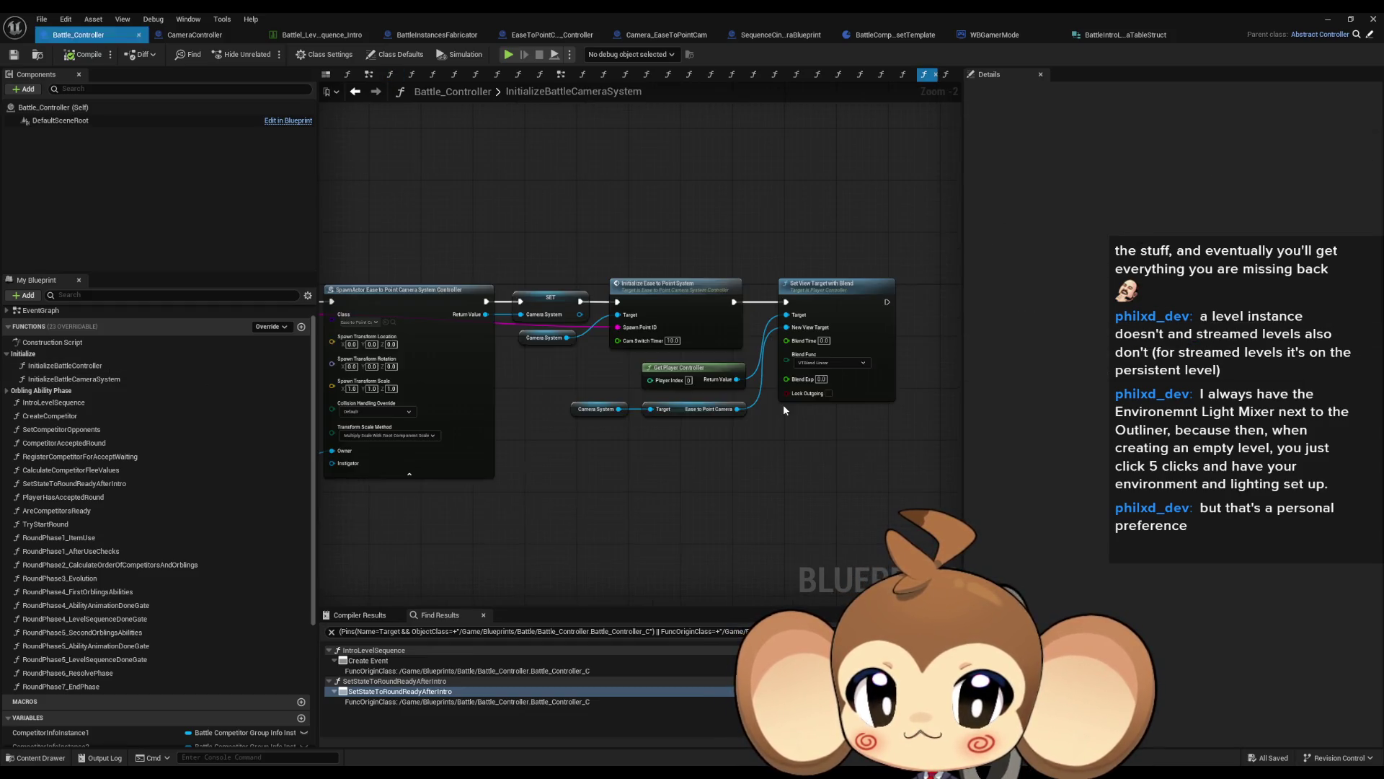
{"action": "key", "text": "ctrl+z"}
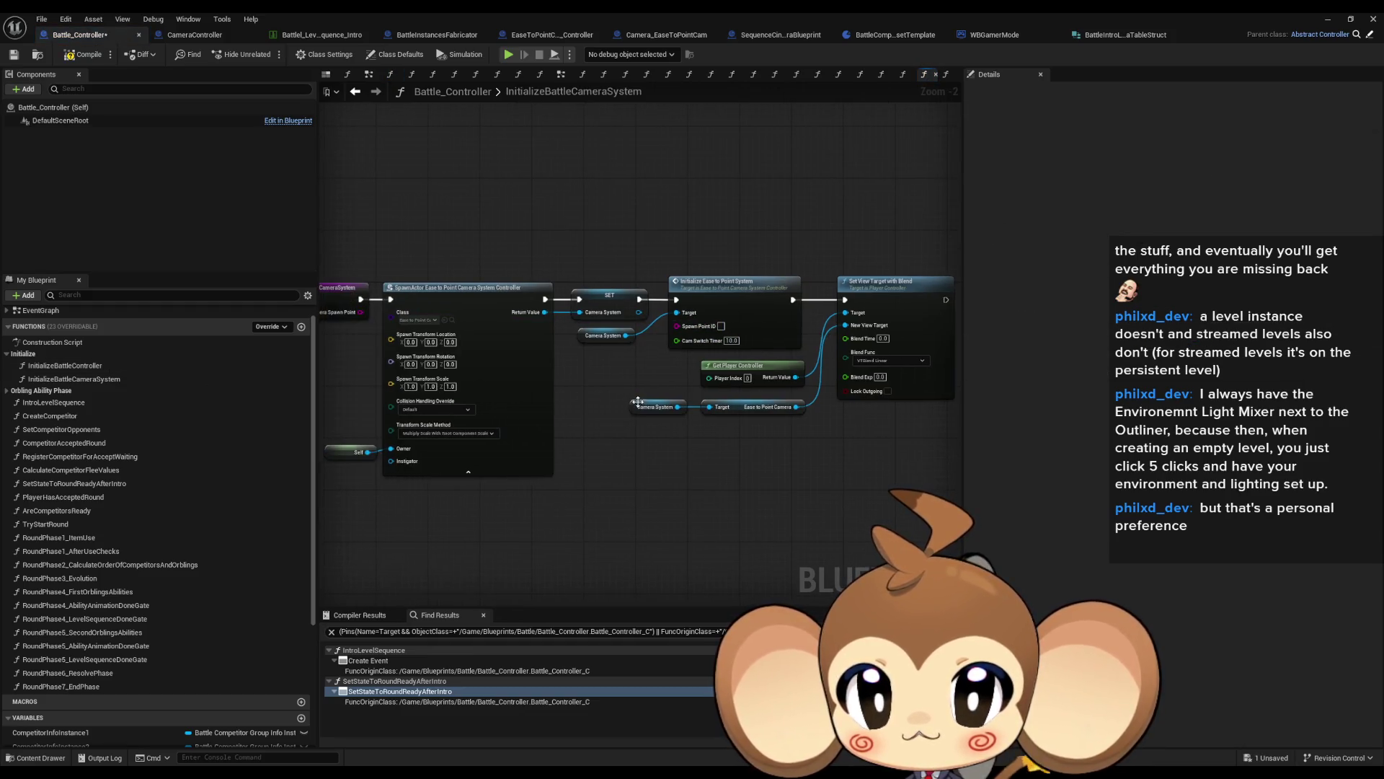
Step: Select the Camera_EasePoint5 actor in the level and save the battle intro data table
{"action": "mouse_move", "coordinate": [569, 11]}
{"action": "left_mouse_down"}
{"action": "mouse_move", "coordinate": [613, 210]}
{"action": "mouse_move", "coordinate": [634, 502]}
{"action": "left_mouse_up"}
{"action": "mouse_move", "coordinate": [484, 182]}
{"action": "left_mouse_down"}
{"action": "mouse_move", "coordinate": [454, 195]}
{"action": "mouse_move", "coordinate": [484, 181]}
{"action": "left_mouse_up"}
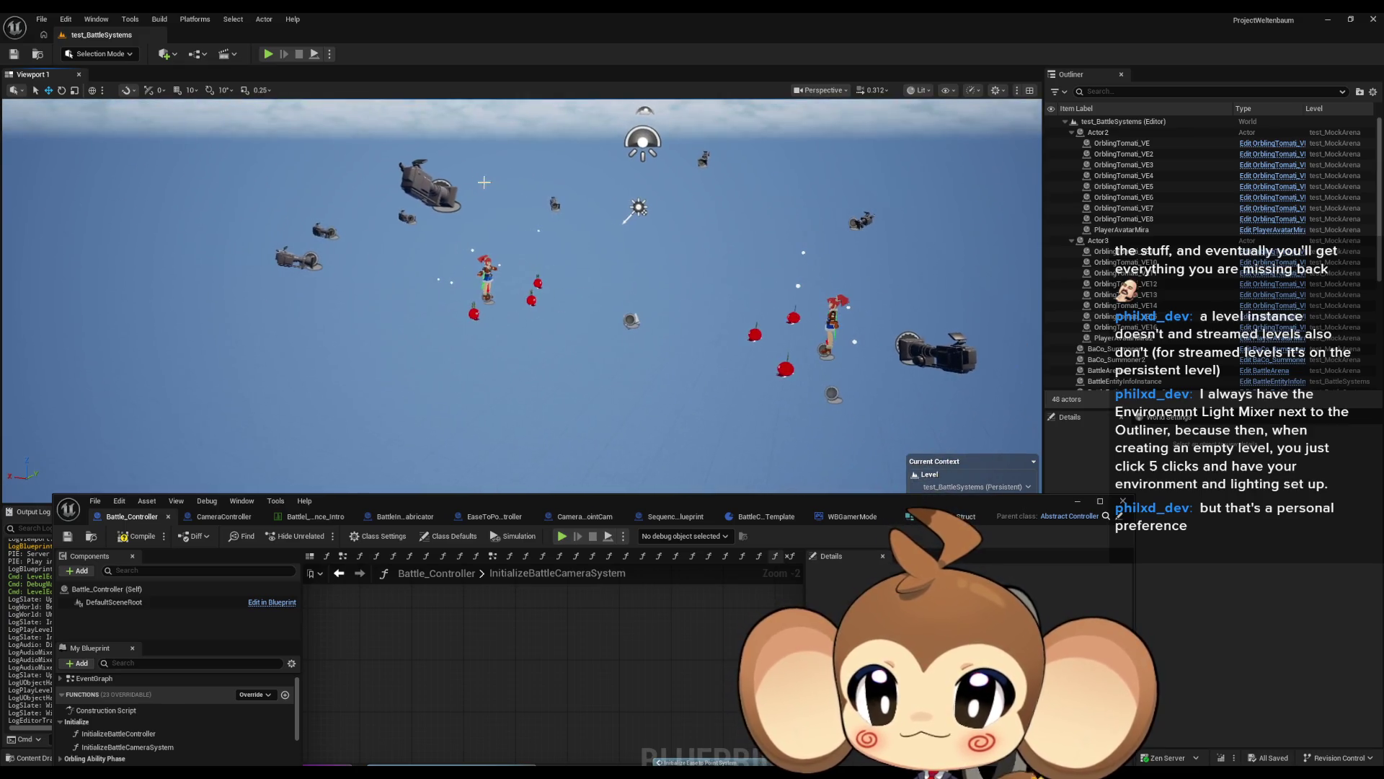
{"action": "left_click", "coordinate": [426, 191]}
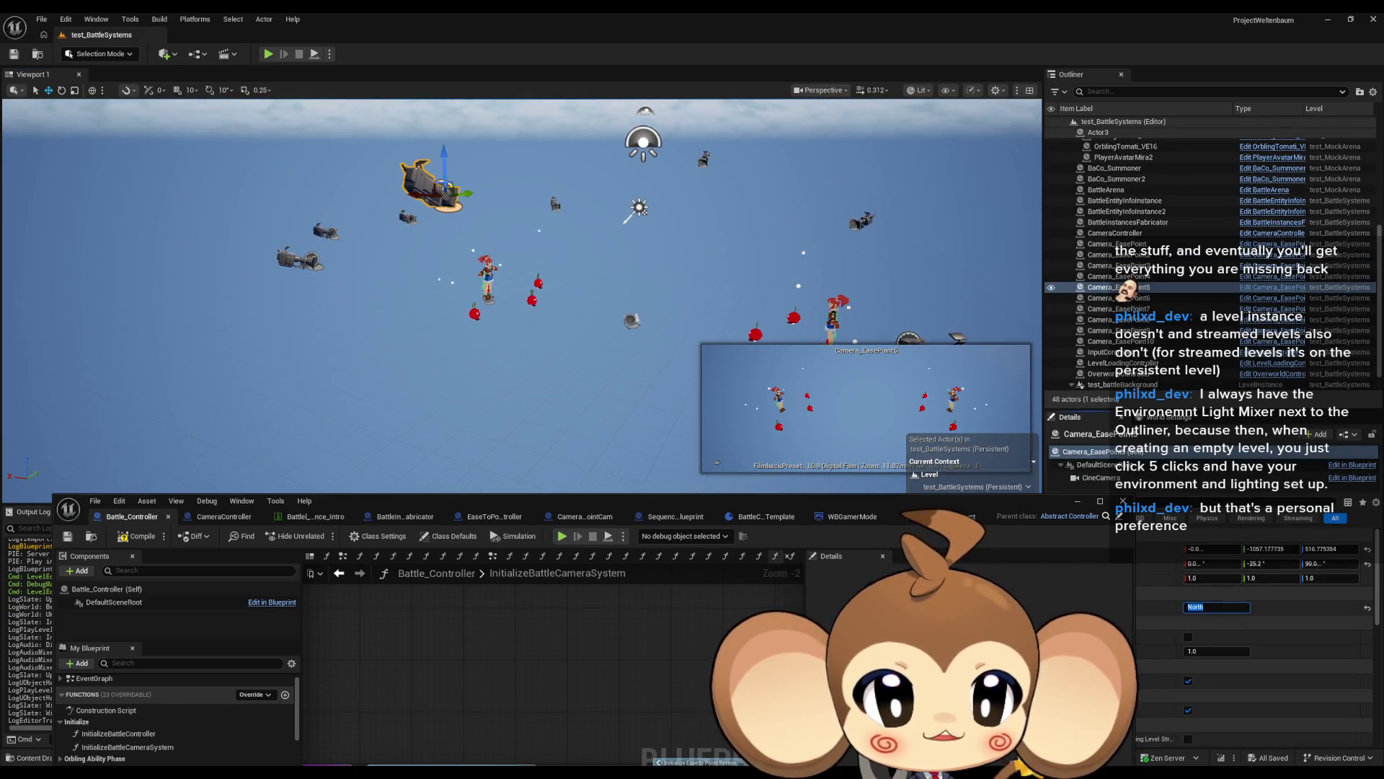
{"action": "left_click", "coordinate": [283, 519]}
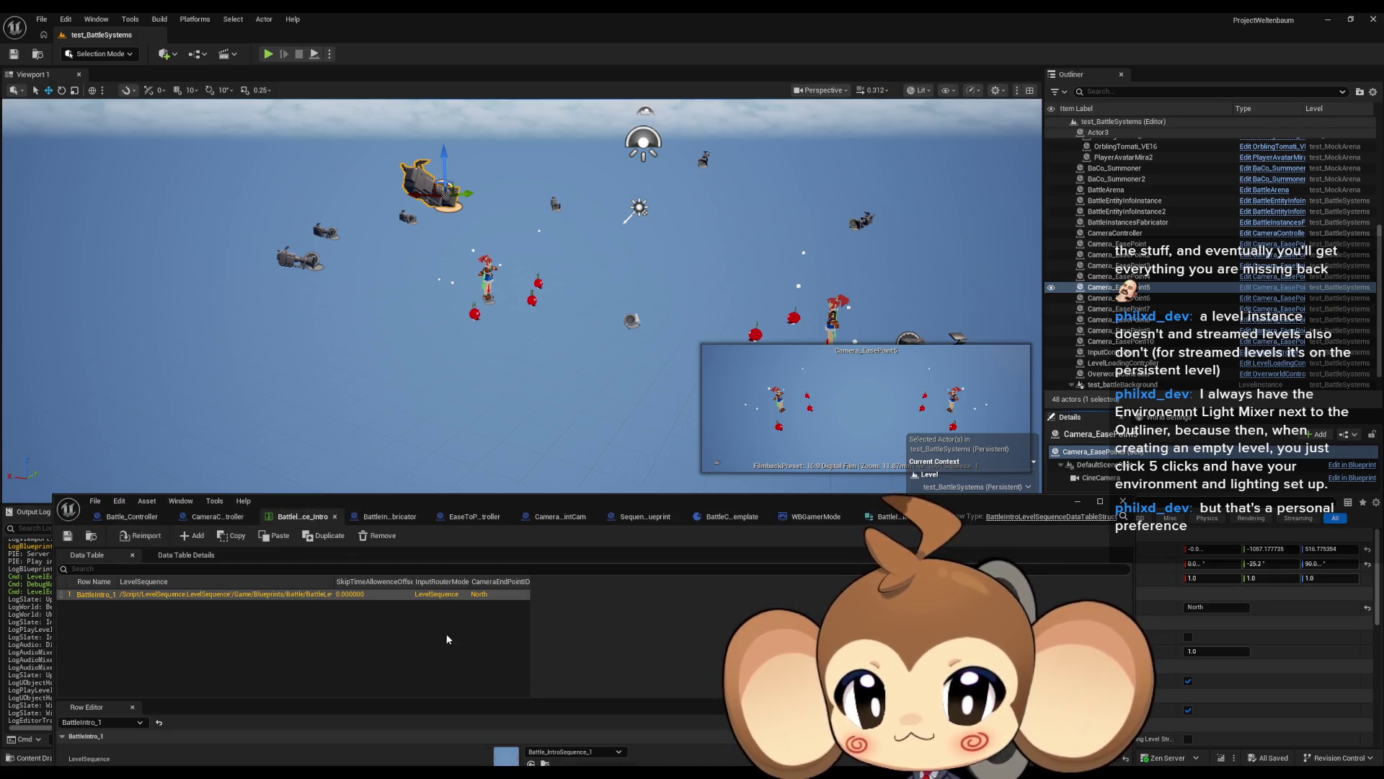
{"action": "left_click_drag", "start_coordinate": [527, 521], "coordinate": [522, 261]}
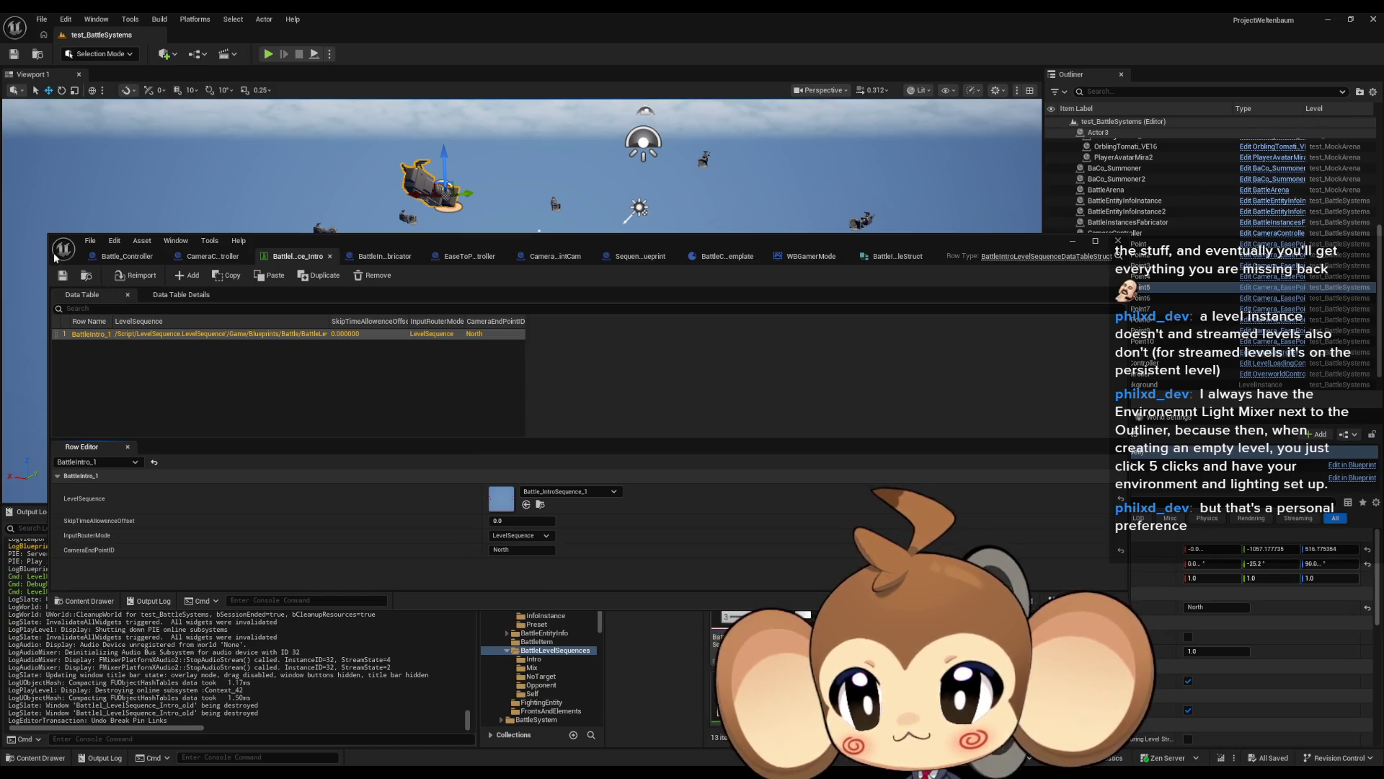
{"action": "left_click", "coordinate": [63, 276]}
Step: Reopen Battle_Controller's InitializeBattleController graph
{"action": "left_click", "coordinate": [122, 257]}
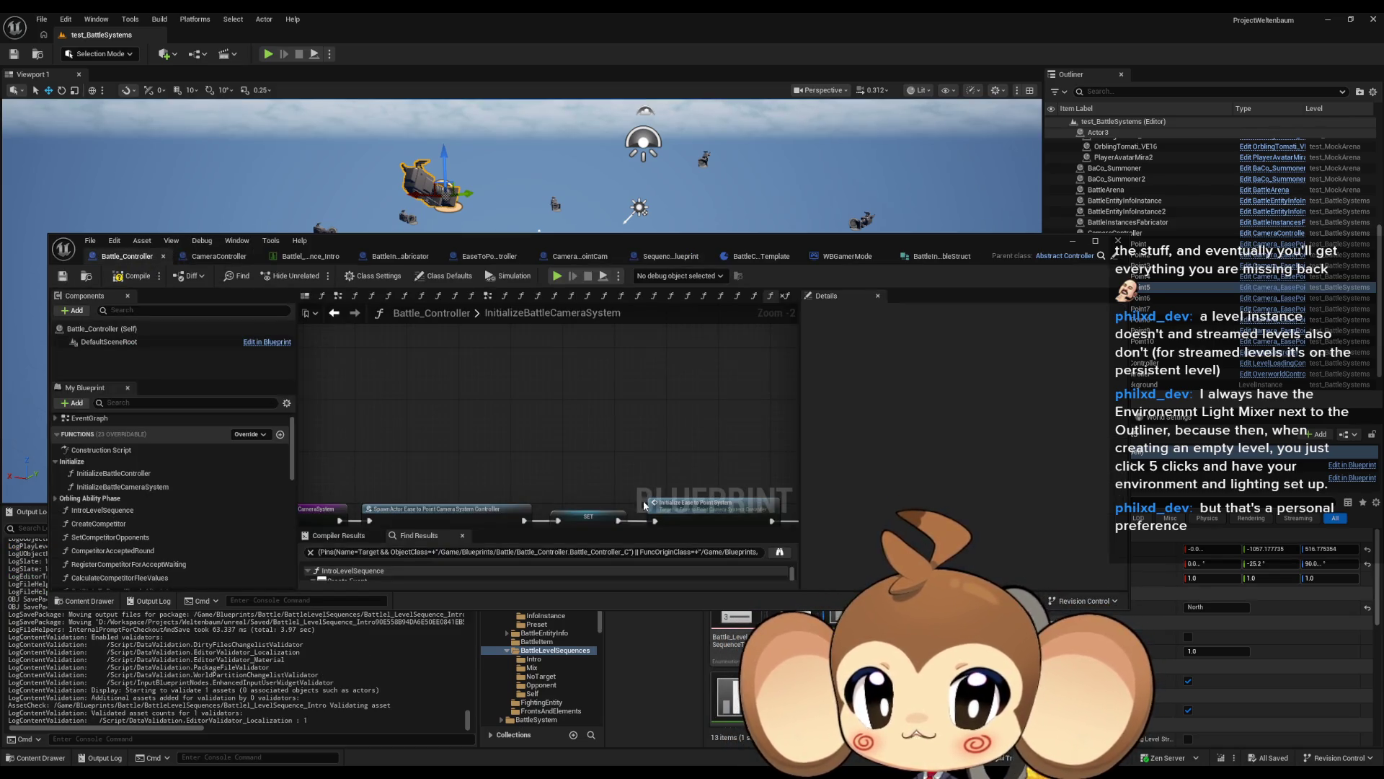
{"action": "left_click", "coordinate": [101, 476]}
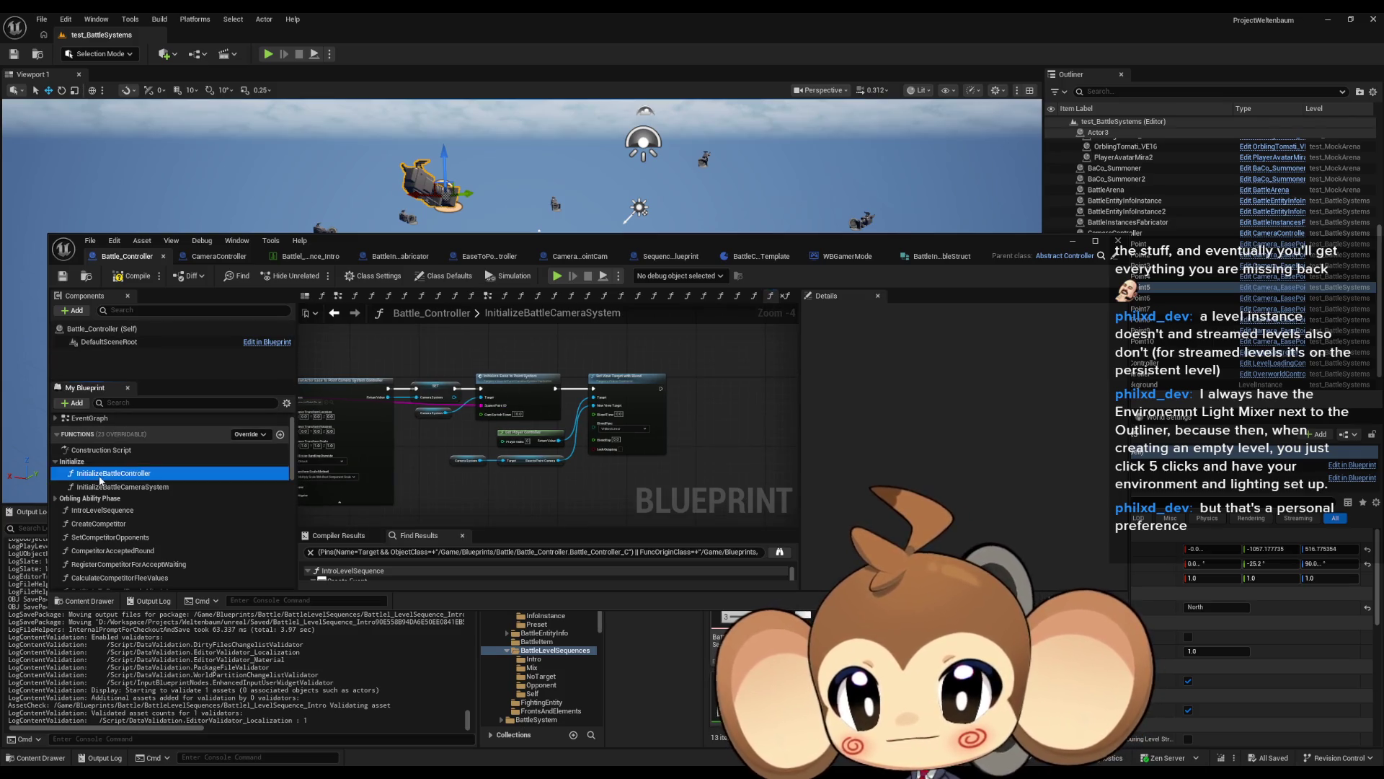
{"action": "double_click", "coordinate": [101, 476]}
Step: Add a breakpoint on the Intro Level Sequence node and start a play session
{"action": "right_click", "coordinate": [497, 411]}
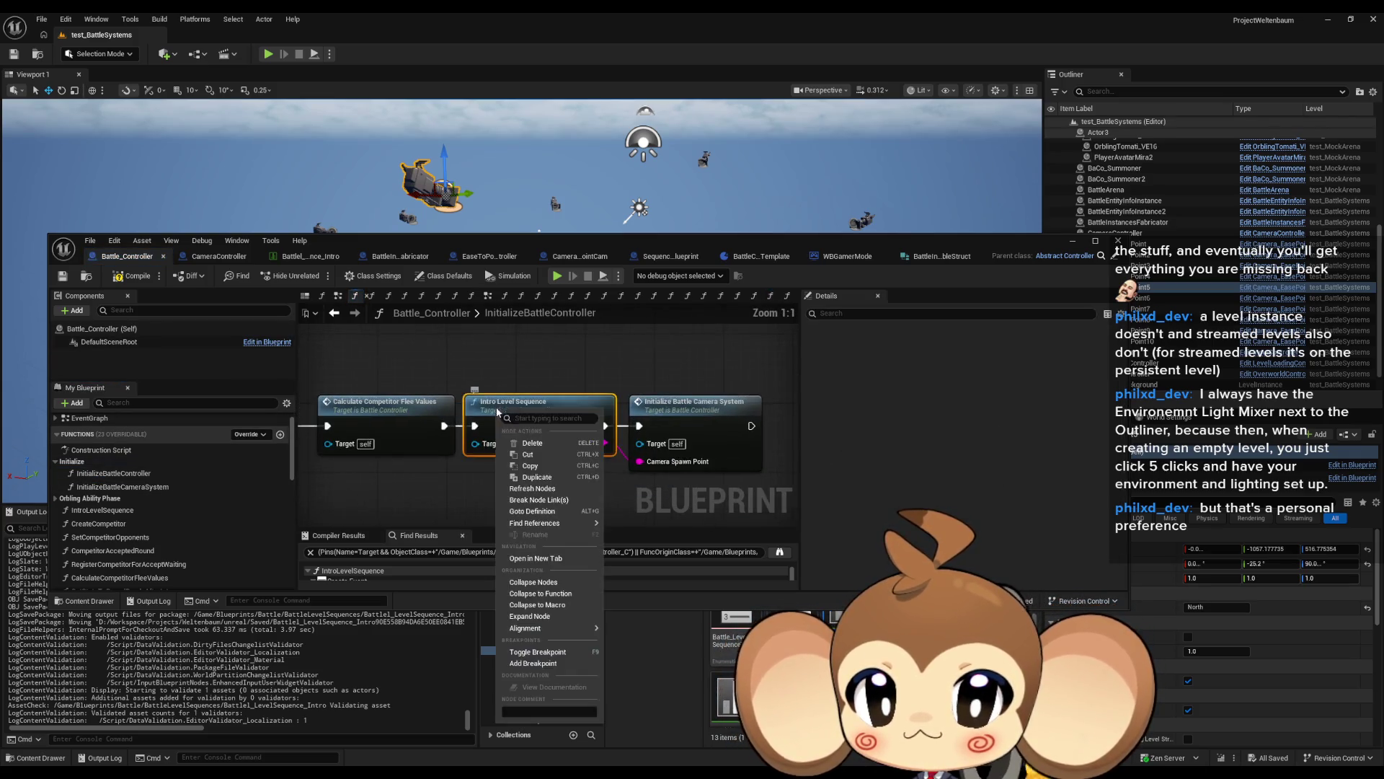
{"action": "left_click", "coordinate": [573, 652]}
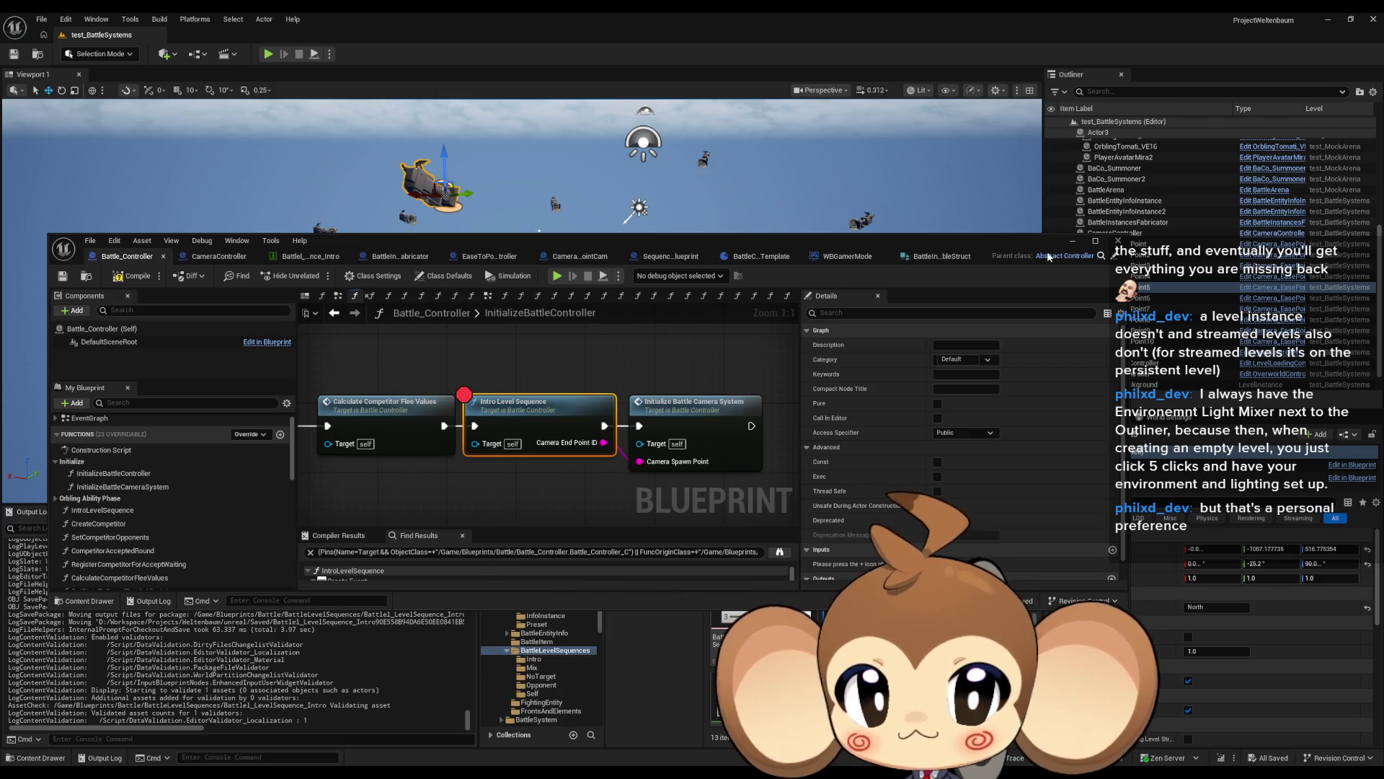
{"action": "left_click", "coordinate": [1072, 241]}
{"action": "key", "text": "alt+p"}
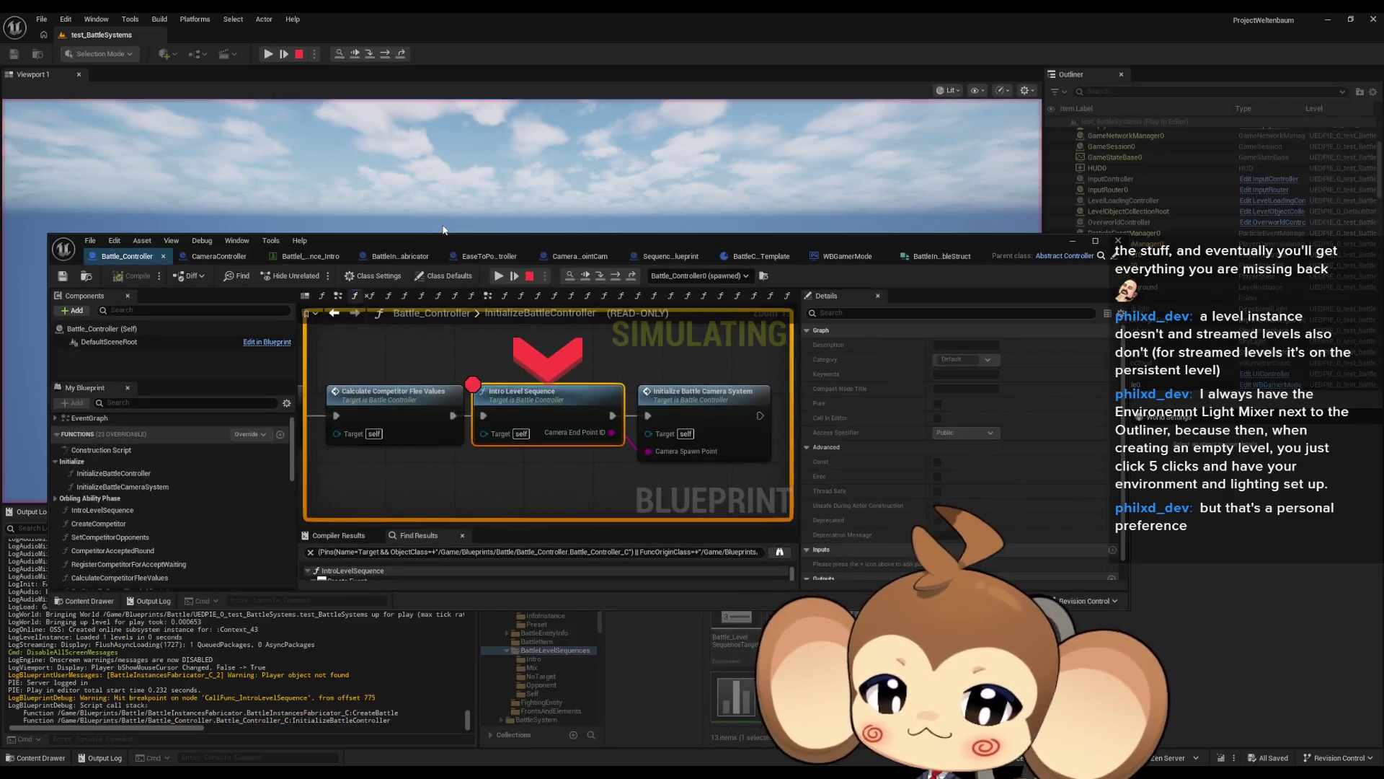
Step: Step through IntroLevelSequence from Get Camera Controller to its return node and back out
{"action": "left_click", "coordinate": [600, 276]}
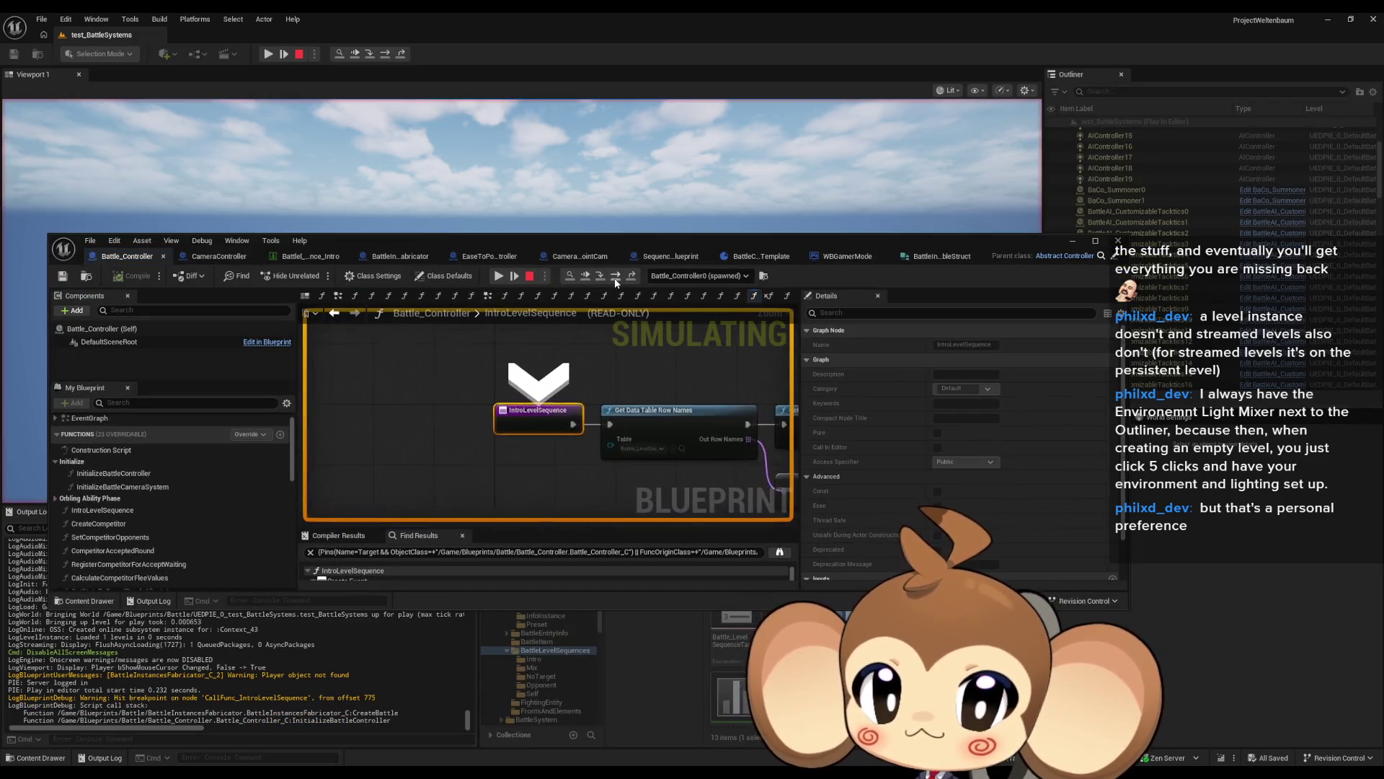
{"action": "left_click", "coordinate": [615, 275]}
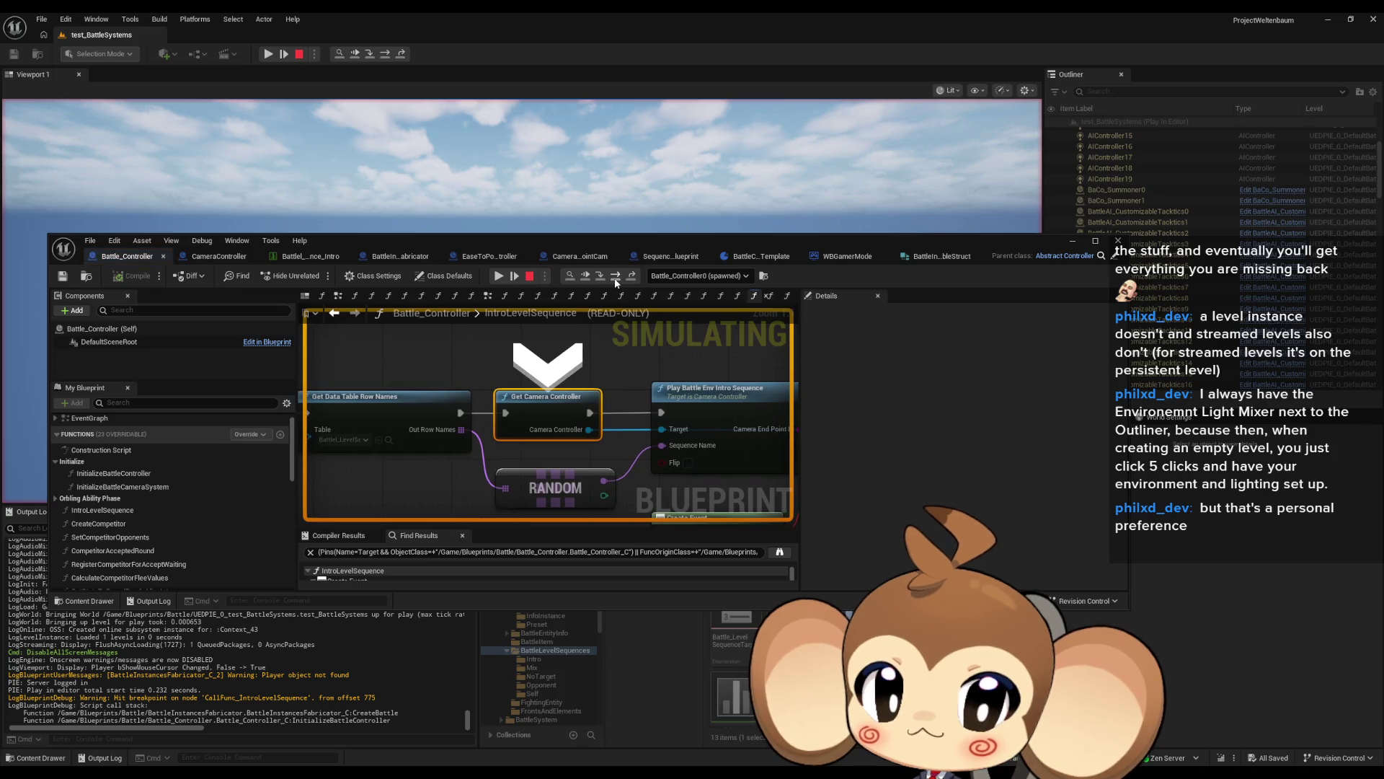
{"action": "left_click", "coordinate": [614, 275]}
{"action": "left_click", "coordinate": [615, 275]}
{"action": "mouse_move", "coordinate": [421, 425]}
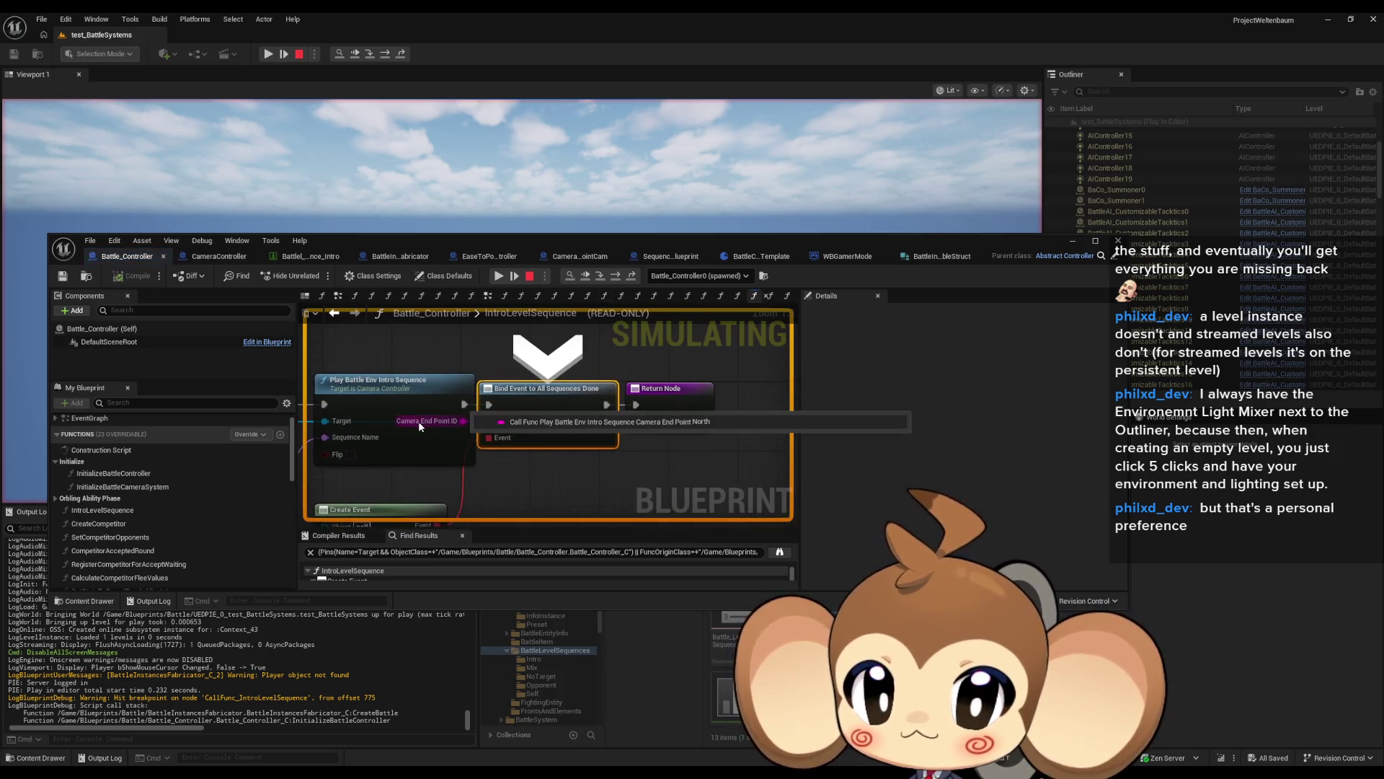
{"action": "left_click", "coordinate": [615, 275]}
{"action": "left_click", "coordinate": [615, 275]}
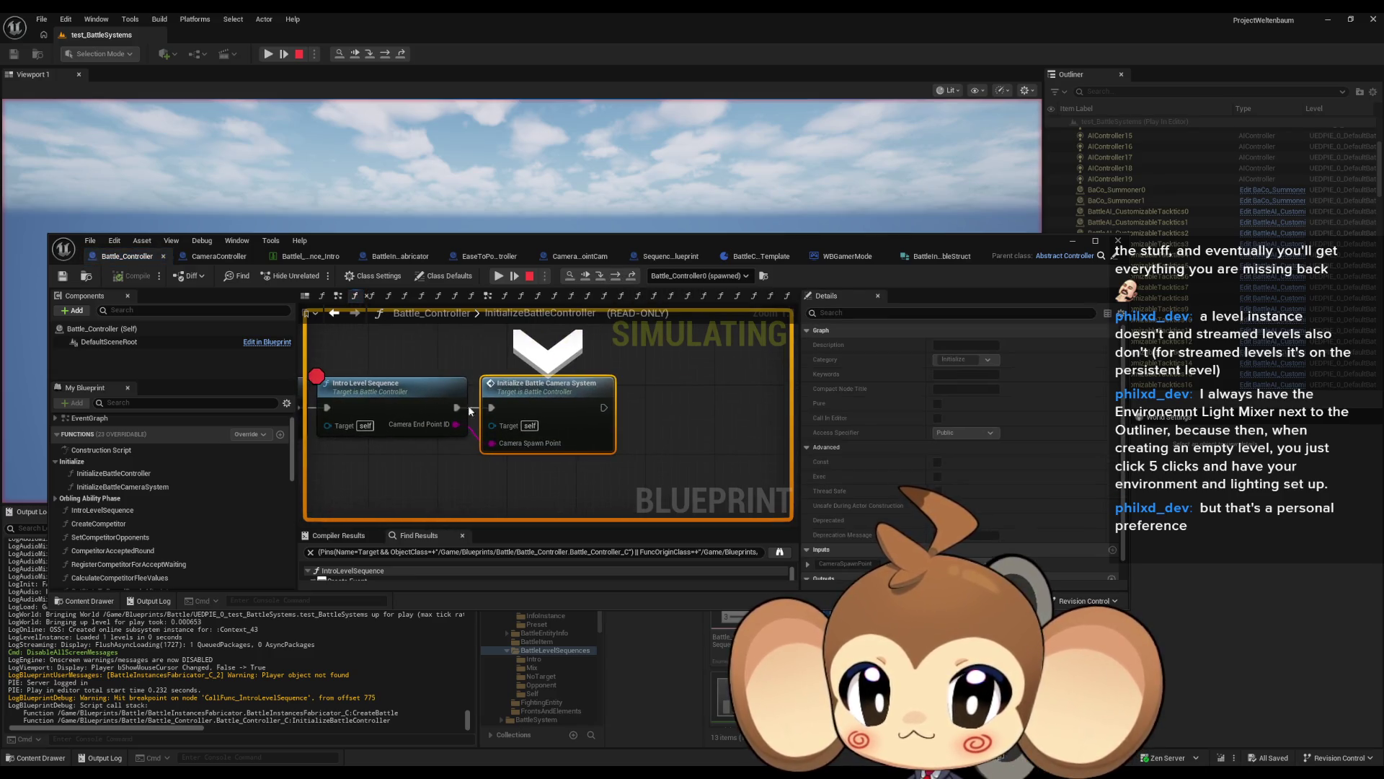
Step: Step through InitializeBattleCameraSystem to Set View Target with Blend, then resume and stop
{"action": "mouse_move", "coordinate": [425, 427]}
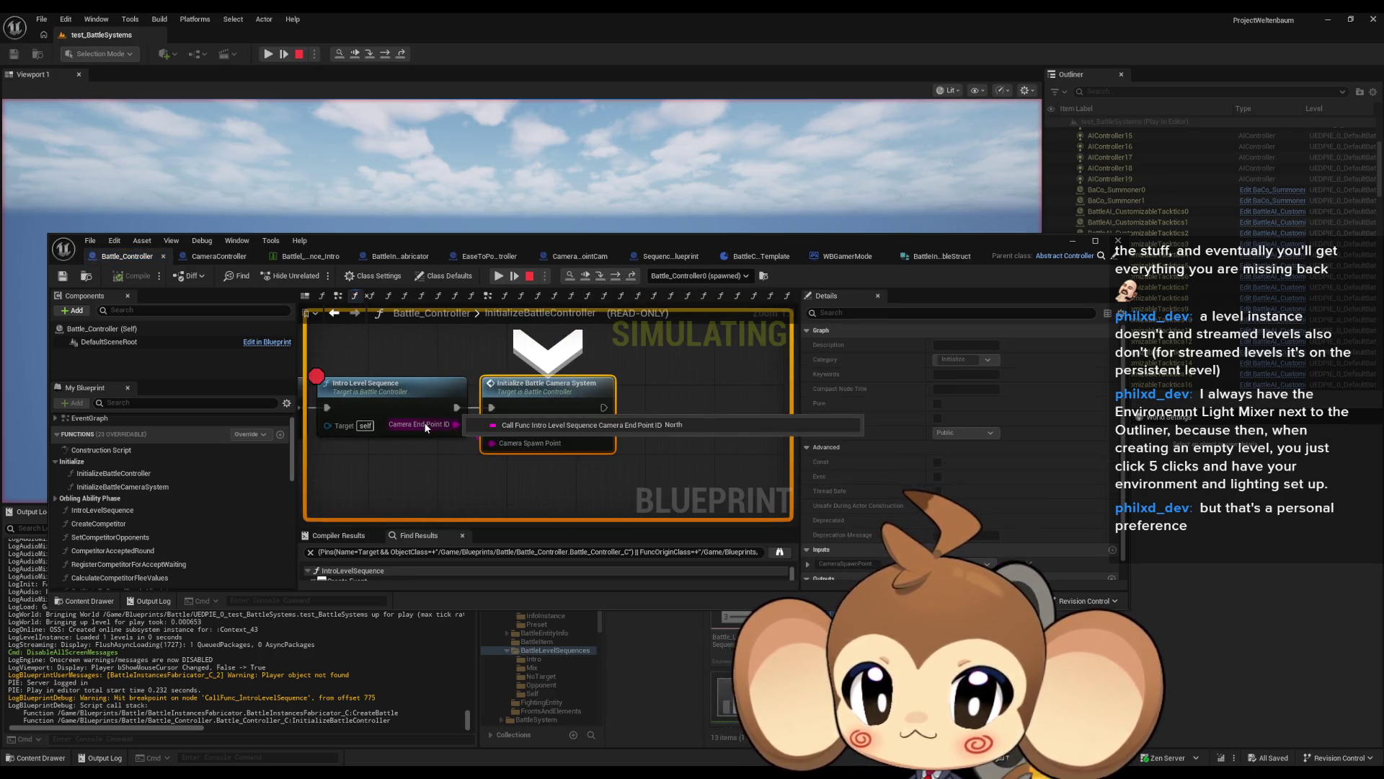
{"action": "left_click", "coordinate": [599, 275]}
{"action": "left_click", "coordinate": [615, 276]}
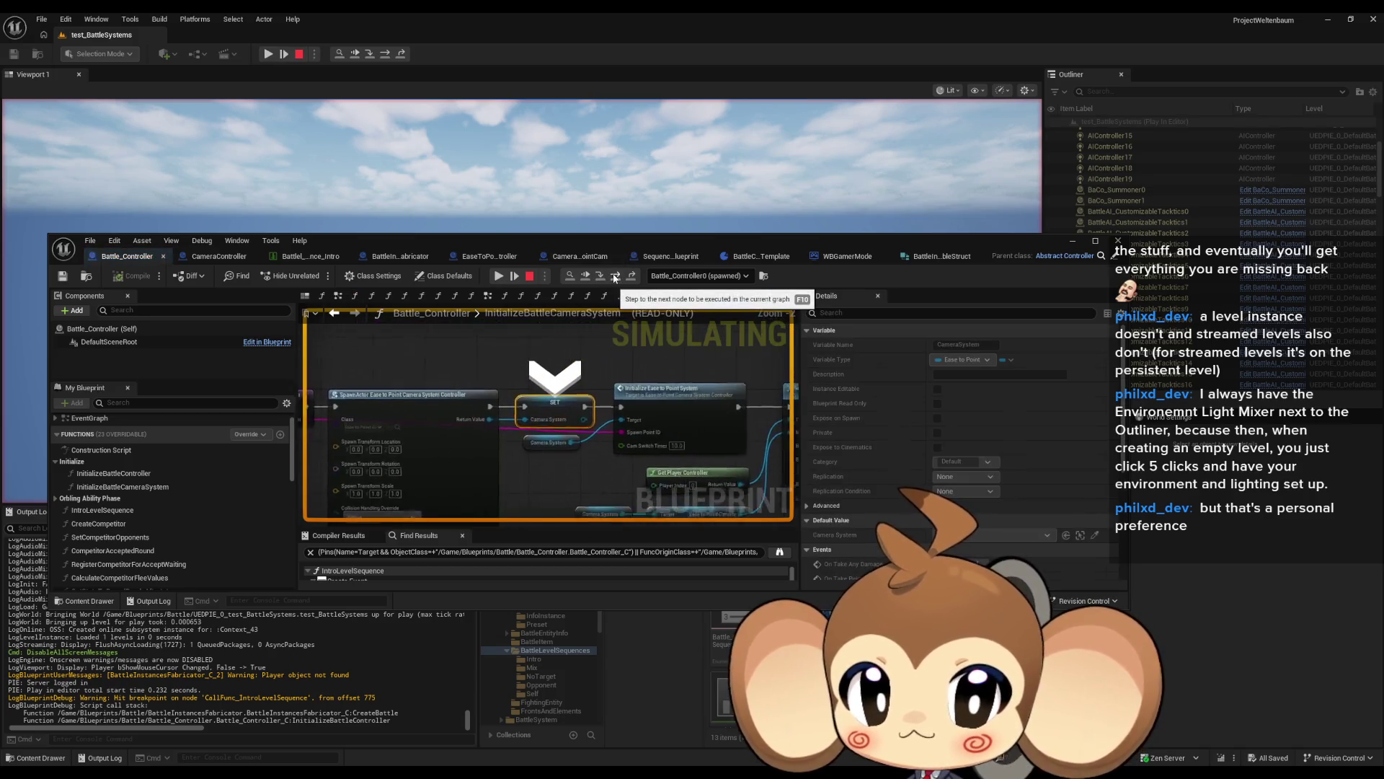
{"action": "left_click", "coordinate": [614, 277]}
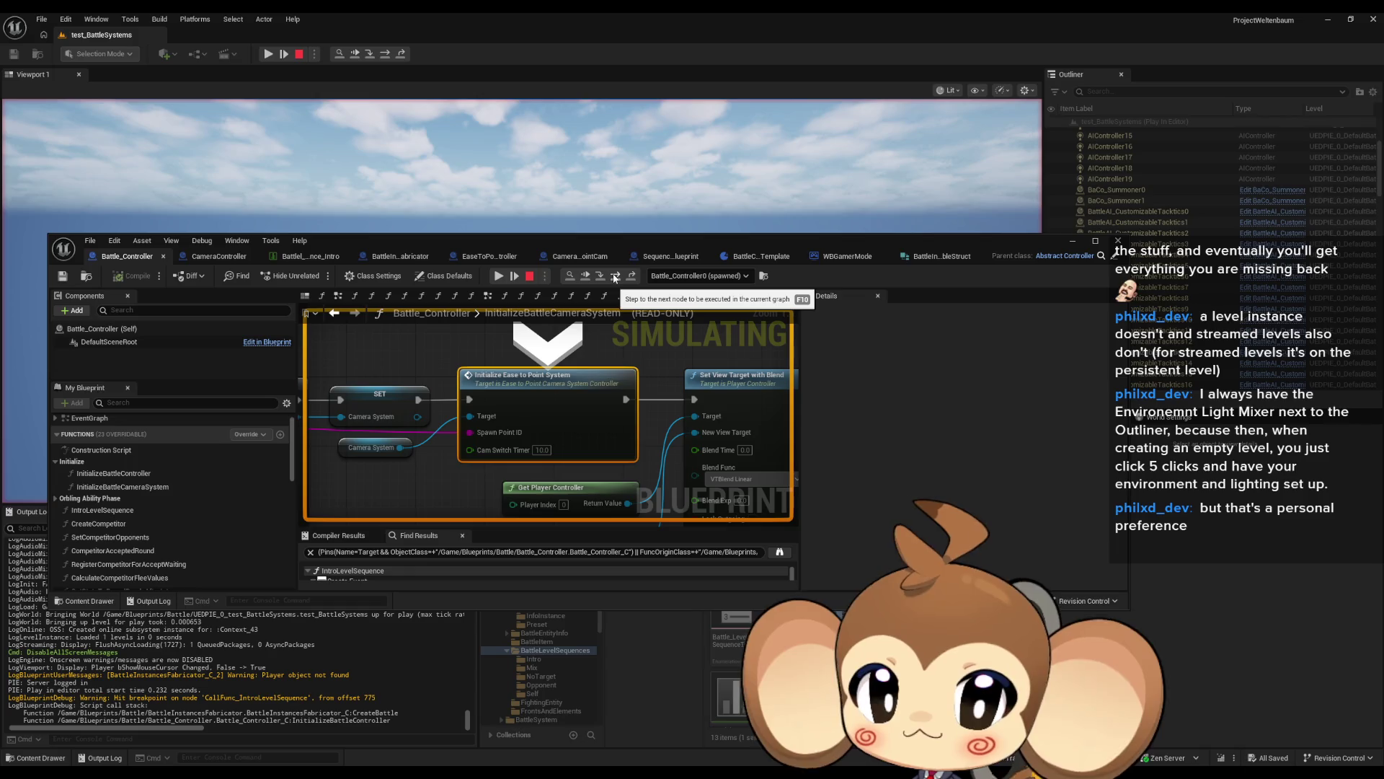
{"action": "left_click", "coordinate": [615, 275]}
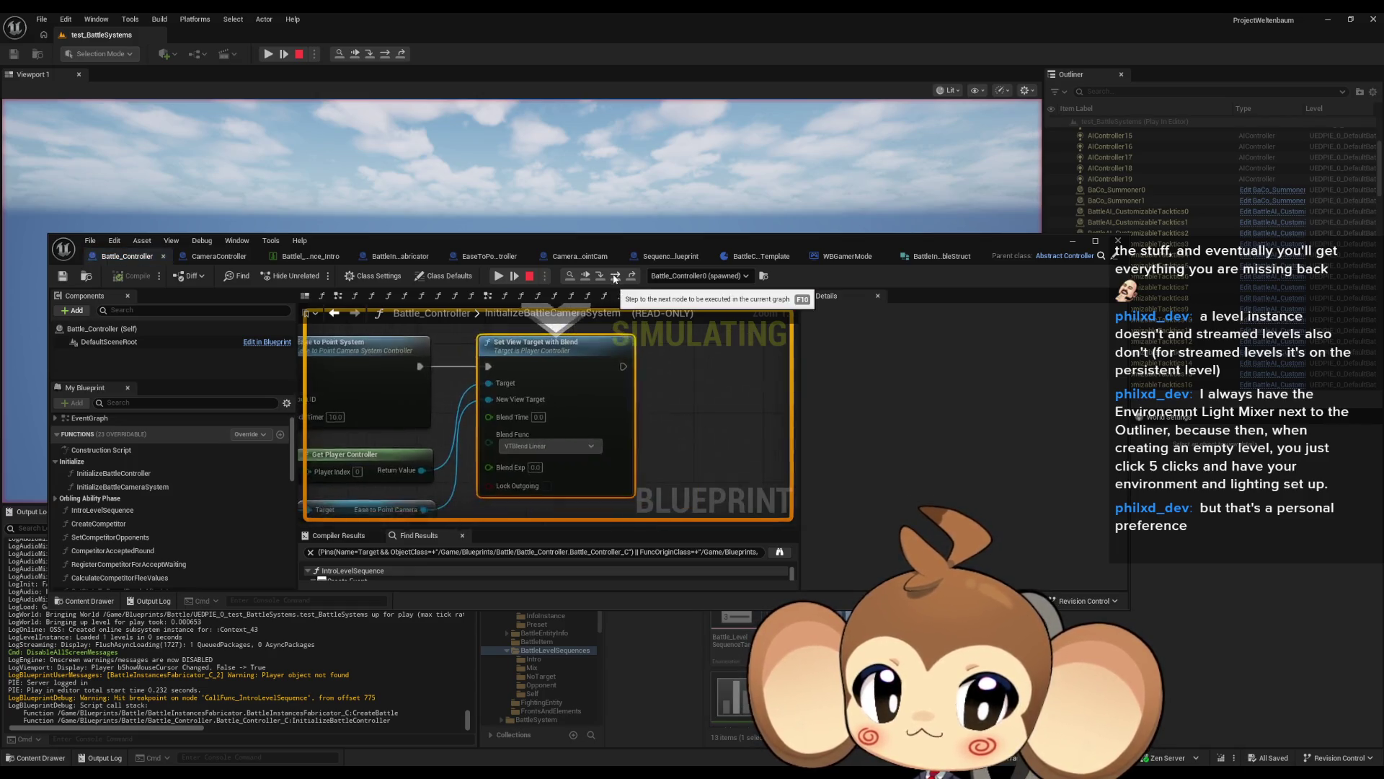
{"action": "left_click", "coordinate": [498, 275]}
{"action": "left_click", "coordinate": [529, 275]}
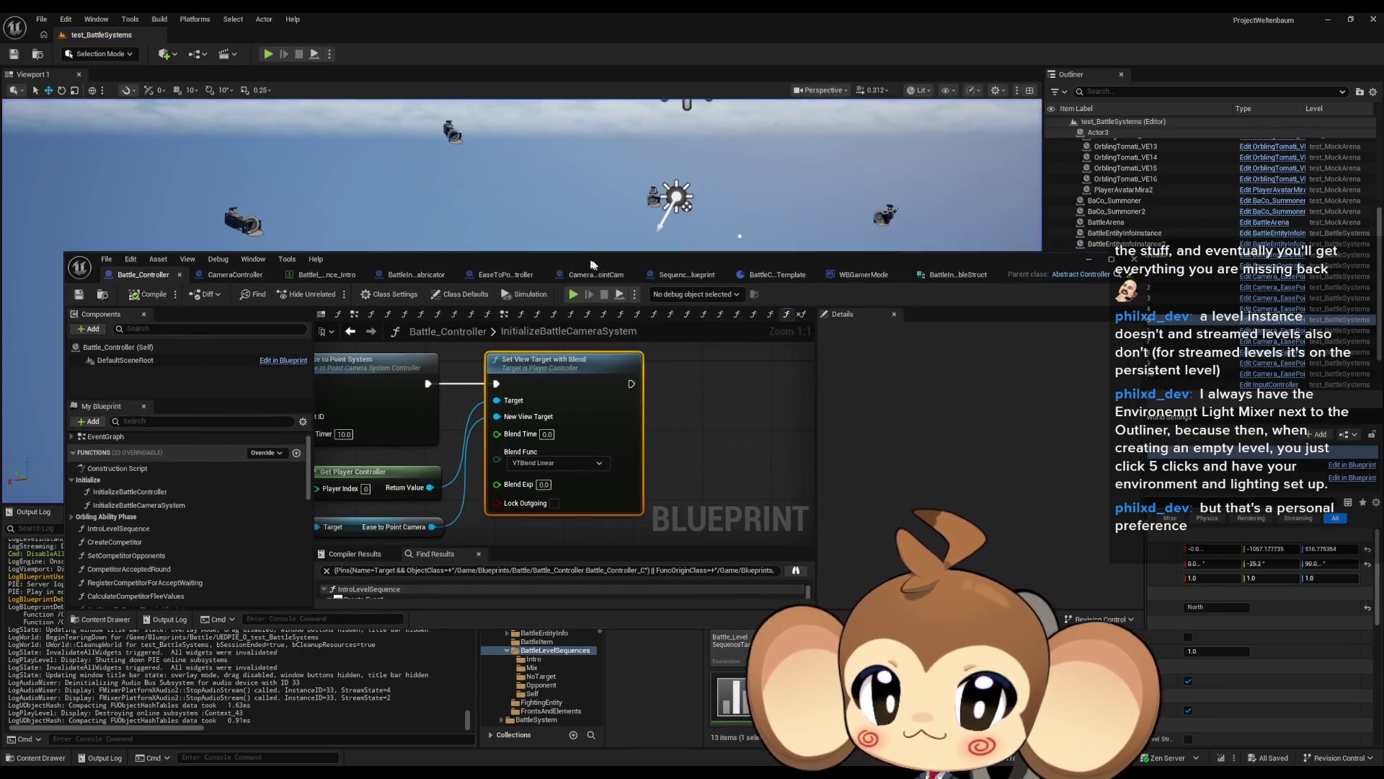
Step: Drill from Intro Level Sequence into PlayBattleEnvIntroSequence and wire Play Level Sequence's exec output to the Return Node
{"action": "left_click_drag", "start_coordinate": [584, 258], "coordinate": [655, 271]}
{"action": "double_click", "coordinate": [204, 504]}
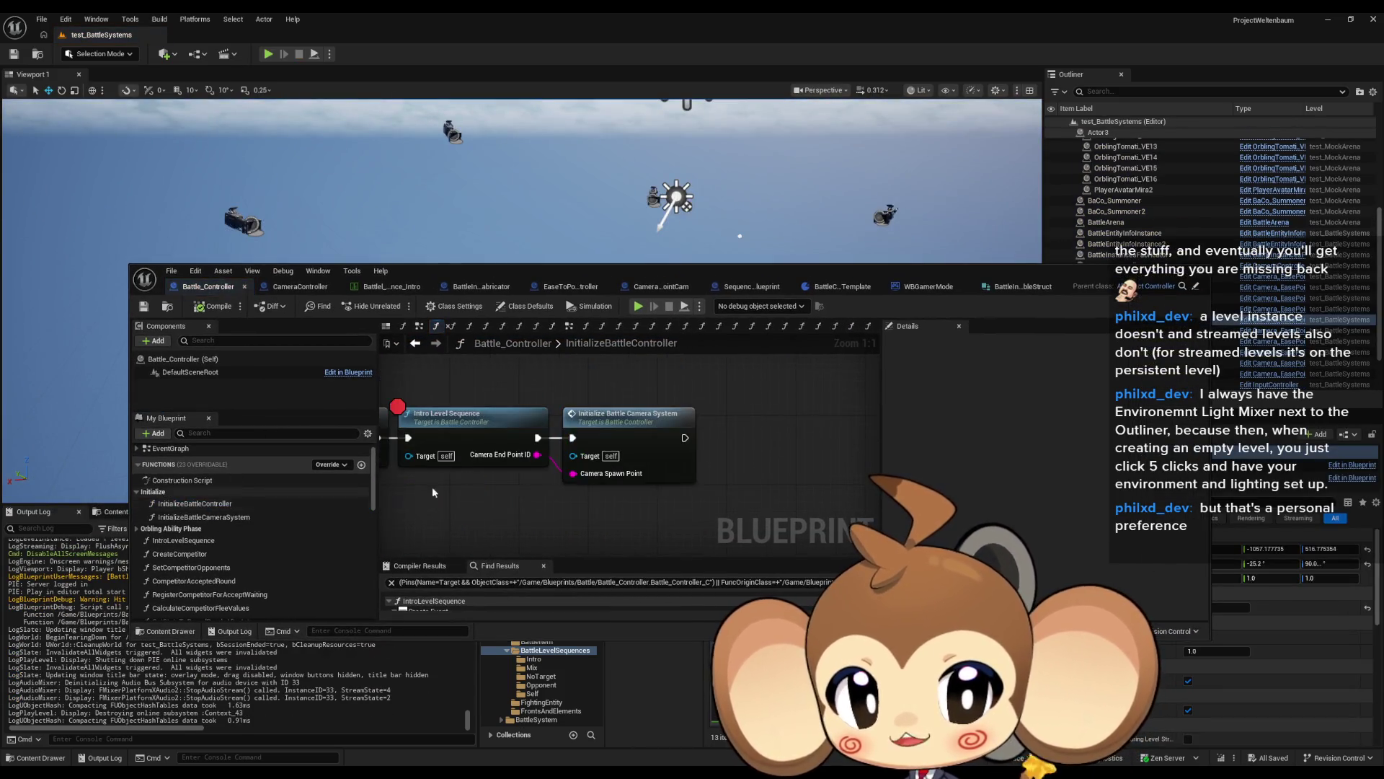
{"action": "right_click", "coordinate": [616, 435]}
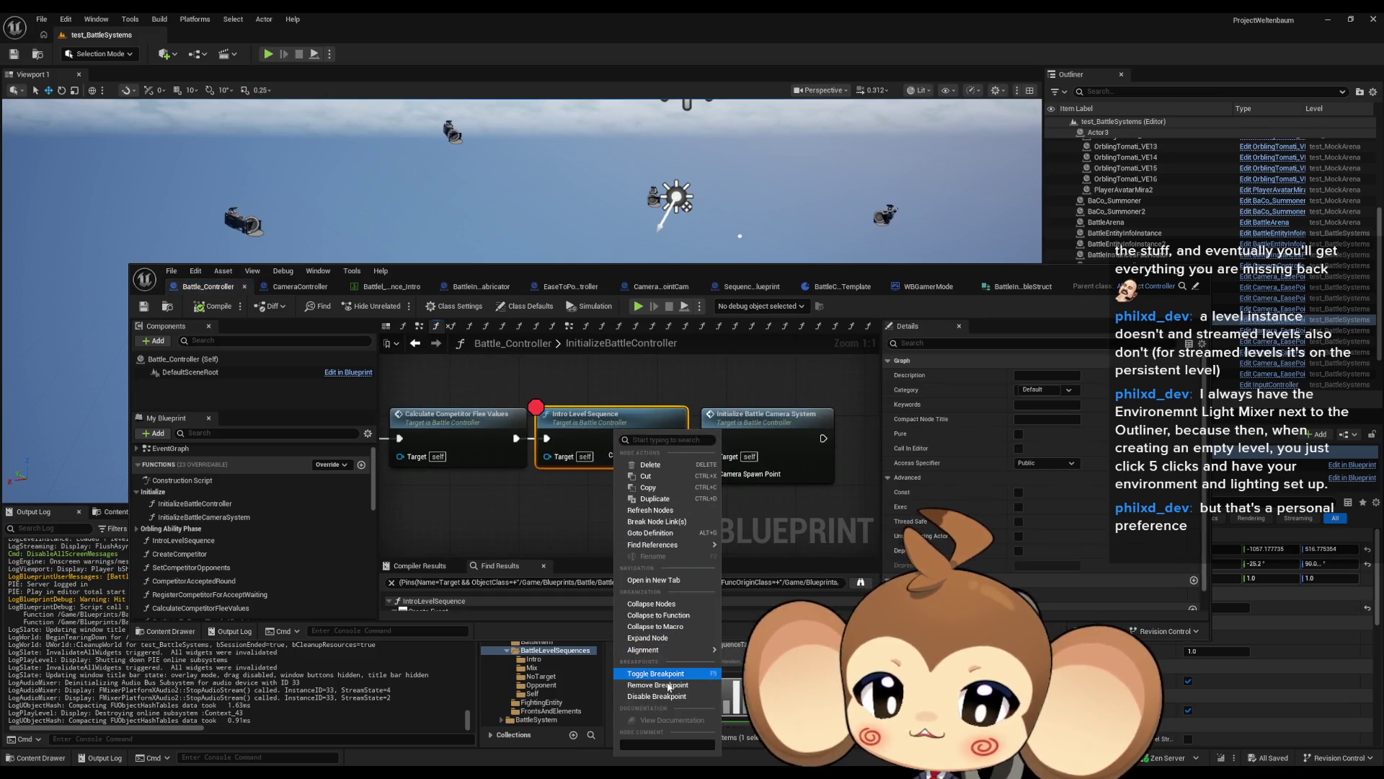
{"action": "left_click", "coordinate": [656, 673]}
{"action": "double_click", "coordinate": [623, 446]}
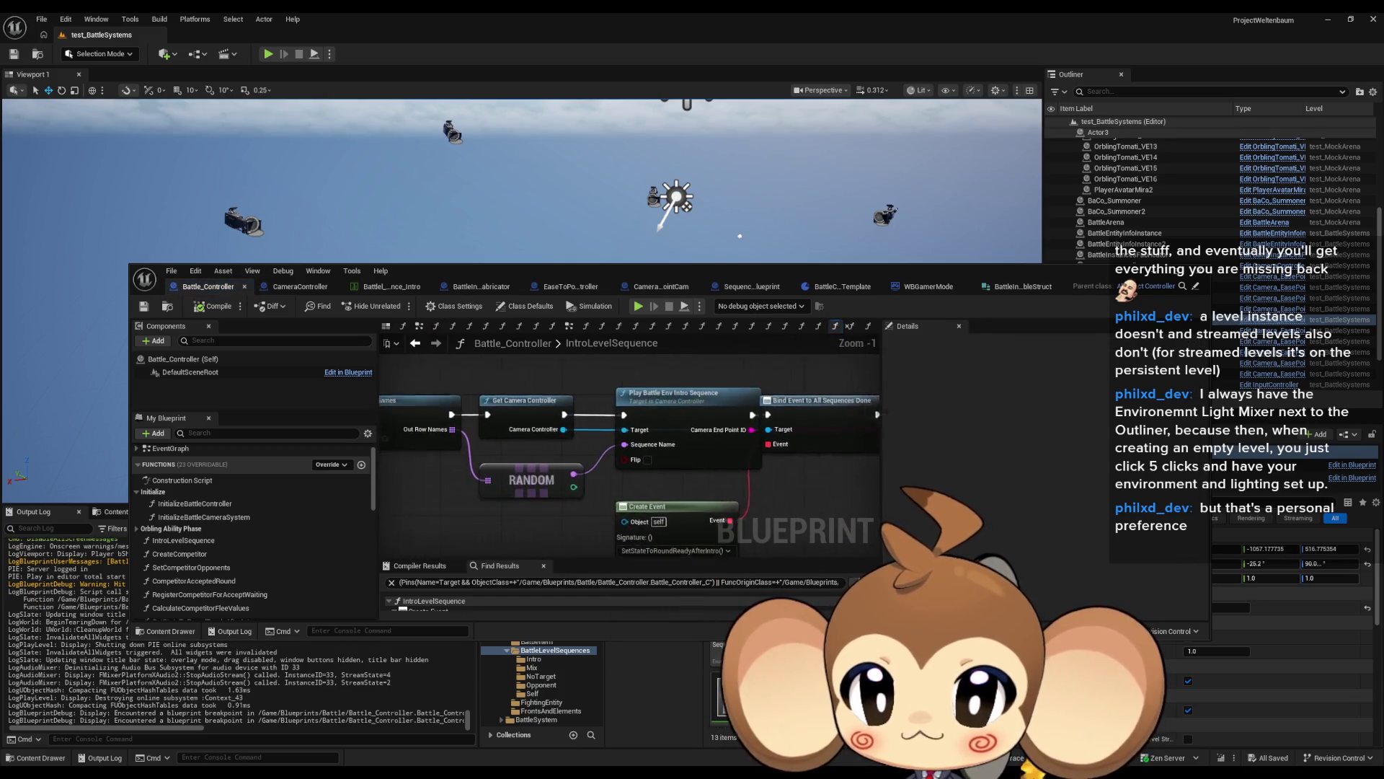
{"action": "double_click", "coordinate": [704, 414]}
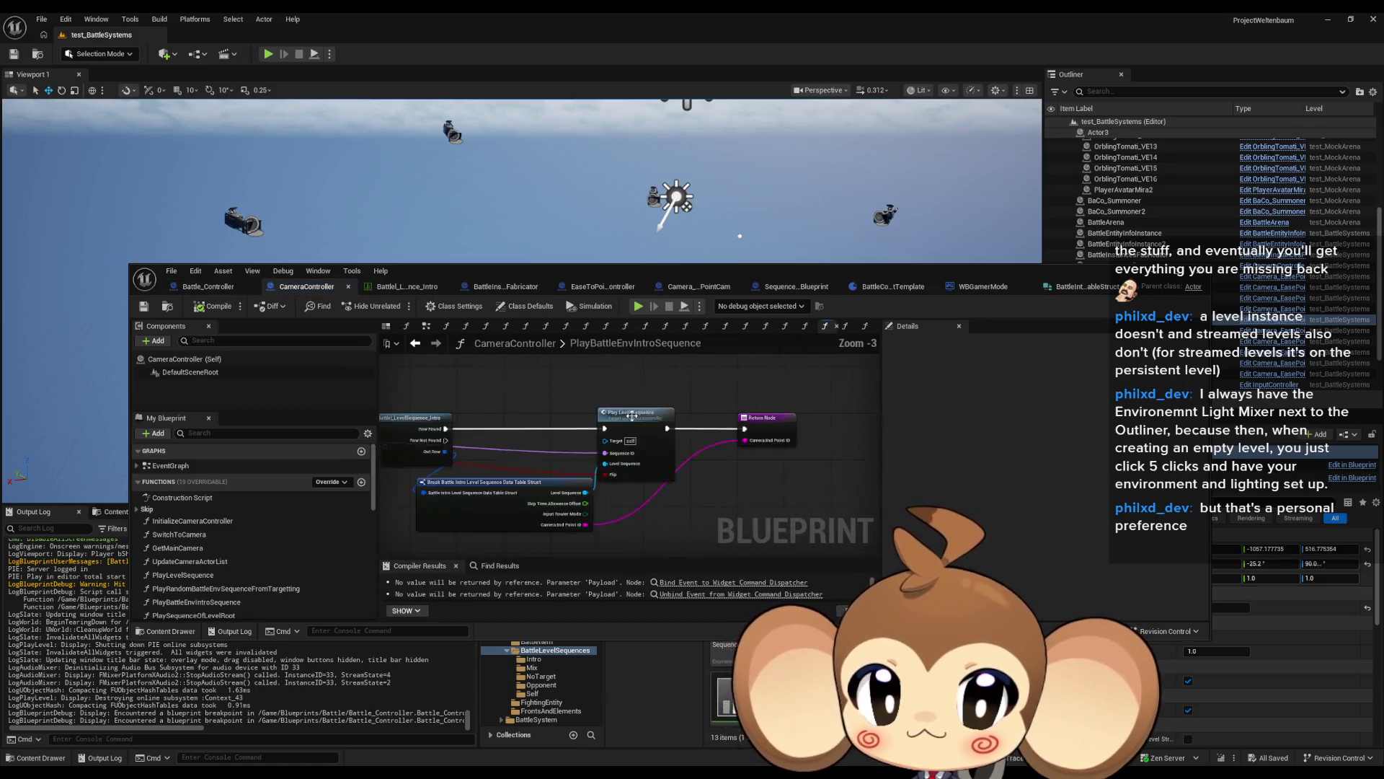
{"action": "scroll", "coordinate": [619, 438], "scroll_direction": "down", "scroll_amount": 3}
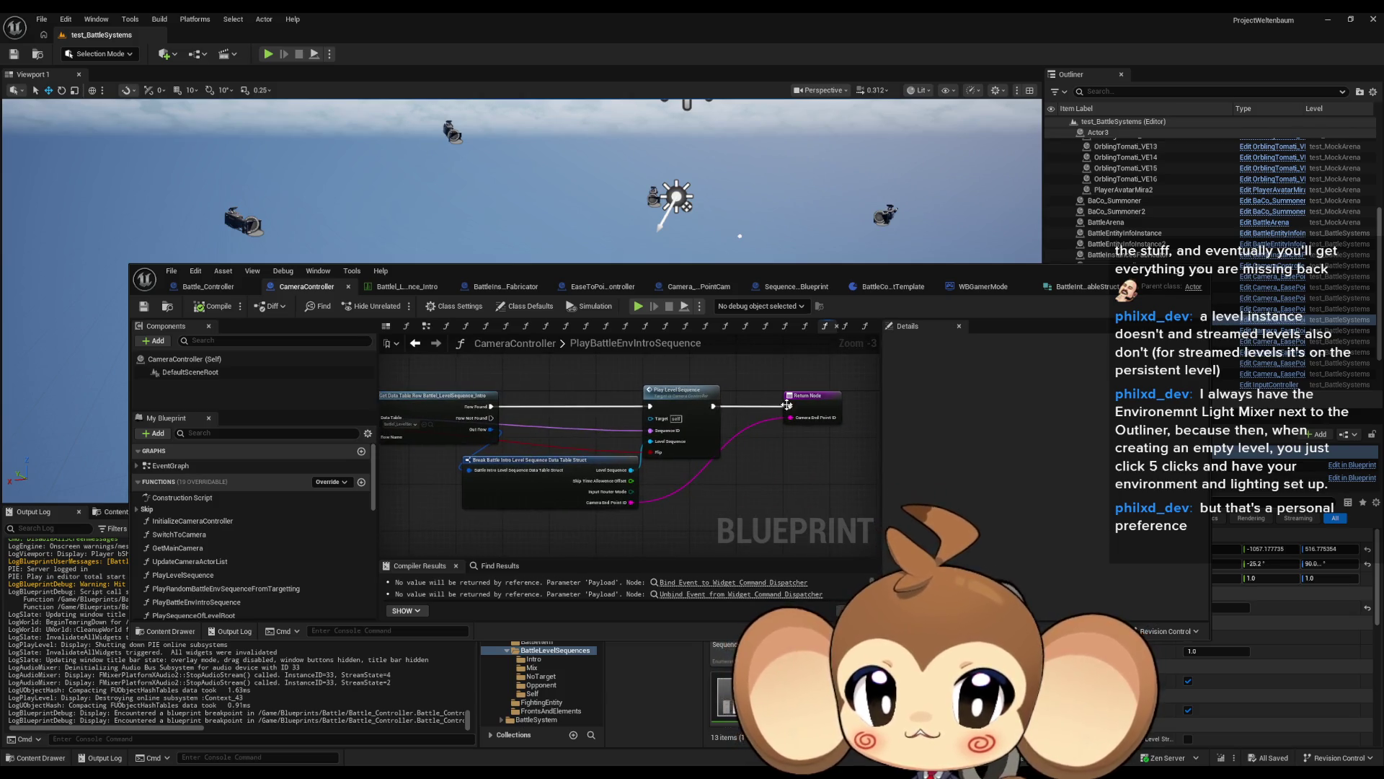
{"action": "left_click_drag", "start_coordinate": [789, 406], "coordinate": [790, 407]}
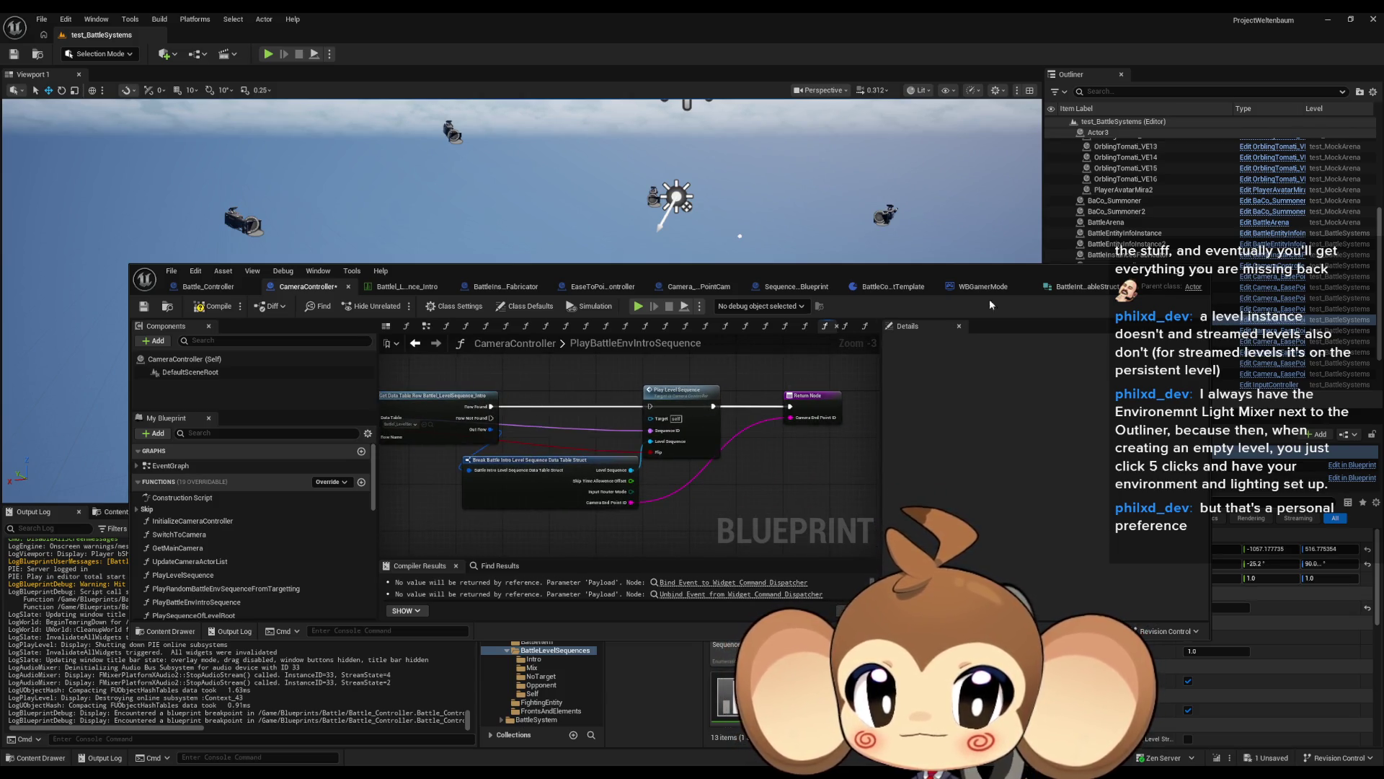
{"action": "left_click_drag", "start_coordinate": [649, 273], "coordinate": [637, 495]}
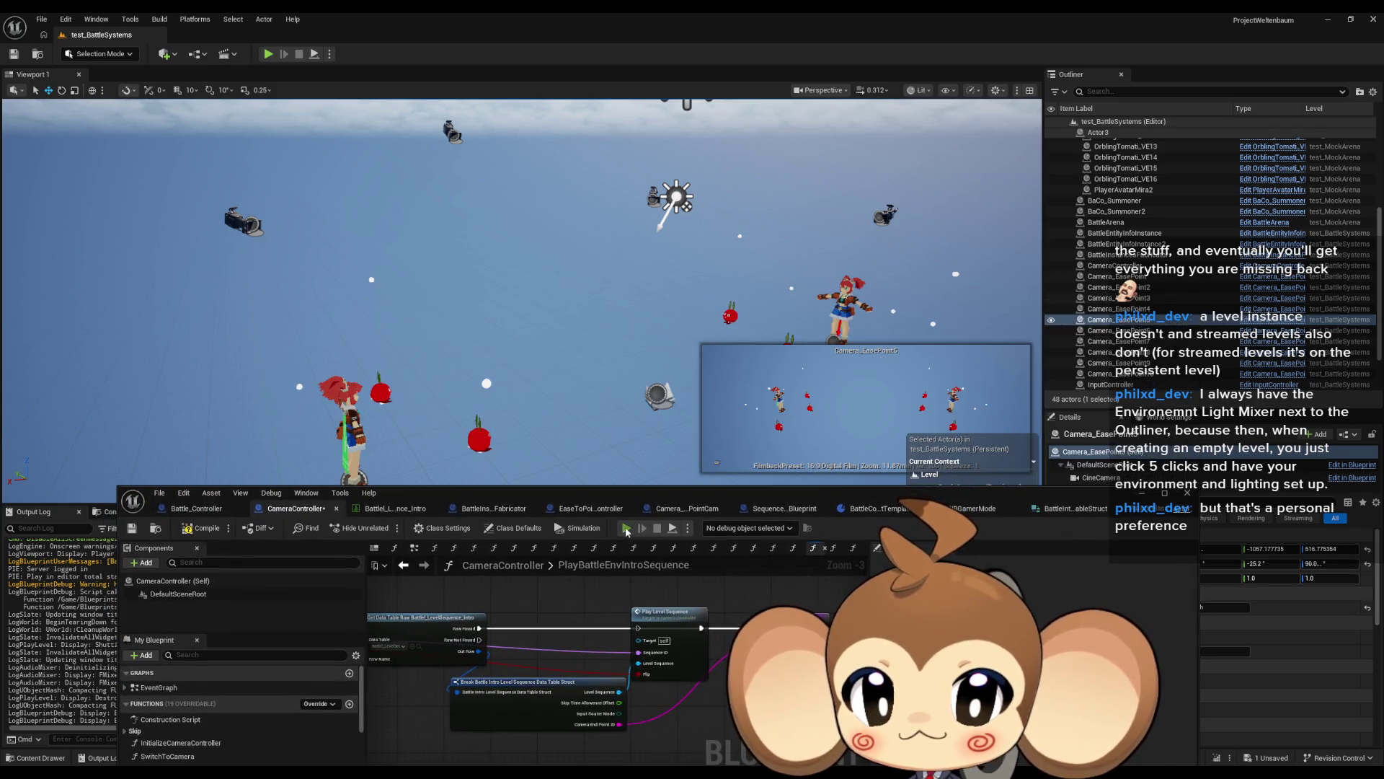
Step: Save, play-test, eject to preview the Camera_EasePoint5 view, then stop
{"action": "key", "text": "ctrl+s"}
{"action": "key", "text": "alt+p"}
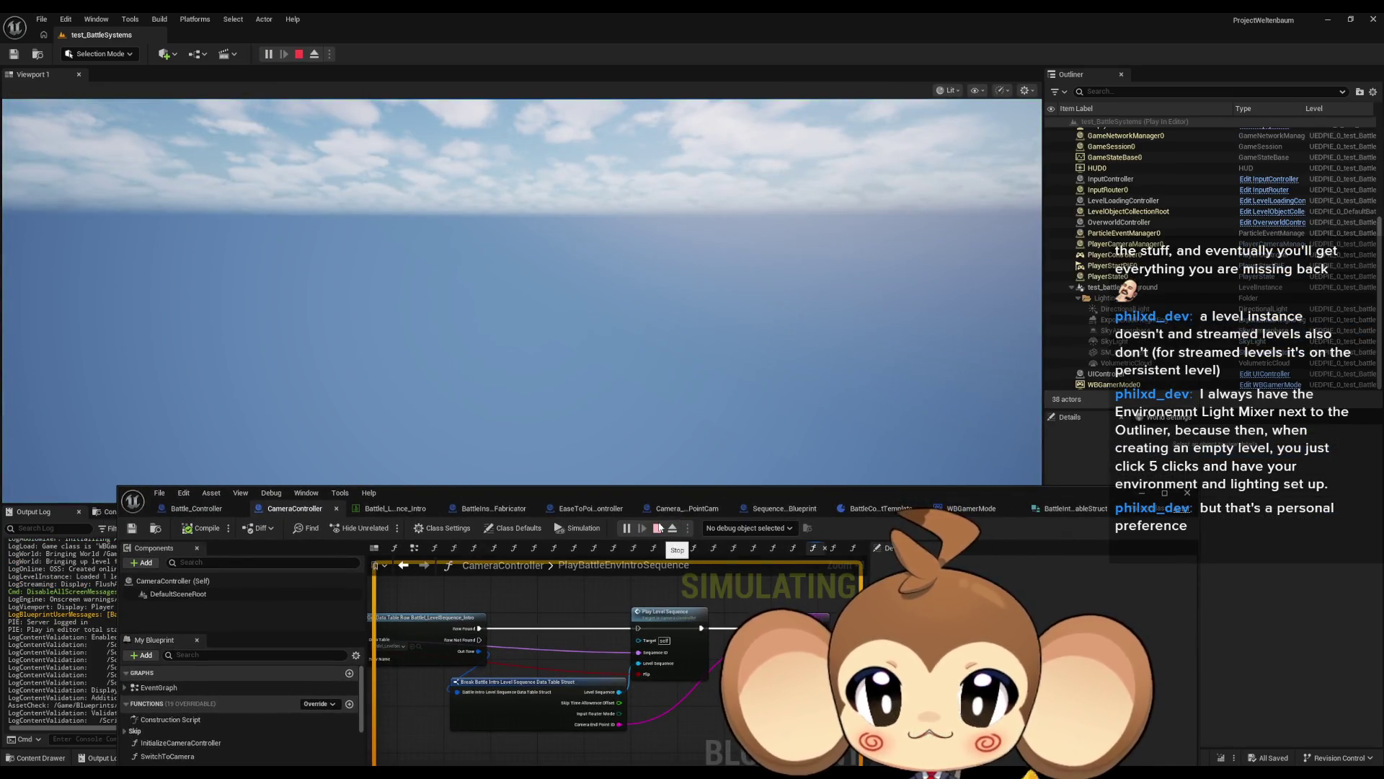
{"action": "left_click", "coordinate": [674, 528]}
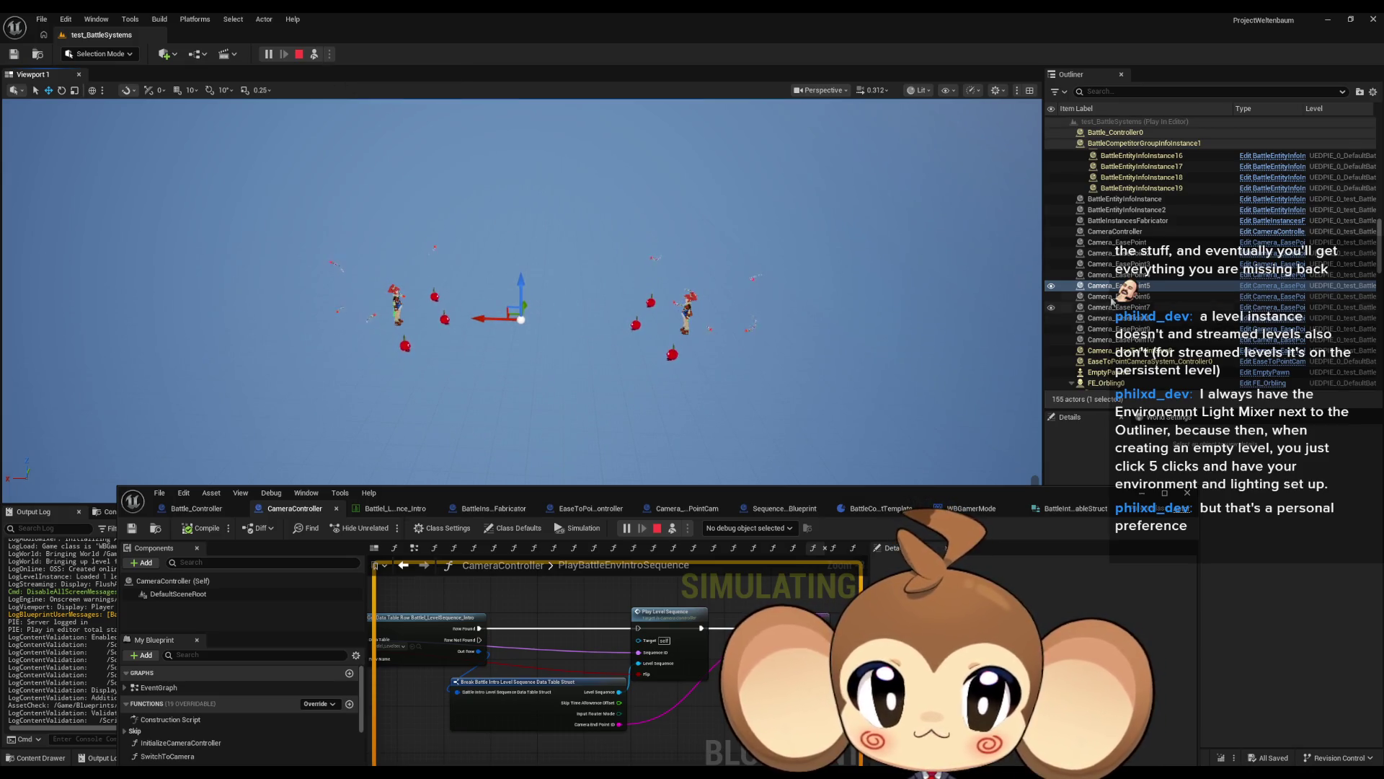
{"action": "left_click", "coordinate": [1126, 286]}
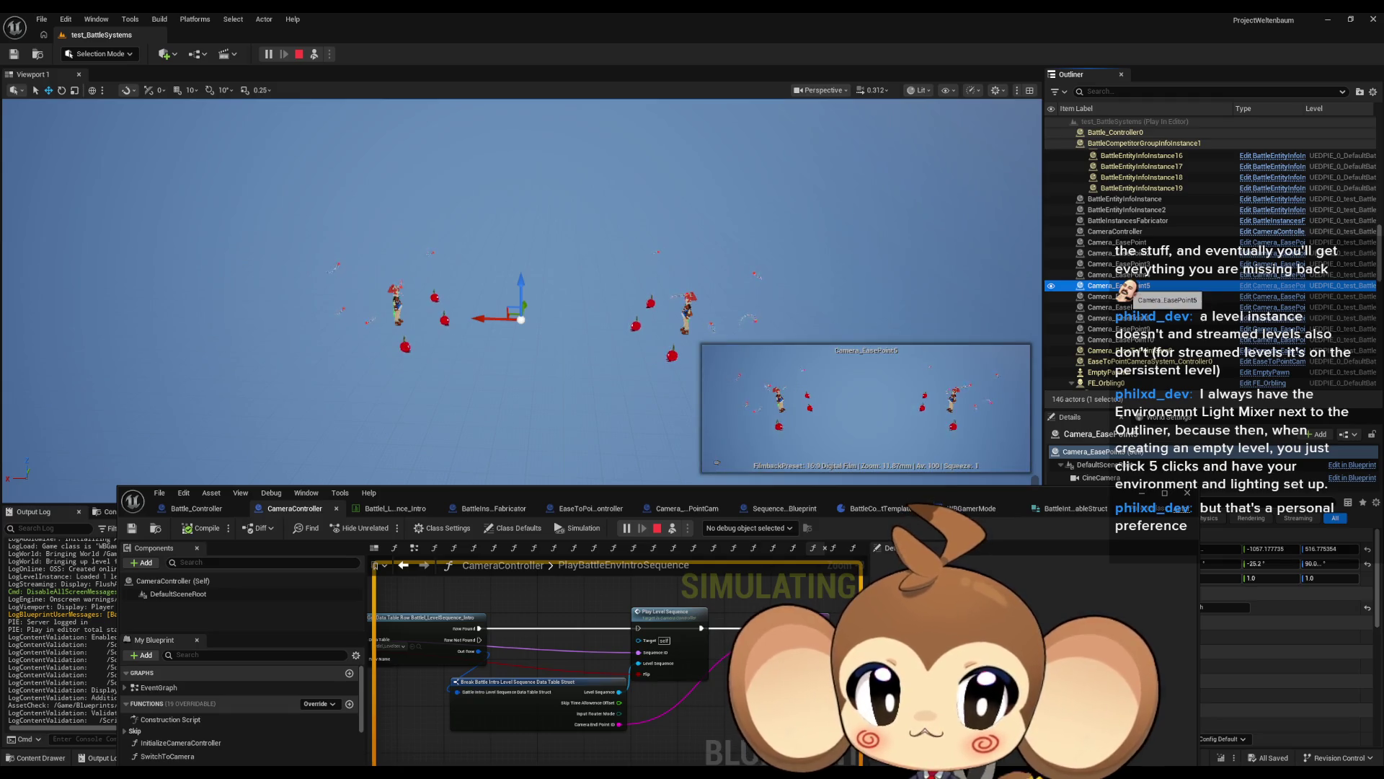
{"action": "left_click_drag", "start_coordinate": [1089, 504], "coordinate": [1020, 501]}
{"action": "left_click", "coordinate": [299, 54]}
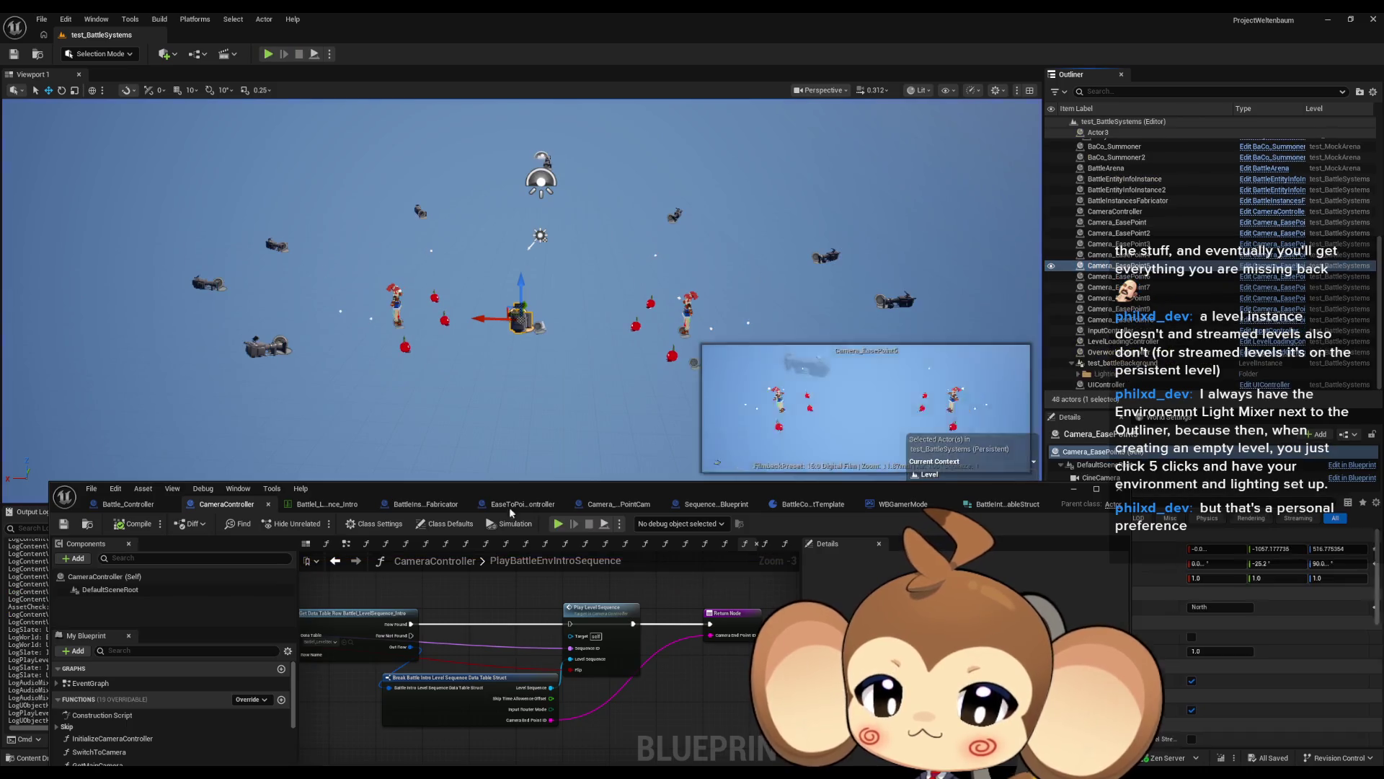
Step: Connect a wire to the Row Found pin, then run and stop another play-test
{"action": "left_click_drag", "start_coordinate": [570, 624], "coordinate": [410, 624]}
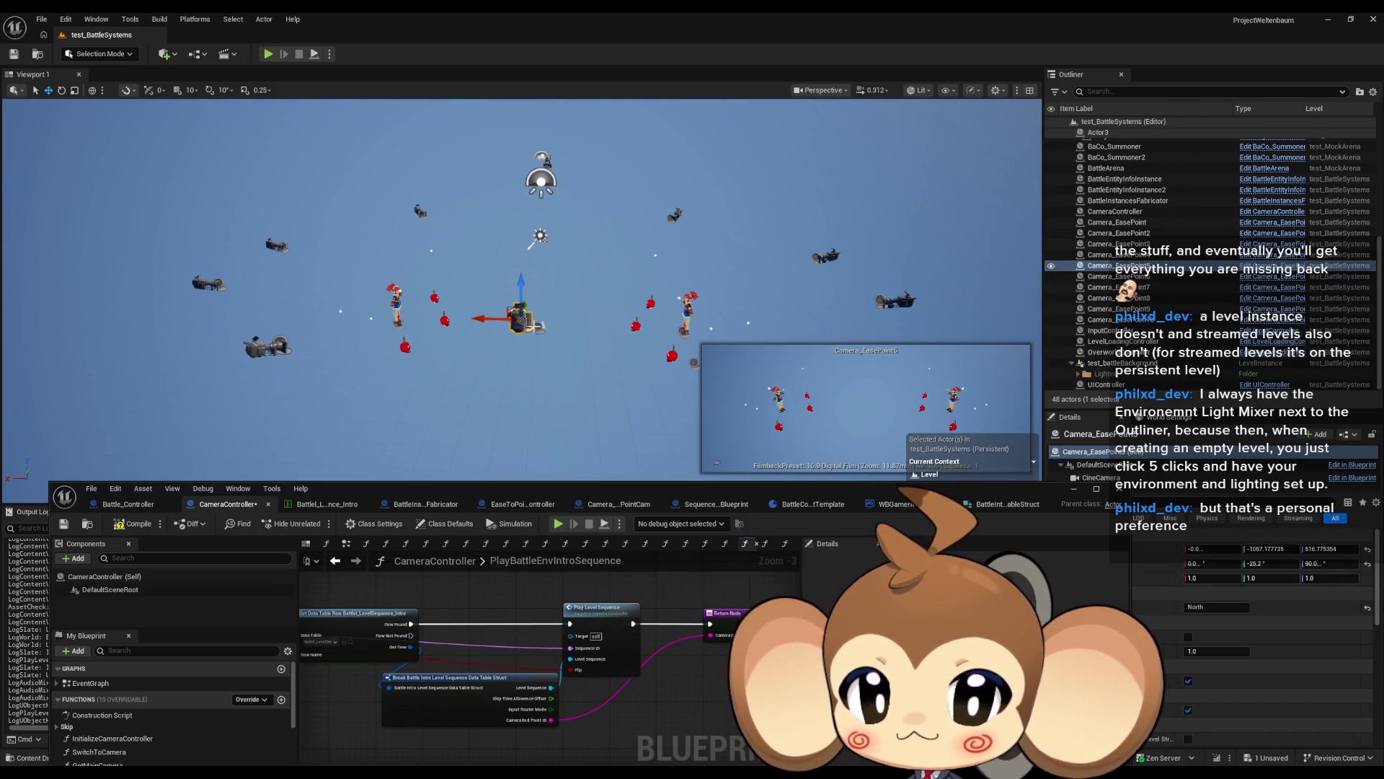
{"action": "key", "text": "alt+p"}
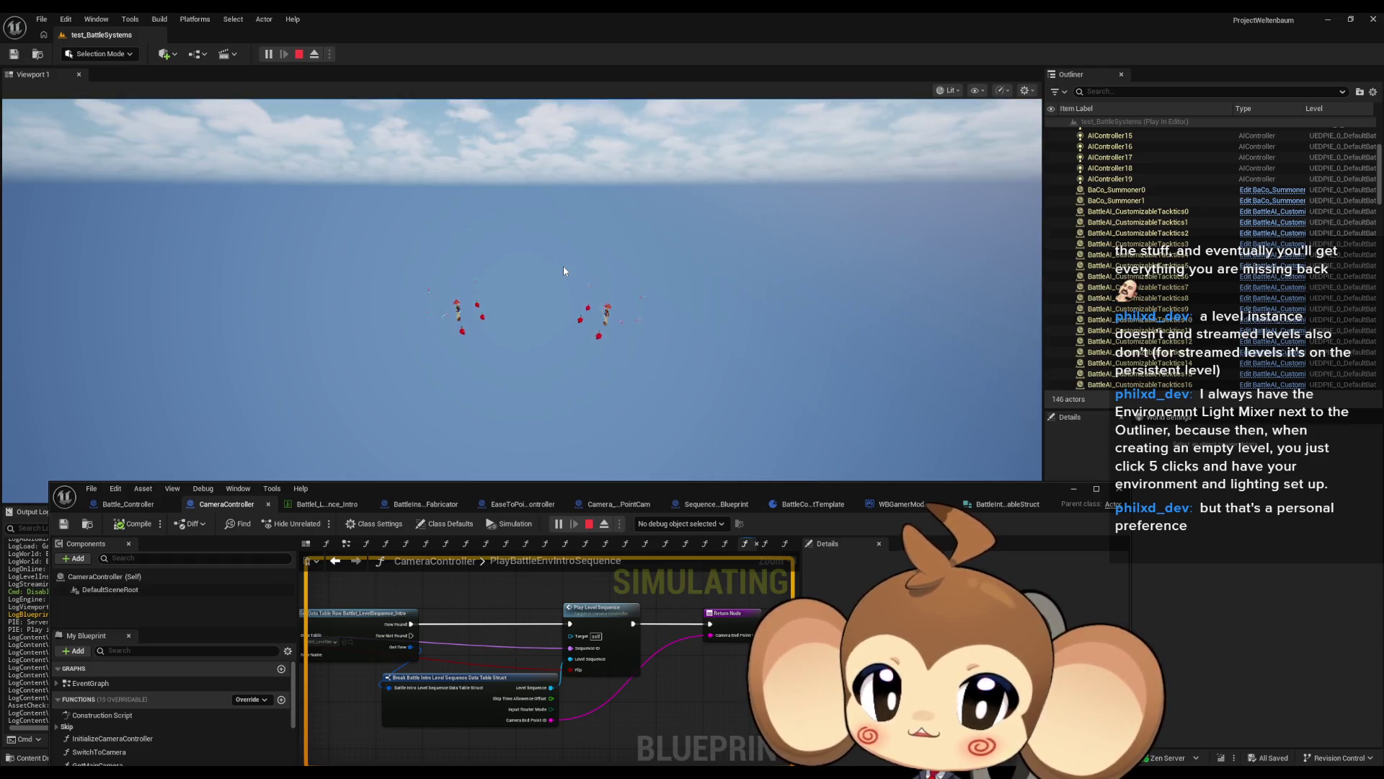
{"action": "left_click", "coordinate": [298, 55]}
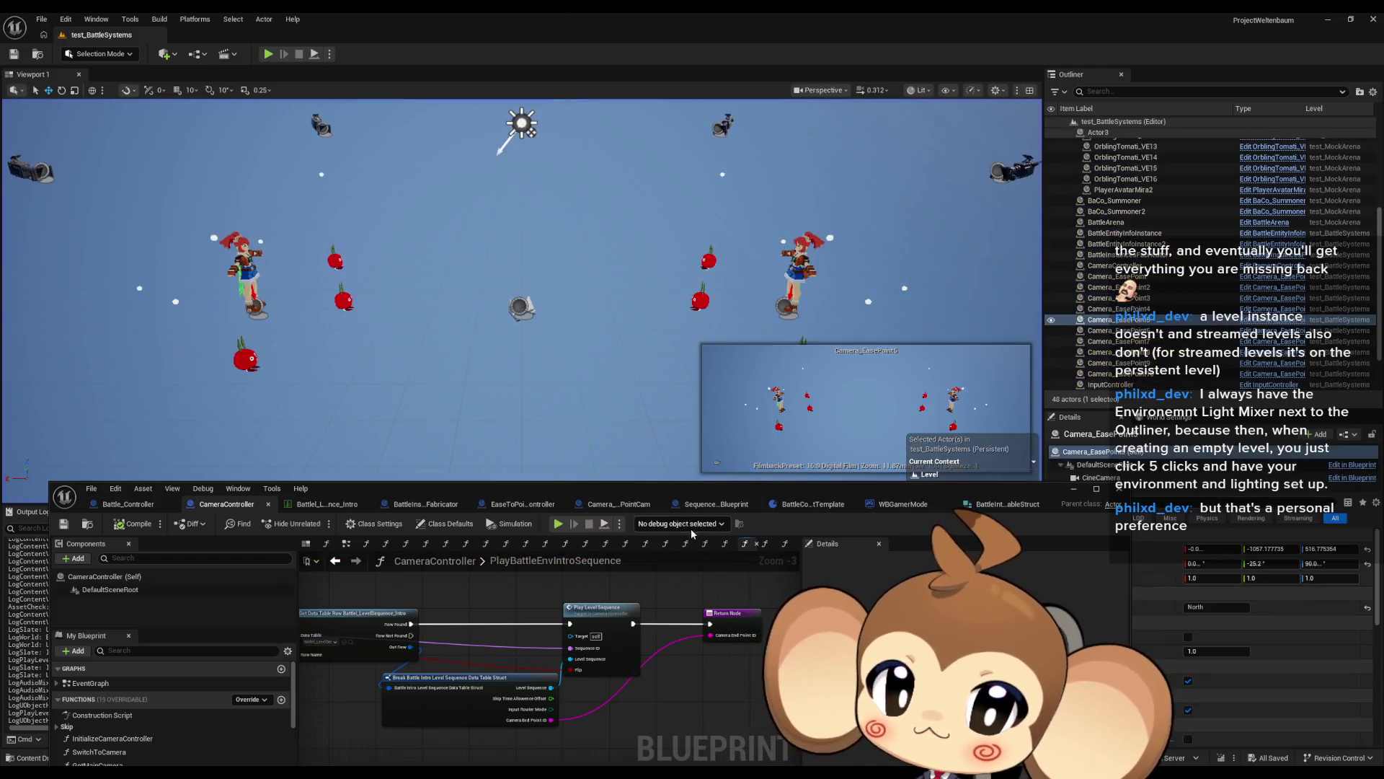
{"action": "left_click_drag", "start_coordinate": [664, 491], "coordinate": [698, 387]}
Step: Maximize the Blueprint editor and review PlayLevelSequence's cast and SET nodes
{"action": "double_click", "coordinate": [697, 388]}
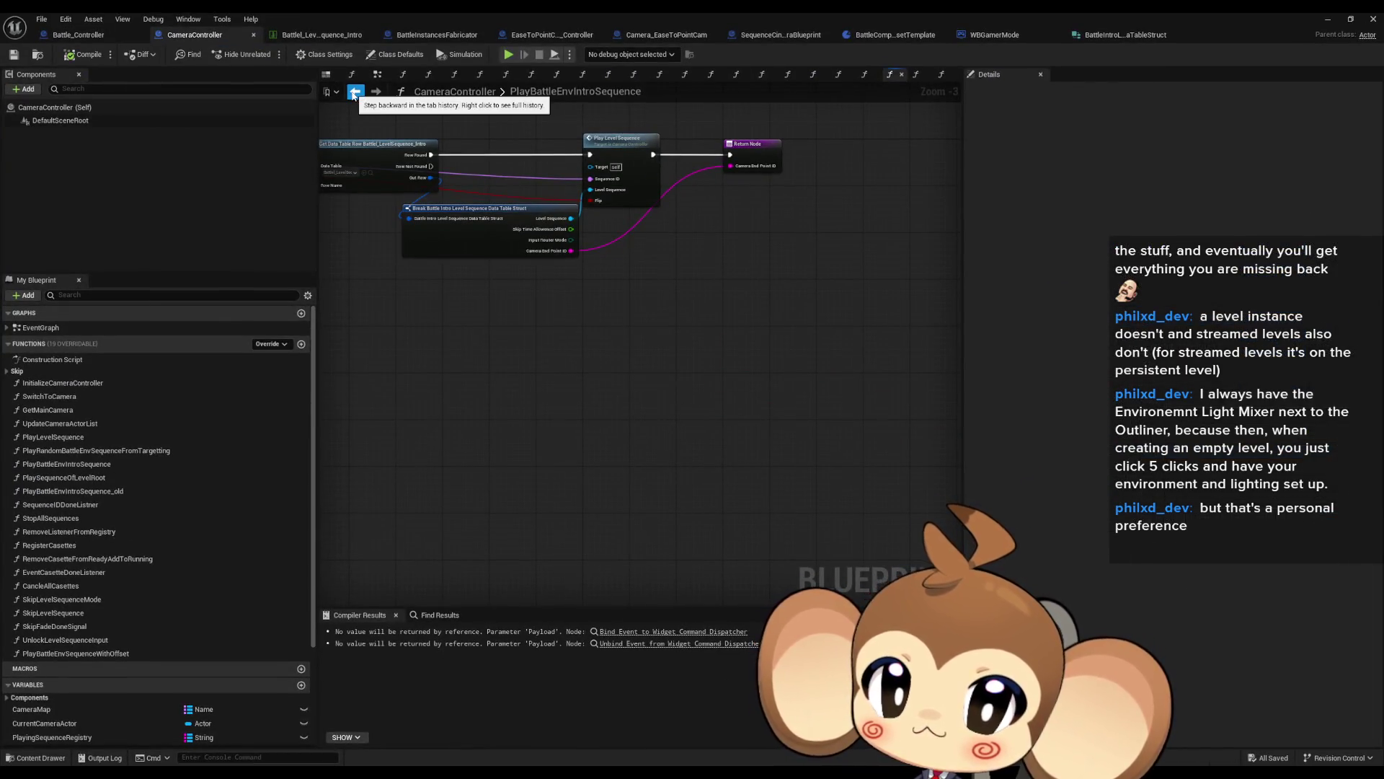
{"action": "left_click_drag", "start_coordinate": [500, 183], "coordinate": [583, 325]}
{"action": "scroll", "coordinate": [585, 274], "scroll_direction": "up", "scroll_amount": 3}
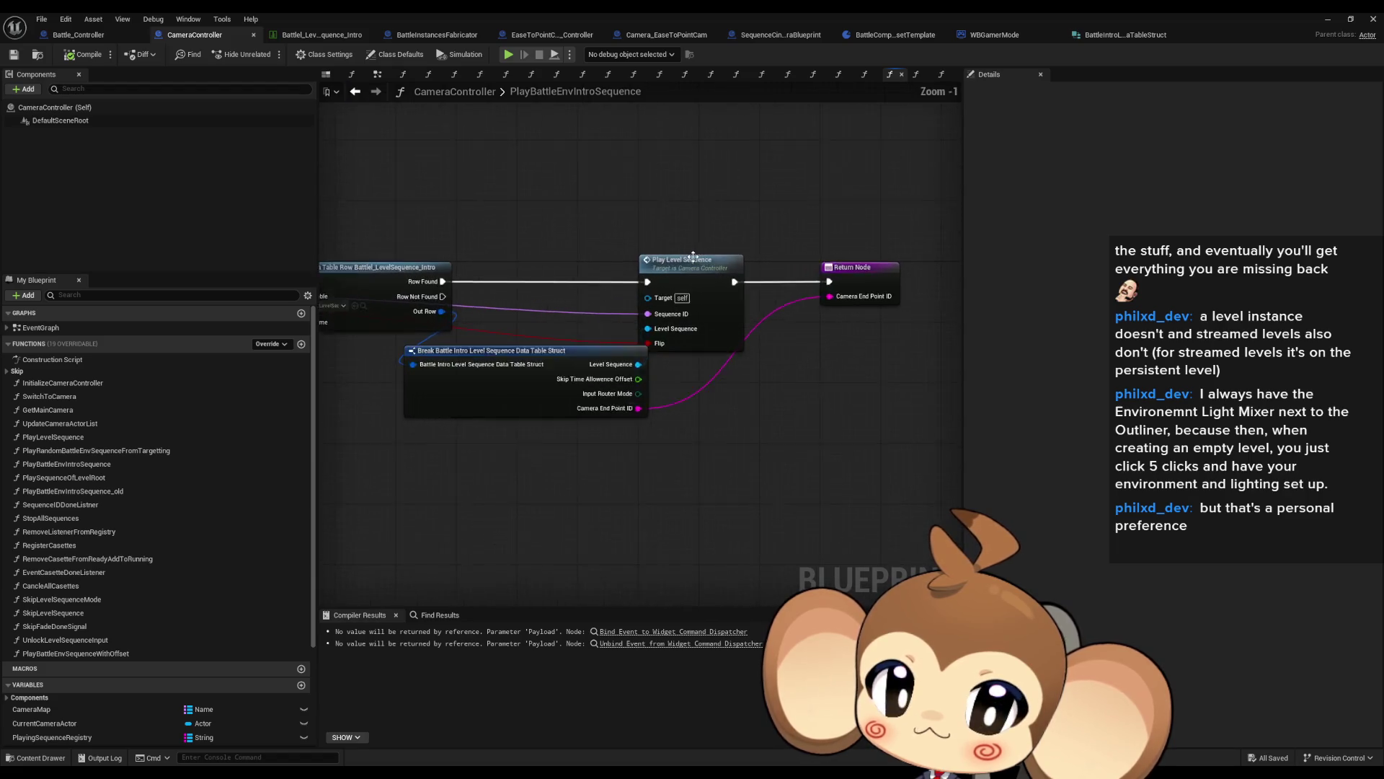
{"action": "left_click_drag", "start_coordinate": [607, 266], "coordinate": [738, 350]}
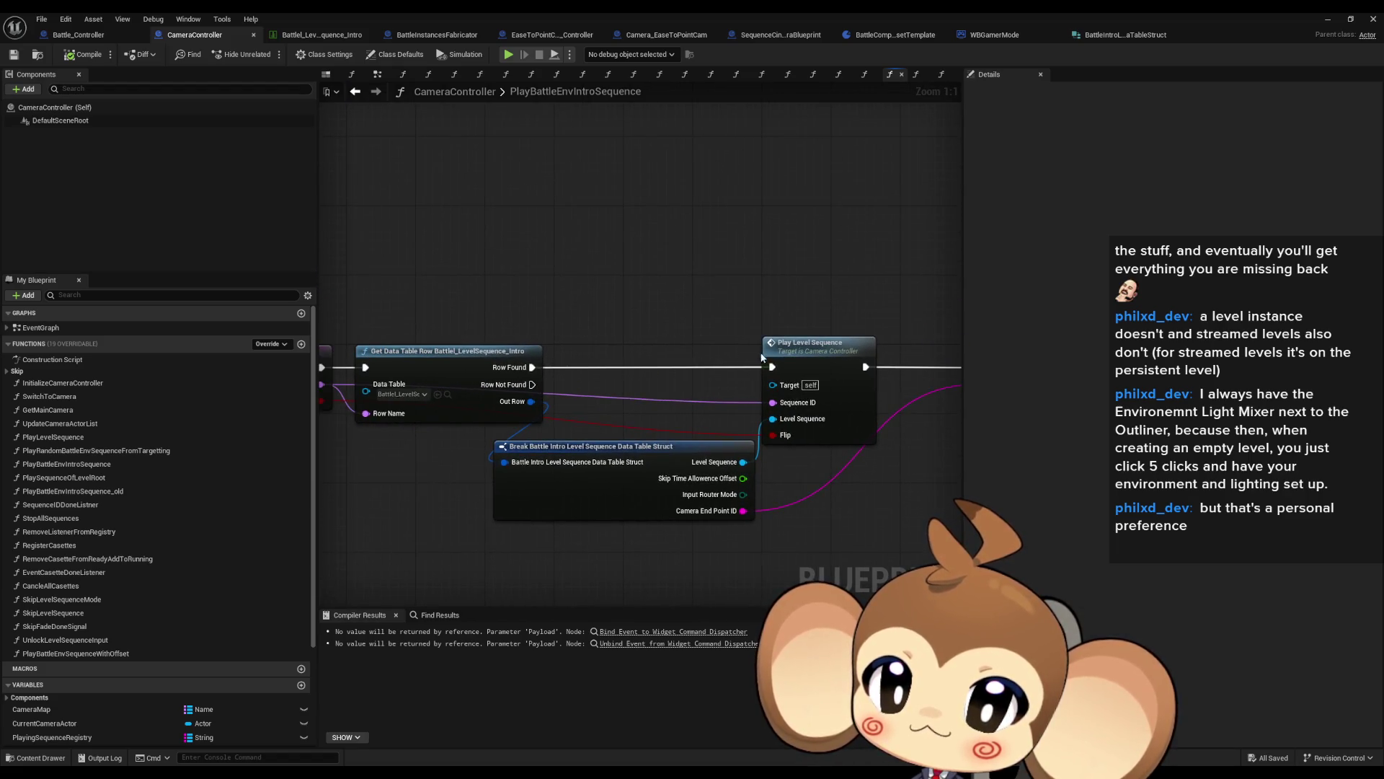
{"action": "double_click", "coordinate": [761, 356]}
{"action": "scroll", "coordinate": [776, 317], "scroll_direction": "up", "scroll_amount": 2}
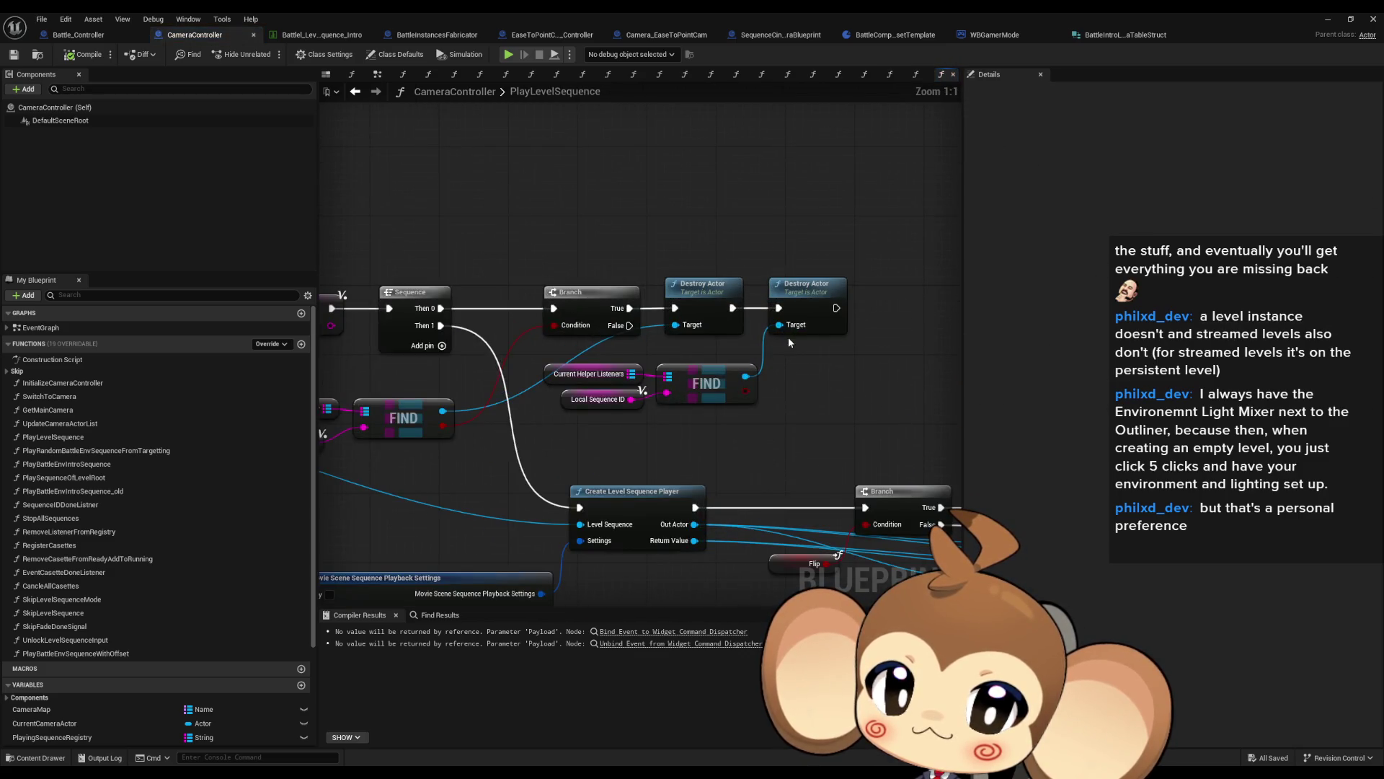
{"action": "mouse_move", "coordinate": [789, 336]}
{"action": "left_mouse_down"}
{"action": "mouse_move", "coordinate": [727, 284]}
{"action": "mouse_move", "coordinate": [344, 192]}
{"action": "mouse_move", "coordinate": [274, 303]}
{"action": "left_mouse_up"}
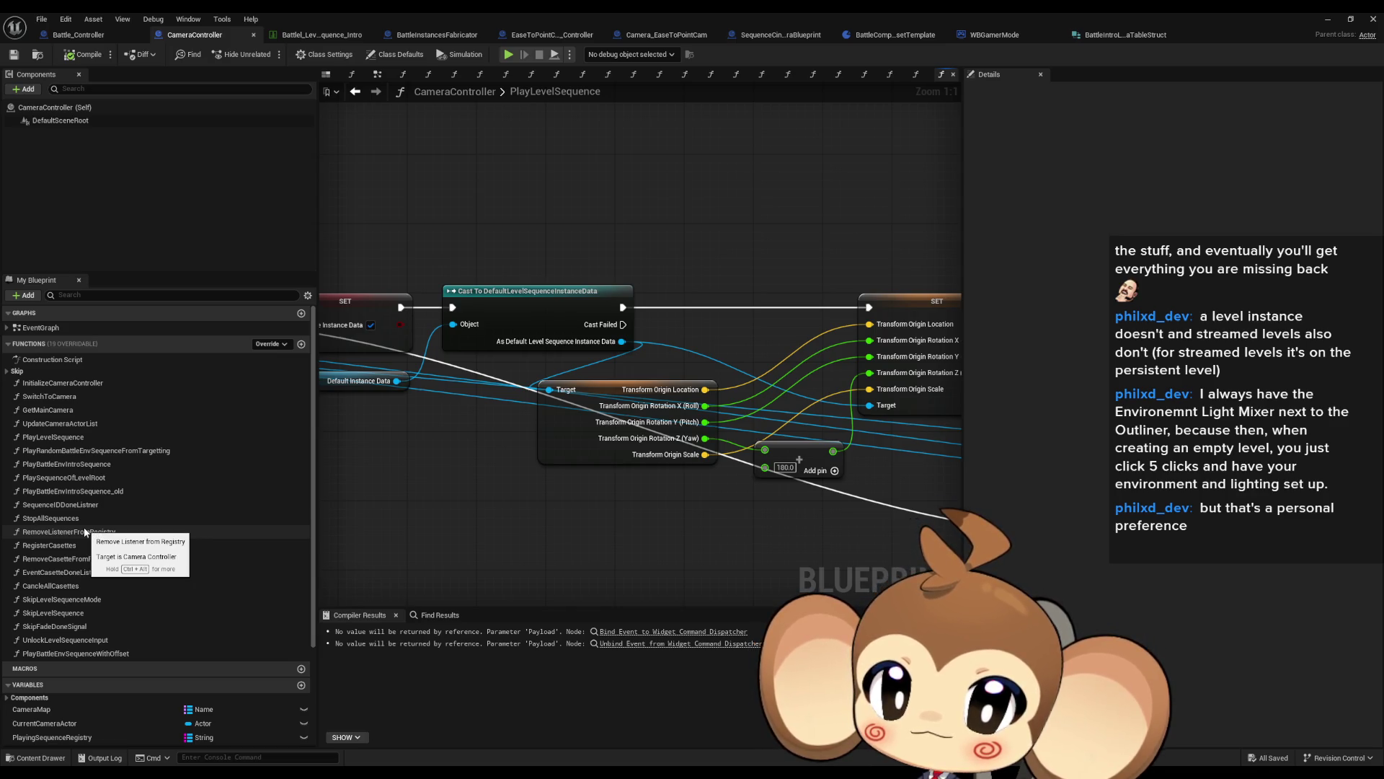
Step: In SequenceIDDoneListner, inspect SET Camera Sequence Is Running and wire an exec line to the Branch's True output
{"action": "double_click", "coordinate": [92, 504]}
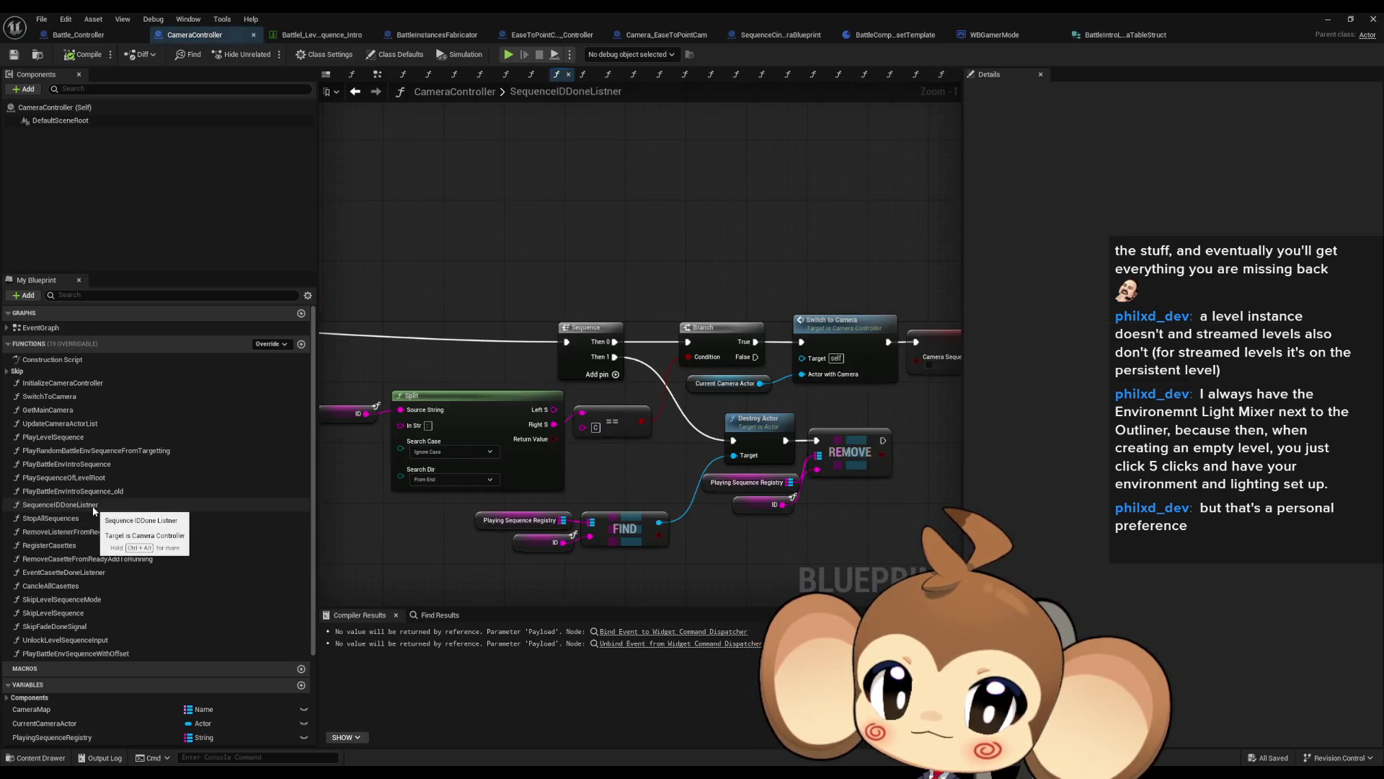
{"action": "left_click_drag", "start_coordinate": [638, 268], "coordinate": [593, 377]}
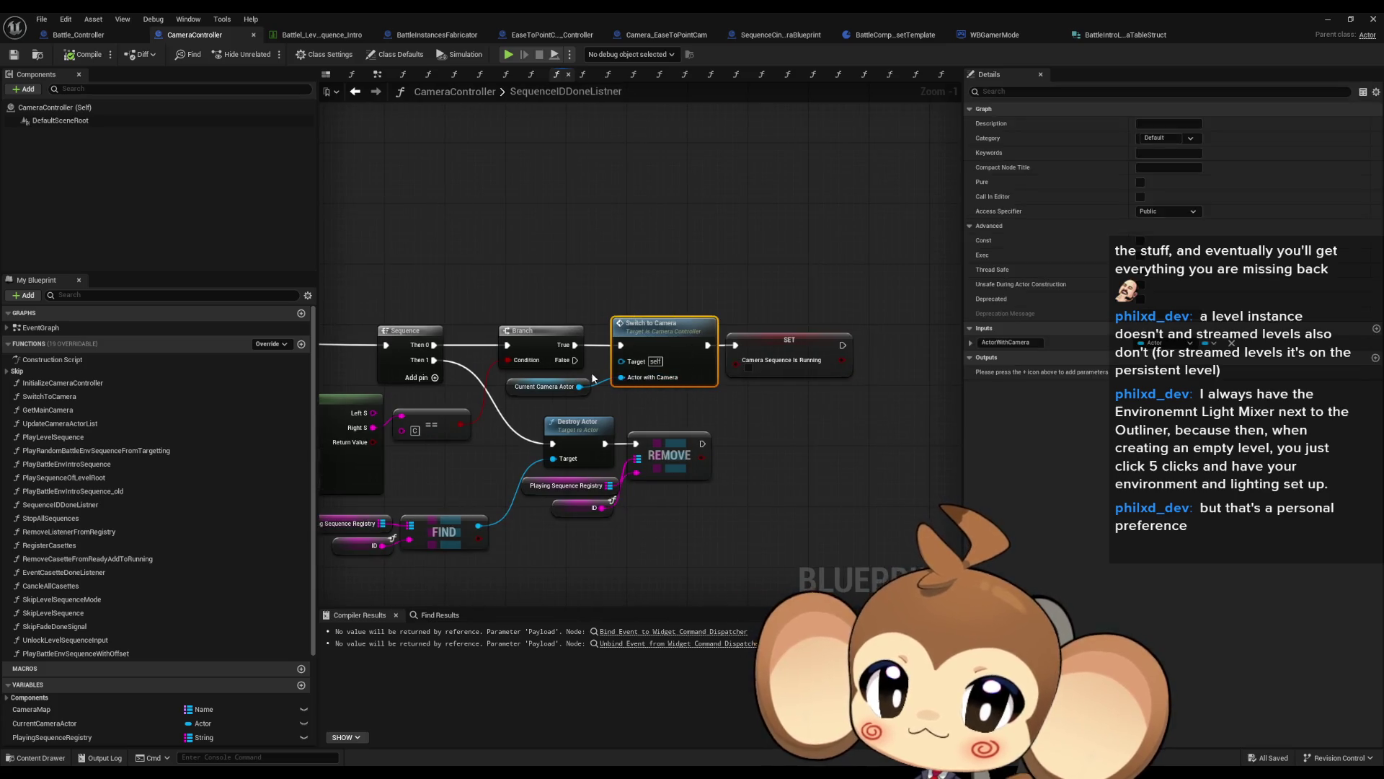
{"action": "scroll", "coordinate": [593, 377], "scroll_direction": "up", "scroll_amount": 1}
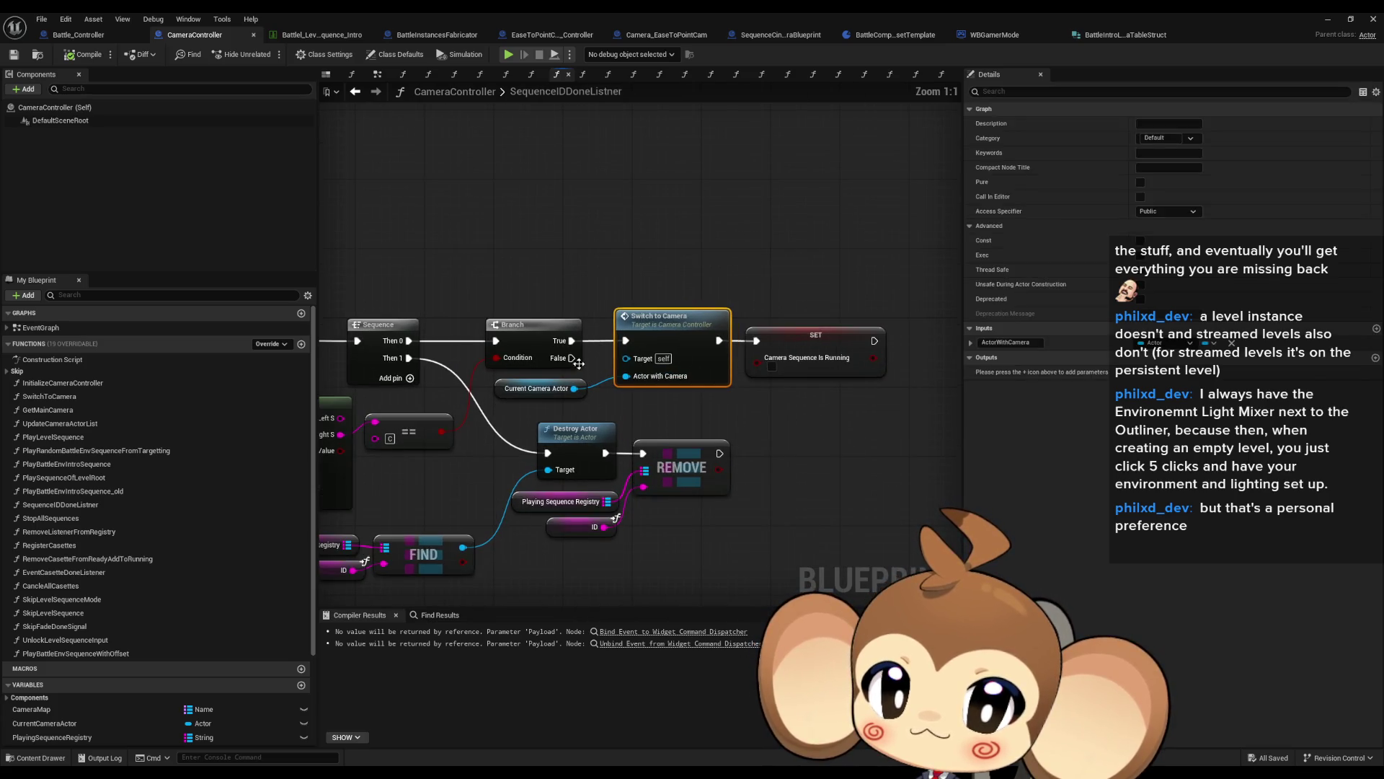
{"action": "left_click", "coordinate": [812, 338]}
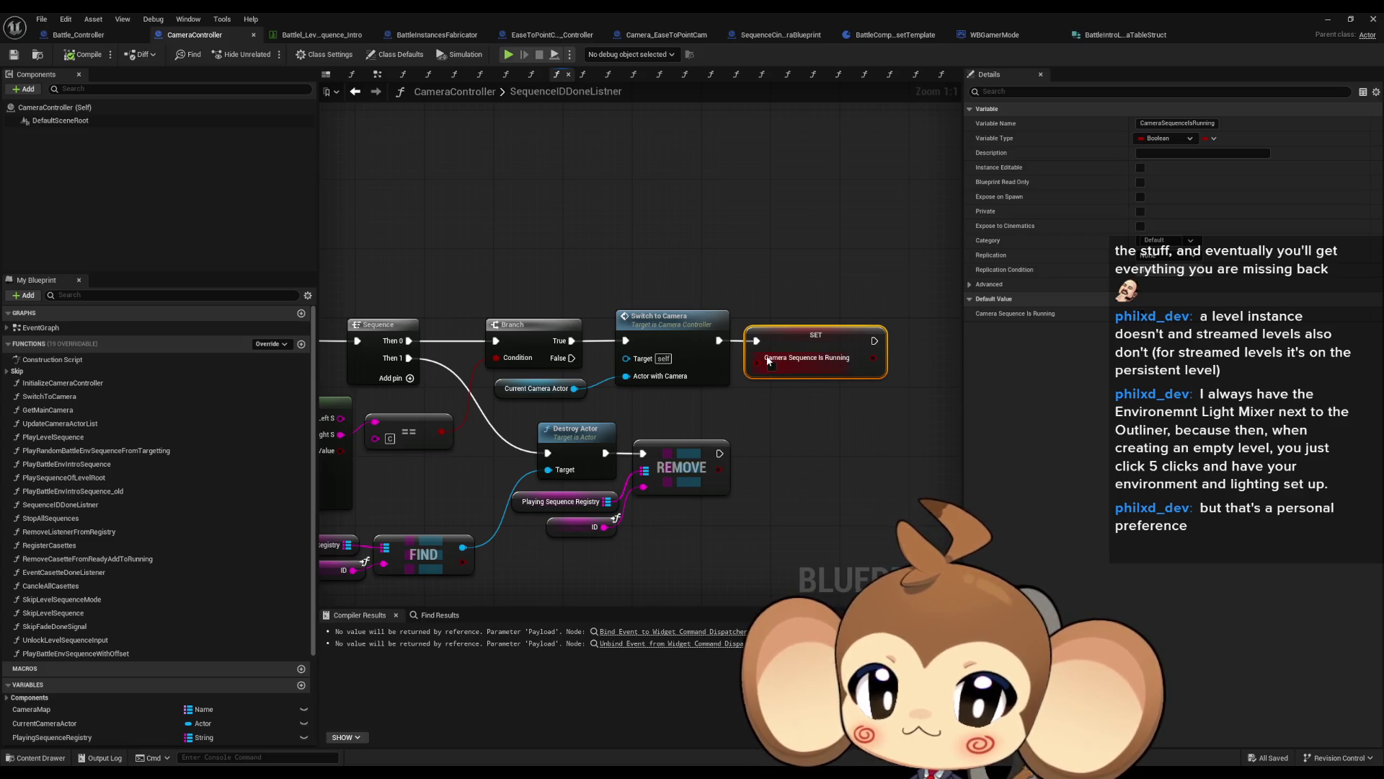
{"action": "mouse_move", "coordinate": [680, 376]}
{"action": "left_mouse_down"}
{"action": "mouse_move", "coordinate": [937, 375]}
{"action": "mouse_move", "coordinate": [858, 372]}
{"action": "mouse_move", "coordinate": [737, 276]}
{"action": "mouse_move", "coordinate": [721, 354]}
{"action": "left_mouse_up"}
{"action": "left_click_drag", "start_coordinate": [798, 318], "coordinate": [613, 318]}
Step: Minimize the blueprint, play-test the level with fullscreen toggled on and off, then stop
{"action": "left_click", "coordinate": [1324, 14]}
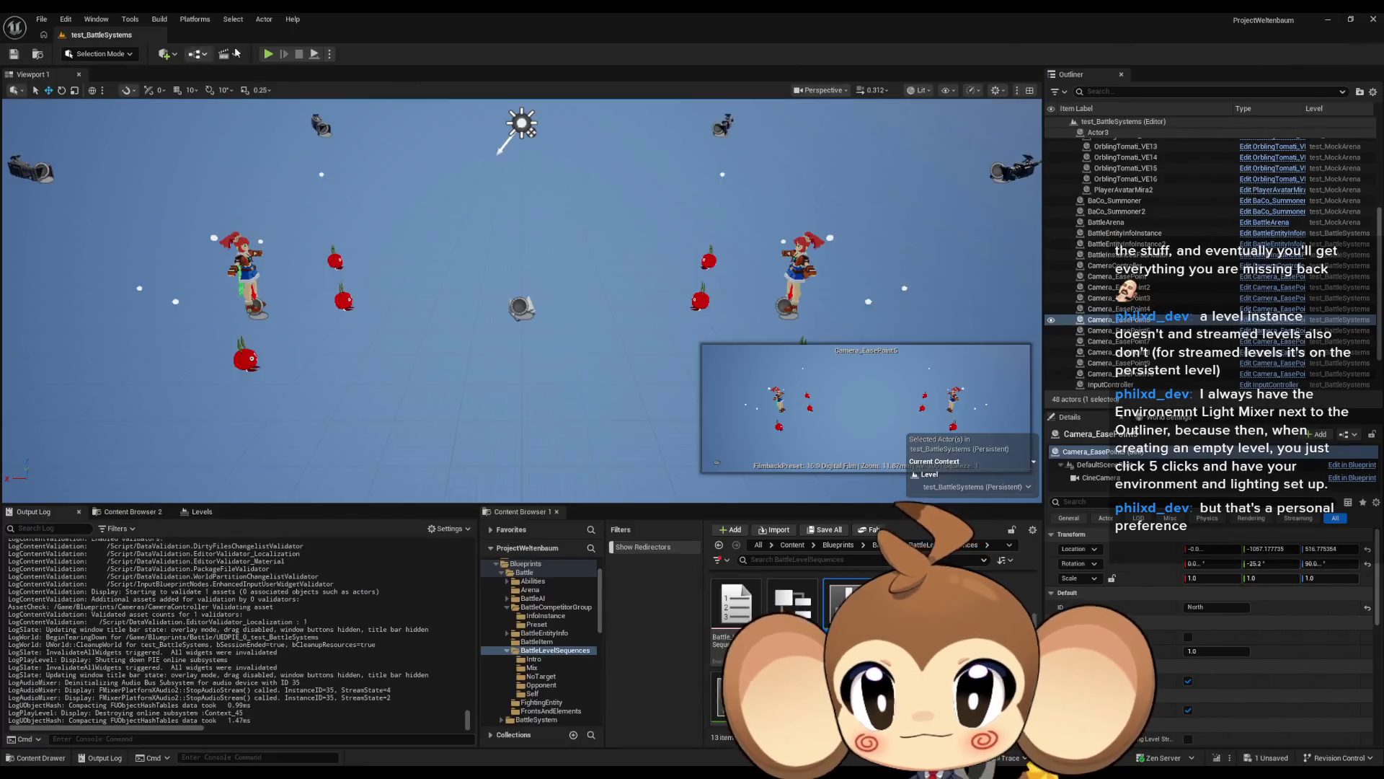
{"action": "left_click", "coordinate": [268, 54]}
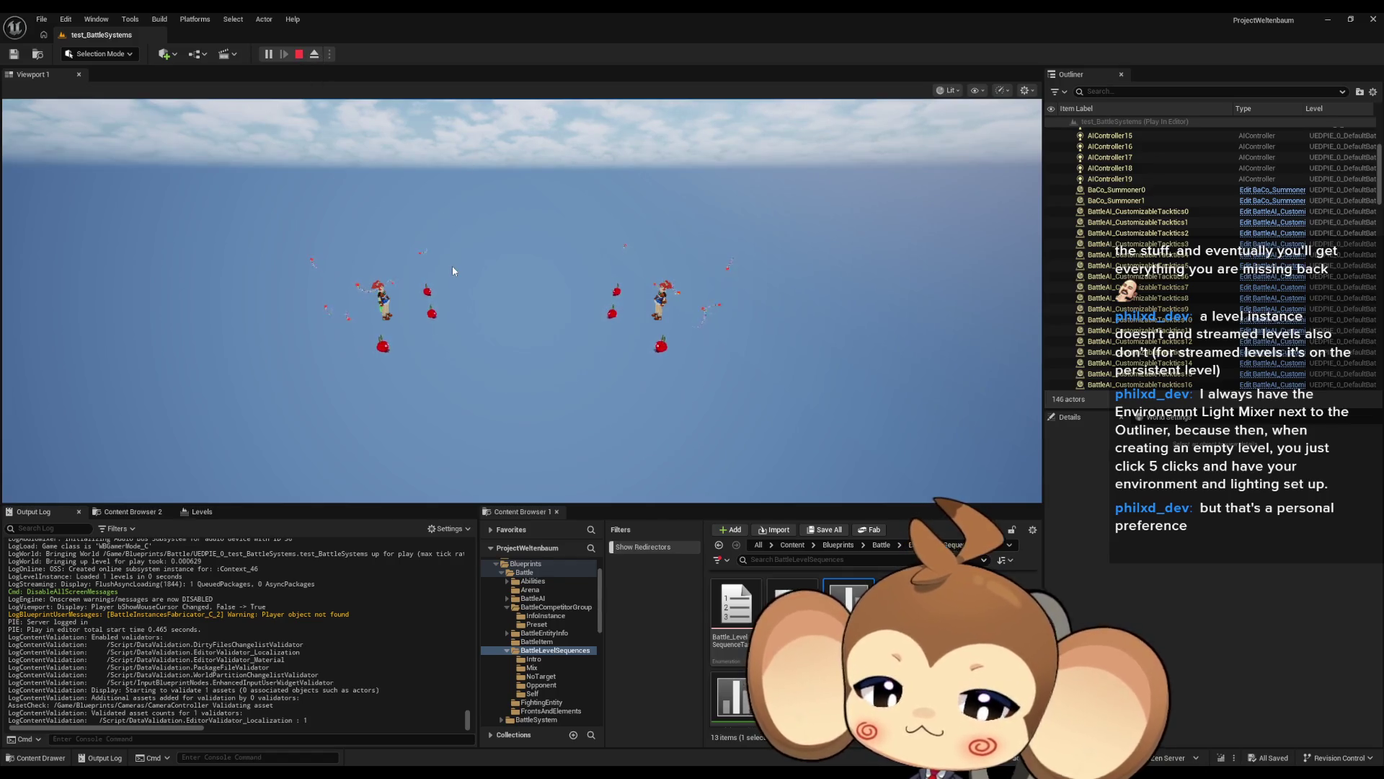
{"action": "key", "text": "F11"}
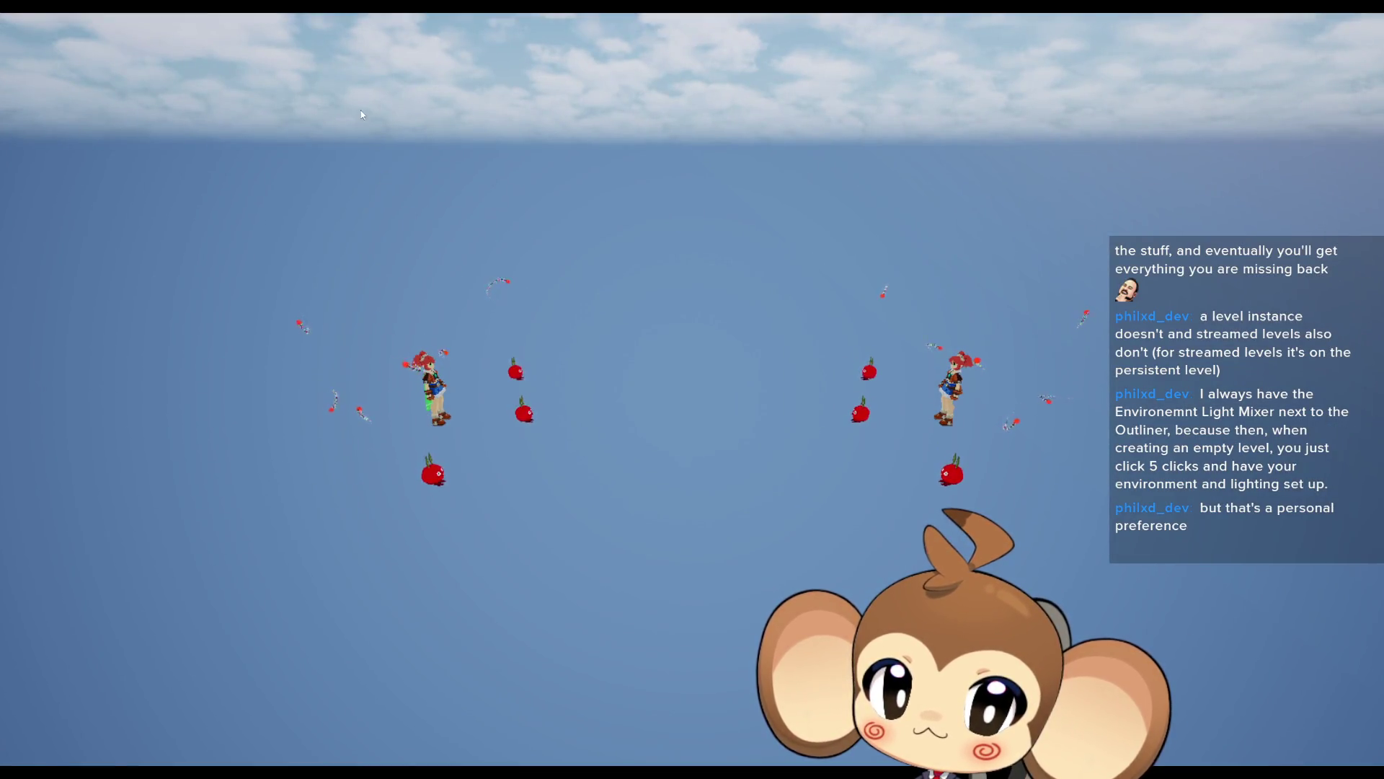
{"action": "key", "text": "F11"}
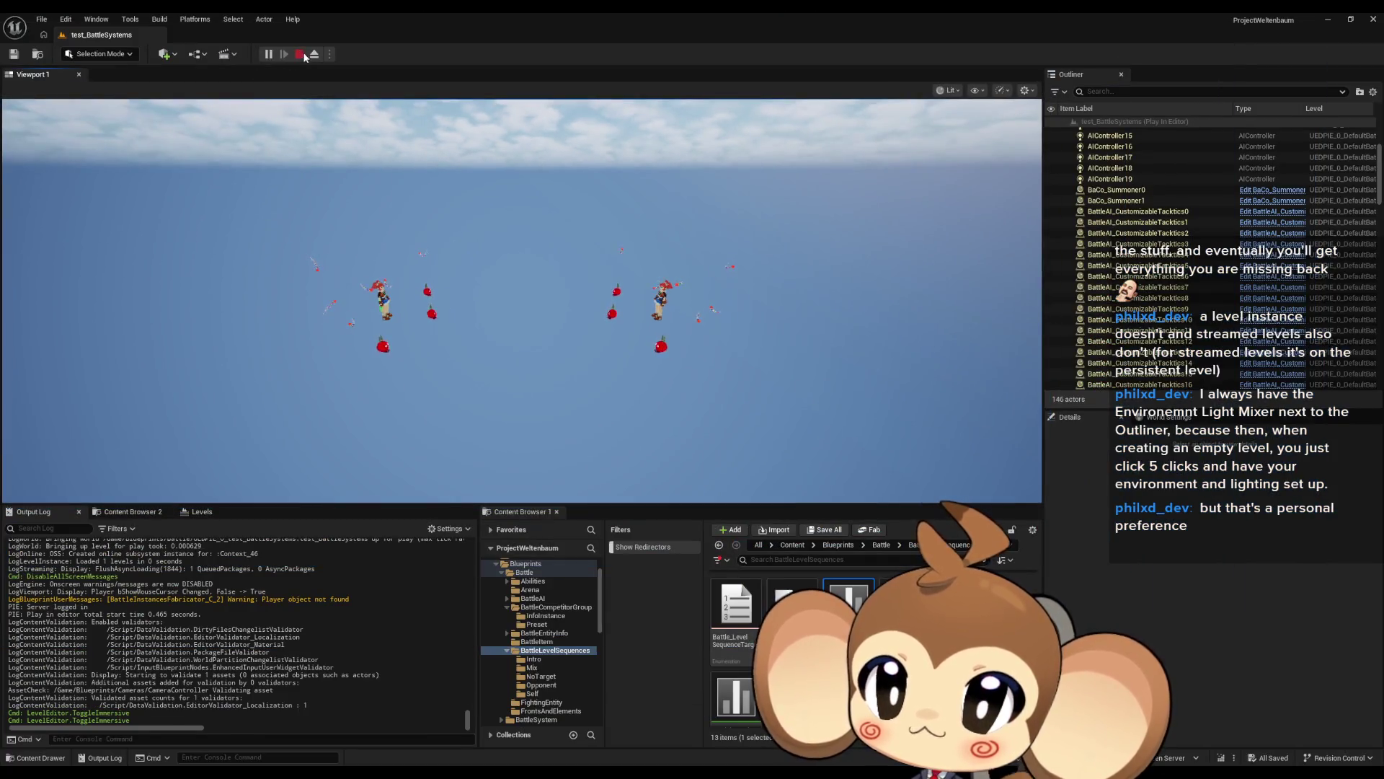
{"action": "left_click", "coordinate": [300, 54]}
Step: Fly the viewport camera around the arena, then run and stop another play-test
{"action": "key", "text": "s"}
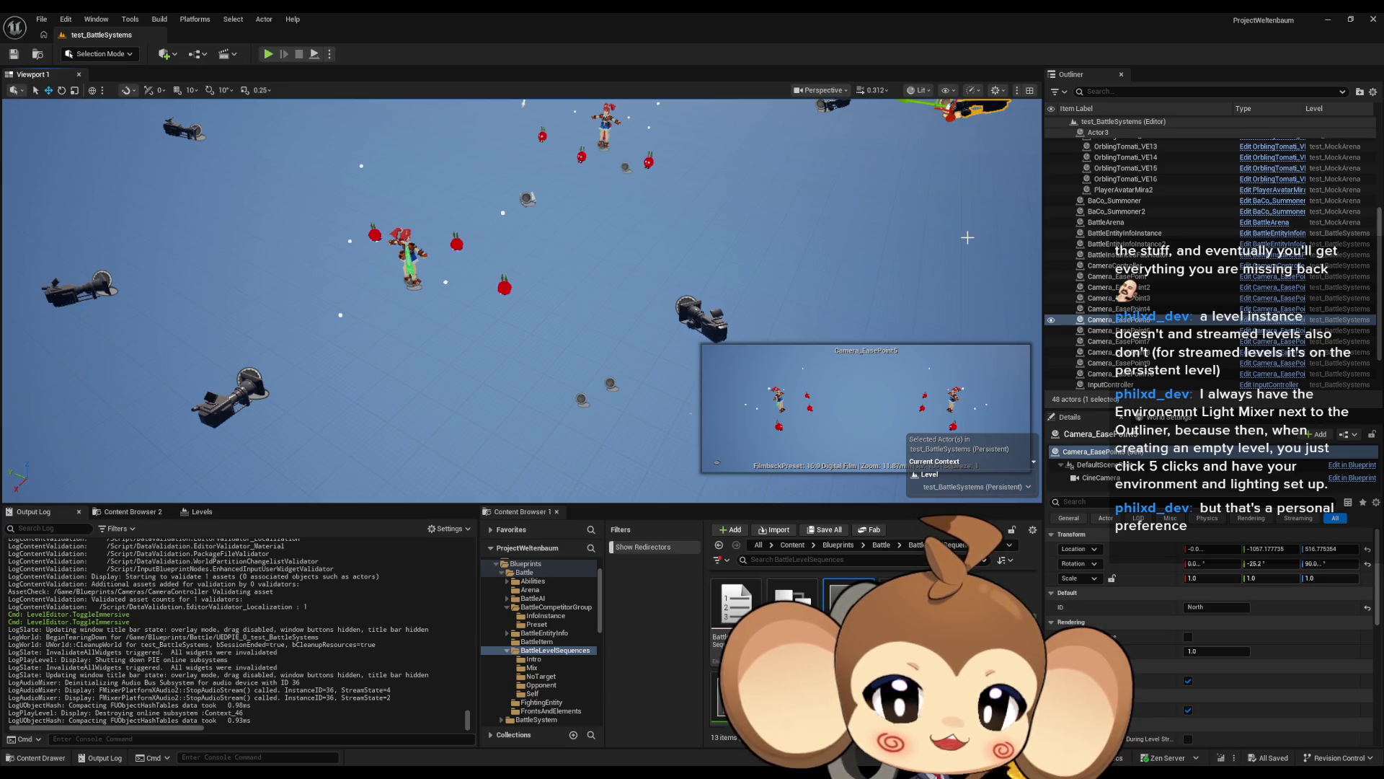
{"action": "left_click", "coordinate": [268, 55]}
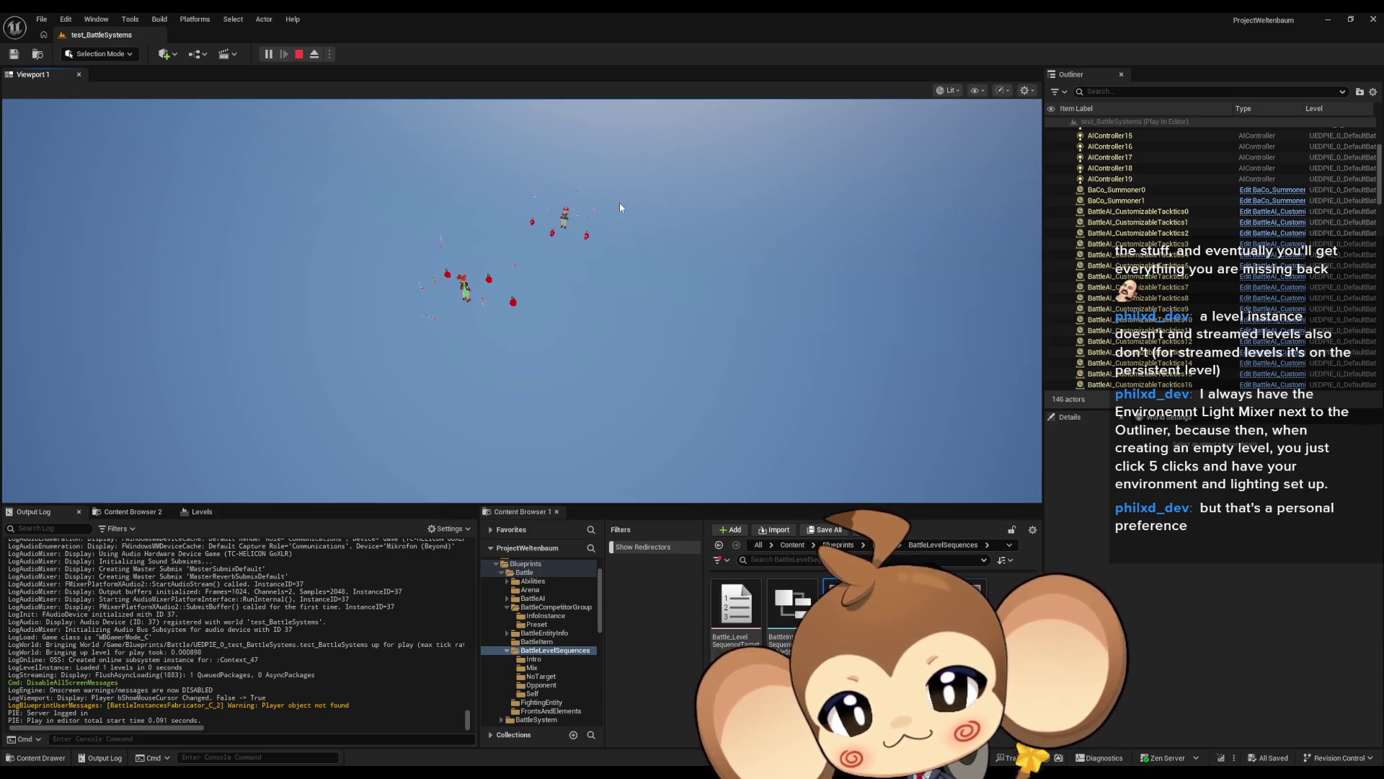
{"action": "left_click", "coordinate": [298, 54]}
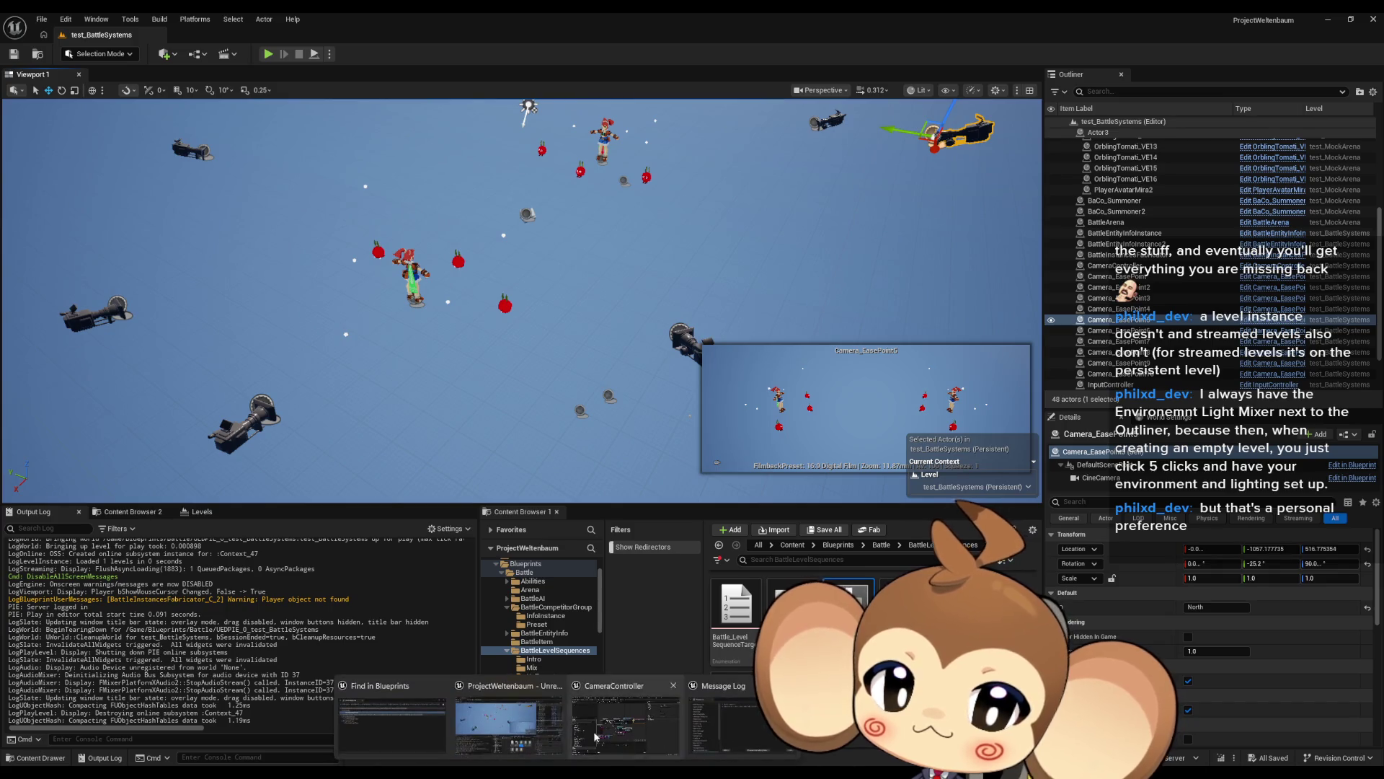
Step: Compile the CameraController Blueprint successfully and switch to the Battle_Controller tab
{"action": "left_click", "coordinate": [624, 711]}
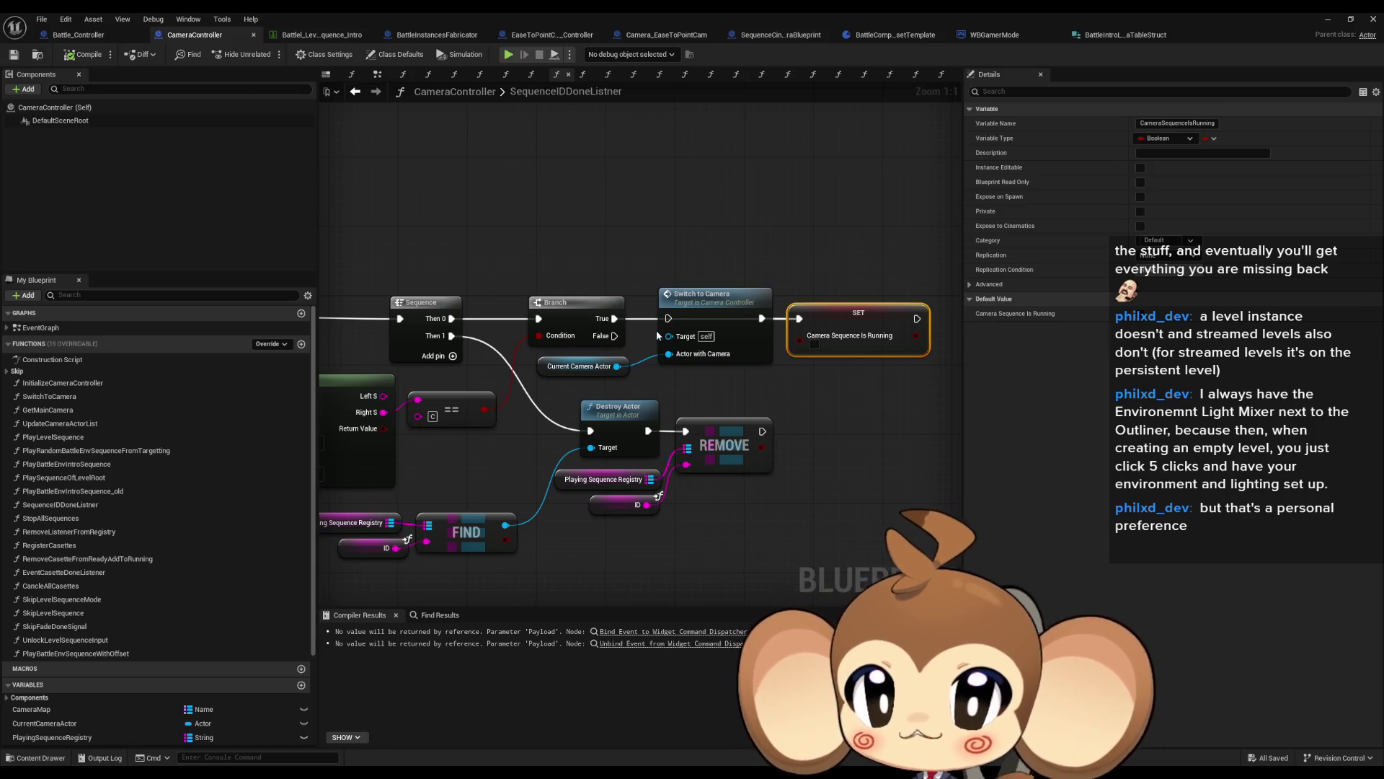
{"action": "left_click_drag", "start_coordinate": [672, 325], "coordinate": [617, 319]}
{"action": "left_click", "coordinate": [694, 405]}
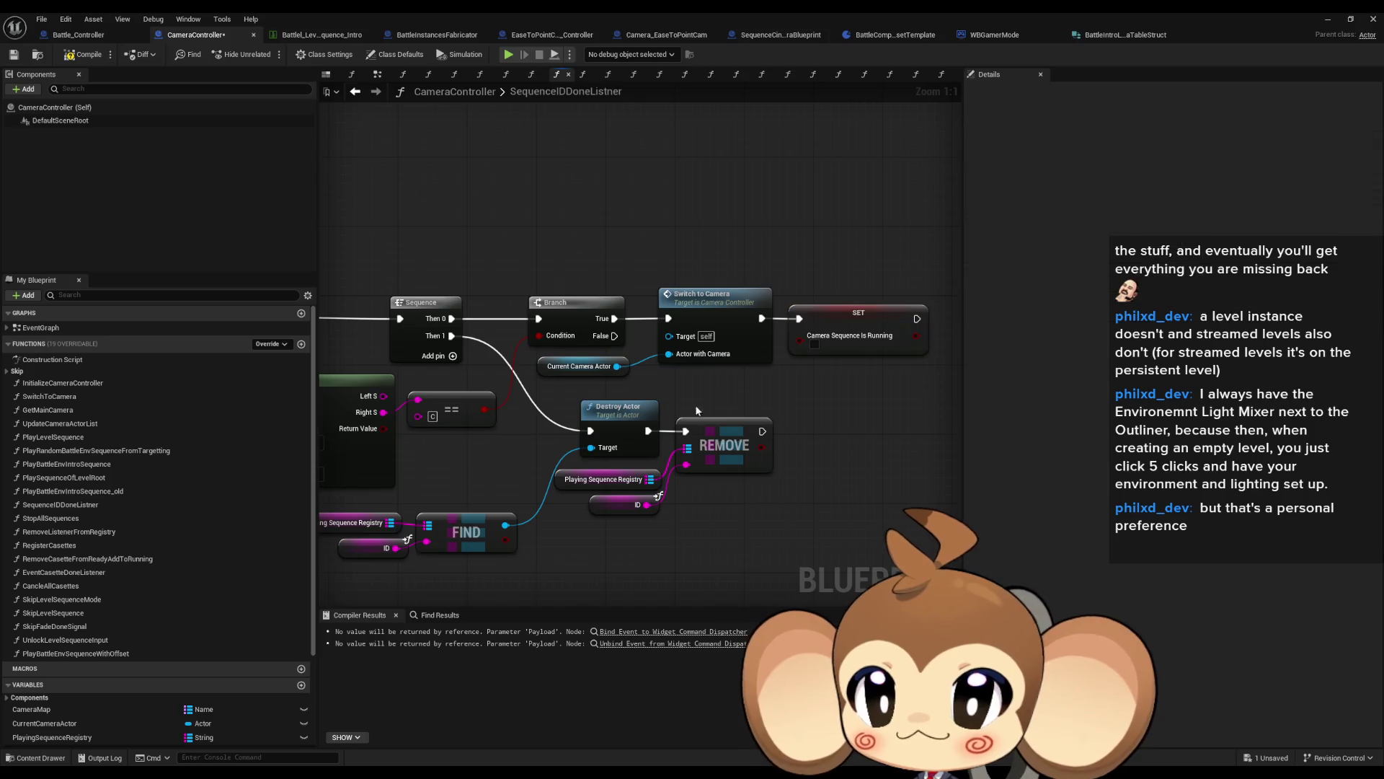
{"action": "left_click", "coordinate": [84, 54]}
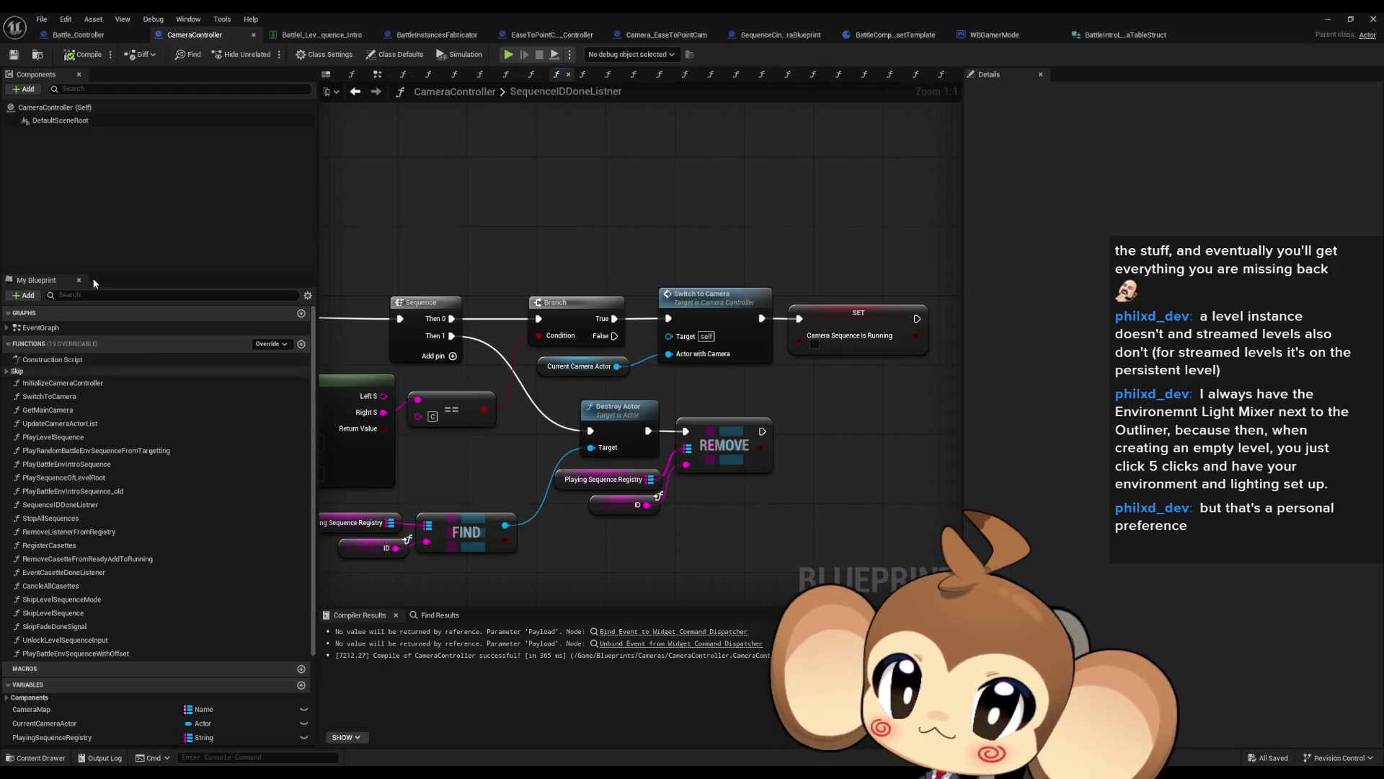
{"action": "left_click", "coordinate": [79, 39]}
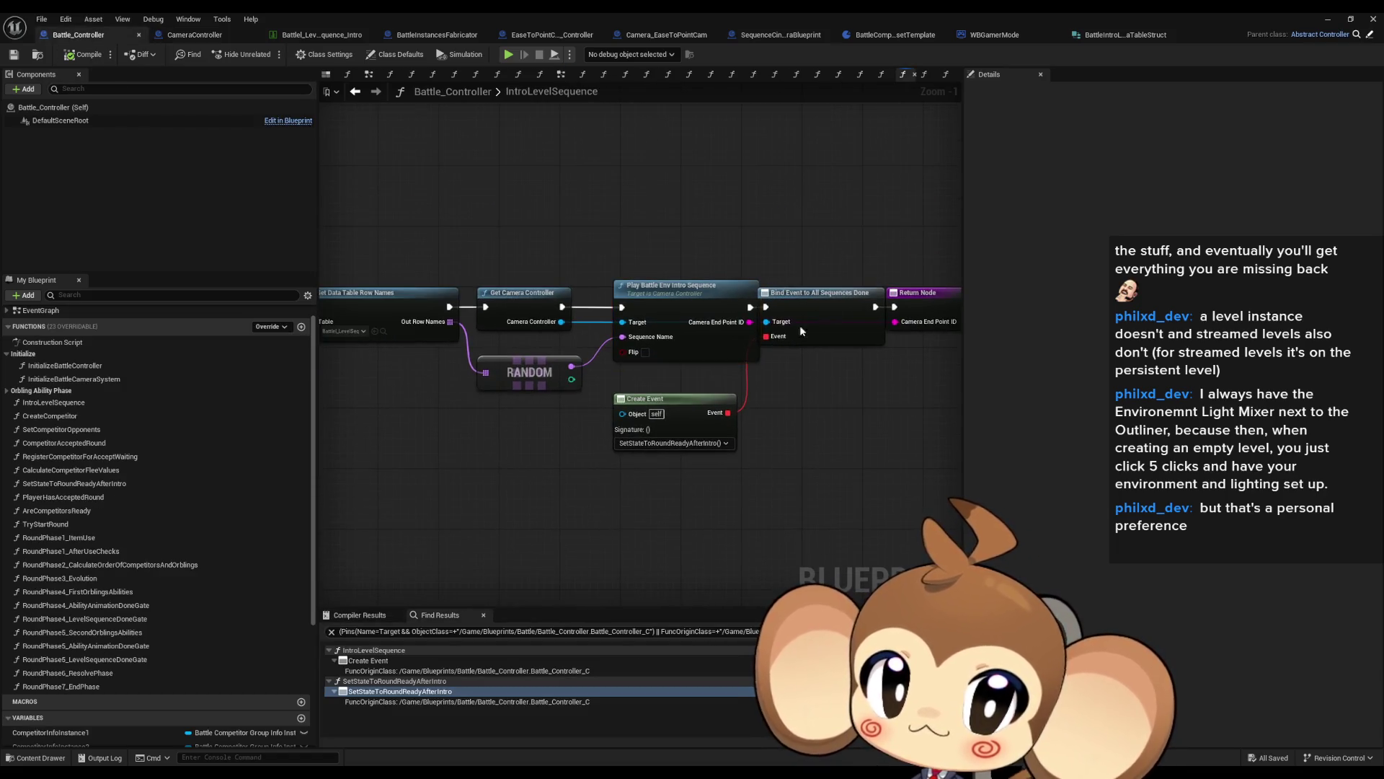
Step: Open InitializeBattleController at 1:1 zoom and frame its chain of initialization calls
{"action": "double_click", "coordinate": [173, 365]}
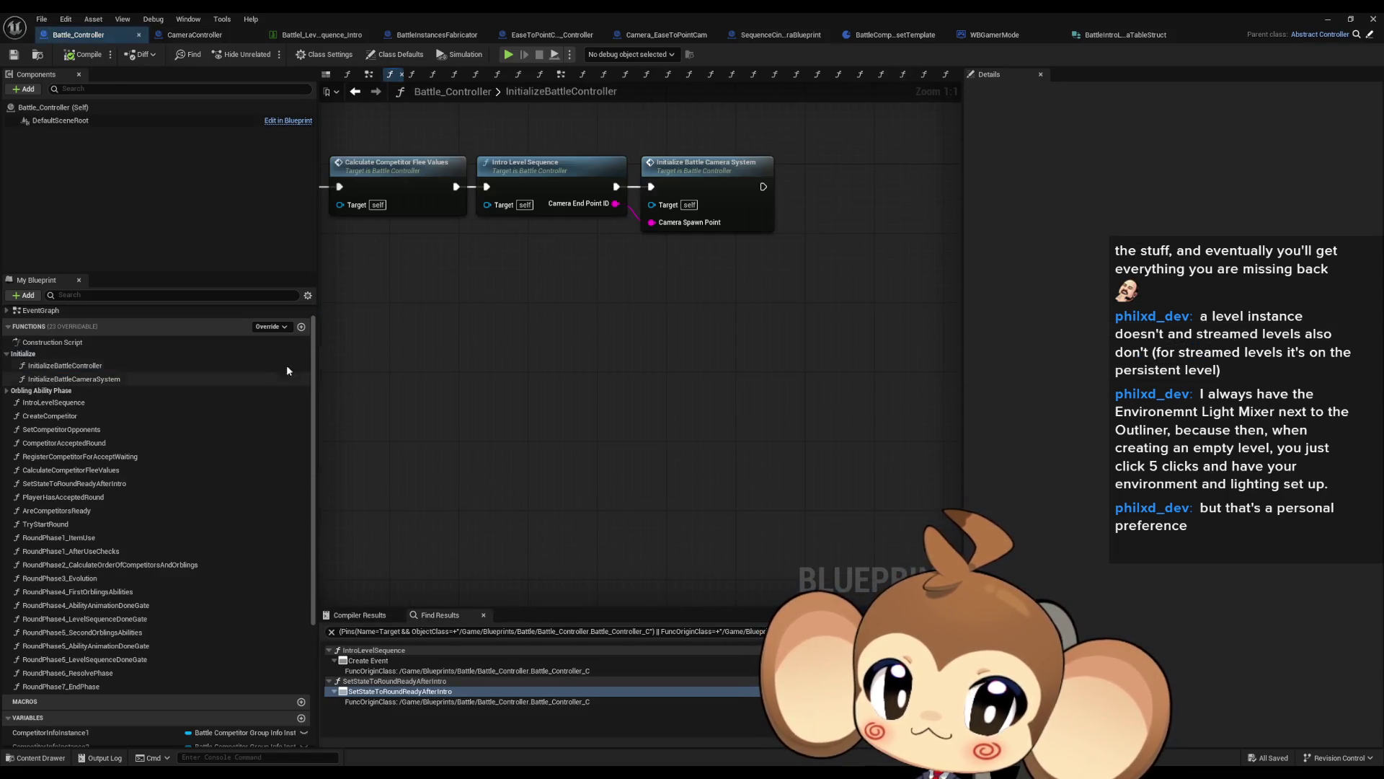
{"action": "scroll", "coordinate": [710, 420], "scroll_direction": "up", "scroll_amount": 3}
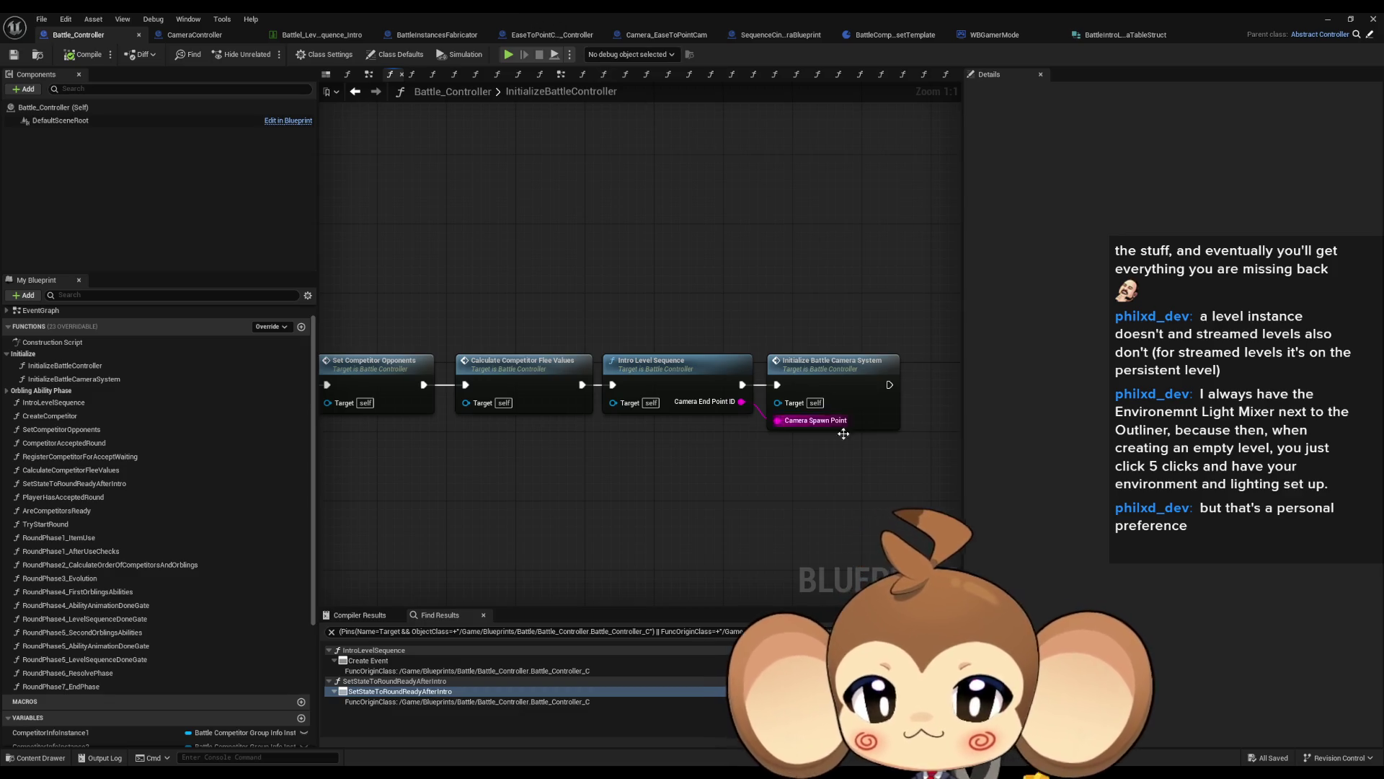
{"action": "left_click_drag", "start_coordinate": [819, 457], "coordinate": [730, 468]}
Step: In InitializeBattleCameraSystem, select Set View Target with Blend and its inputs and break its exec link
{"action": "double_click", "coordinate": [710, 411]}
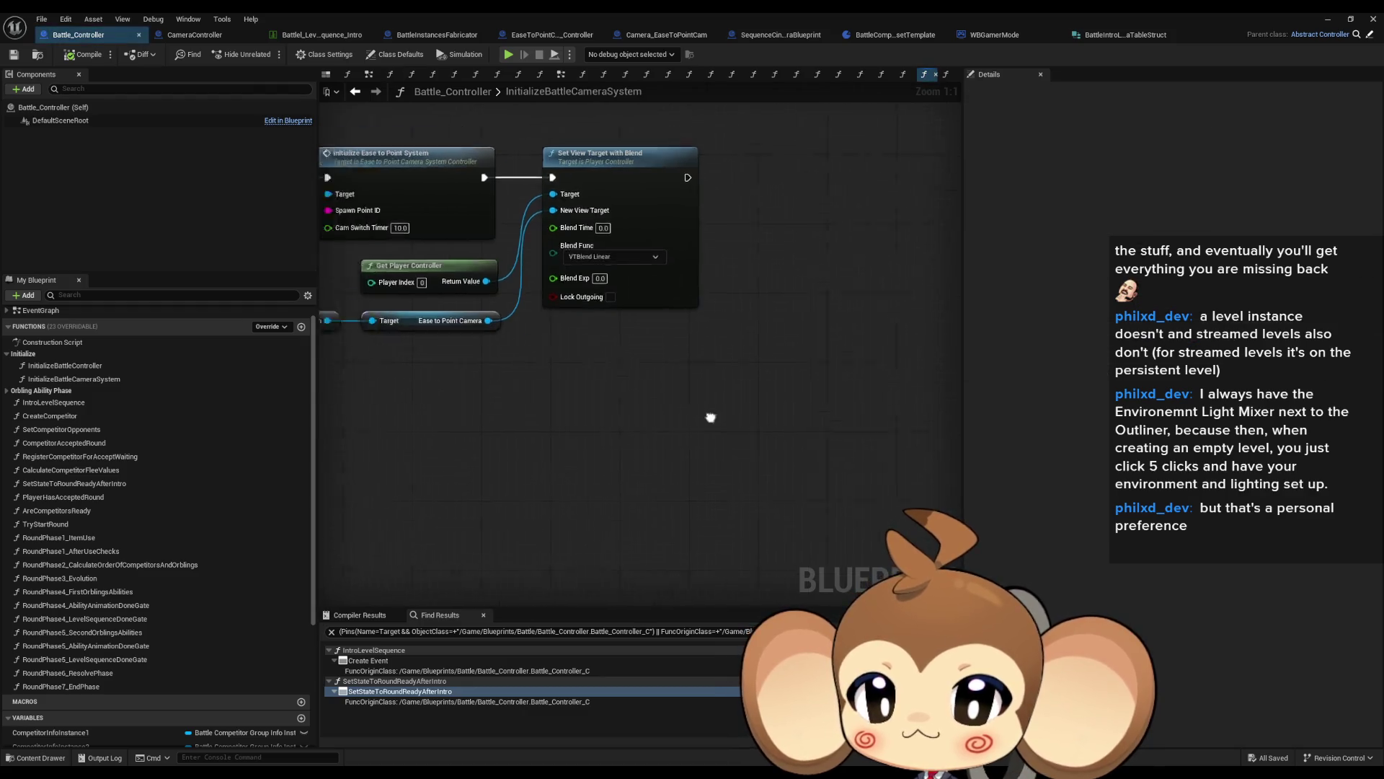
{"action": "scroll", "coordinate": [803, 395], "scroll_direction": "down", "scroll_amount": 2}
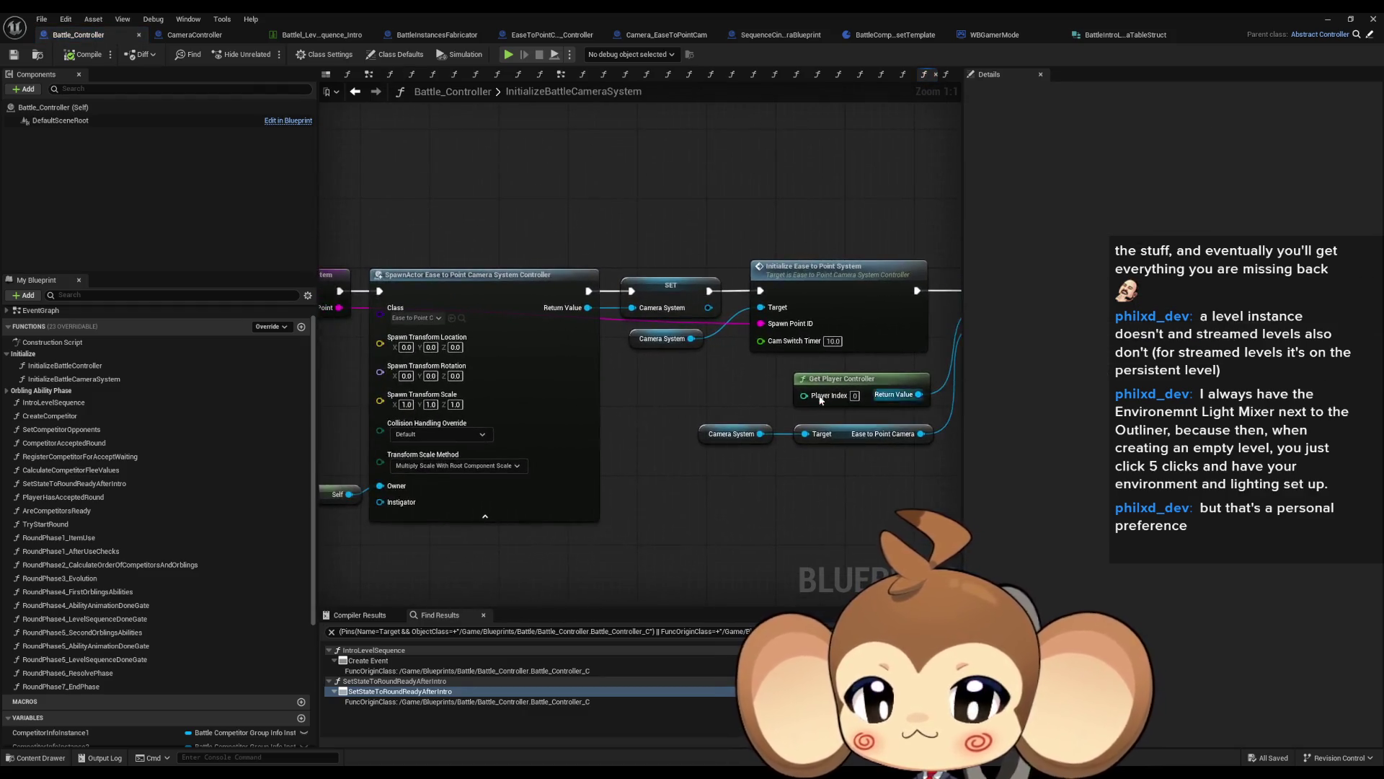
{"action": "mouse_move", "coordinate": [759, 407]}
{"action": "left_mouse_down"}
{"action": "mouse_move", "coordinate": [710, 408]}
{"action": "mouse_move", "coordinate": [786, 443]}
{"action": "mouse_move", "coordinate": [840, 435]}
{"action": "mouse_move", "coordinate": [812, 403]}
{"action": "mouse_move", "coordinate": [713, 393]}
{"action": "left_mouse_up"}
{"action": "left_click_drag", "start_coordinate": [872, 346], "coordinate": [833, 339]}
{"action": "left_click_drag", "start_coordinate": [651, 378], "coordinate": [905, 454]}
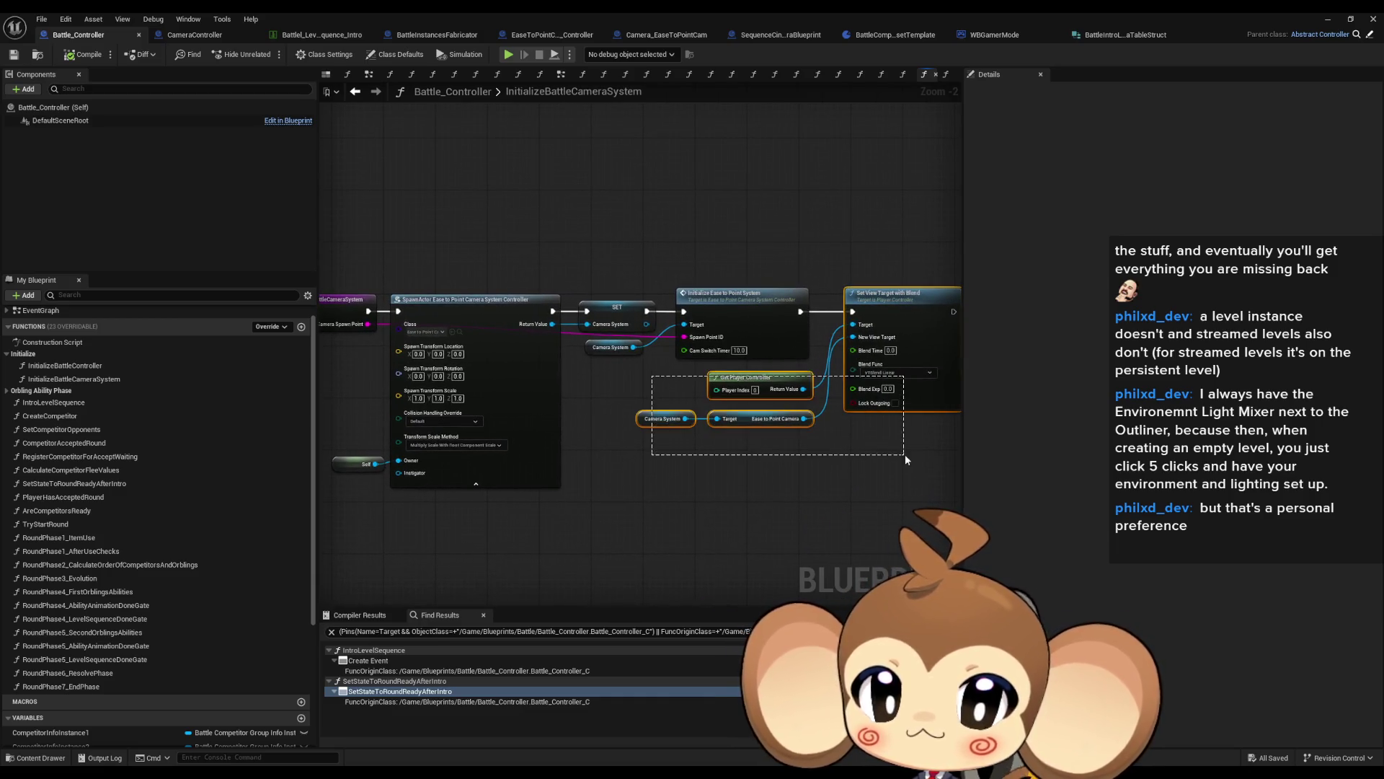
{"action": "left_click", "coordinate": [800, 311], "text": "alt"}
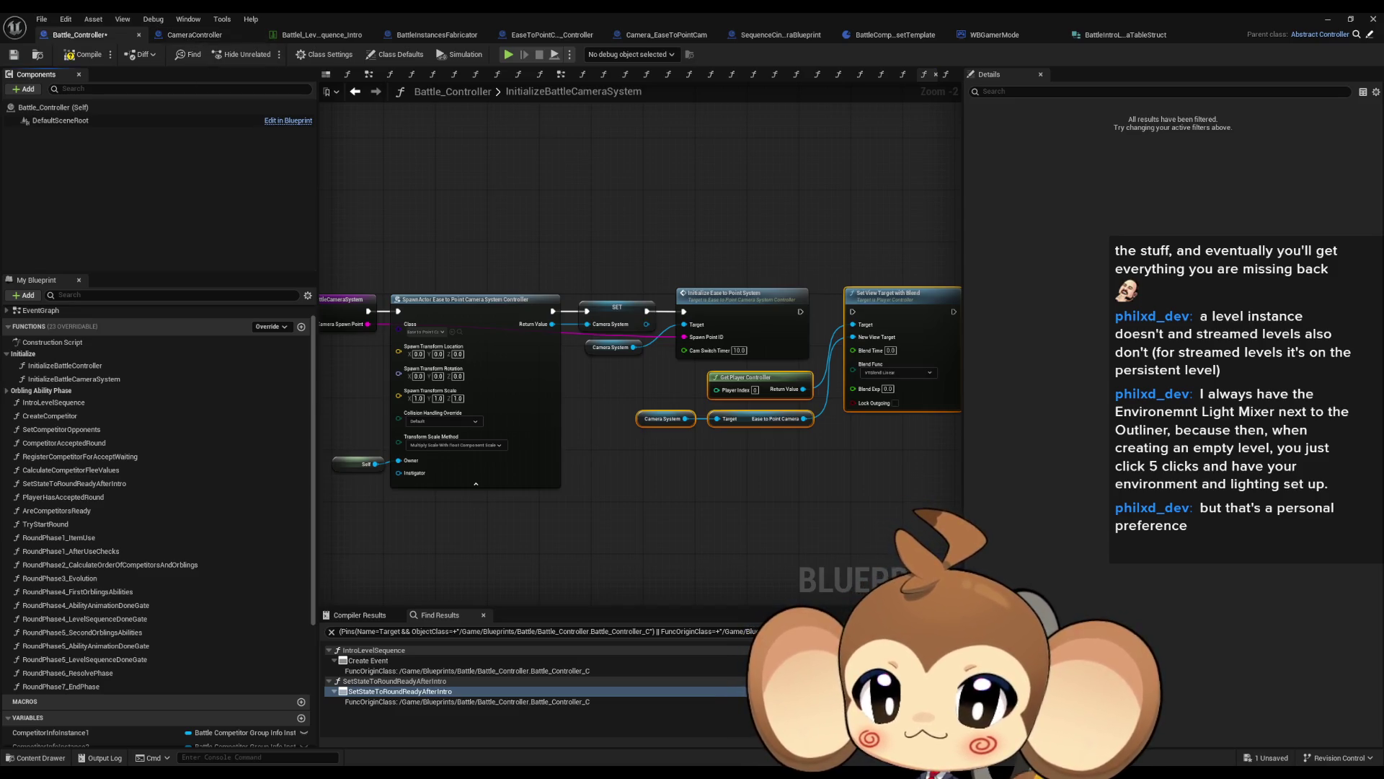
{"action": "left_click_drag", "start_coordinate": [441, 280], "coordinate": [559, 277]}
{"action": "scroll", "coordinate": [473, 307], "scroll_direction": "up", "scroll_amount": 2}
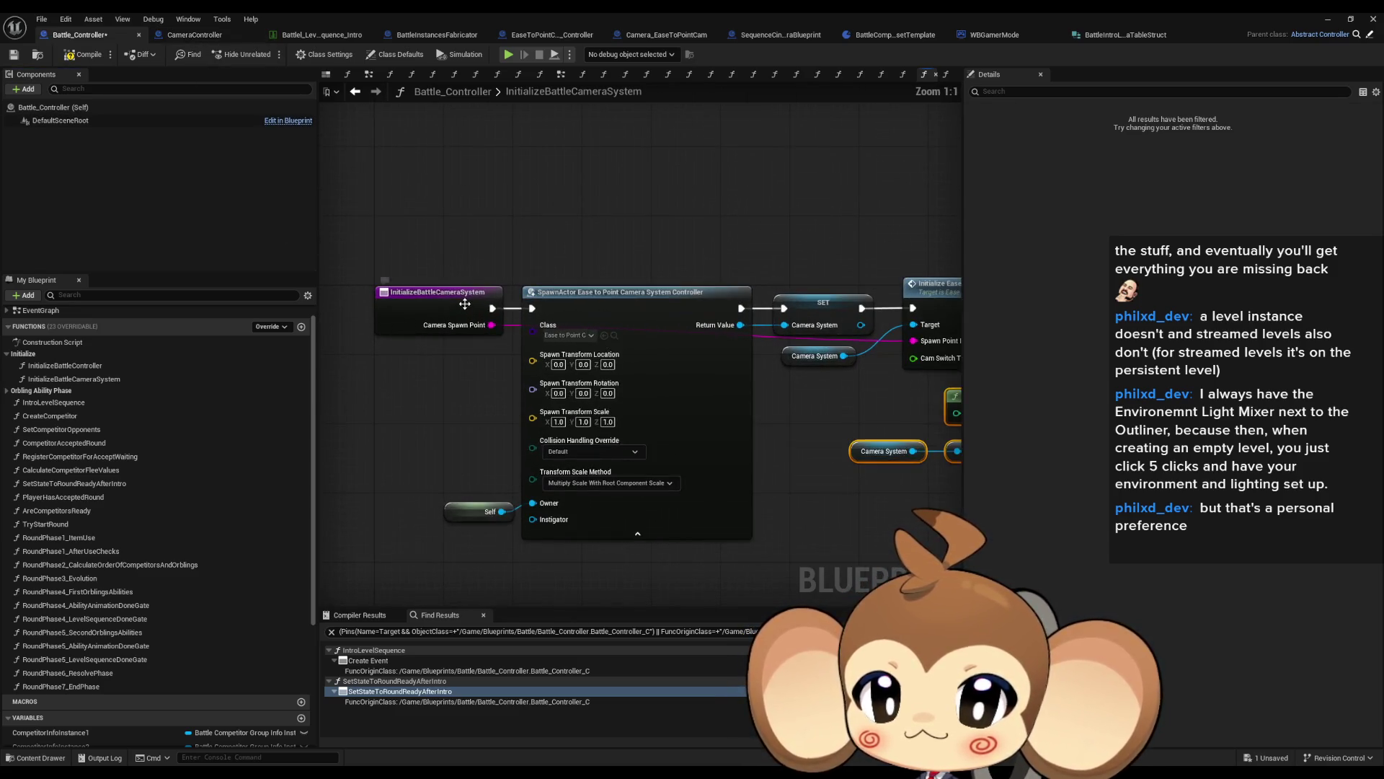
{"action": "left_click_drag", "start_coordinate": [671, 358], "coordinate": [469, 359]}
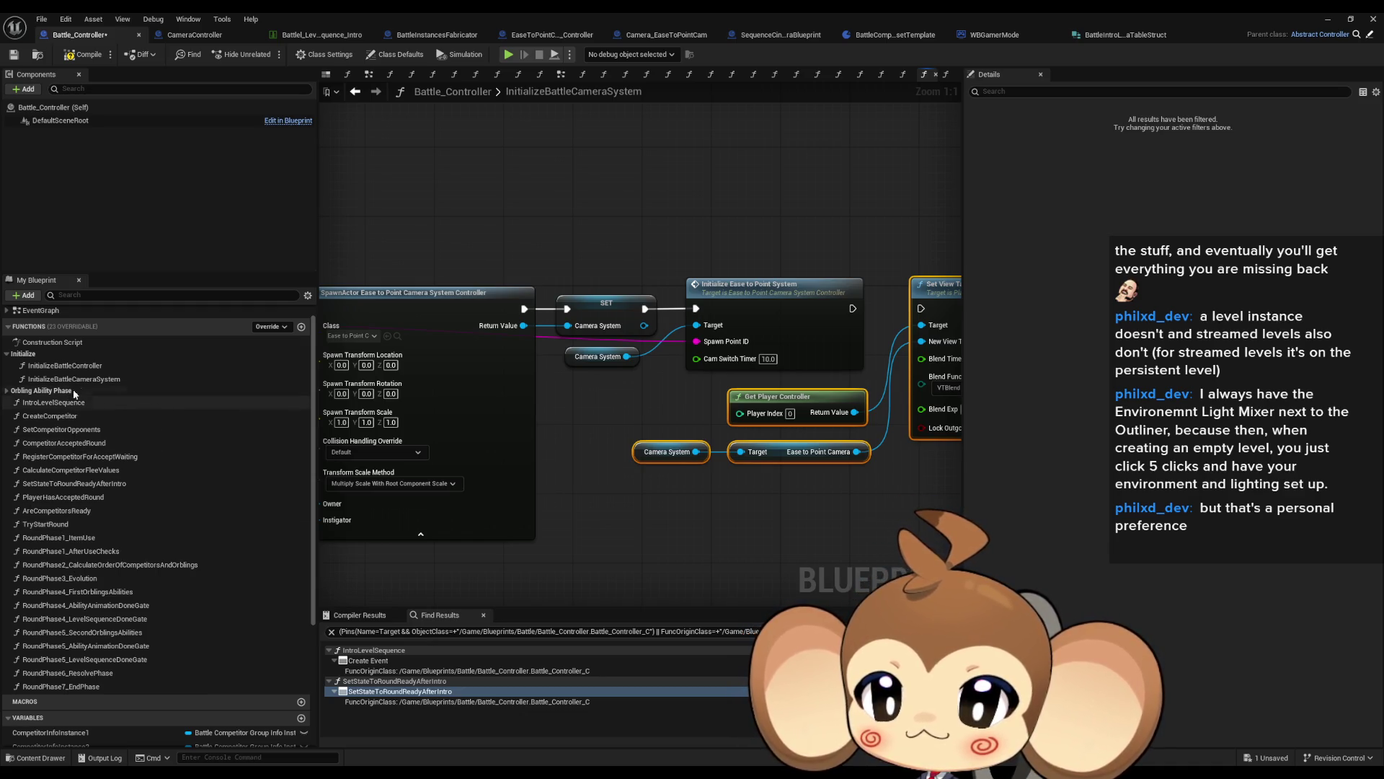
{"action": "left_click", "coordinate": [77, 372]}
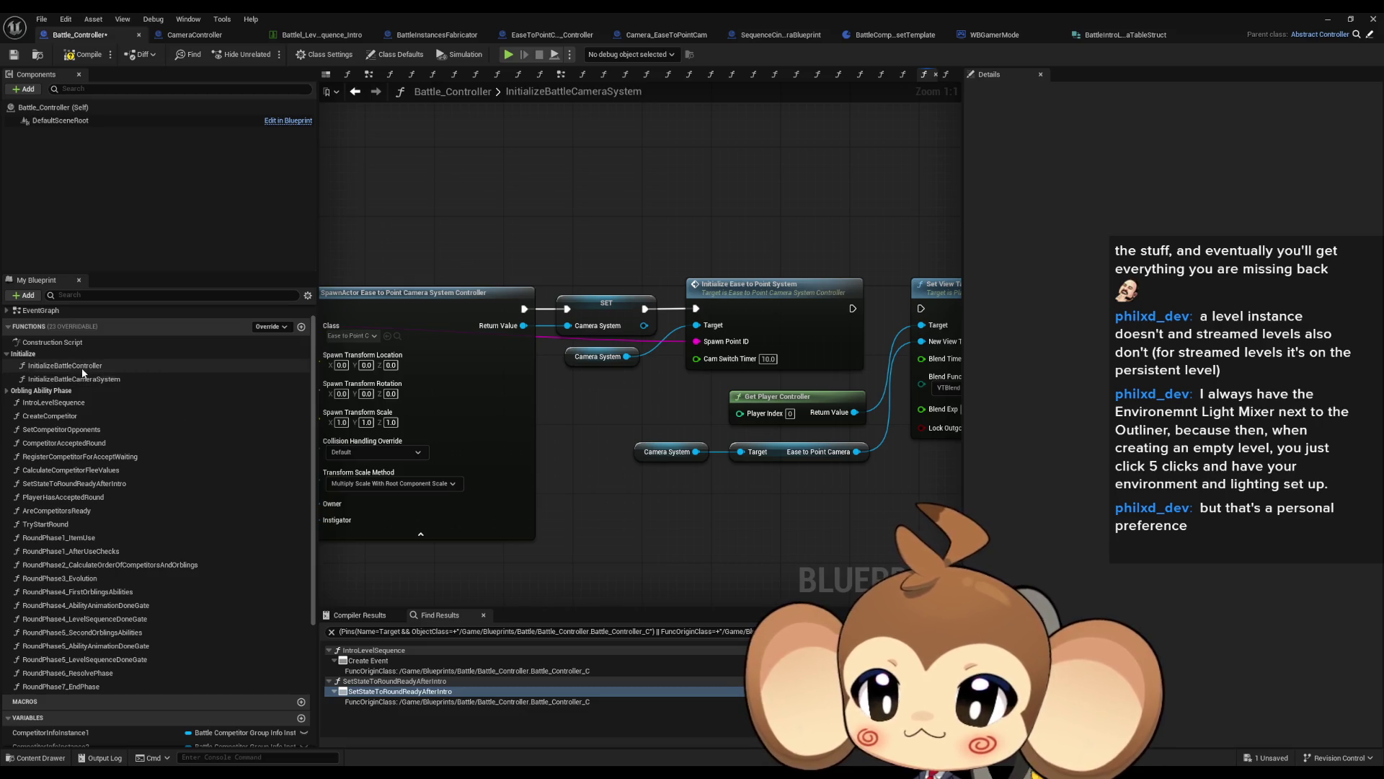
Step: Navigate through InitializeBattleController and IntroLevelSequence to the end of SetStateToRoundReadyAfterIntro
{"action": "double_click", "coordinate": [82, 369]}
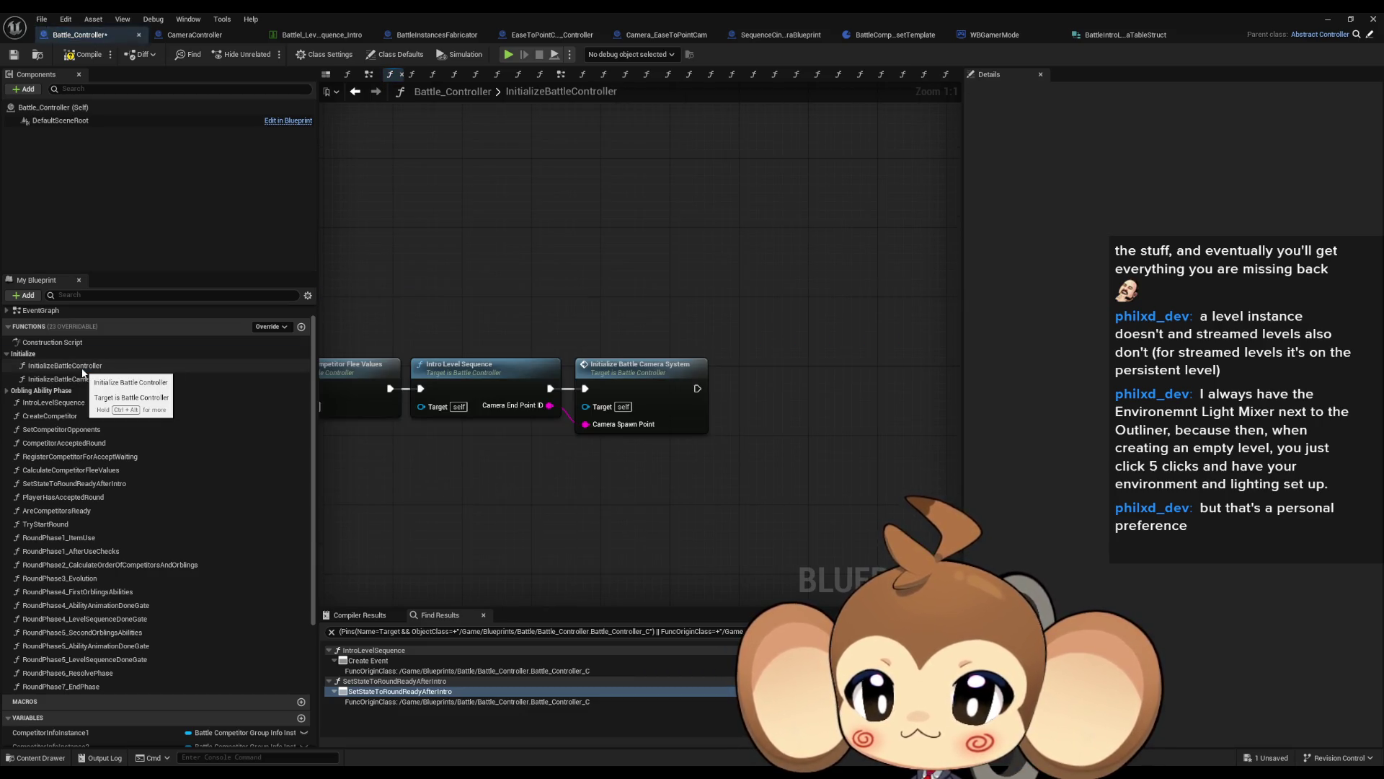
{"action": "double_click", "coordinate": [637, 389]}
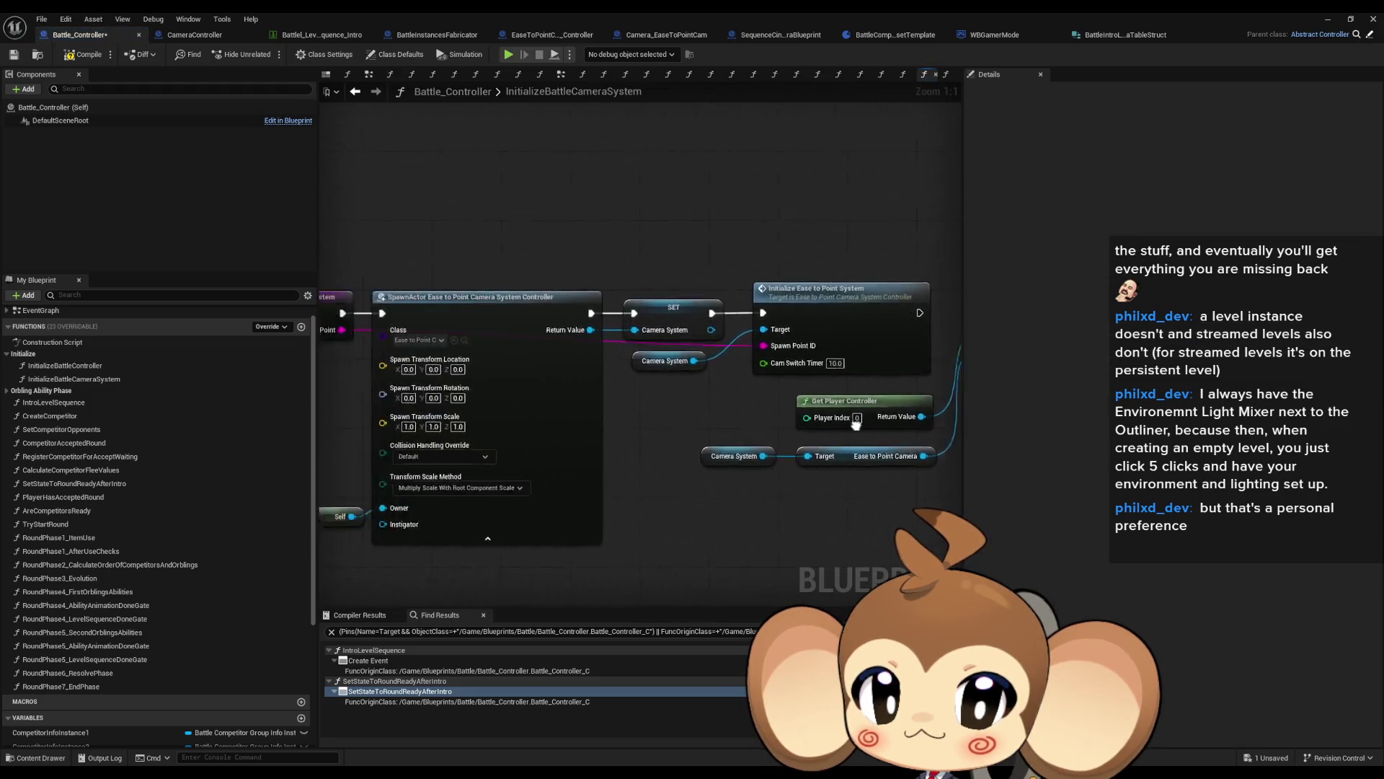
{"action": "double_click", "coordinate": [98, 367]}
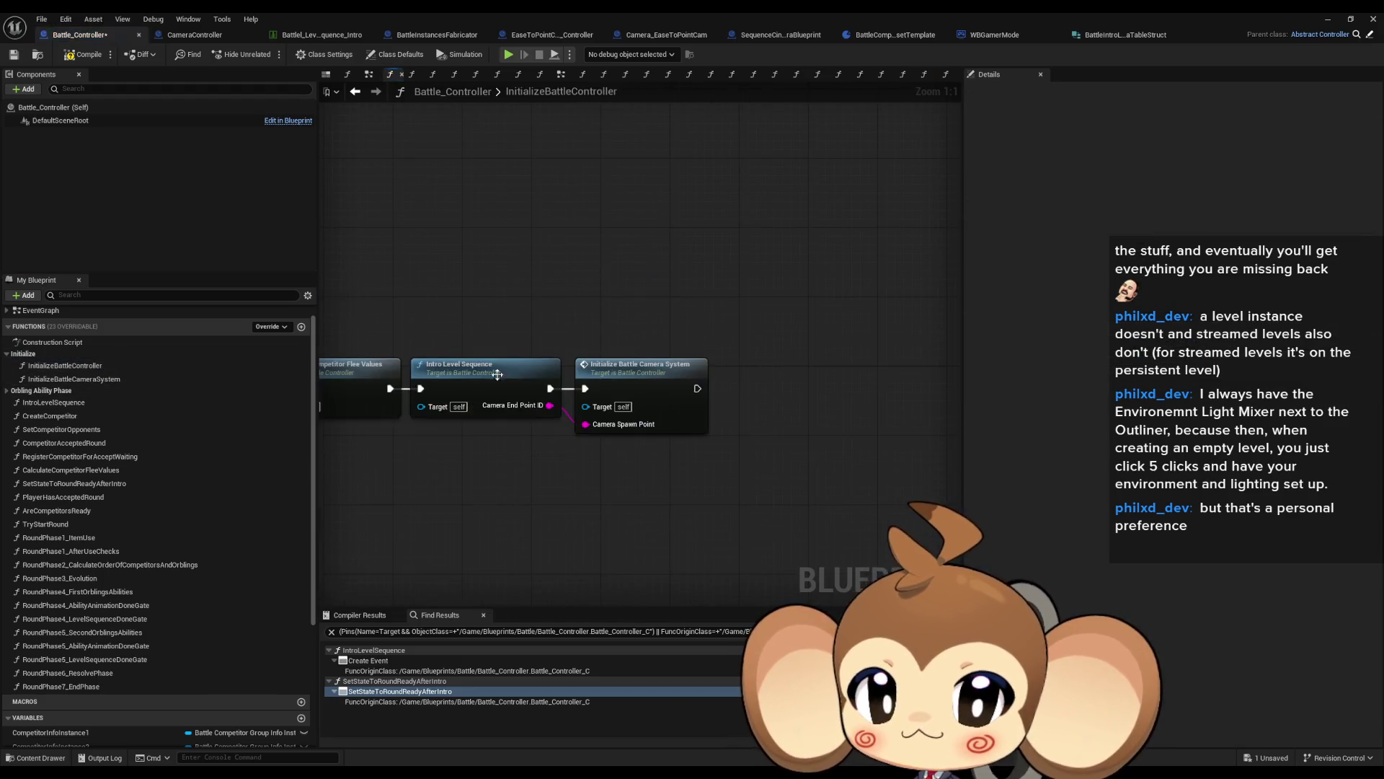
{"action": "double_click", "coordinate": [497, 374]}
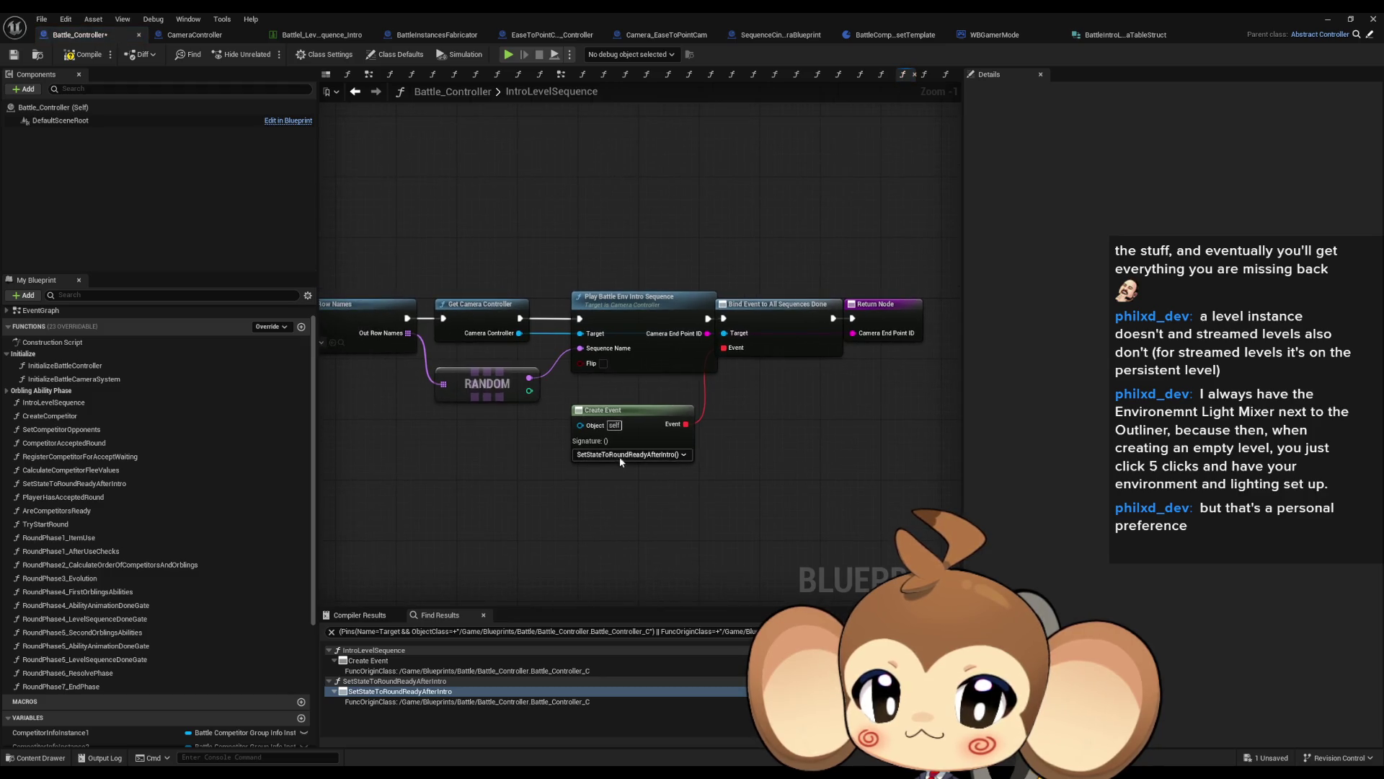
{"action": "double_click", "coordinate": [70, 484]}
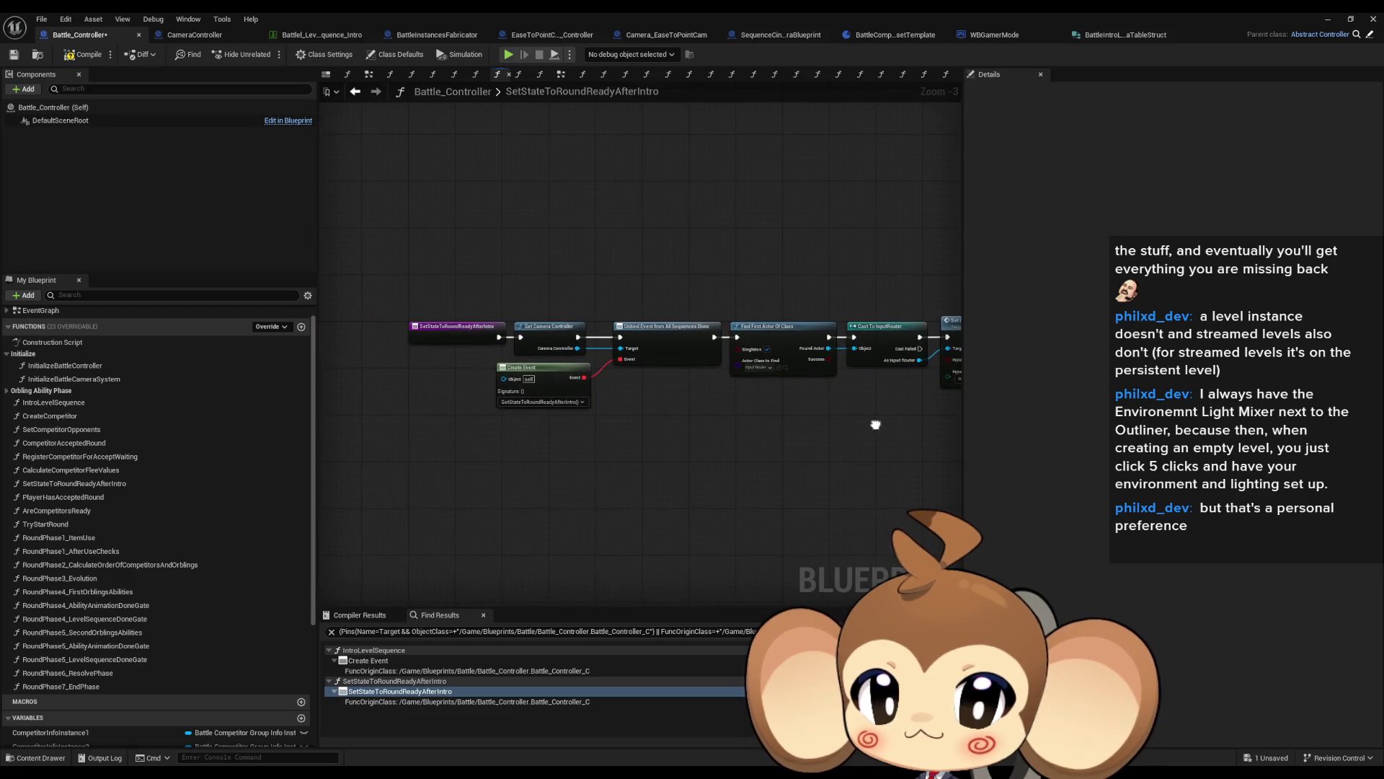
{"action": "left_click_drag", "start_coordinate": [876, 425], "coordinate": [454, 411]}
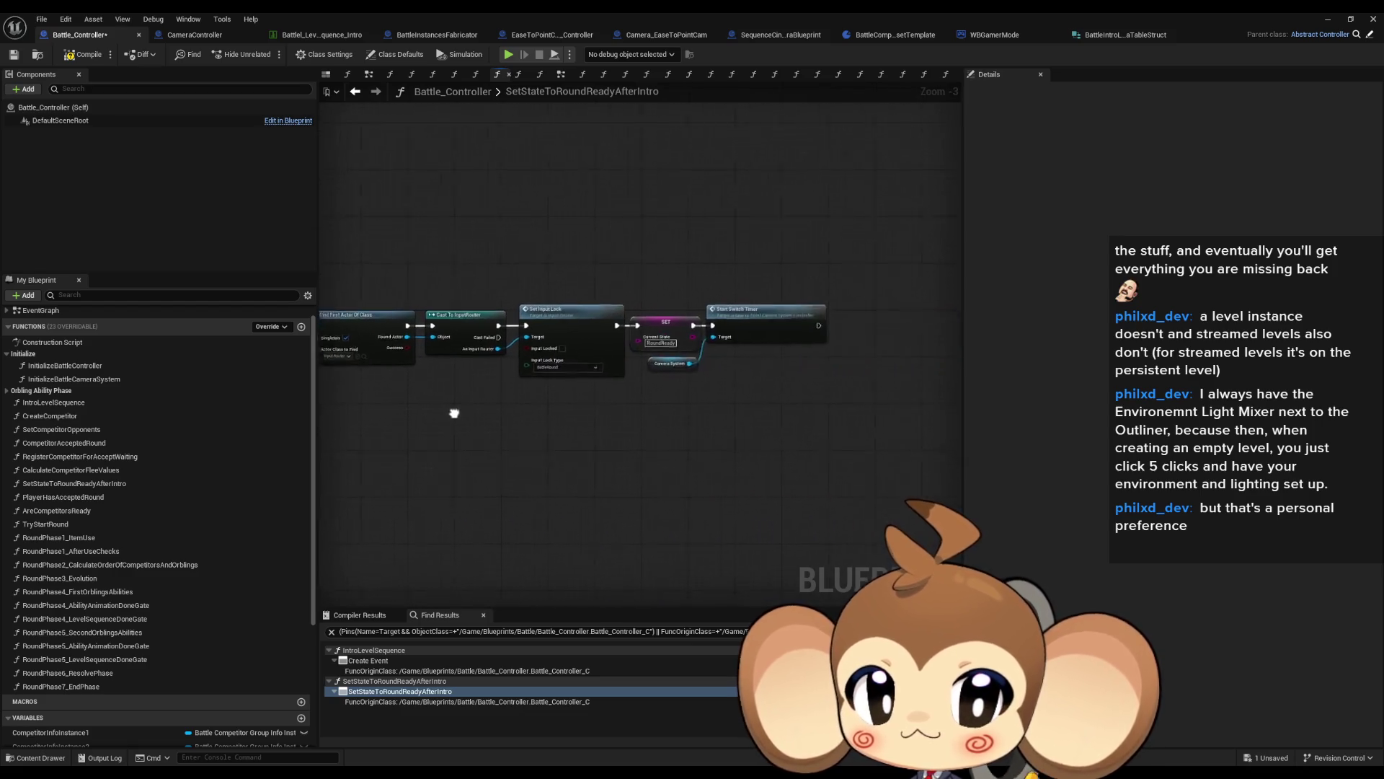
Step: Paste the Set View Target with Blend nodes below Start Switch Timer and wire them after it
{"action": "left_click", "coordinate": [655, 423]}
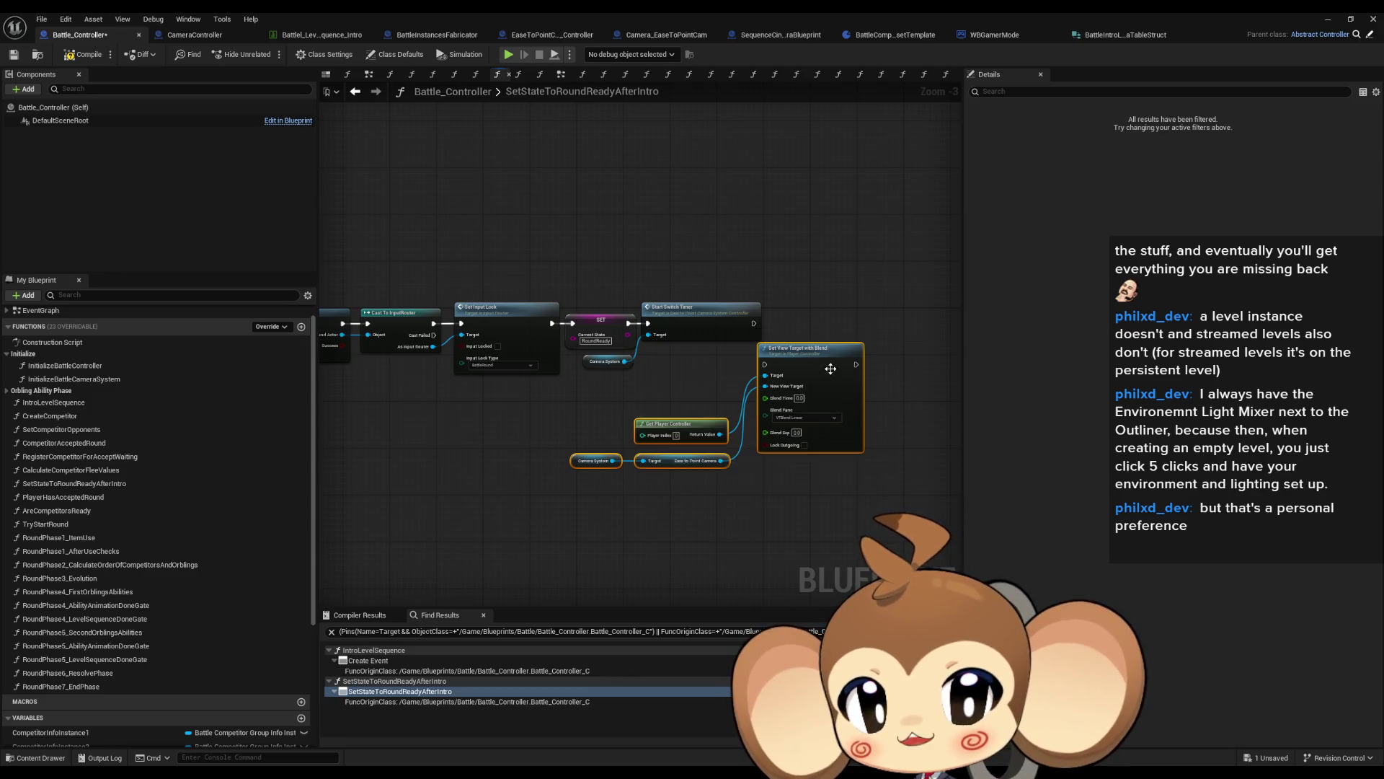
{"action": "left_click_drag", "start_coordinate": [663, 427], "coordinate": [594, 468]}
{"action": "left_click", "coordinate": [863, 345]}
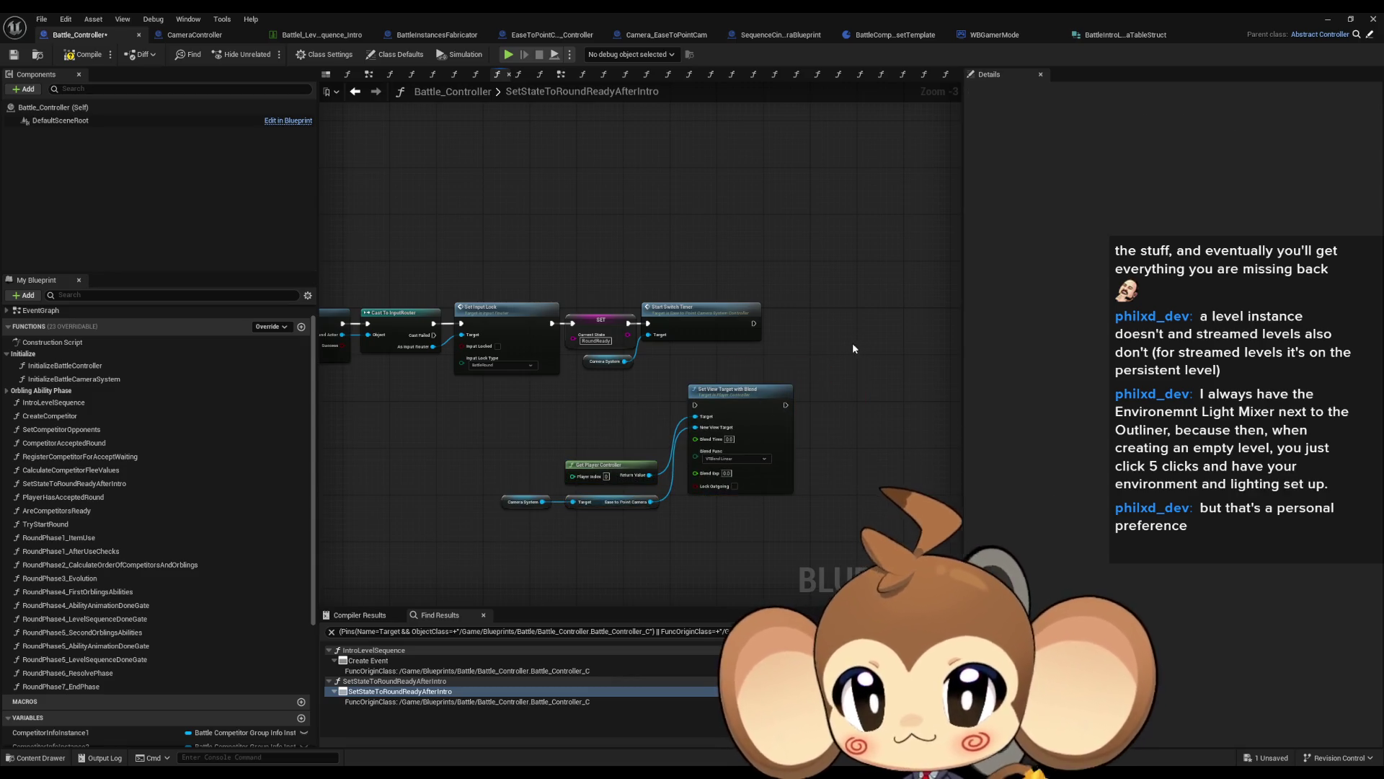
{"action": "left_click_drag", "start_coordinate": [794, 349], "coordinate": [1090, 367]}
{"action": "left_click_drag", "start_coordinate": [649, 360], "coordinate": [851, 377]}
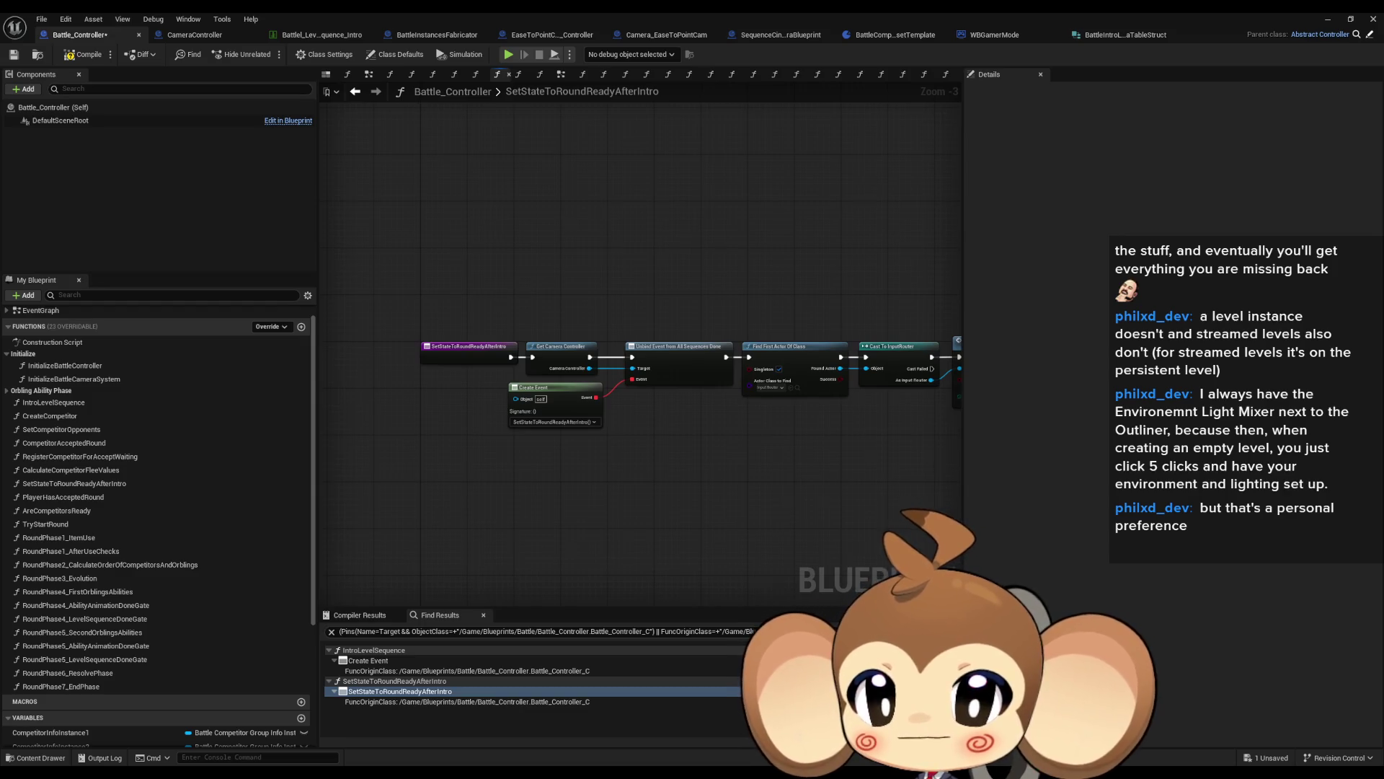
{"action": "scroll", "coordinate": [724, 407], "scroll_direction": "up", "scroll_amount": 3}
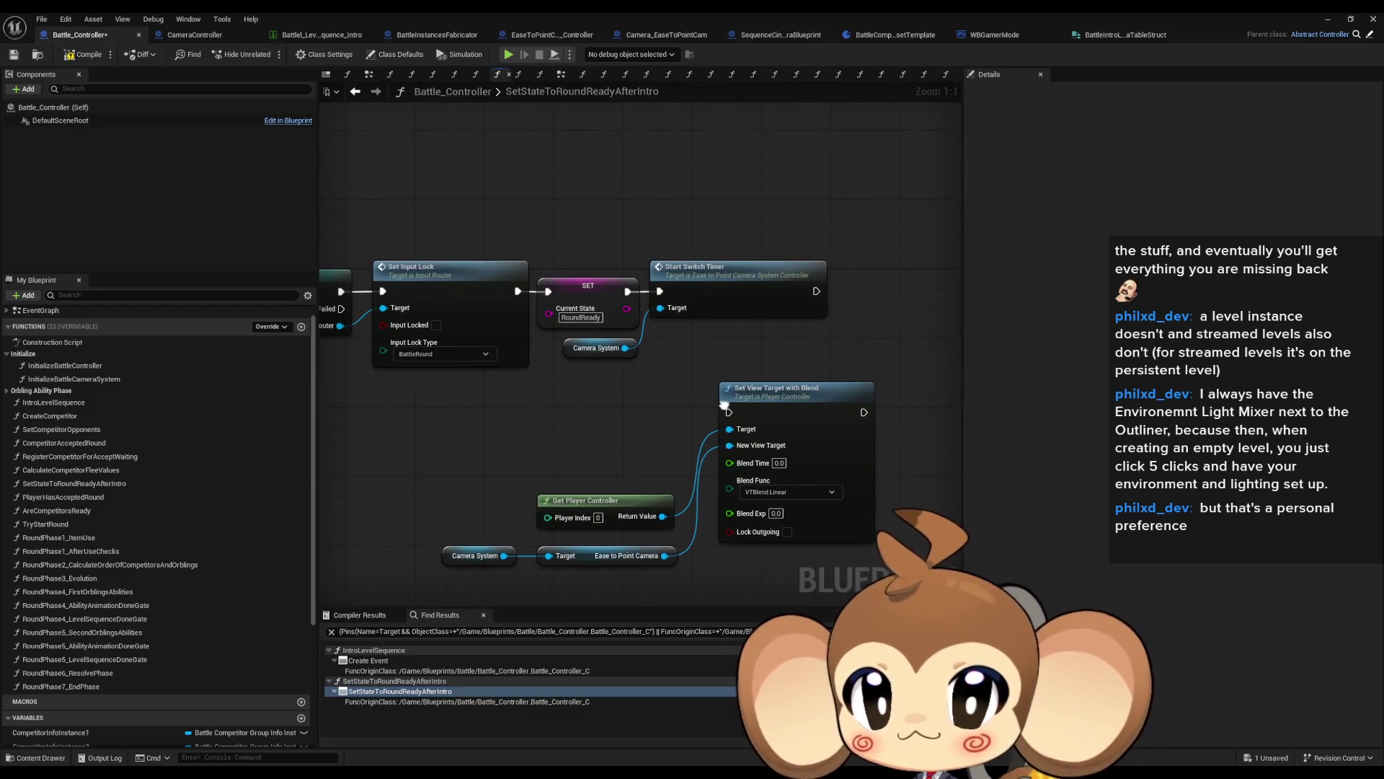
{"action": "mouse_move", "coordinate": [725, 407]}
{"action": "left_mouse_down"}
{"action": "mouse_move", "coordinate": [894, 299]}
{"action": "mouse_move", "coordinate": [809, 288]}
{"action": "left_mouse_up"}
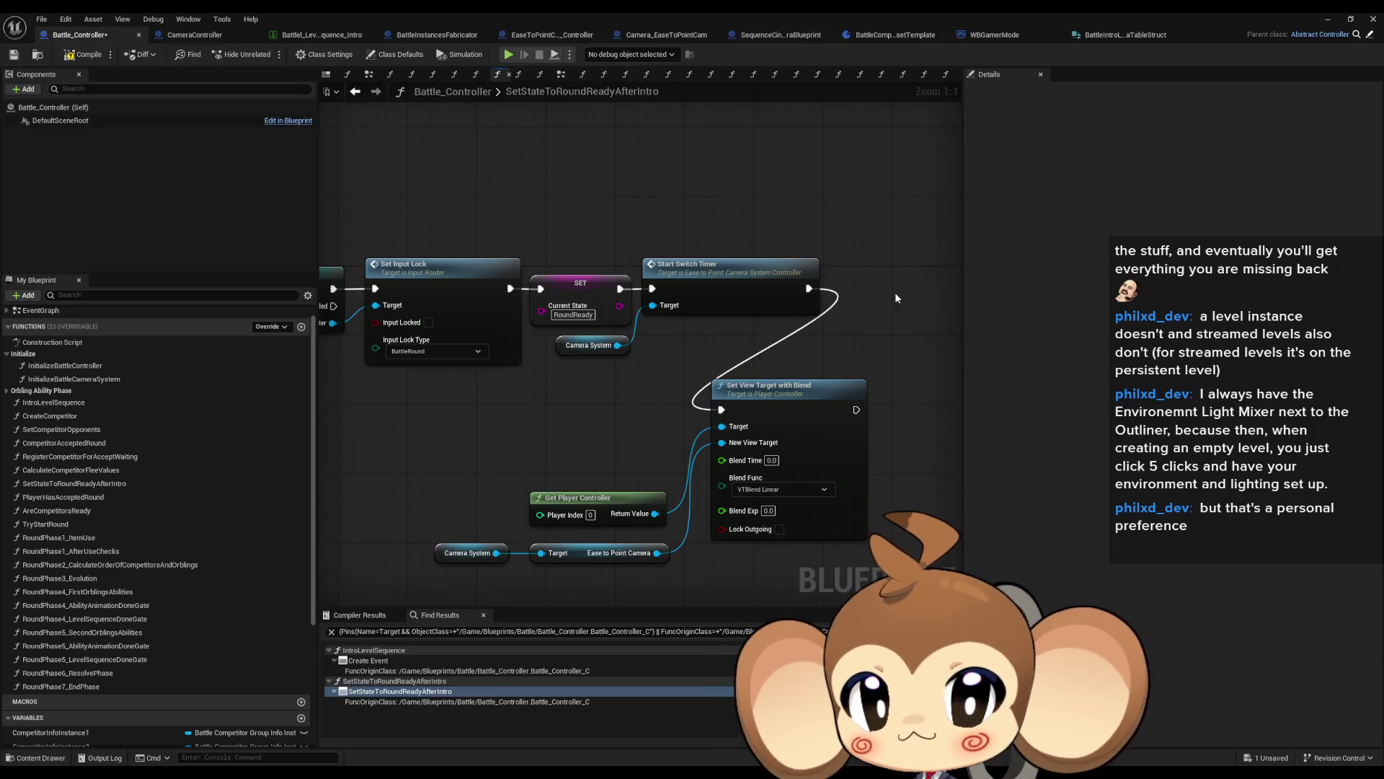
{"action": "left_click", "coordinate": [1332, 18]}
Step: Run a Play In Editor test of test_BattleSystems, stop it, and start another run
{"action": "key", "text": "alt+p"}
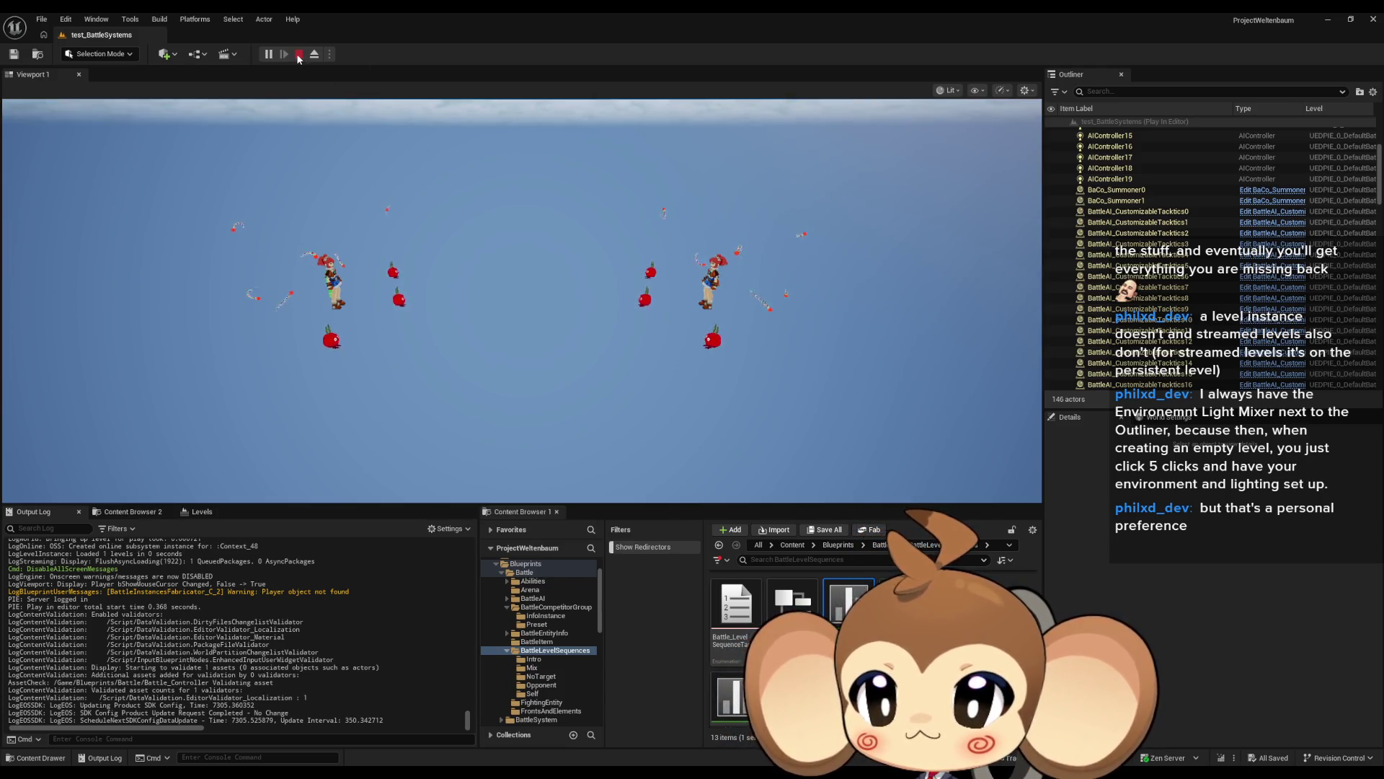
{"action": "left_click", "coordinate": [298, 54]}
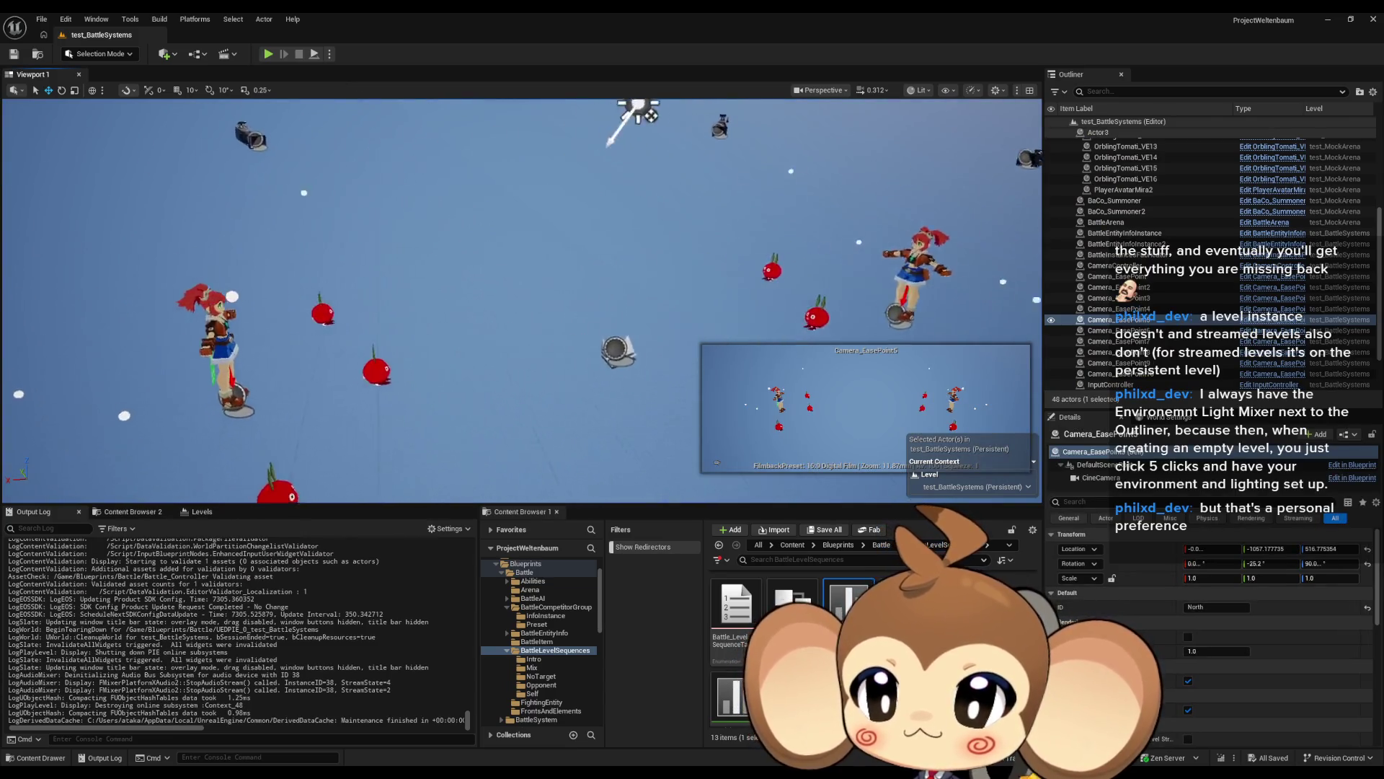
{"action": "left_click", "coordinate": [269, 54]}
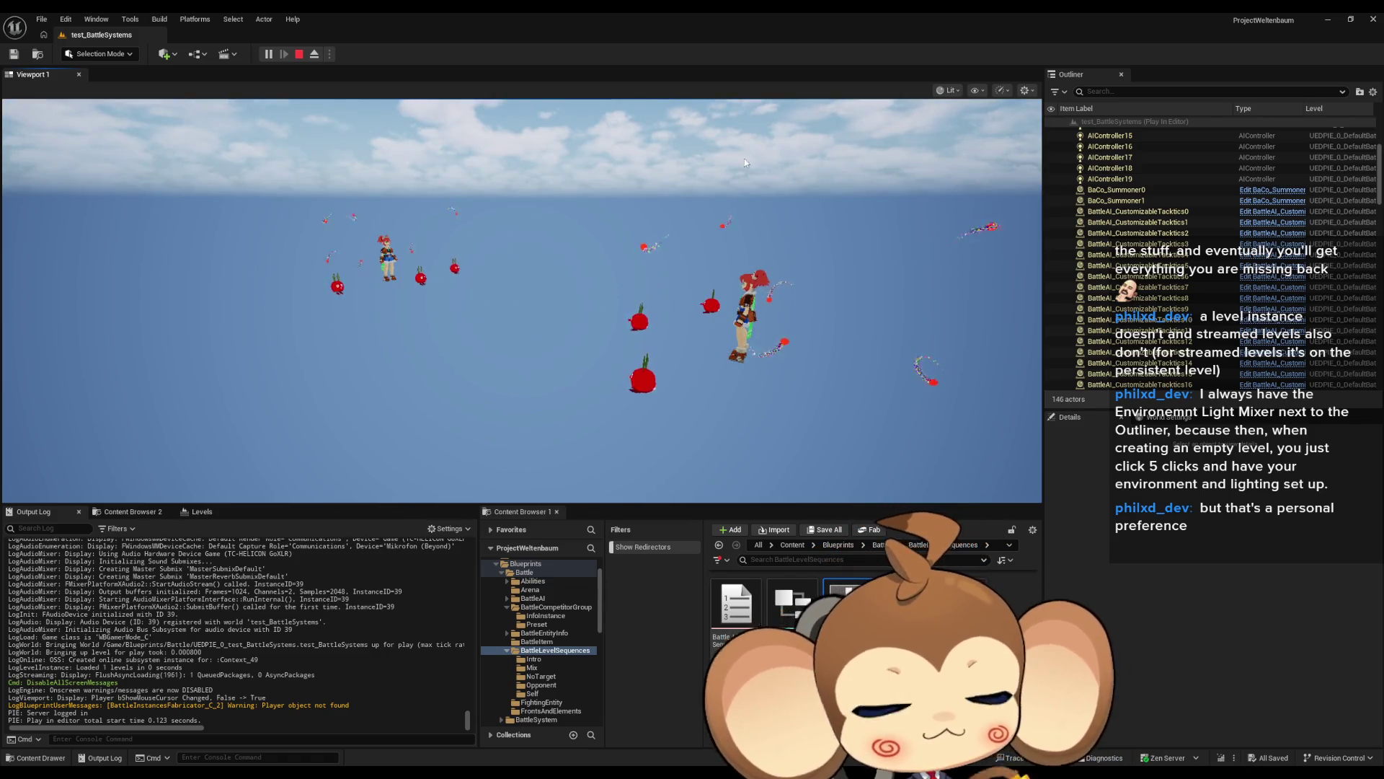
Step: Stop the play-test and move Get Player Controller, Camera System and Ease to Point Camera beside Set View Target with Blend
{"action": "left_click", "coordinate": [299, 54]}
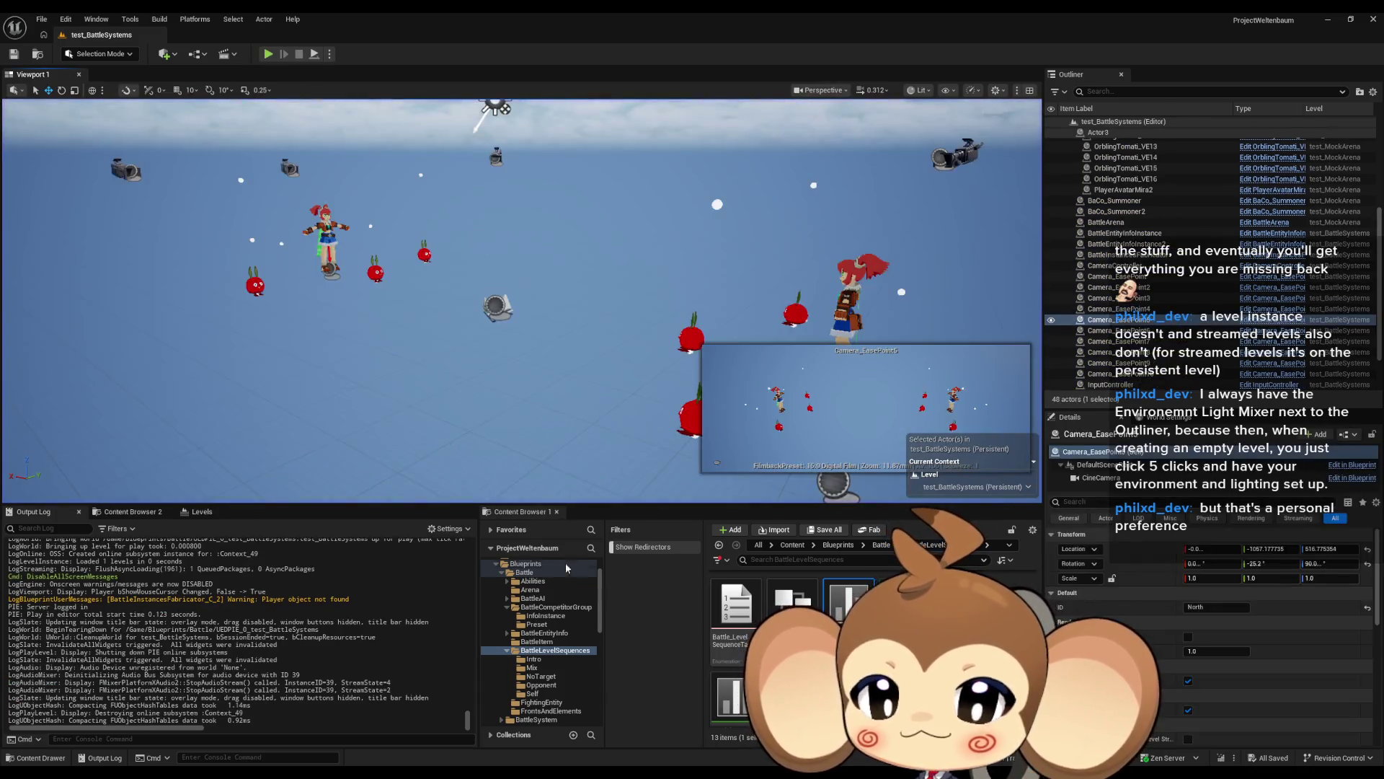
{"action": "left_click", "coordinate": [651, 737]}
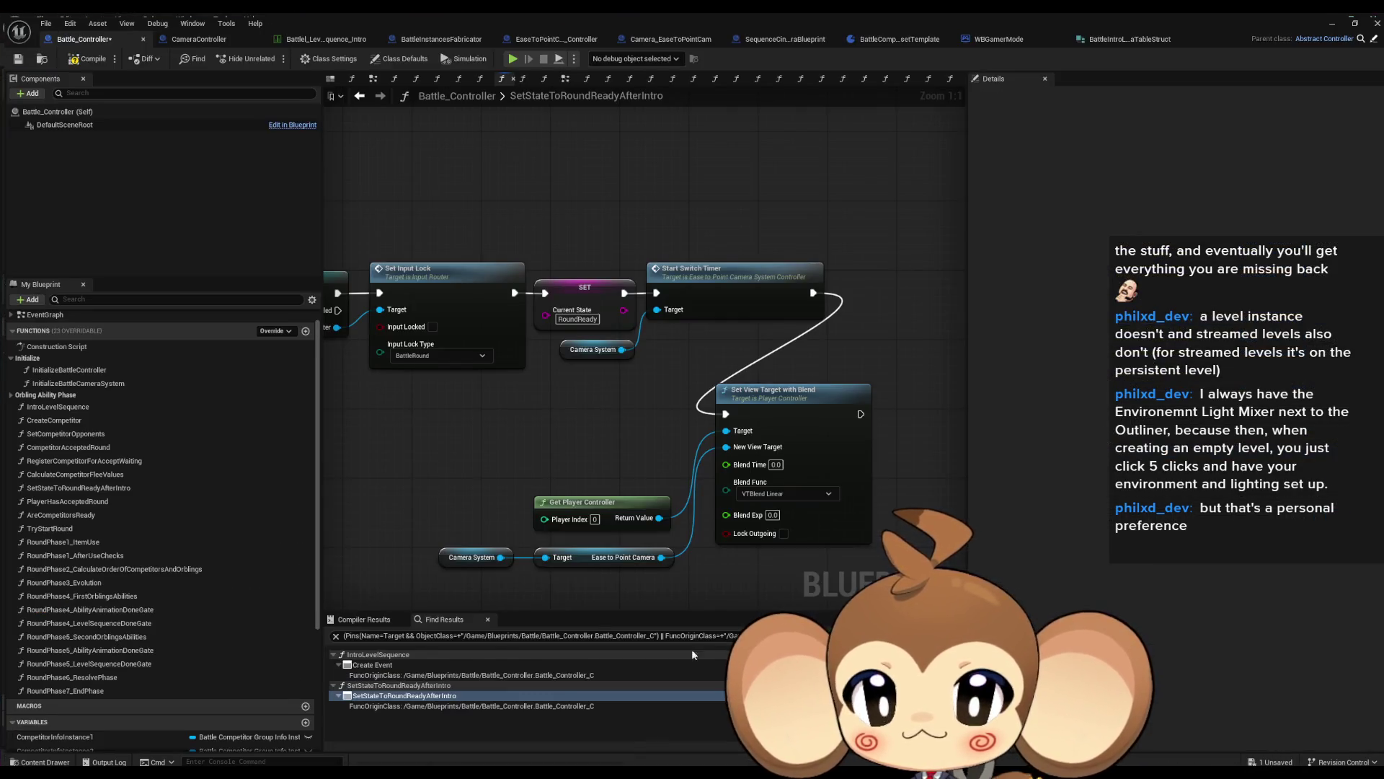
{"action": "left_click_drag", "start_coordinate": [830, 299], "coordinate": [834, 304]}
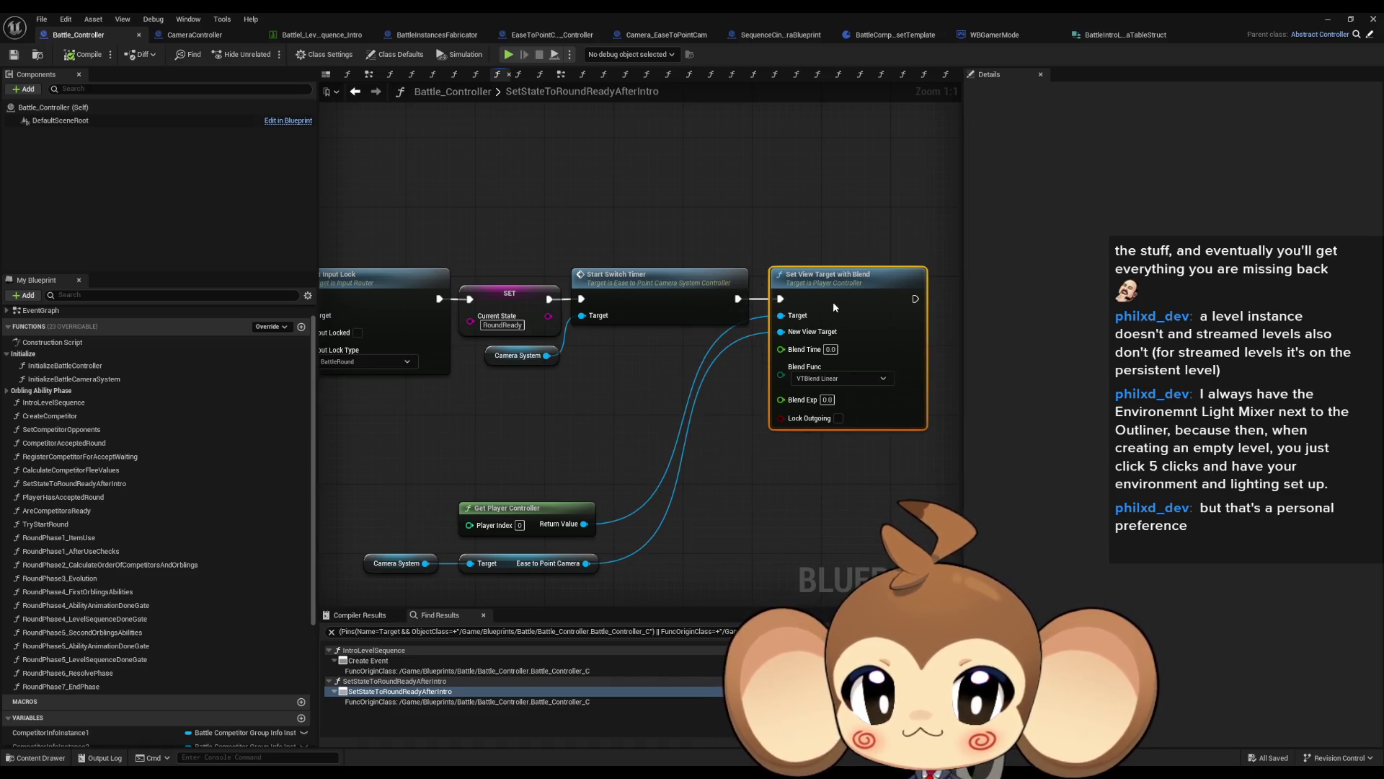
{"action": "mouse_move", "coordinate": [602, 467]}
{"action": "left_mouse_down"}
{"action": "mouse_move", "coordinate": [389, 556]}
{"action": "mouse_move", "coordinate": [363, 583]}
{"action": "left_mouse_up"}
{"action": "left_click_drag", "start_coordinate": [530, 508], "coordinate": [676, 369]}
{"action": "left_click", "coordinate": [673, 503]}
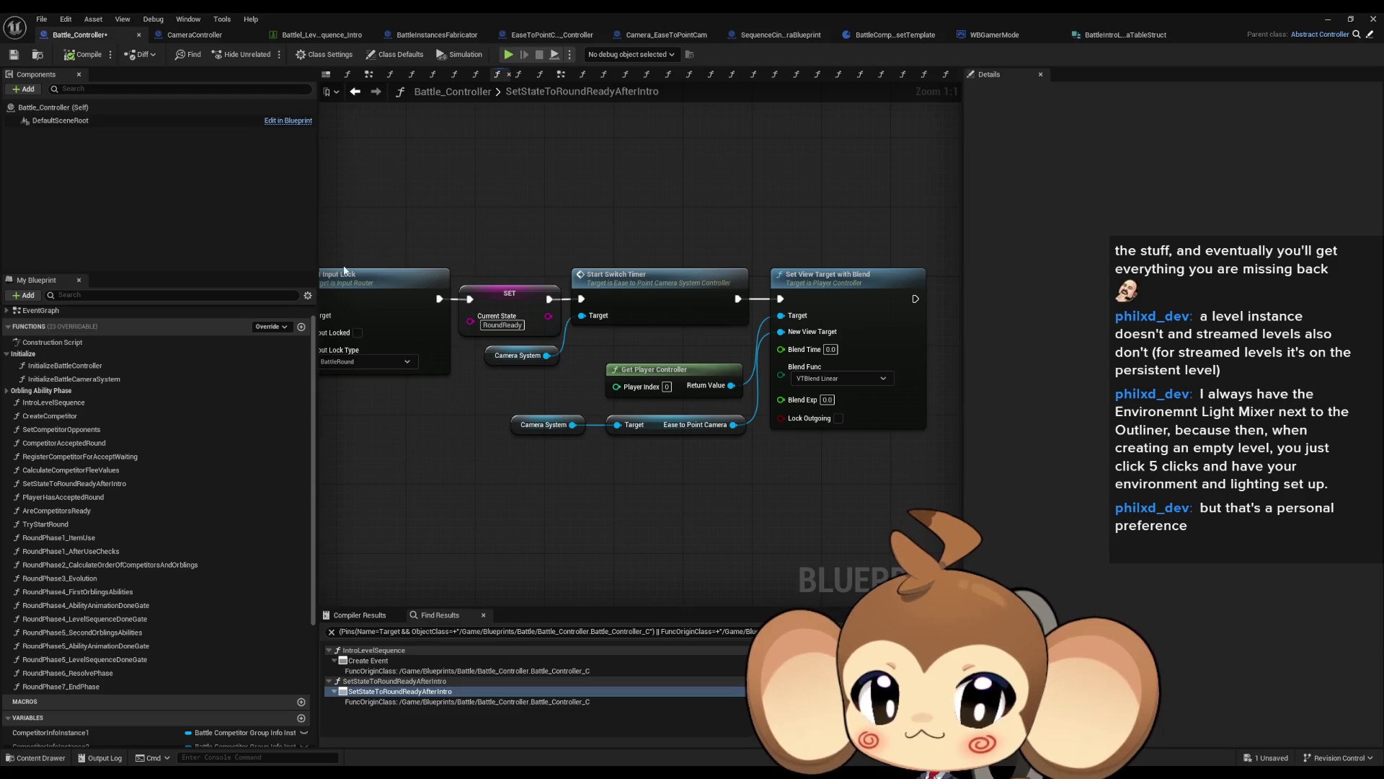
Step: Nudge the lower Camera System node slightly right and compile Battle_Controller
{"action": "left_click_drag", "start_coordinate": [517, 432], "coordinate": [533, 435]}
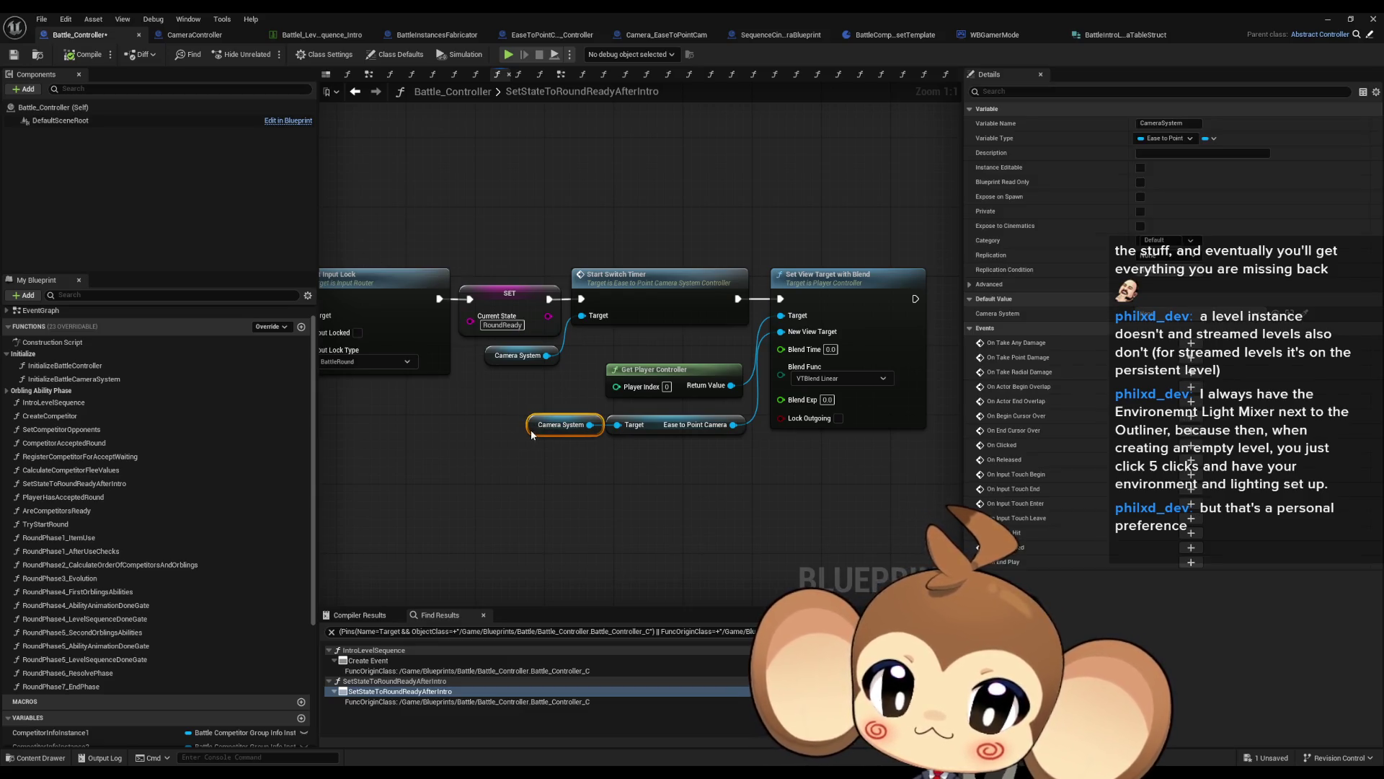
{"action": "left_click", "coordinate": [522, 462]}
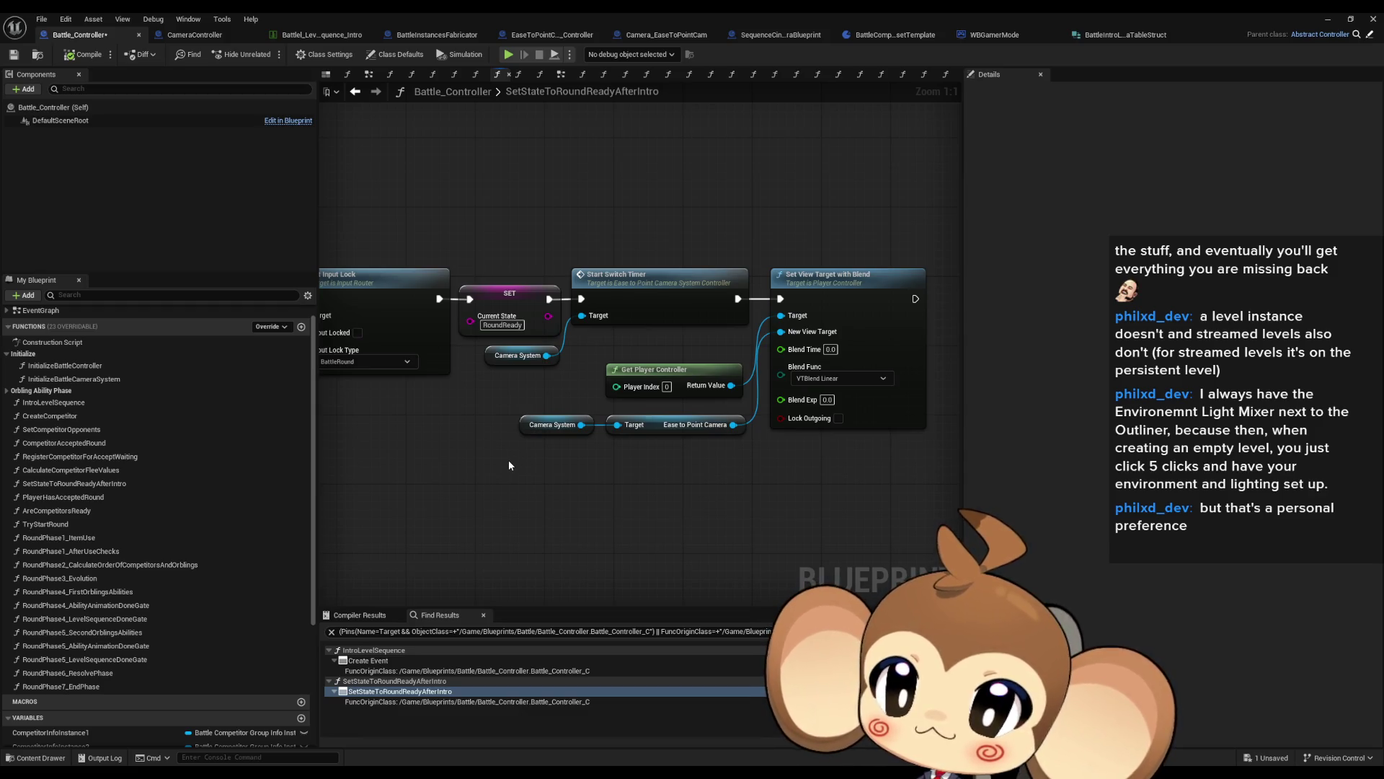
{"action": "left_click", "coordinate": [80, 58]}
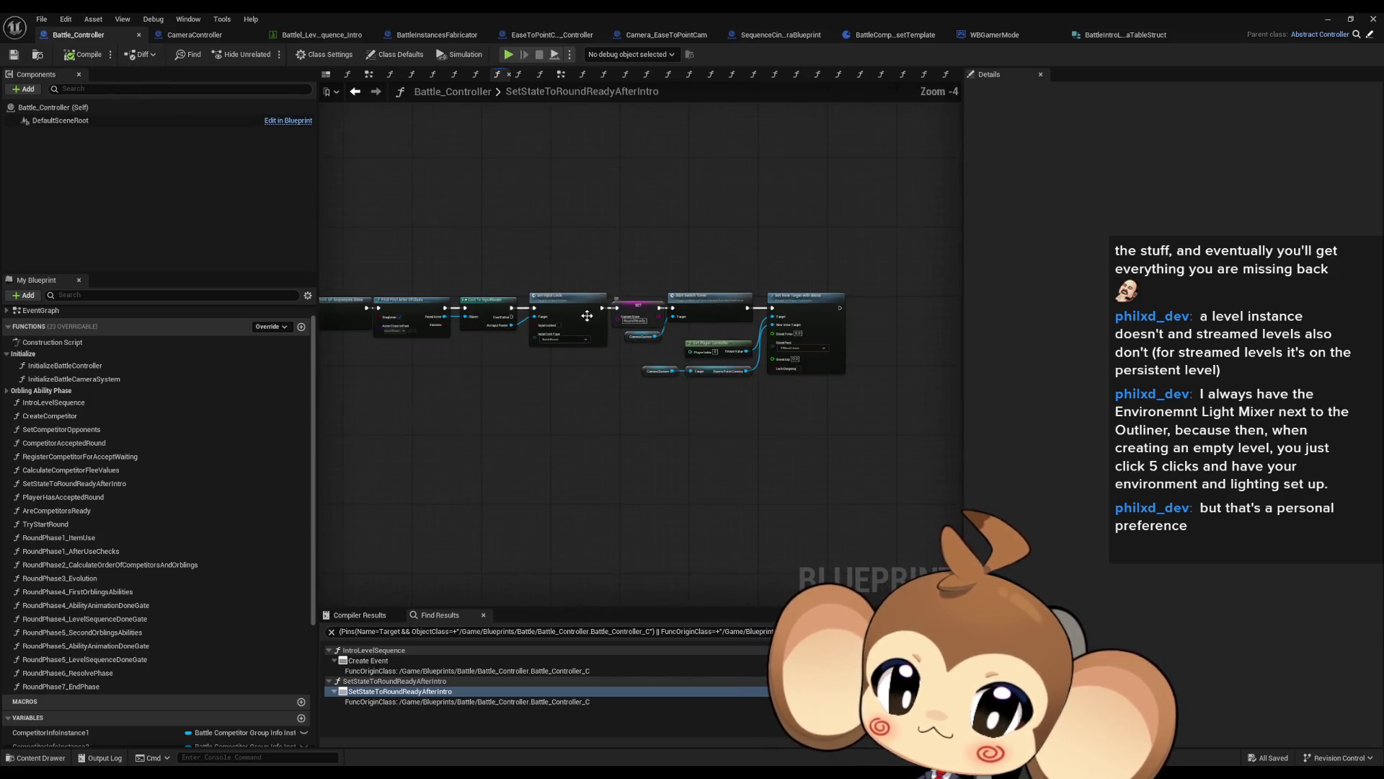
{"action": "scroll", "coordinate": [630, 310], "scroll_direction": "down", "scroll_amount": 1}
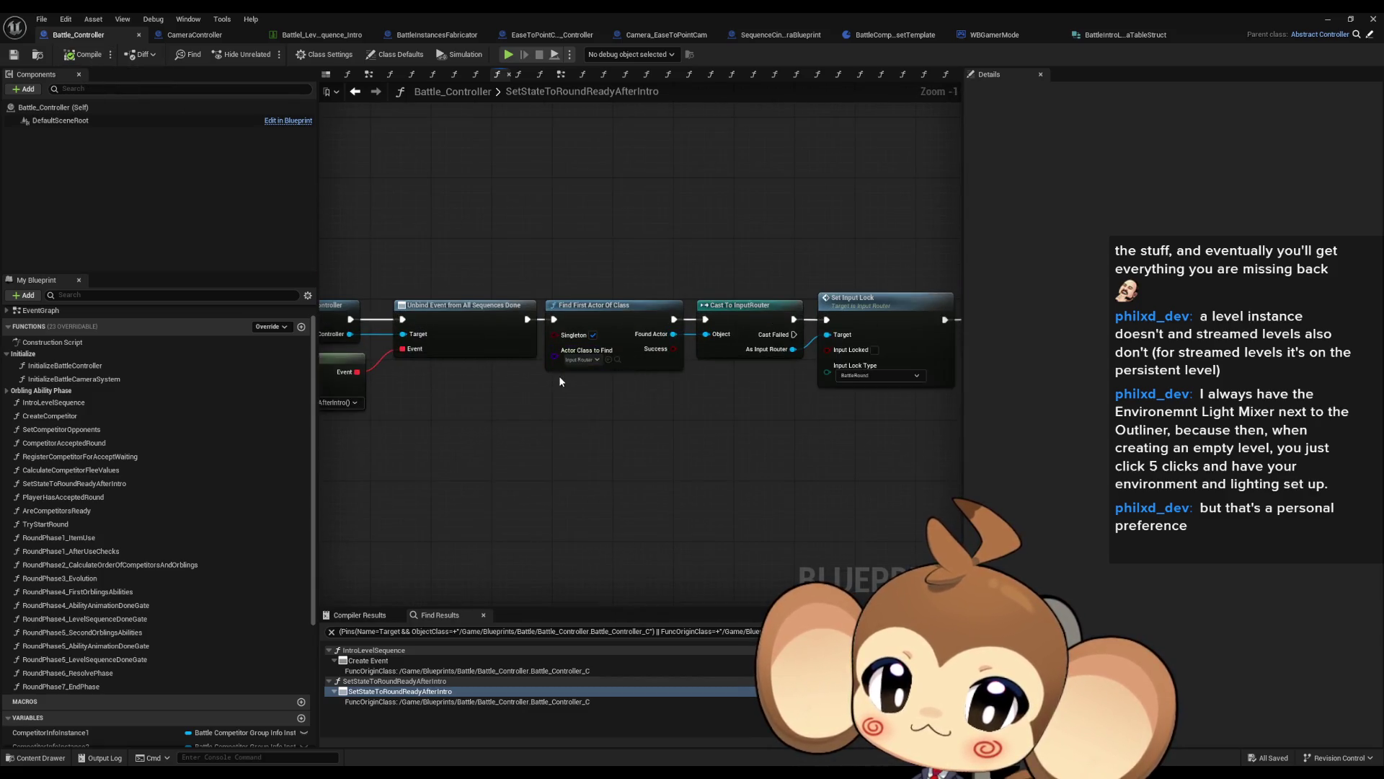
{"action": "left_click_drag", "start_coordinate": [560, 377], "coordinate": [750, 339]}
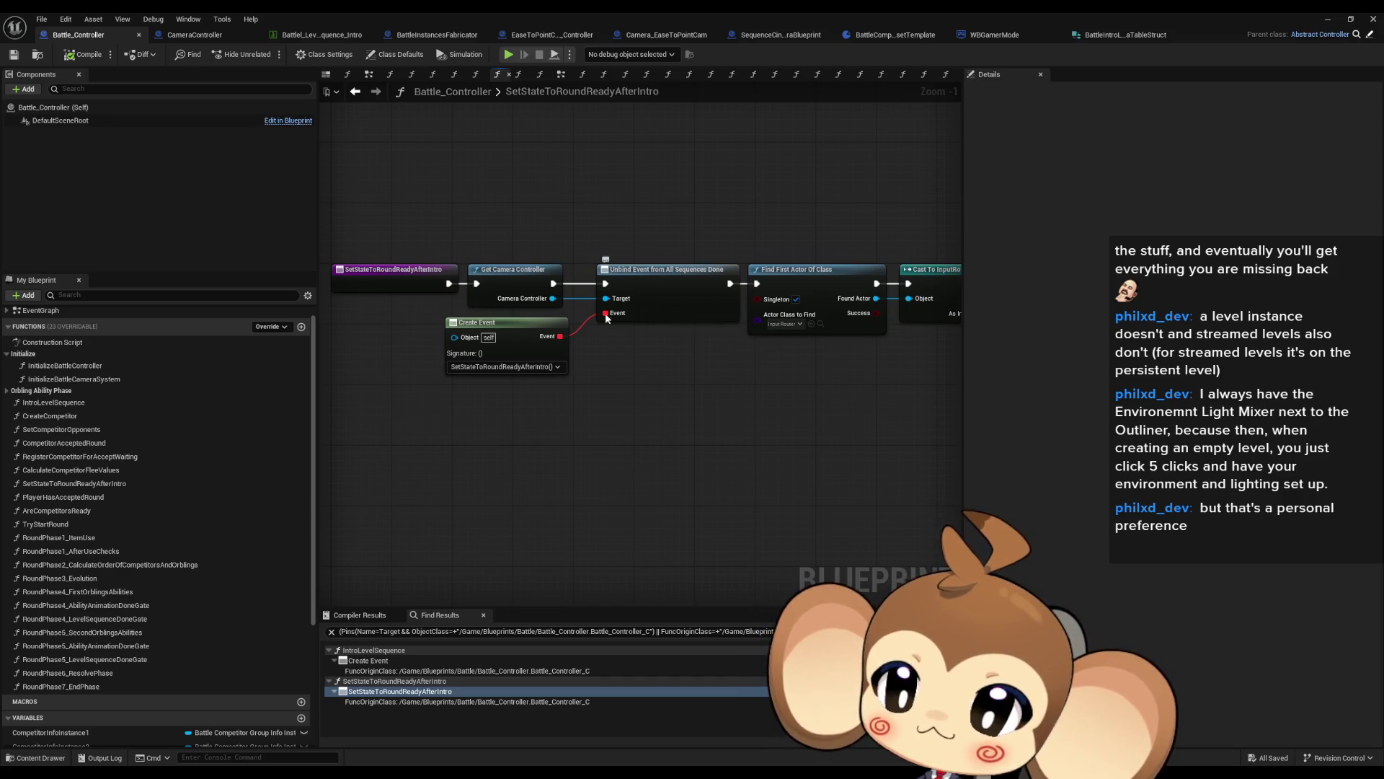
{"action": "left_click_drag", "start_coordinate": [606, 318], "coordinate": [657, 327]}
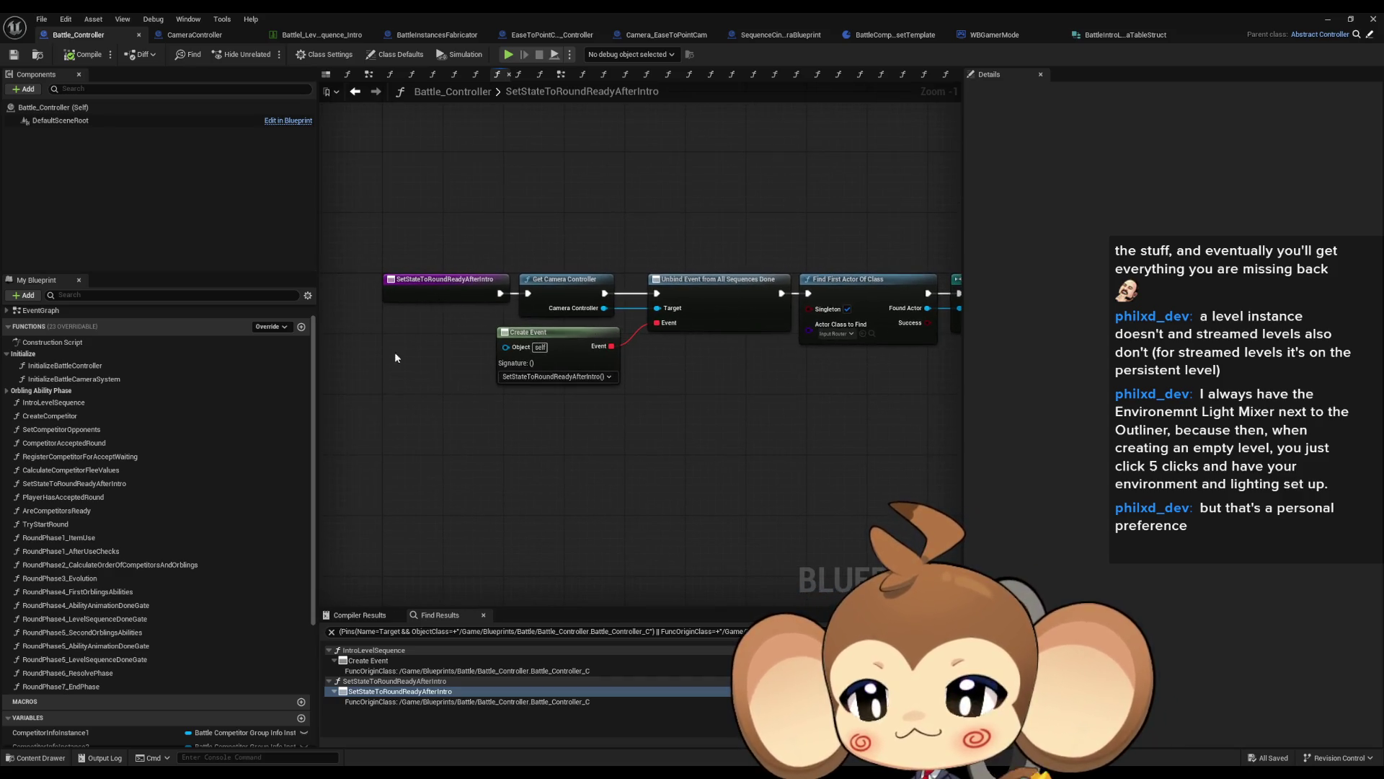
{"action": "scroll", "coordinate": [413, 482], "scroll_direction": "down", "scroll_amount": 3}
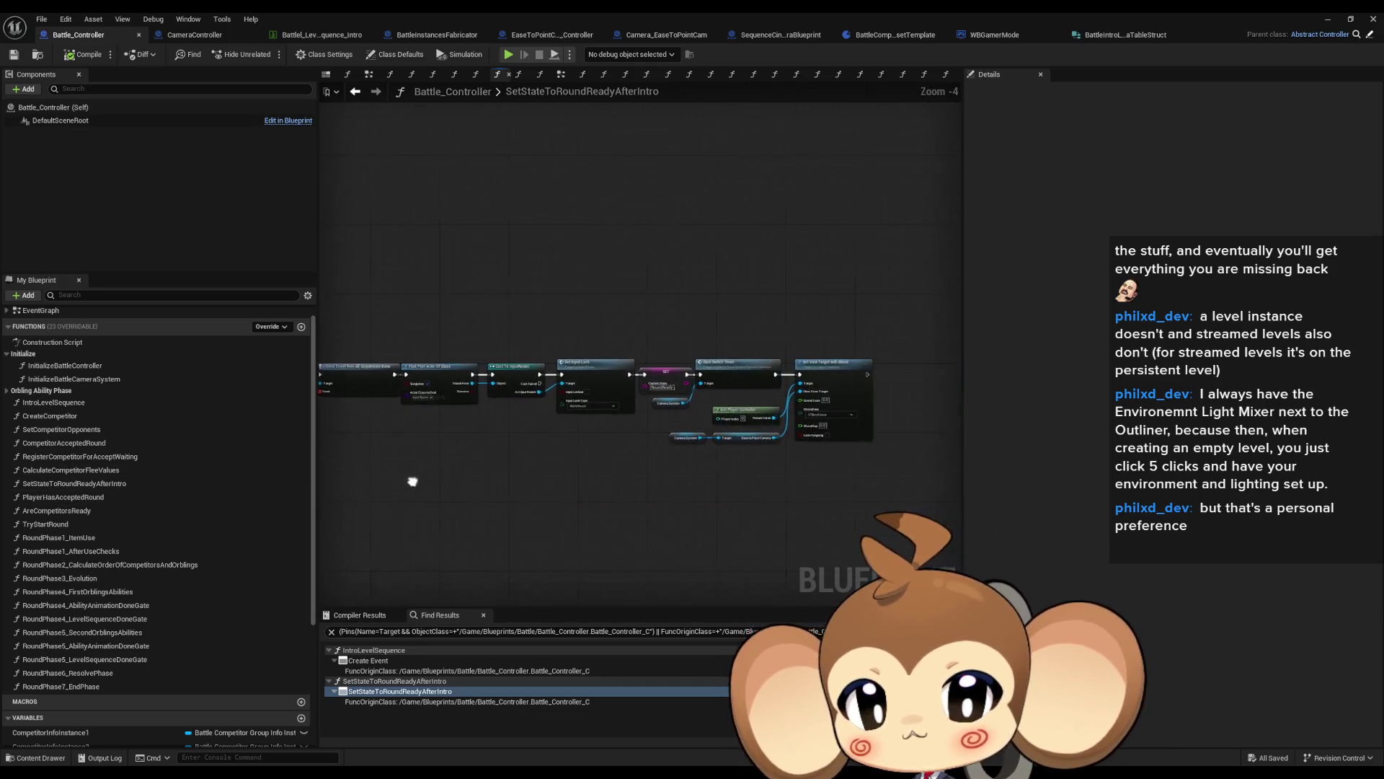
{"action": "scroll", "coordinate": [726, 457], "scroll_direction": "up", "scroll_amount": 4}
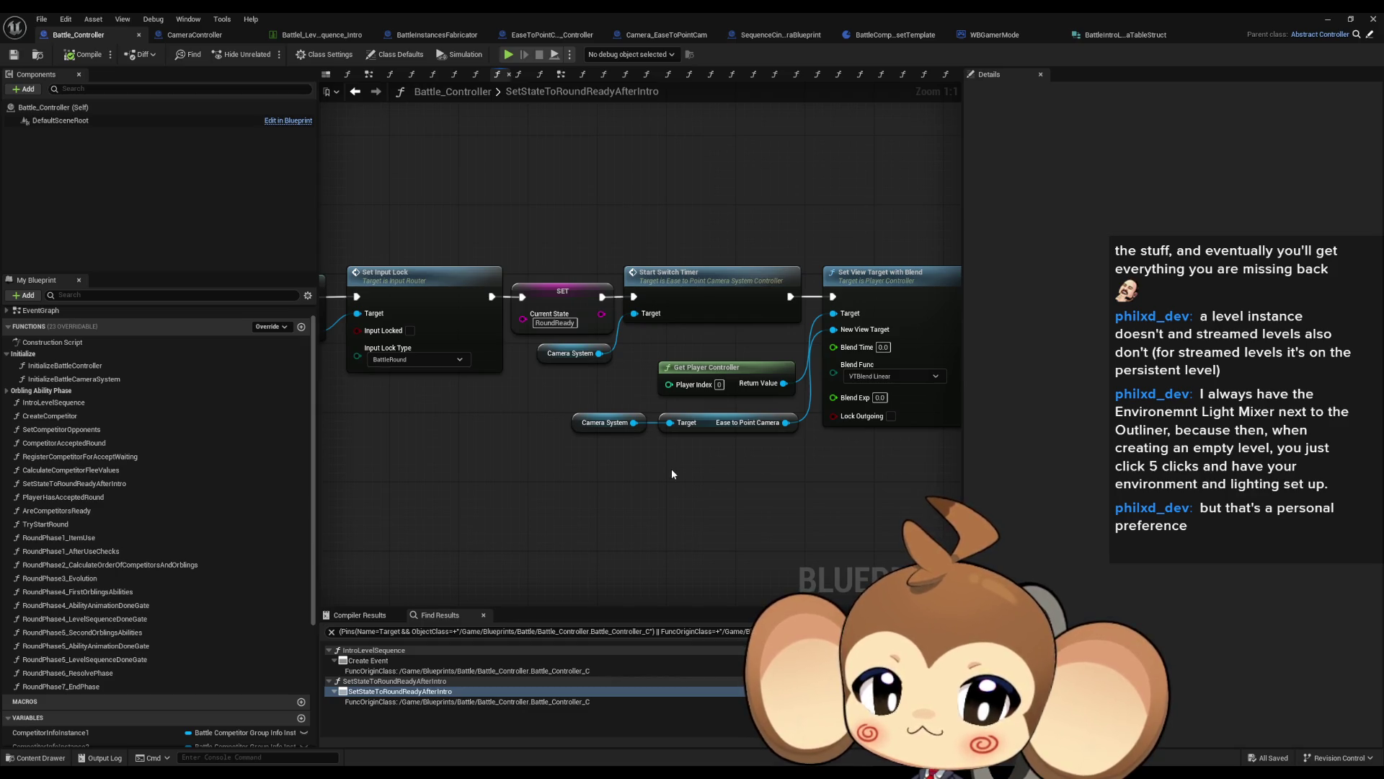
{"action": "left_click_drag", "start_coordinate": [672, 470], "coordinate": [565, 477]}
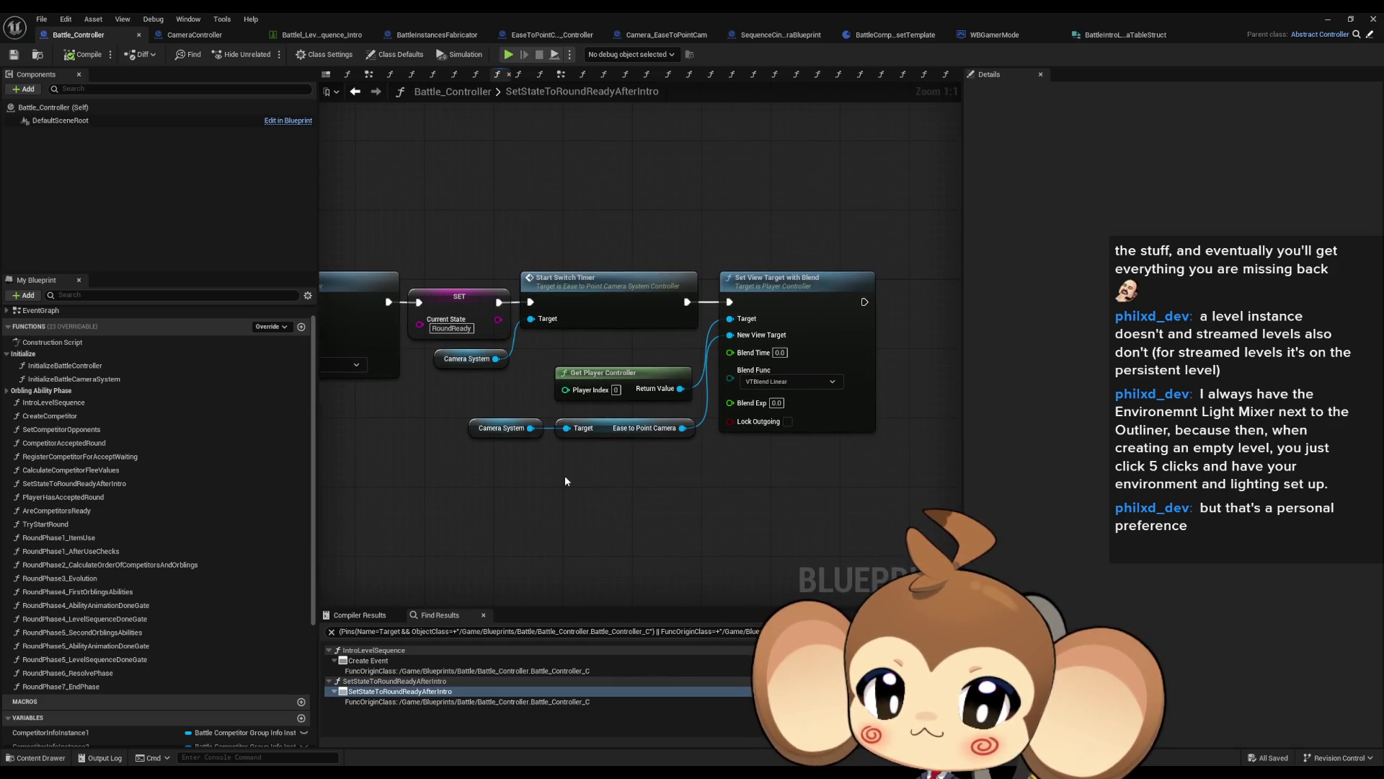
{"action": "scroll", "coordinate": [564, 476], "scroll_direction": "down", "scroll_amount": 1}
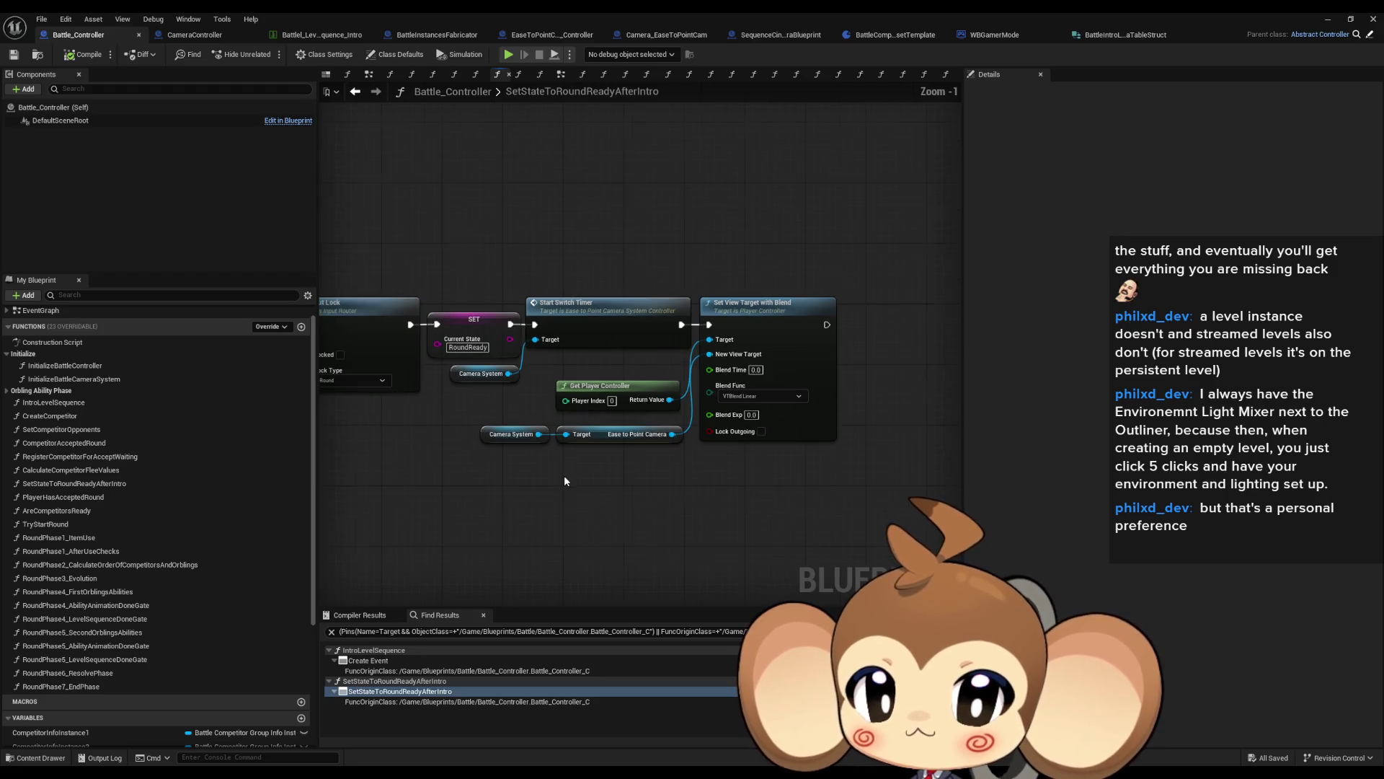
{"action": "left_click_drag", "start_coordinate": [515, 477], "coordinate": [674, 462]}
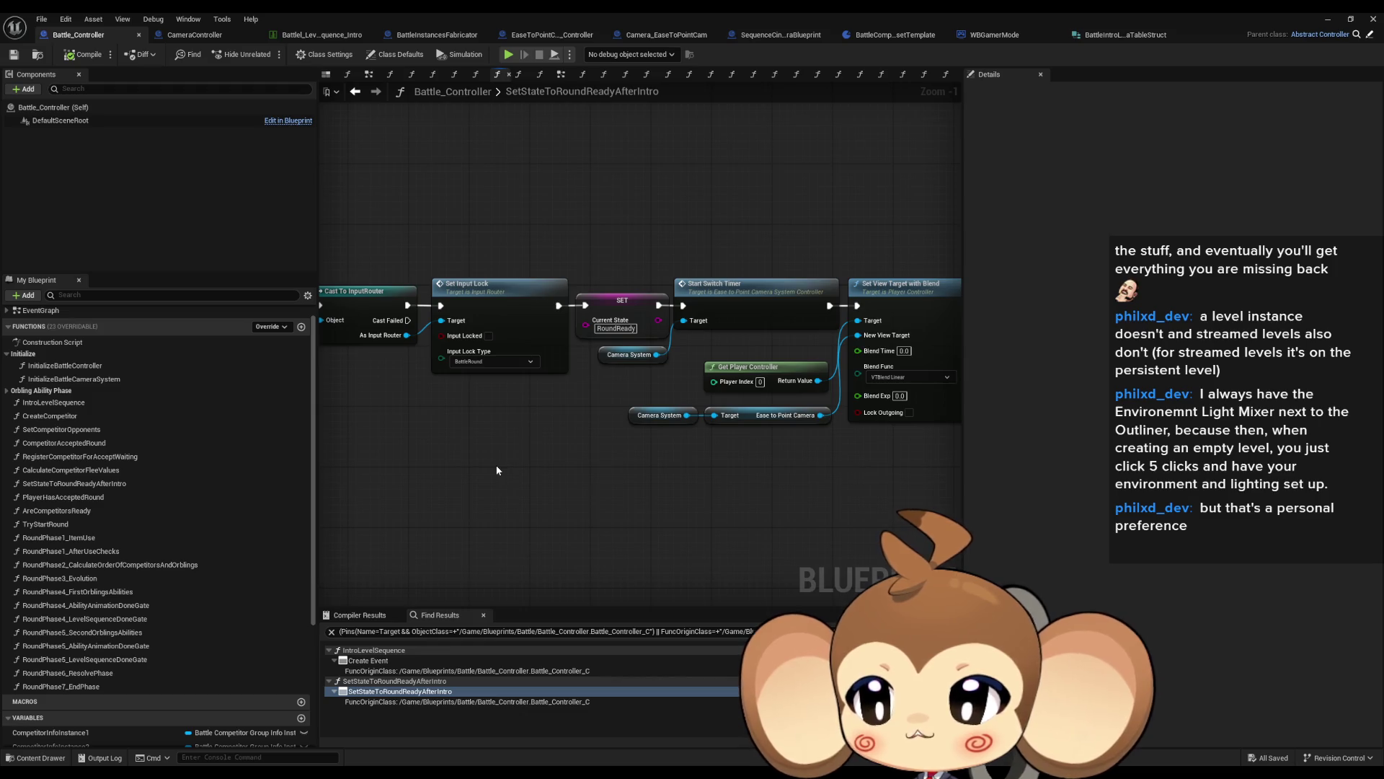
{"action": "left_click_drag", "start_coordinate": [494, 470], "coordinate": [408, 472]}
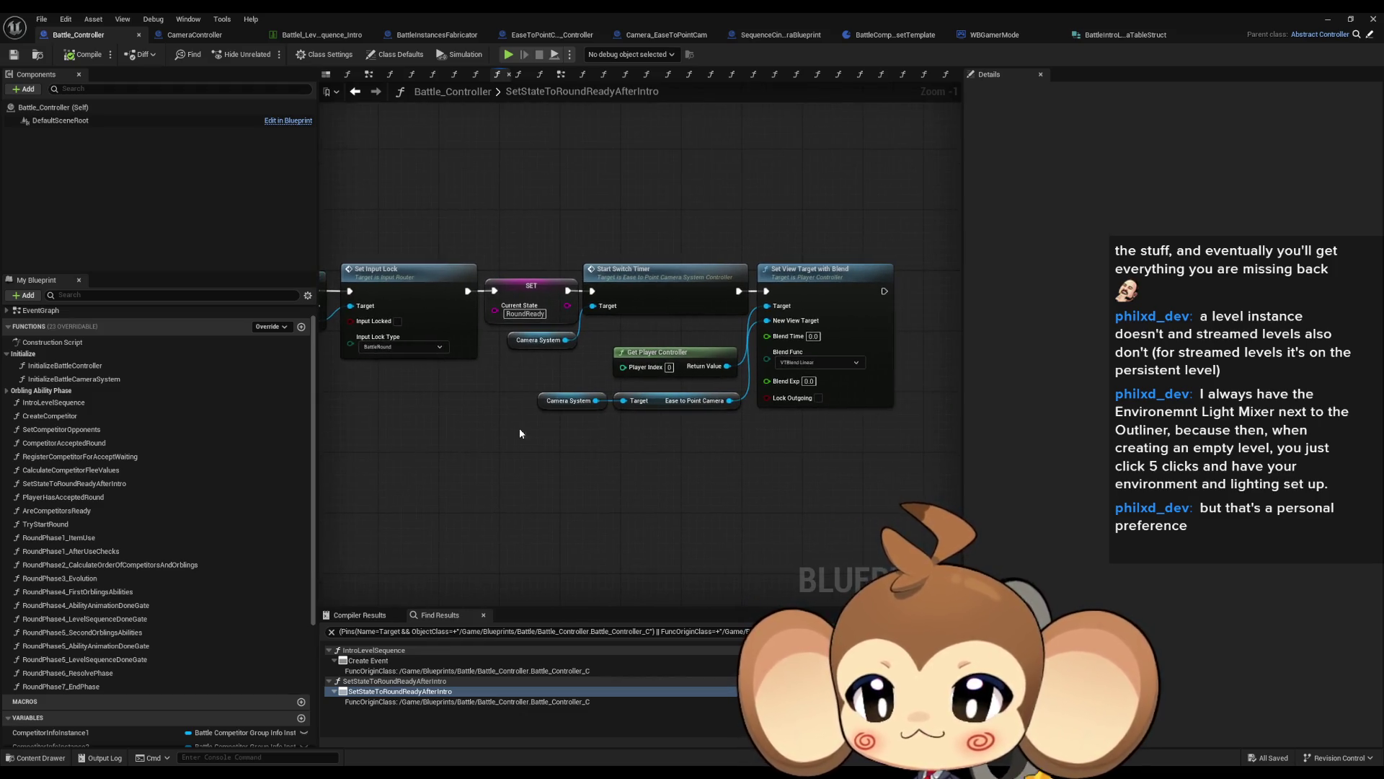
{"action": "mouse_move", "coordinate": [519, 427]}
{"action": "left_mouse_down"}
{"action": "mouse_move", "coordinate": [356, 454]}
{"action": "mouse_move", "coordinate": [439, 418]}
{"action": "left_mouse_up"}
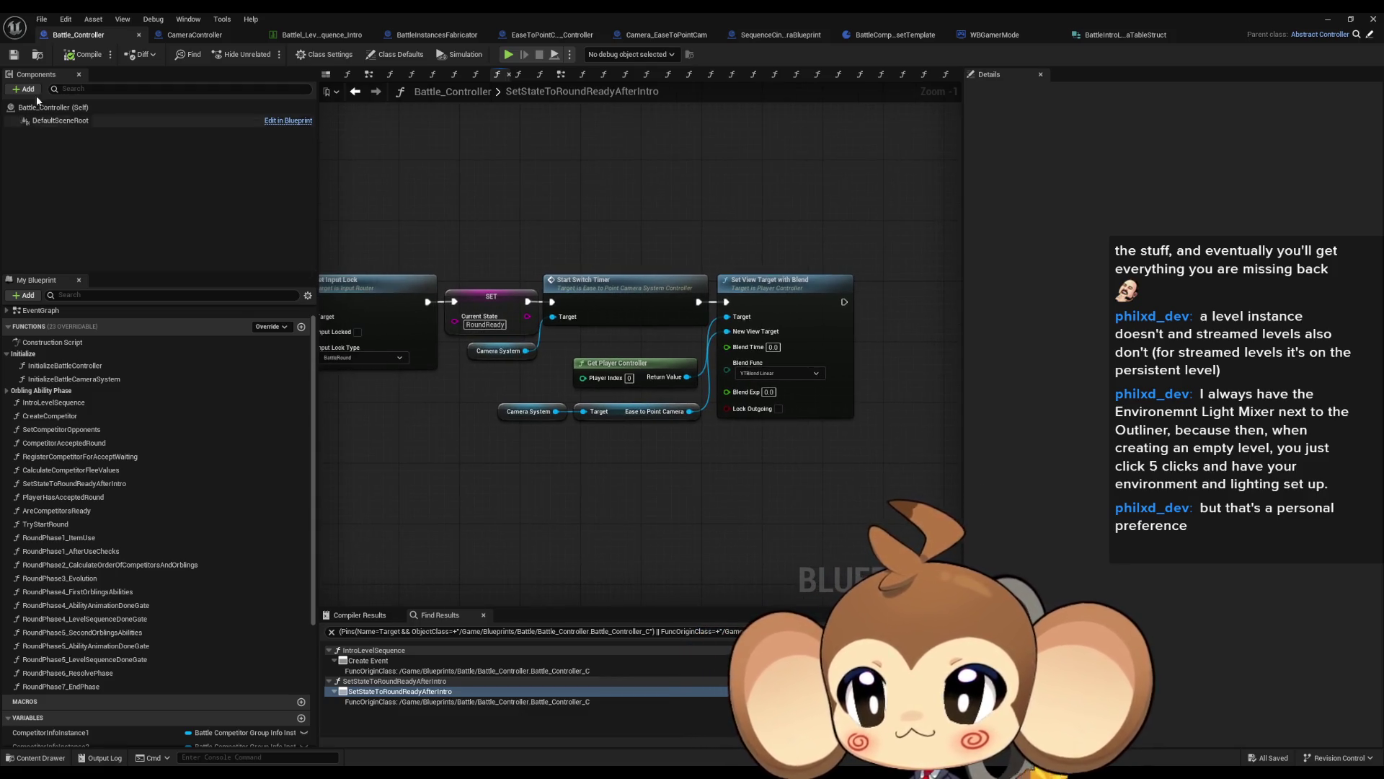
{"action": "left_click", "coordinate": [197, 36]}
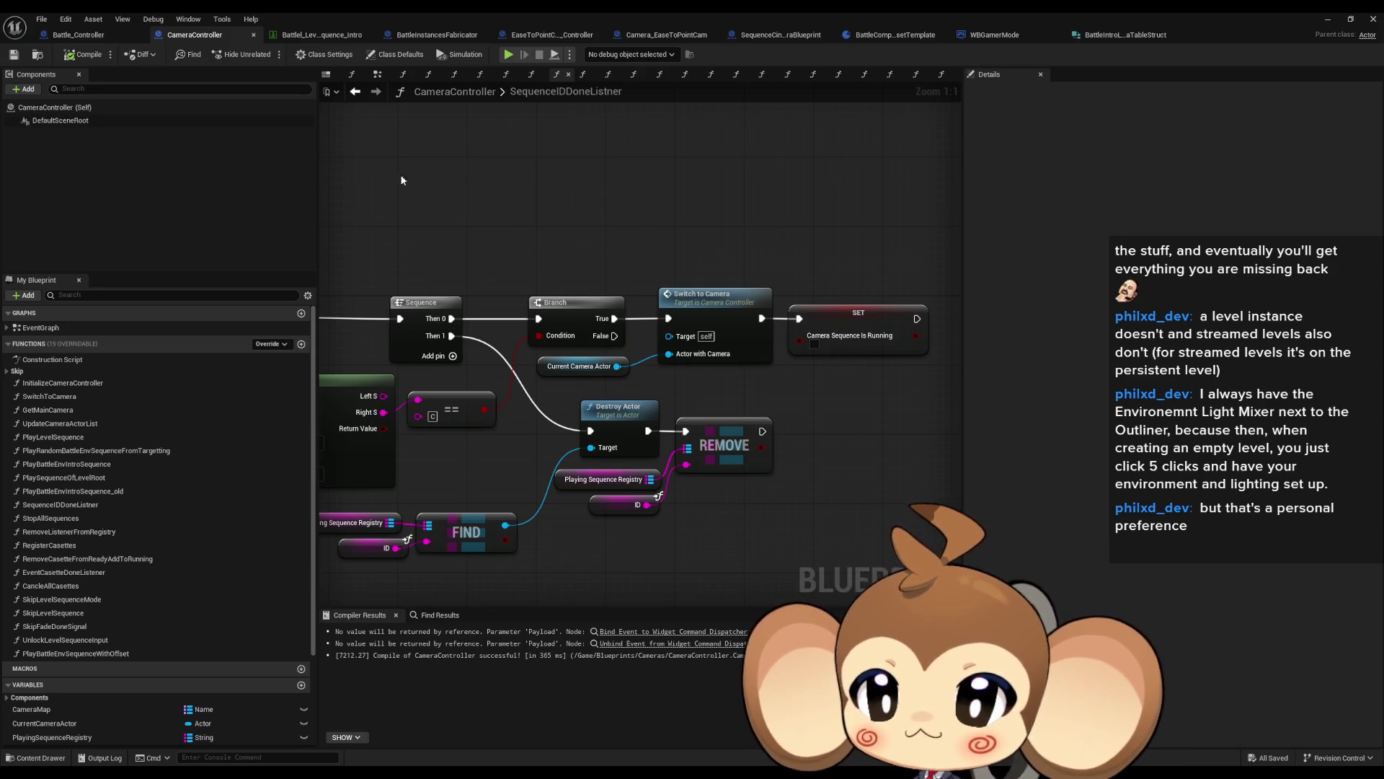
{"action": "mouse_move", "coordinate": [502, 425]}
{"action": "left_mouse_down"}
{"action": "mouse_move", "coordinate": [728, 372]}
{"action": "mouse_move", "coordinate": [740, 384]}
{"action": "mouse_move", "coordinate": [685, 400]}
{"action": "mouse_move", "coordinate": [742, 389]}
{"action": "mouse_move", "coordinate": [692, 288]}
{"action": "left_mouse_up"}
{"action": "left_click", "coordinate": [98, 32]}
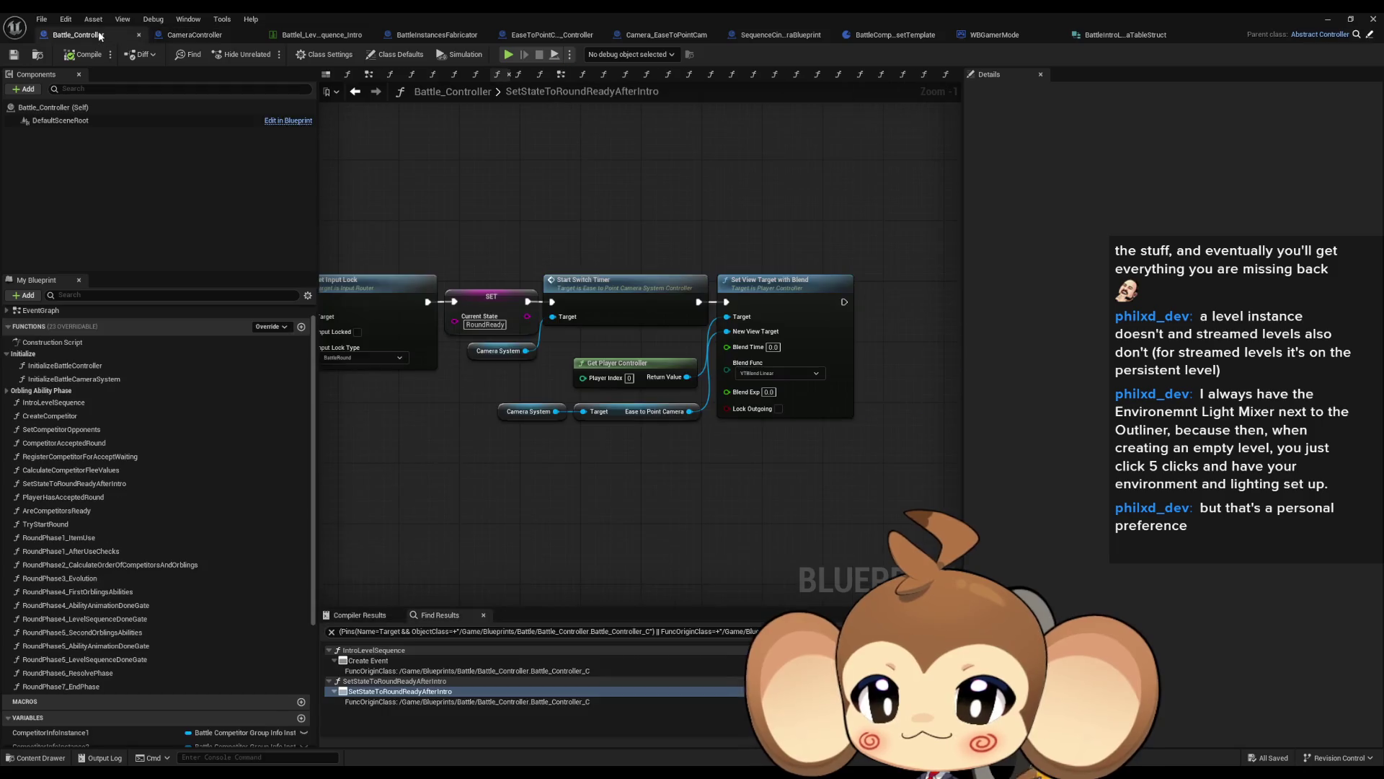
{"action": "scroll", "coordinate": [793, 447], "scroll_direction": "down", "scroll_amount": 2}
{"action": "scroll", "coordinate": [793, 450], "scroll_direction": "up", "scroll_amount": 4}
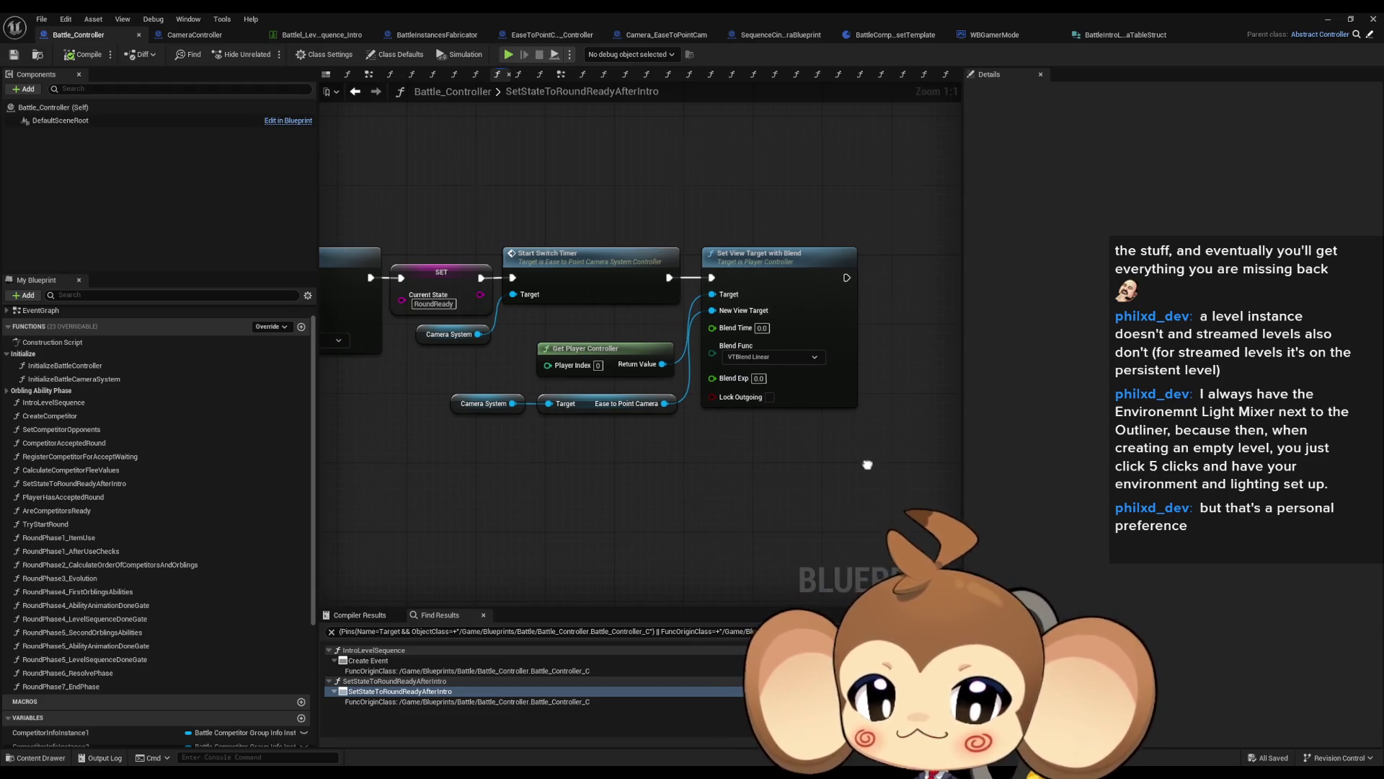
{"action": "mouse_move", "coordinate": [867, 465]}
{"action": "left_mouse_down"}
{"action": "mouse_move", "coordinate": [740, 491]}
{"action": "mouse_move", "coordinate": [721, 461]}
{"action": "left_mouse_up"}
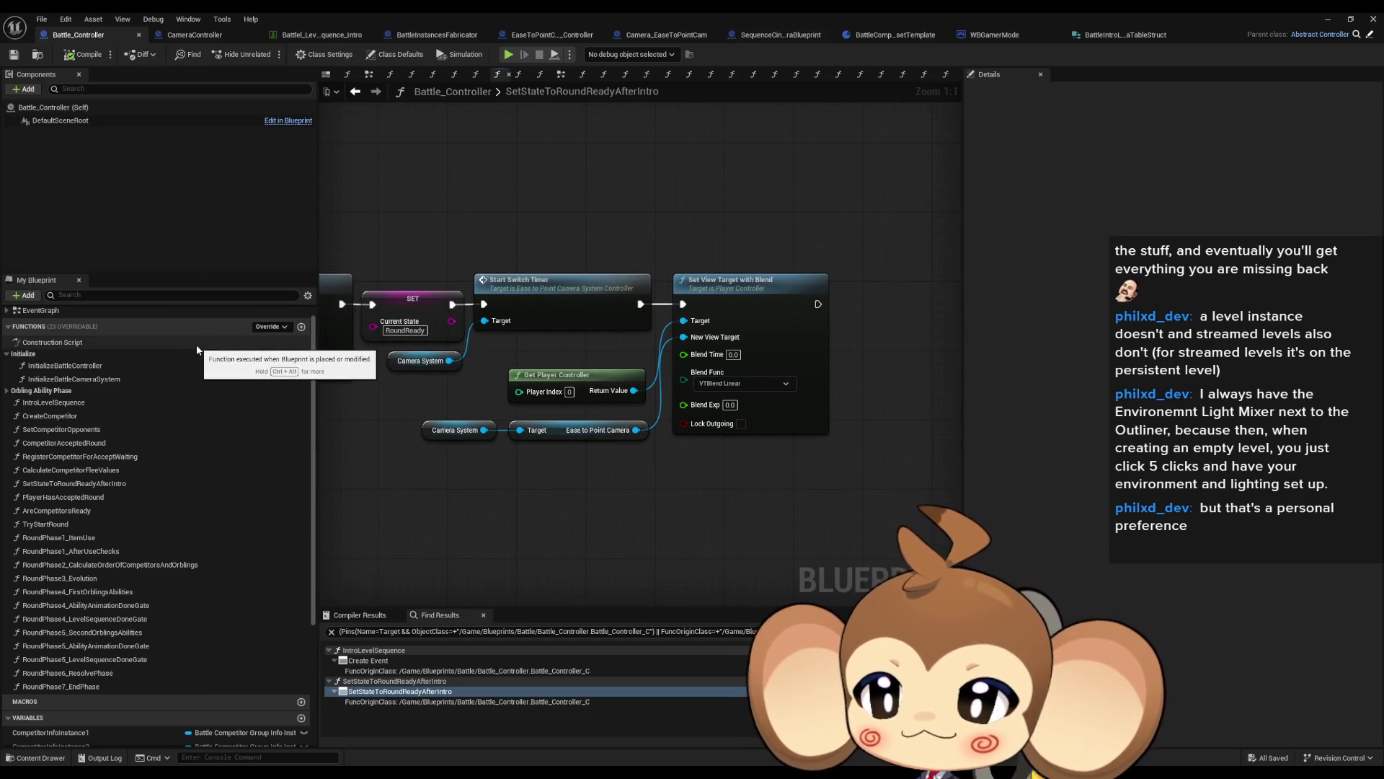
{"action": "left_click_drag", "start_coordinate": [476, 460], "coordinate": [627, 481]}
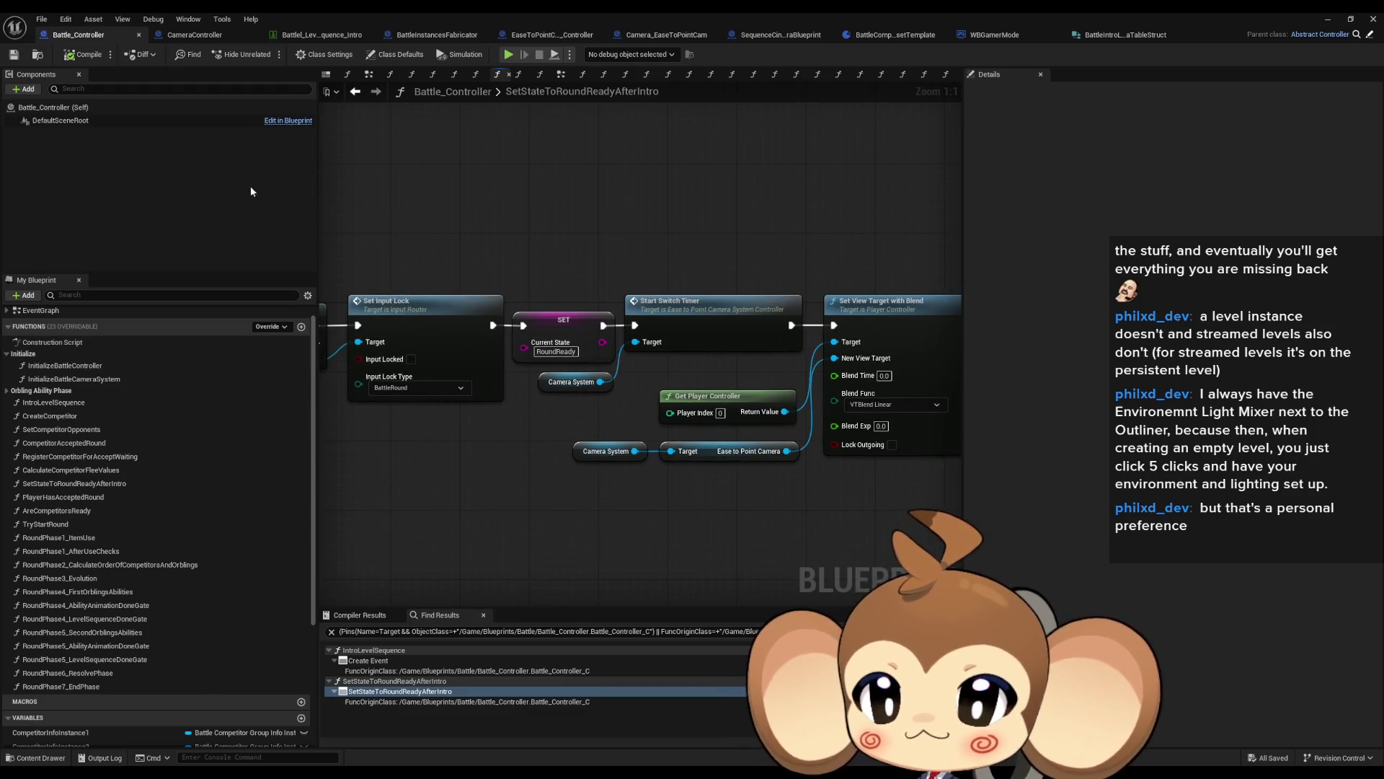
{"action": "left_click_drag", "start_coordinate": [667, 269], "coordinate": [498, 257]}
{"action": "left_click", "coordinate": [785, 425]}
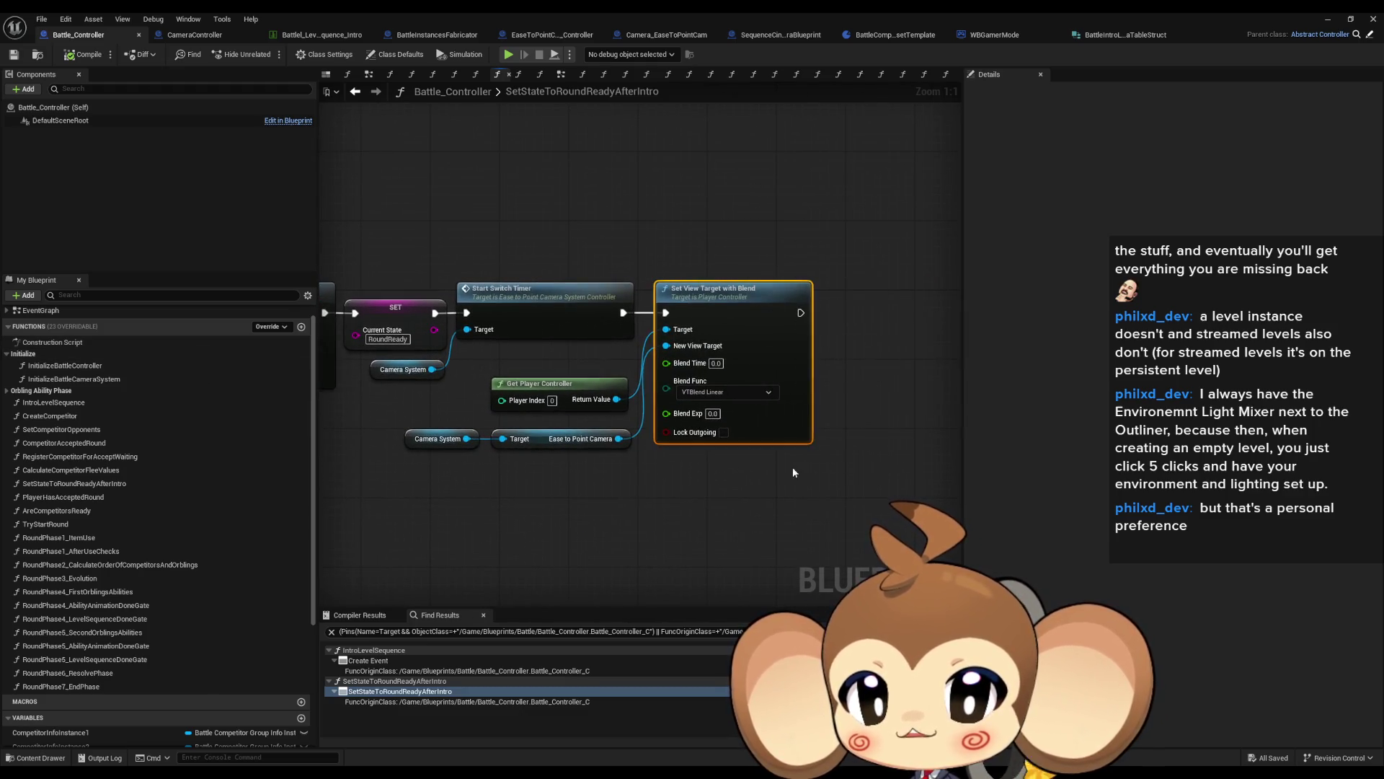
{"action": "mouse_move", "coordinate": [793, 472]}
{"action": "left_mouse_down"}
{"action": "mouse_move", "coordinate": [694, 375]}
{"action": "mouse_move", "coordinate": [404, 339]}
{"action": "left_mouse_up"}
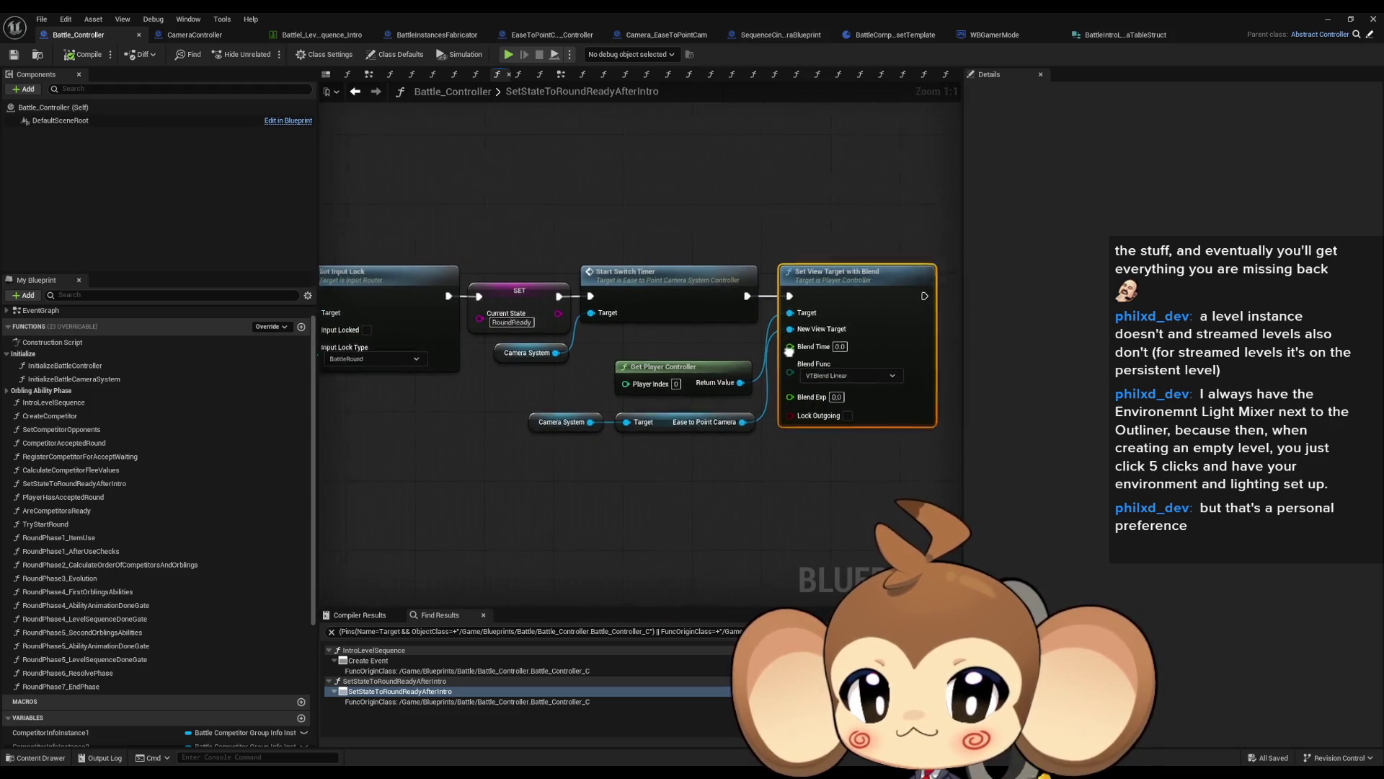
{"action": "left_click_drag", "start_coordinate": [793, 361], "coordinate": [643, 346]}
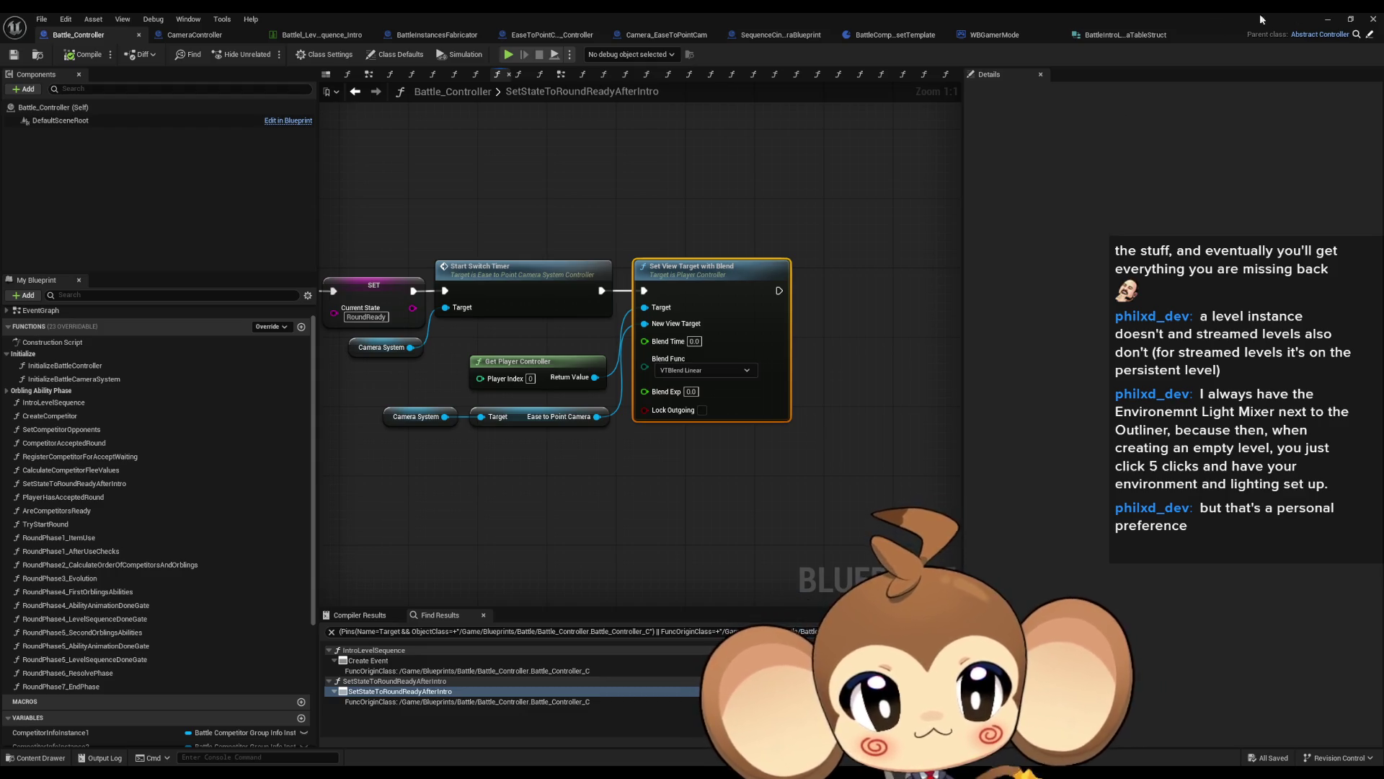
Step: Minimize the Blueprint editor, then play-test test_BattleSystems, stopping and restarting the session
{"action": "left_click", "coordinate": [1330, 22]}
{"action": "left_click", "coordinate": [269, 55]}
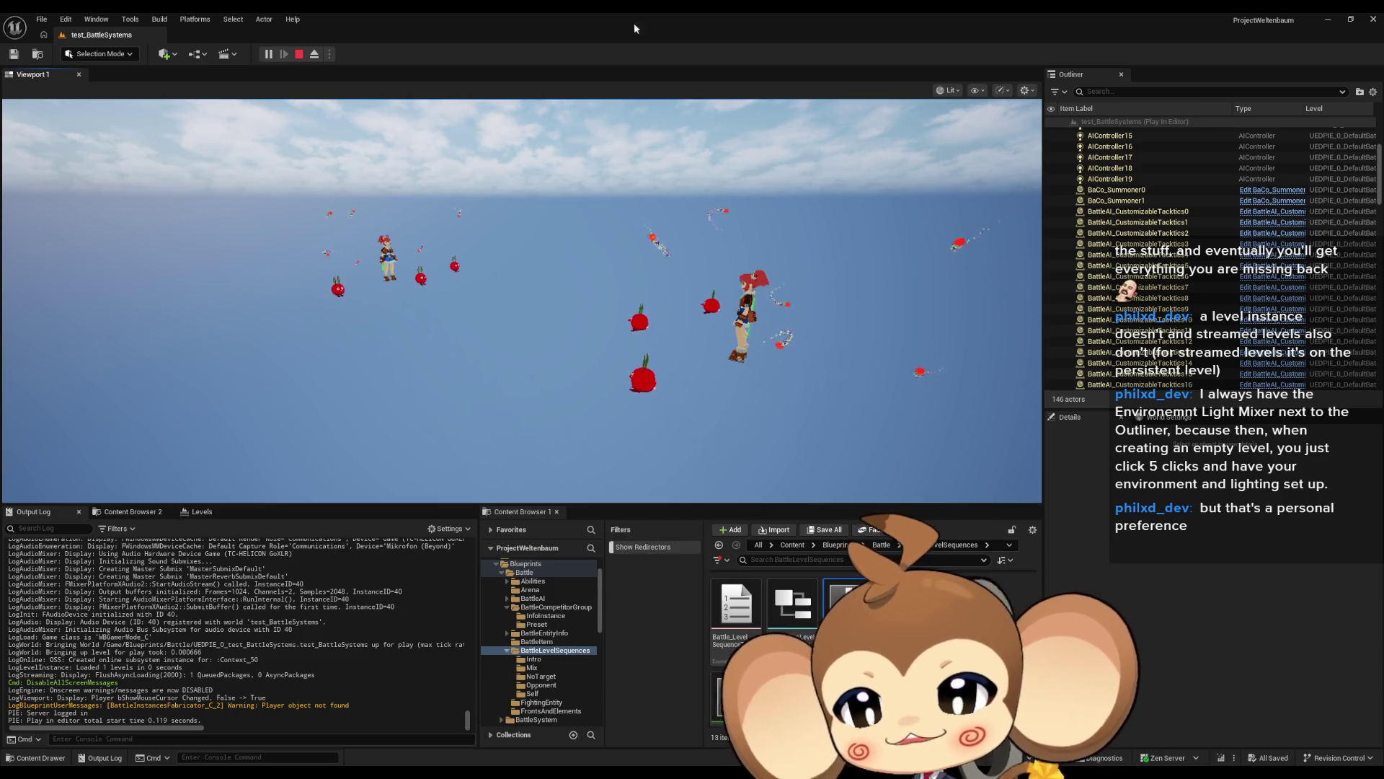
{"action": "left_click", "coordinate": [297, 54]}
{"action": "left_click", "coordinate": [269, 55]}
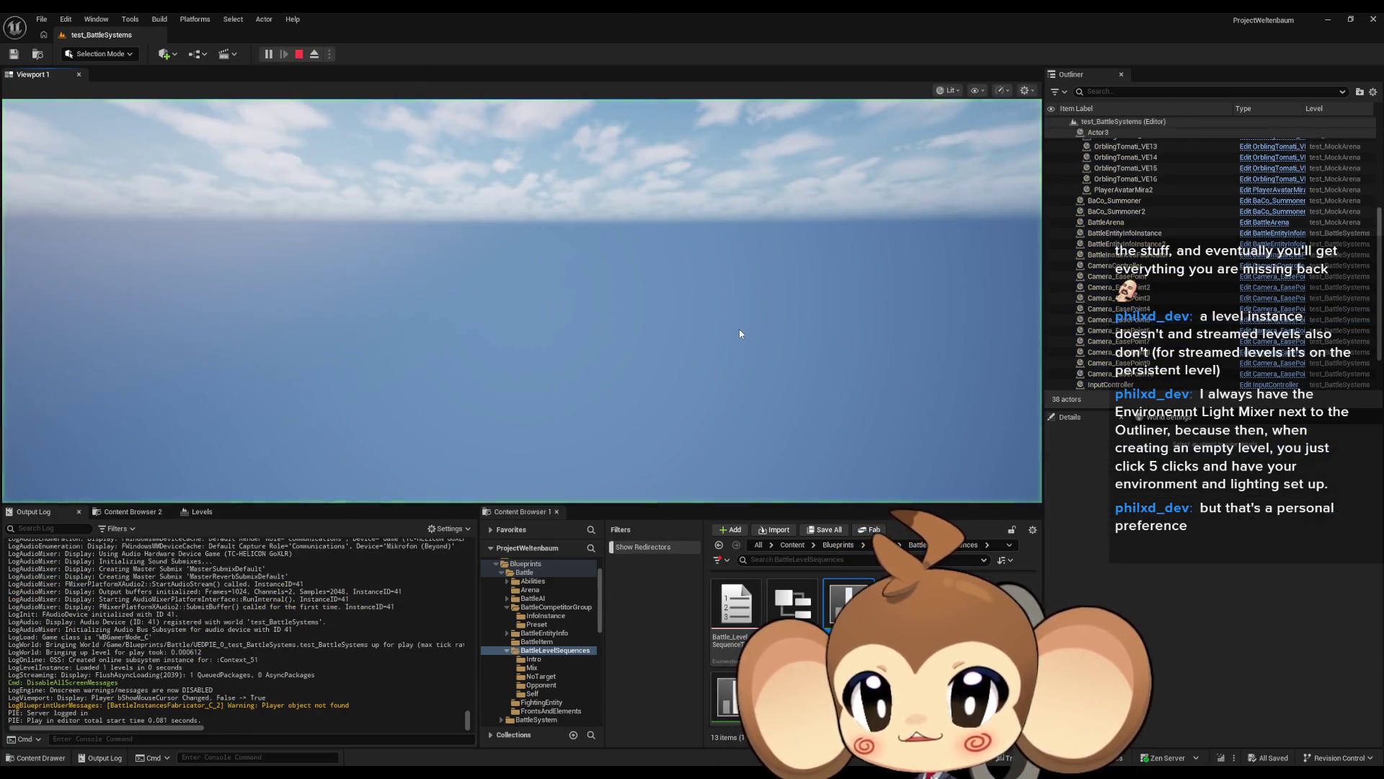